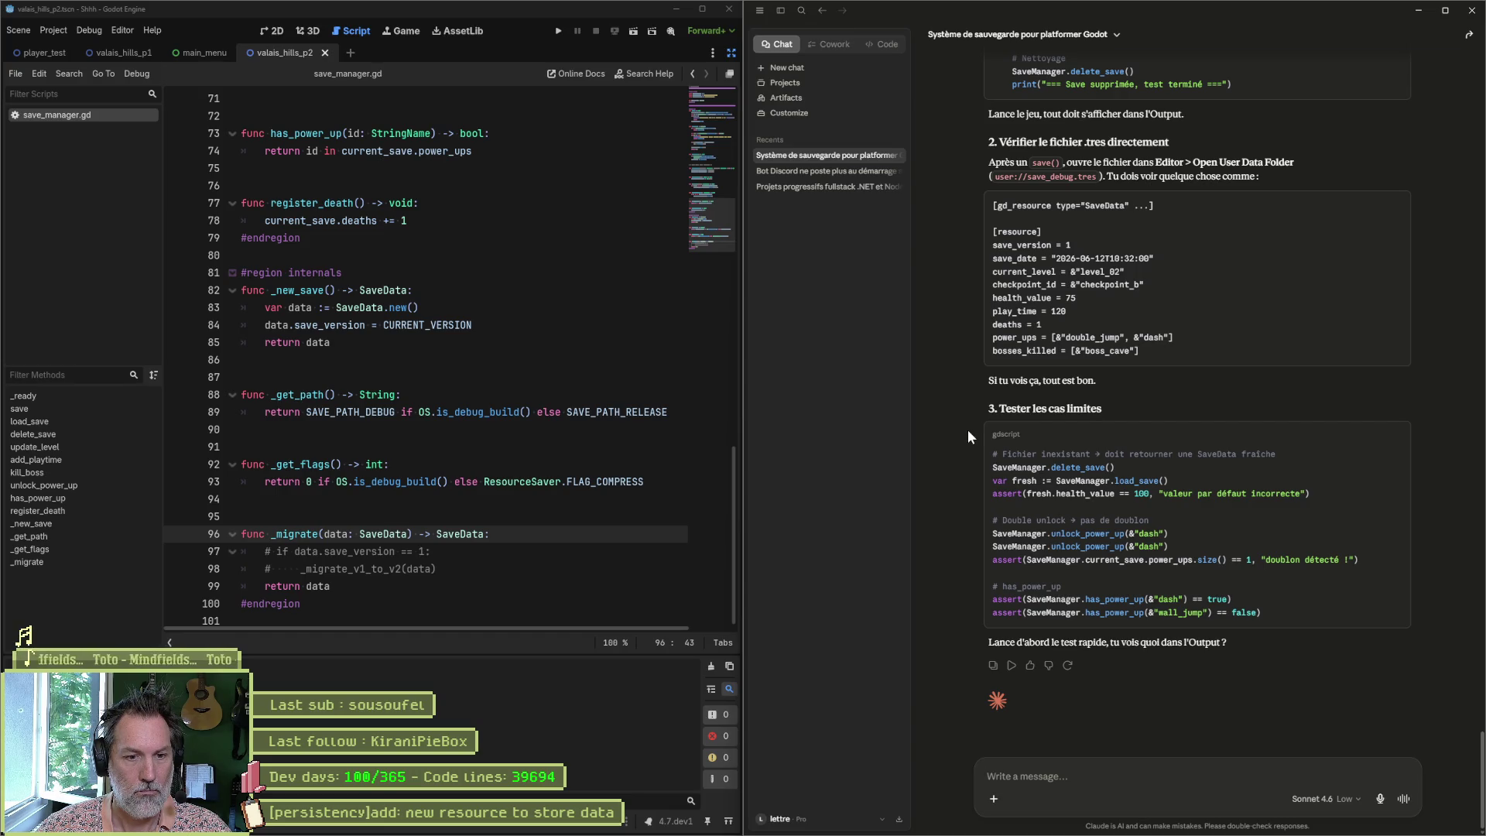
Step: Copy the test_save.gd save/load test script from Claude's reply
scroll(967, 429, "up", 8)
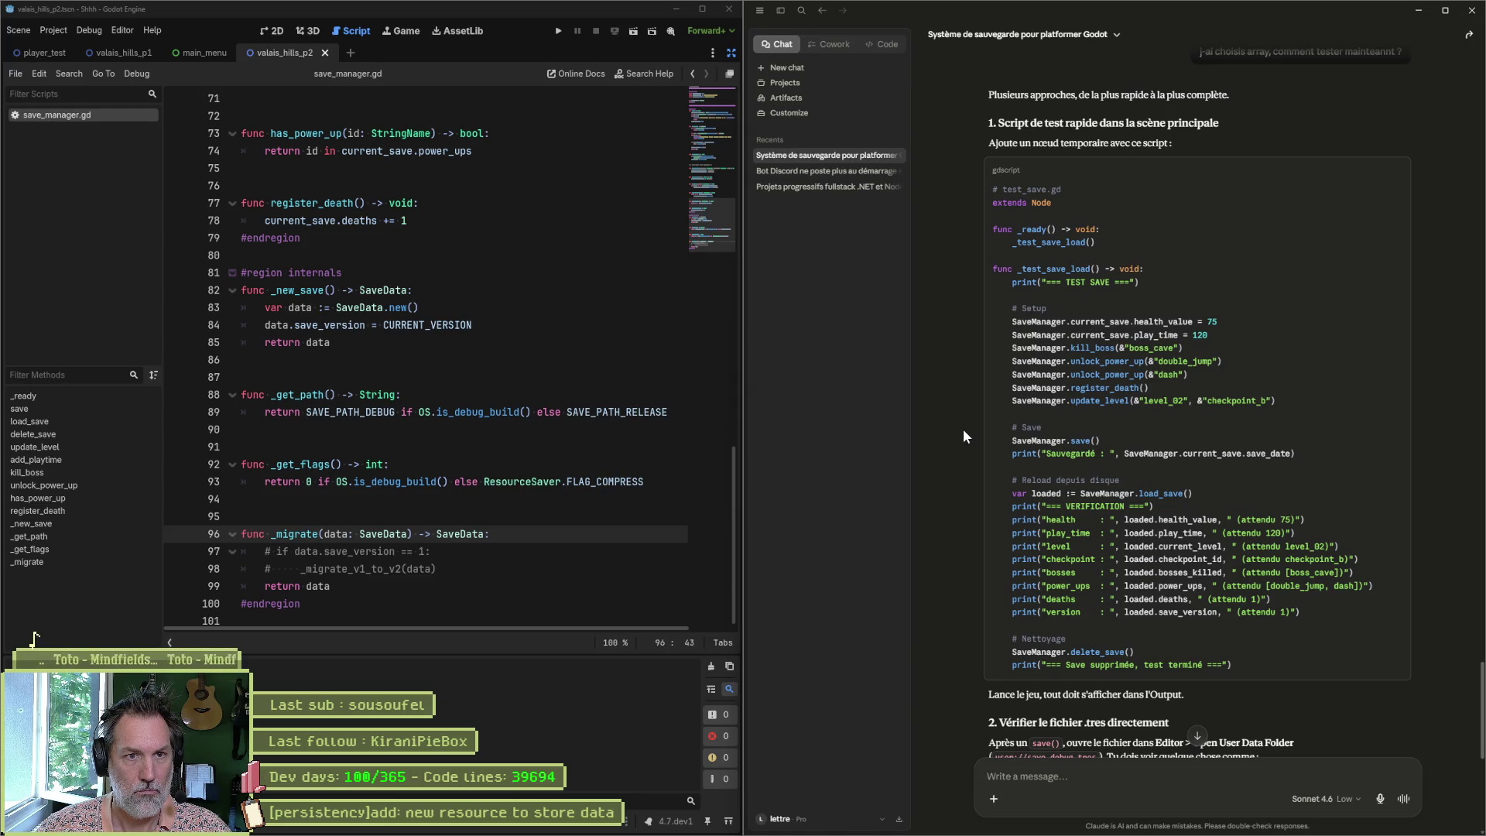
left_click(1396, 170)
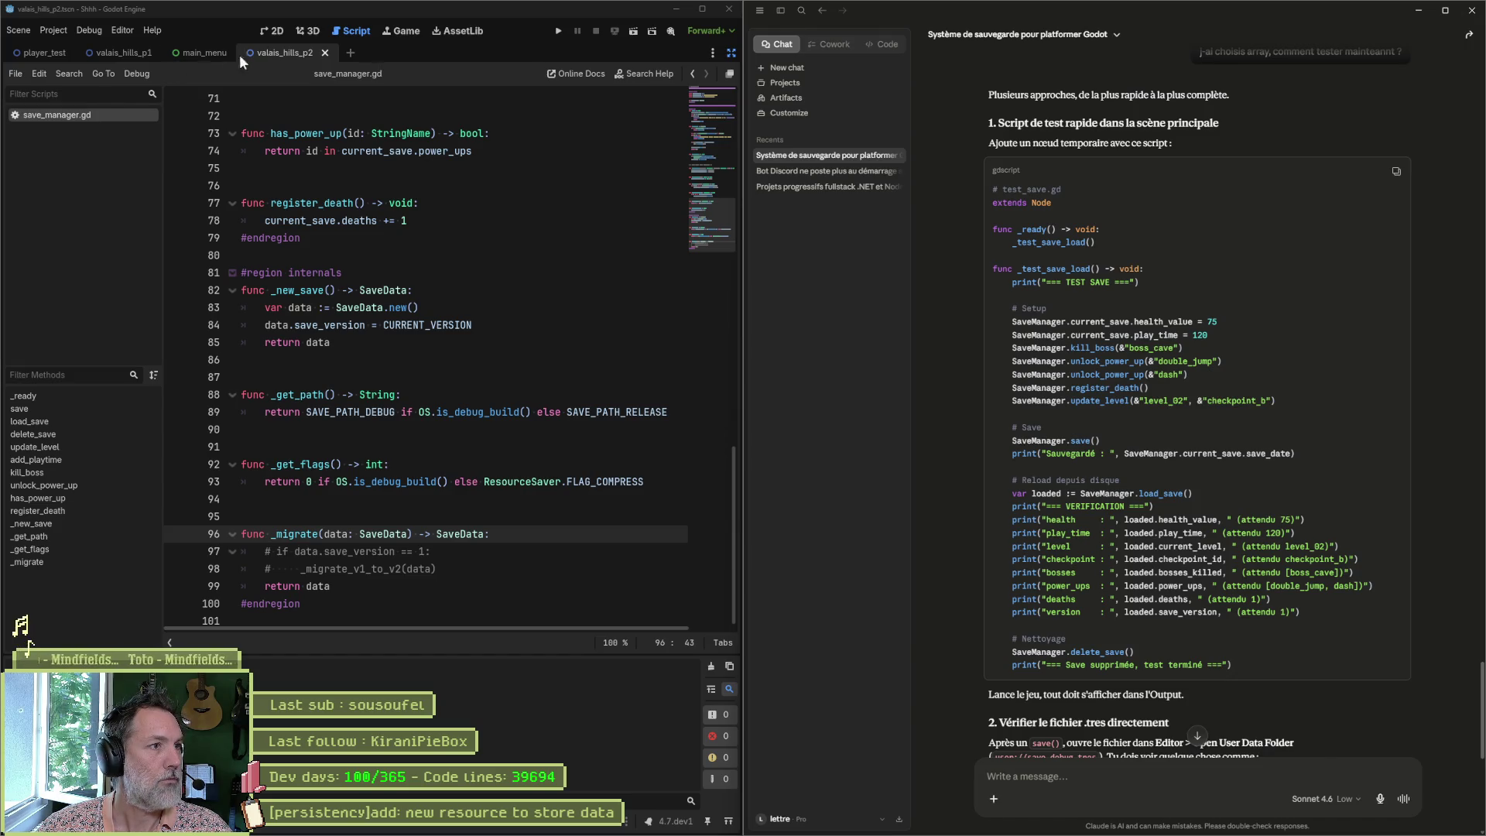
mouse_move(44, 56)
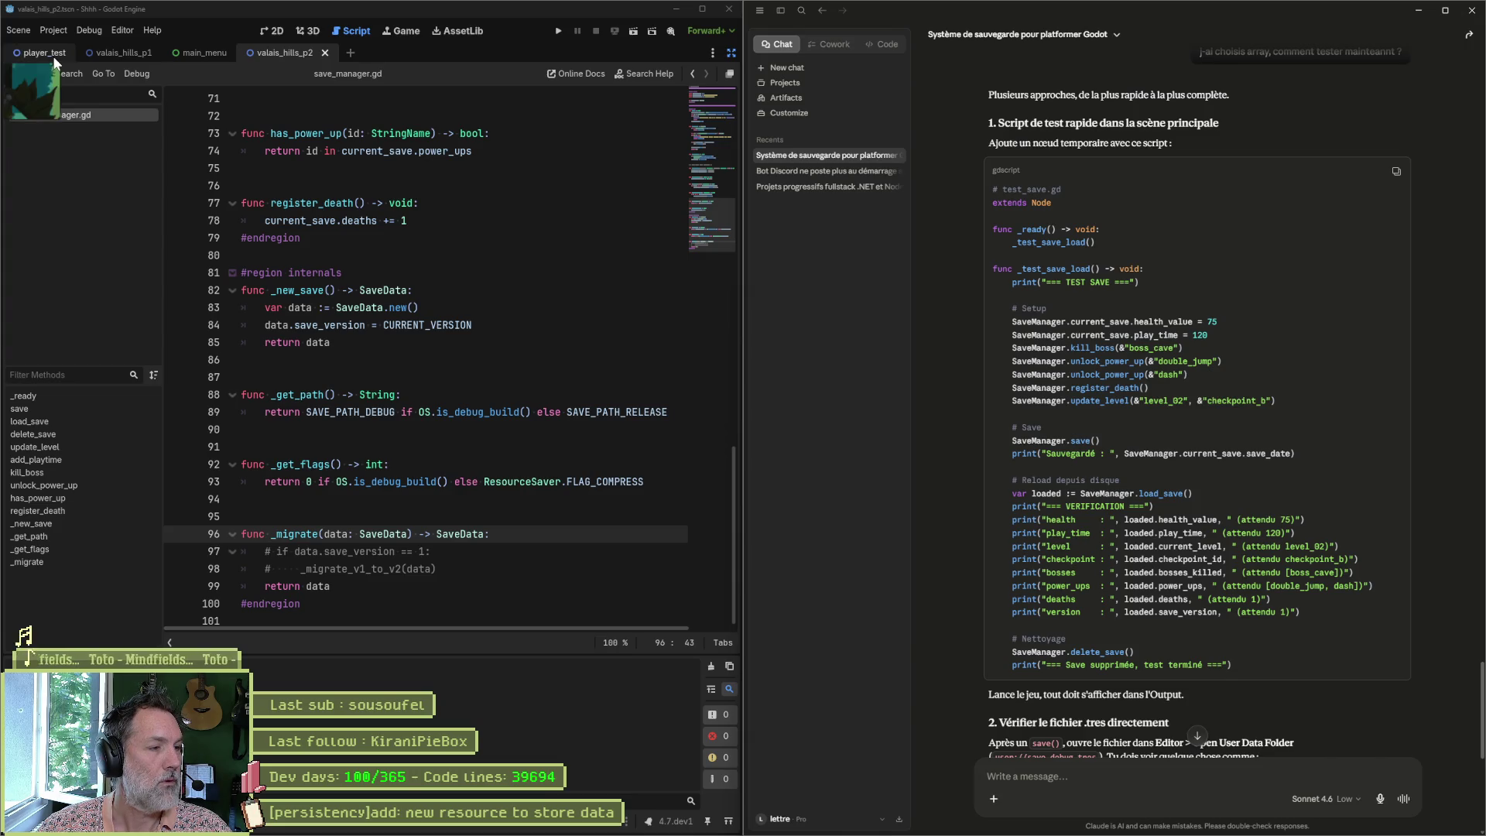
Step: Restore the full editor layout and start a new scene named persistency_tests from res://
left_click(731, 58)
left_click(701, 8)
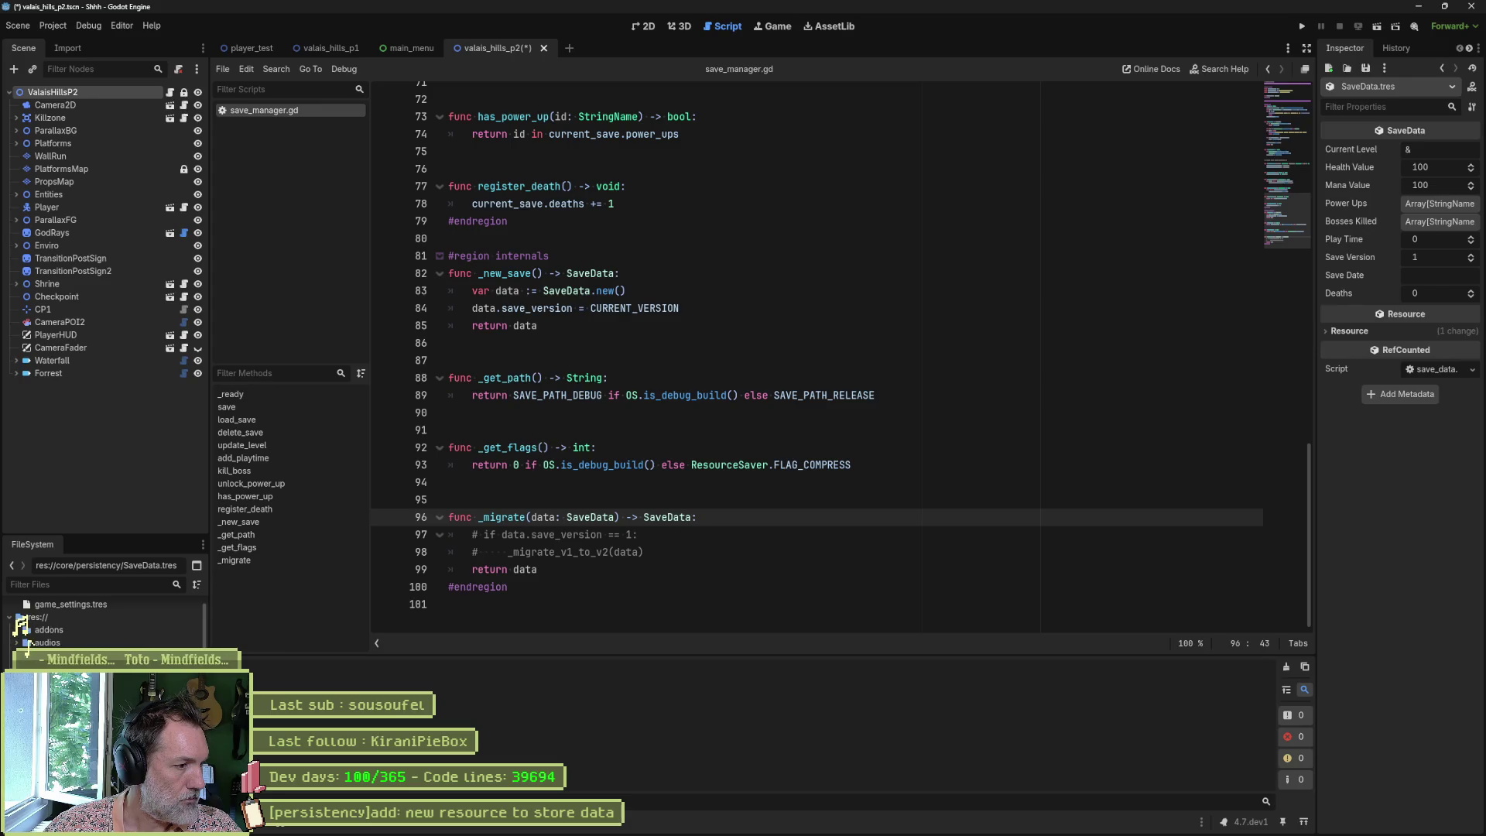
right_click(86, 618)
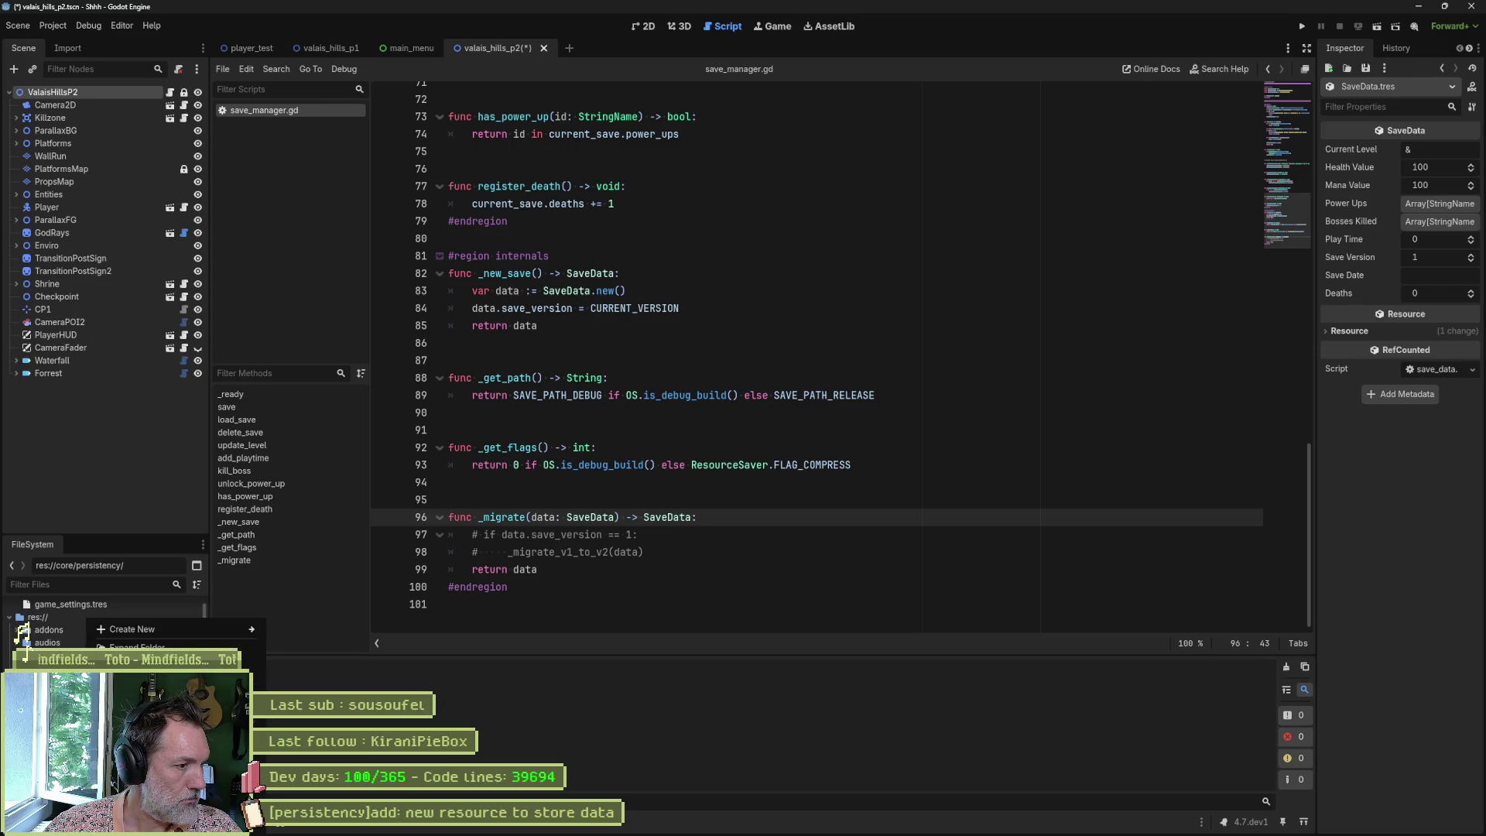
mouse_move(217, 624)
left_click(344, 644)
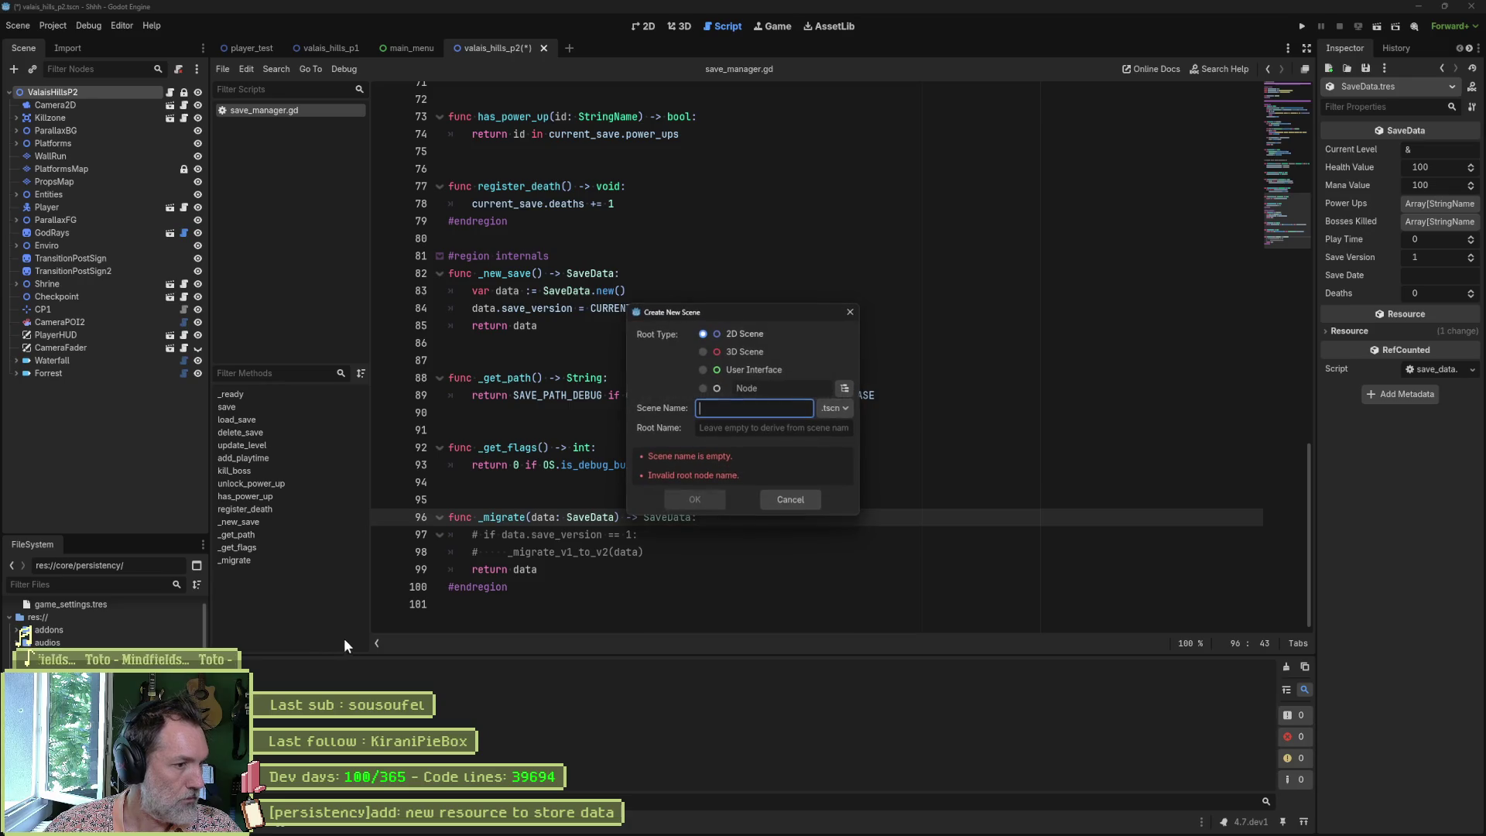
type("persi")
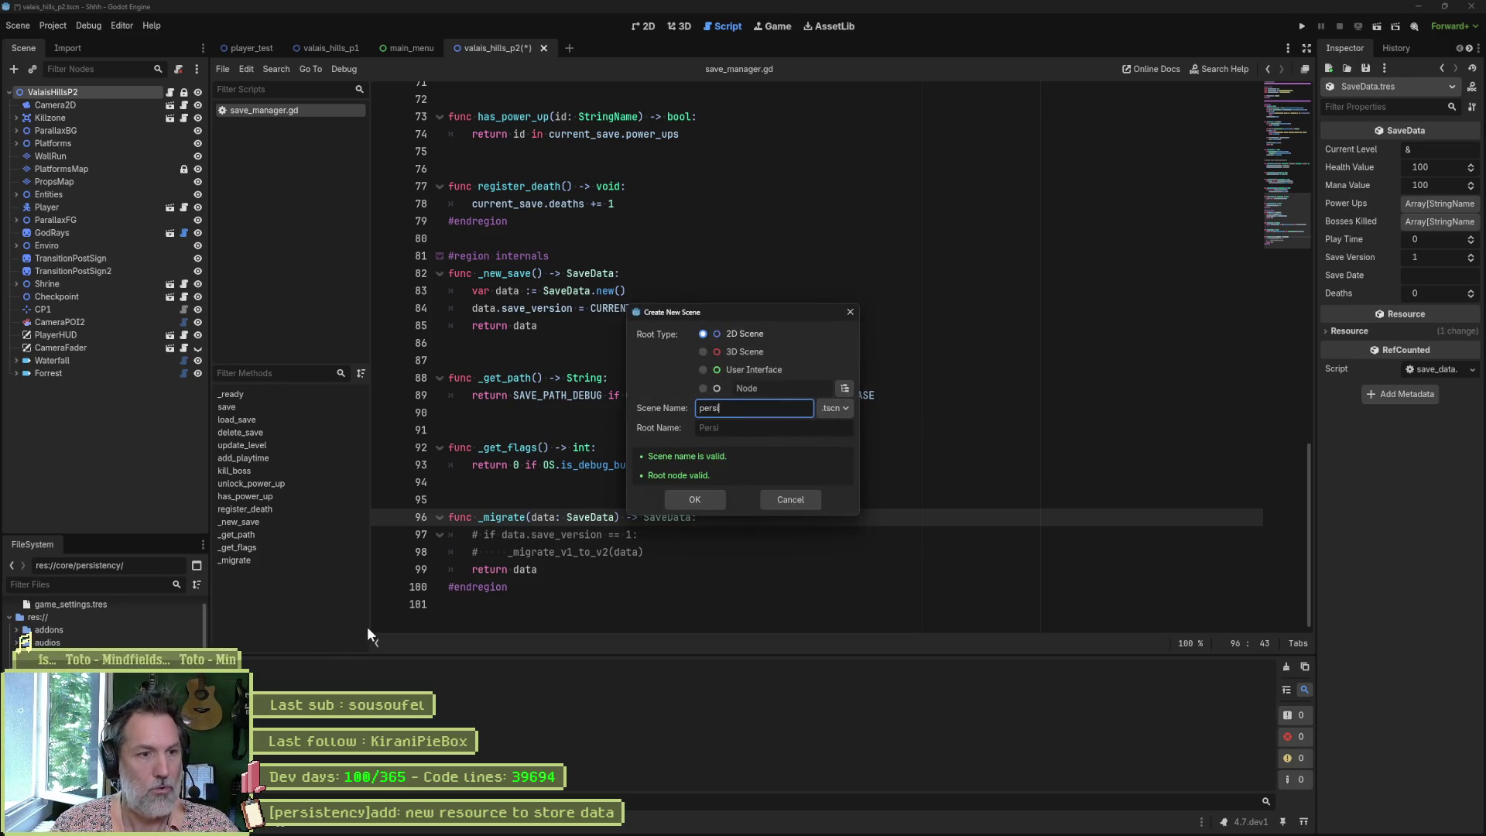
type("stency_test")
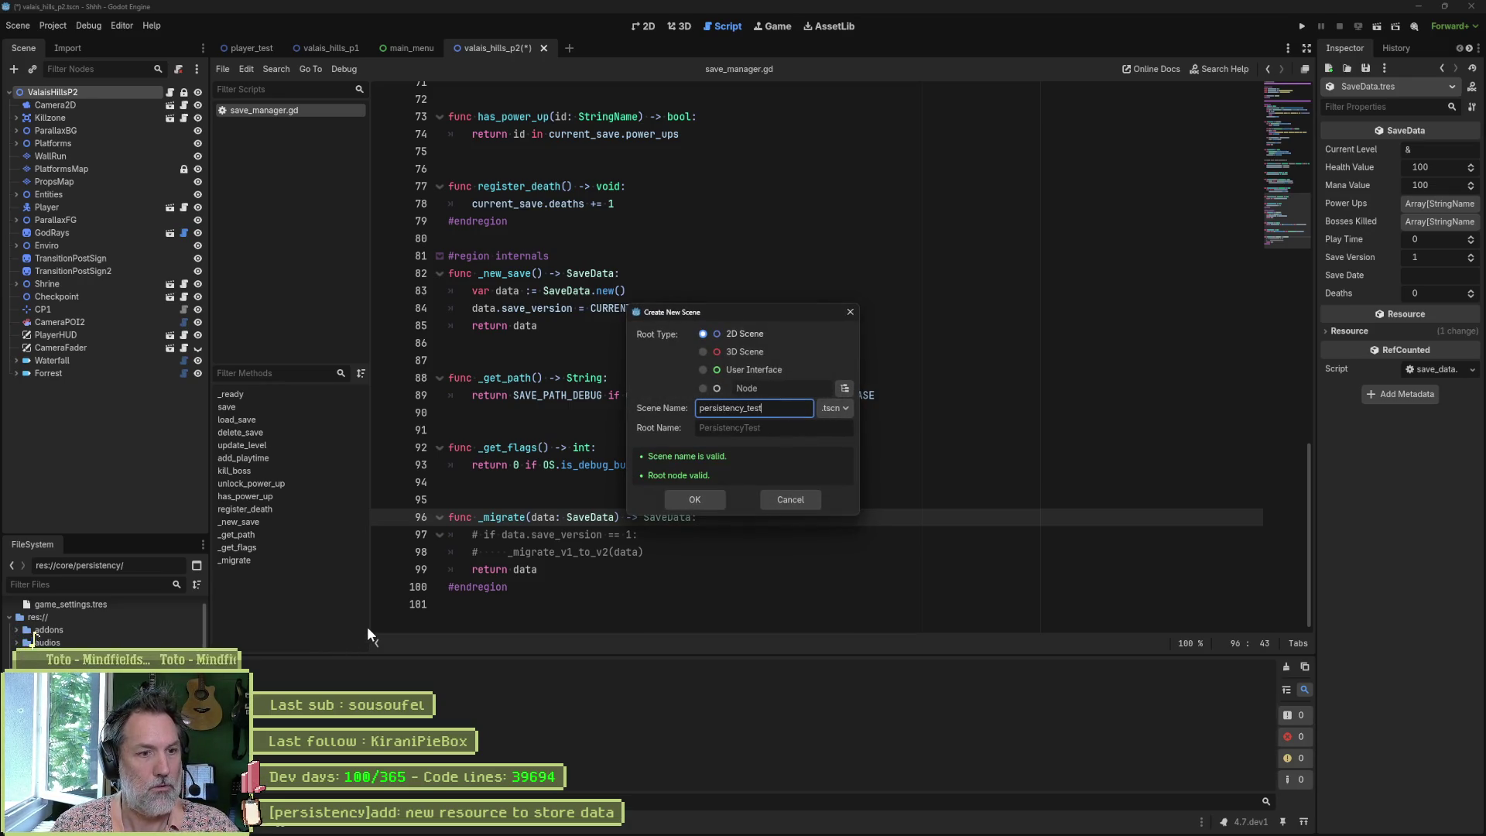
type("s")
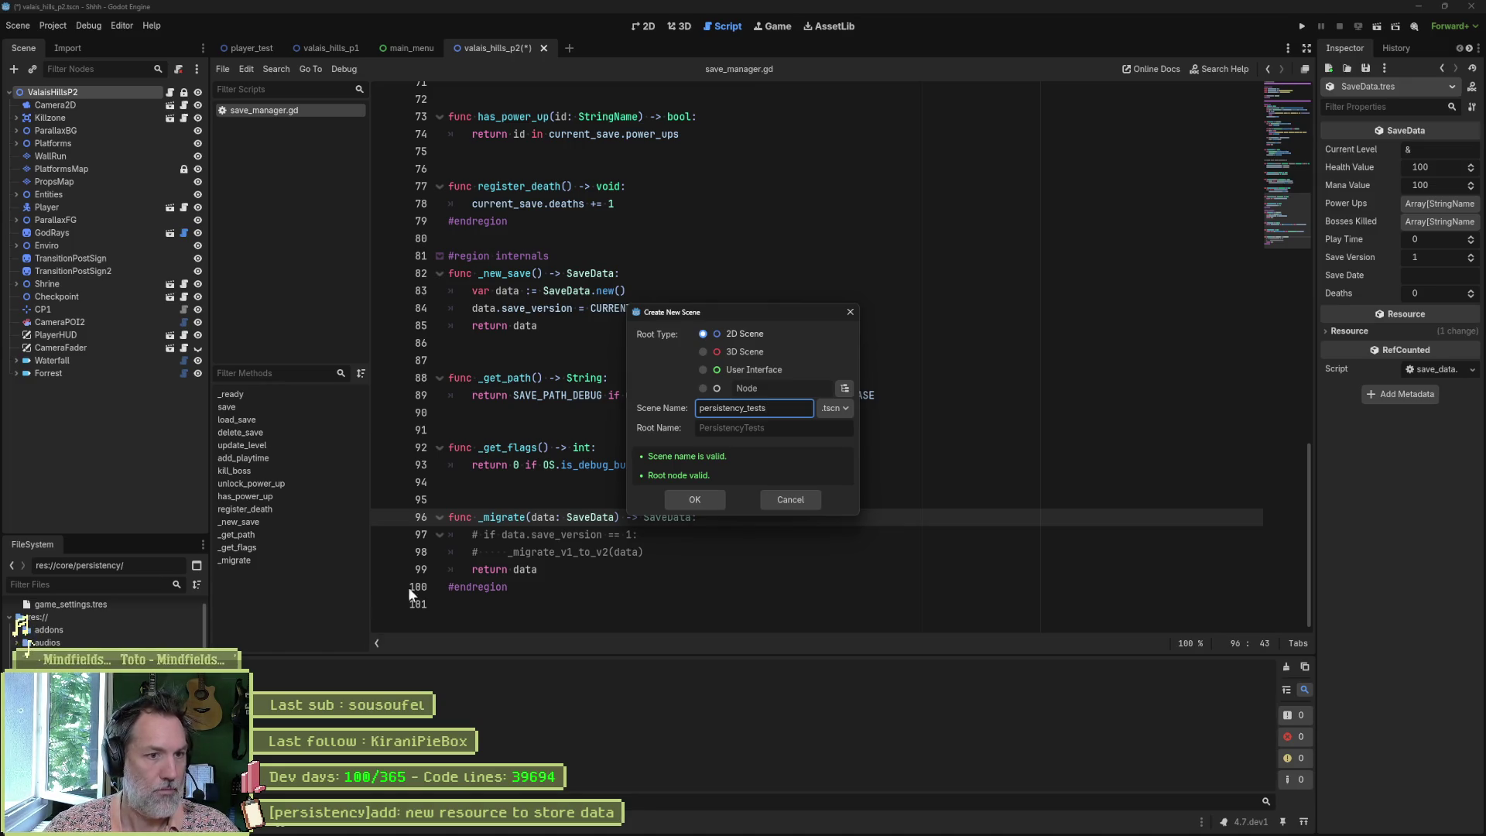
Step: Create the persistency_tests scene and attach a new persistency_tests.gd script to its root
left_click(702, 499)
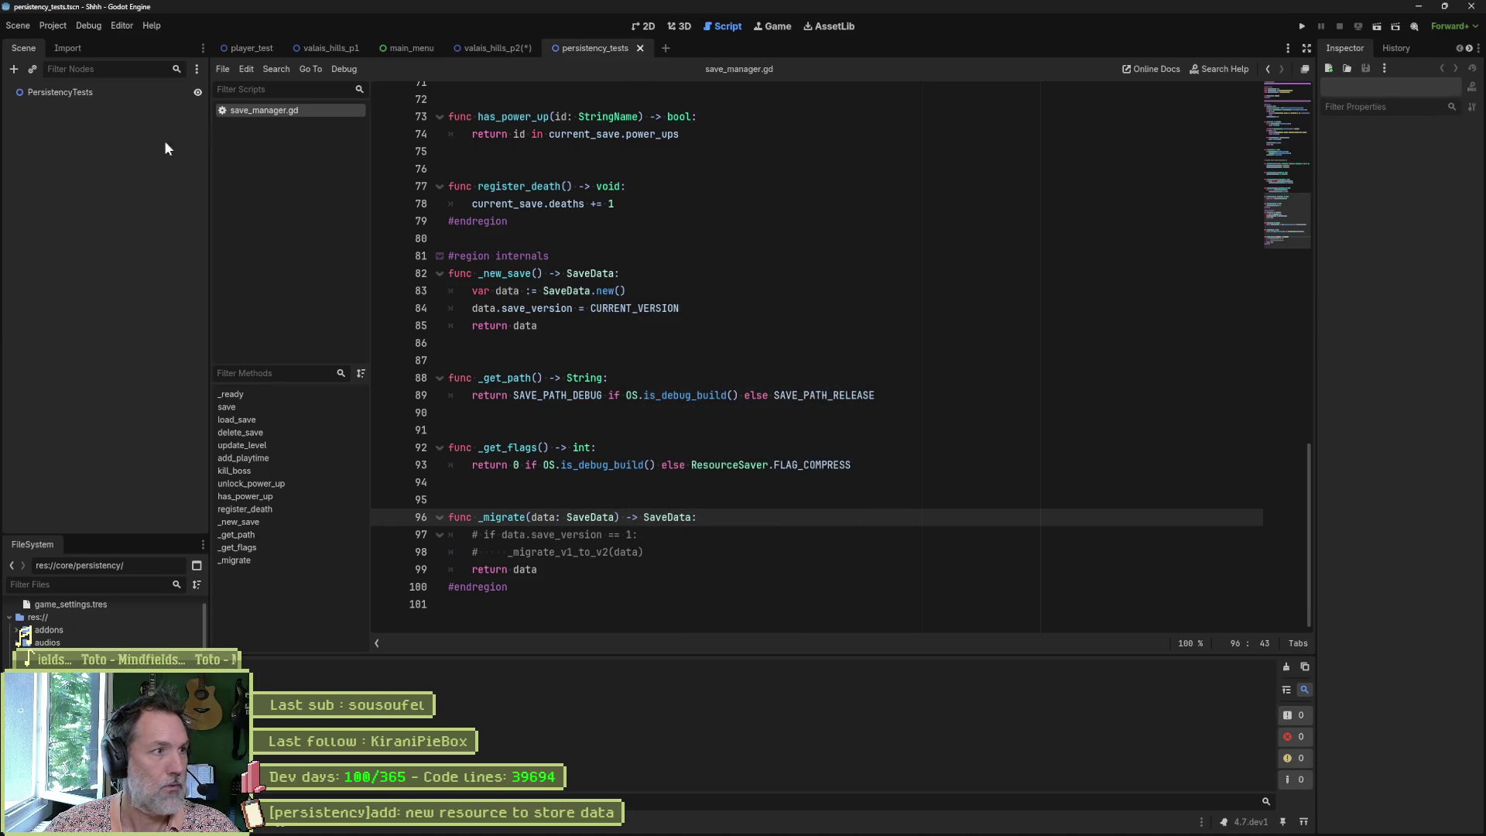
left_click(94, 91)
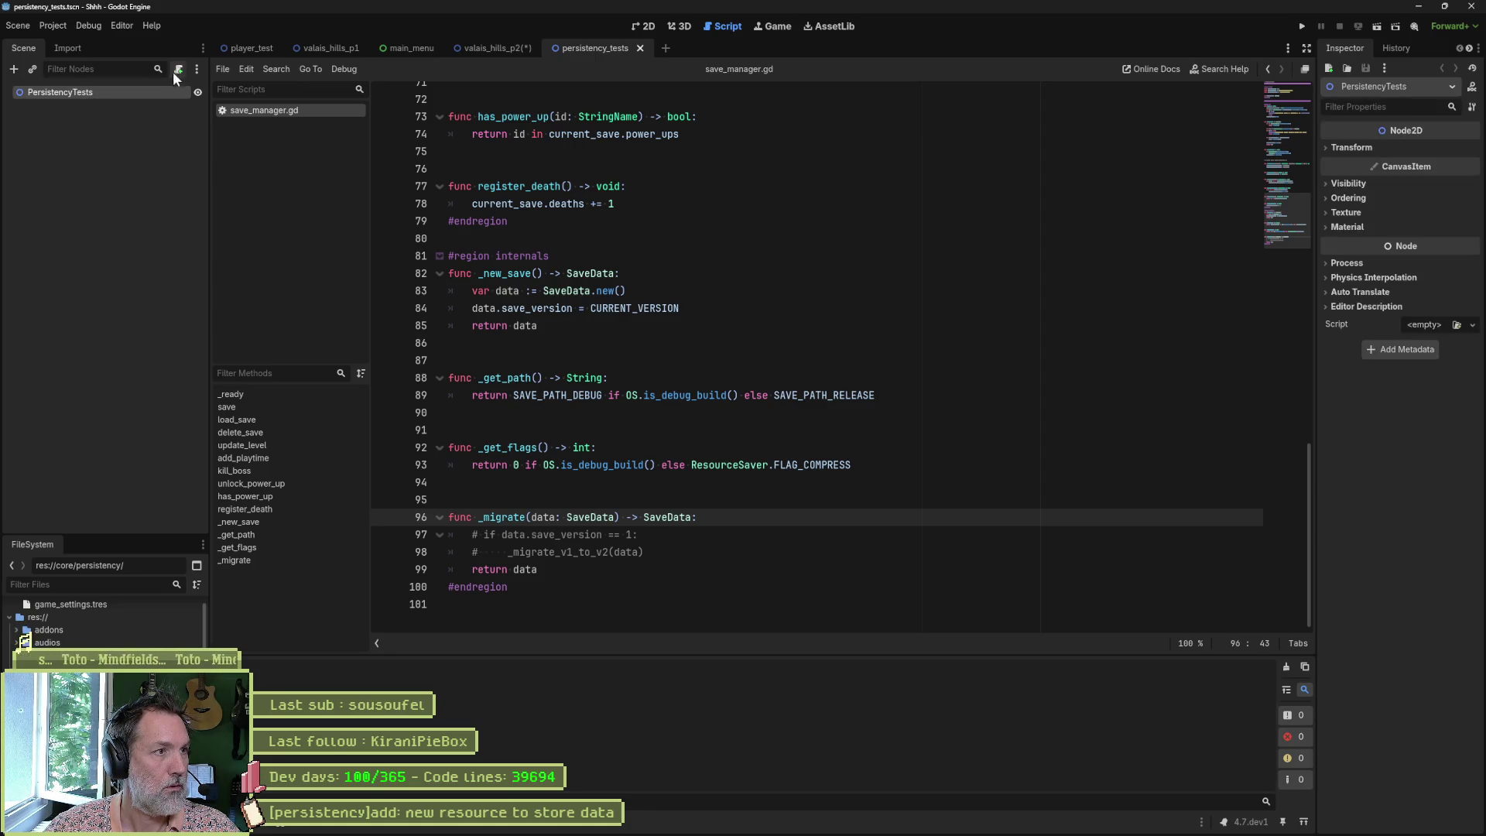
left_click(175, 69)
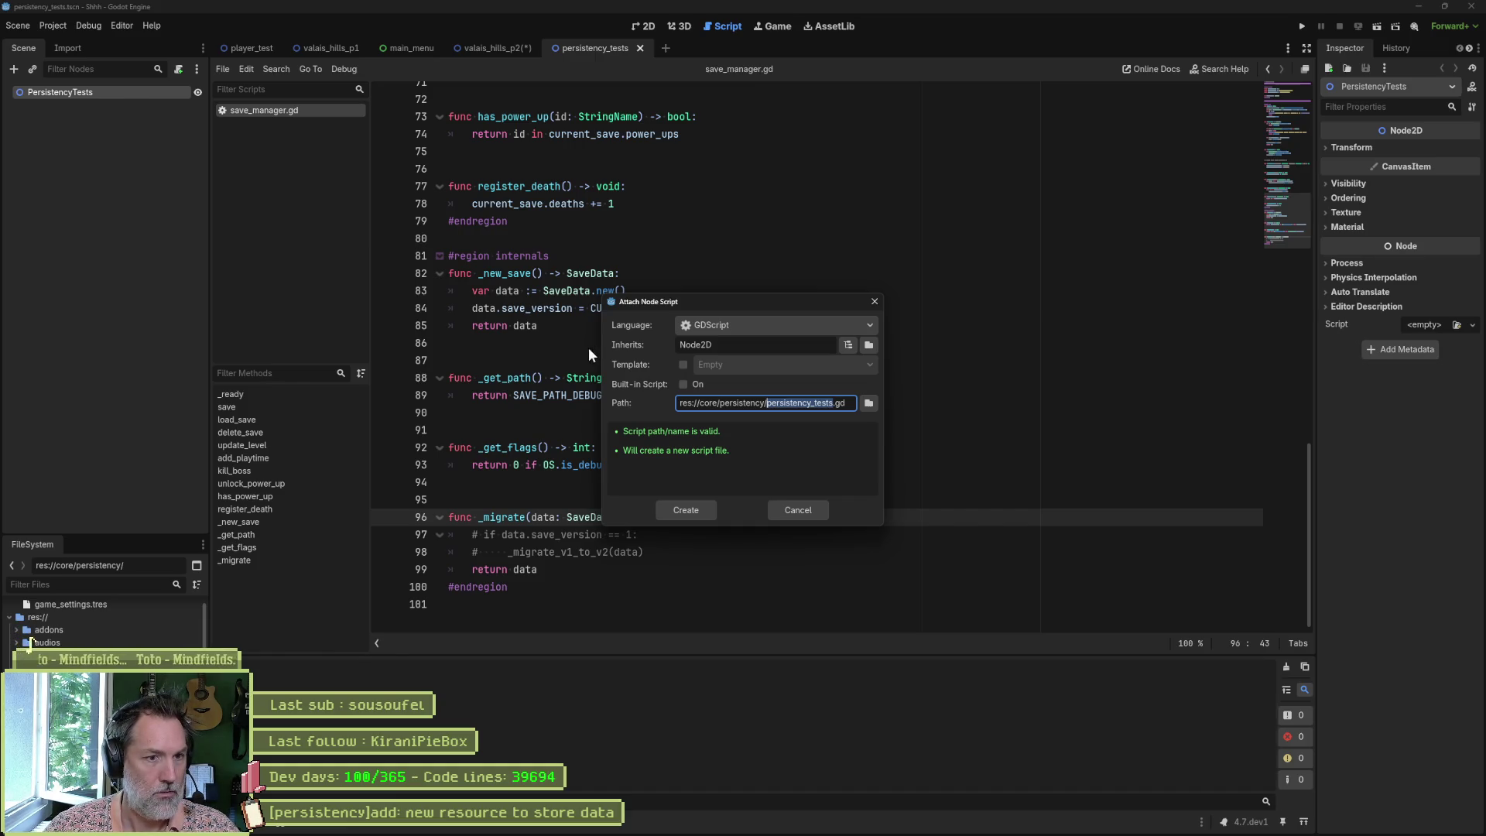
left_click(686, 510)
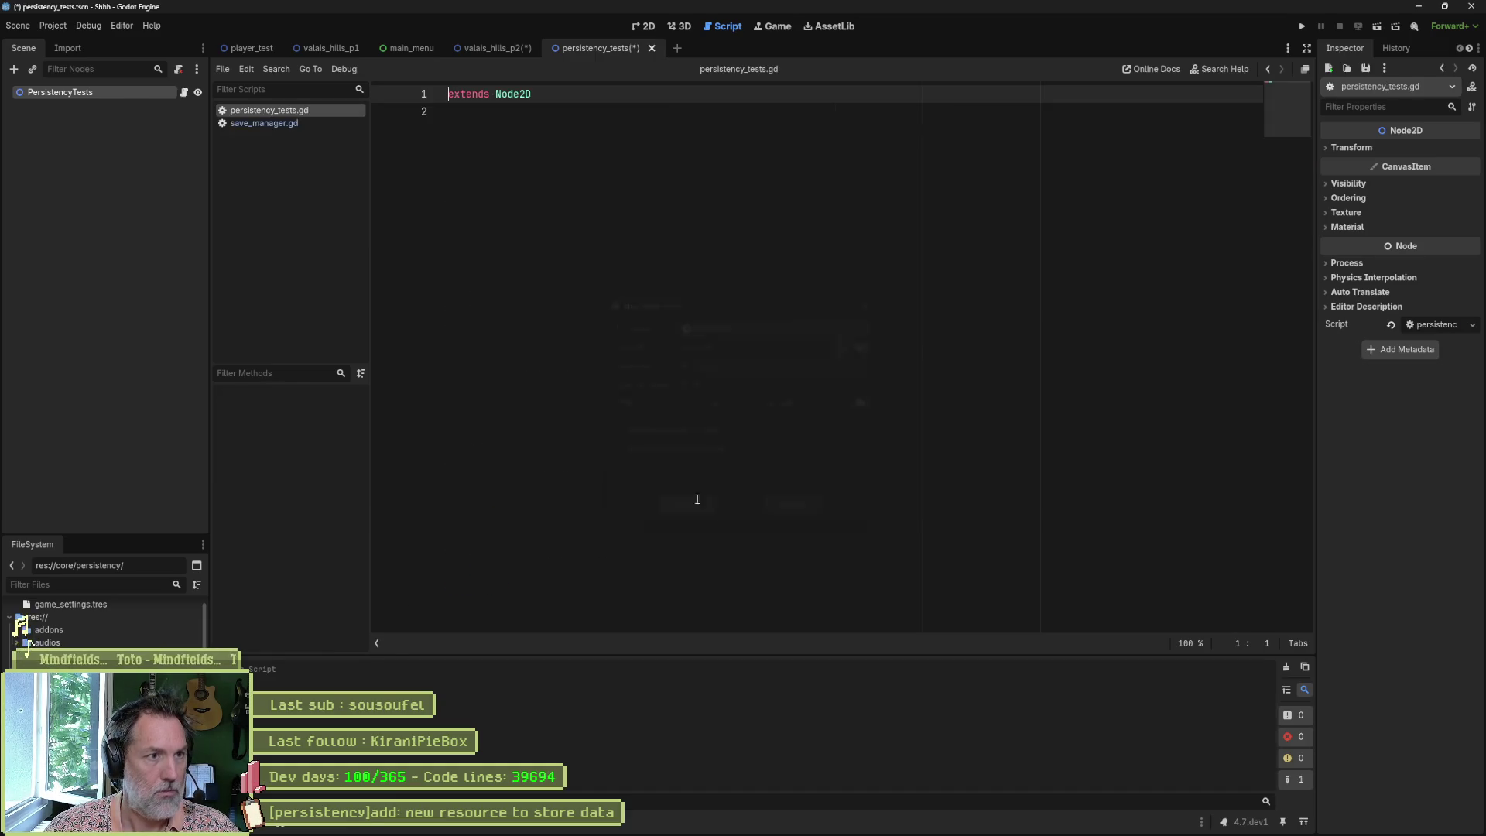
Step: Replace the placeholder code with the pasted save/load test script and save it
key("ctrl+a")
key("ctrl+v")
scroll(673, 252, "up", 2)
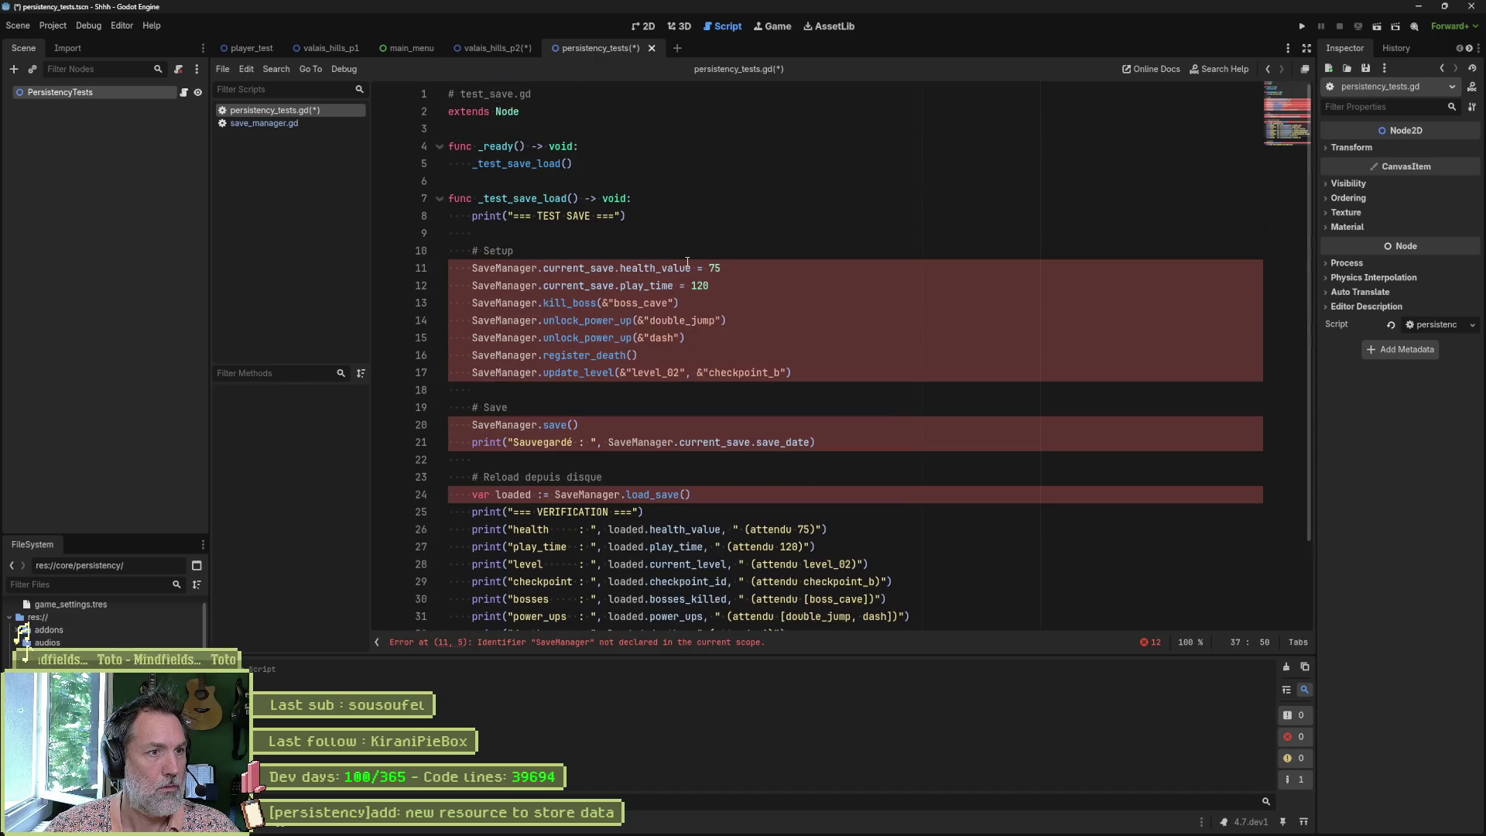
key("ctrl+s")
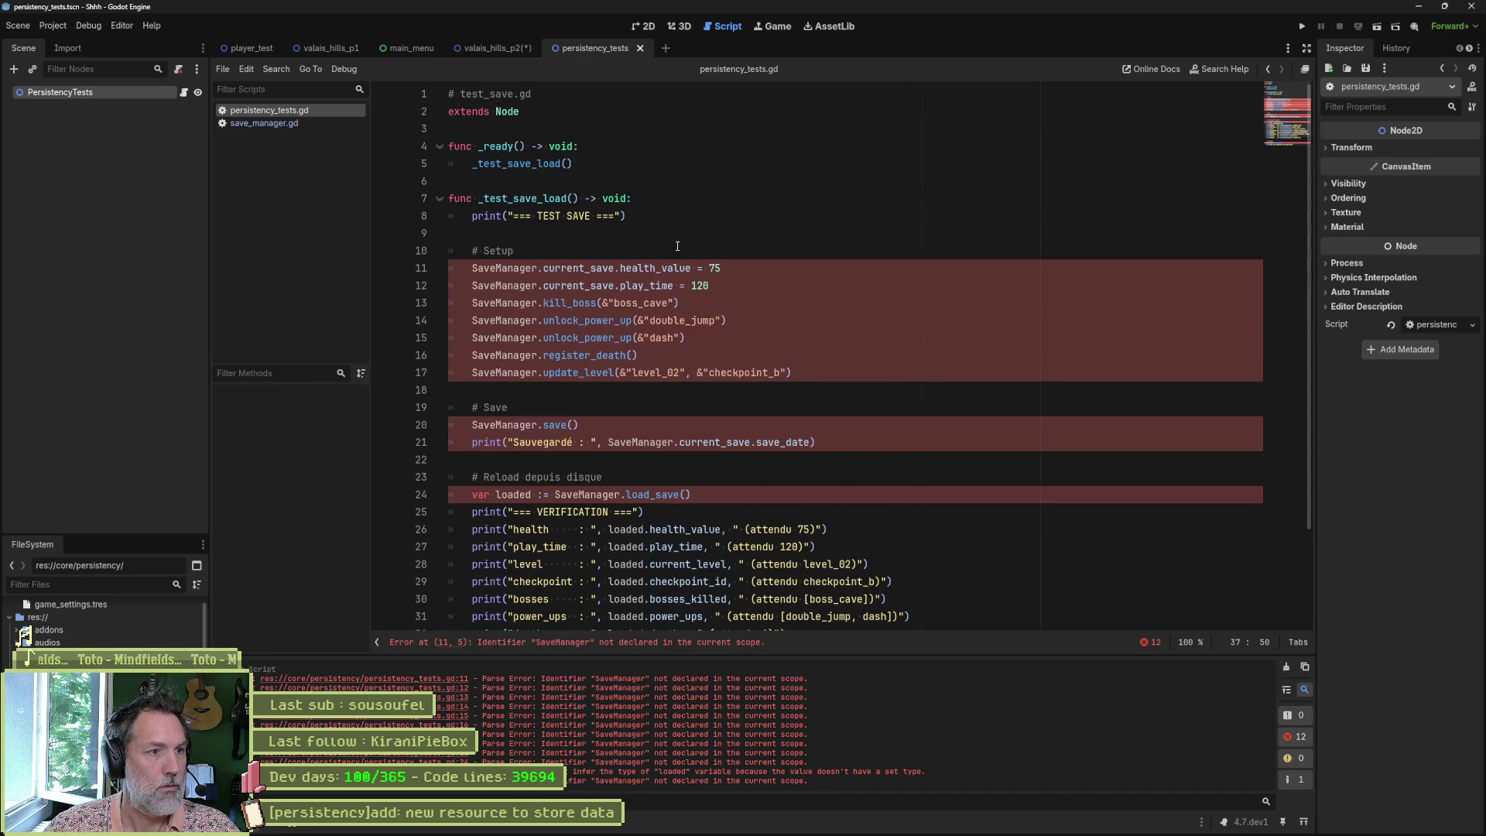
Step: Add res://core/persistency/save_manager.gd as the SaveManager autoload, then close the persistency_tests scene
left_click(53, 25)
left_click(61, 39)
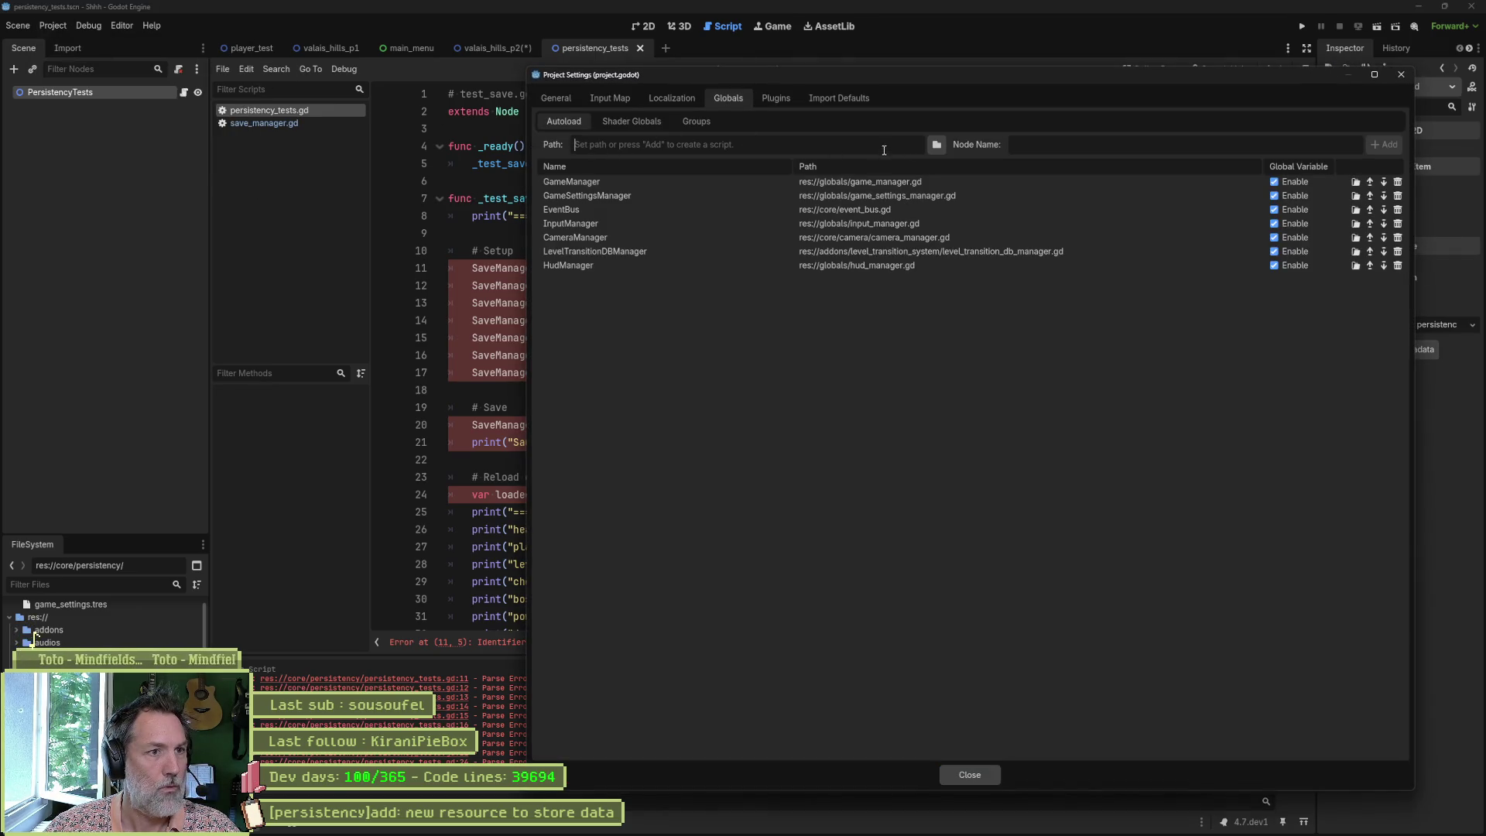
left_click(941, 153)
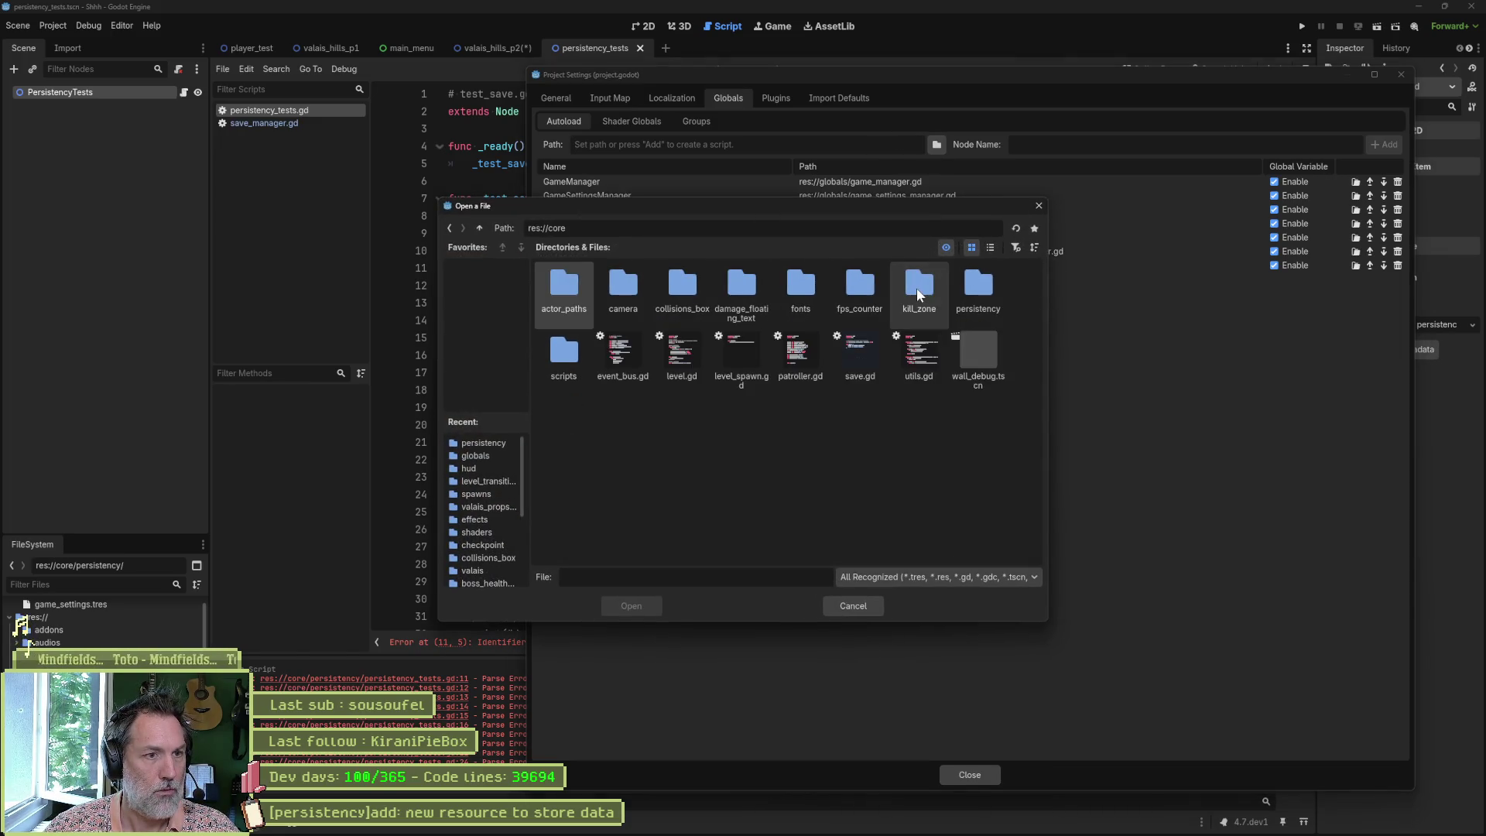
double_click(990, 285)
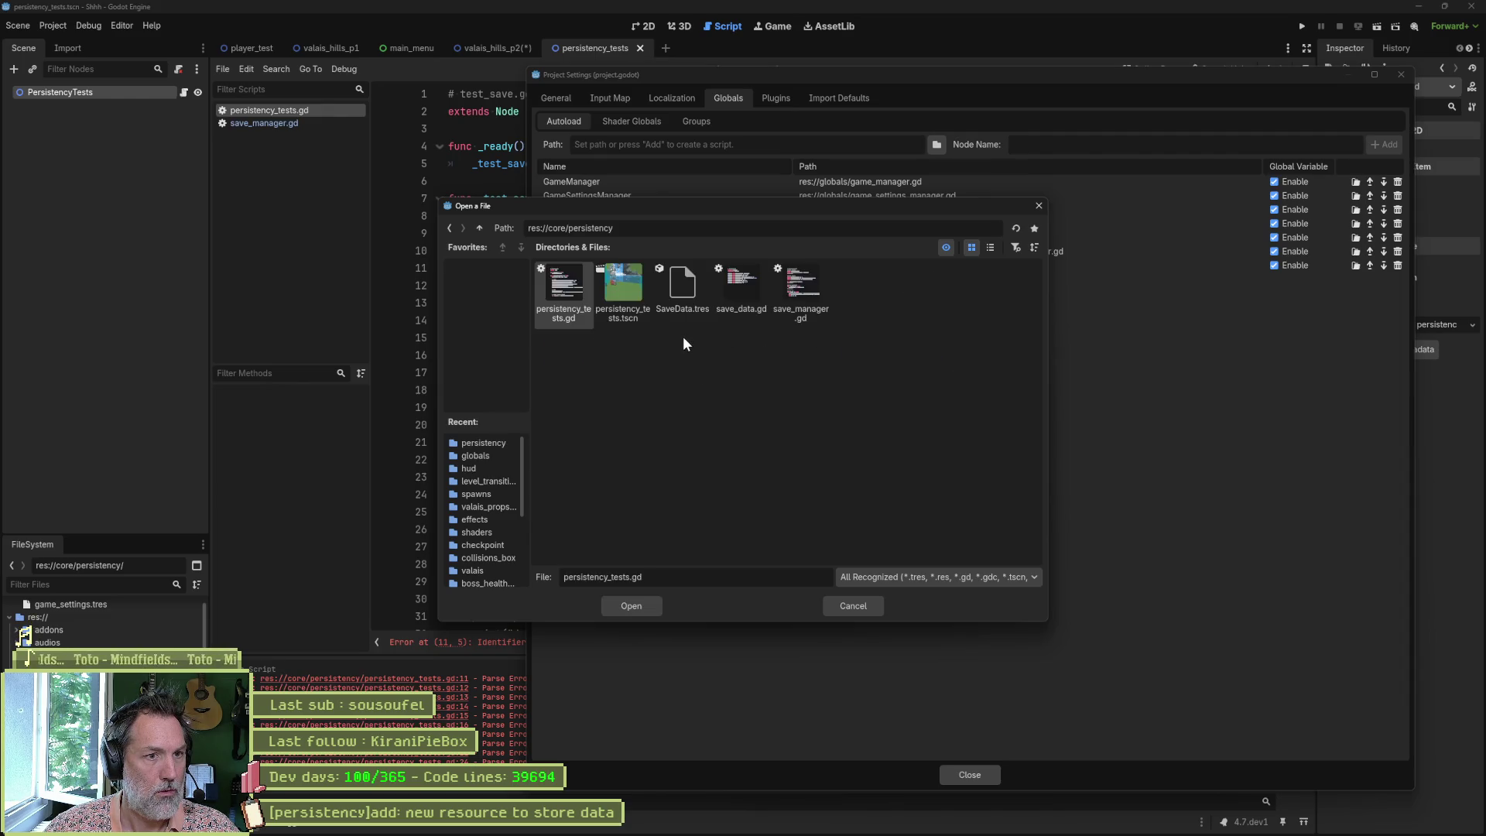
double_click(806, 288)
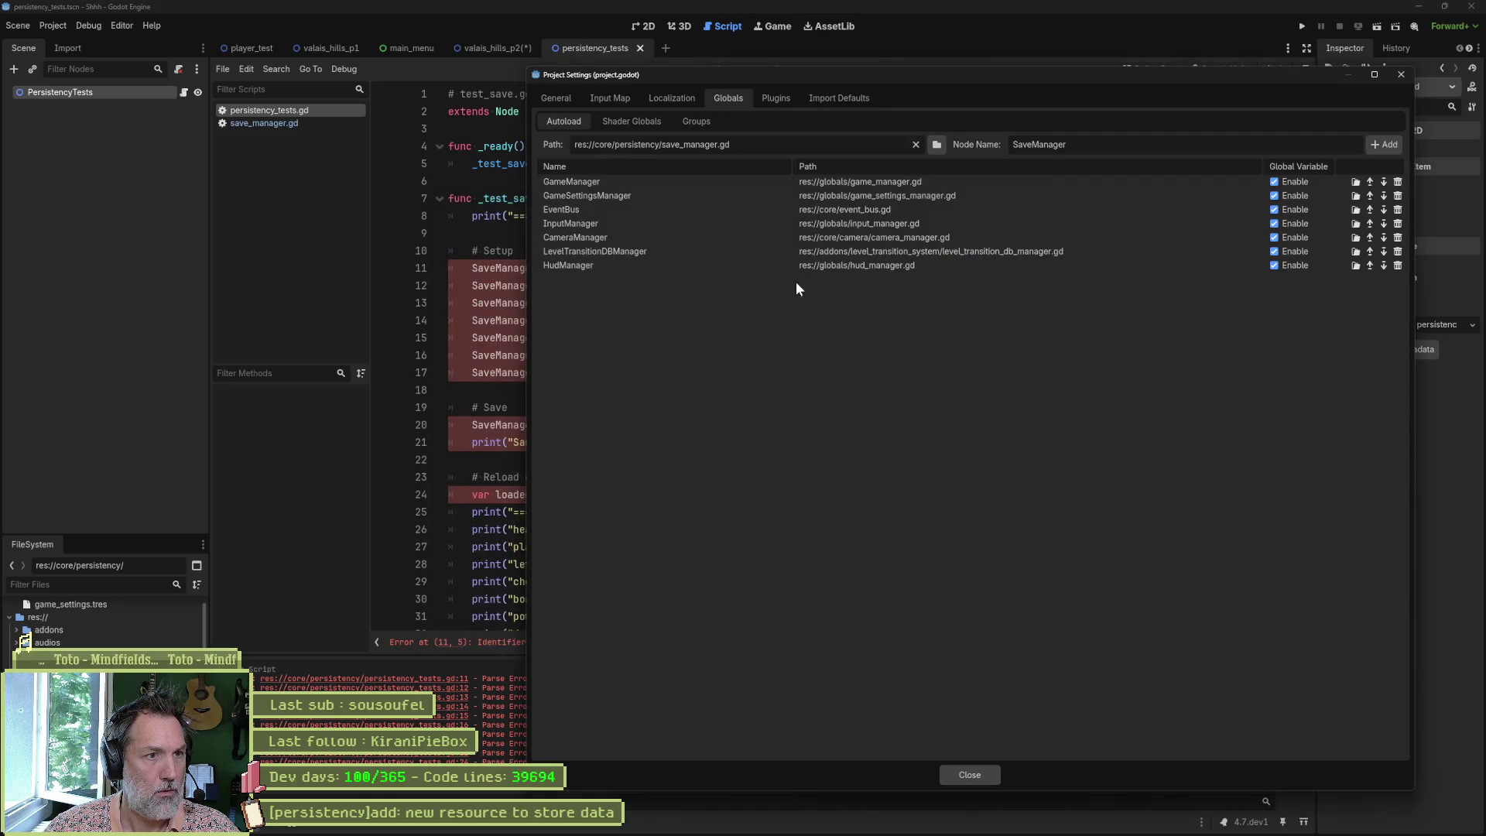
left_click(1385, 145)
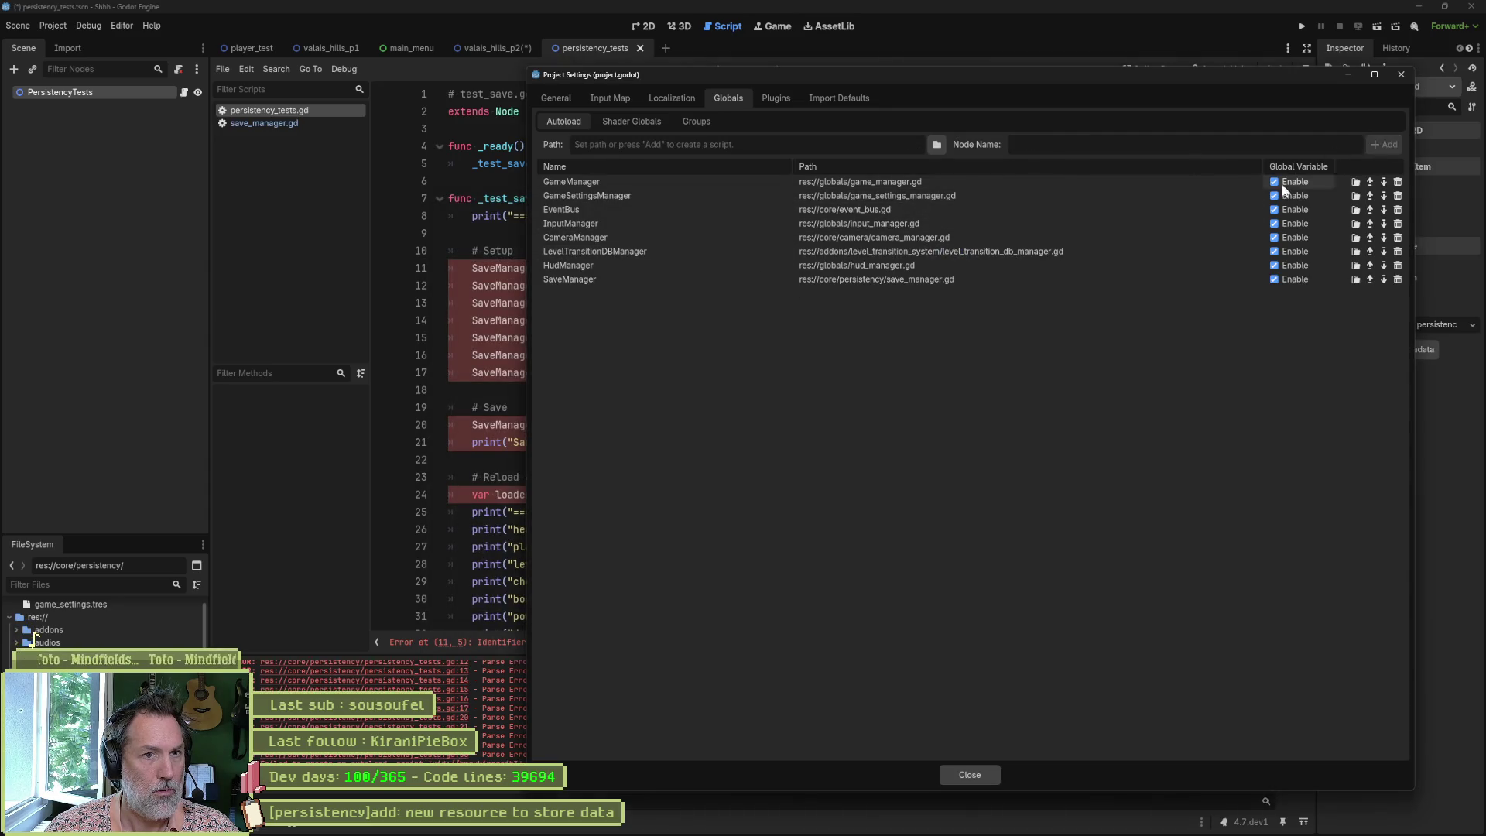
left_click(969, 775)
left_click(801, 392)
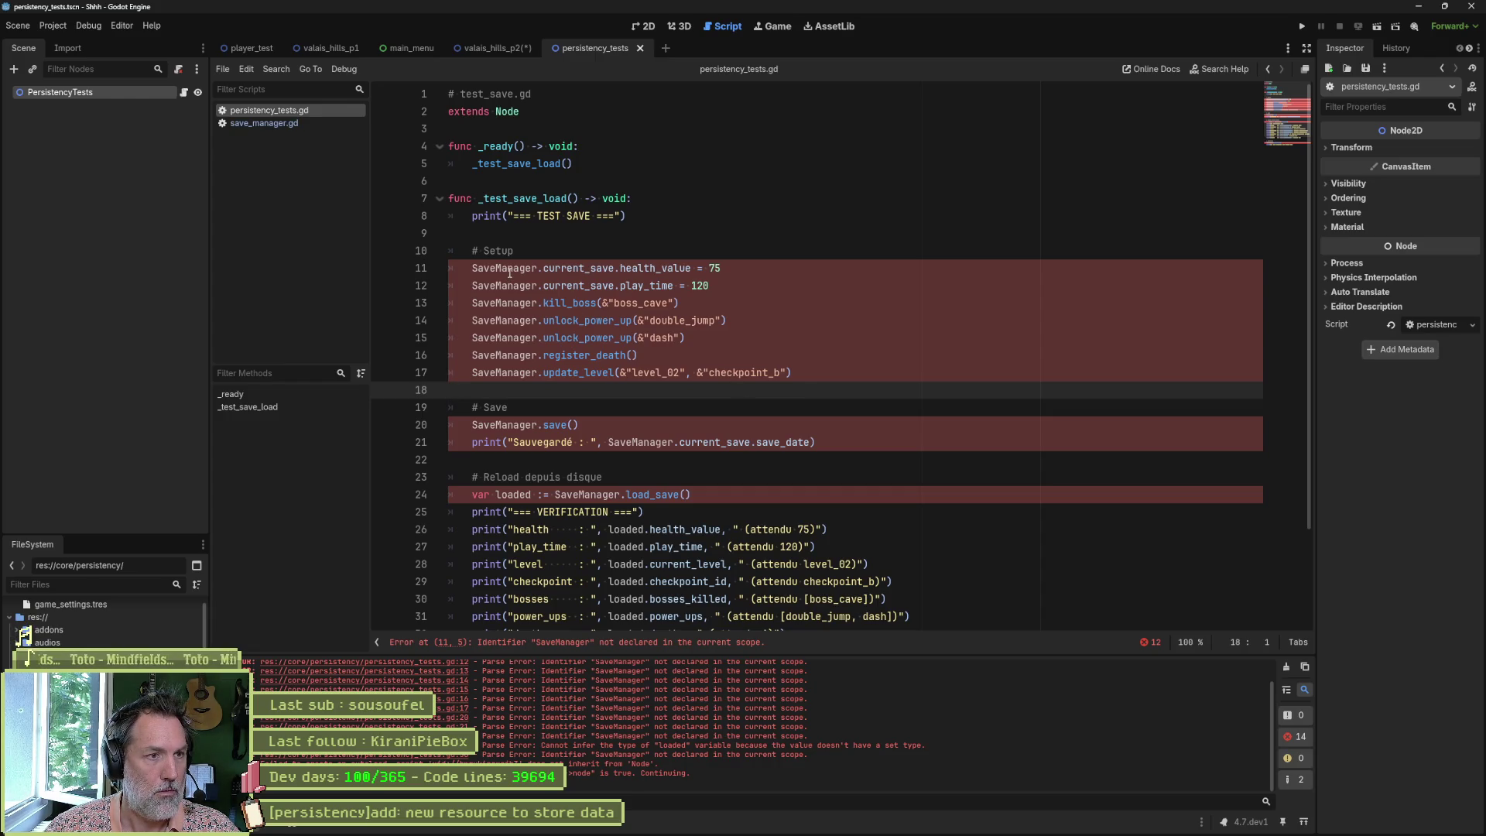
middle_click(592, 45)
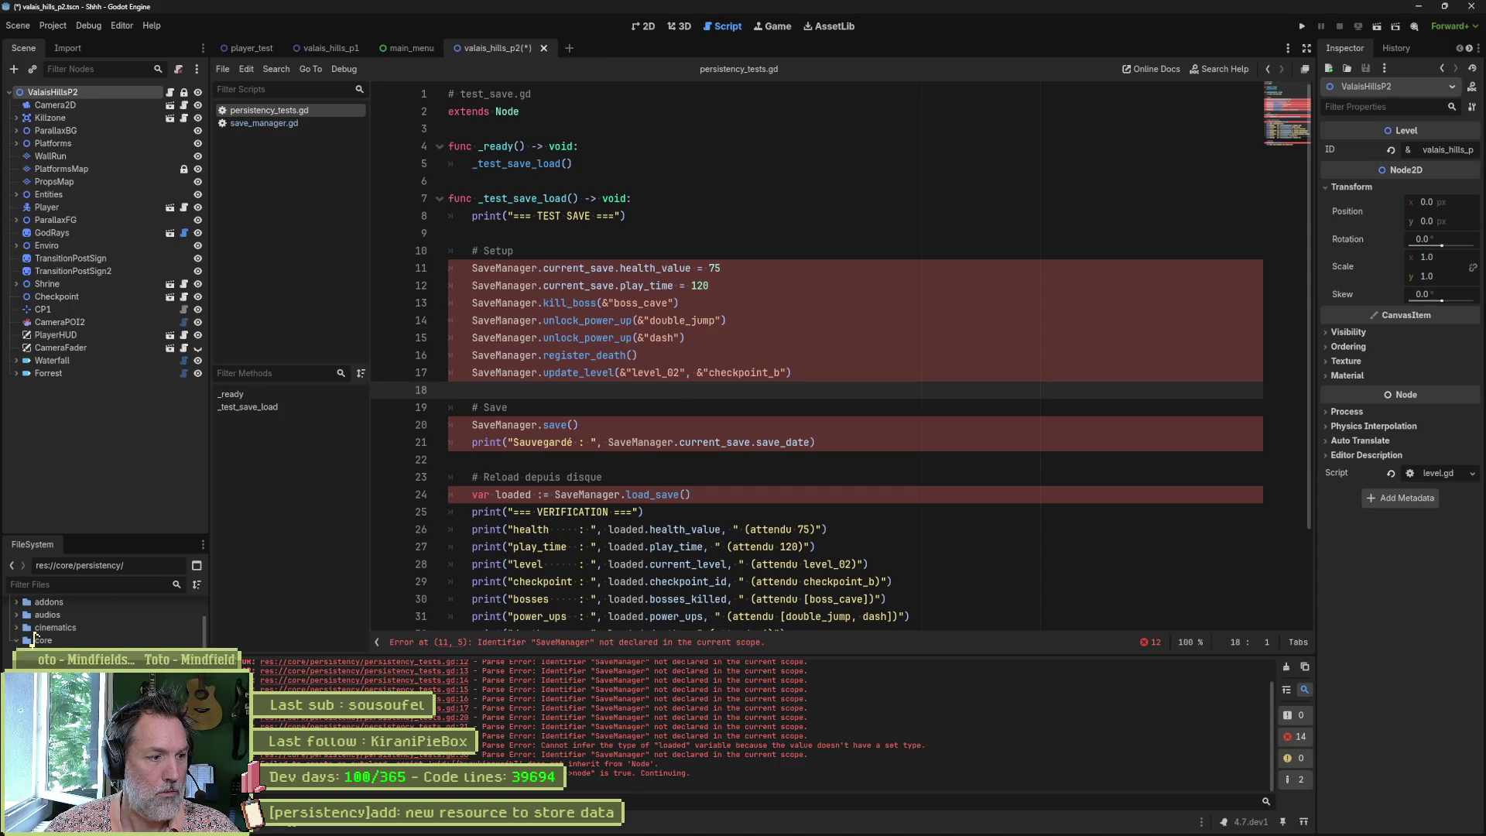
Step: Reopen the persistency_tests scene, close its script, and clear old parse errors from Output
key("ctrl+shift+t")
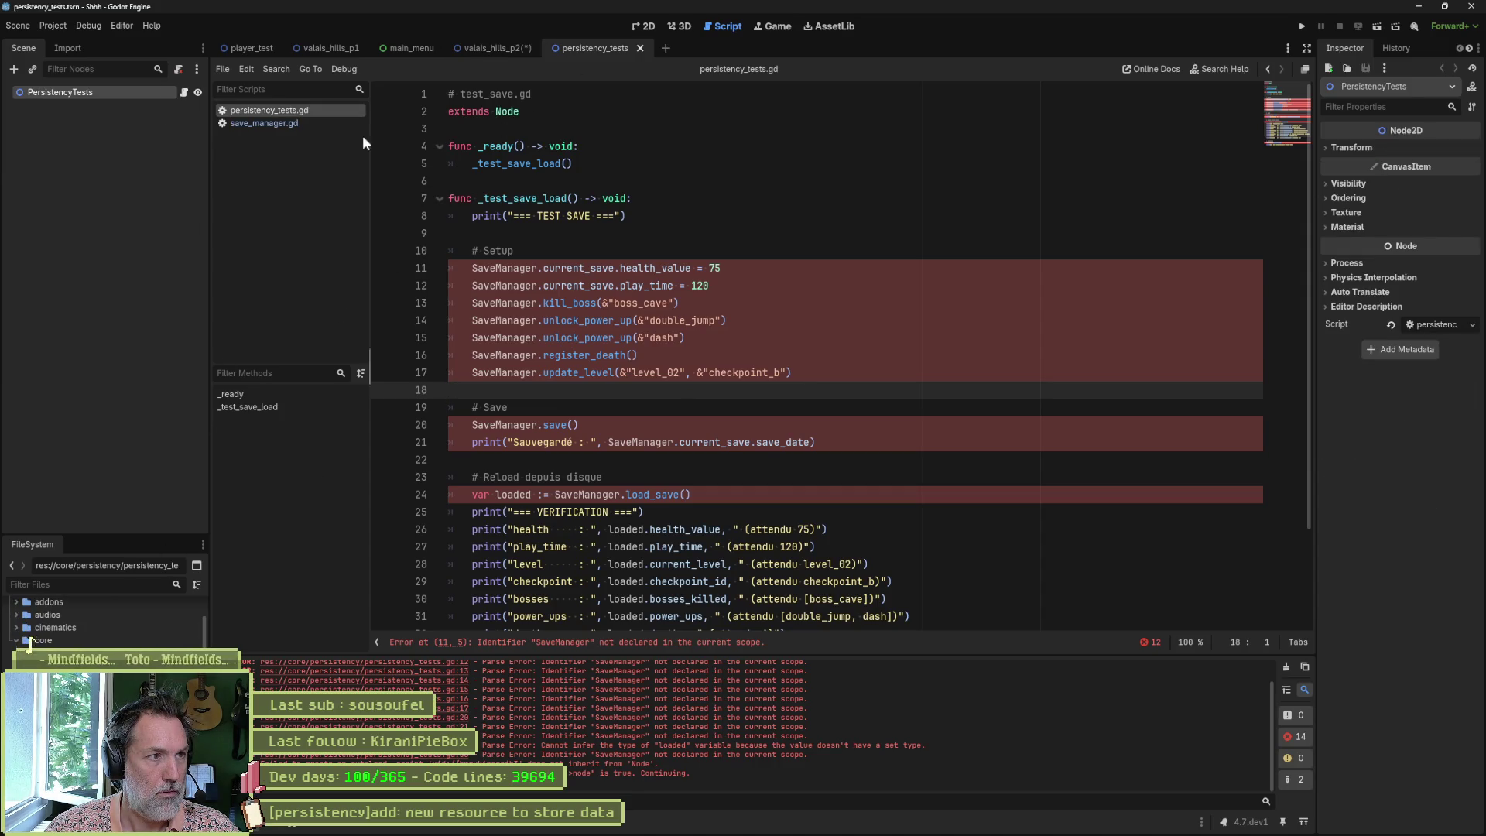
middle_click(290, 110)
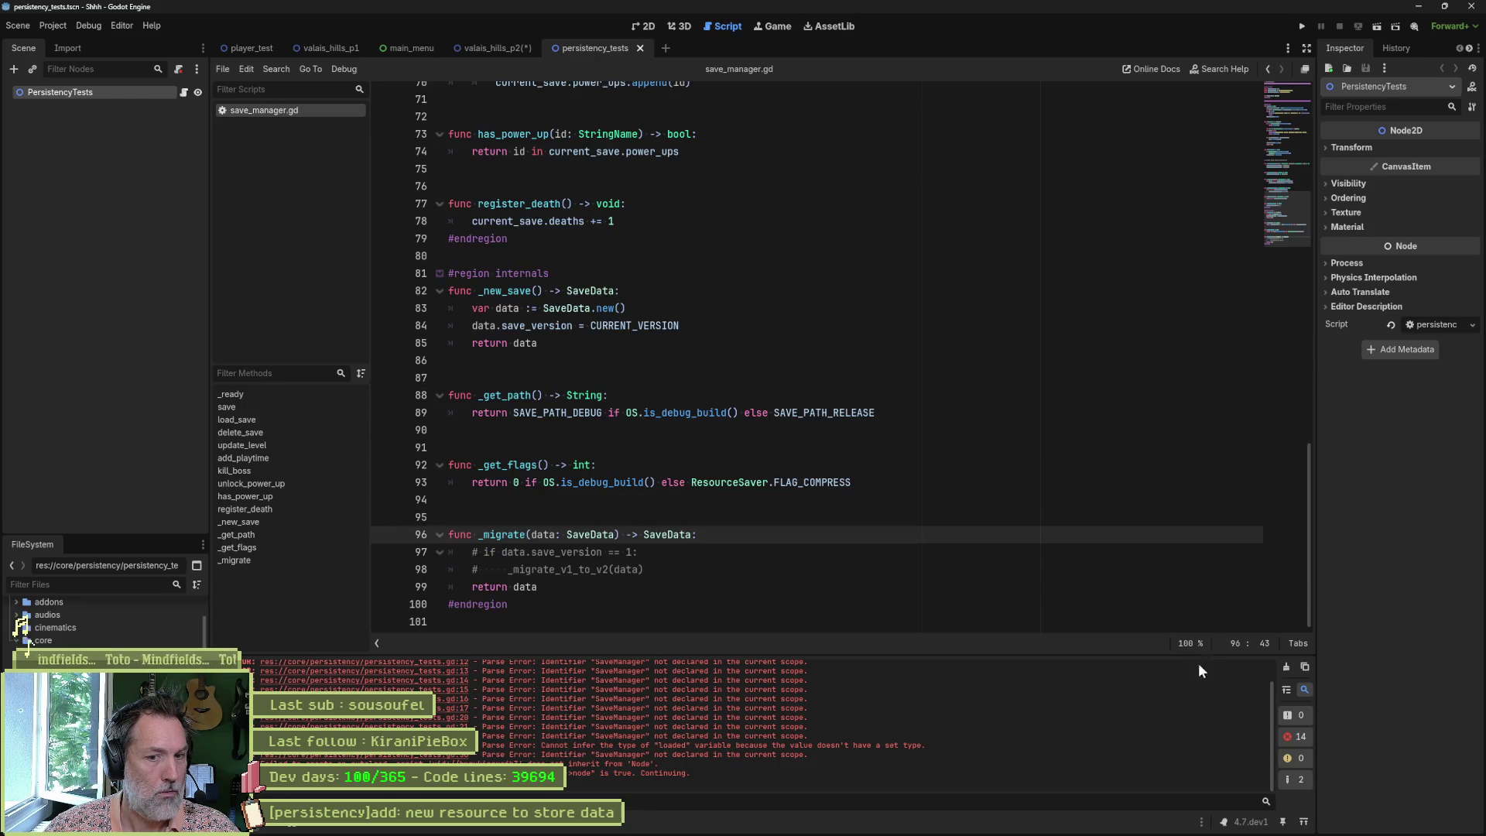
left_click(1288, 668)
left_click(1081, 448)
Step: Quick-open persistency_tests.gd and run the project with F5 to execute the save test
key("ctrl+alt+o")
type("persis")
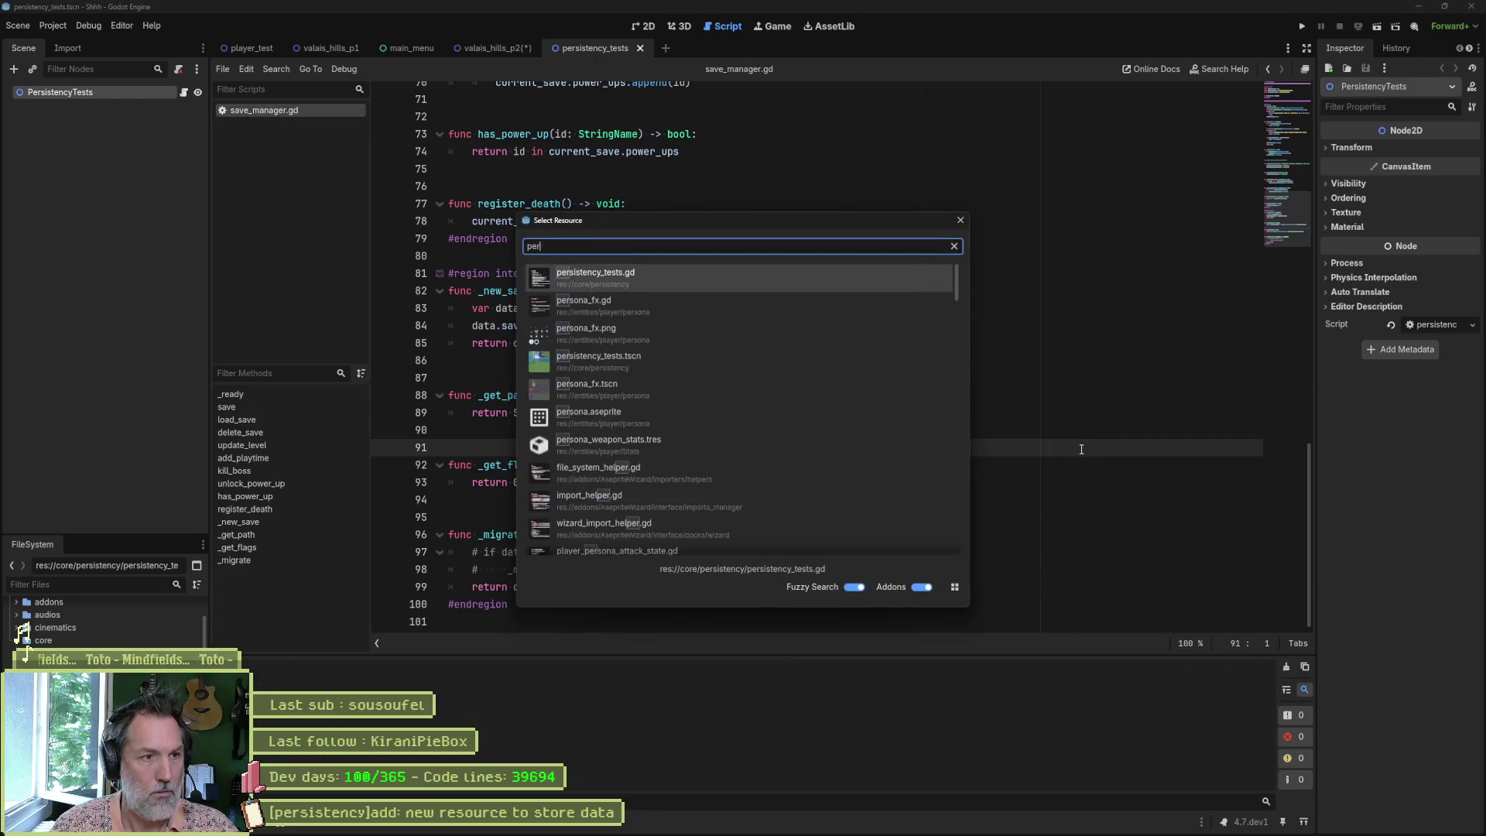
key("Return")
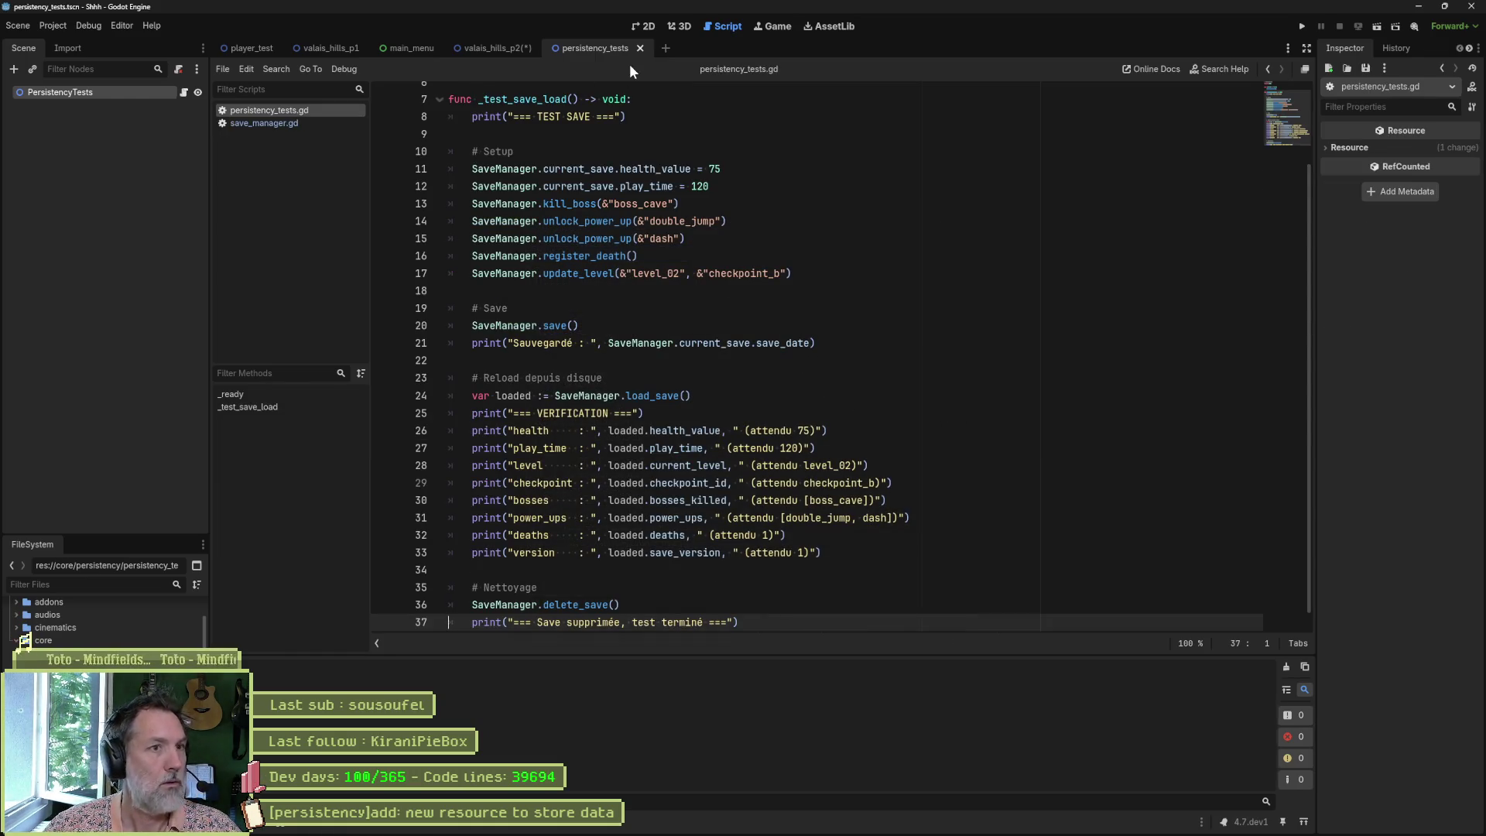
key("F5")
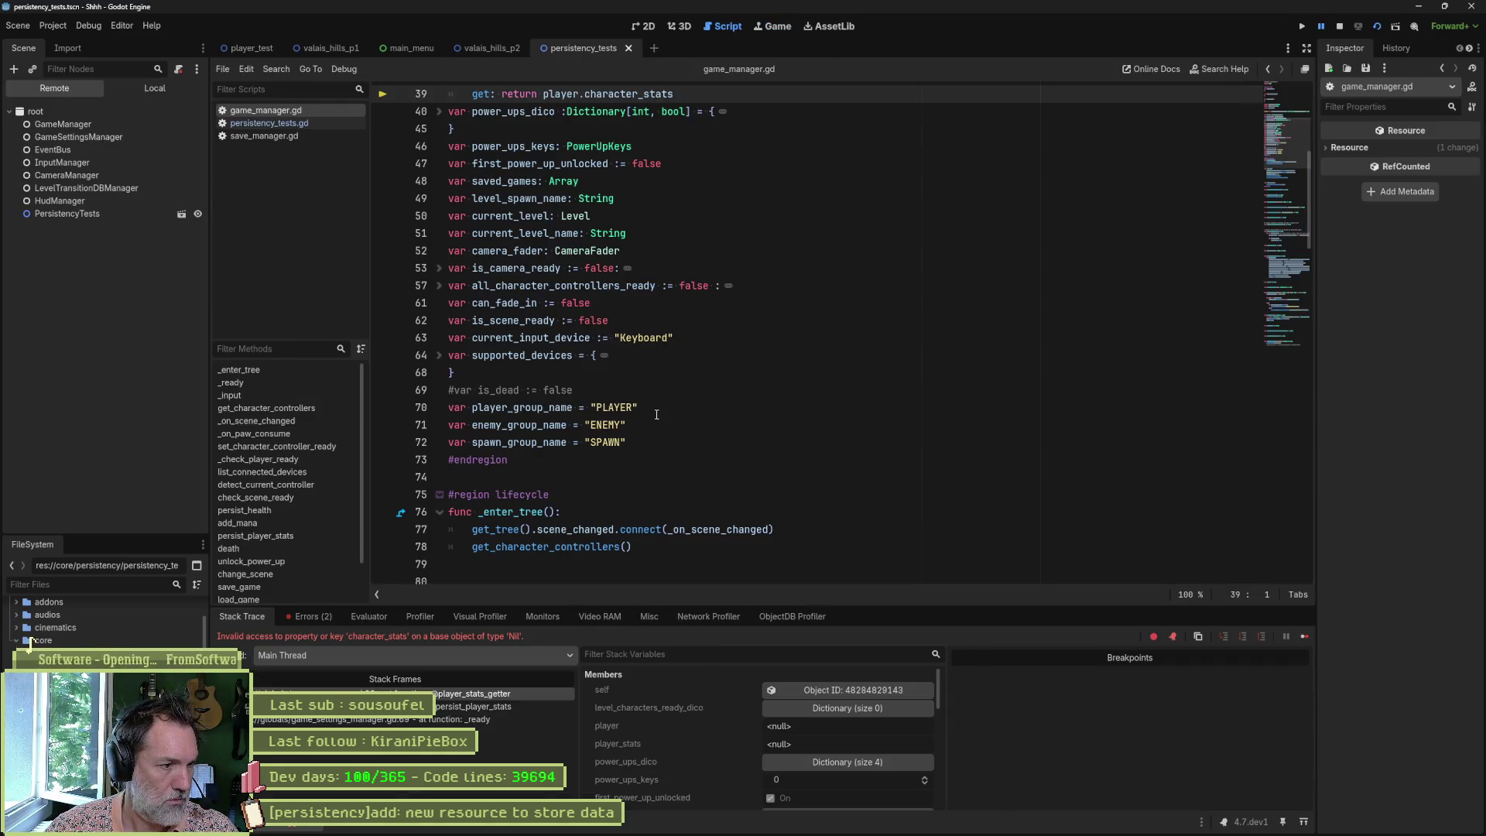
Step: Stop the game, review the two debugger errors, and open save_manager.gd
scroll(654, 425, "up", 4)
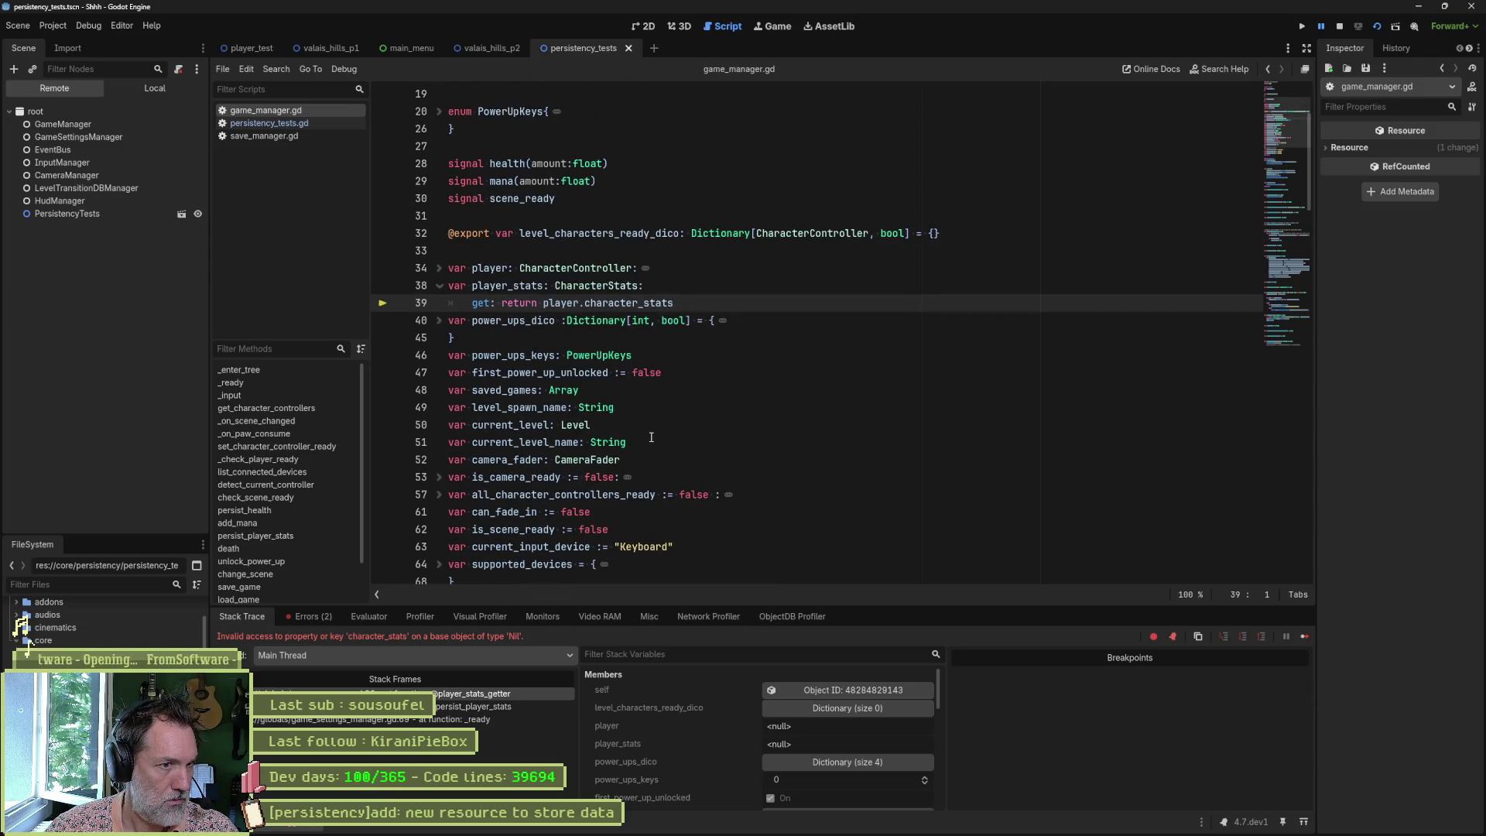
key("F8")
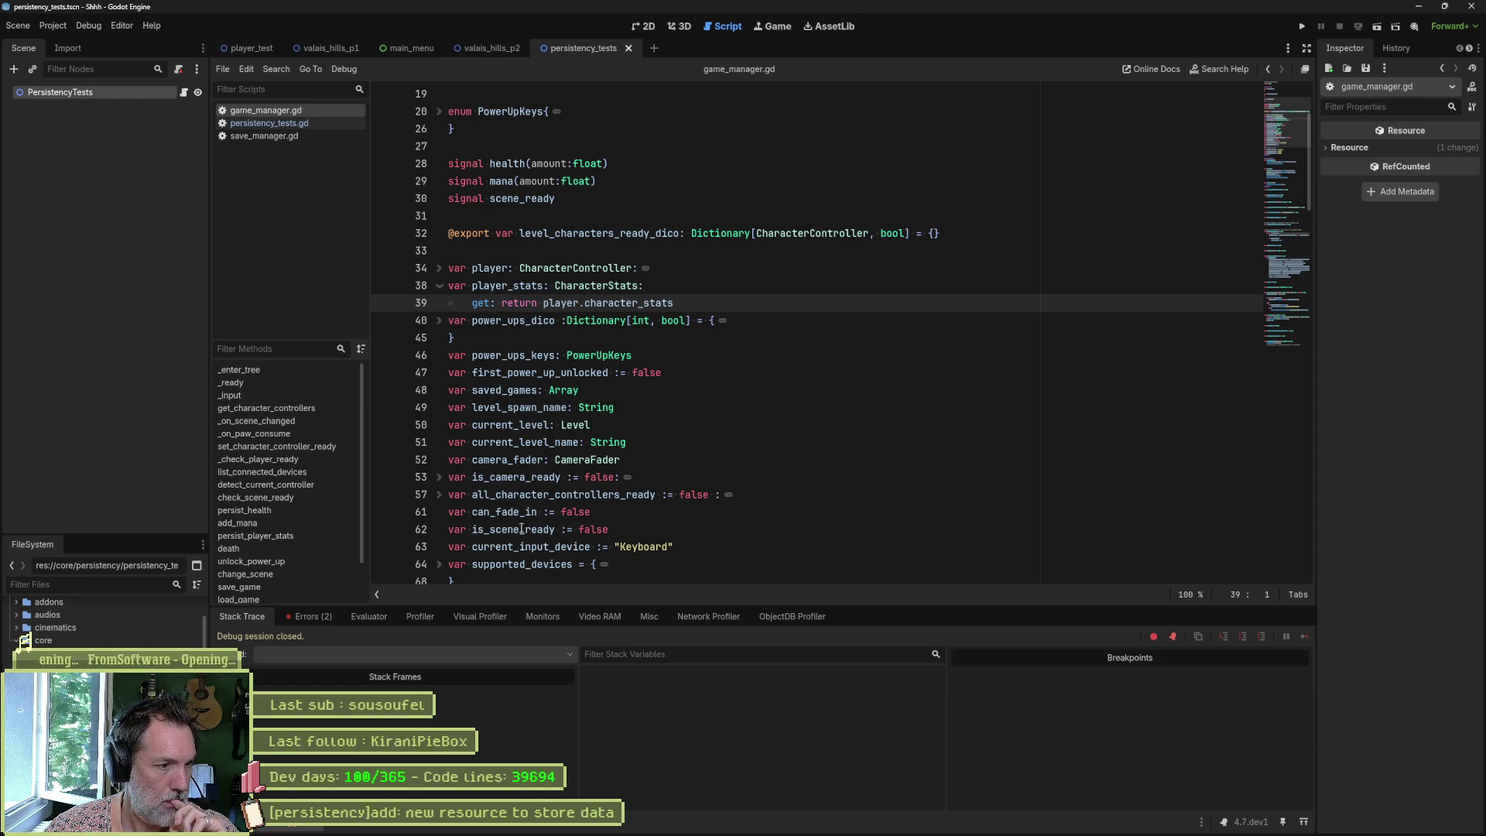
left_click(309, 617)
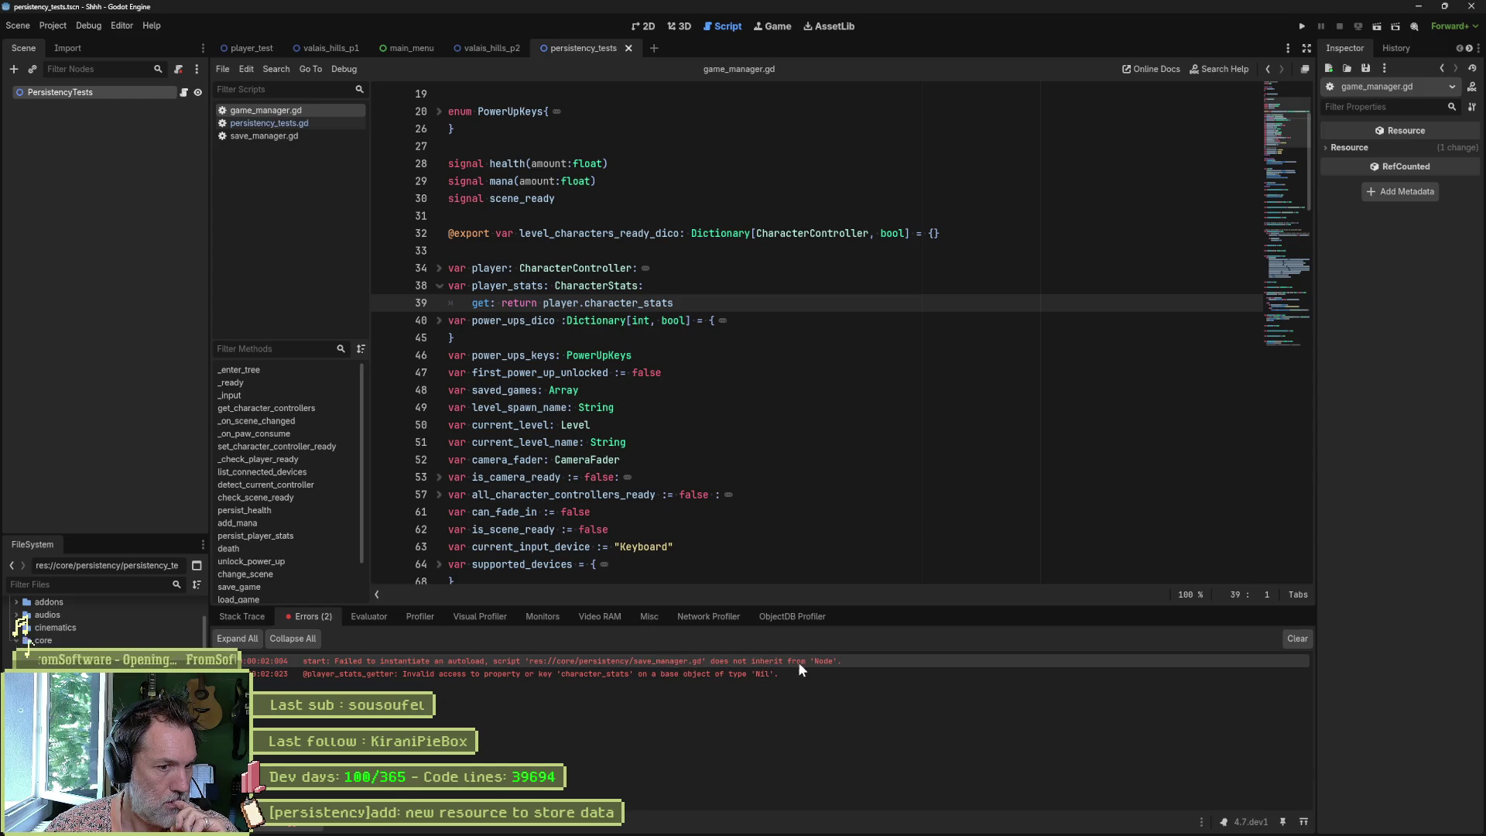
mouse_move(826, 666)
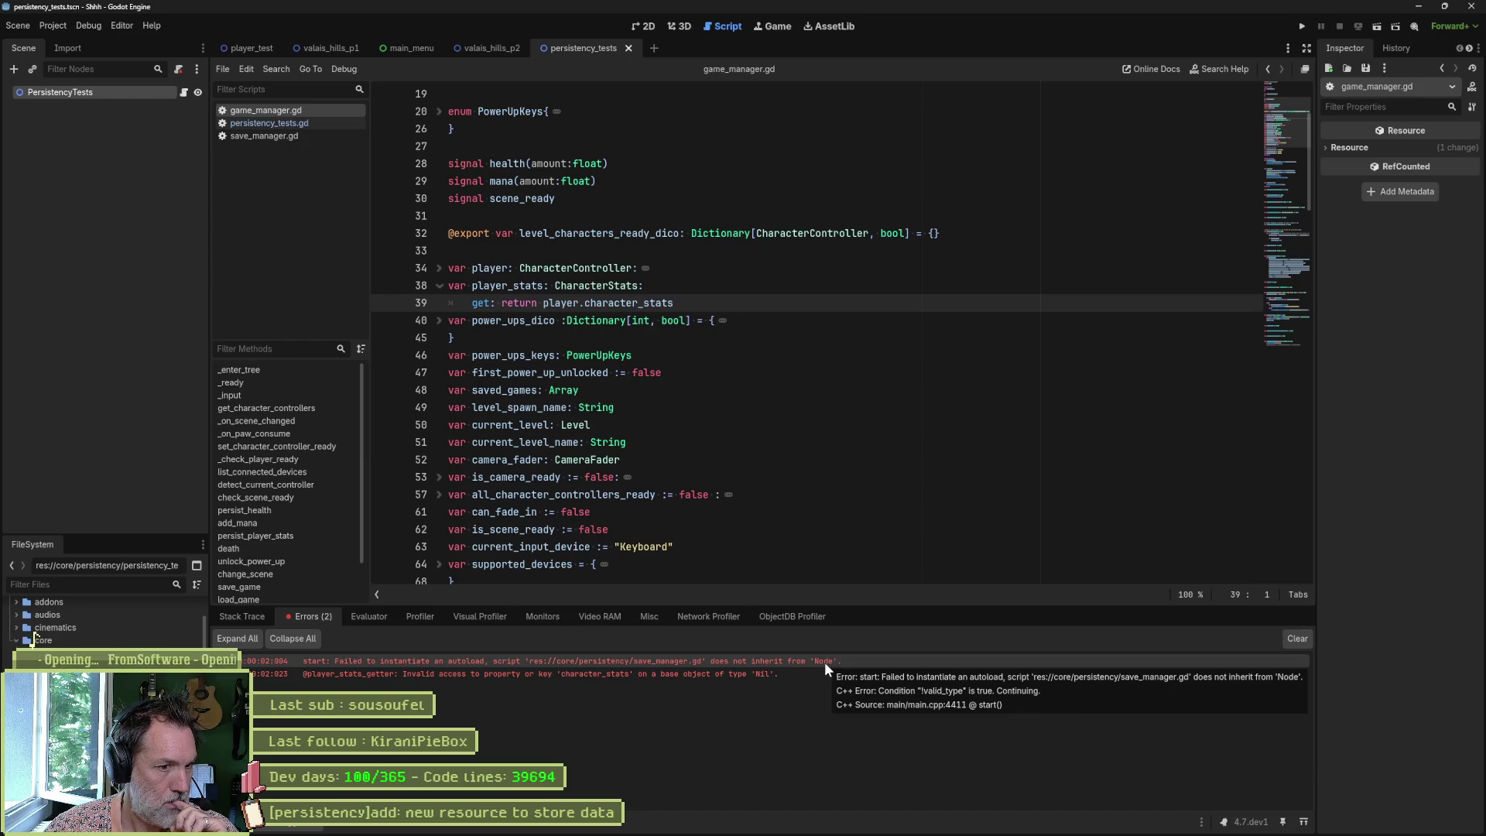
left_click(287, 138)
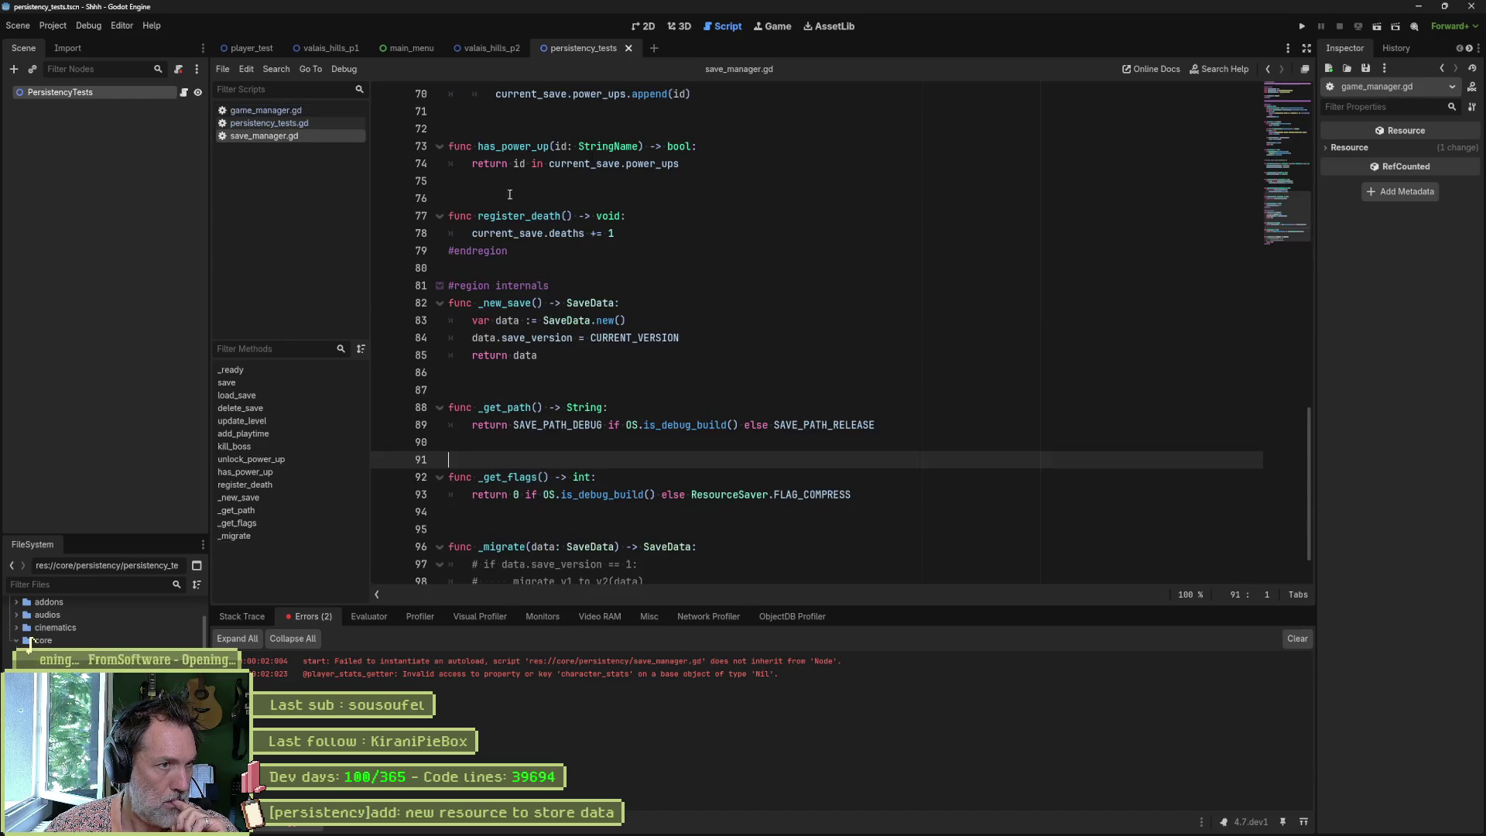
Step: Add 'extends Node' below the header comment of save_manager.gd and save
scroll(809, 135, "up", 10)
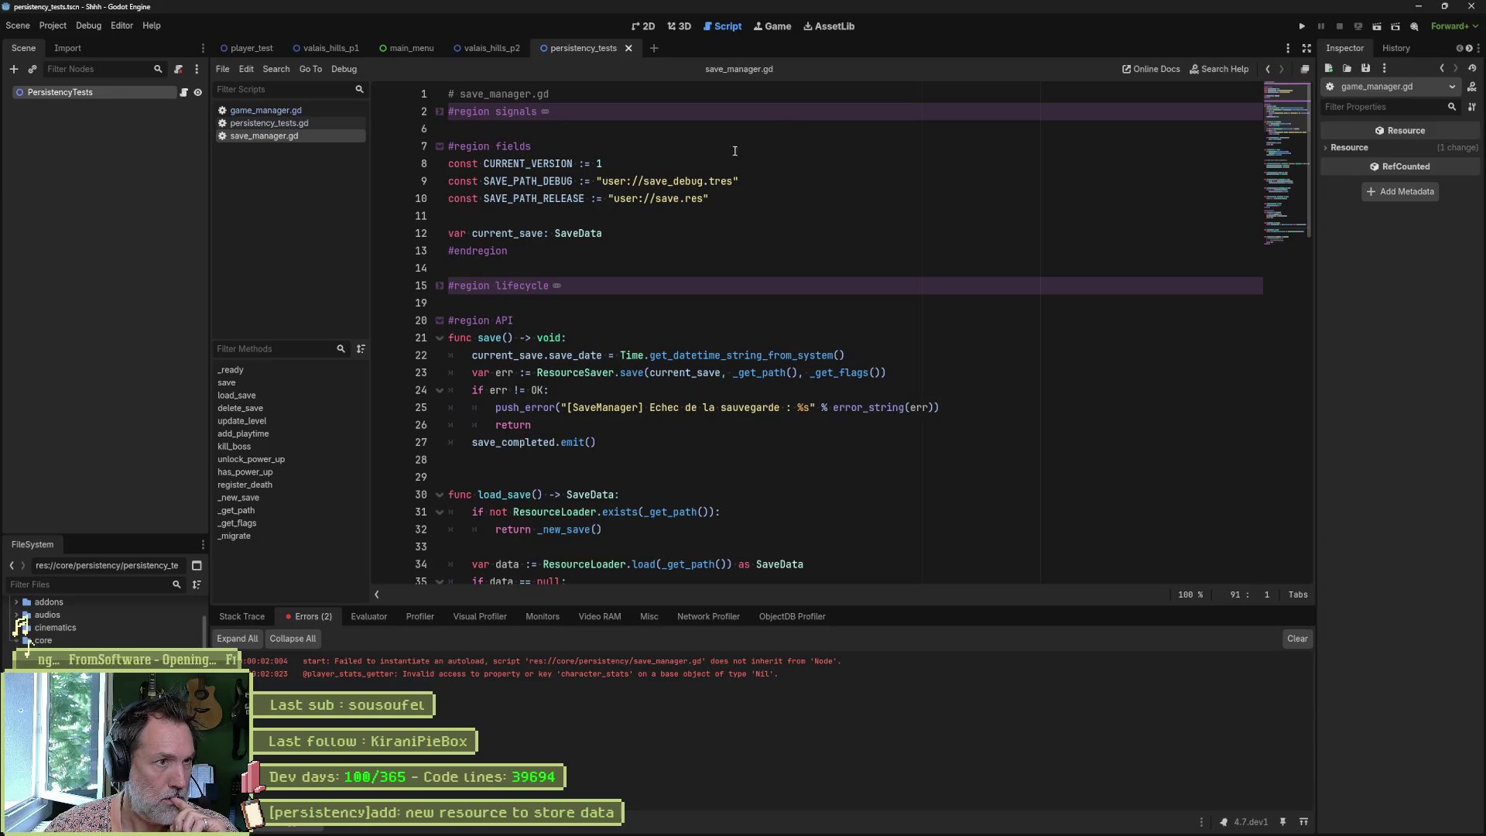
key("ctrl+Home")
key("End")
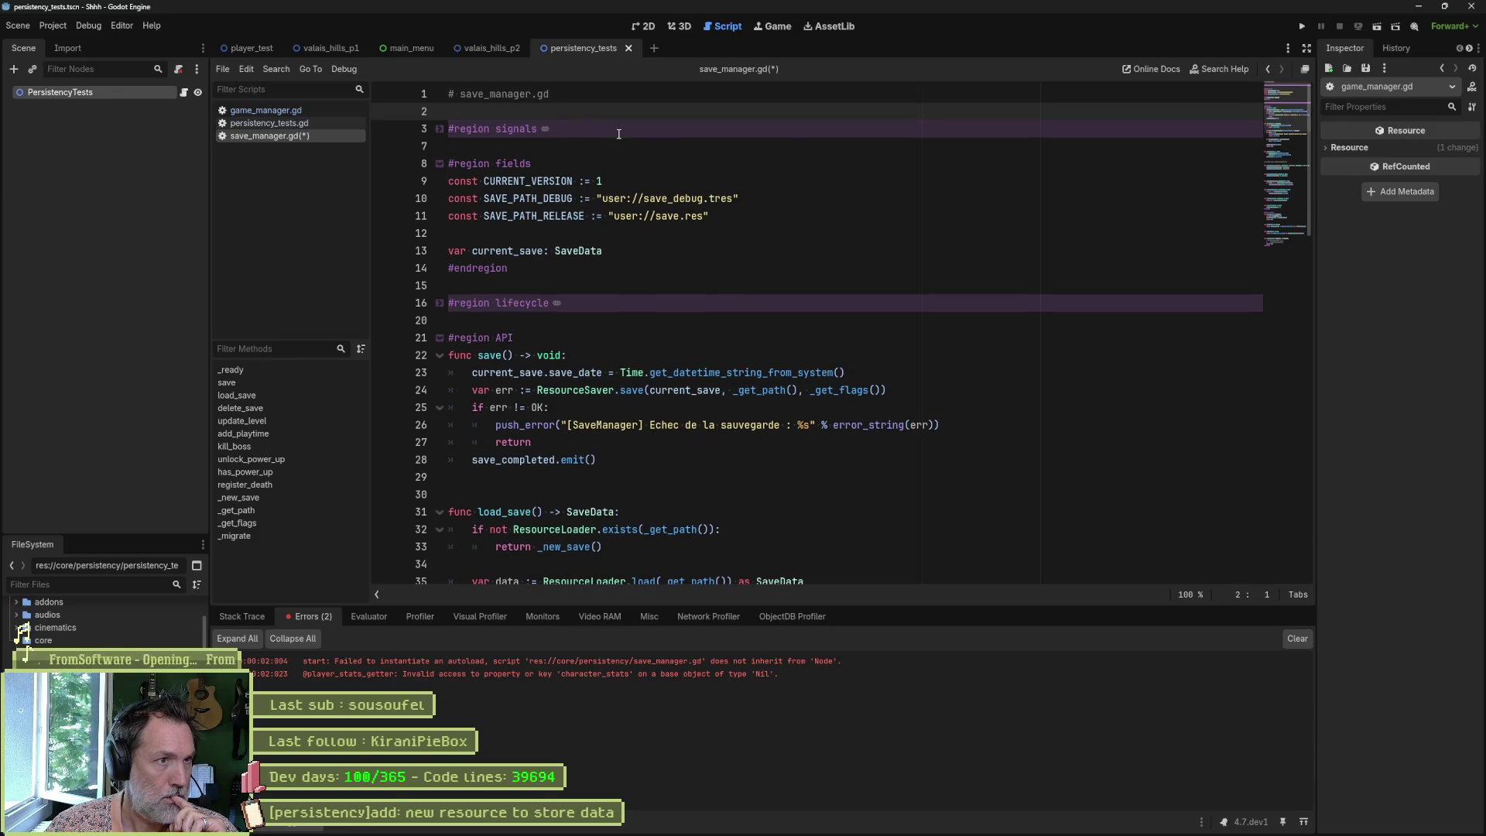
key("Return")
type("e")
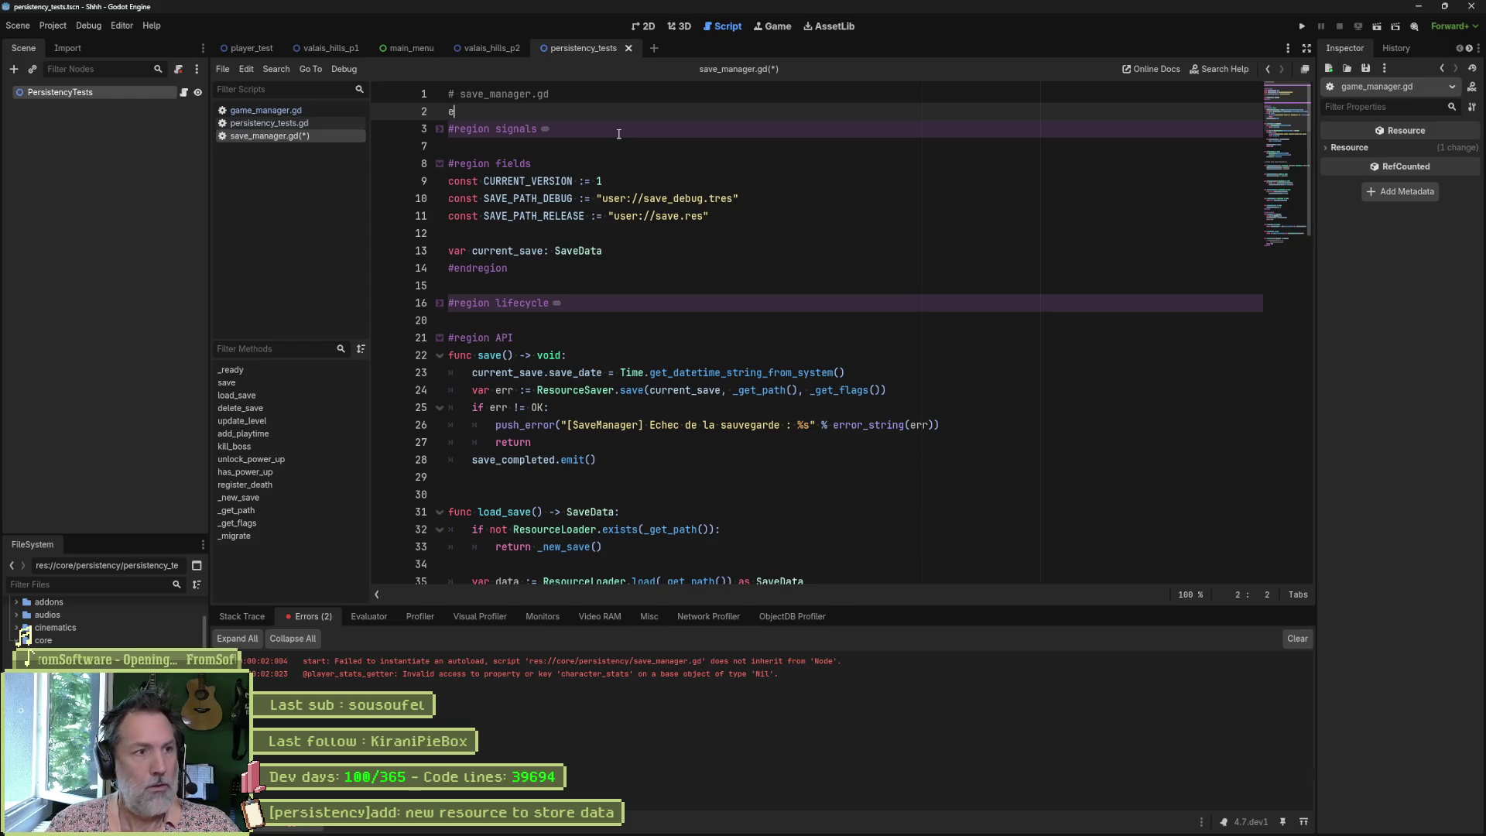
type("xtends Node")
key("Return")
key("ctrl+s")
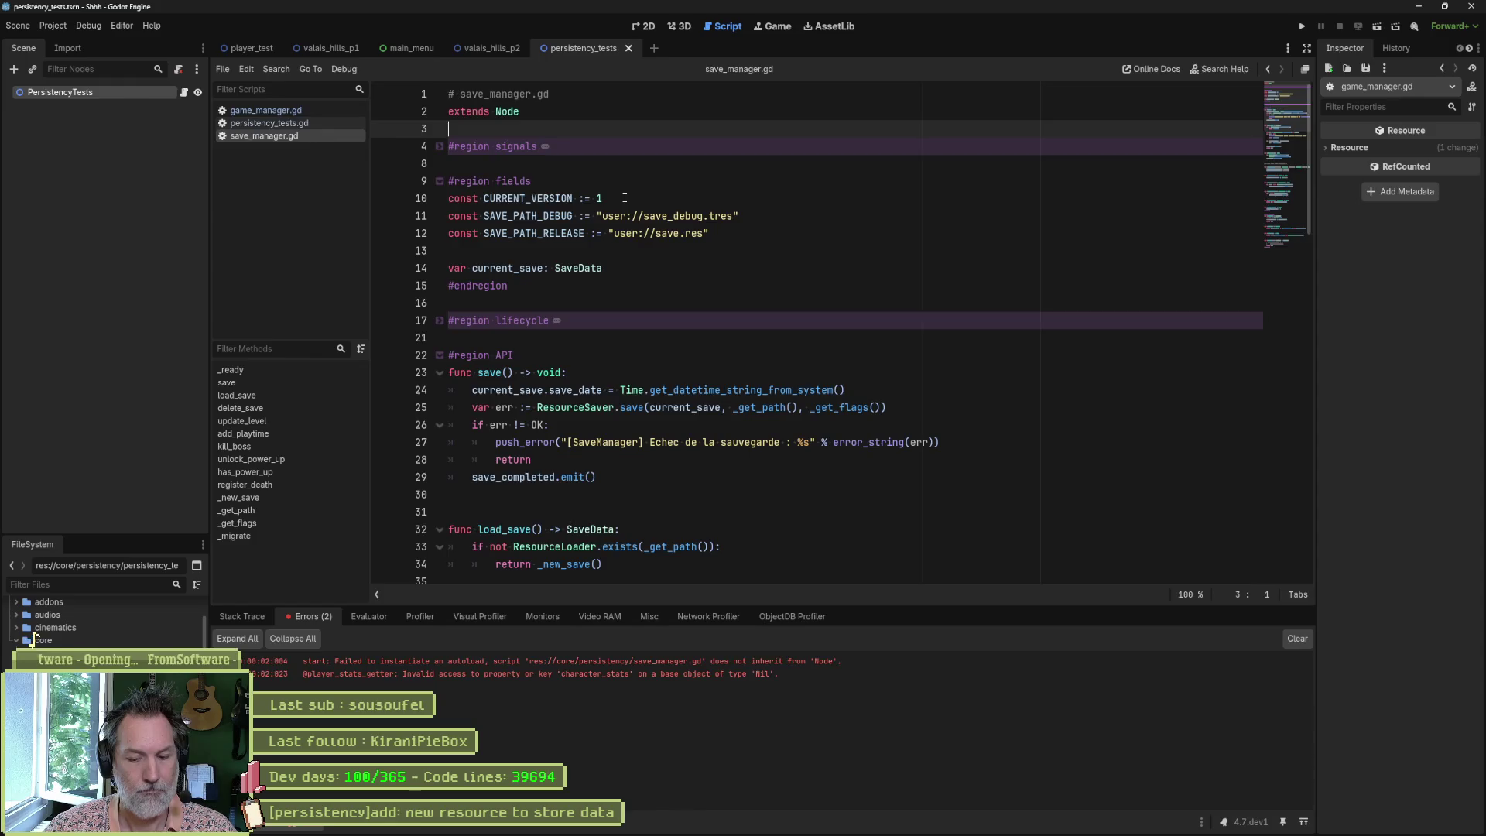
Step: Rerun the persistency test scene with F6, stop it, and check the remaining errors
key("F6")
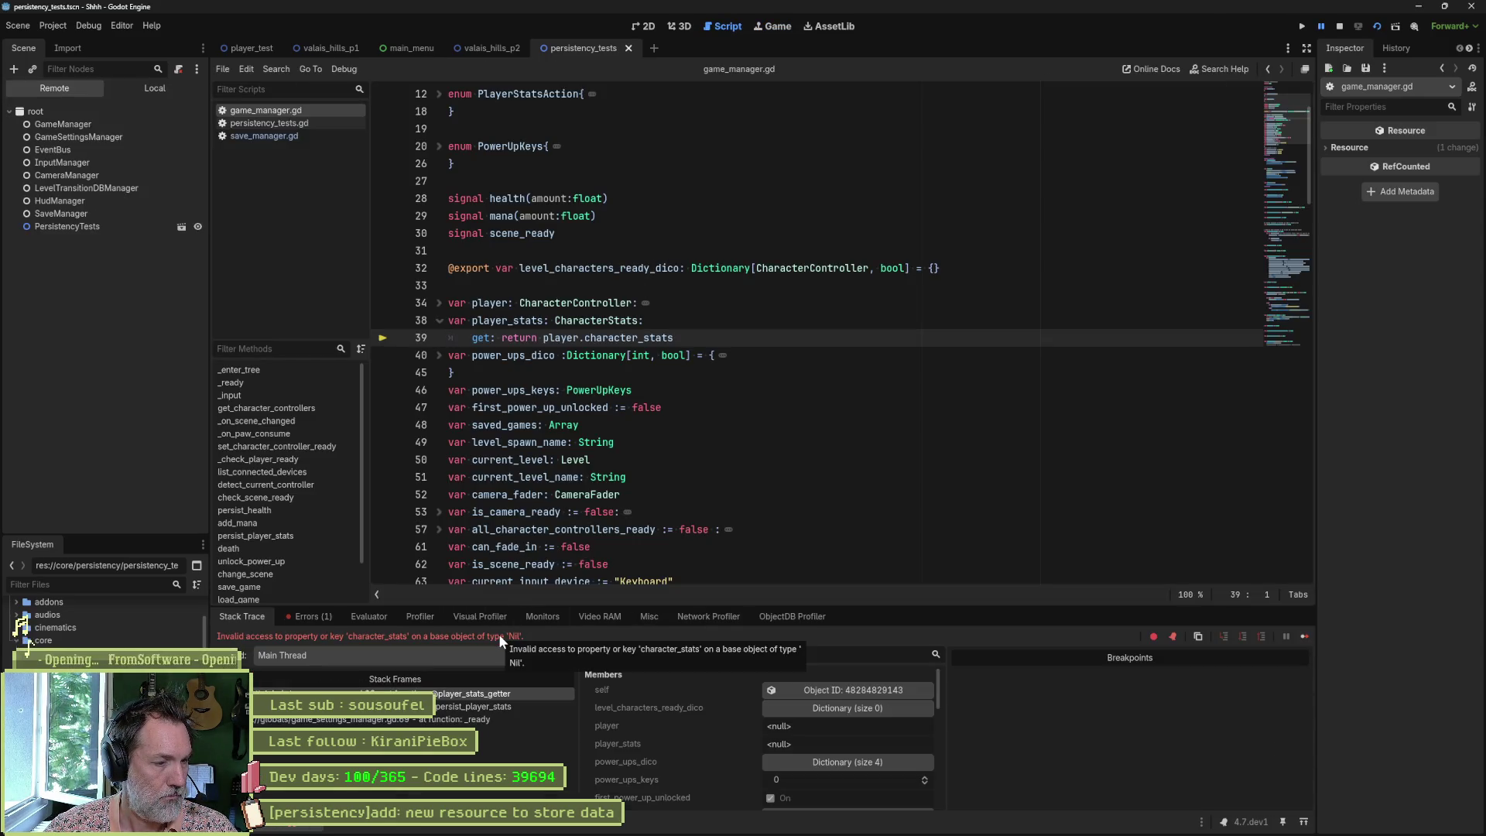
key("F8")
left_click(339, 619)
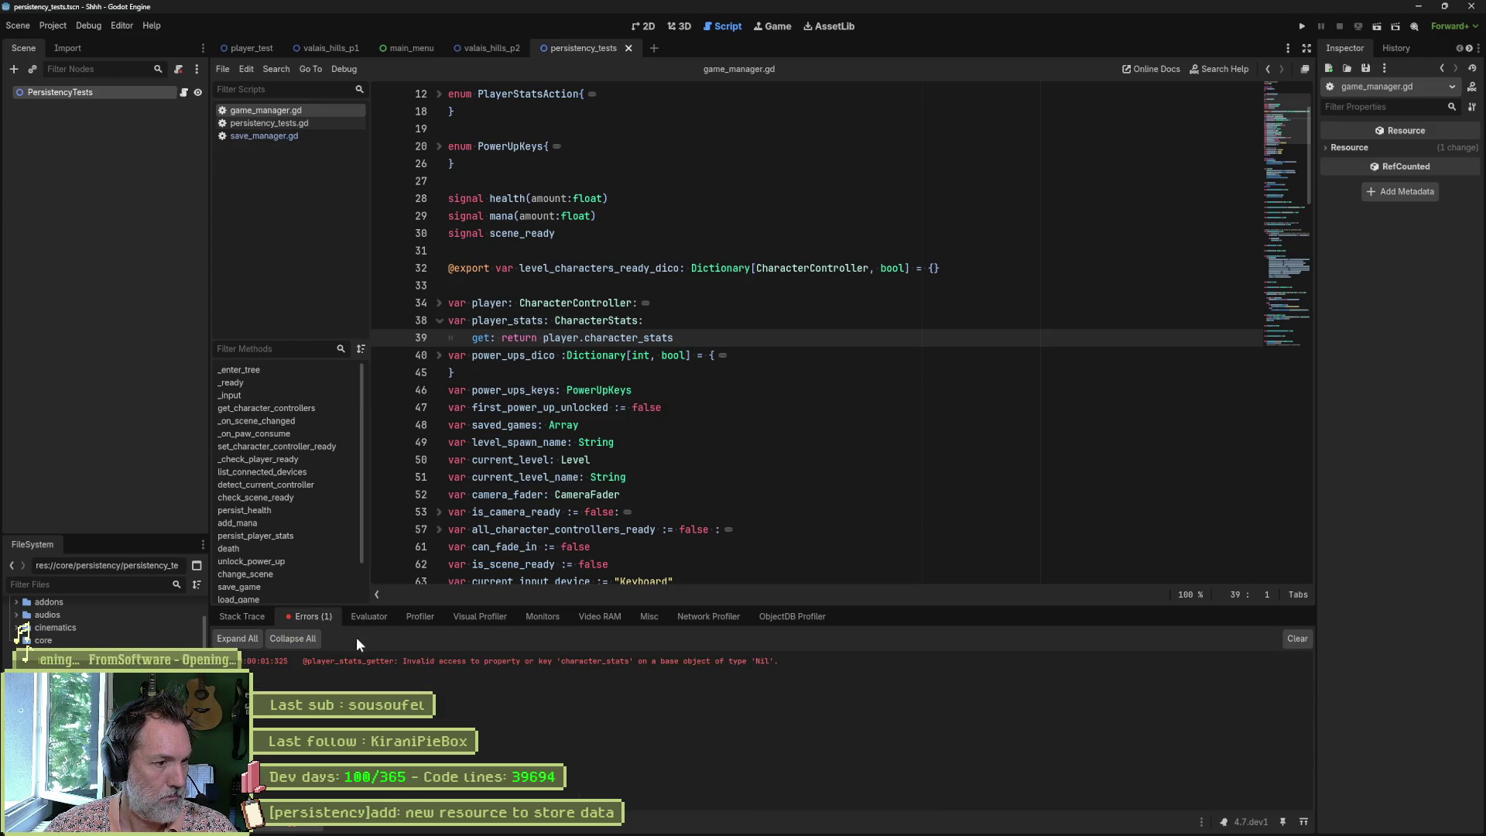
Step: Trace the character_stats error through persist_player_stats to the _ready caller in game_settings_manager.gd
double_click(541, 660)
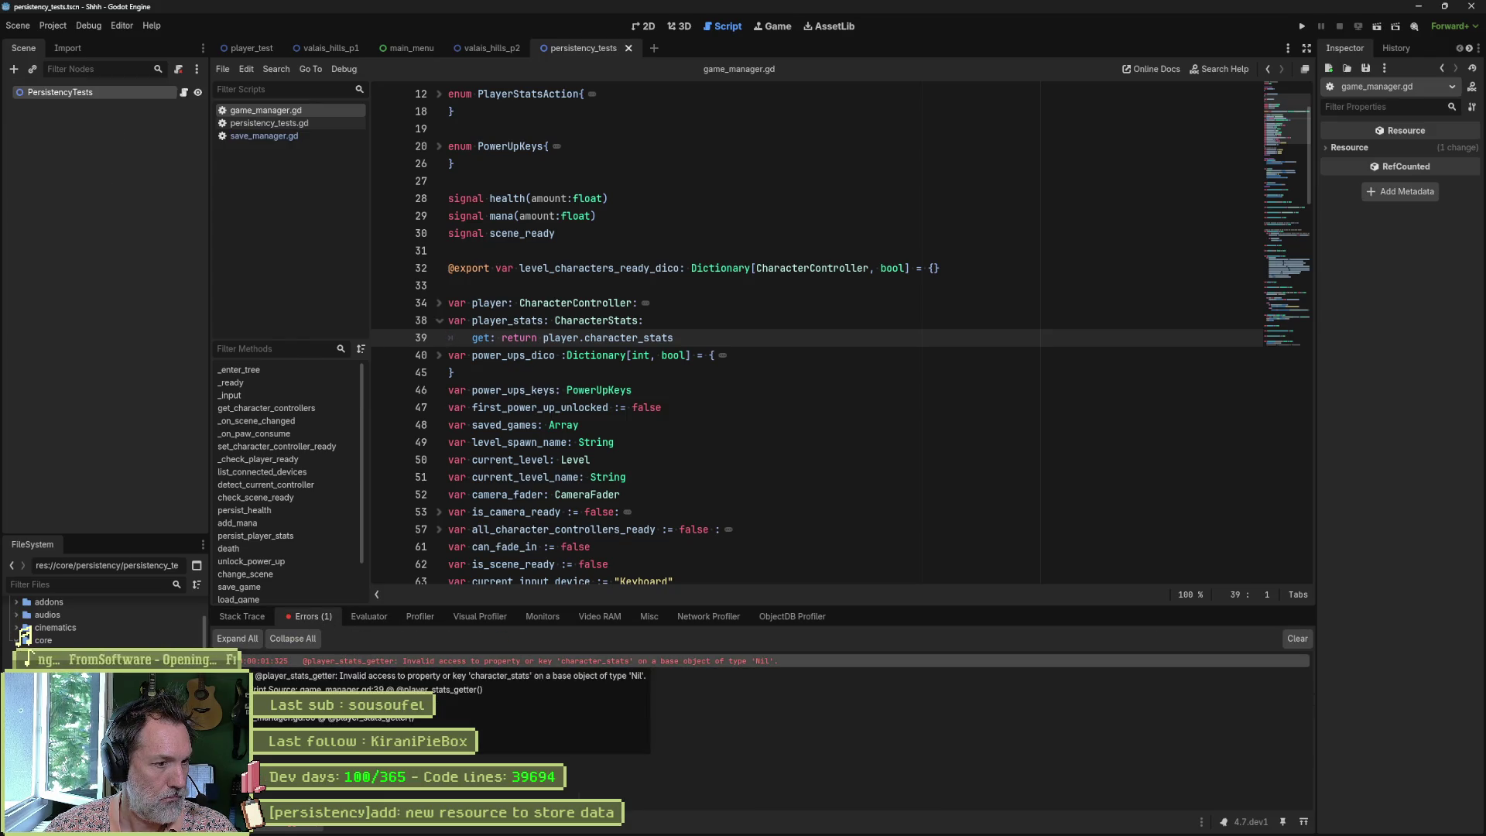
double_click(486, 699)
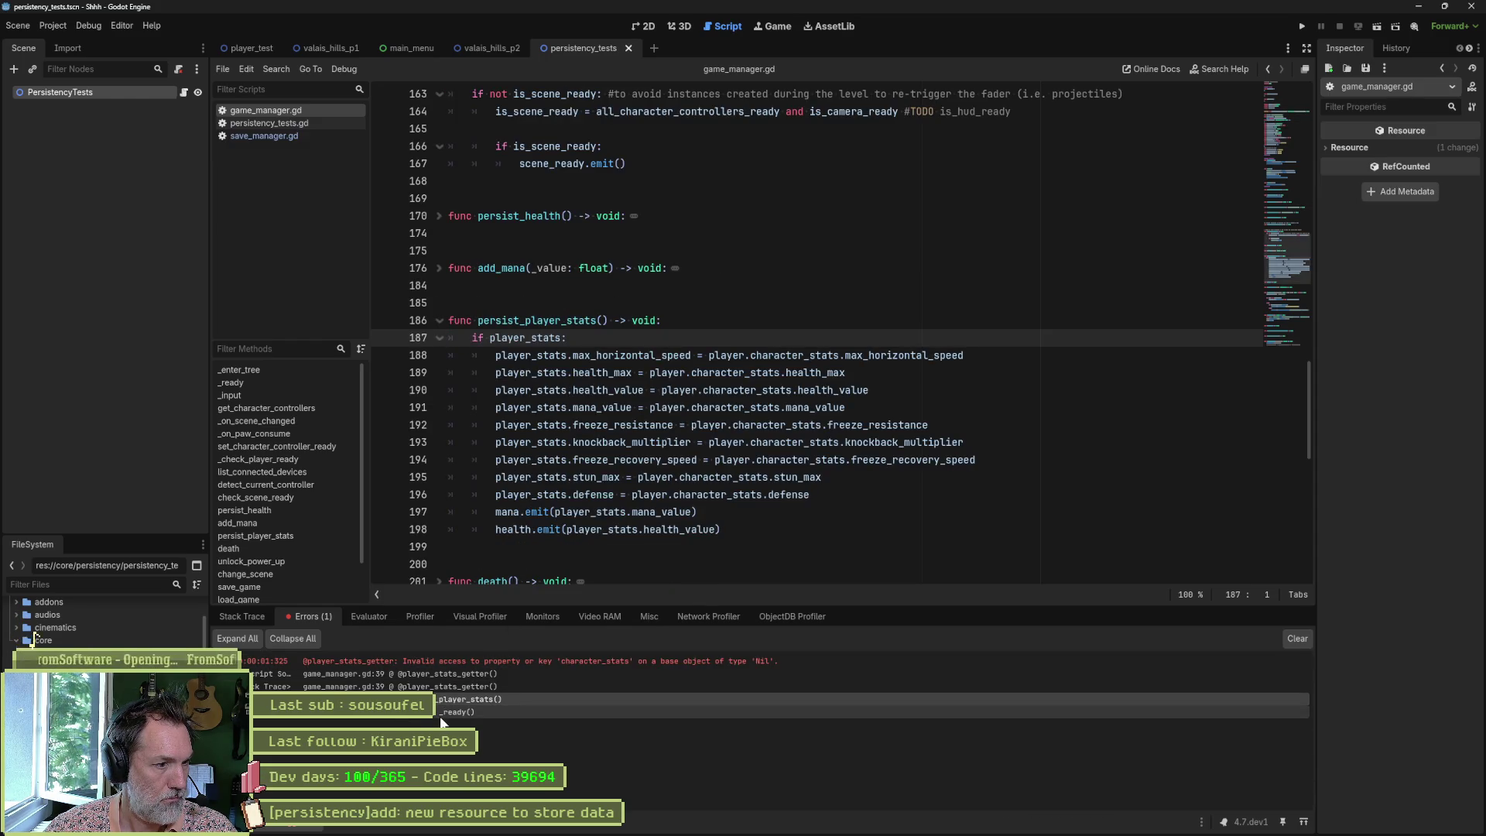
double_click(449, 711)
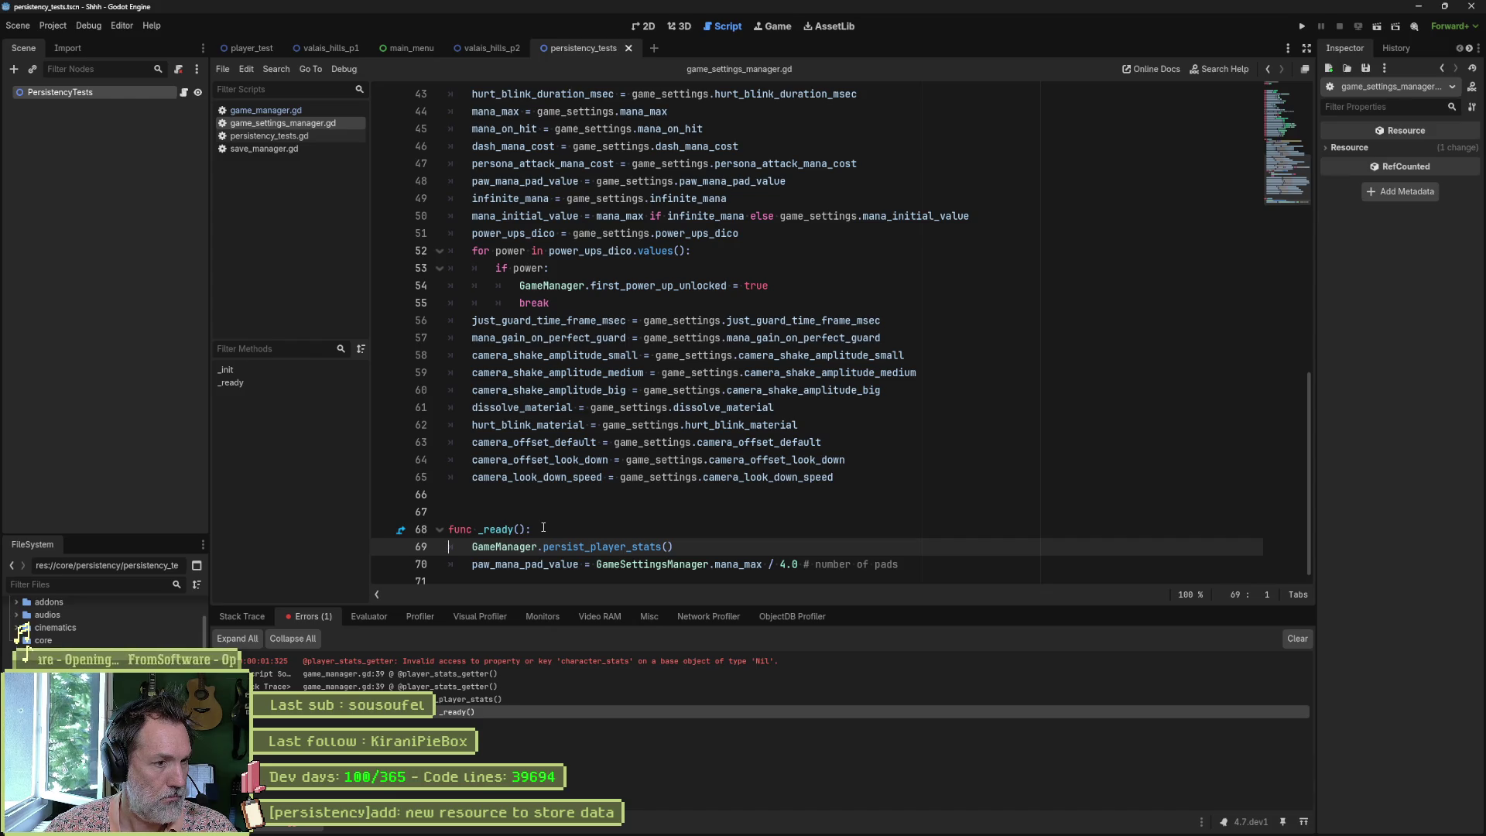
left_click(479, 551)
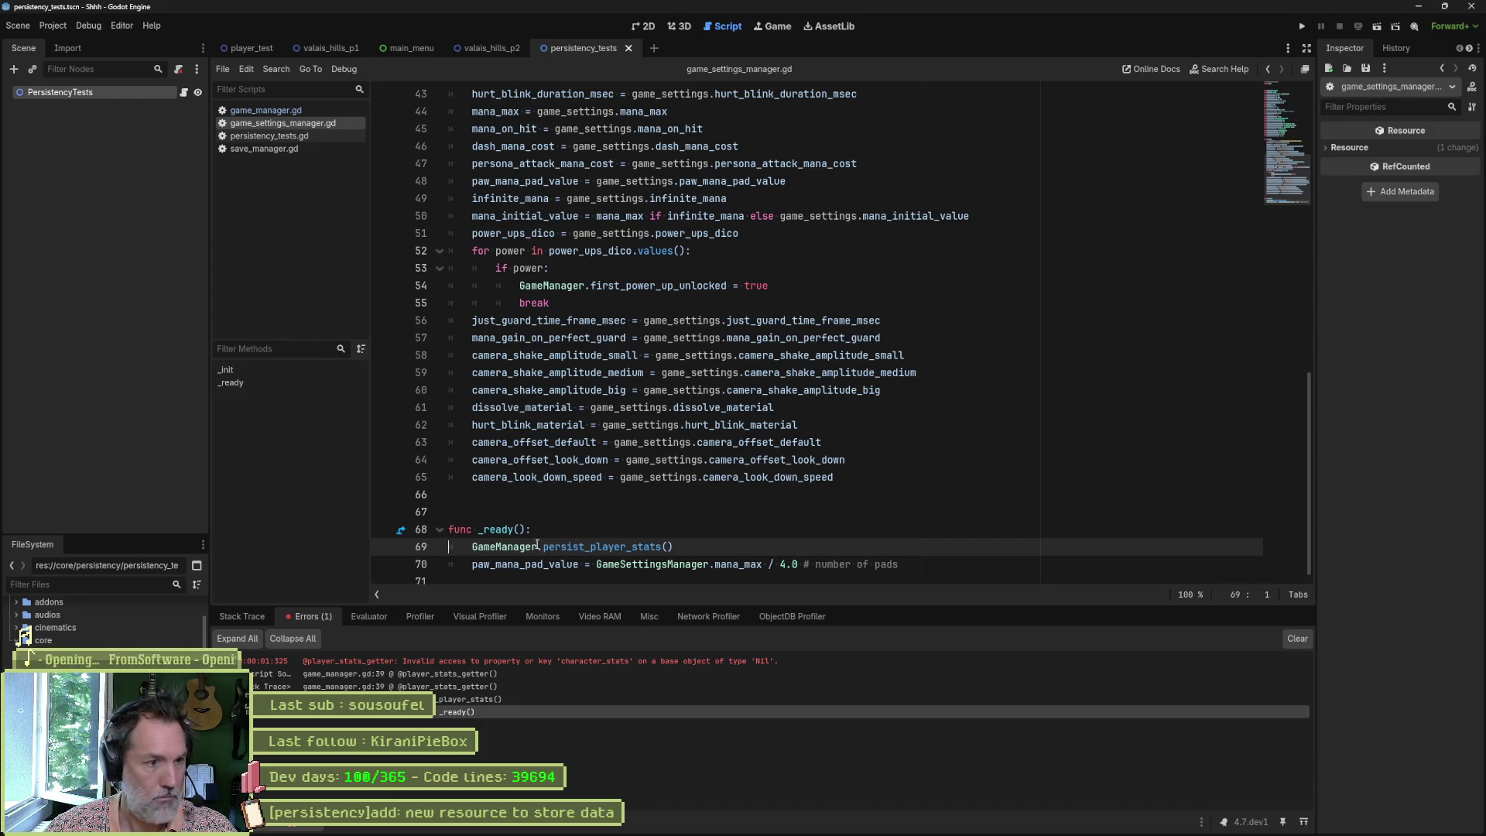
type("#")
Step: Rerun the test scene, then inspect _on_player_ready and _update in hud_manager.gd
key("F6")
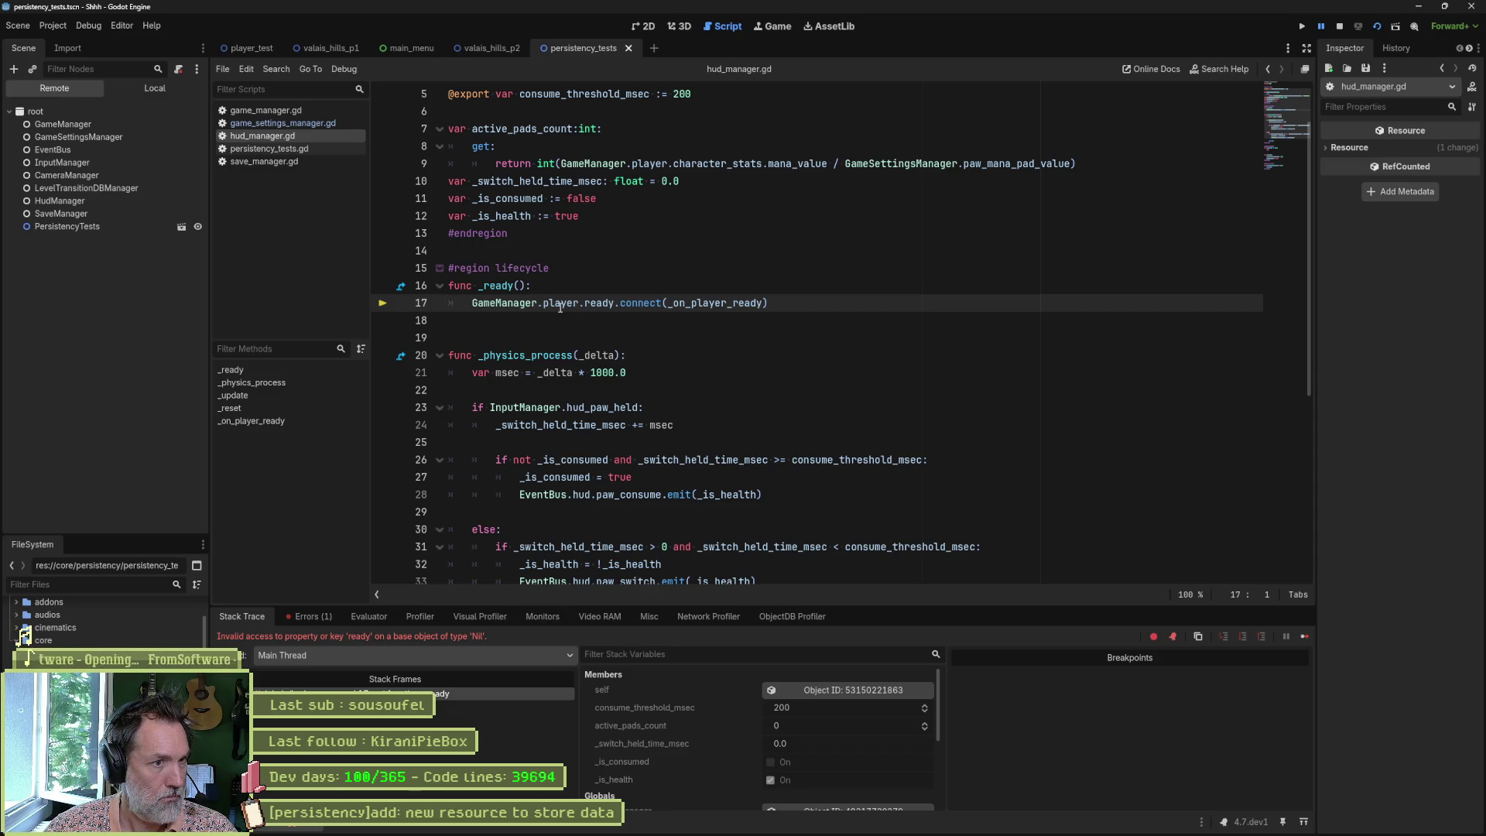
mouse_move(560, 308)
key("F8")
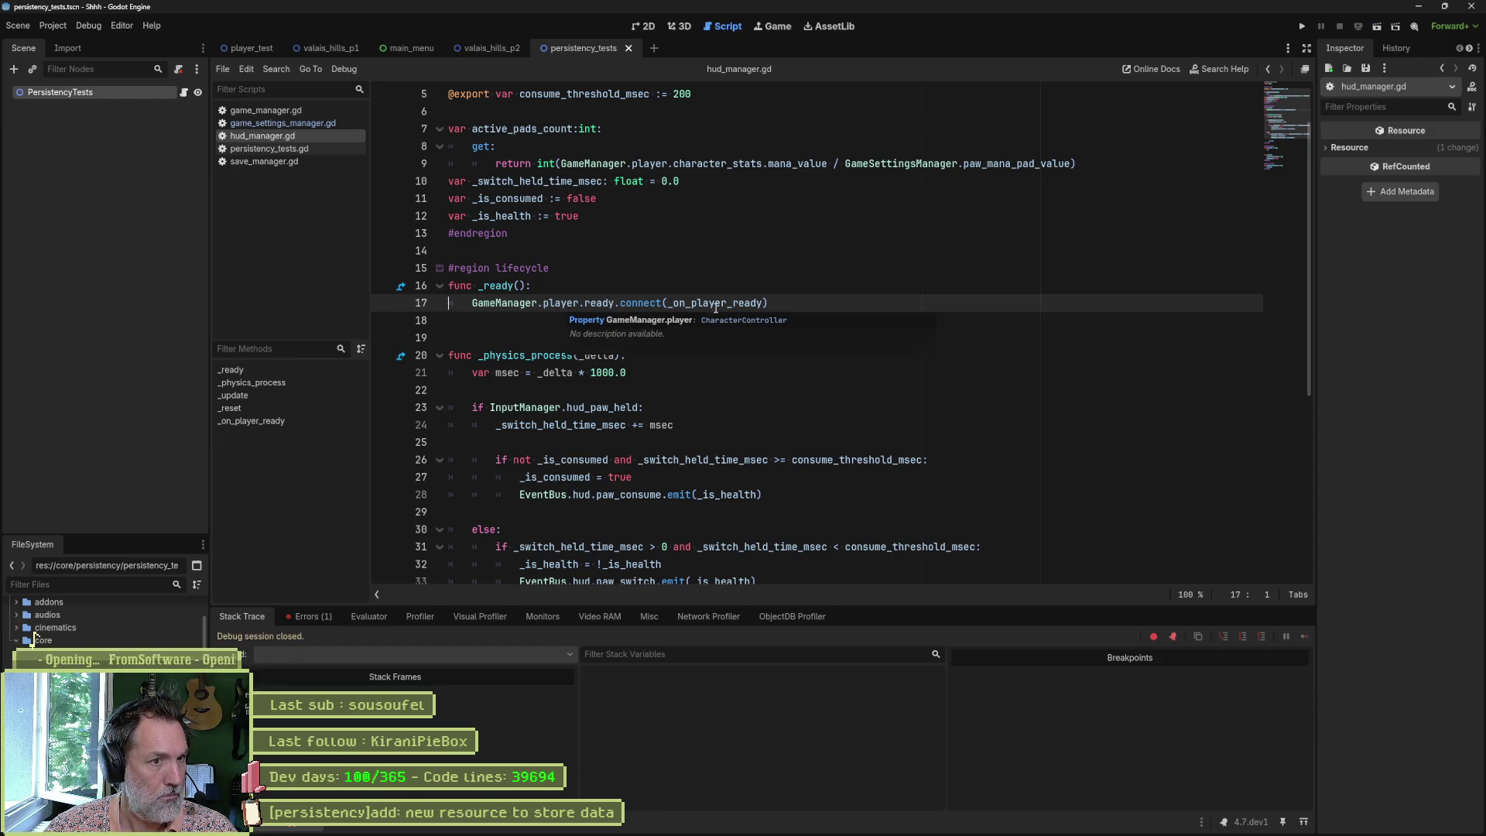
double_click(728, 303)
left_click(283, 423)
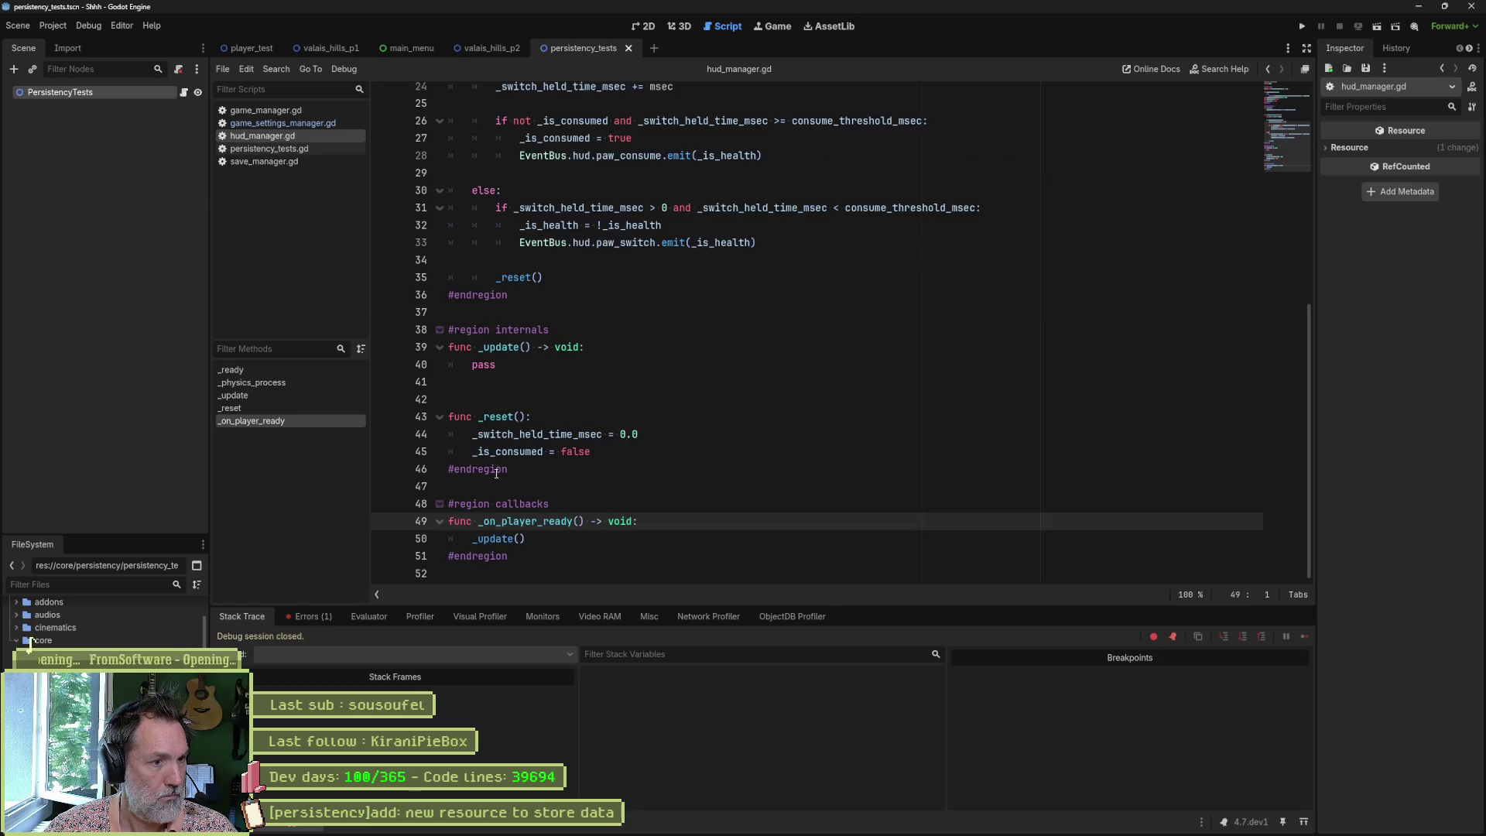
double_click(505, 539)
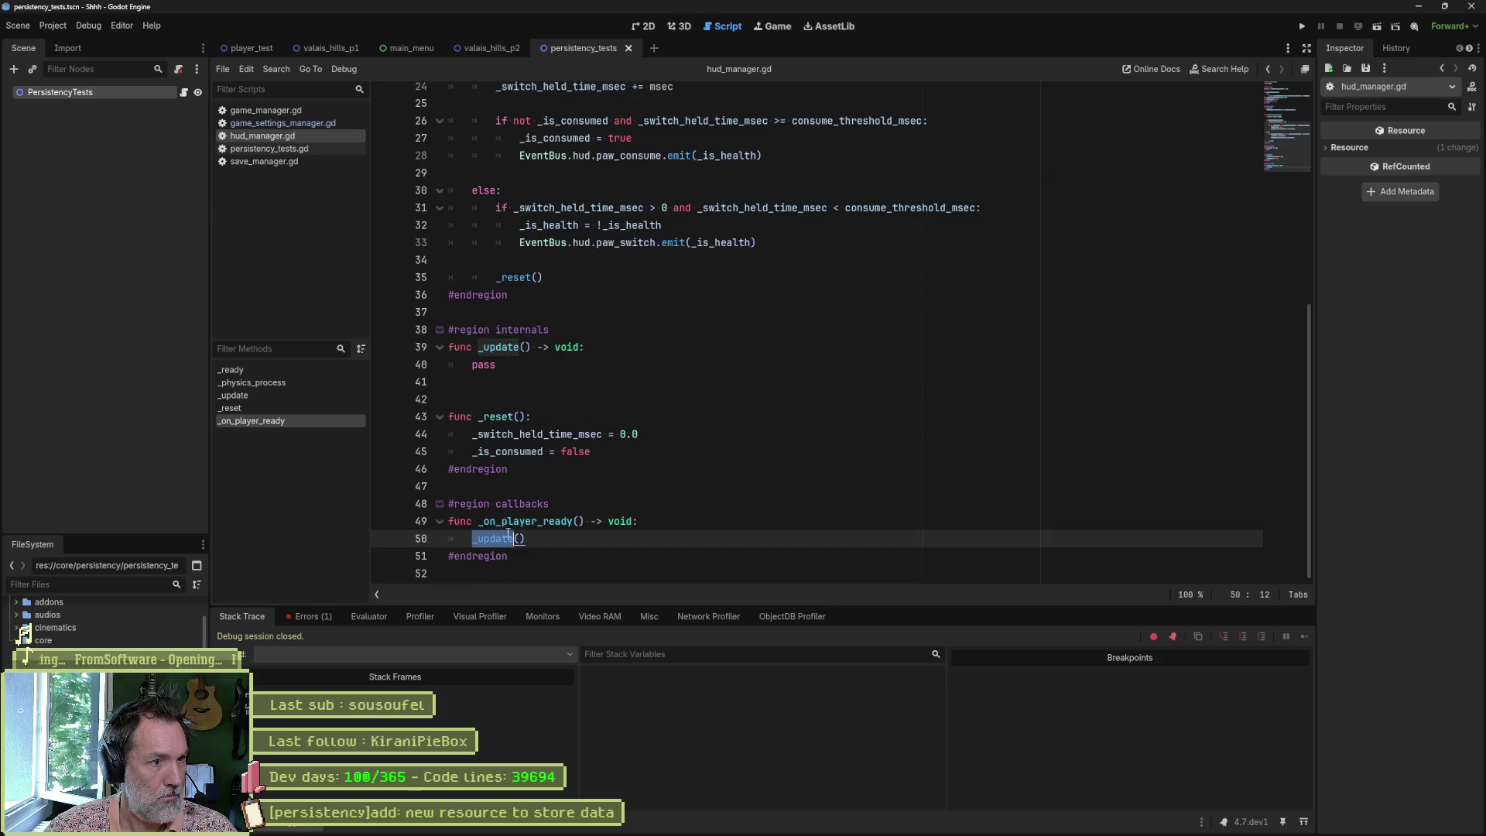
double_click(495, 365)
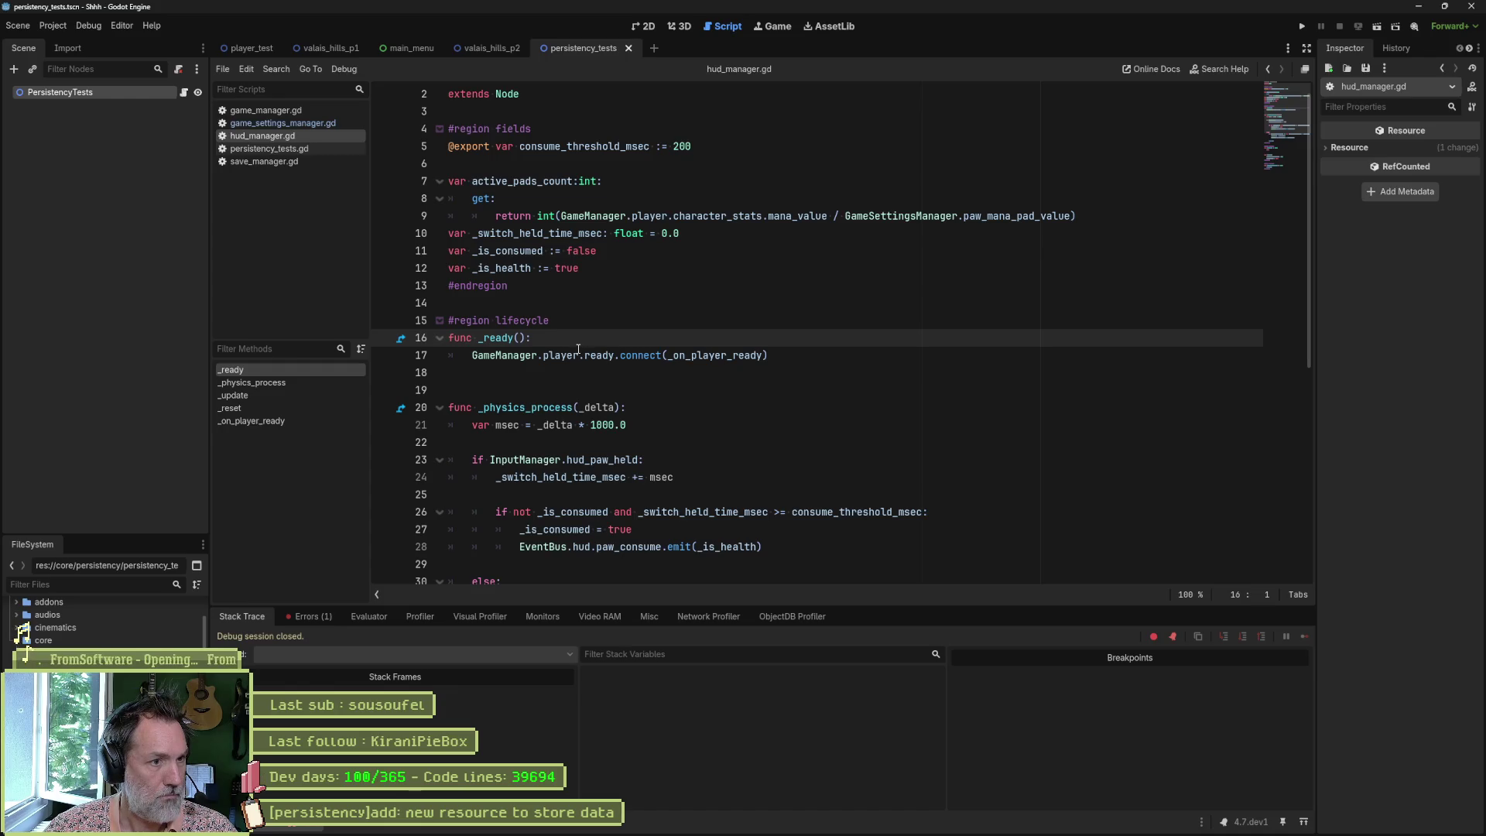
Step: Insert an 'if GameManager.player:' line above the connect call in _ready
left_click(581, 356)
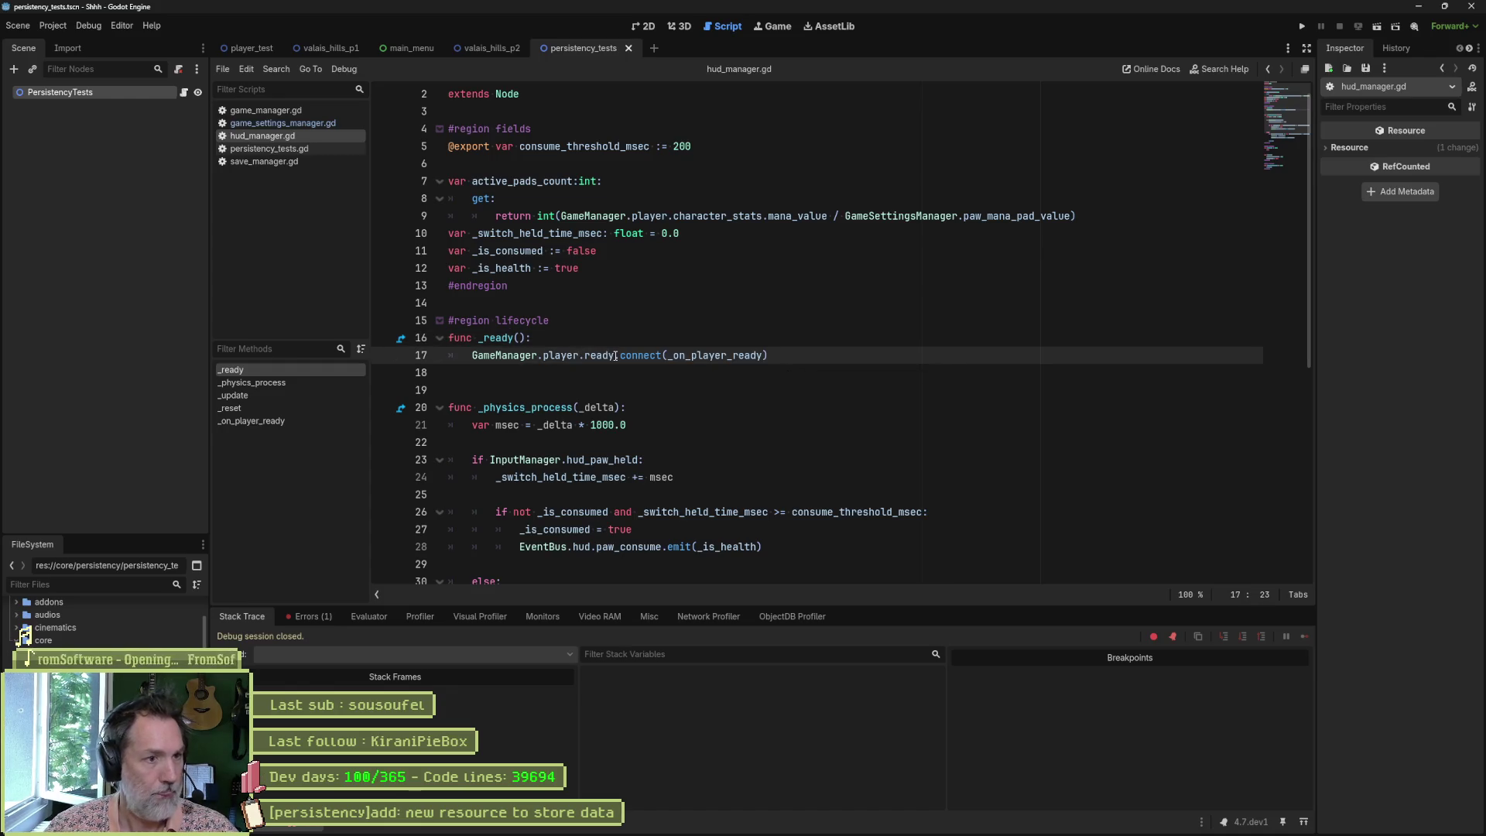
key("ctrl+shift+Return")
type("if")
key("Down")
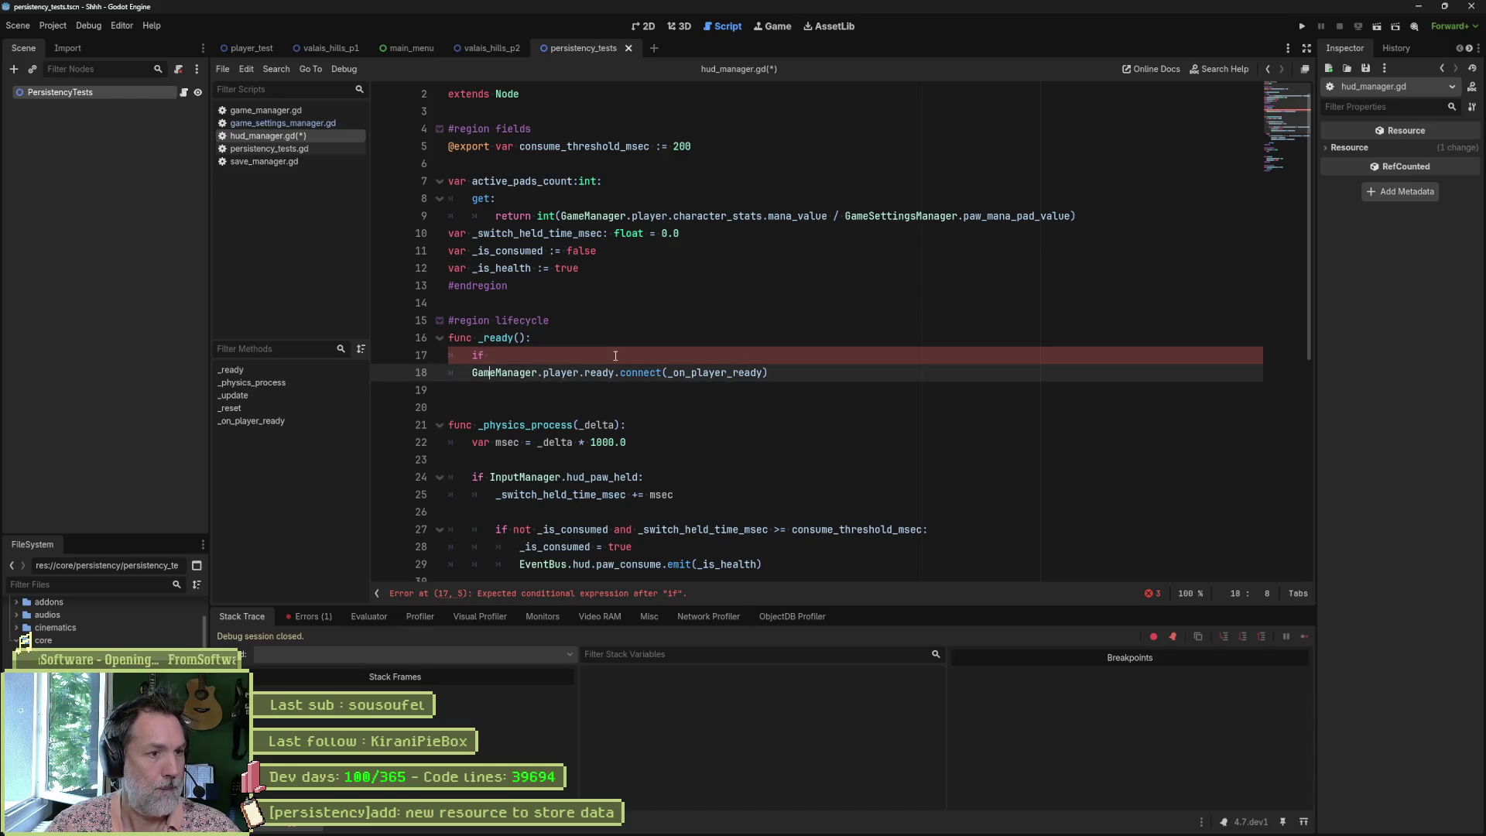
key("Home")
key("ctrl+shift+Right")
key("ctrl+shift+Right")
key("ctrl+shift+Right")
key("ctrl+c")
key("Up")
key("End")
key("ctrl+v")
type(":")
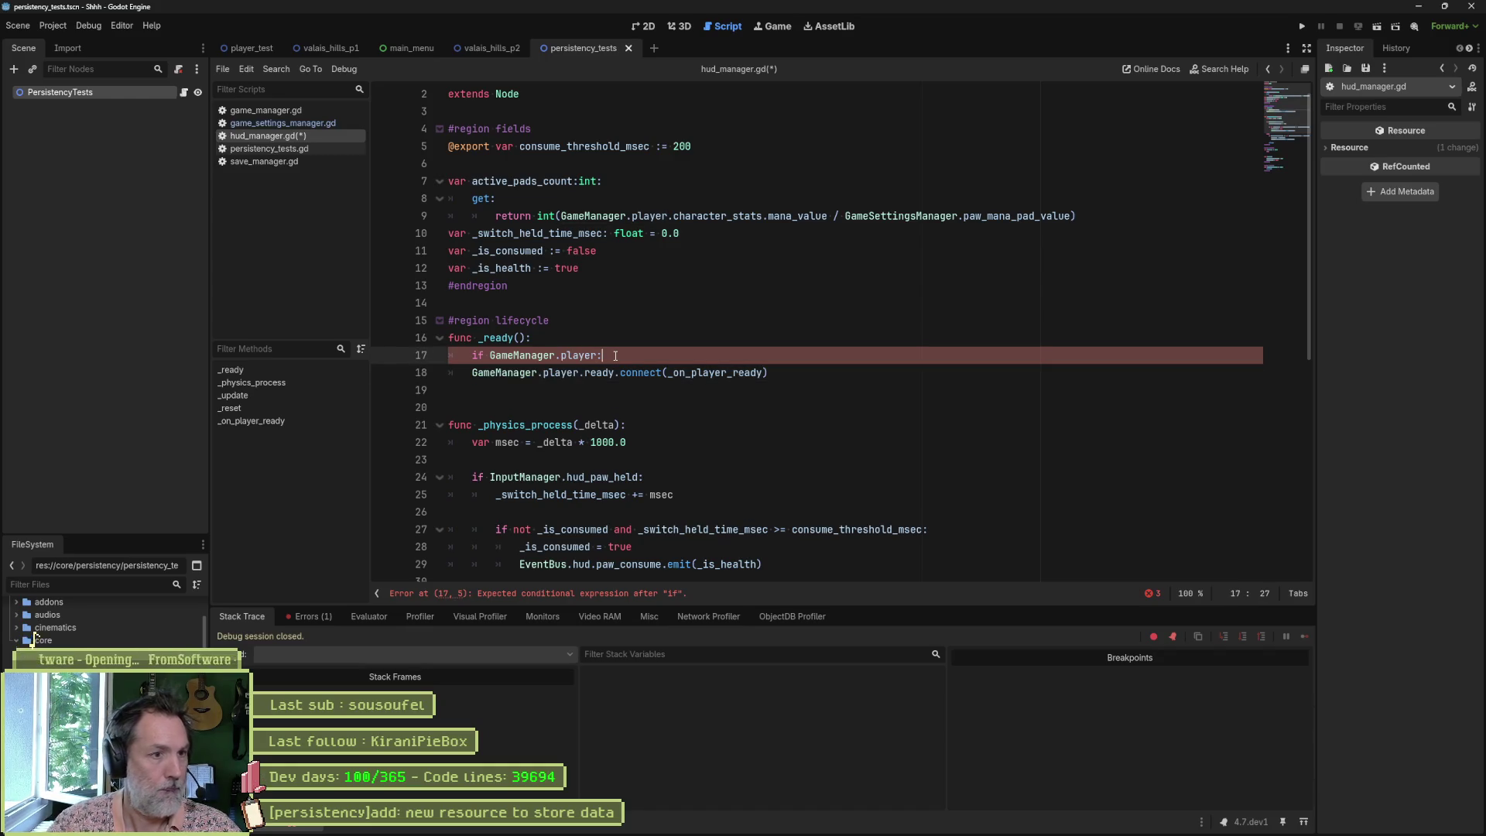
Step: Indent the connect call under the new guard, save hud_manager.gd, and rerun the test scene
key("Down")
key("Home")
key("Tab")
type("S")
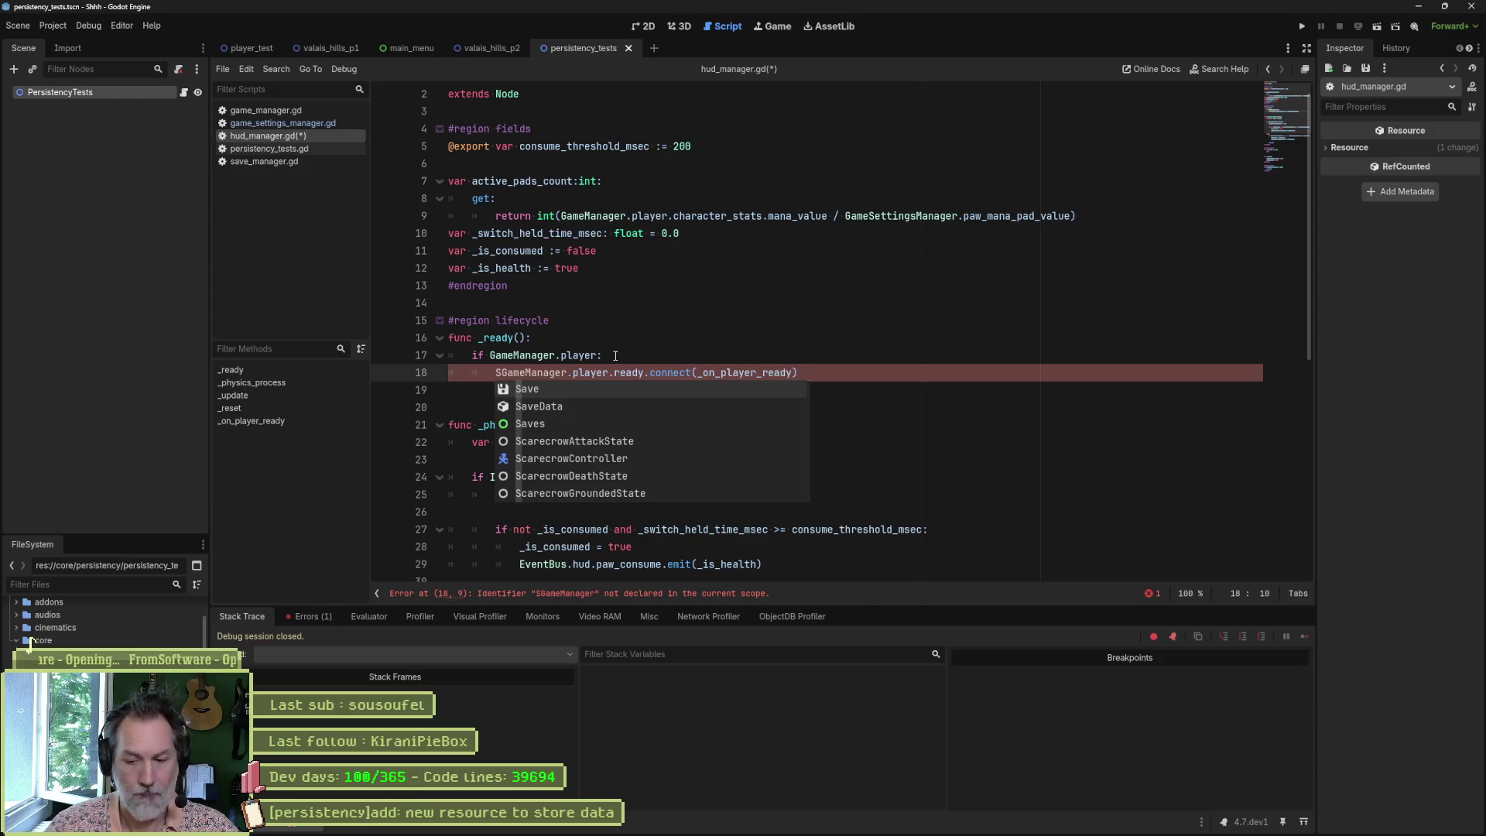
key("BackSpace")
key("ctrl+s")
key("F6")
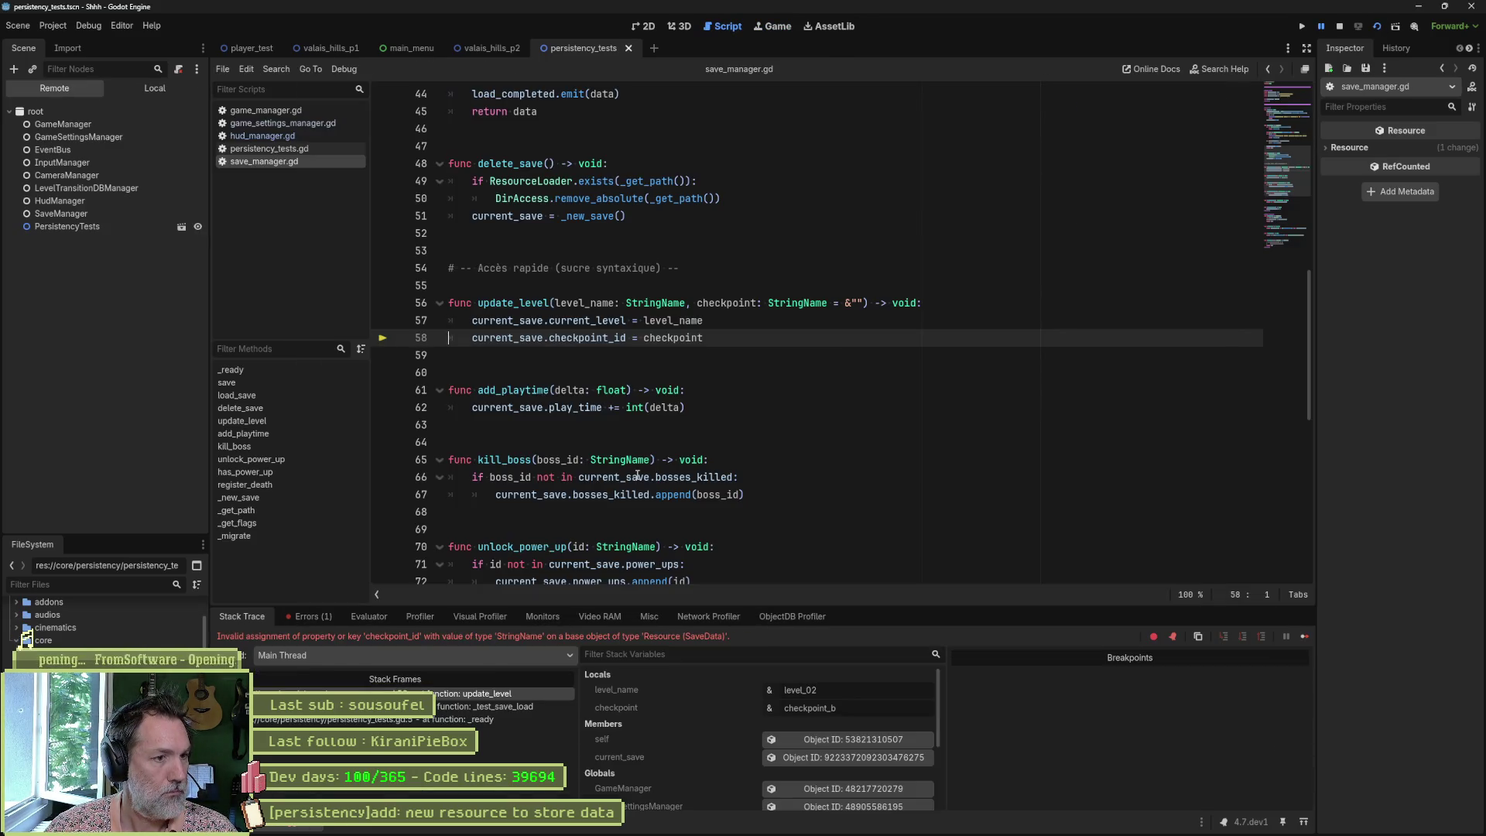
Step: Inspect the invalid checkpoint_id assignment error at save_manager.gd line 58 and stop the game
mouse_move(637, 474)
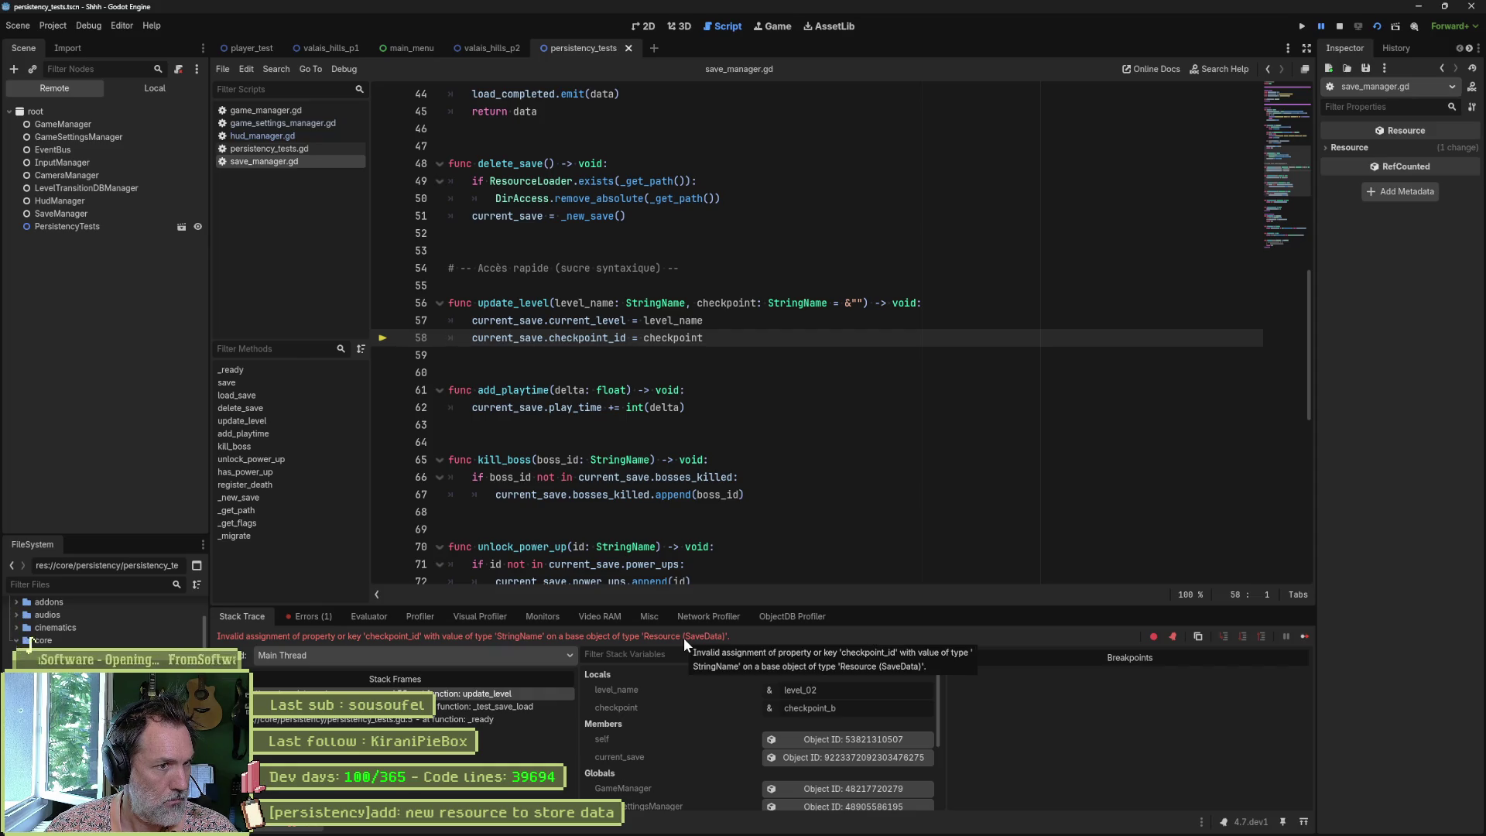
key("F8")
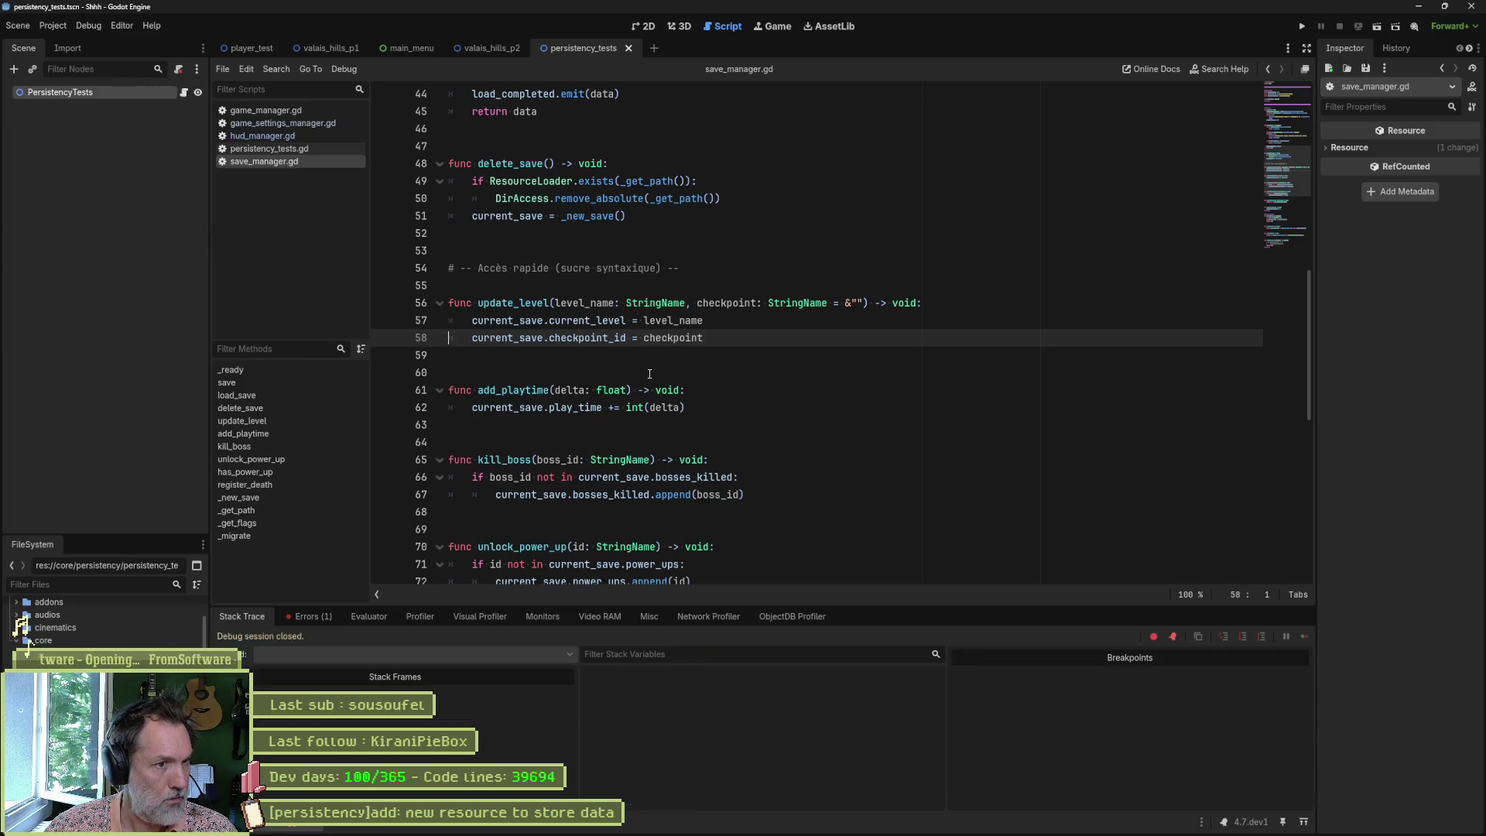
Step: Delete the checkpoint_id assignment line and the checkpoint parameter from update_level in save_manager.gd
key("ctrl+shift+k")
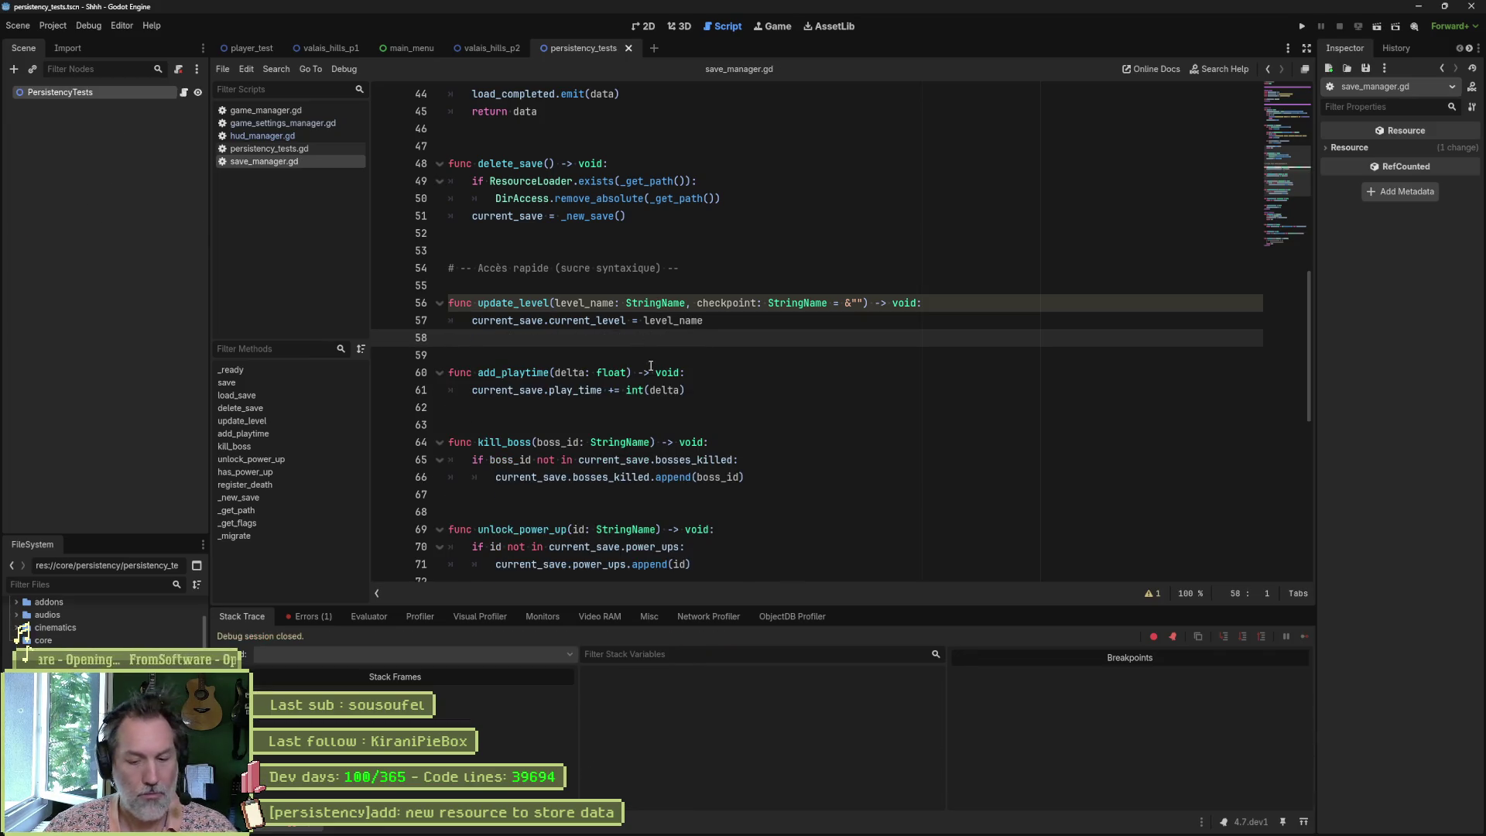
left_click_drag(688, 302, 859, 302)
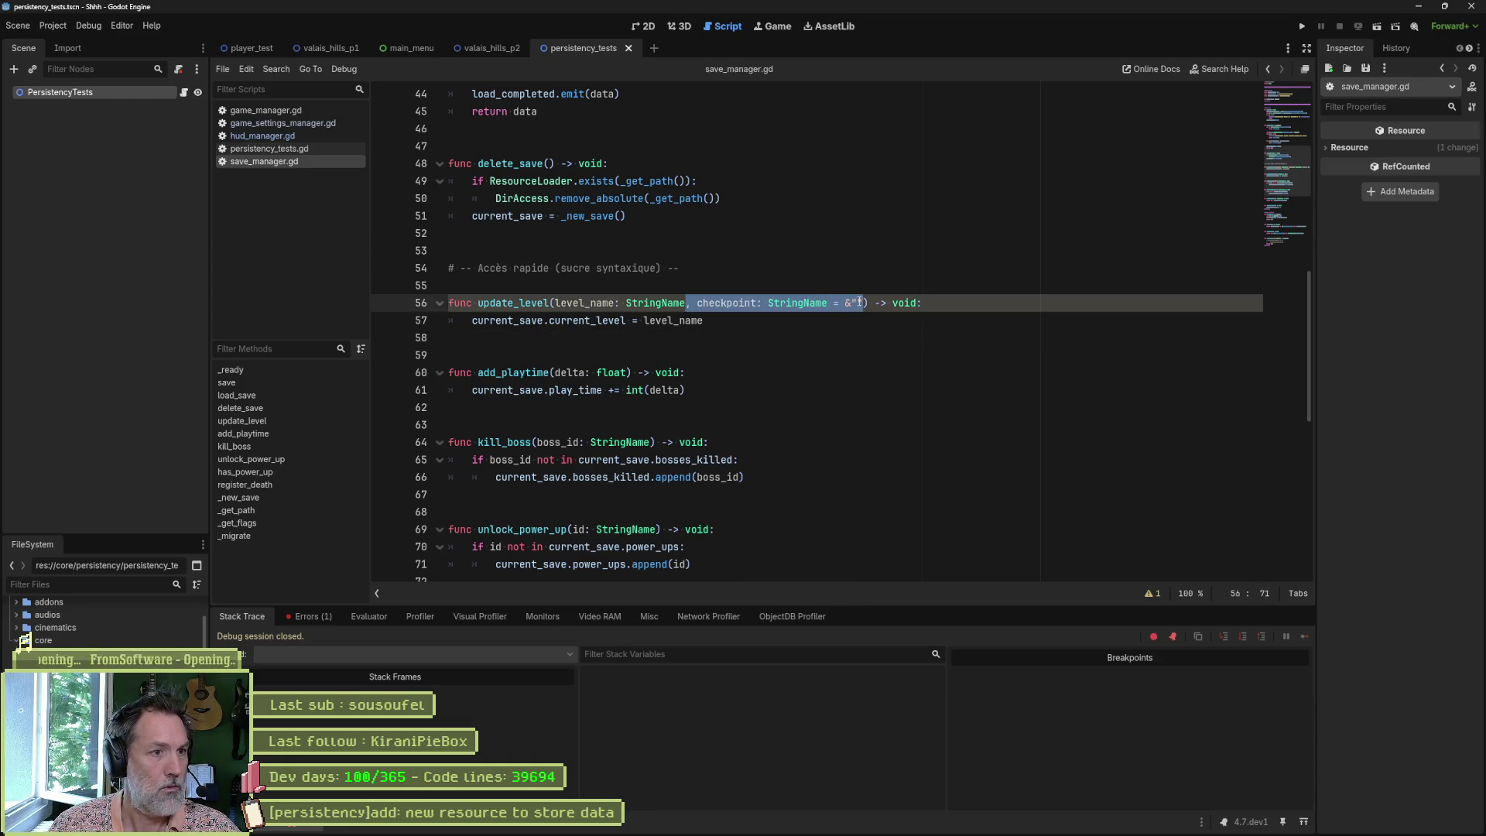
key("Delete")
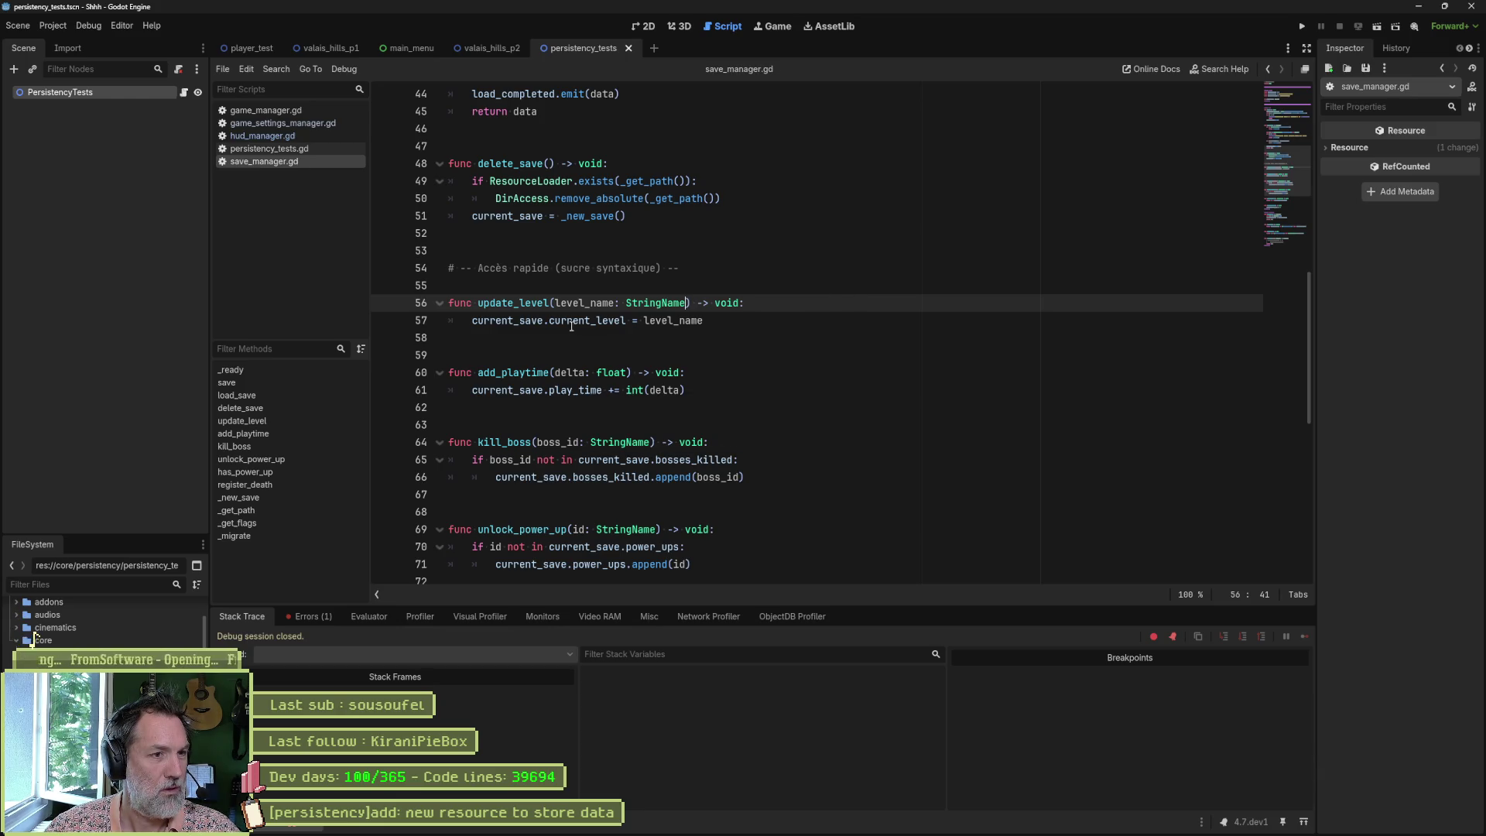
Step: Find update_level's uses, remove the checkpoint_b argument on test script line 17, and rerun with F6
double_click(513, 302)
key("ctrl+shift+f")
key("Return")
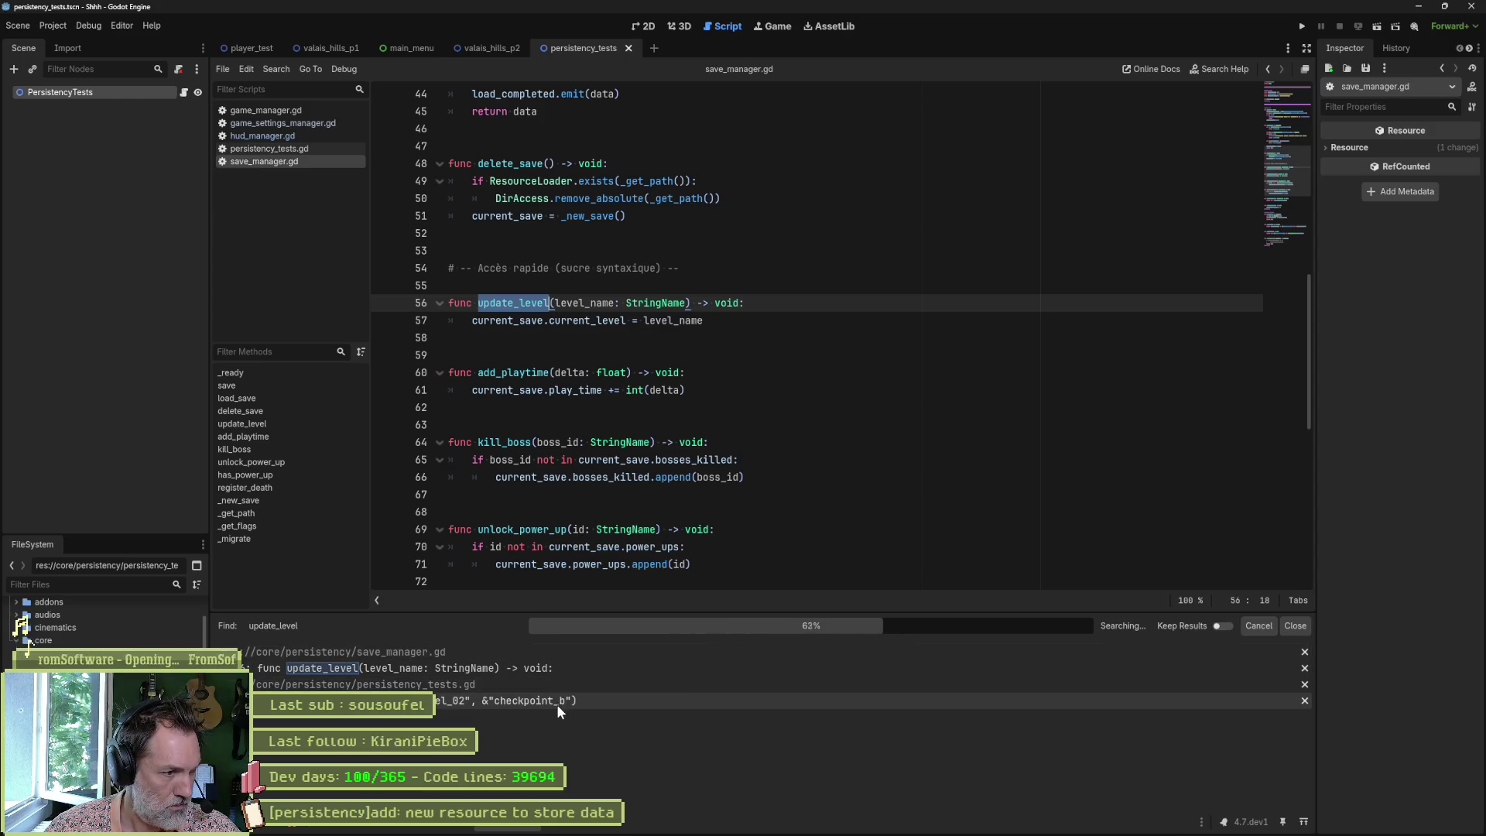
left_click(556, 700)
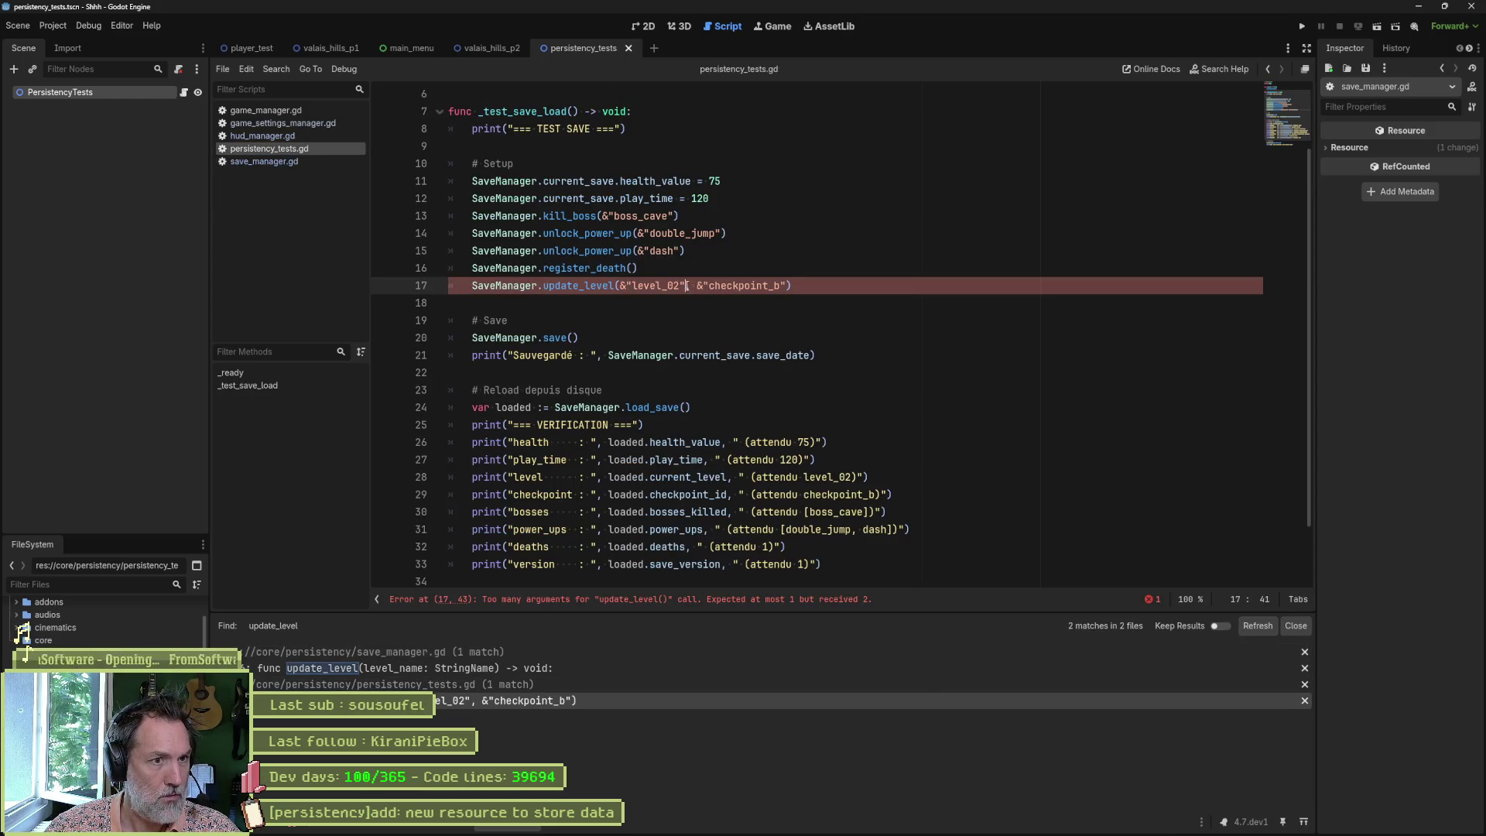
left_click_drag(687, 285, 780, 287)
key("Delete")
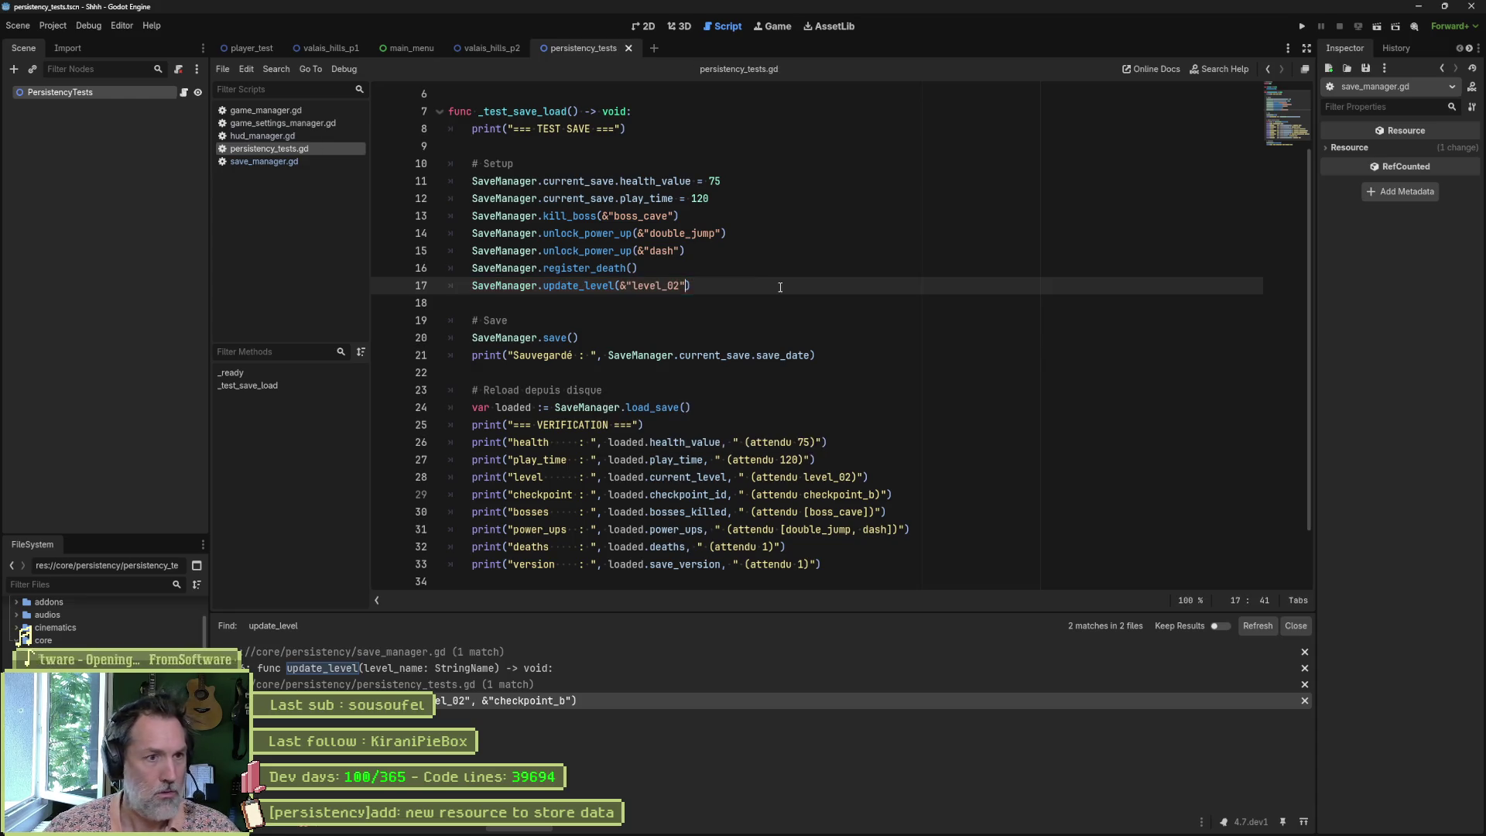
key("F6")
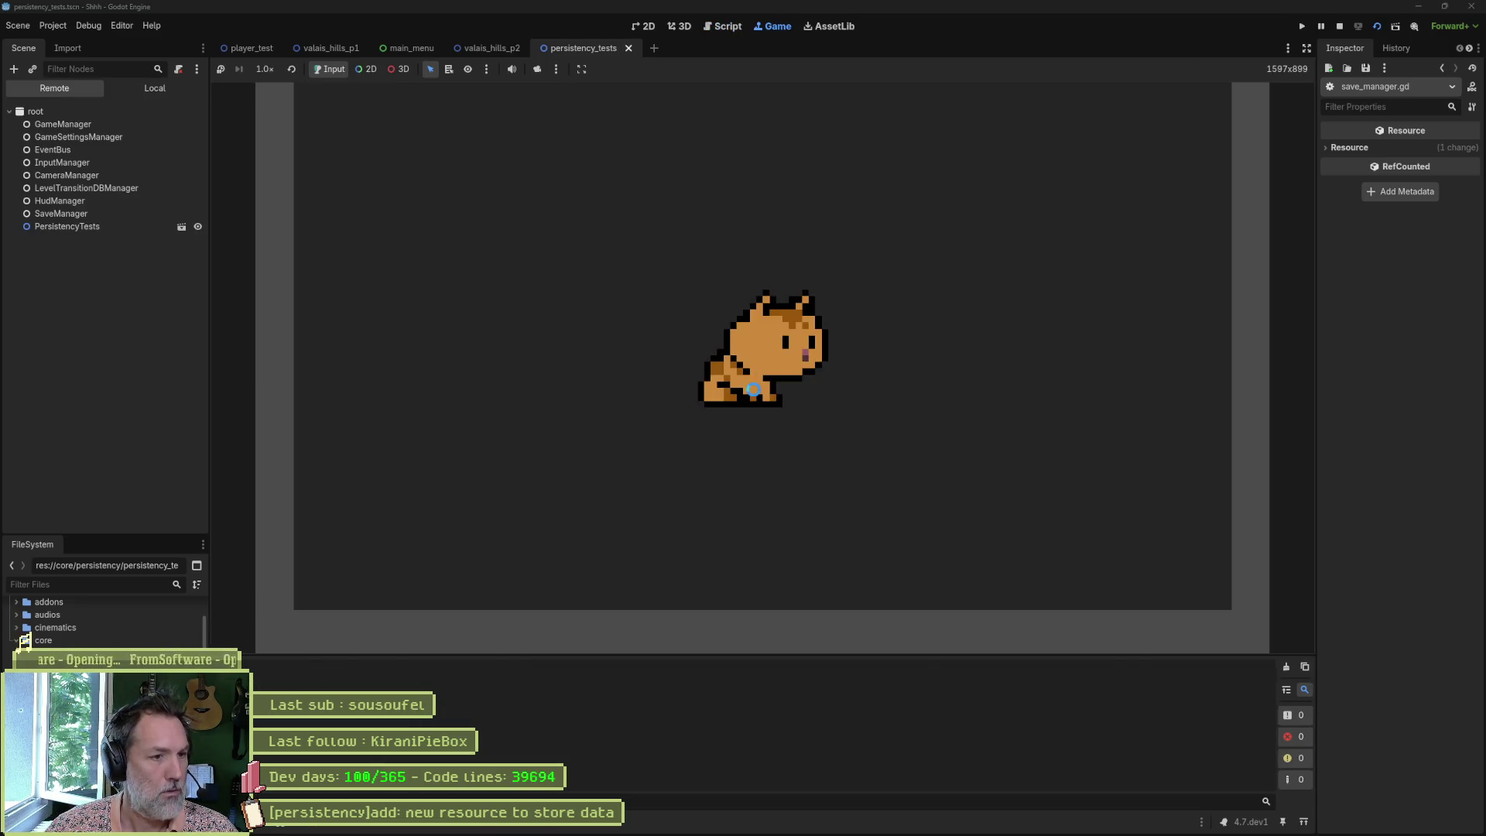
Step: Stop the game, delete the checkpoint verification print on line 29, and rerun the test scene
key("F8")
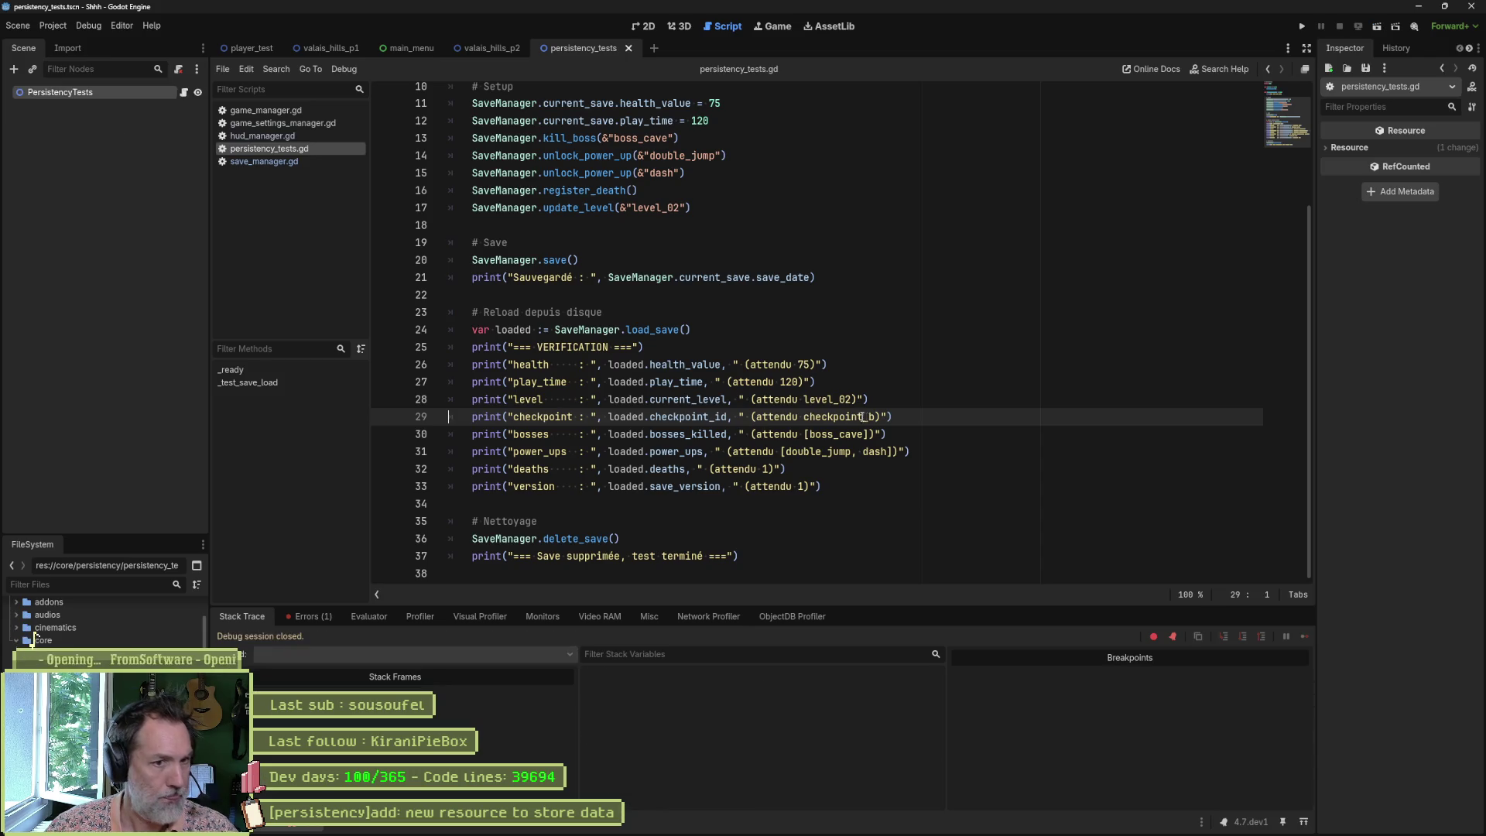
left_click(902, 416)
key("ctrl+shift+k")
key("F6")
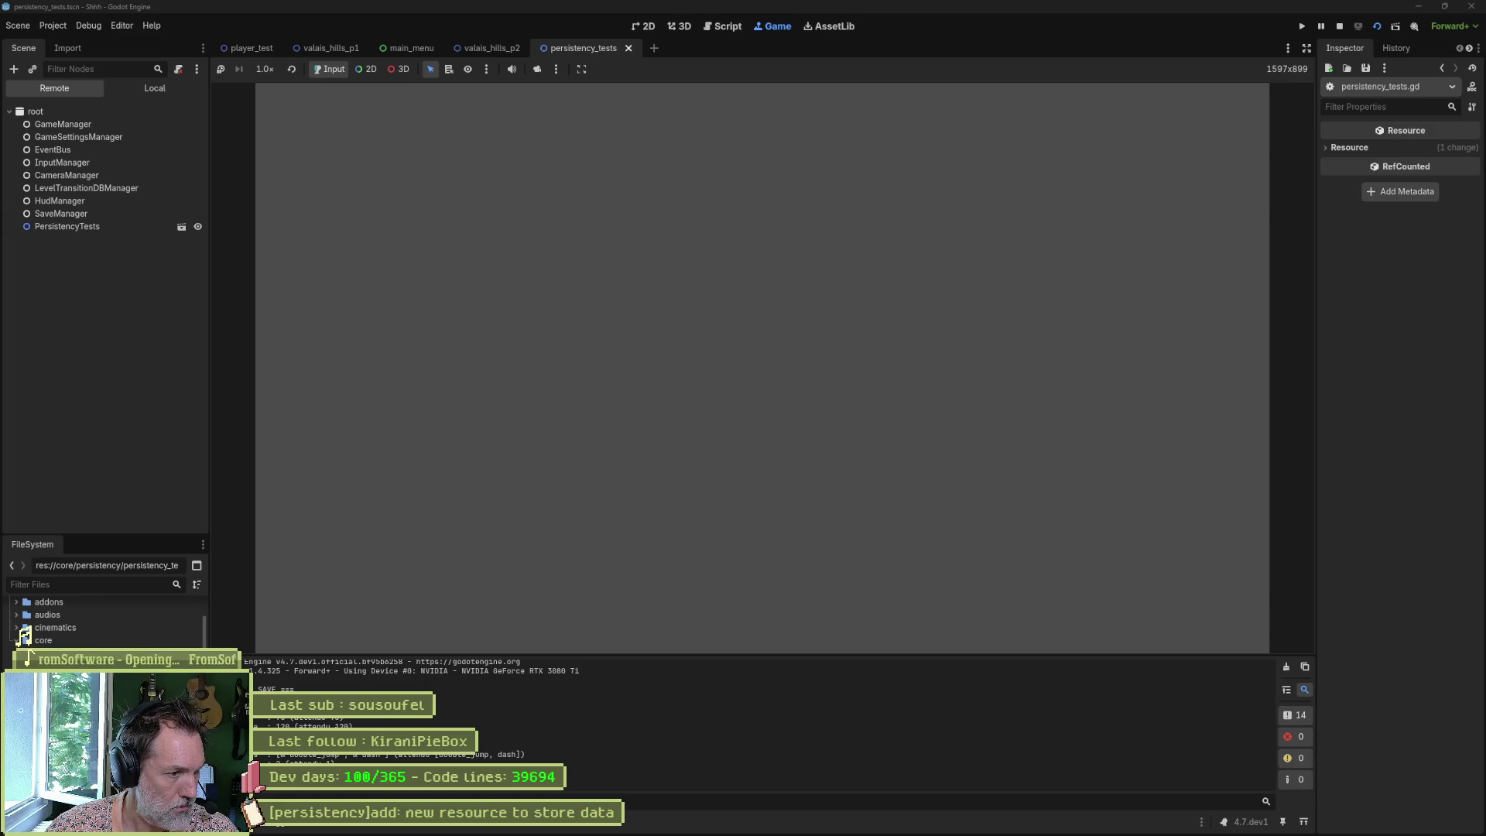
double_click(28, 641)
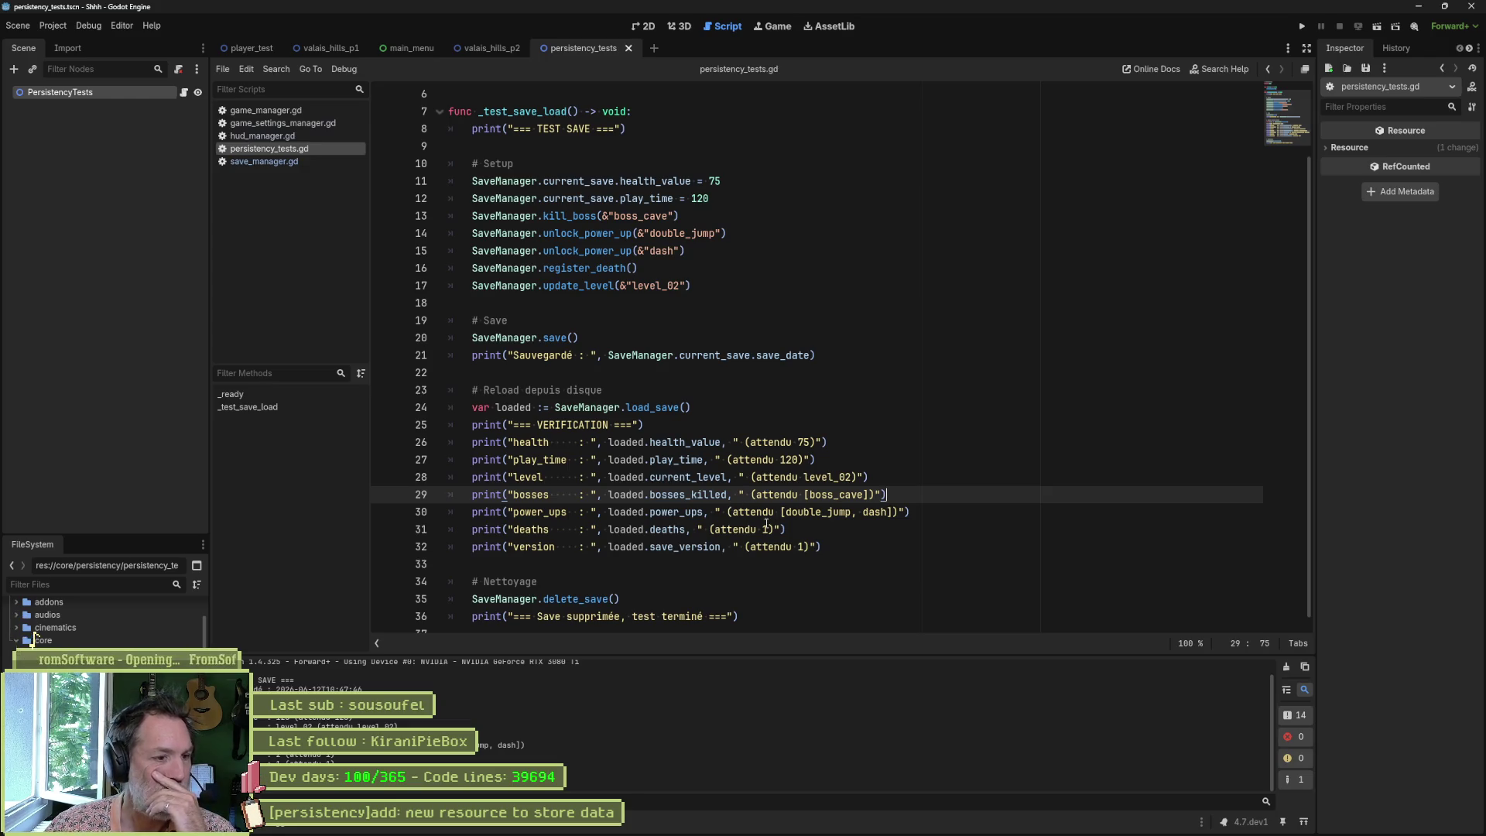
Step: Open SaveData.tres to inspect its current level, health, mana, power ups and deaths fields
double_click(35, 638)
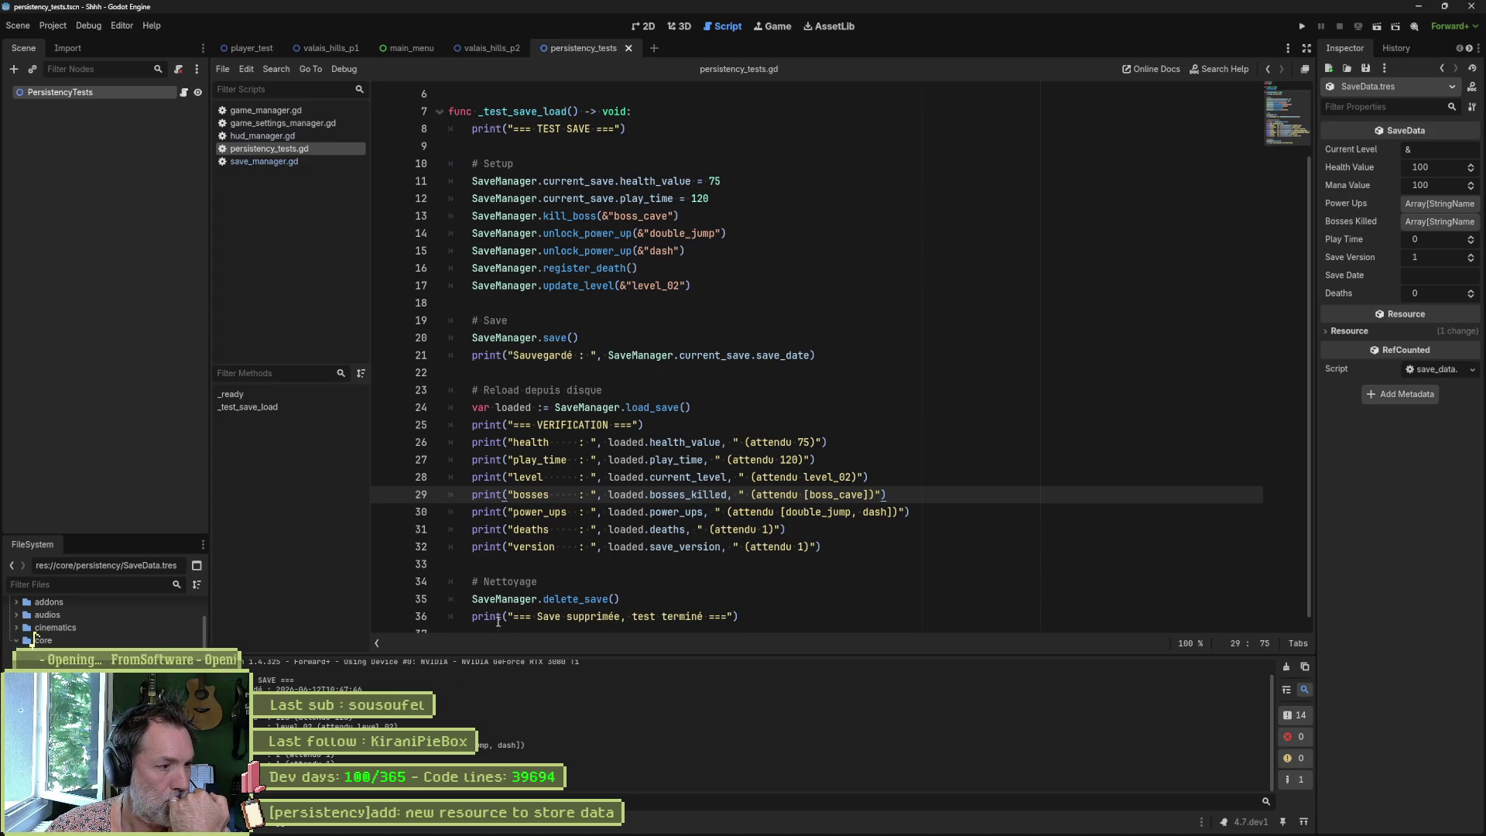
left_click(947, 828)
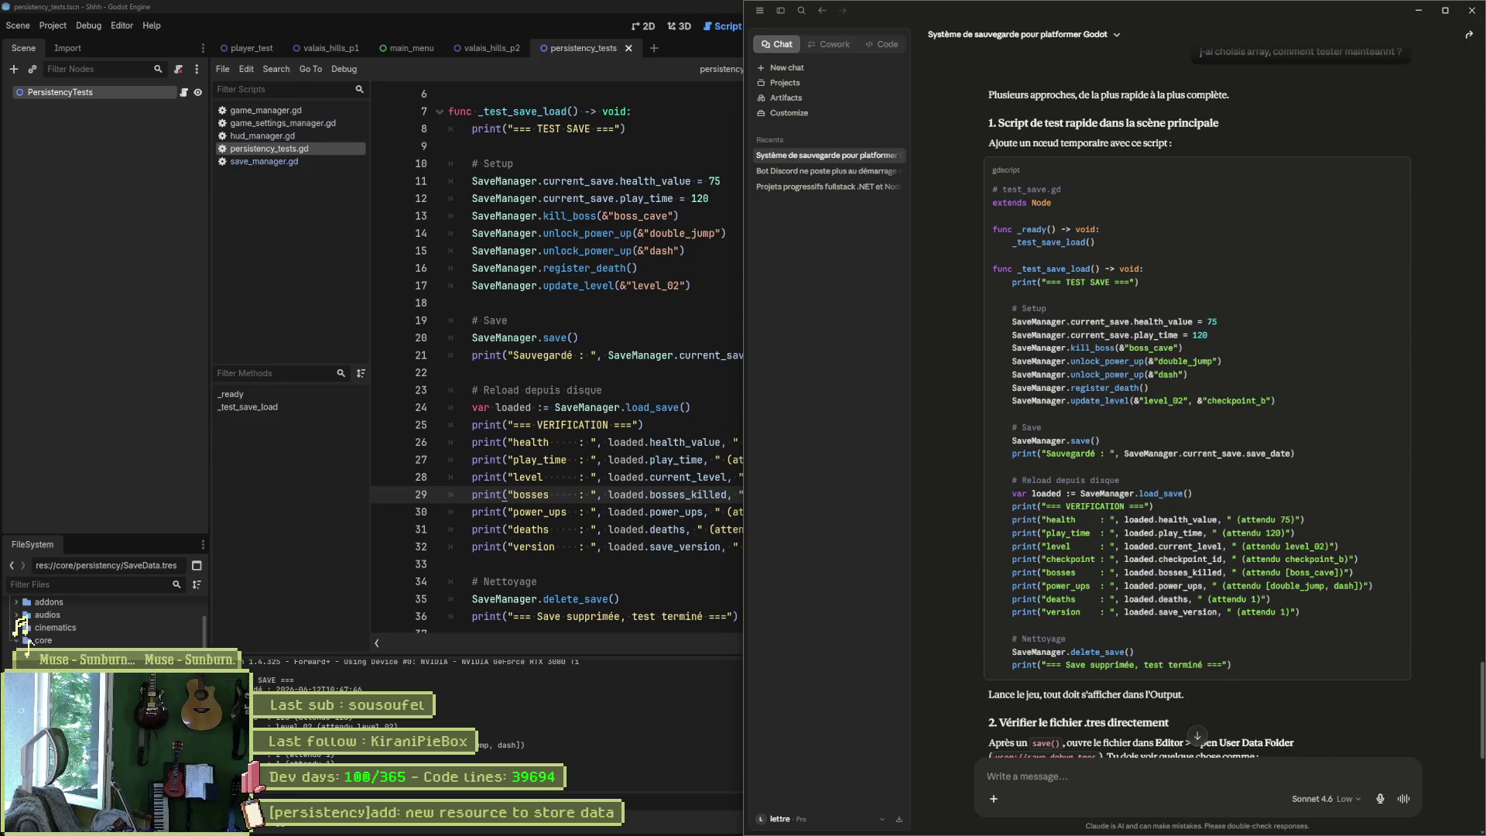
Step: Read through Claude's suggested persistency test script, then bring the Godot editor back to the front
left_click(19, 640)
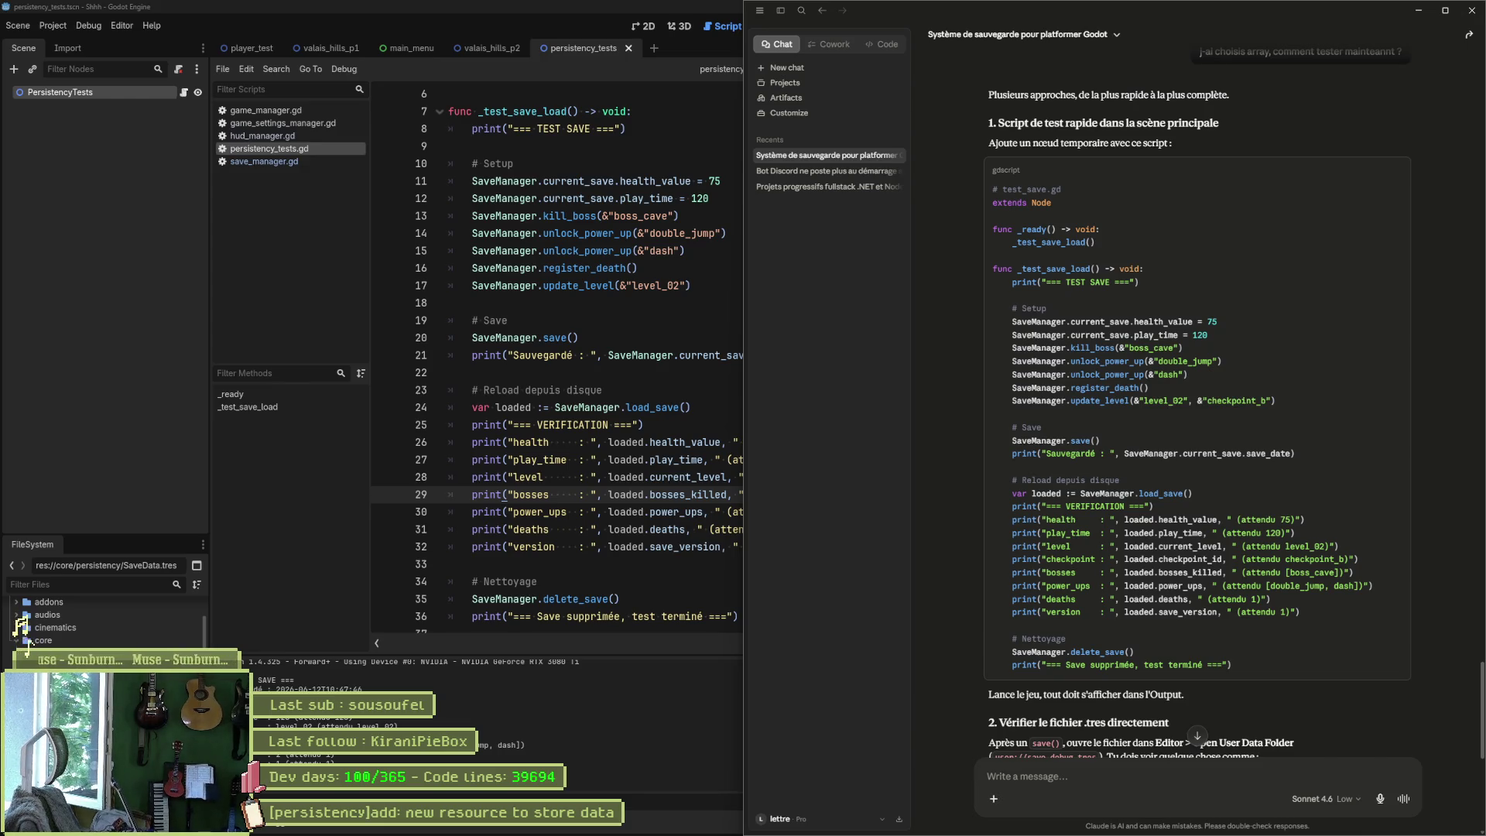
left_click(28, 641)
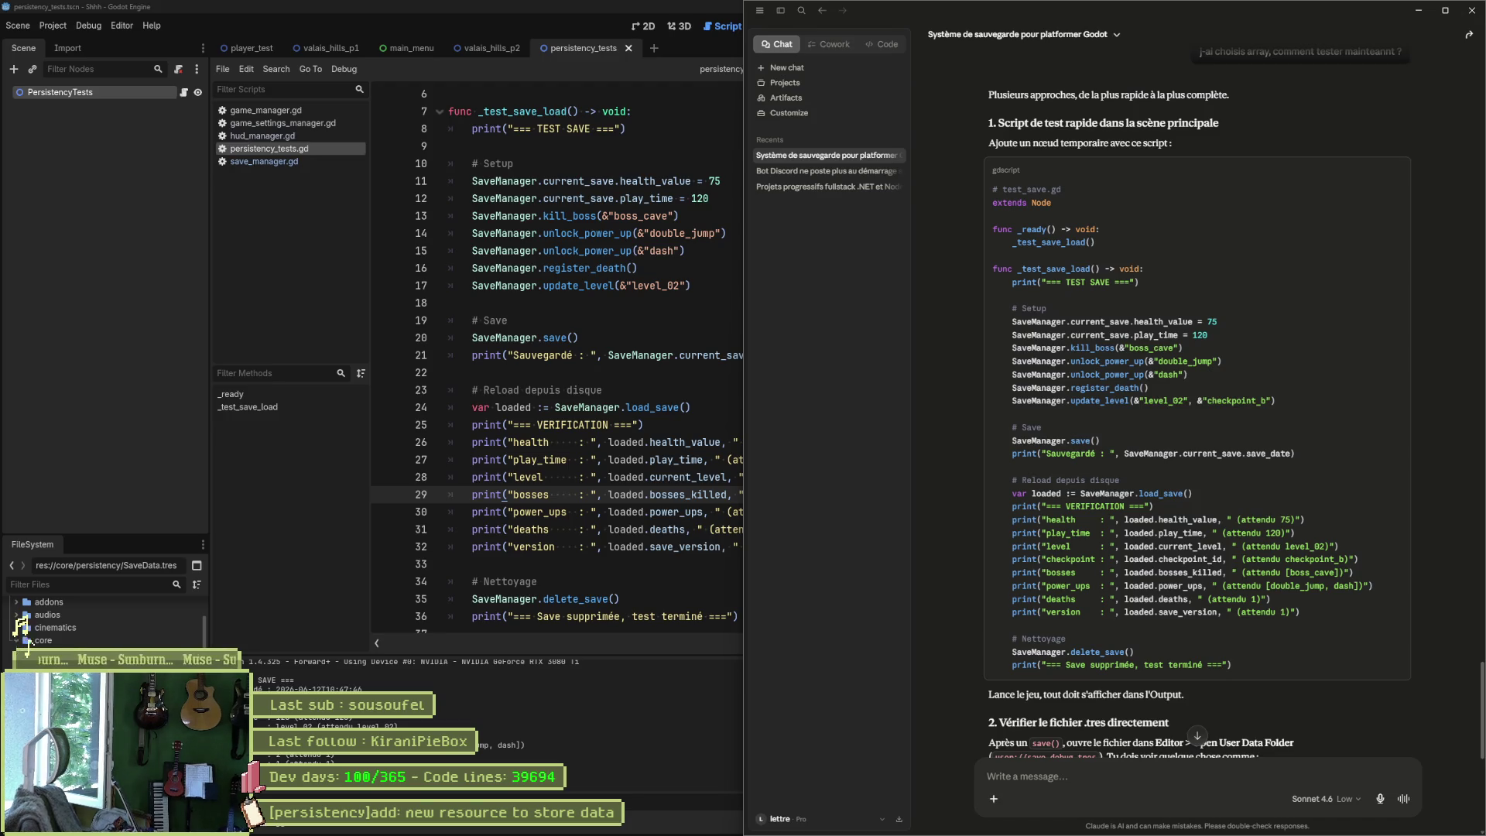
left_click(23, 636)
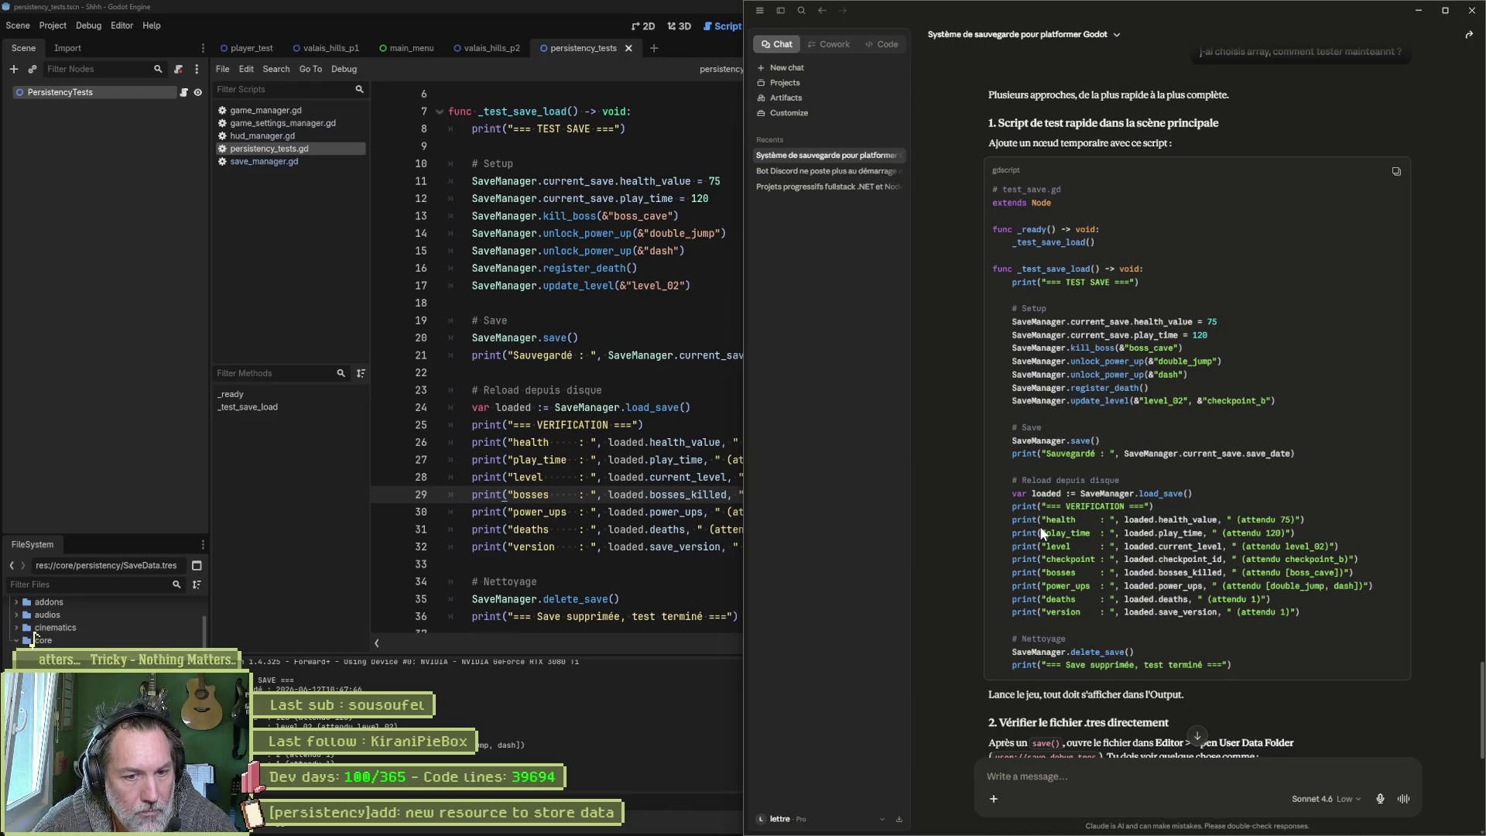
scroll(967, 517, "down", 1)
scroll(967, 516, "down", 1)
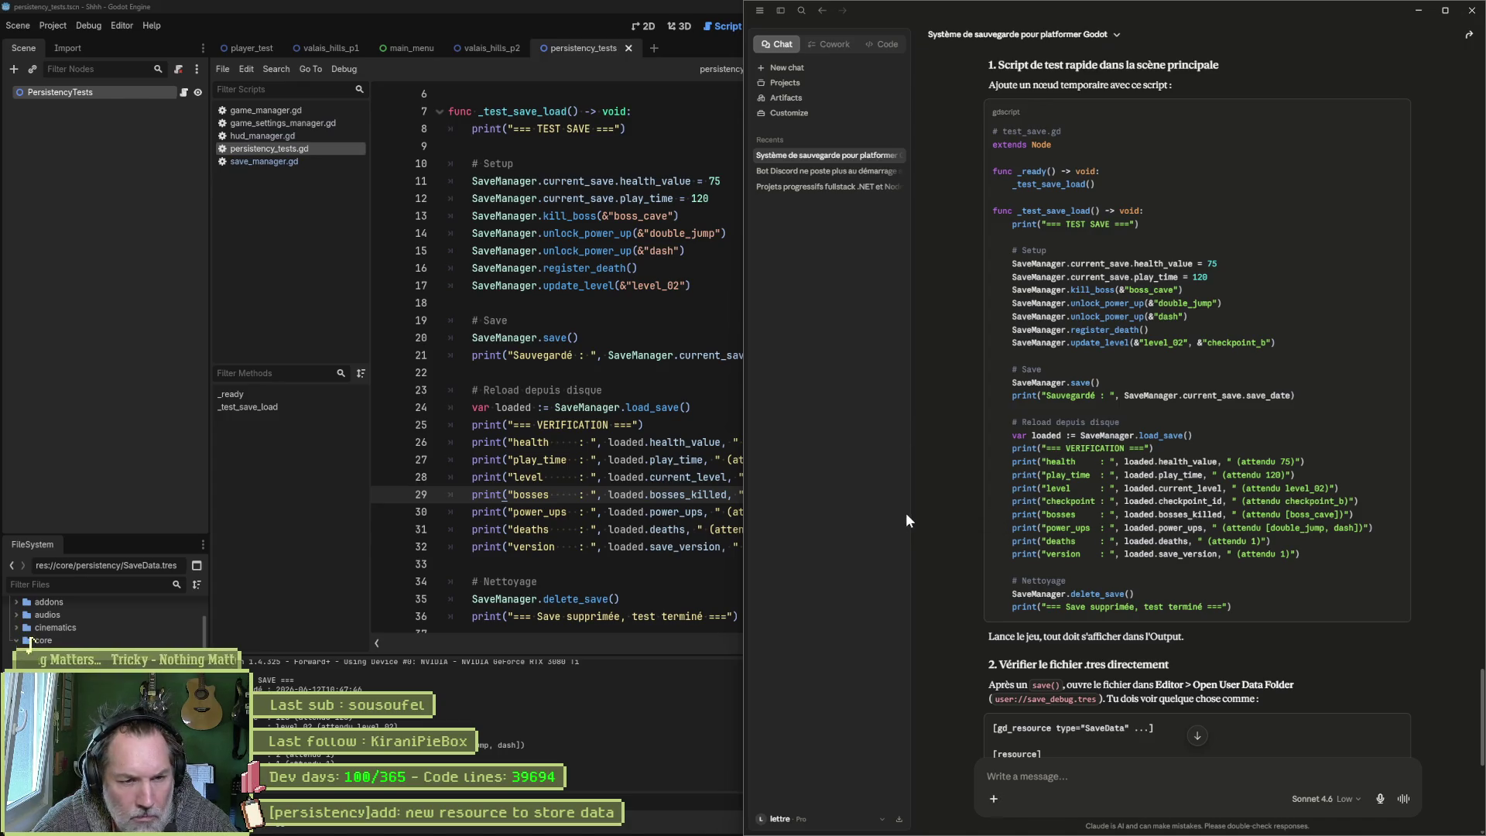
left_click(611, 356)
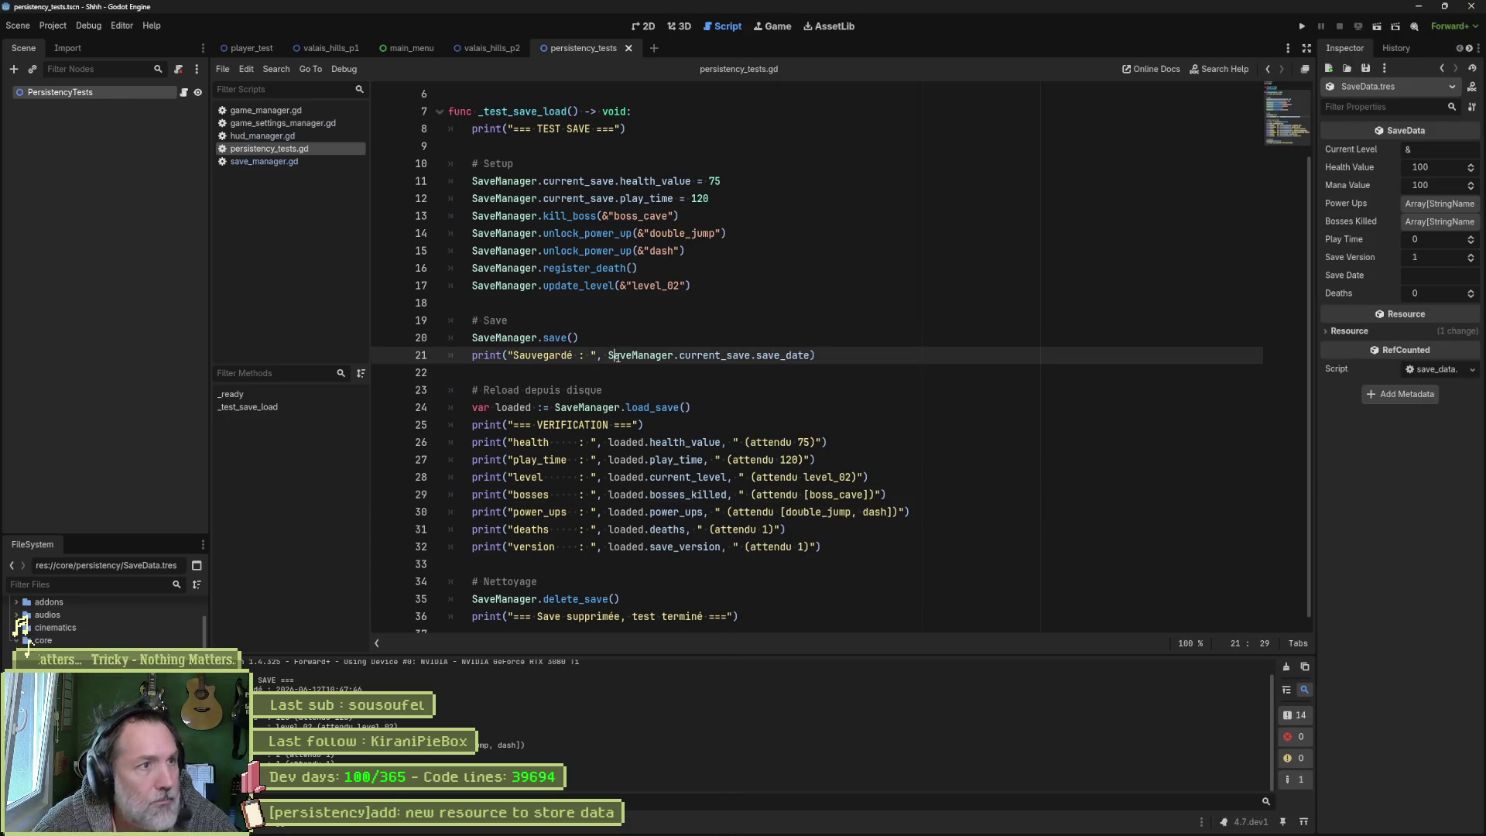
left_click(123, 25)
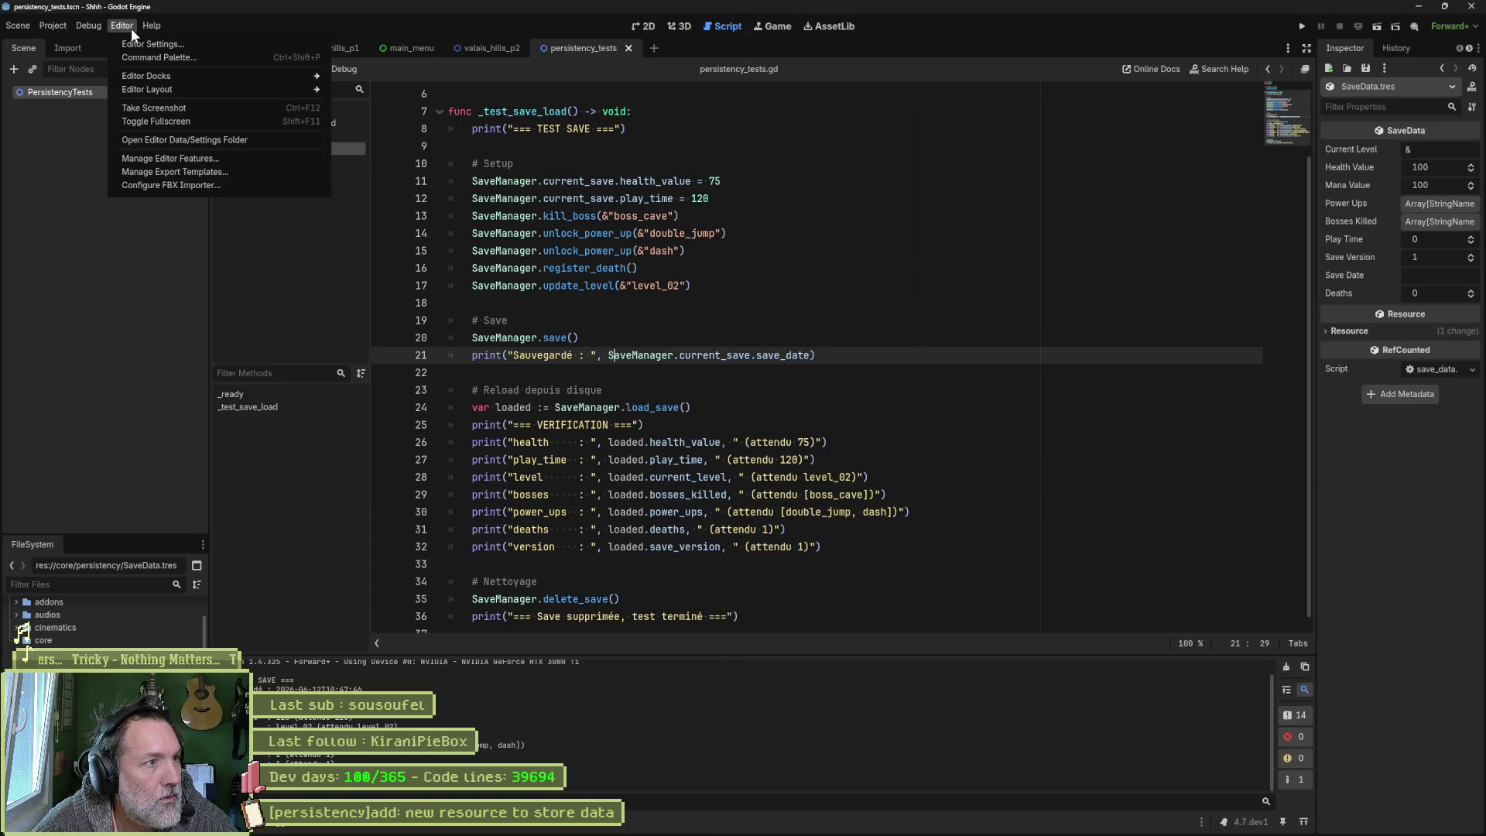
left_click(178, 140)
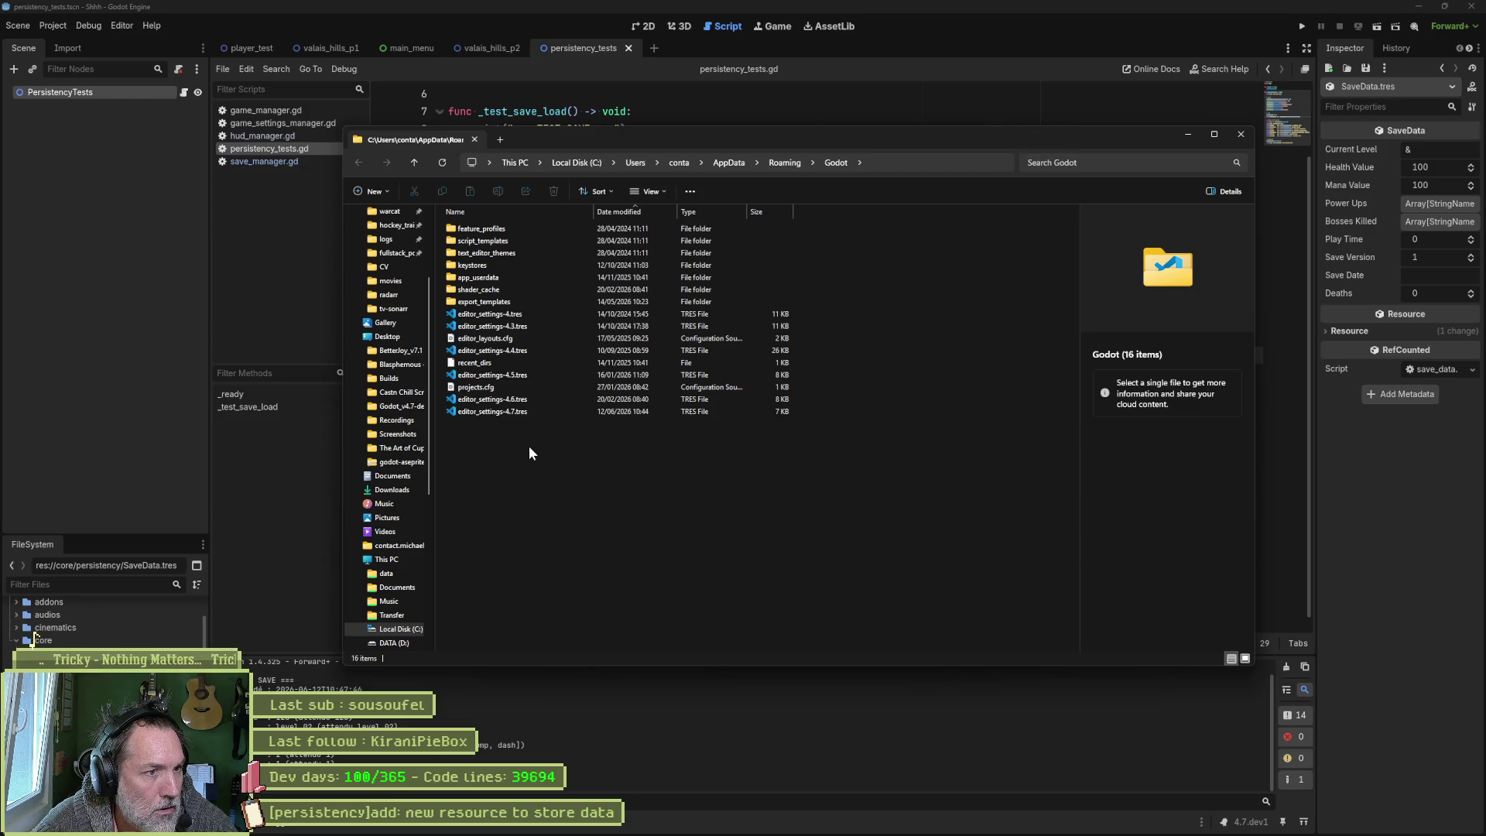
key("alt+Tab")
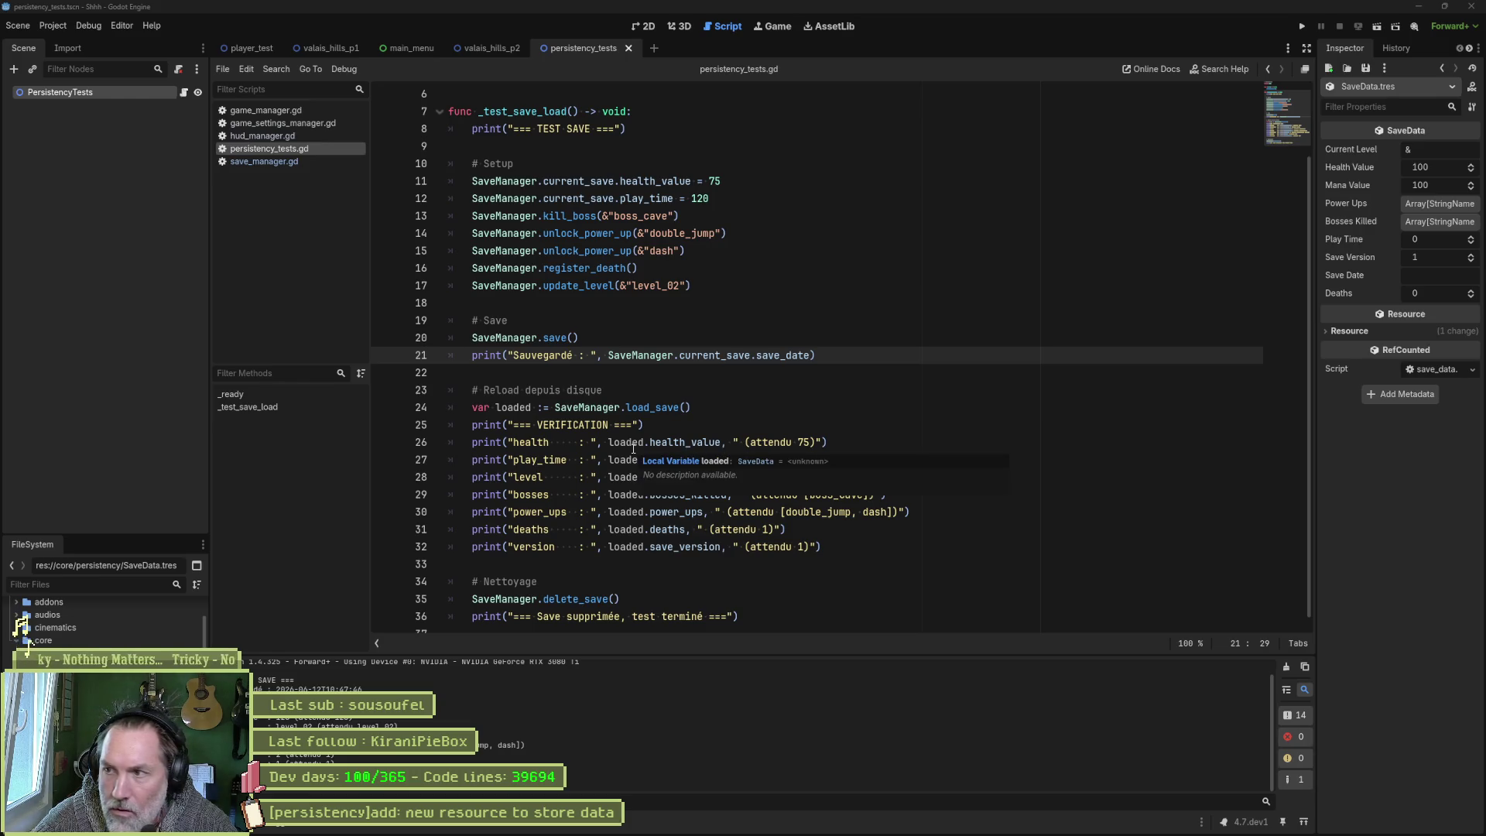
Step: Read Claude's expected save_debug.tres contents (health_value 75, deaths 1) and the '3. Tester les cas limites' section
key("alt+Tab")
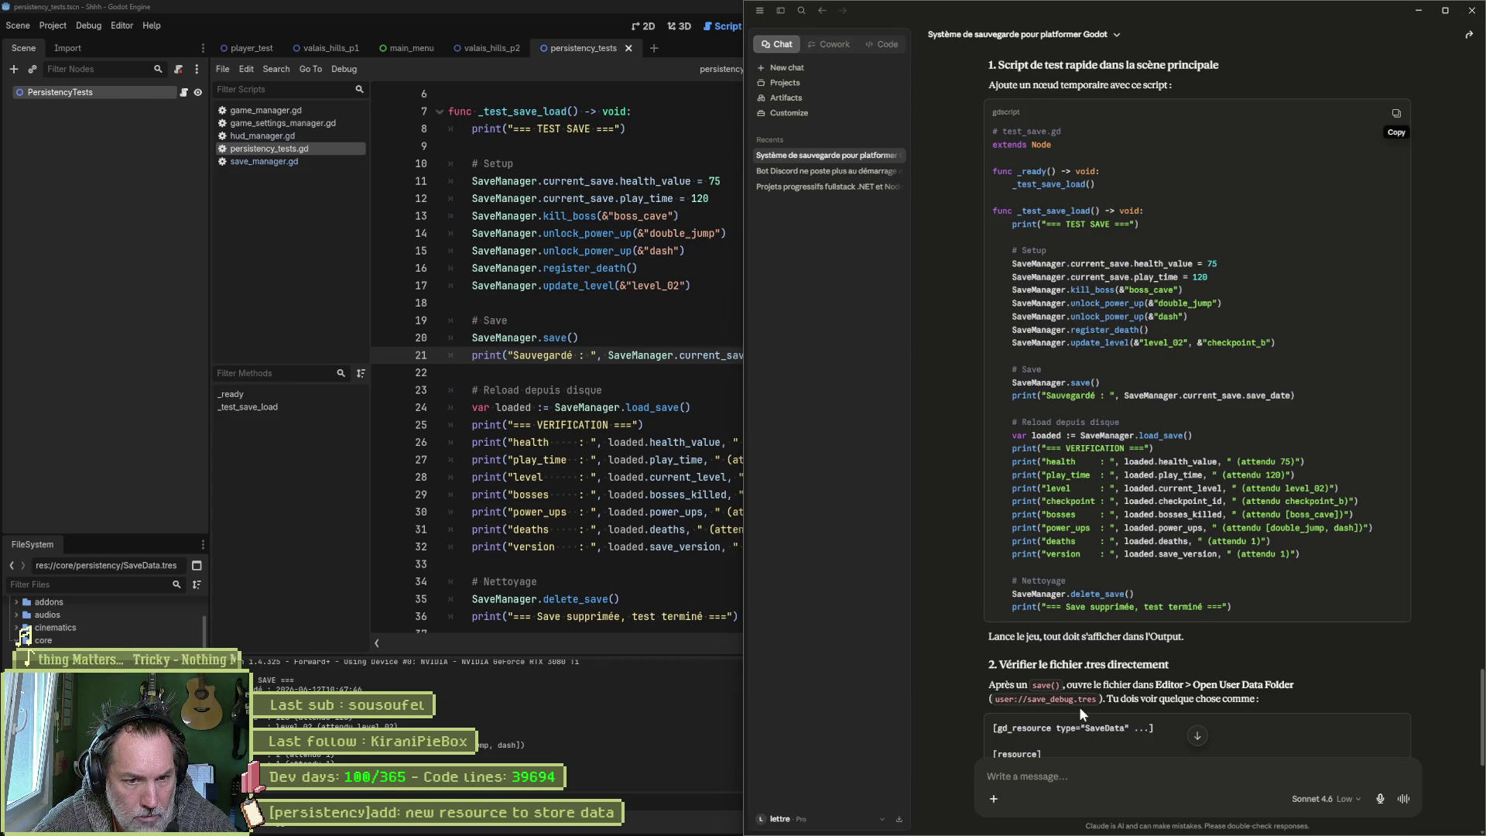
scroll(945, 684, "down", 1)
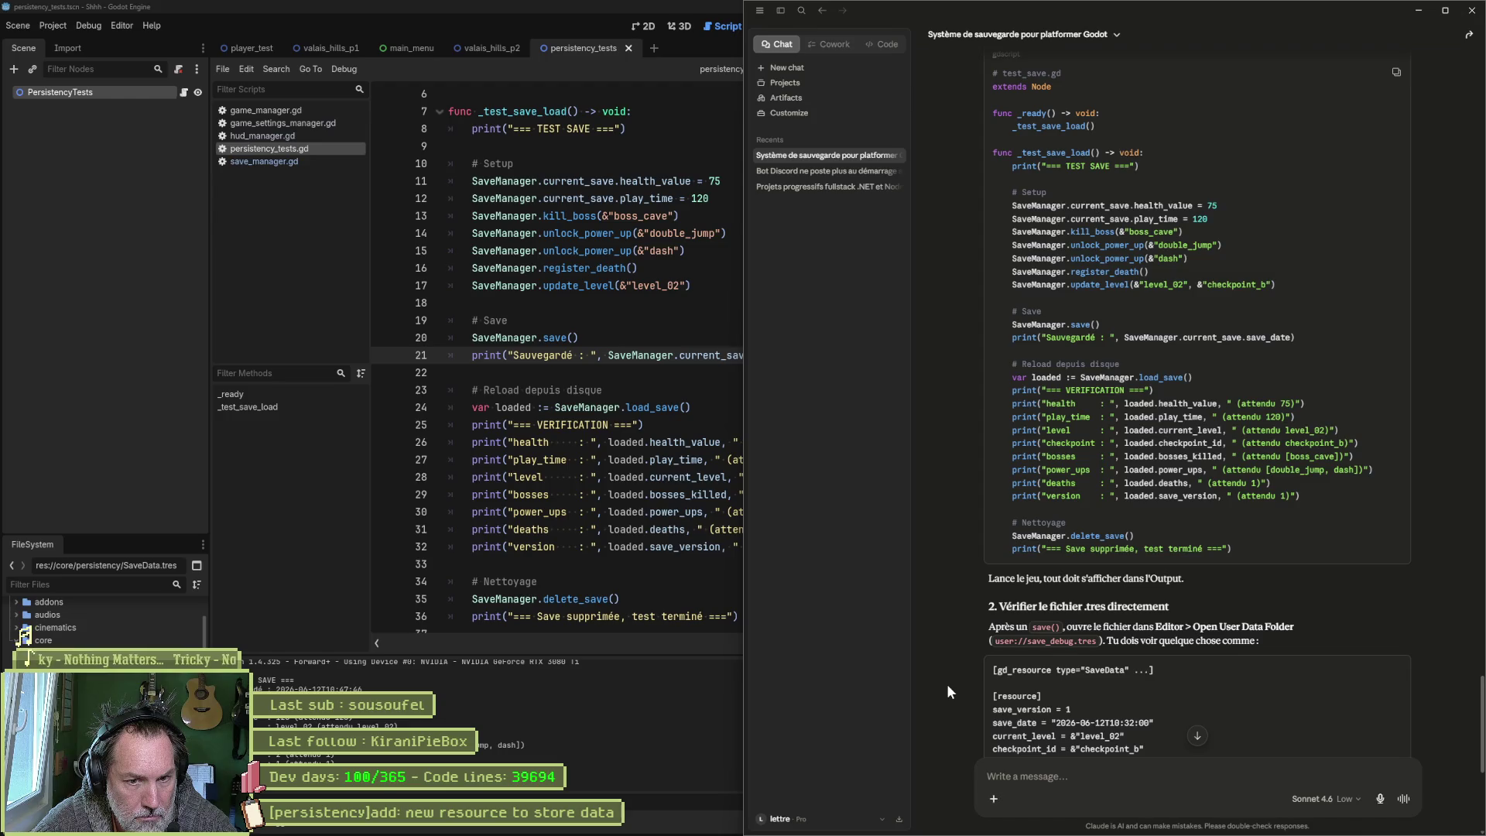
scroll(945, 684, "down", 2)
scroll(946, 684, "down", 1)
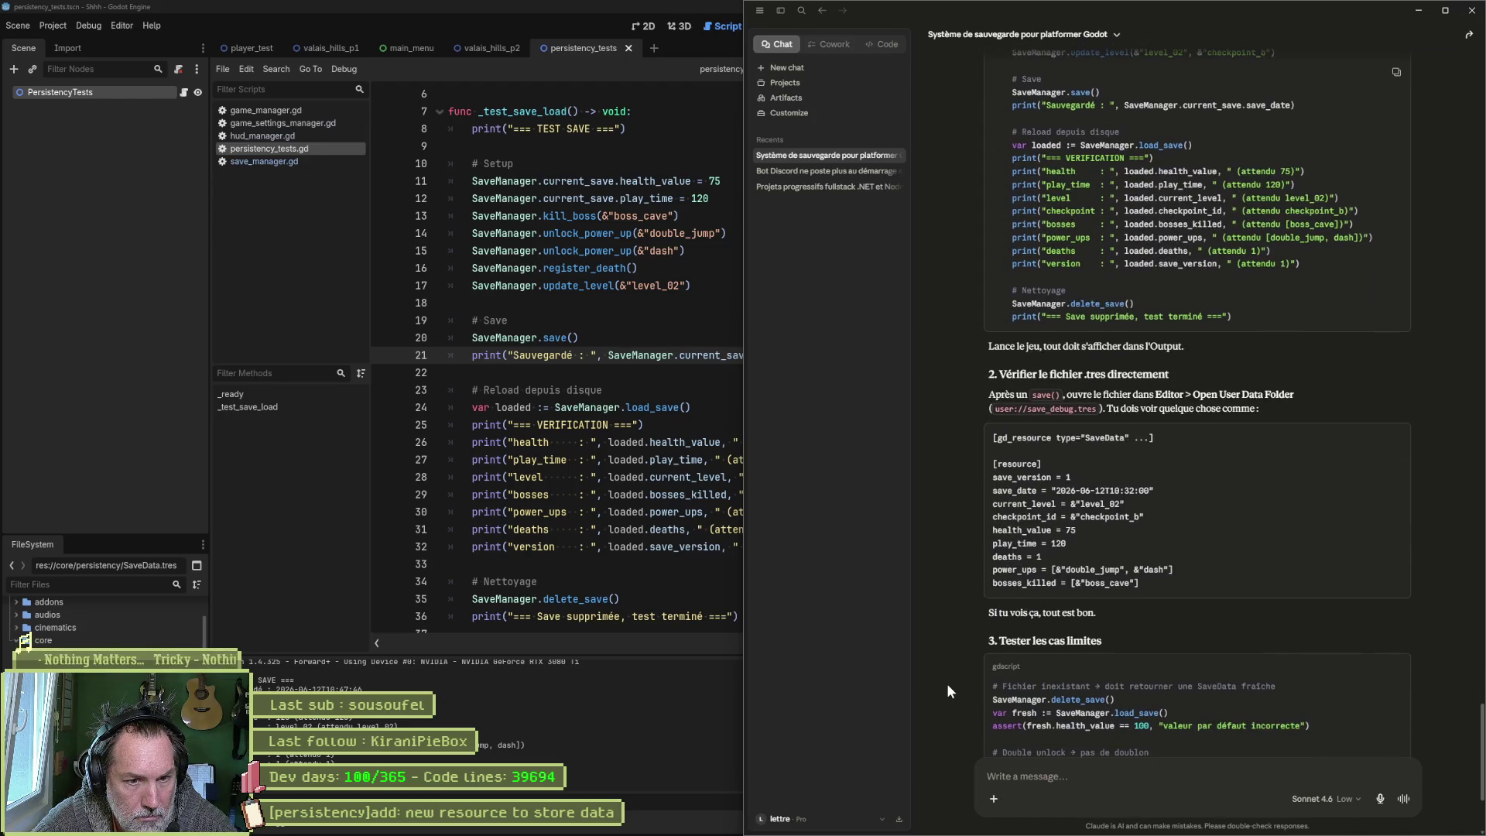
scroll(946, 682, "down", 1)
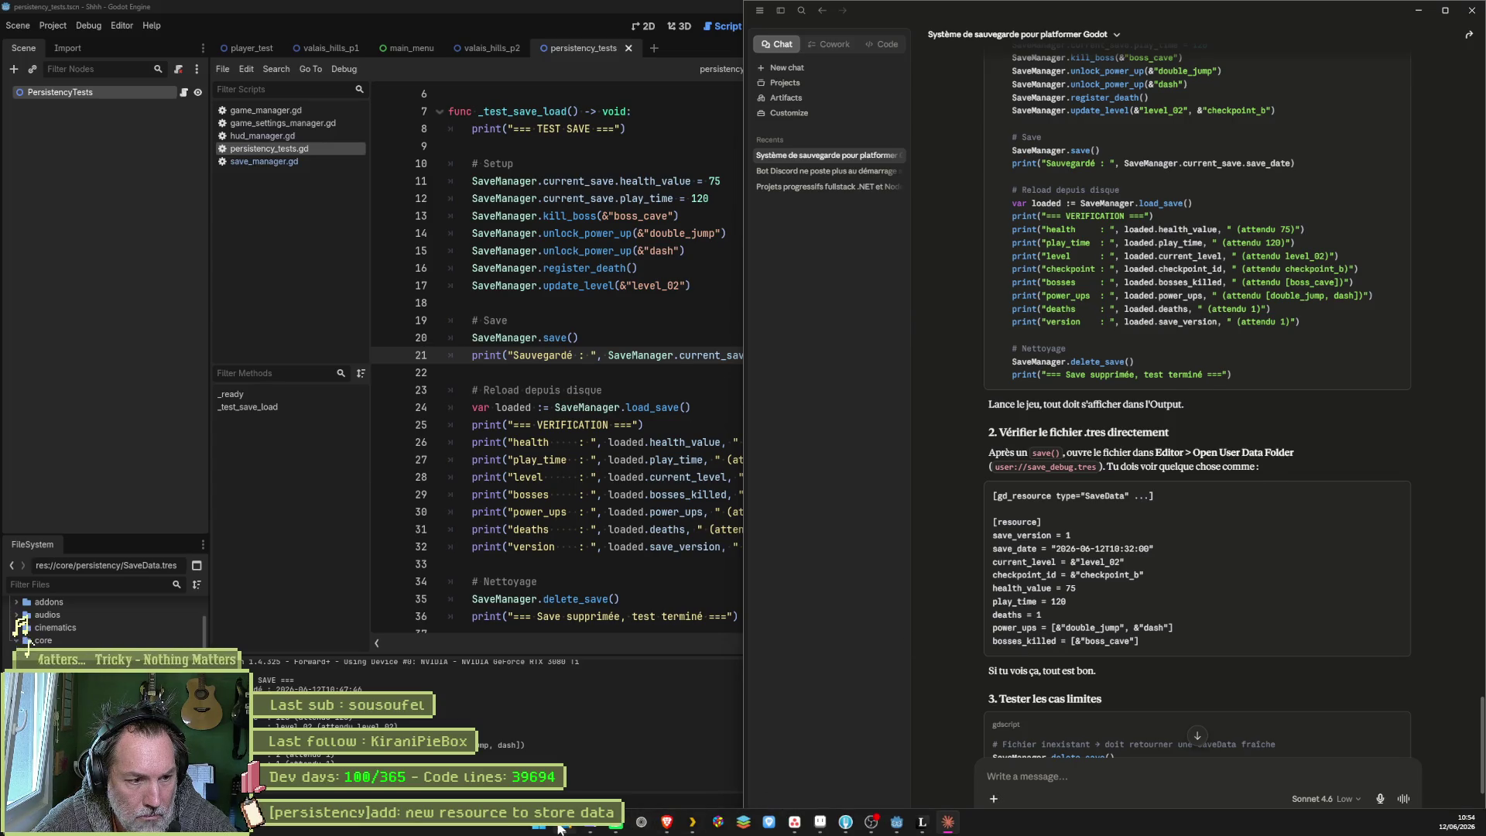
Step: Sort the Roaming\Godot folder by Date modified and select editor_settings-4.7.tres
left_click(559, 828)
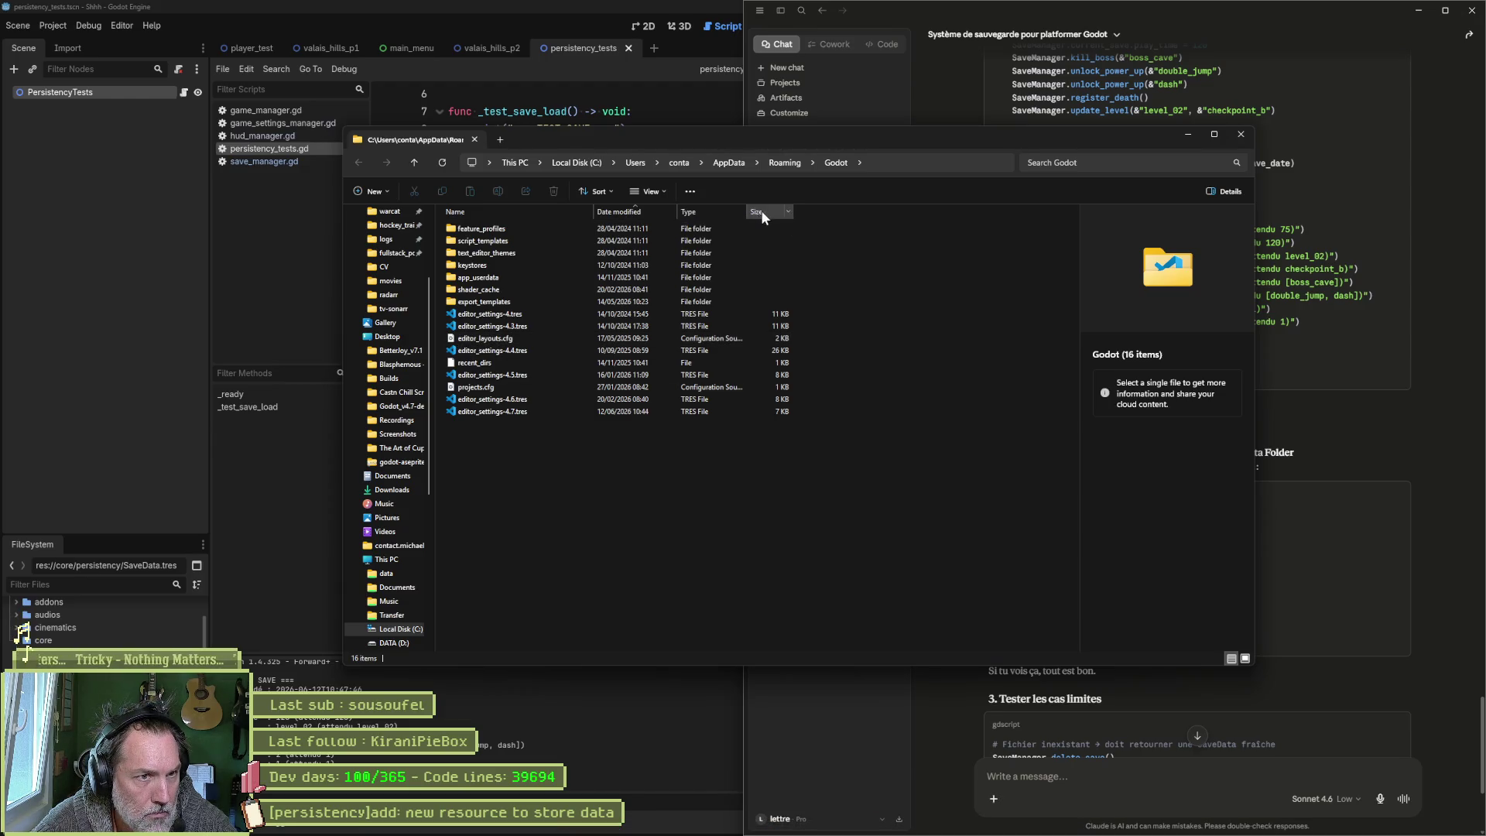
left_click(643, 215)
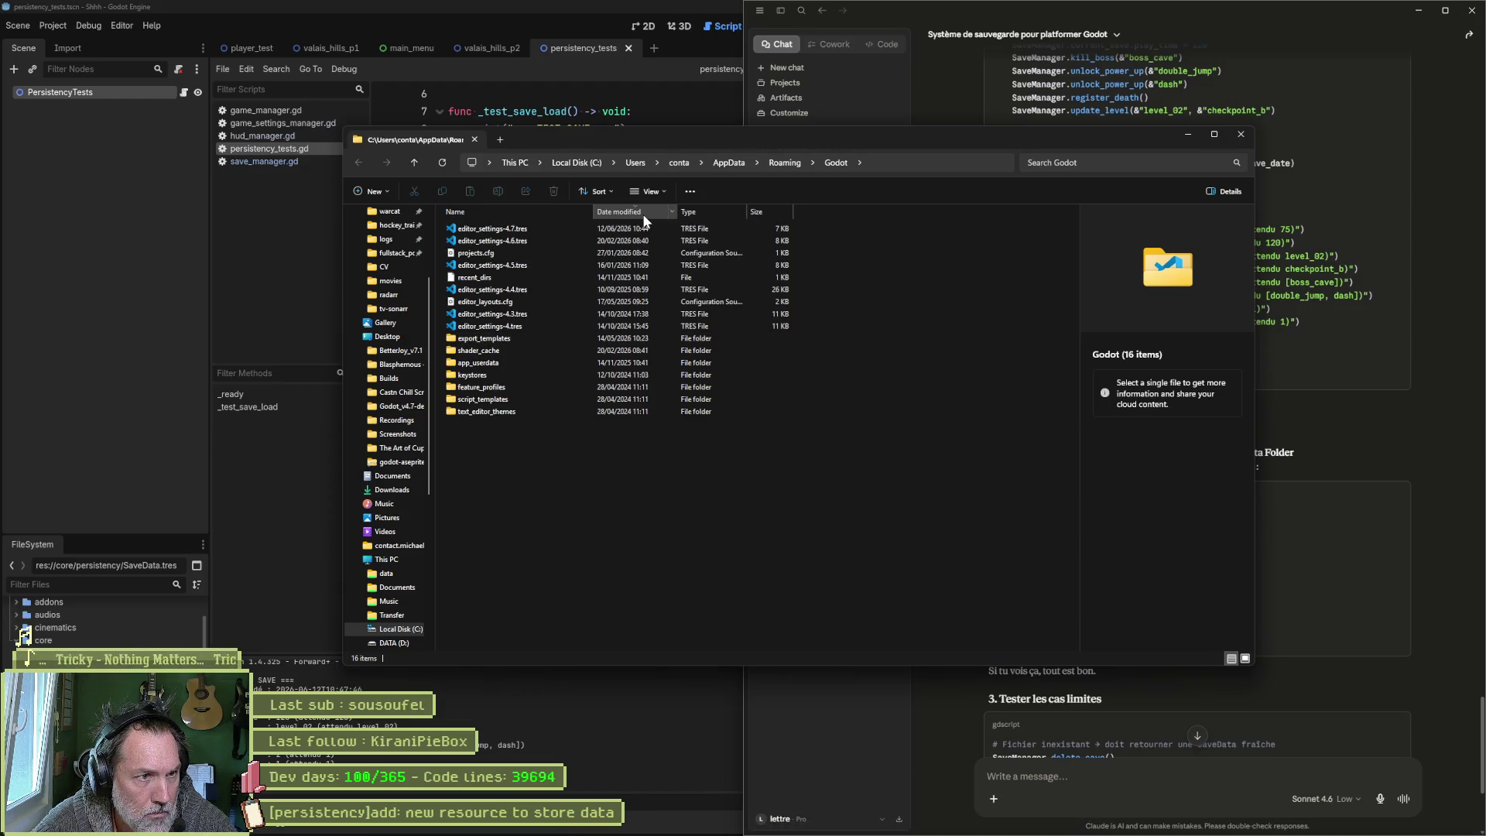
left_click(507, 230)
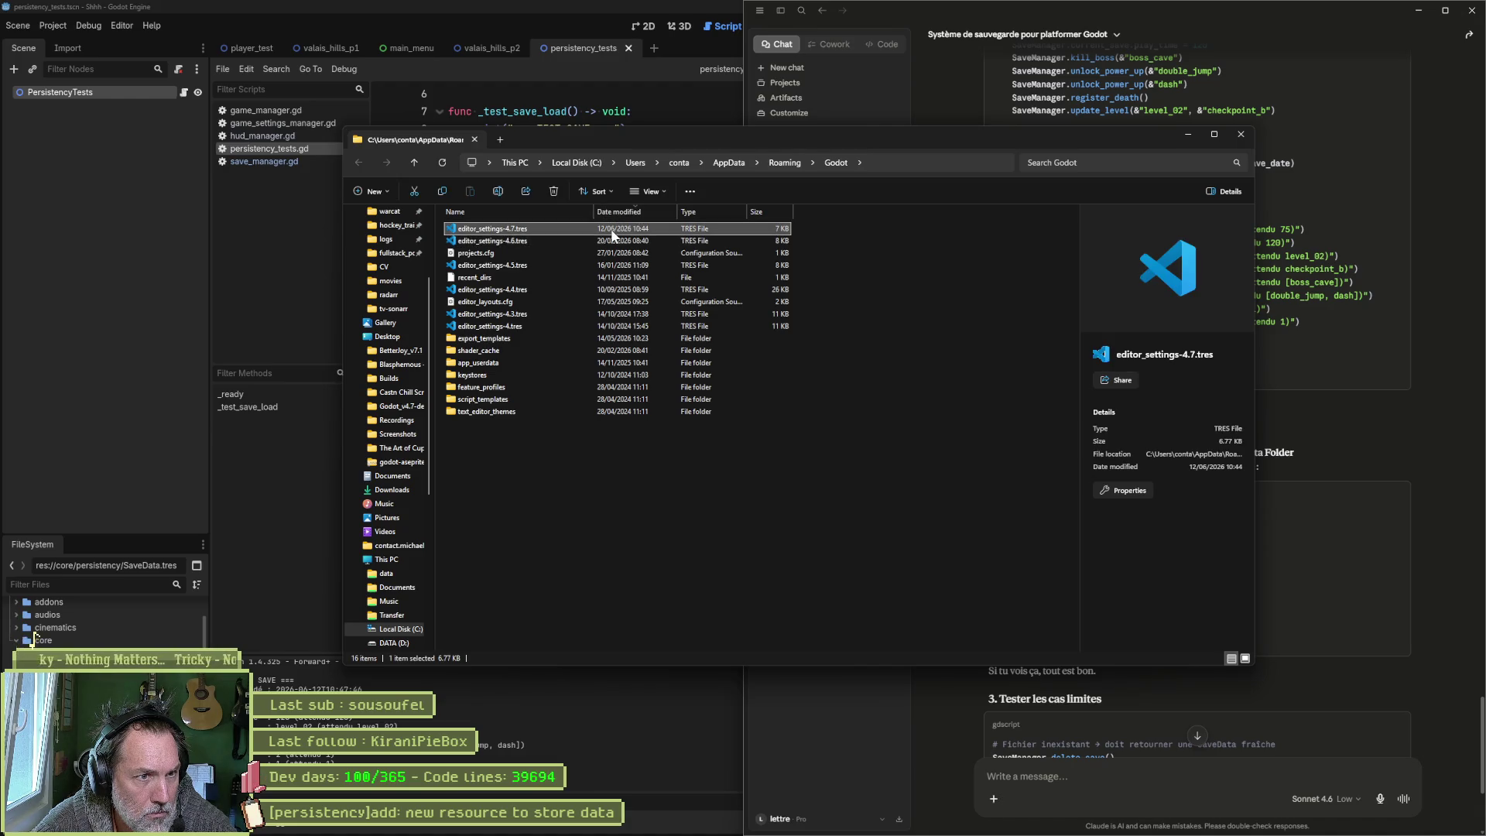
Step: Close the Godot settings folder window and return to the persistency_tests.gd script
mouse_move(897, 822)
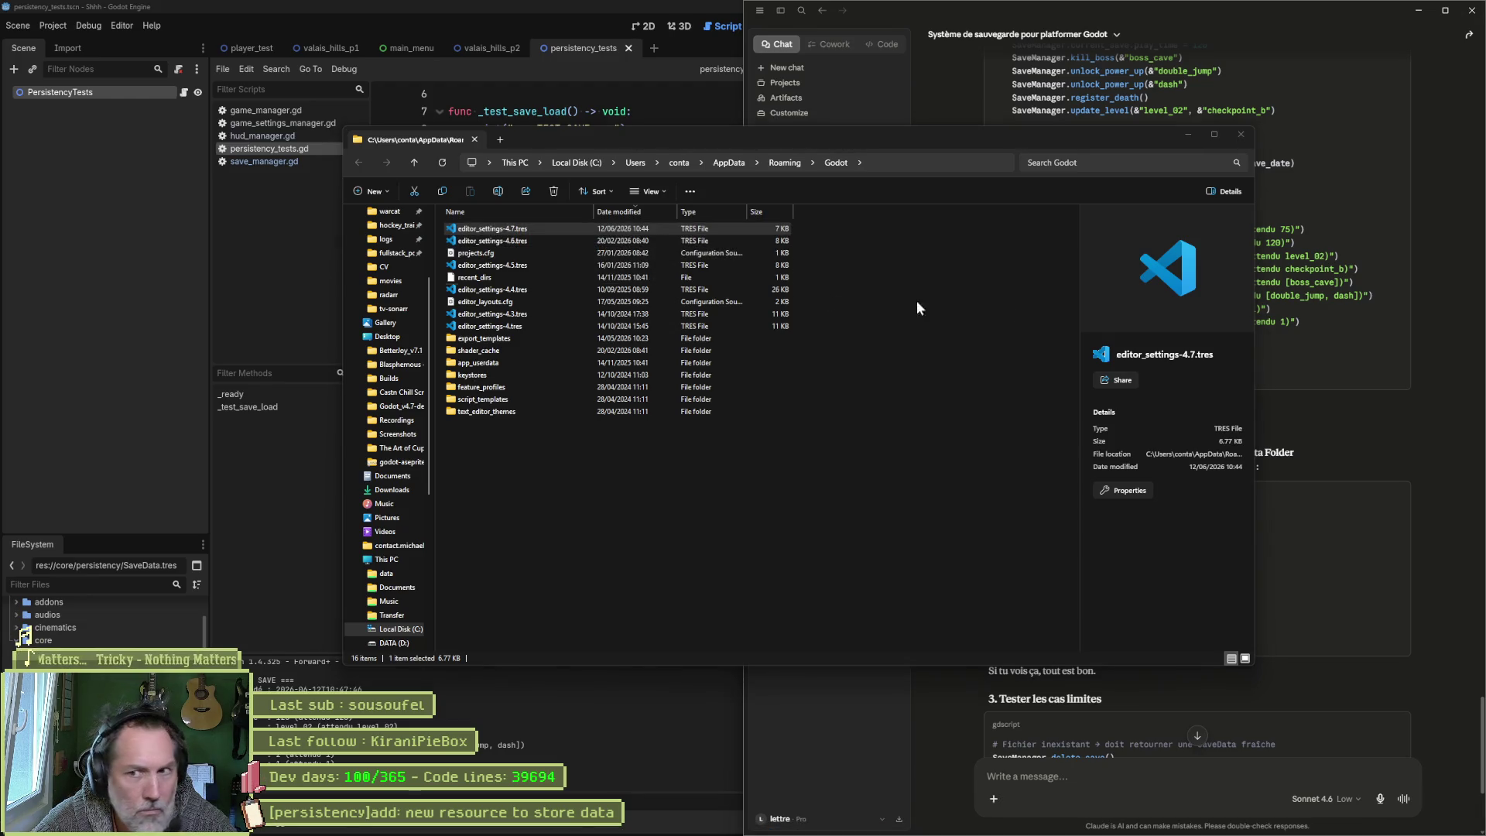
double_click(29, 641)
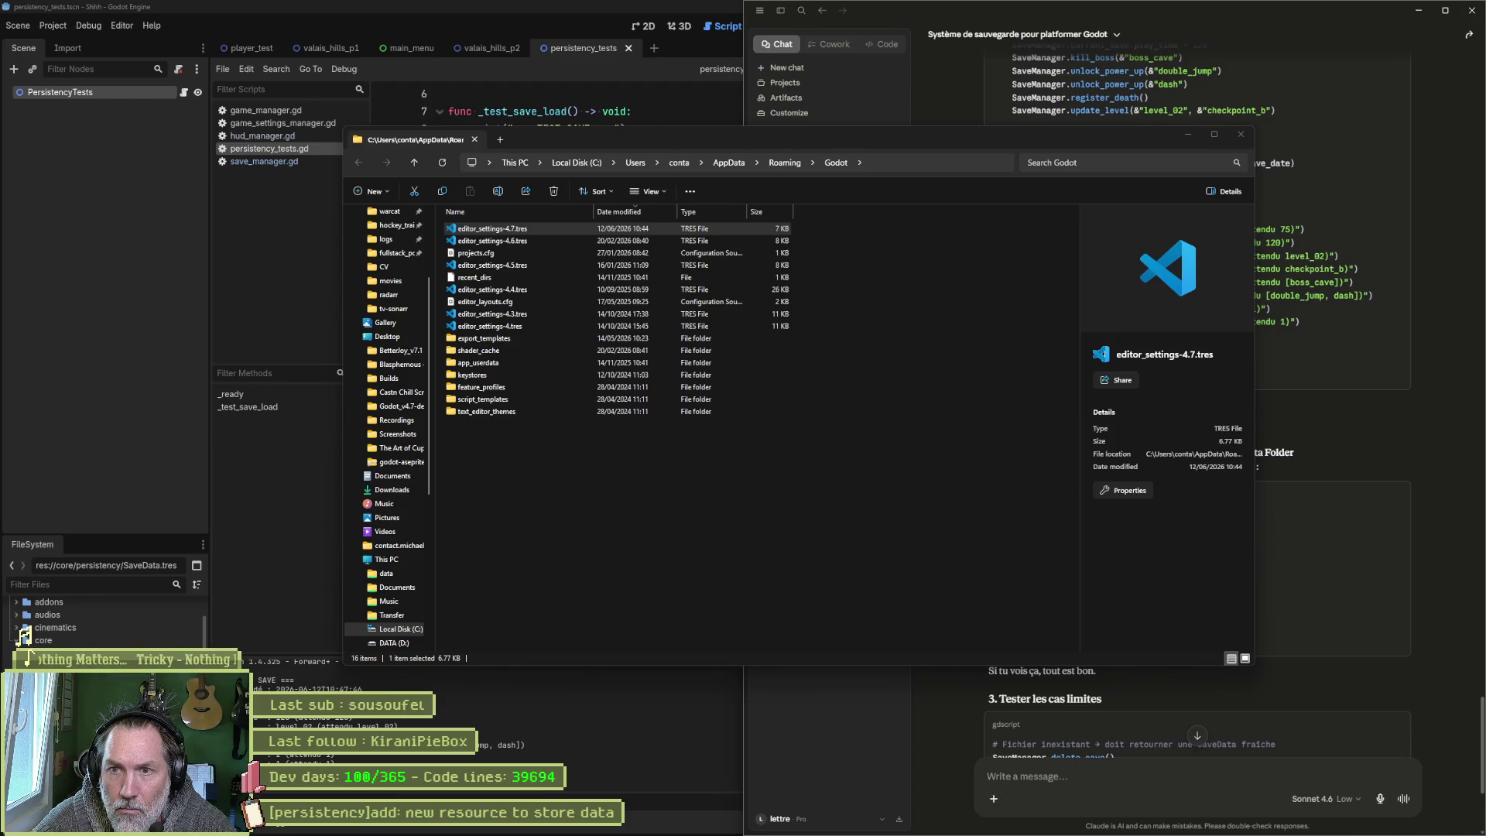
key("alt+Tab")
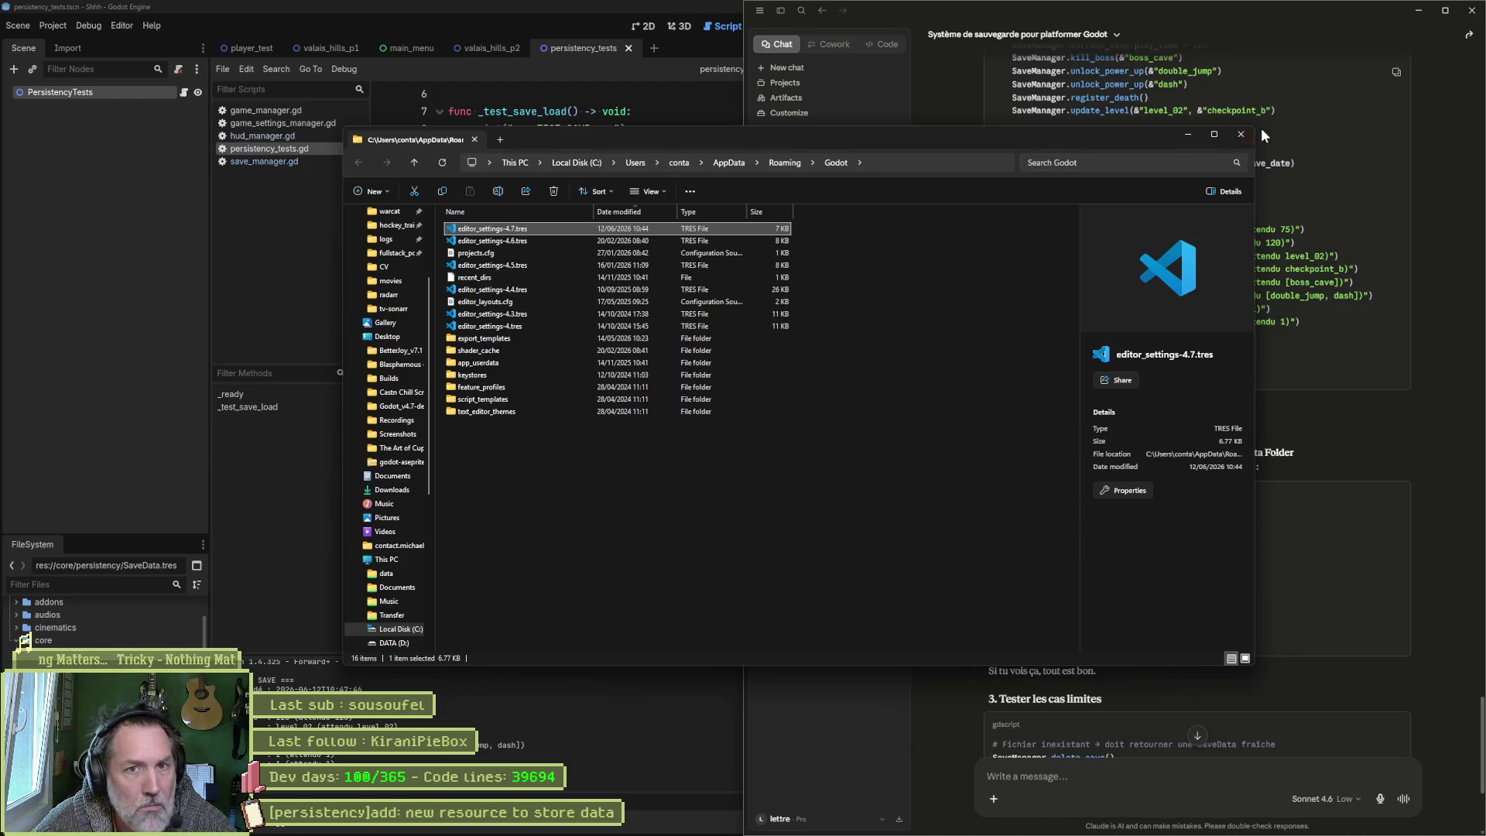
left_click(1241, 134)
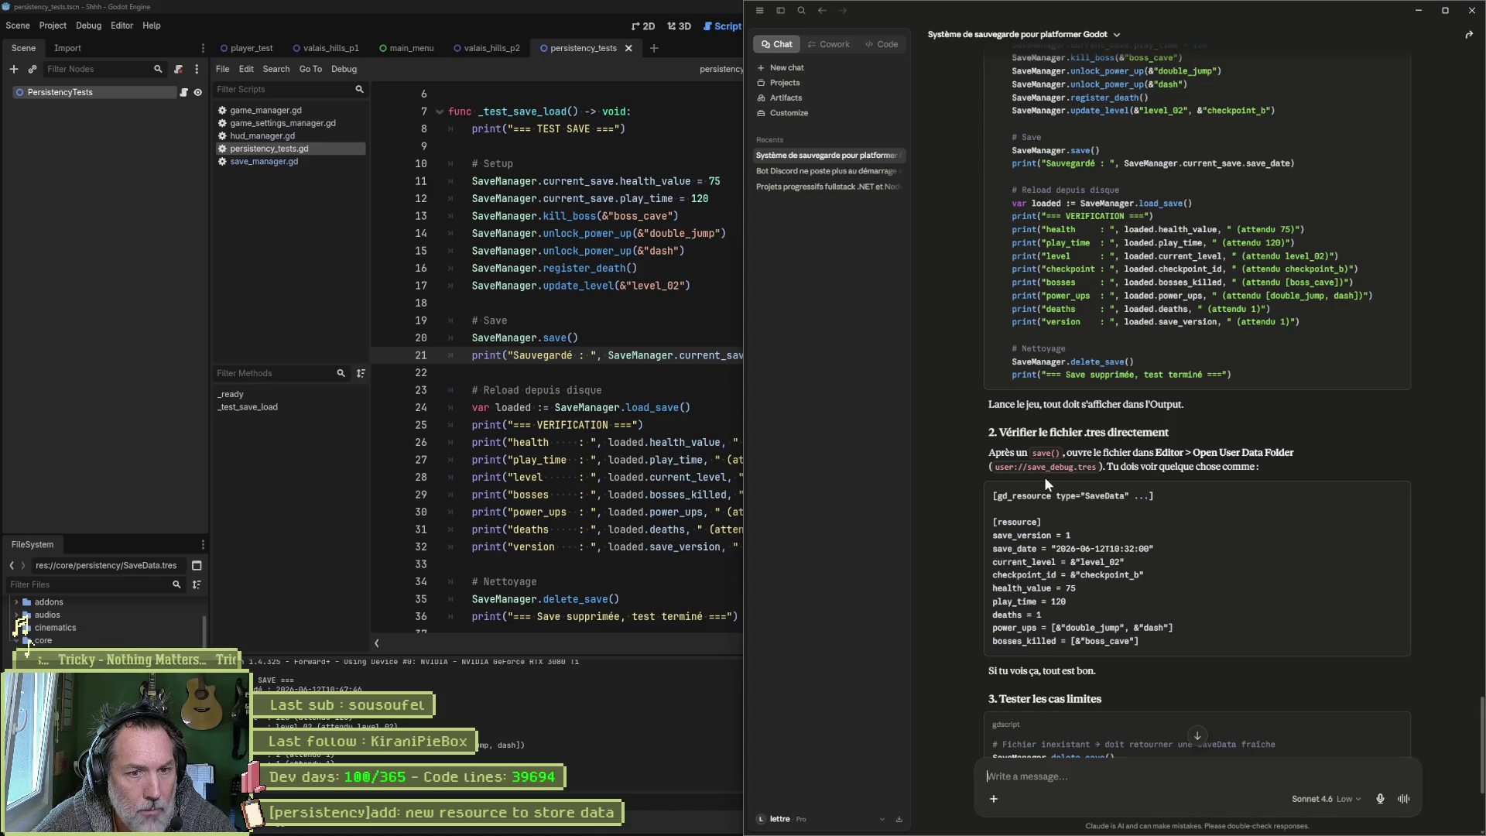
left_click(643, 340)
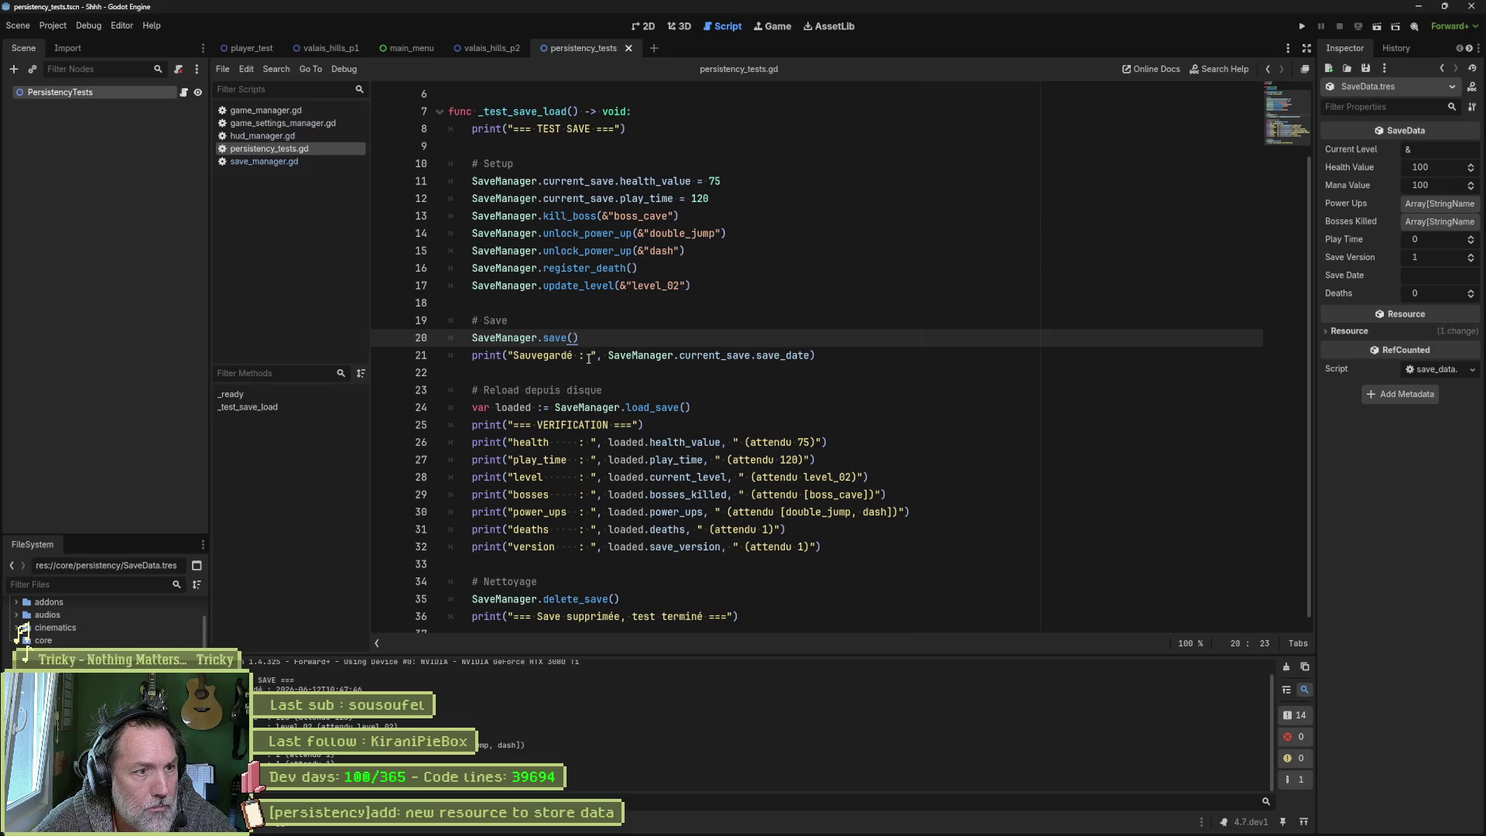
Step: Comment out the delete_save cleanup lines 35–36, run the scene, and open the Editor Data/Settings Folder
scroll(584, 375, "down", 1)
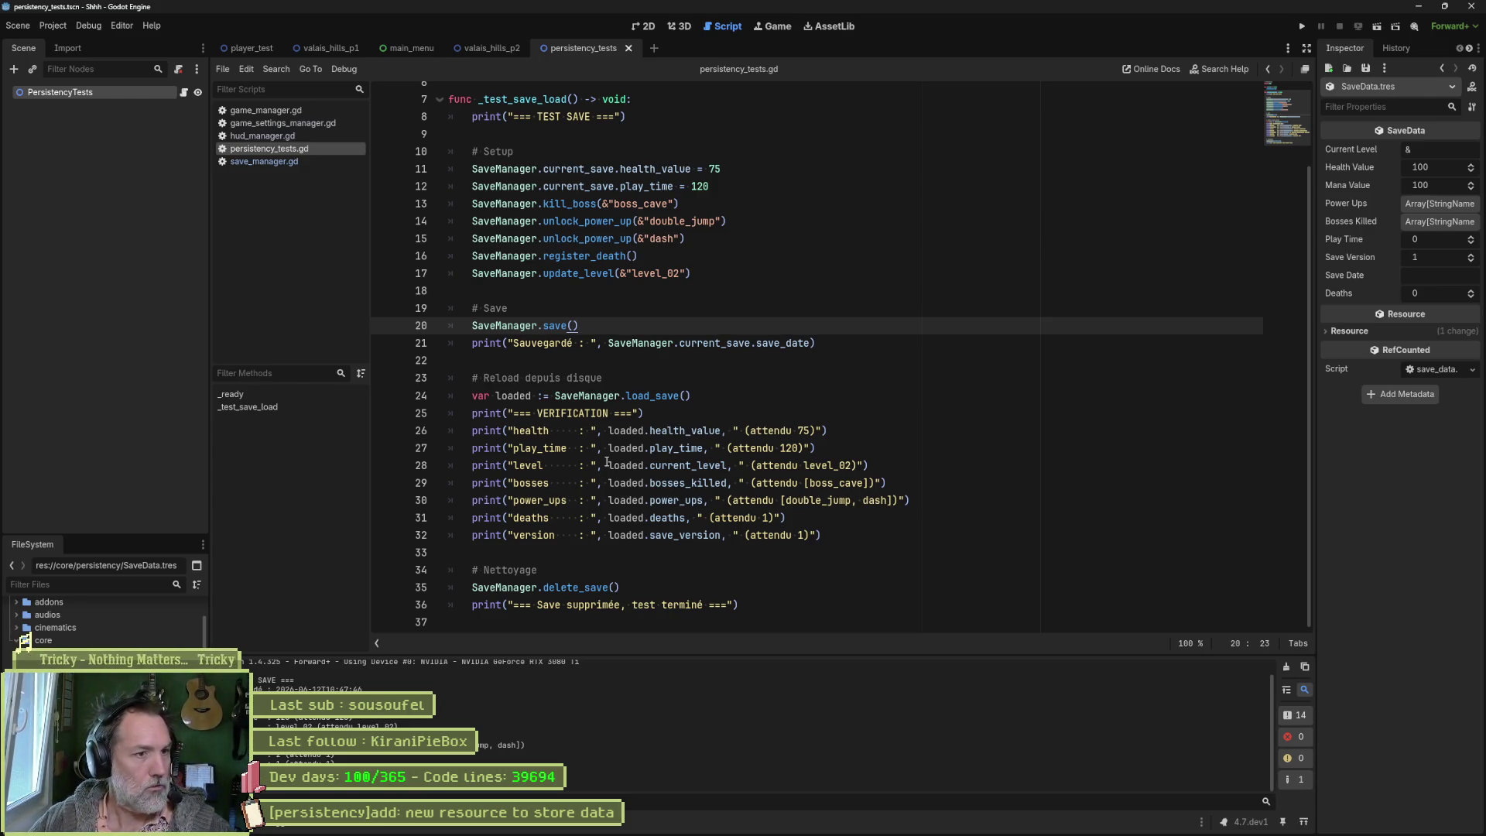
left_click_drag(529, 590, 542, 606)
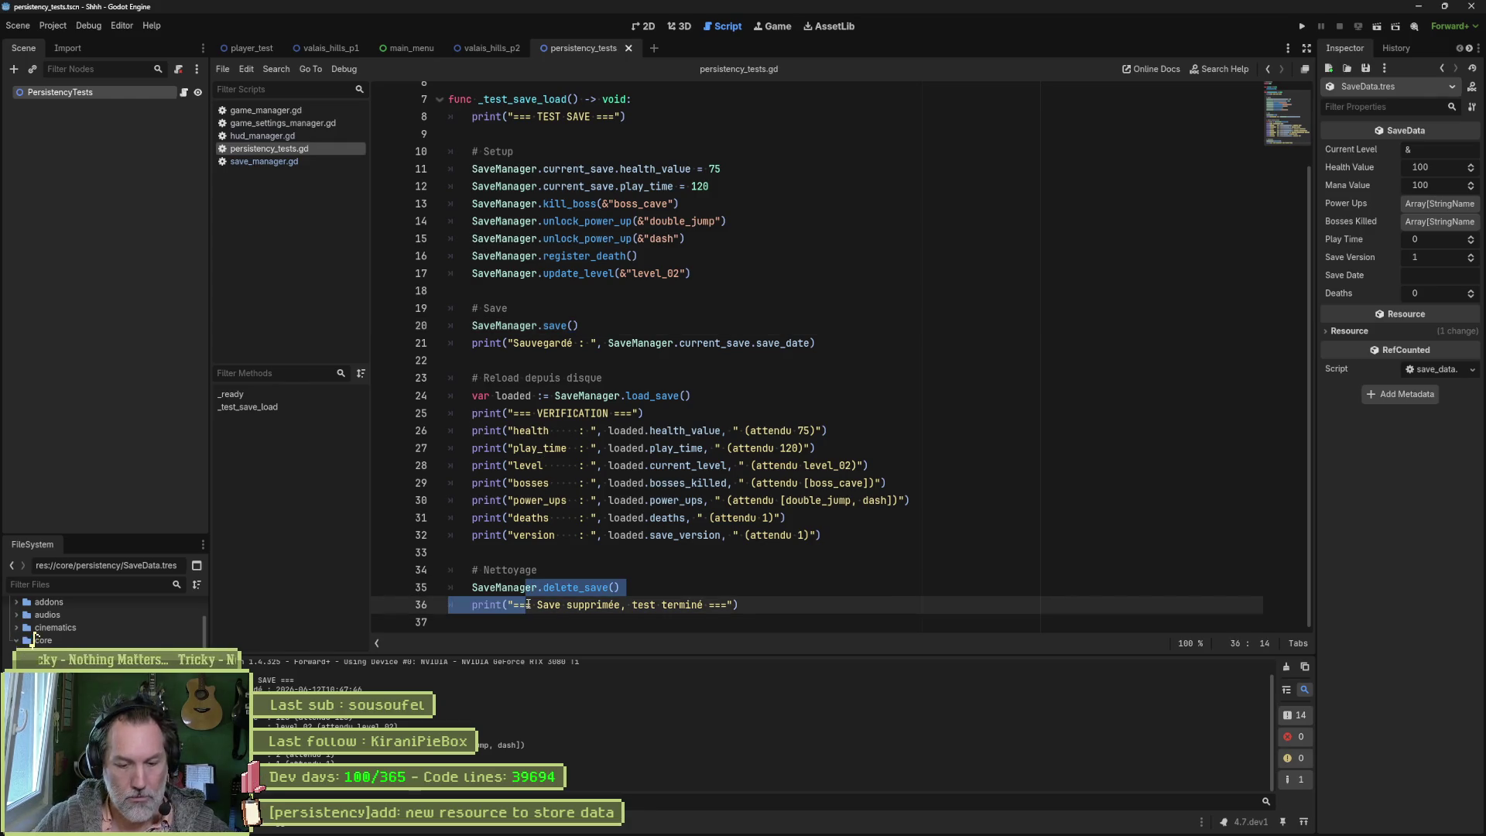
key("ctrl+k")
key("F6")
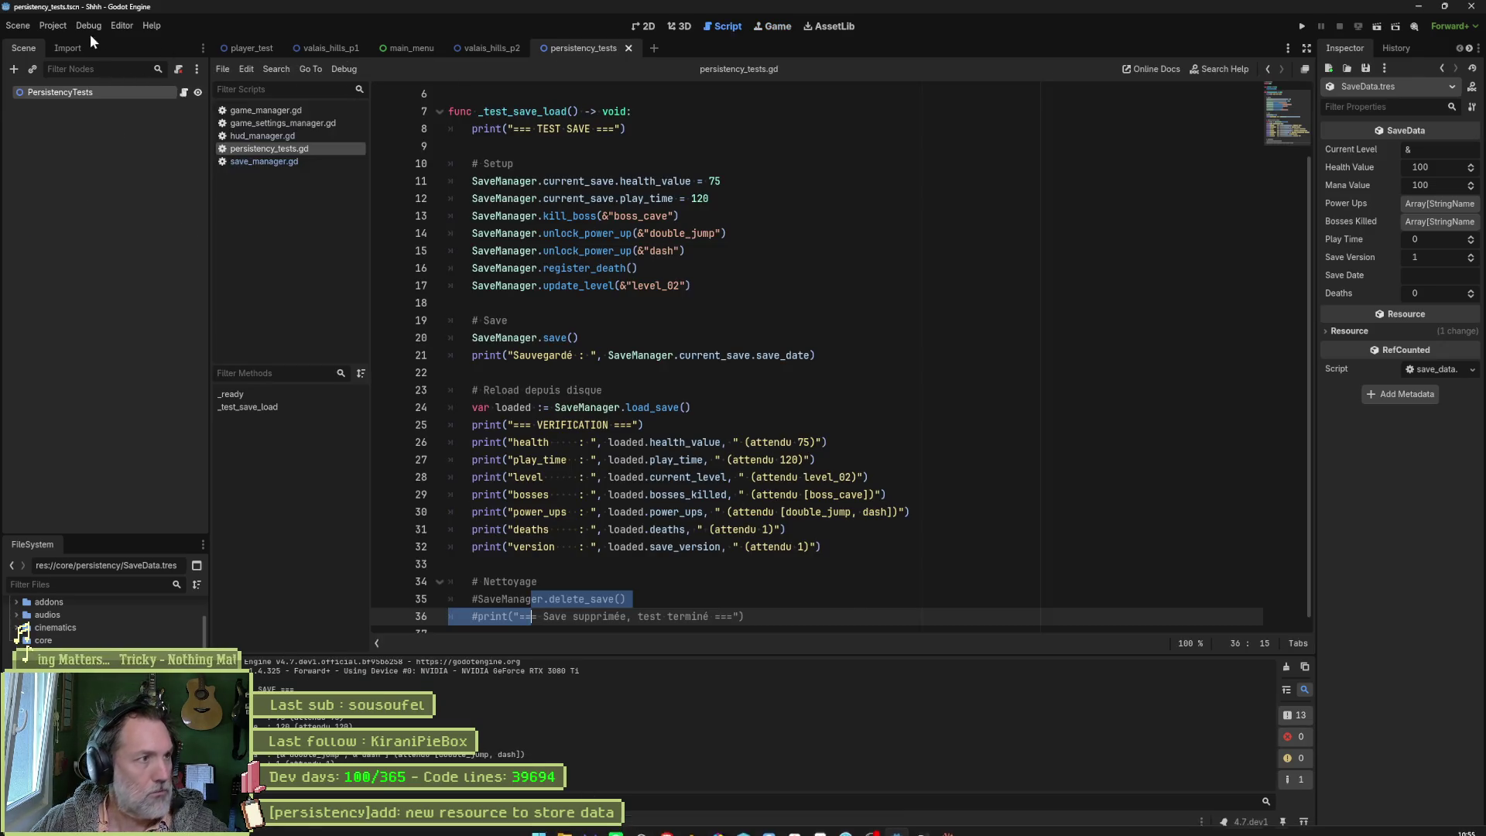
left_click(122, 28)
left_click(172, 140)
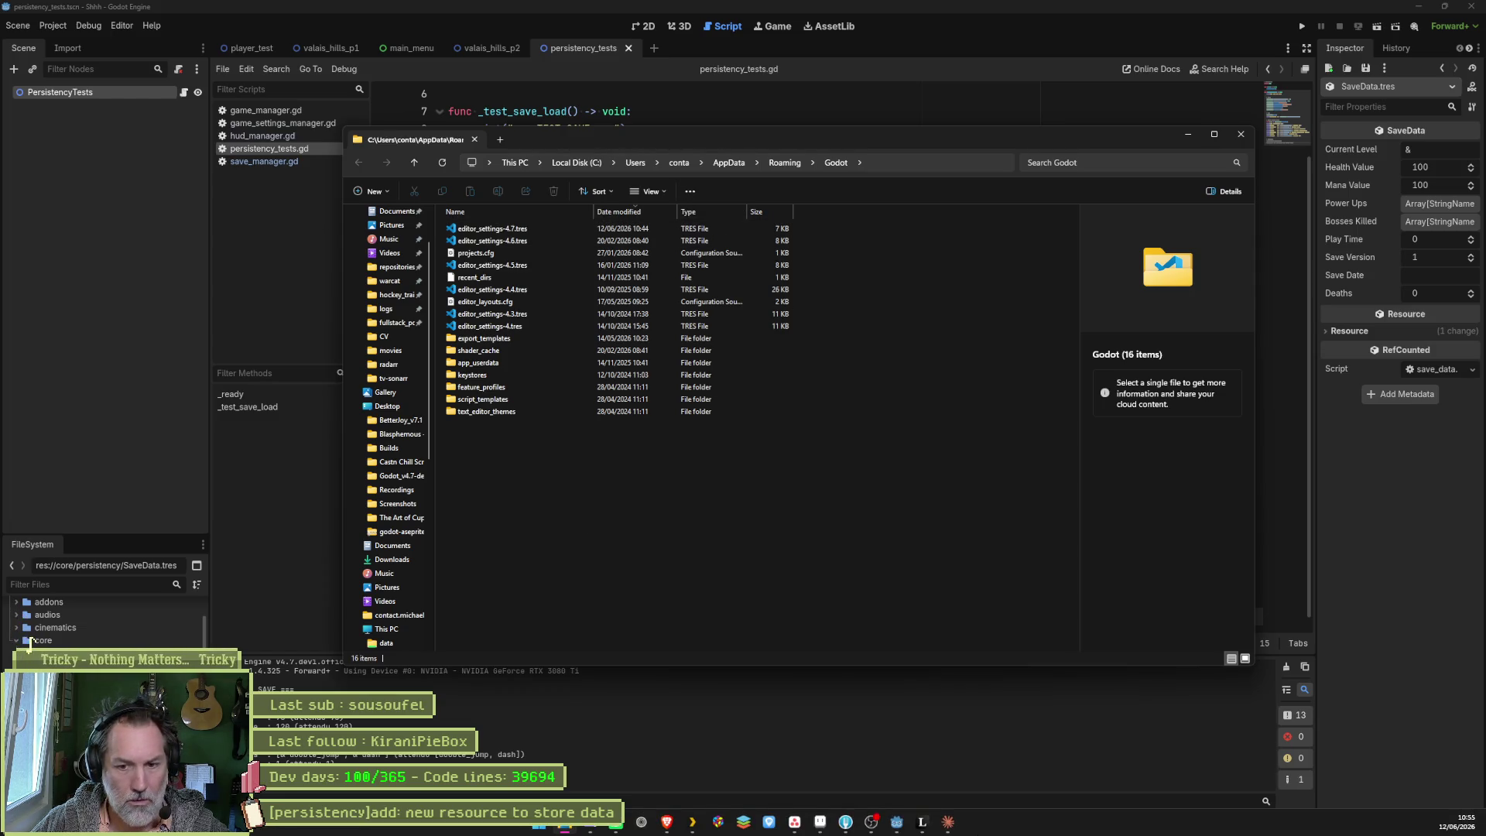
Step: Re-sort the Roaming\Godot folder by Date modified, then close the window
left_click(639, 213)
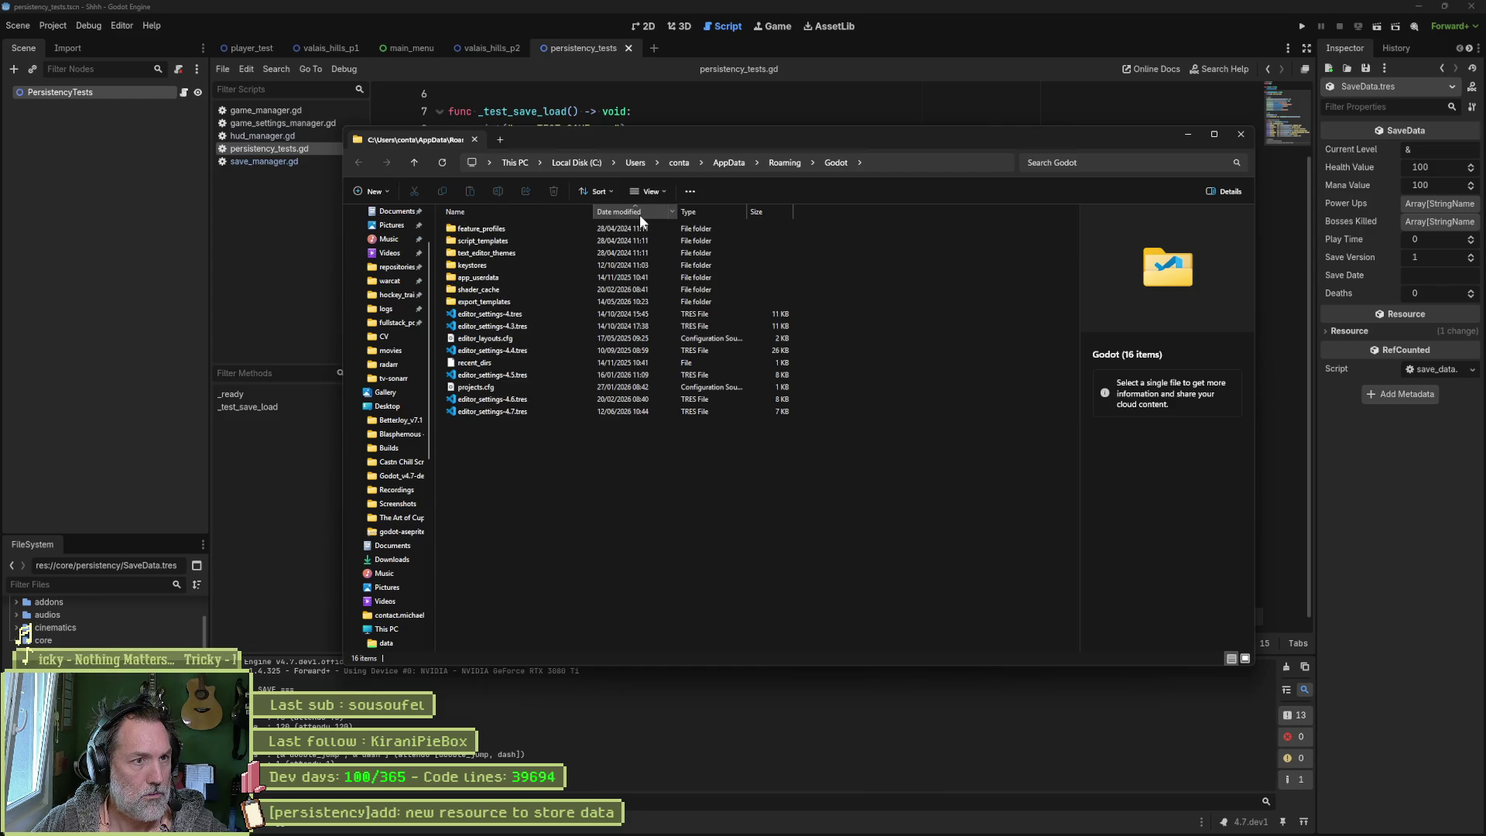
left_click(666, 463)
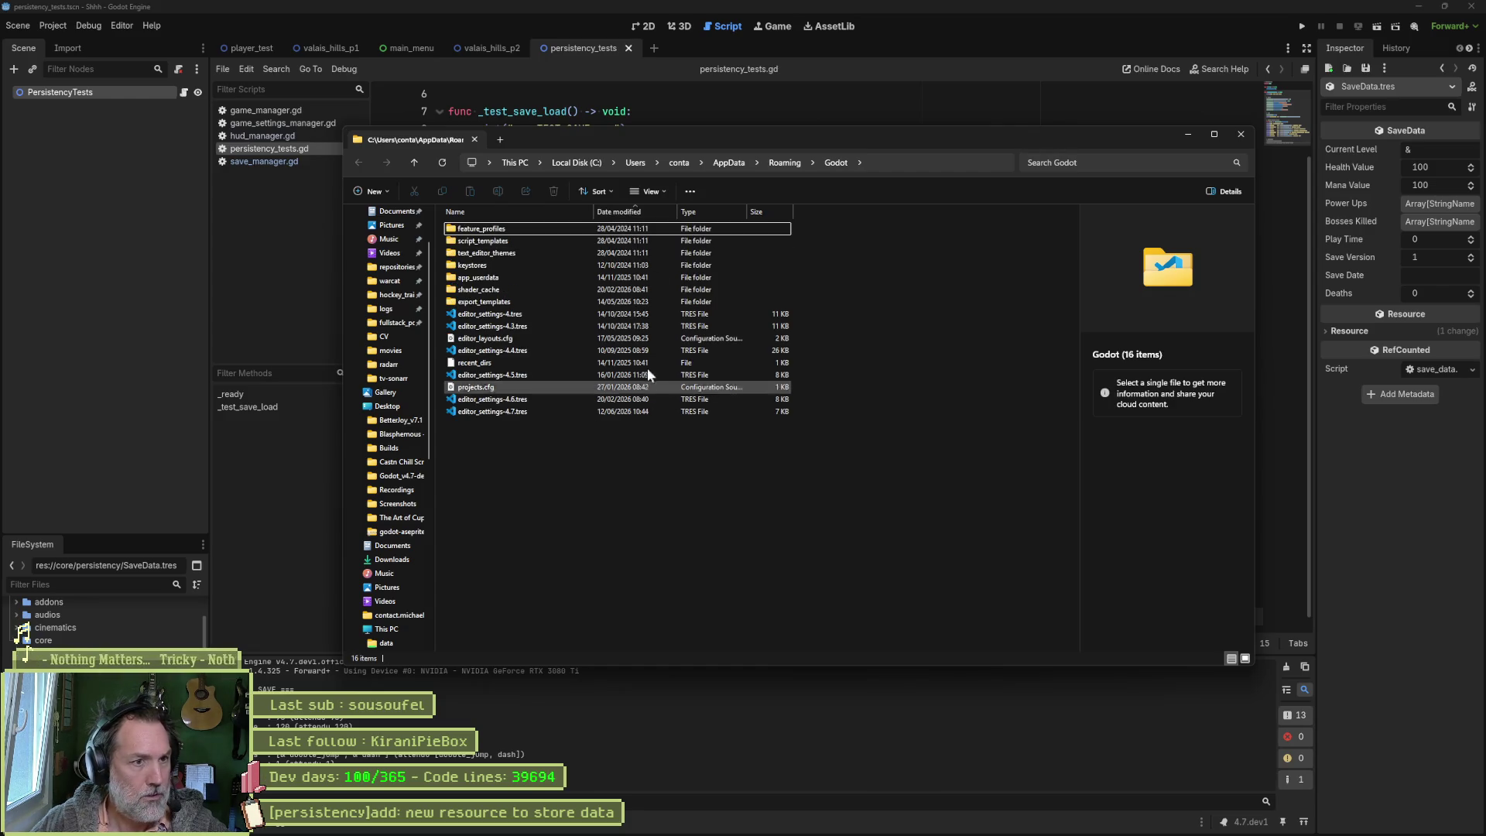
left_click(1242, 136)
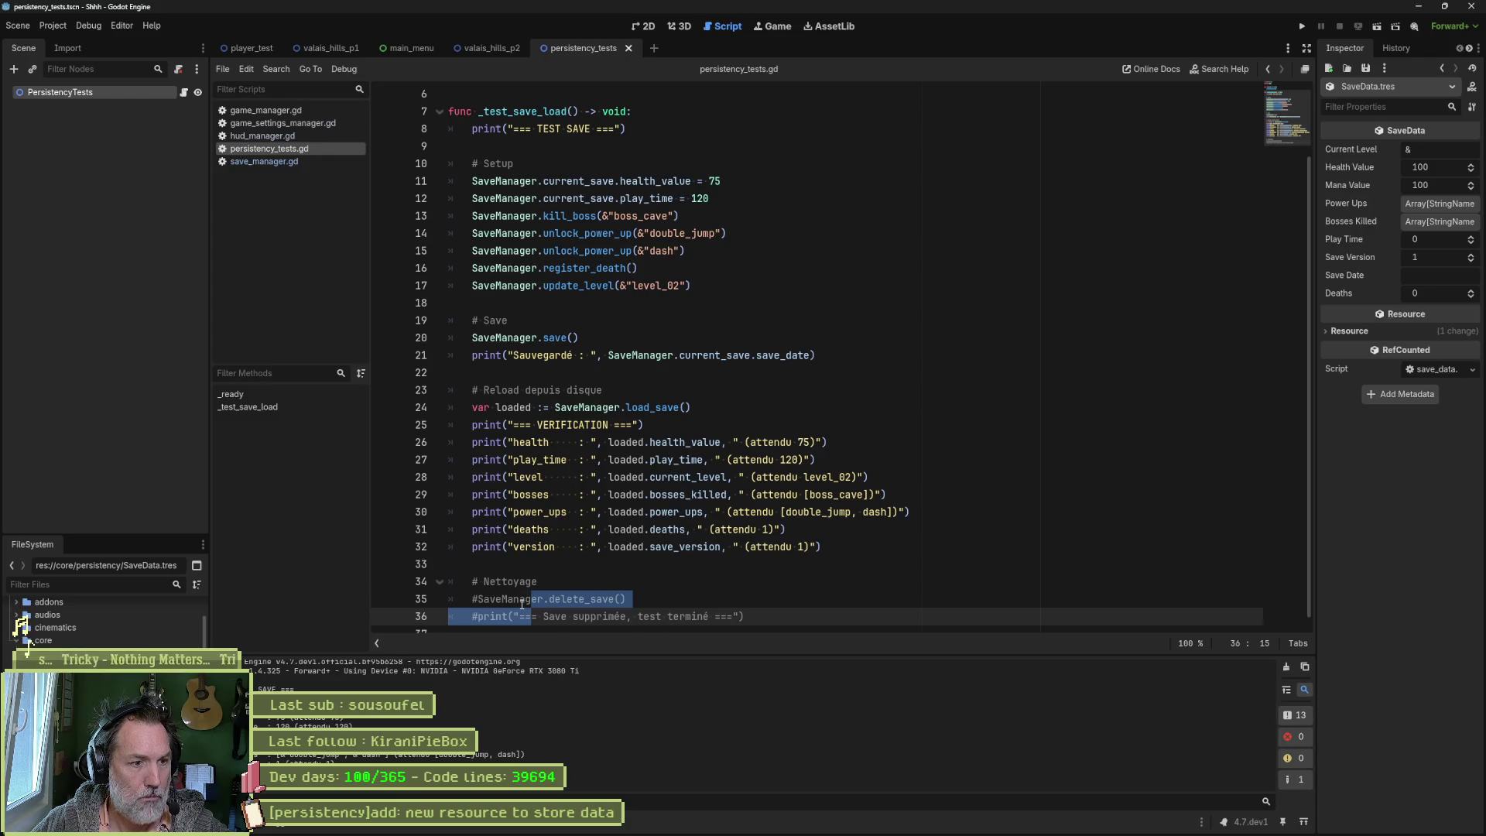
Step: Uncomment cleanup lines 35–36 and tile Godot to the left half beside Claude
left_click_drag(522, 603, 527, 601)
key("ctrl+k")
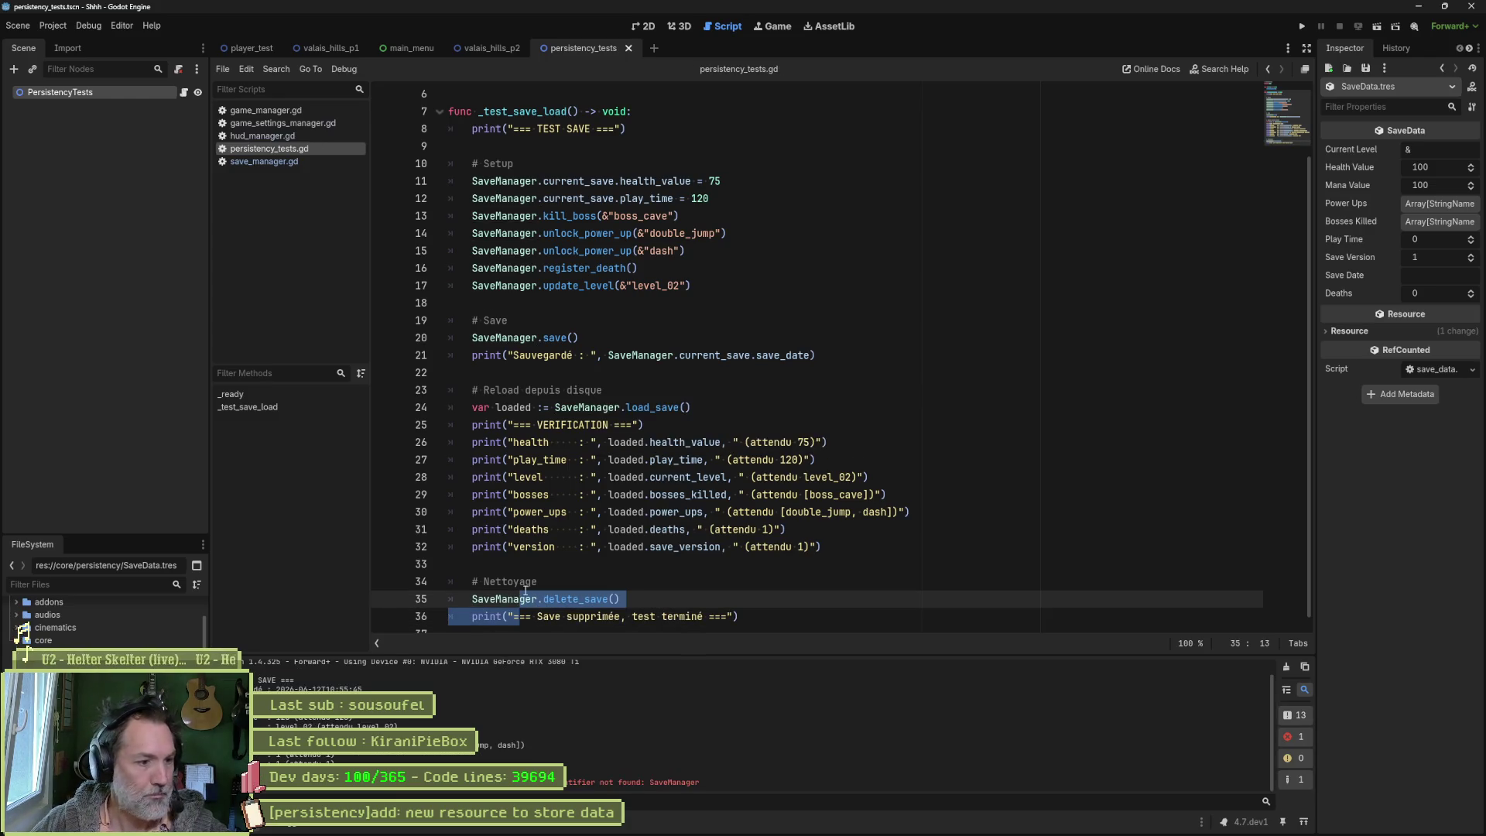
key("super+Left")
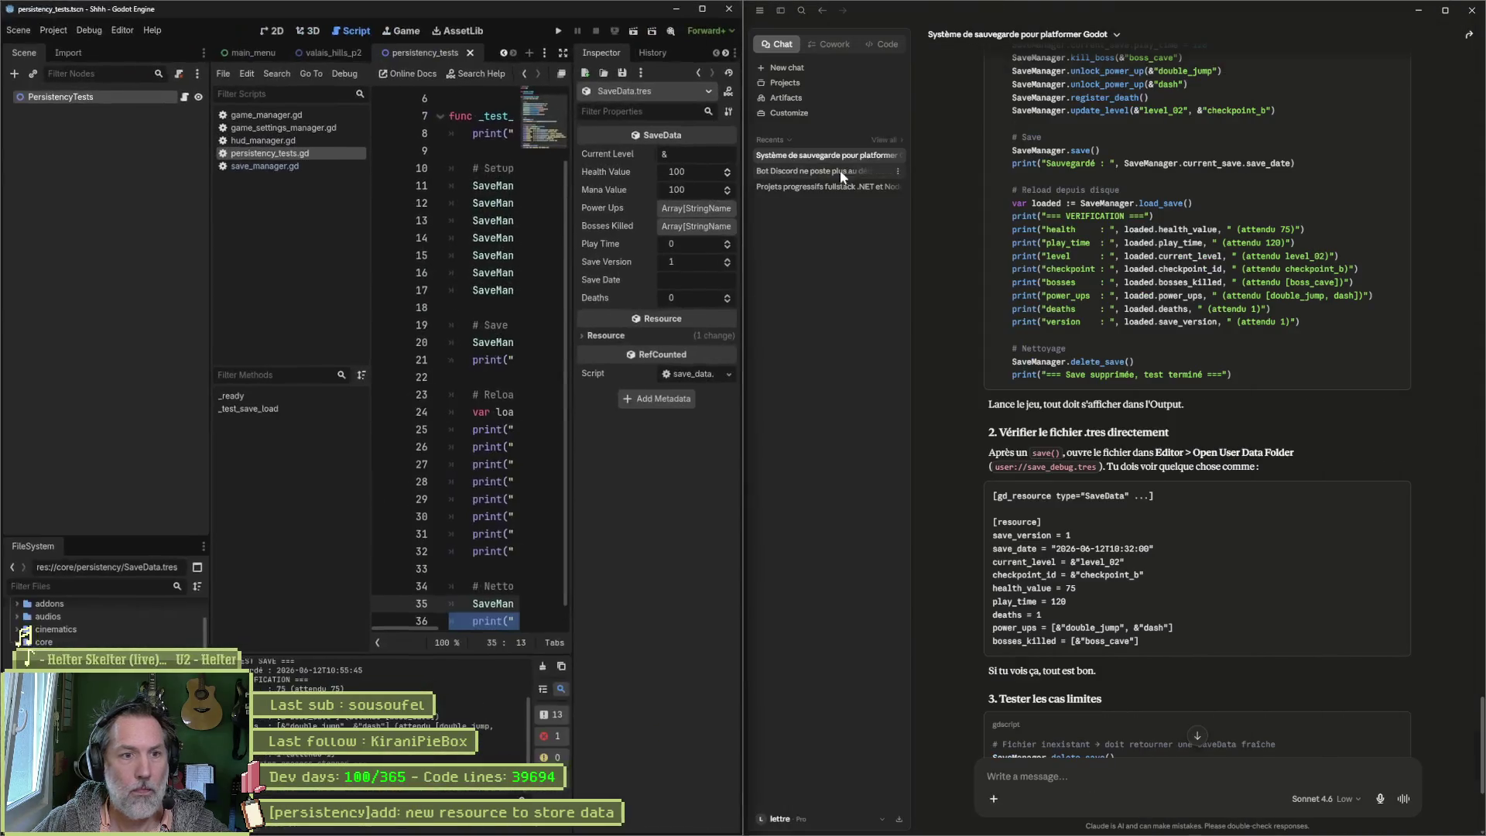
Step: Tell Claude 'lelog est bon mais je ne vois pas la resource' and read its reply
left_click(1076, 776)
type("l")
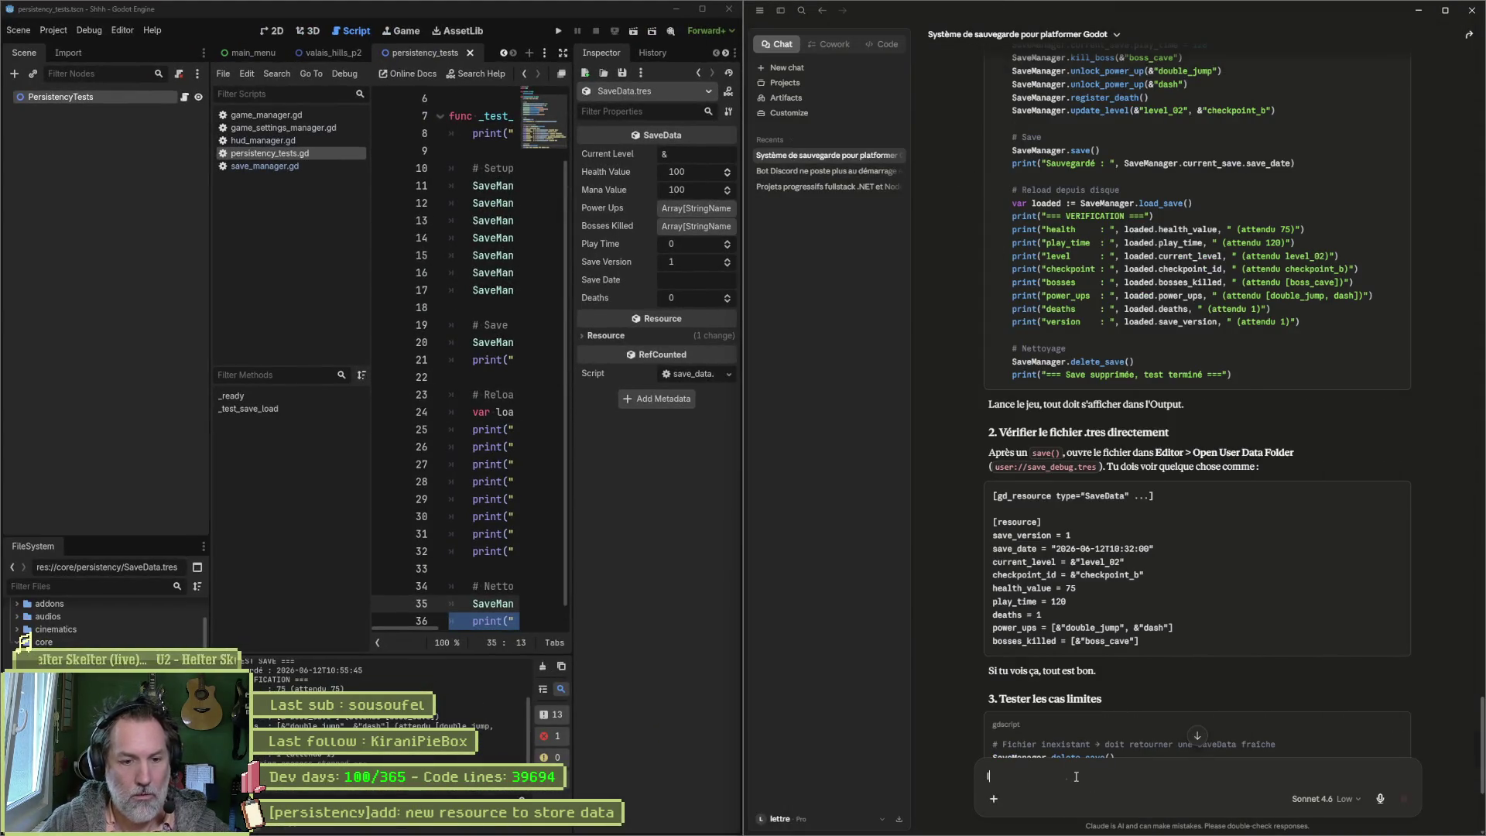
type("elog est bon")
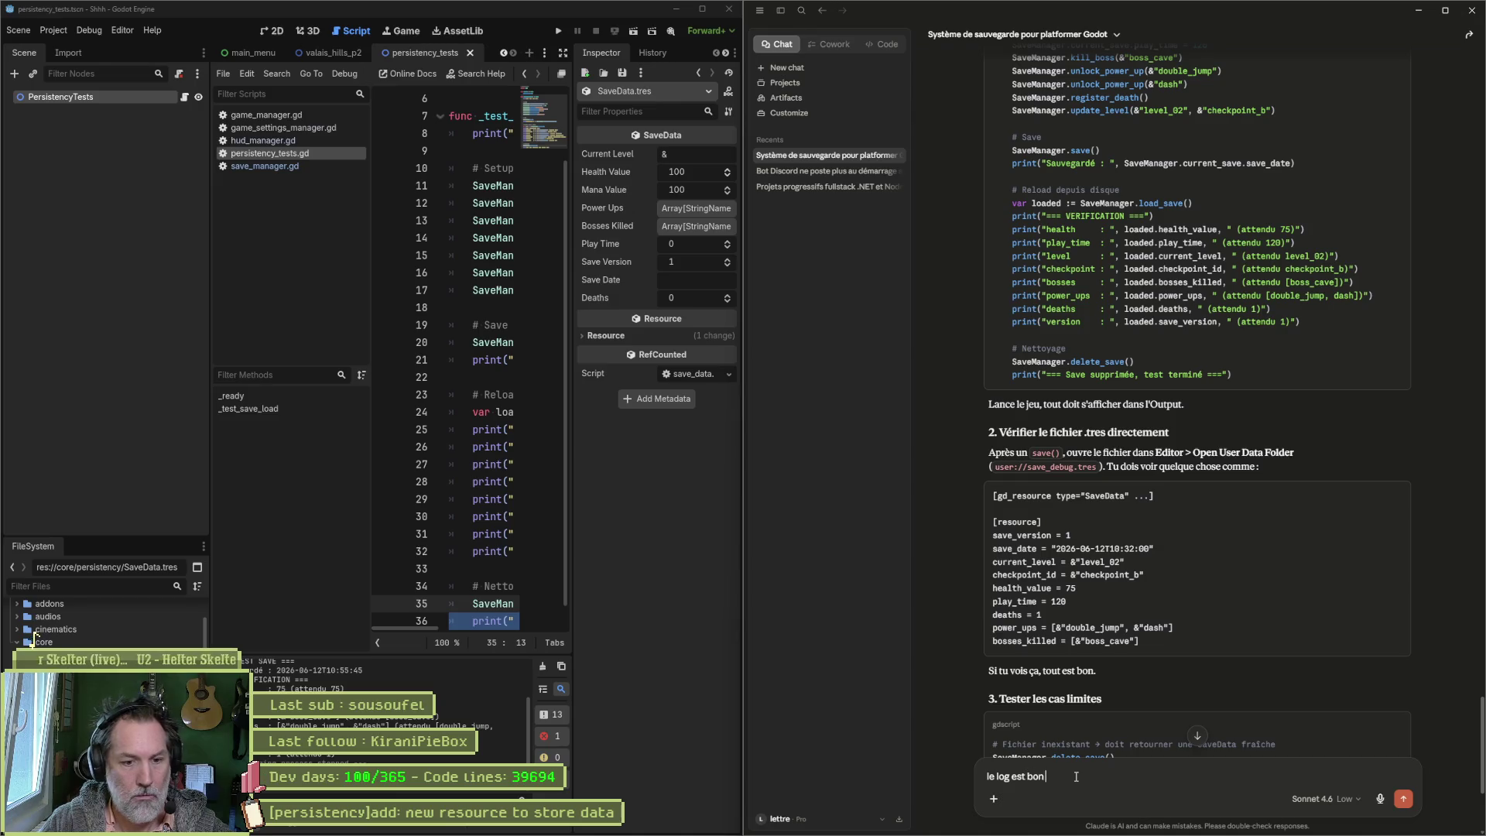
type(" mais je ne vois pas l")
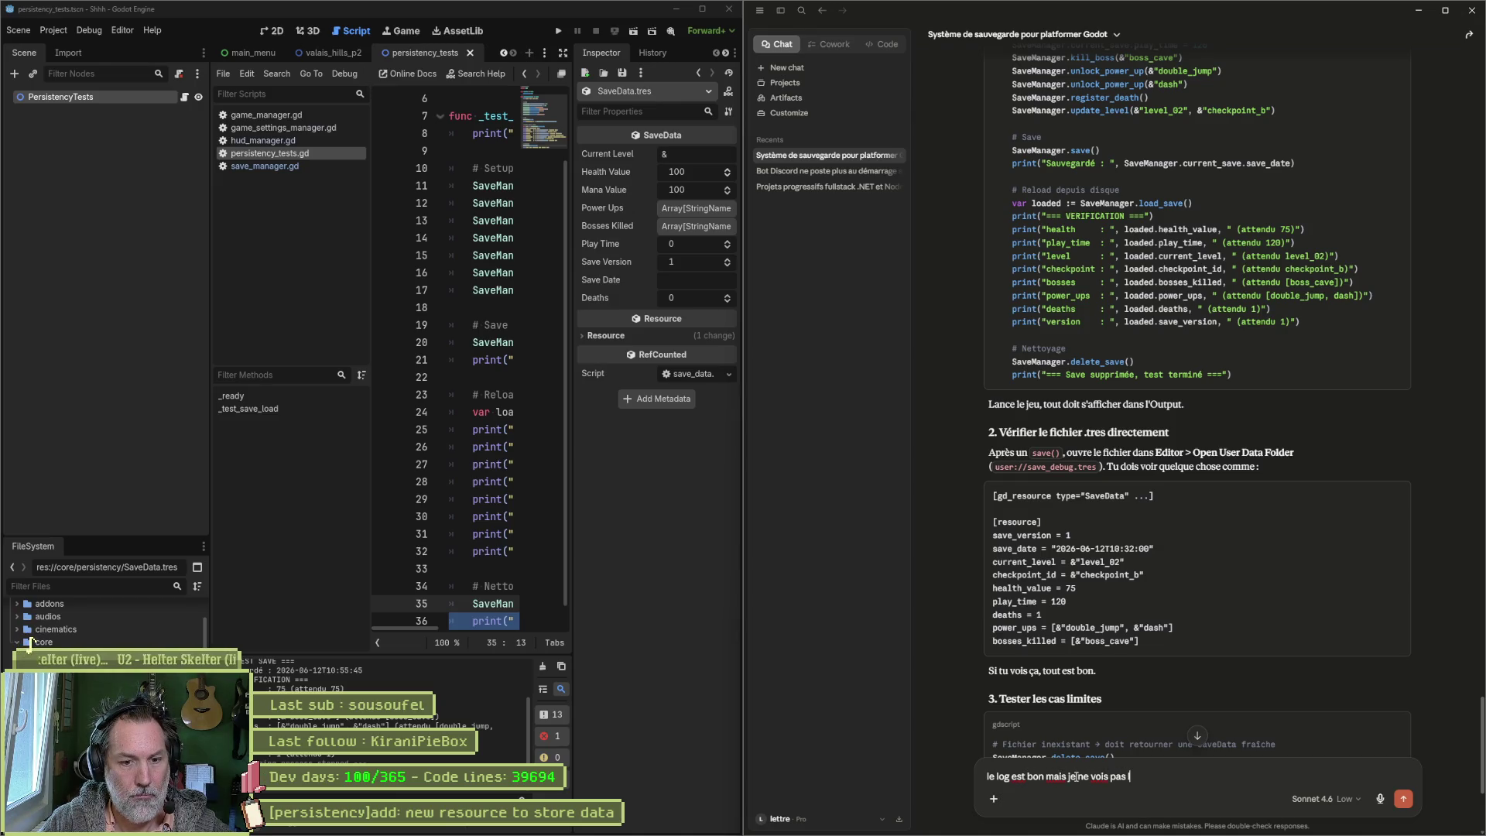
type("a resource")
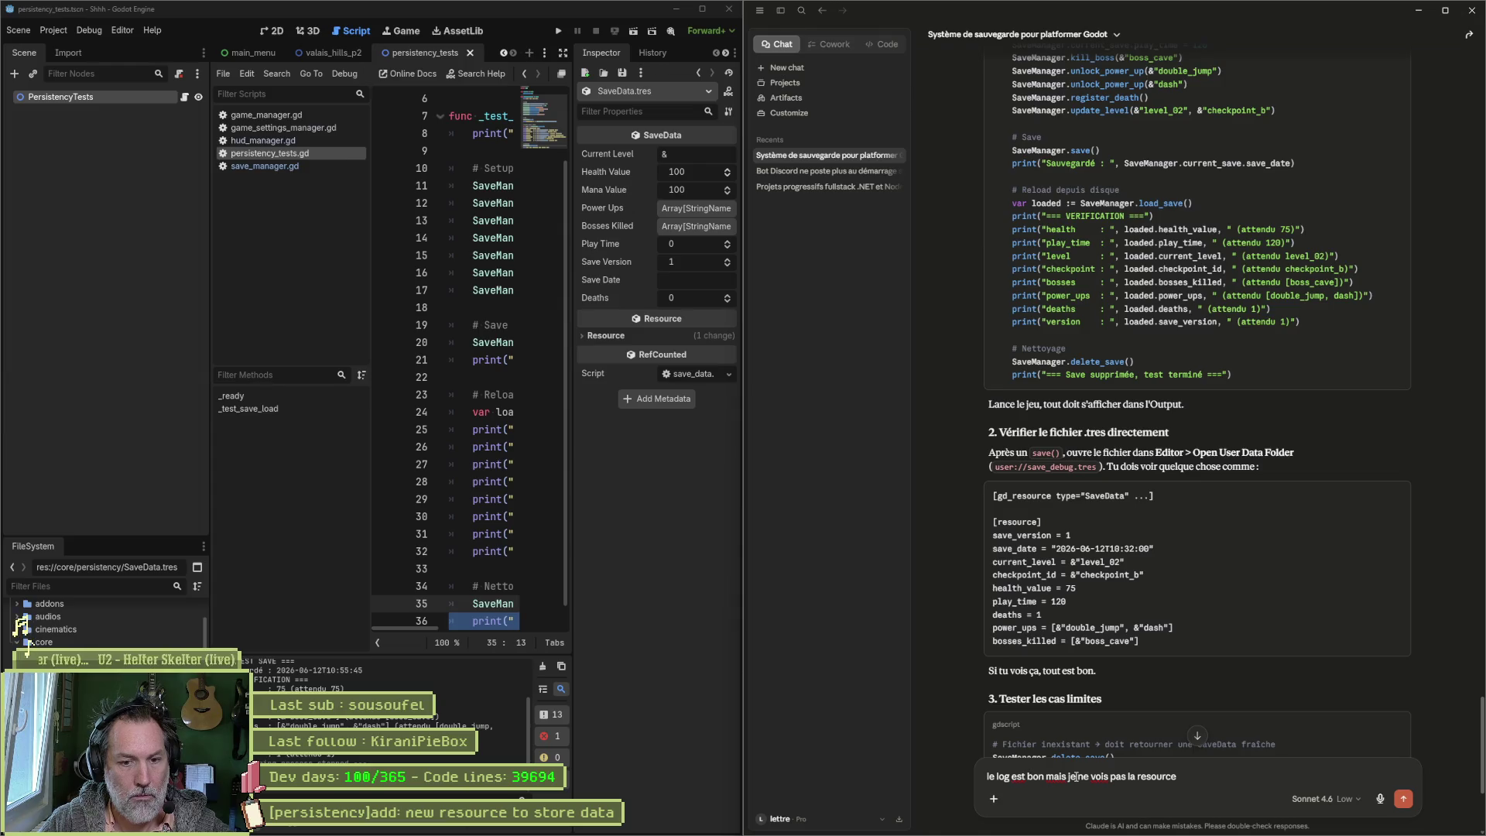
key("Return")
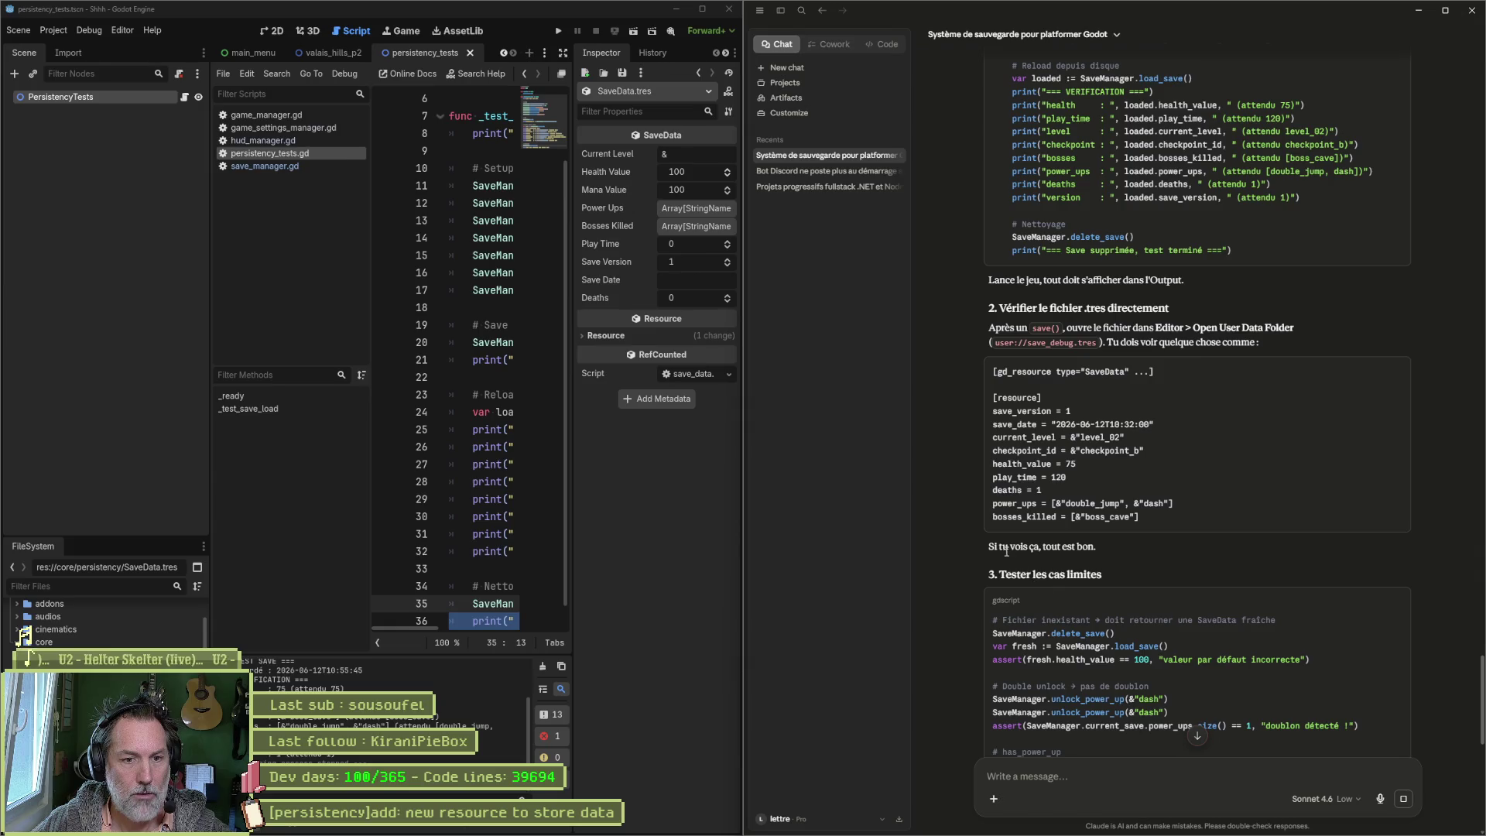
left_click(1198, 736)
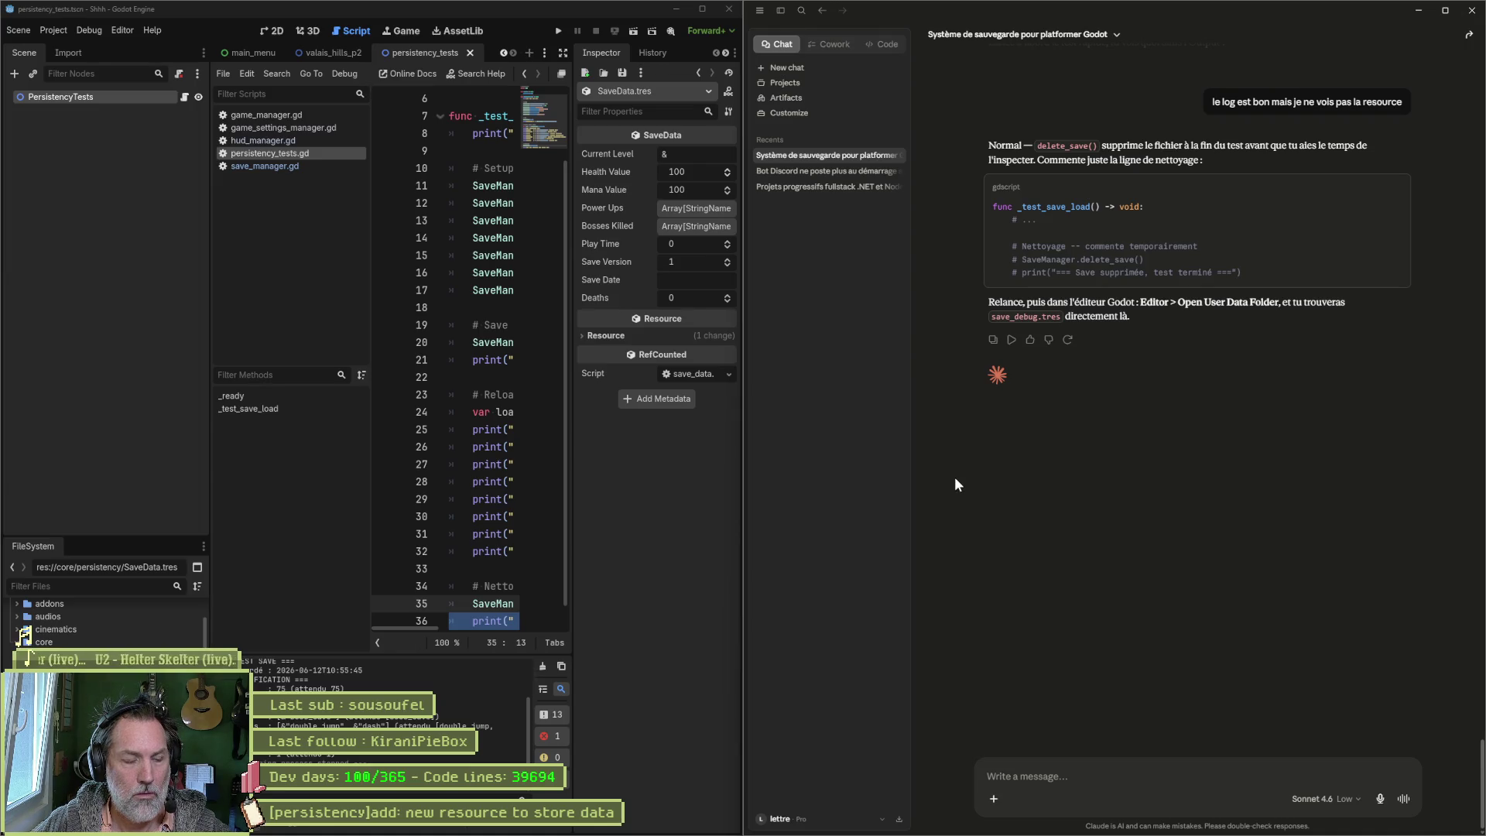
left_click(503, 582)
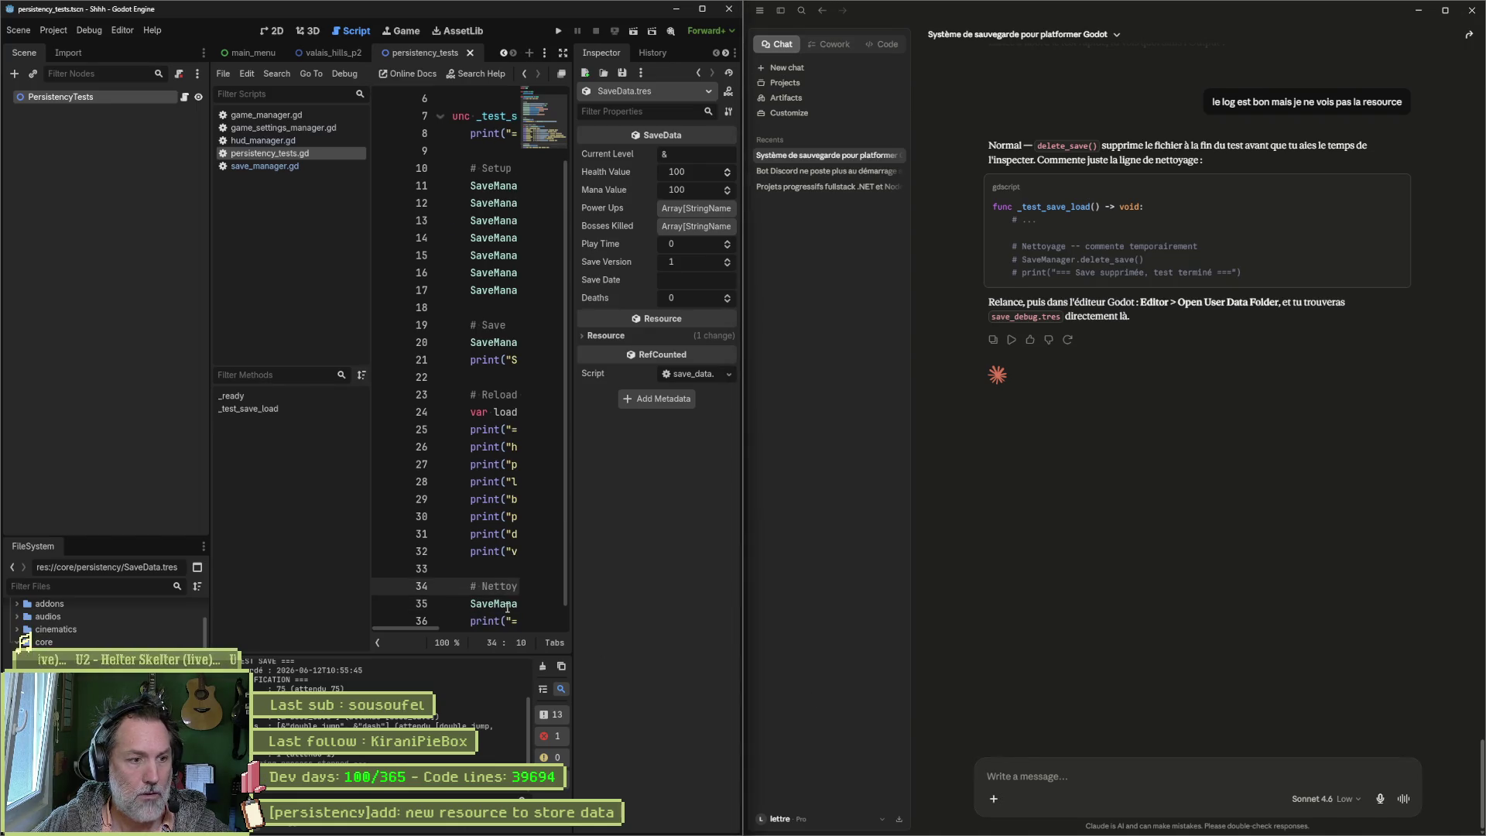
Step: Switch to distraction-free mode and comment out the delete_save and final print lines
key("ctrl+shift+F11")
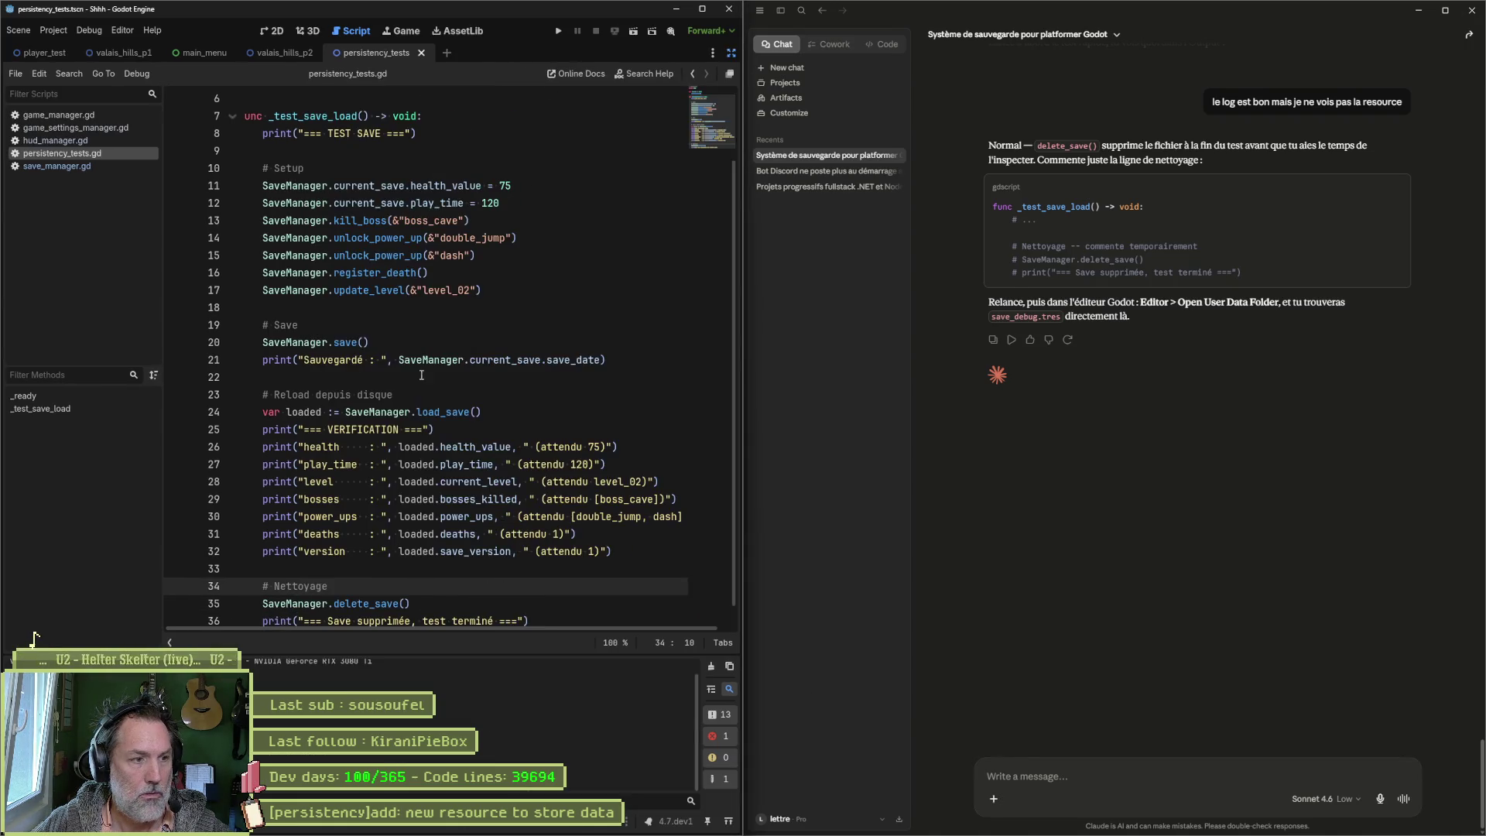
scroll(347, 582, "down", 1)
left_click_drag(347, 581, 347, 600)
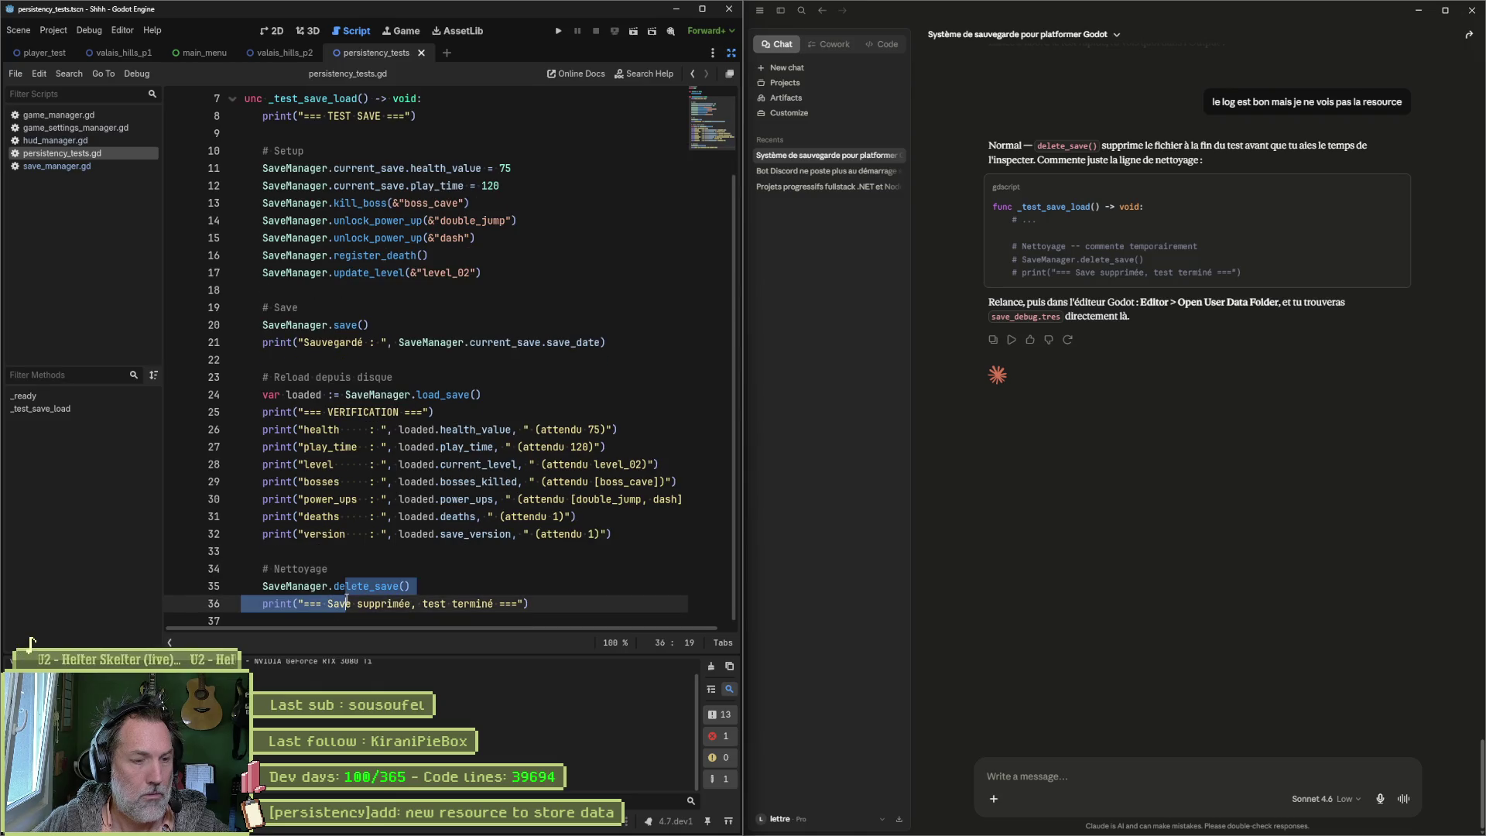
key("ctrl+k")
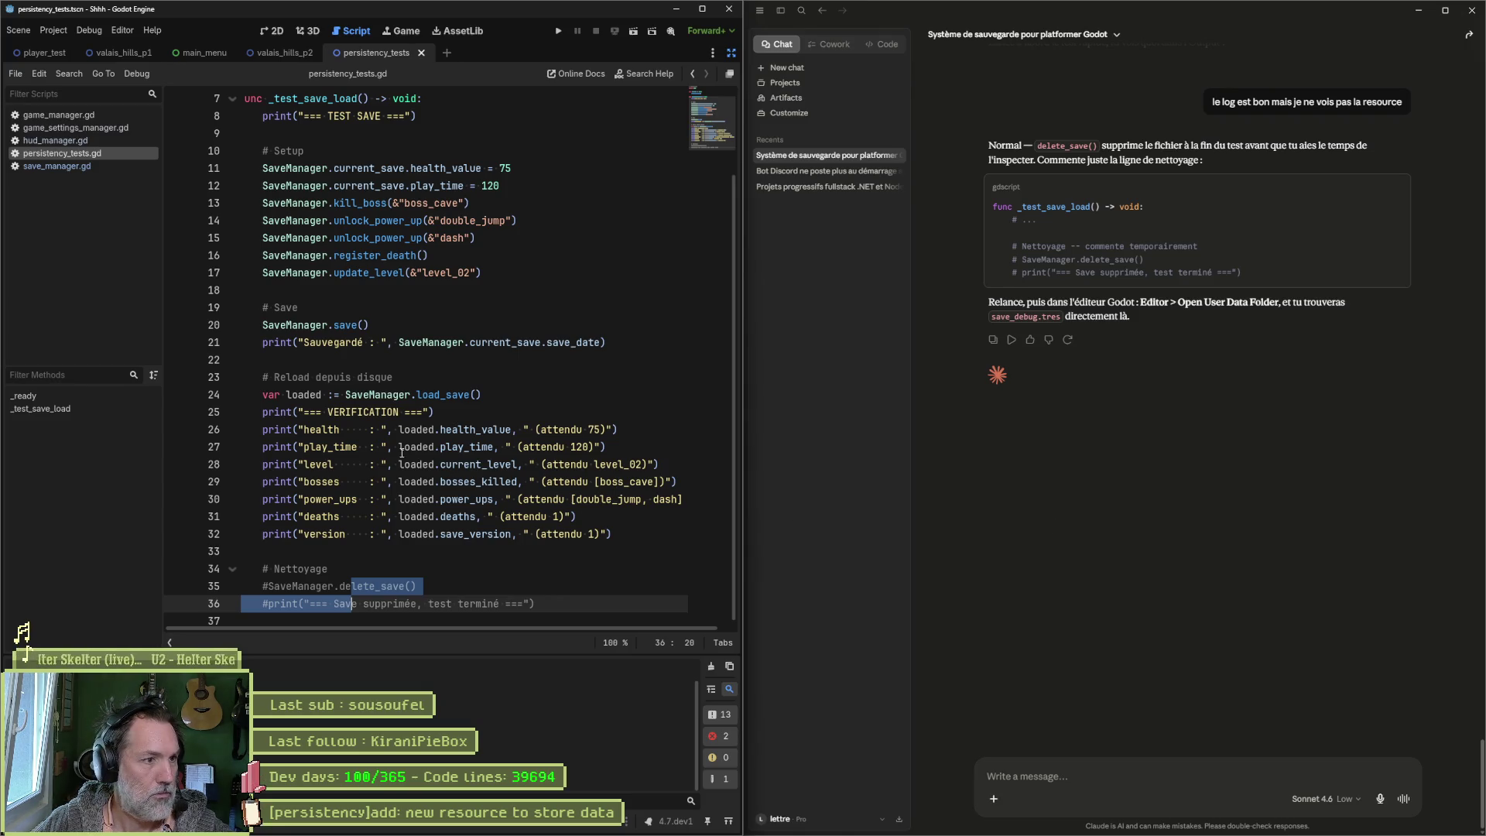
Step: Check the update_level call on line 17 and rerun the test scene
scroll(343, 282, "up", 3)
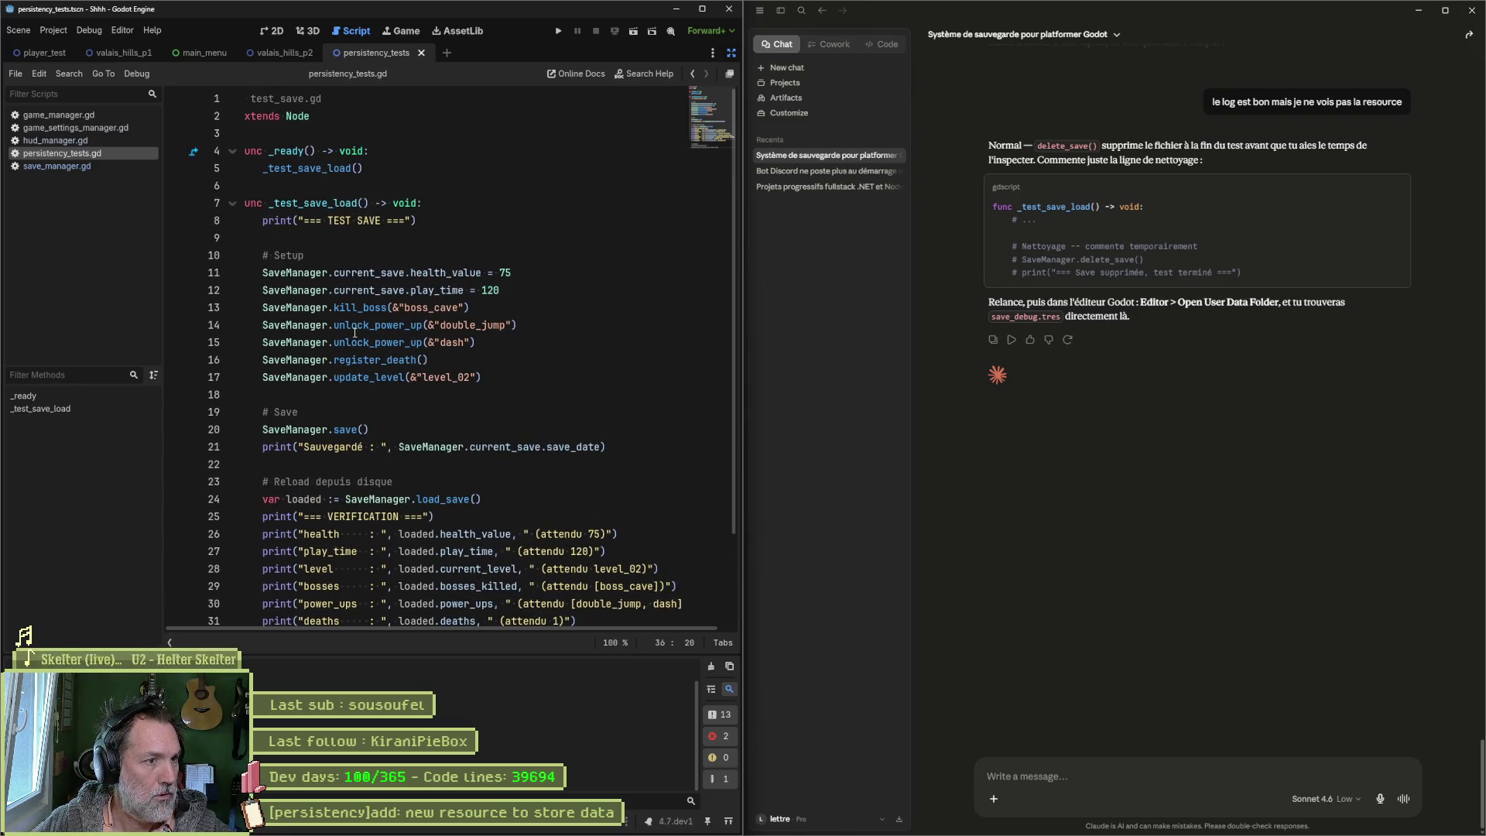
left_click(363, 360)
double_click(368, 377)
scroll(379, 381, "down", 2)
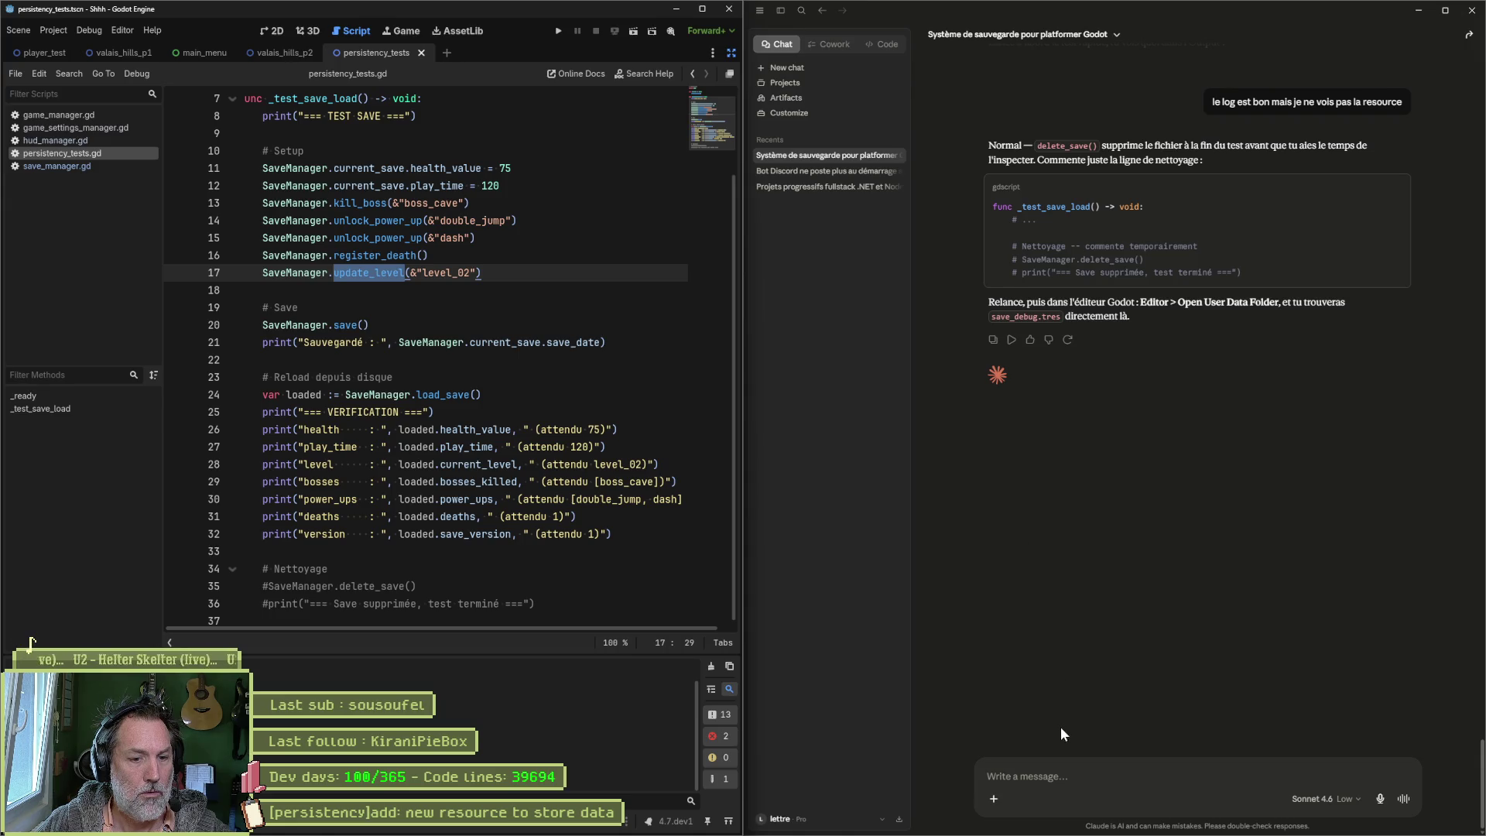
left_click(655, 499)
key("F6")
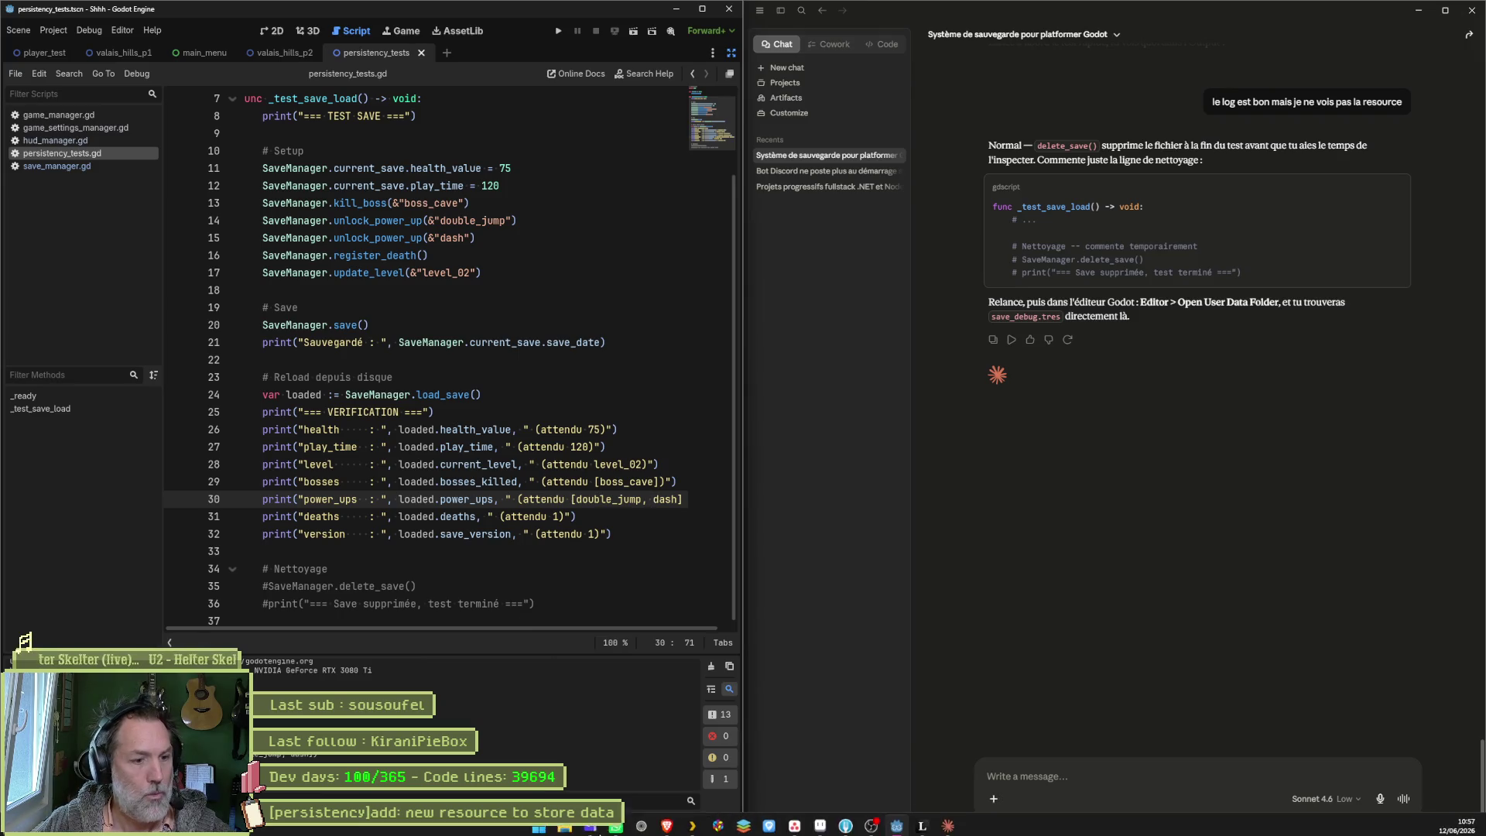
left_click(122, 31)
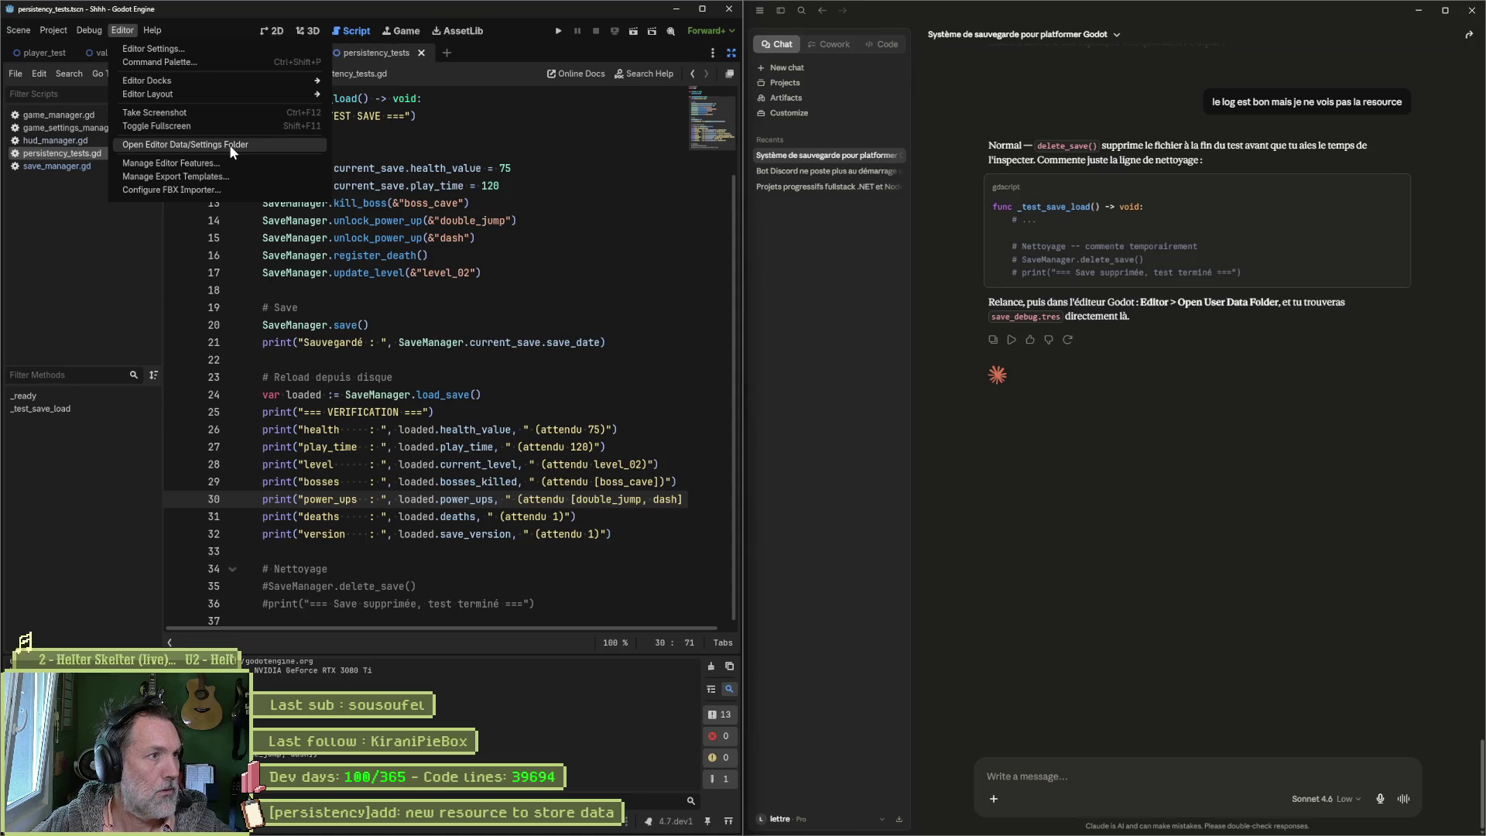
mouse_move(73, 33)
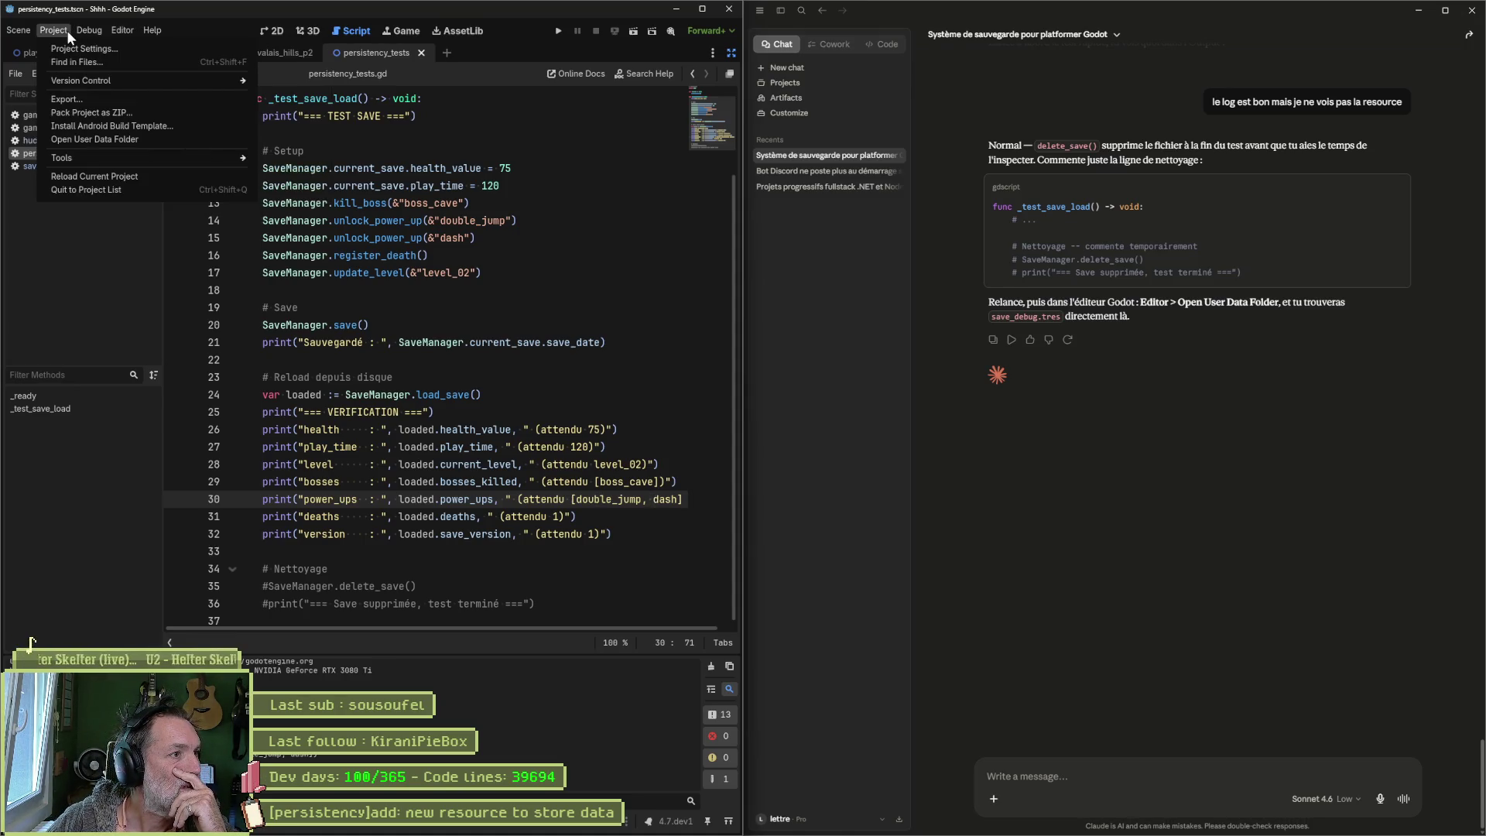
left_click(119, 137)
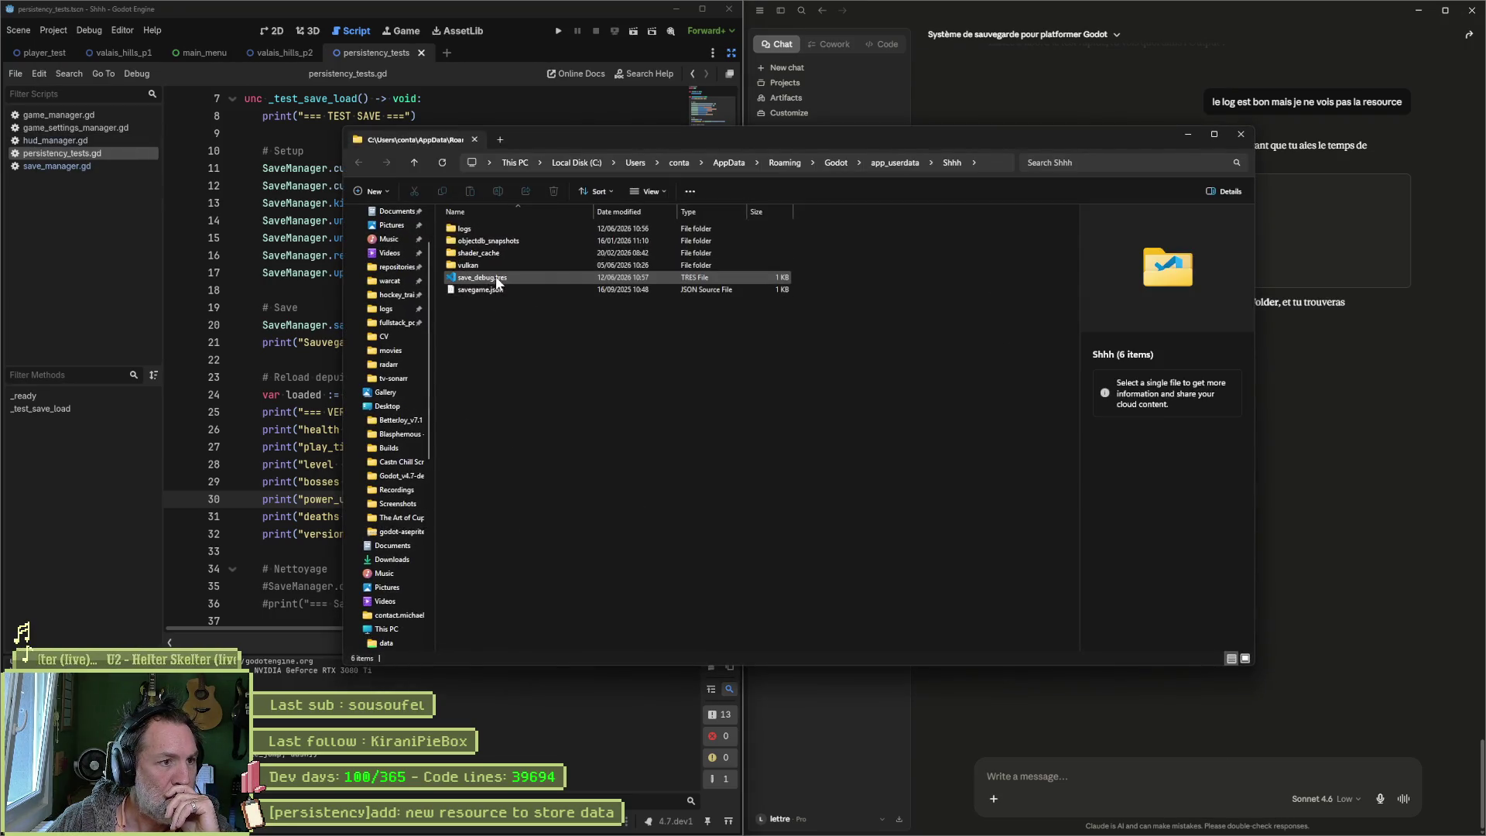
left_click(498, 280)
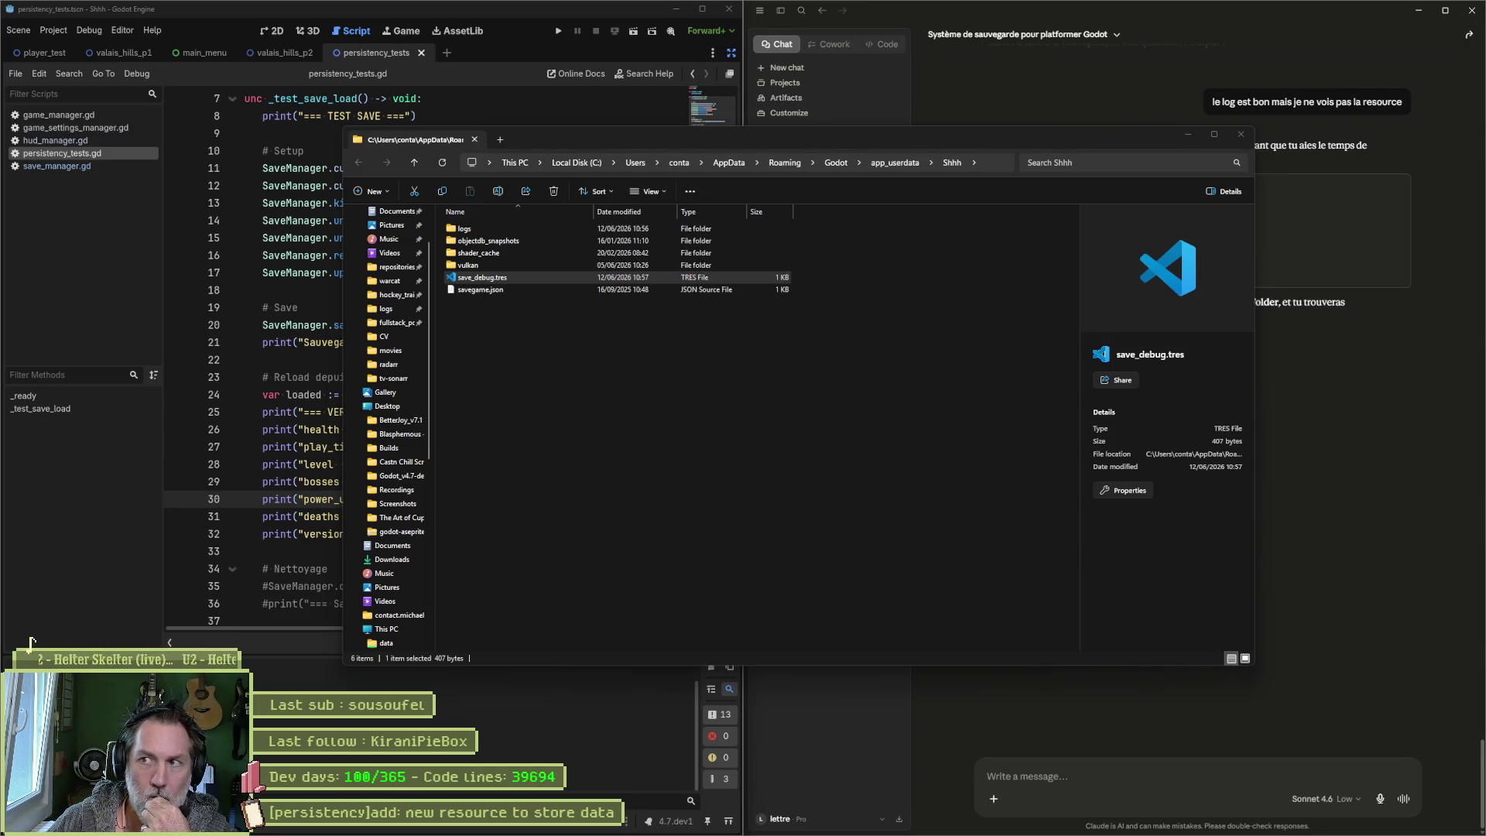
left_click(1241, 135)
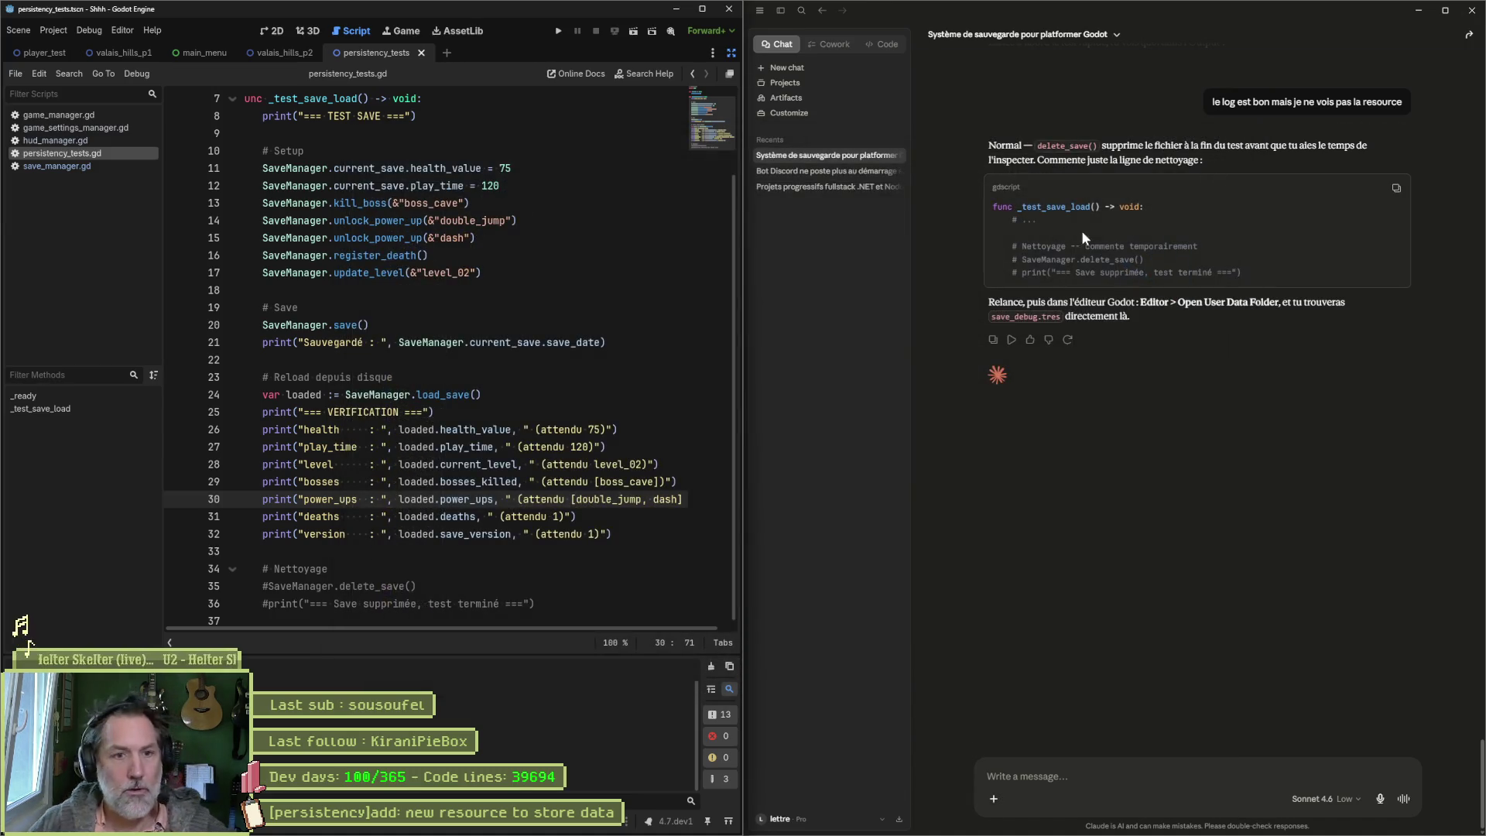
Step: Reply 'ok' to Claude, then ask 'changement de niveau et quit'
left_click(1036, 780)
type("ok")
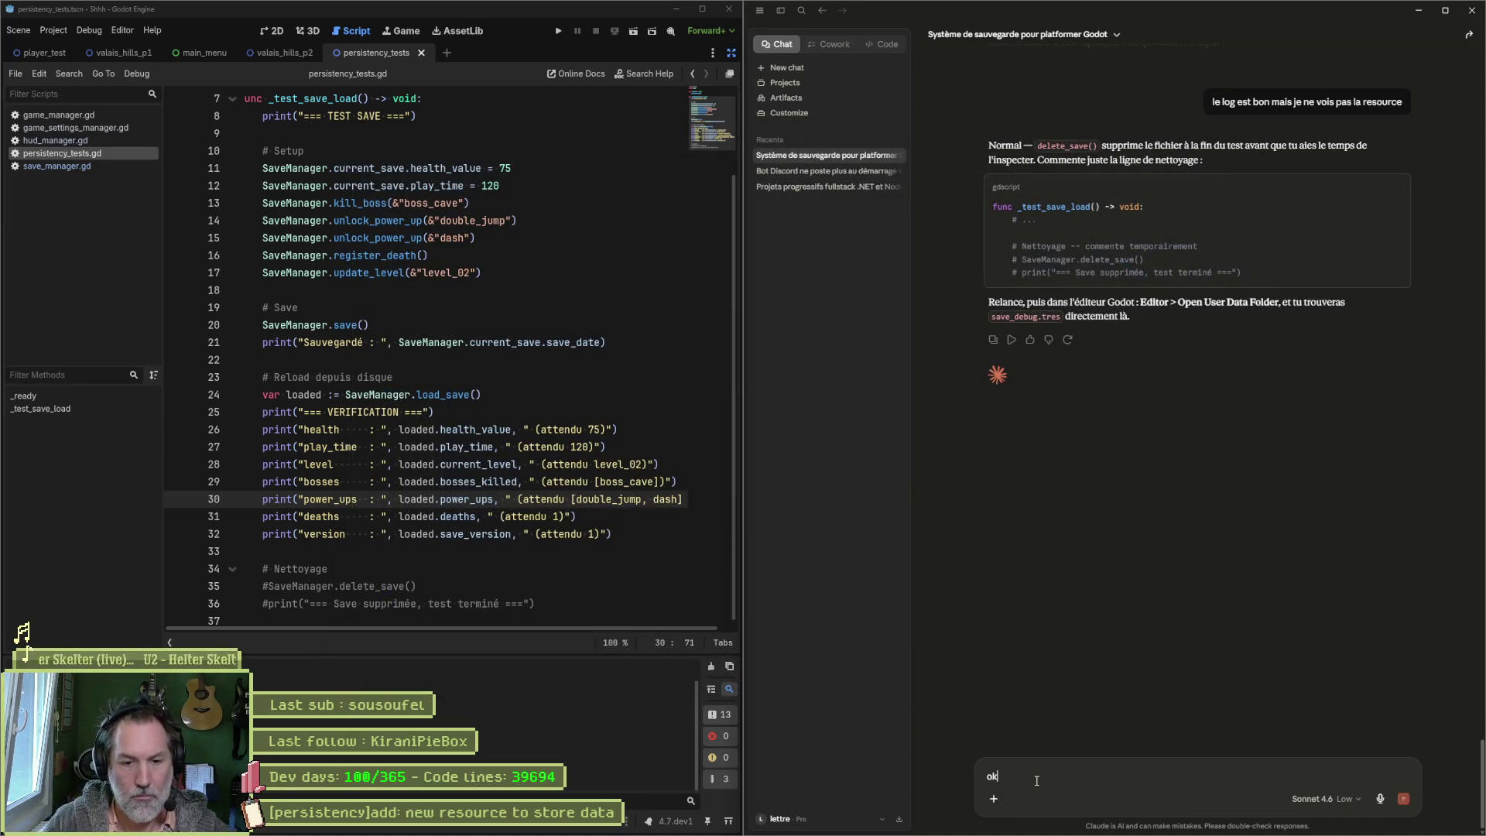
key("Return")
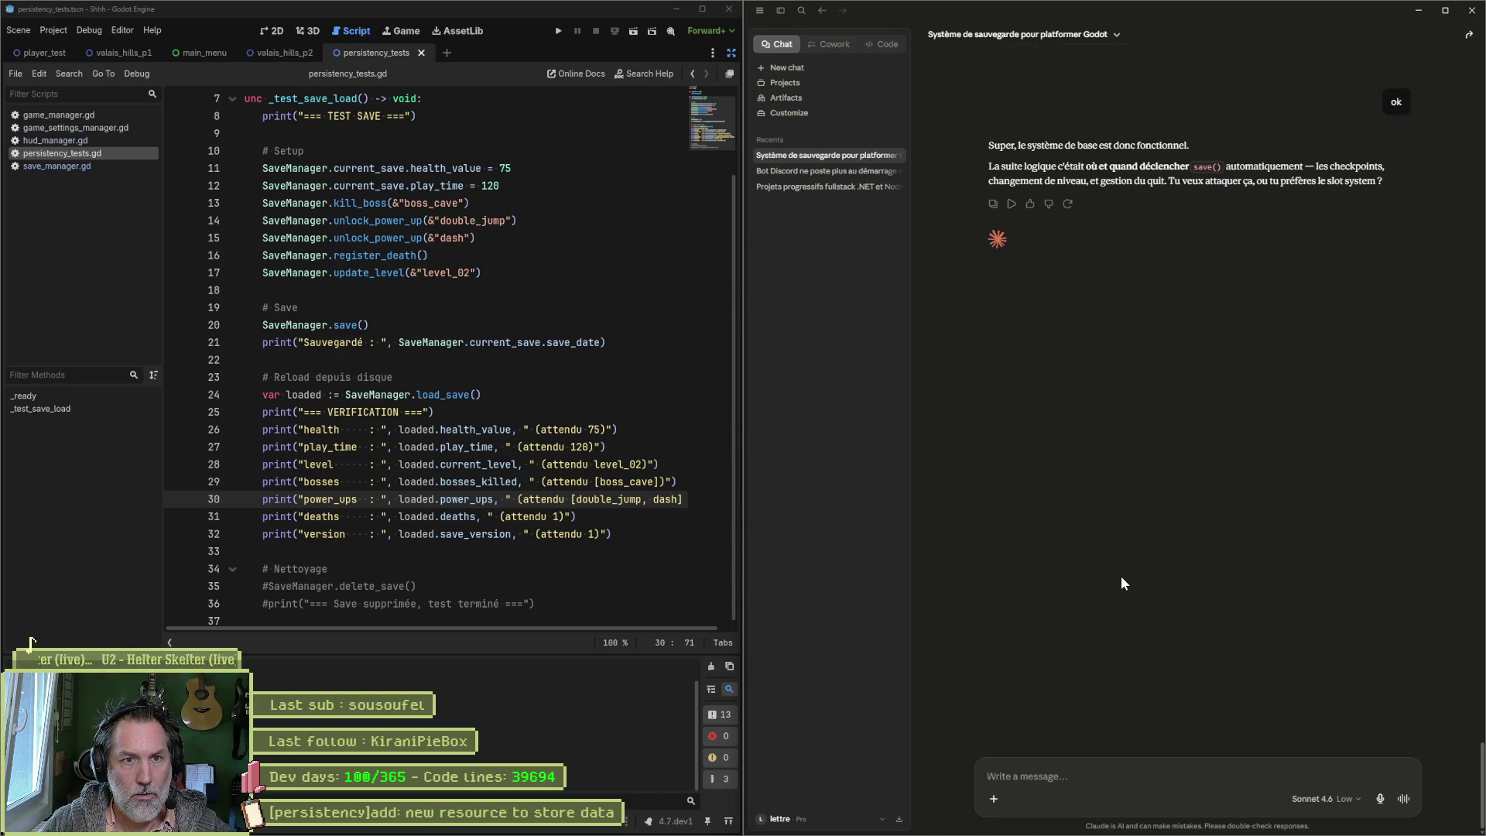
type("changement de niveau et quit")
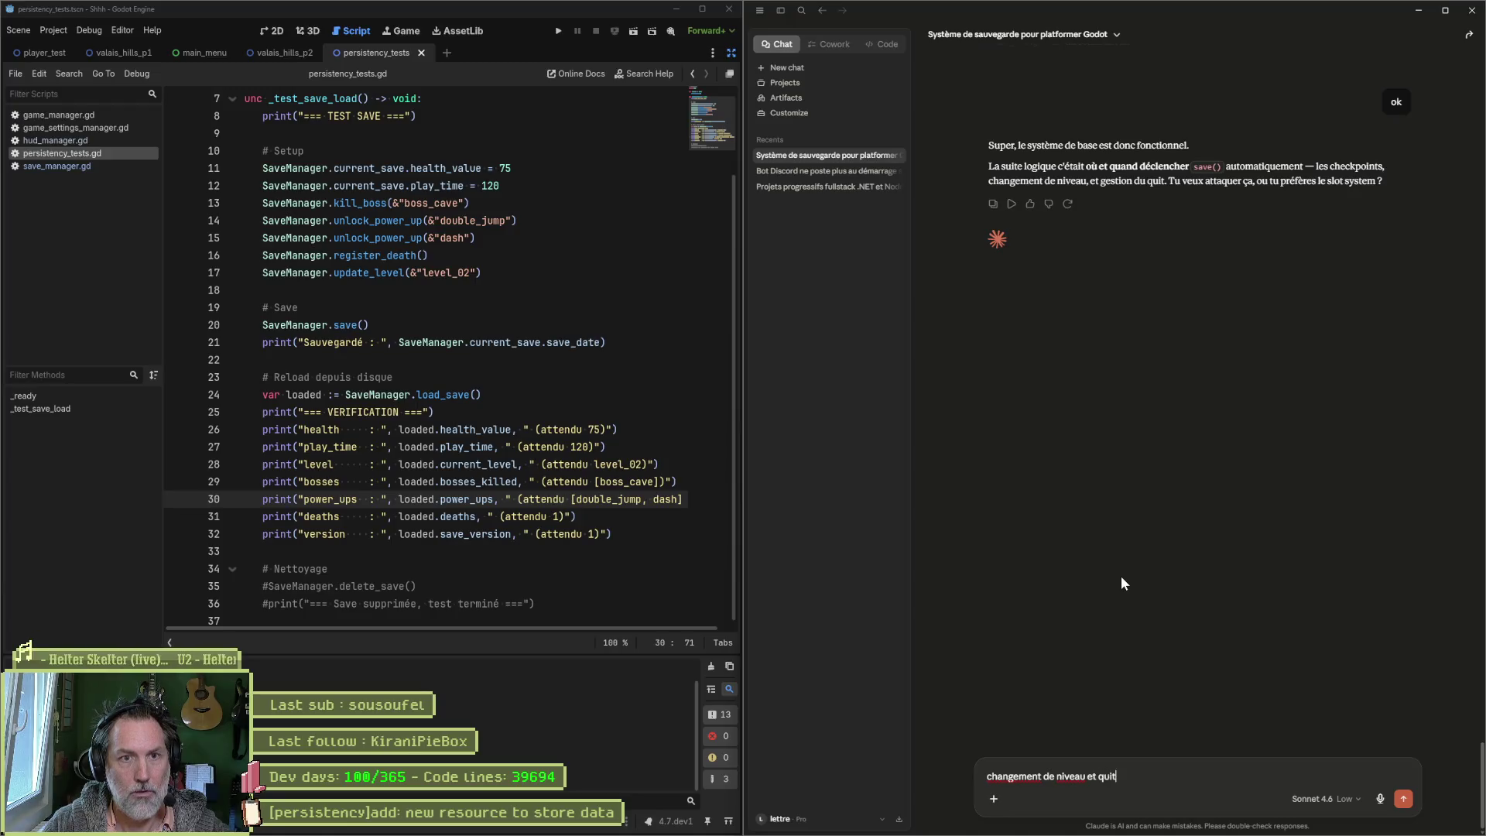
key("Return")
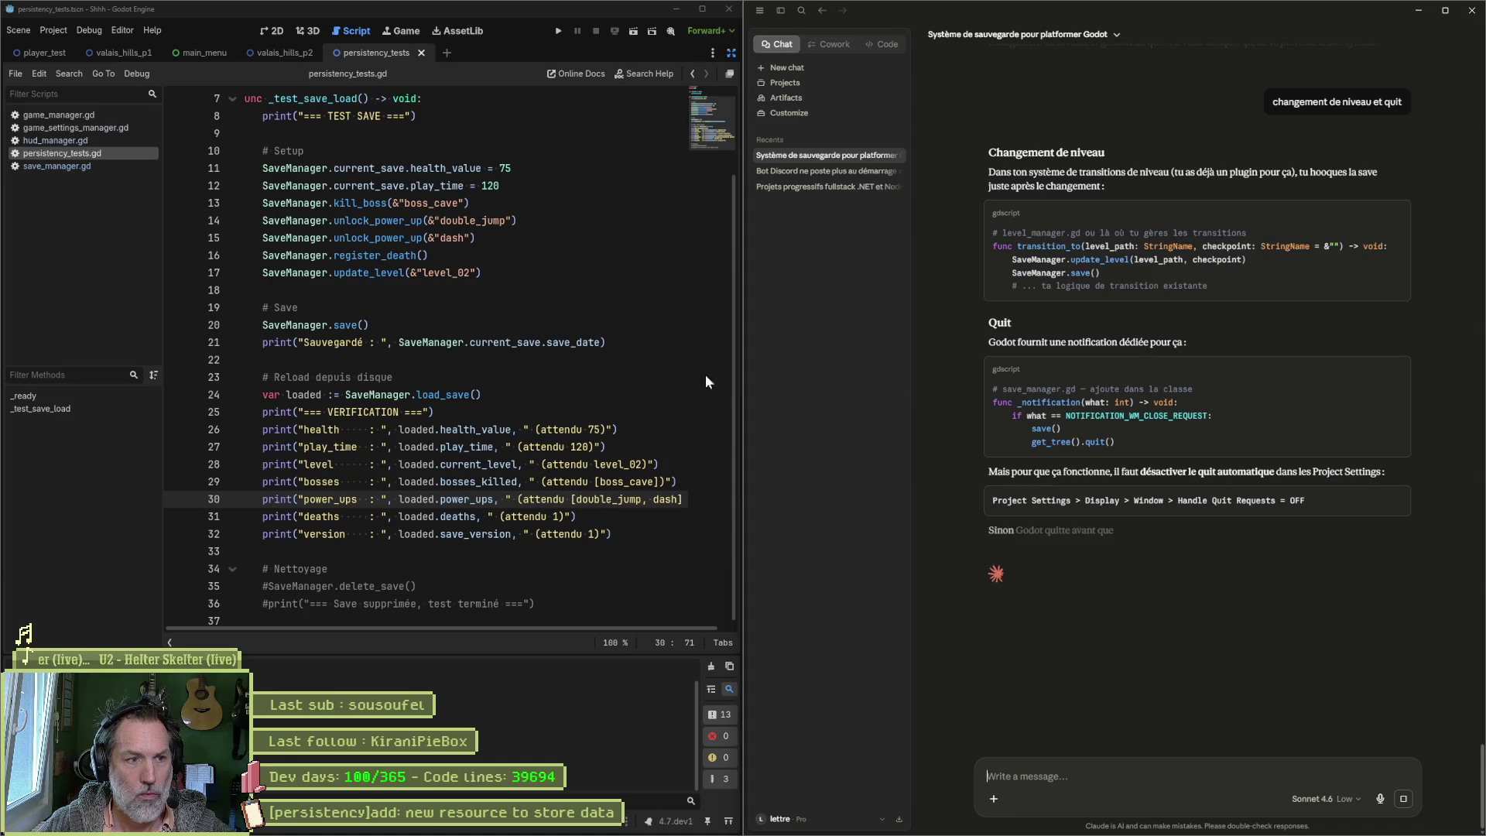
left_click(666, 360)
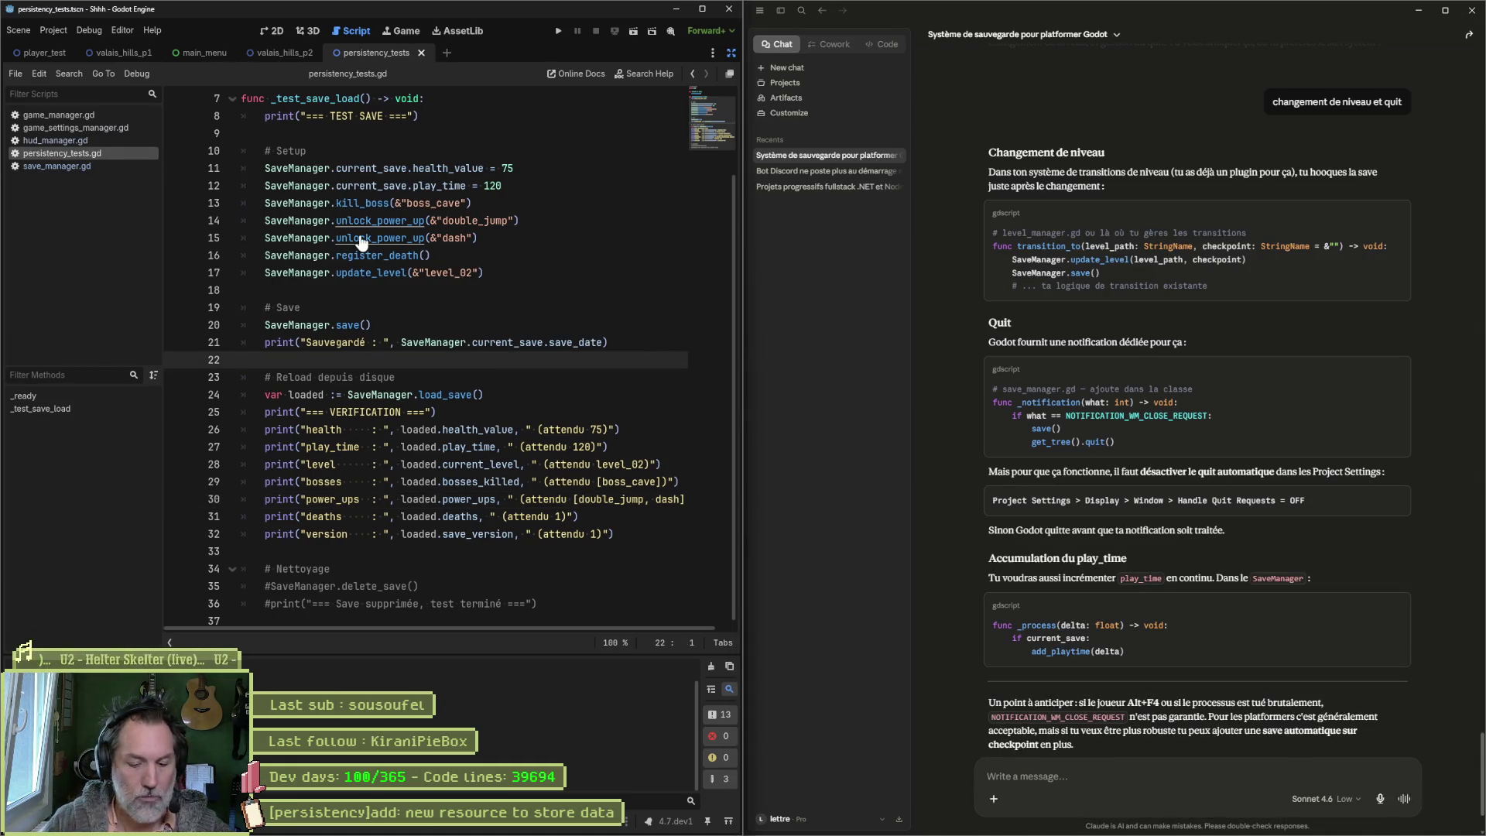
Step: Search project files for 'transition', open level_transition.gd, skim it, and close it
key("alt+shift+o")
type("transition")
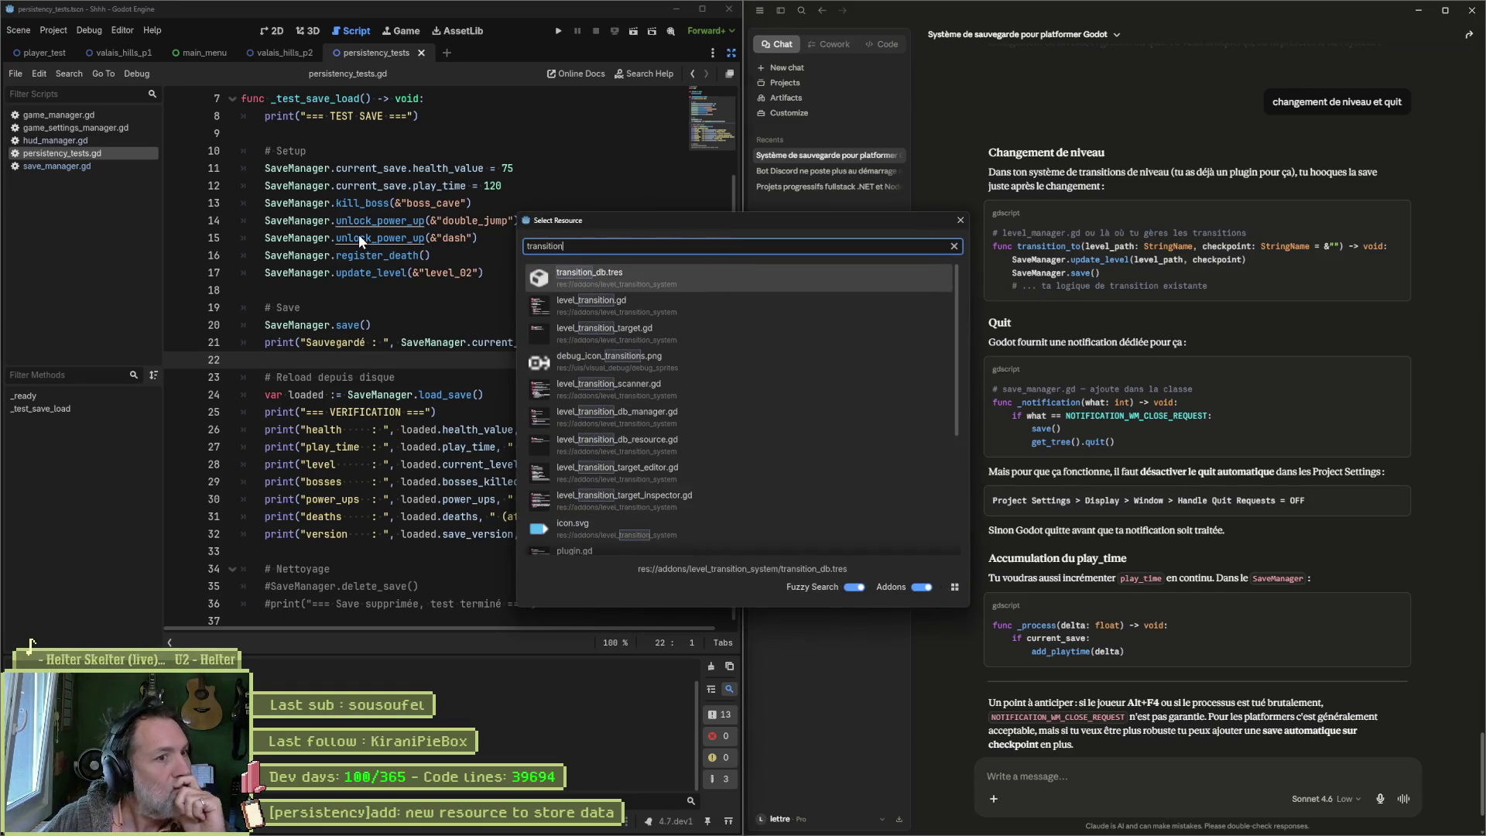
key("Down")
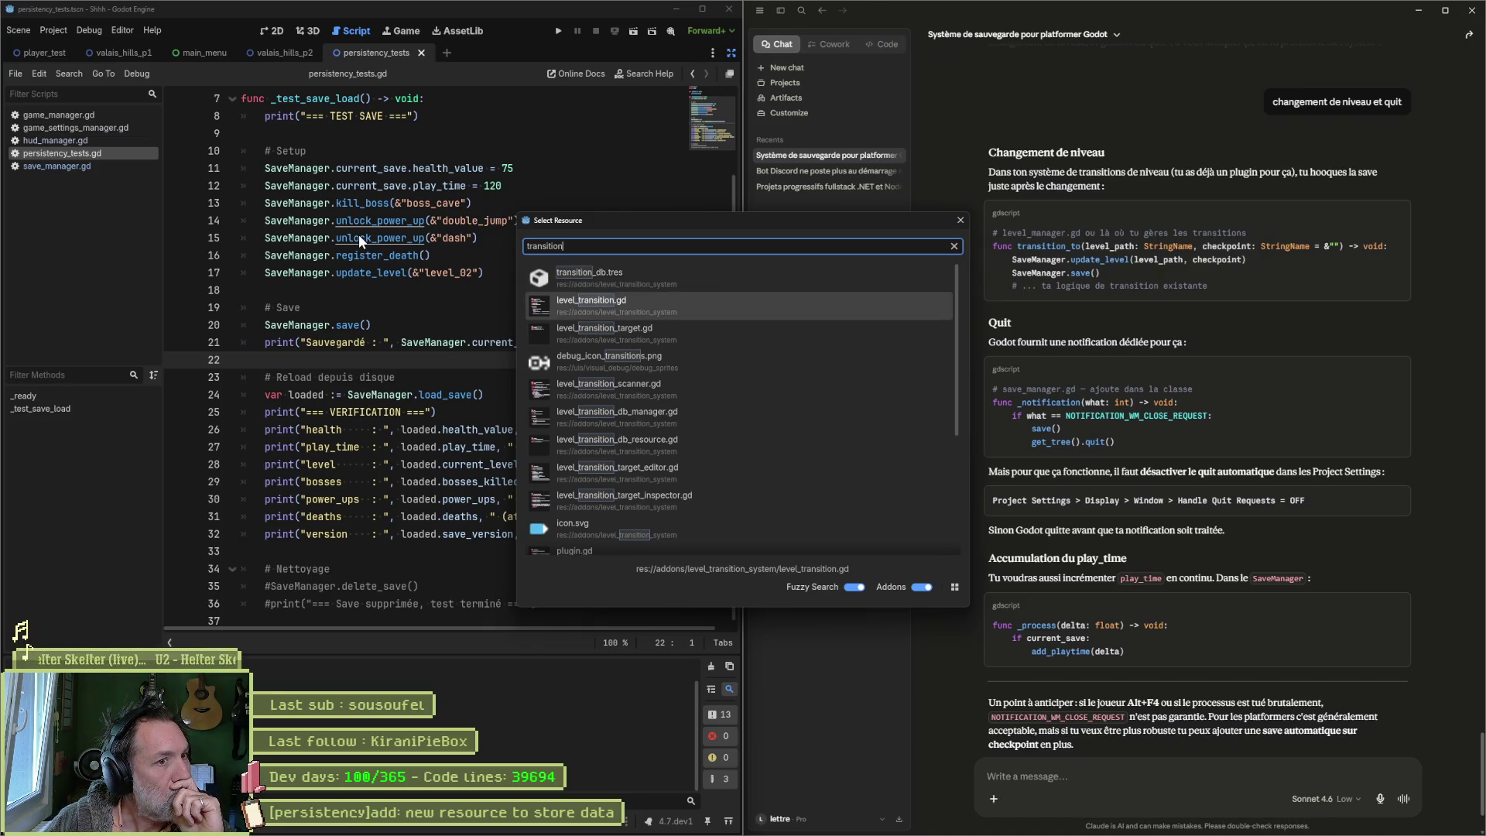
key("Return")
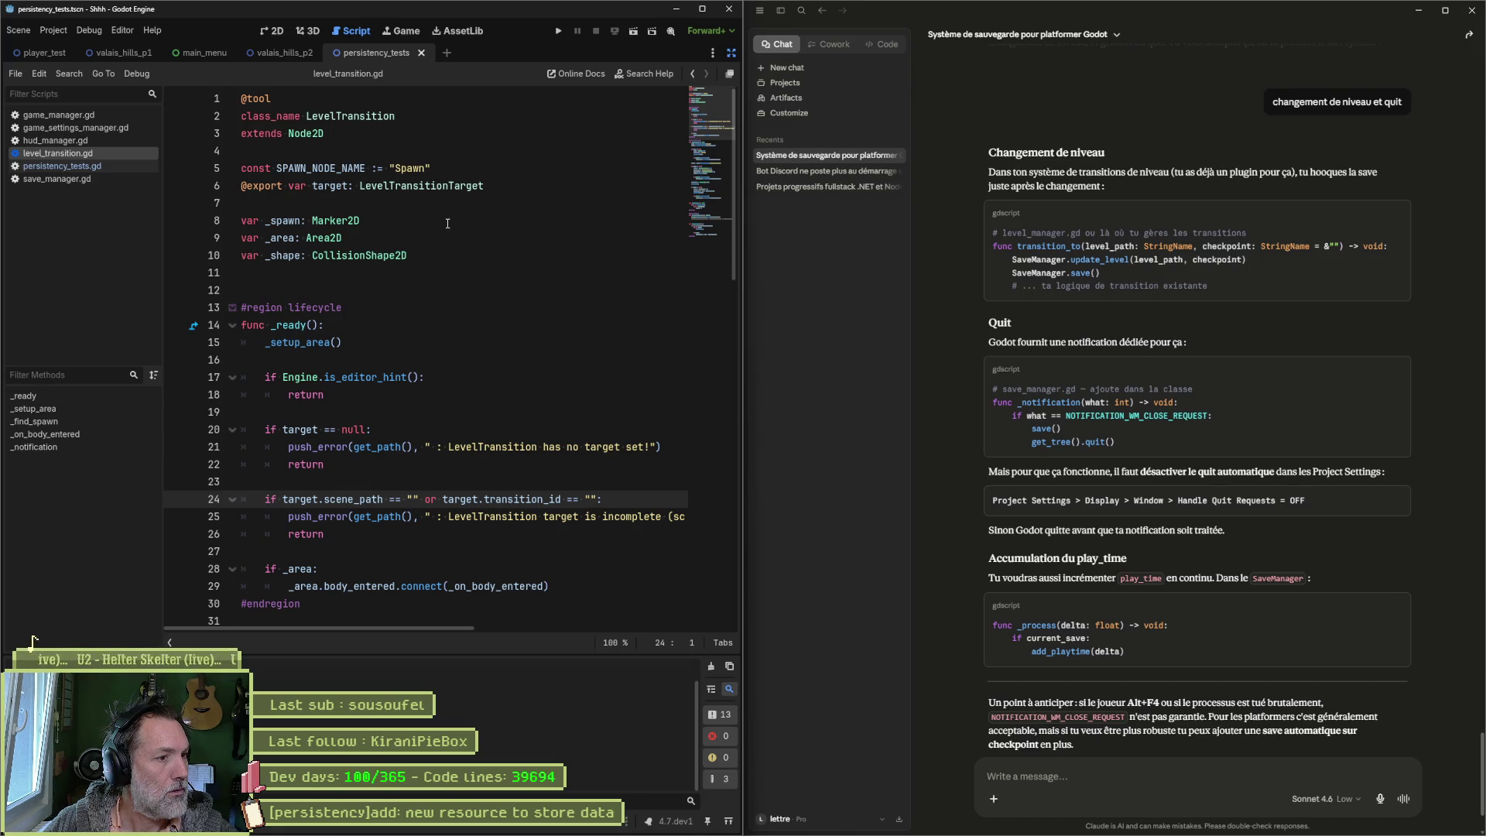
scroll(448, 224, "down", 6)
key("ctrl+w")
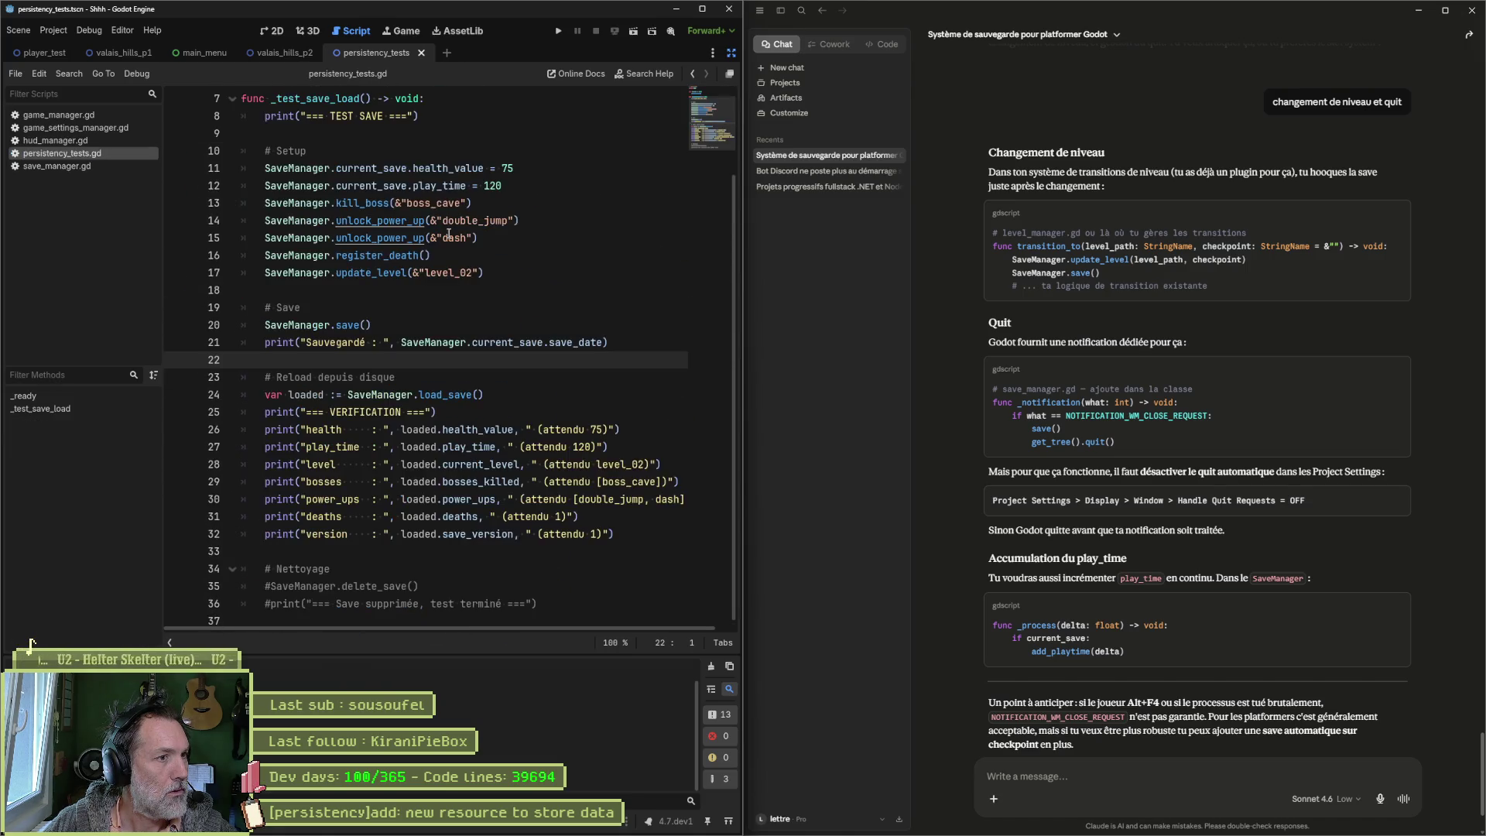
Step: Reopen level_transition.gd, reveal it in the FileSystem, close it, and leave distraction-free mode
key("shift+alt+o")
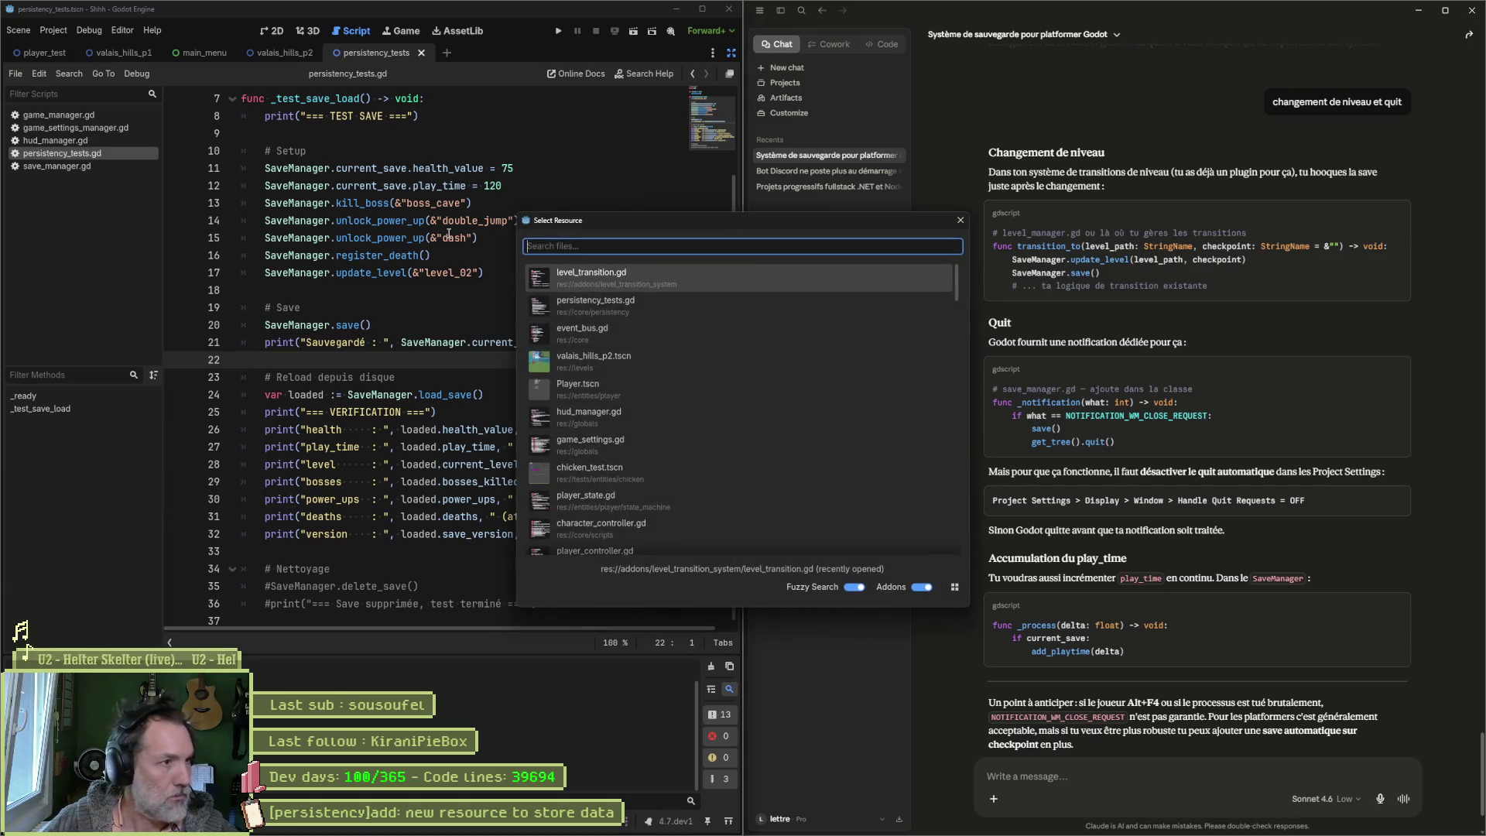
key("Return")
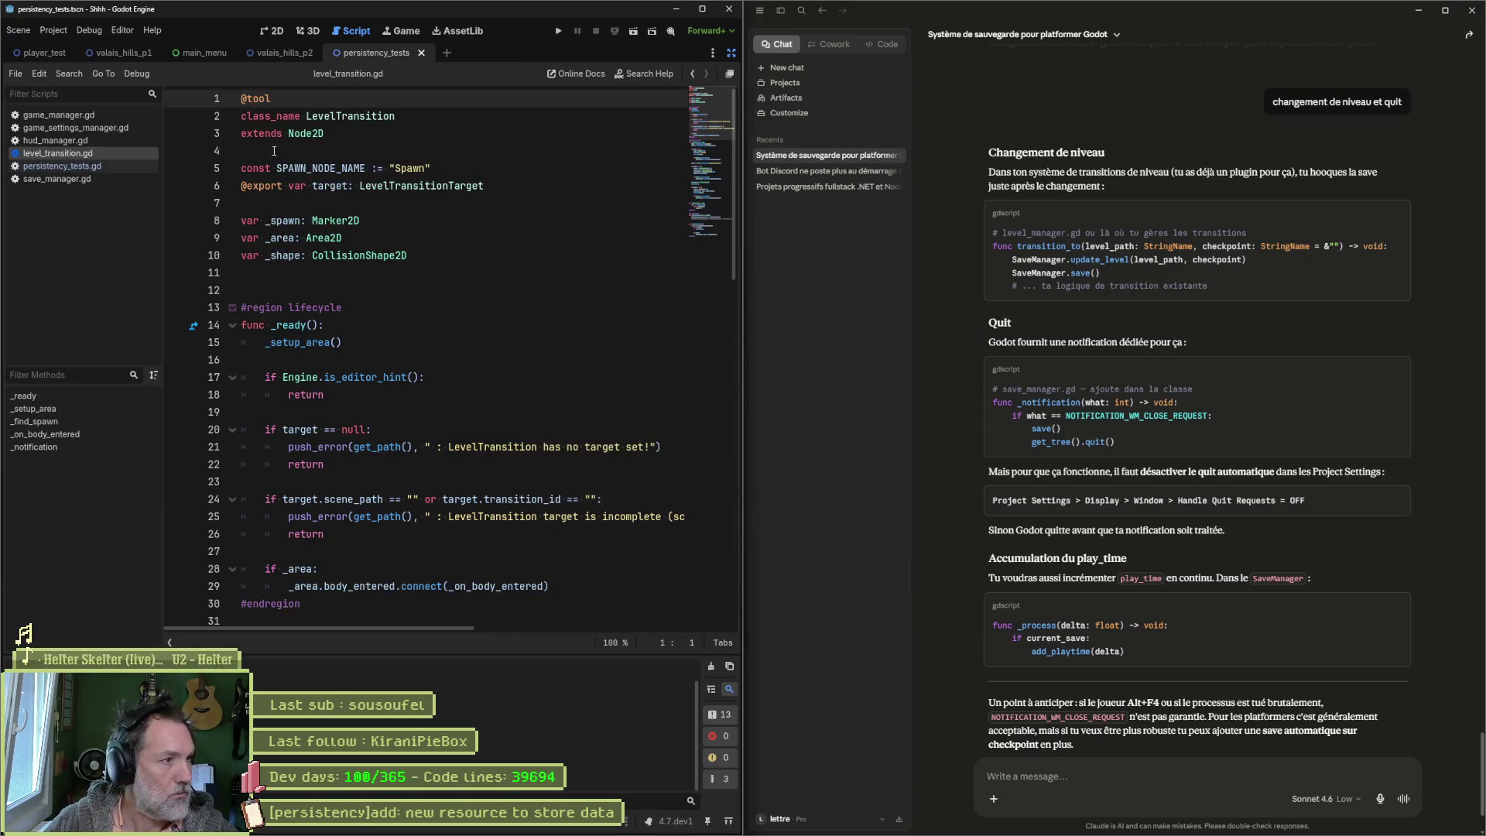
right_click(91, 152)
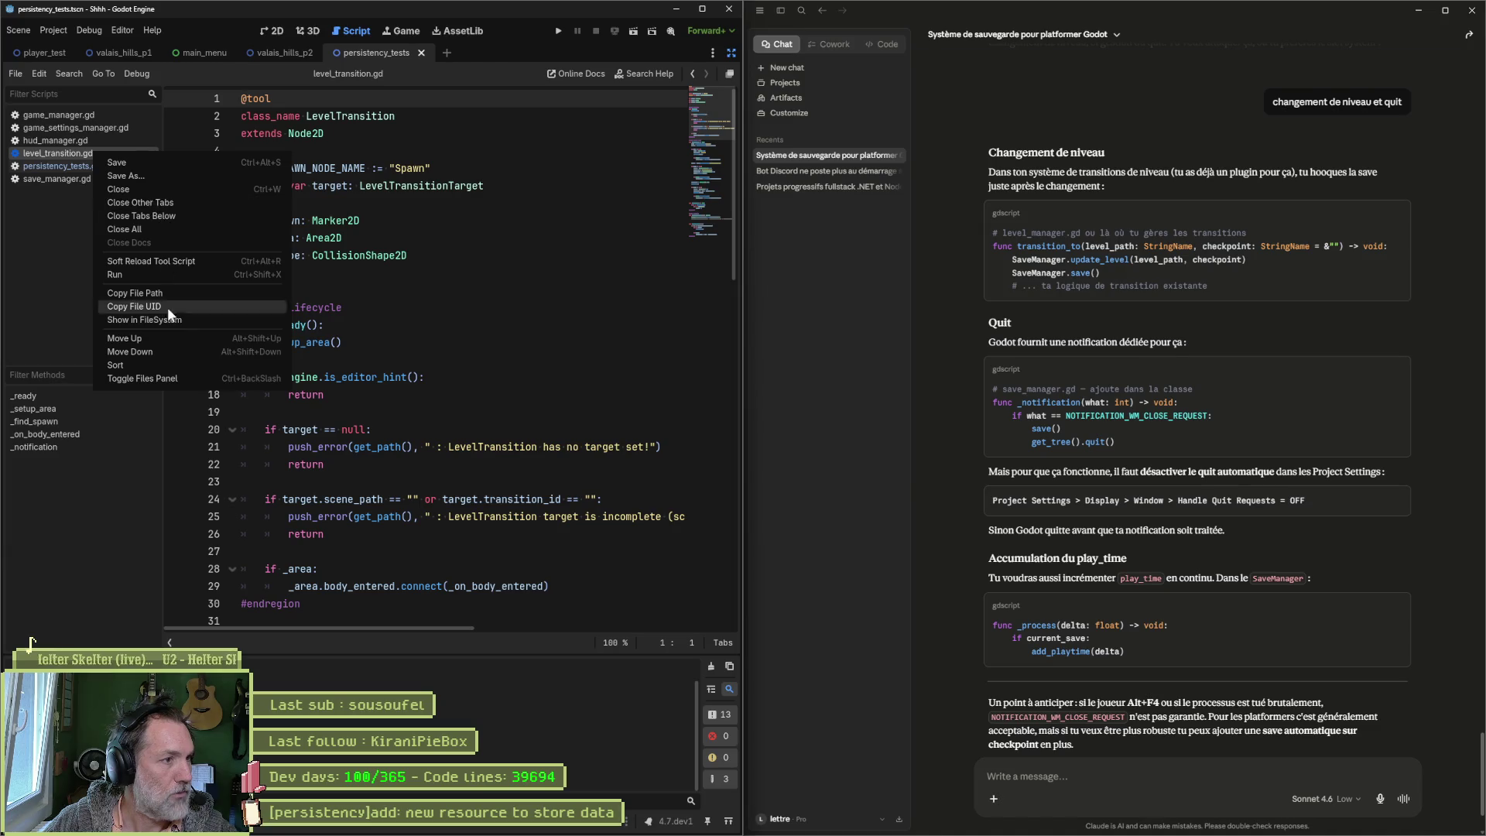
left_click(207, 316)
middle_click(82, 152)
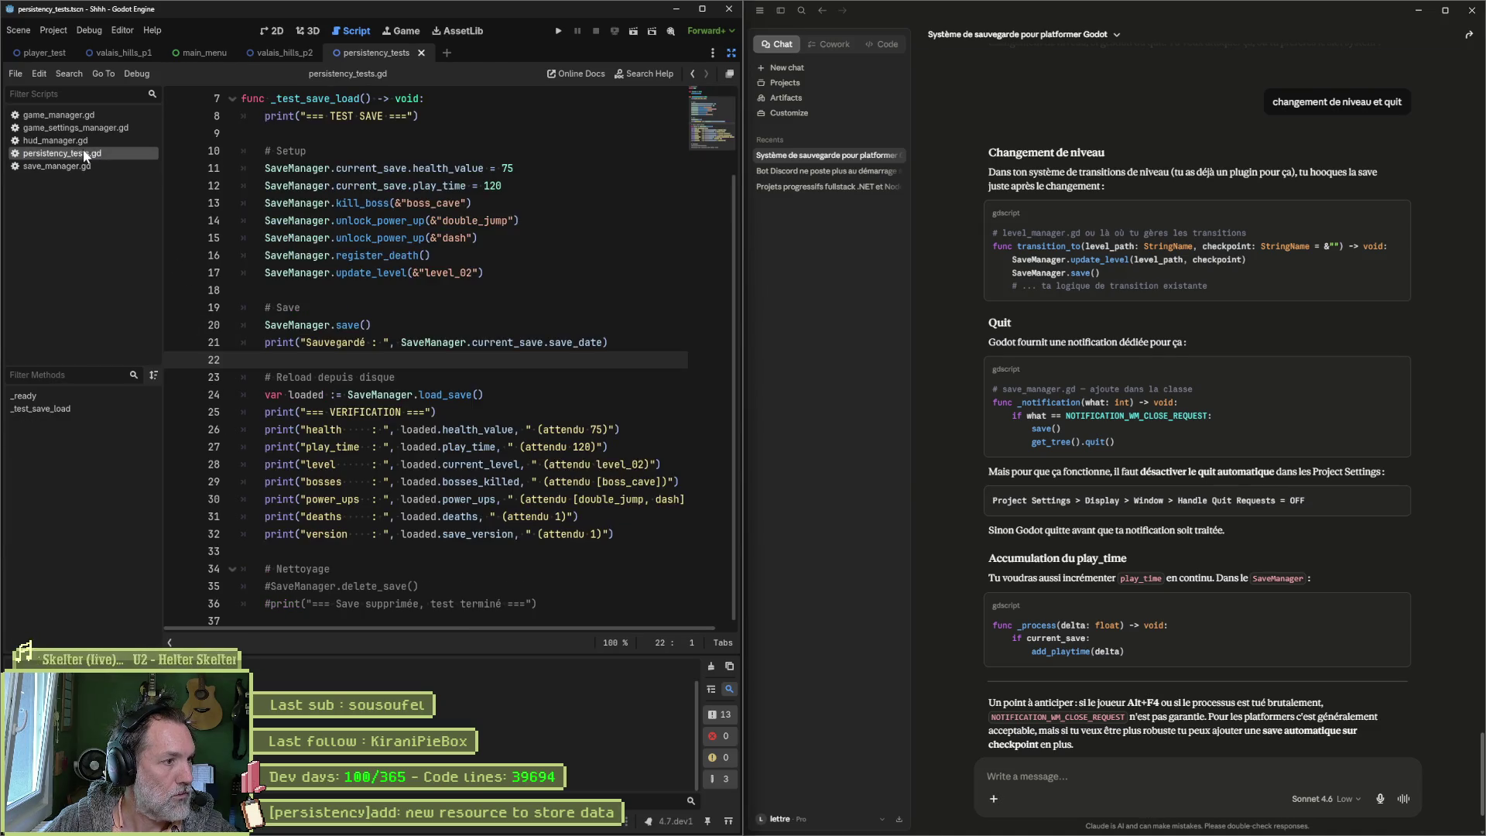
left_click(731, 52)
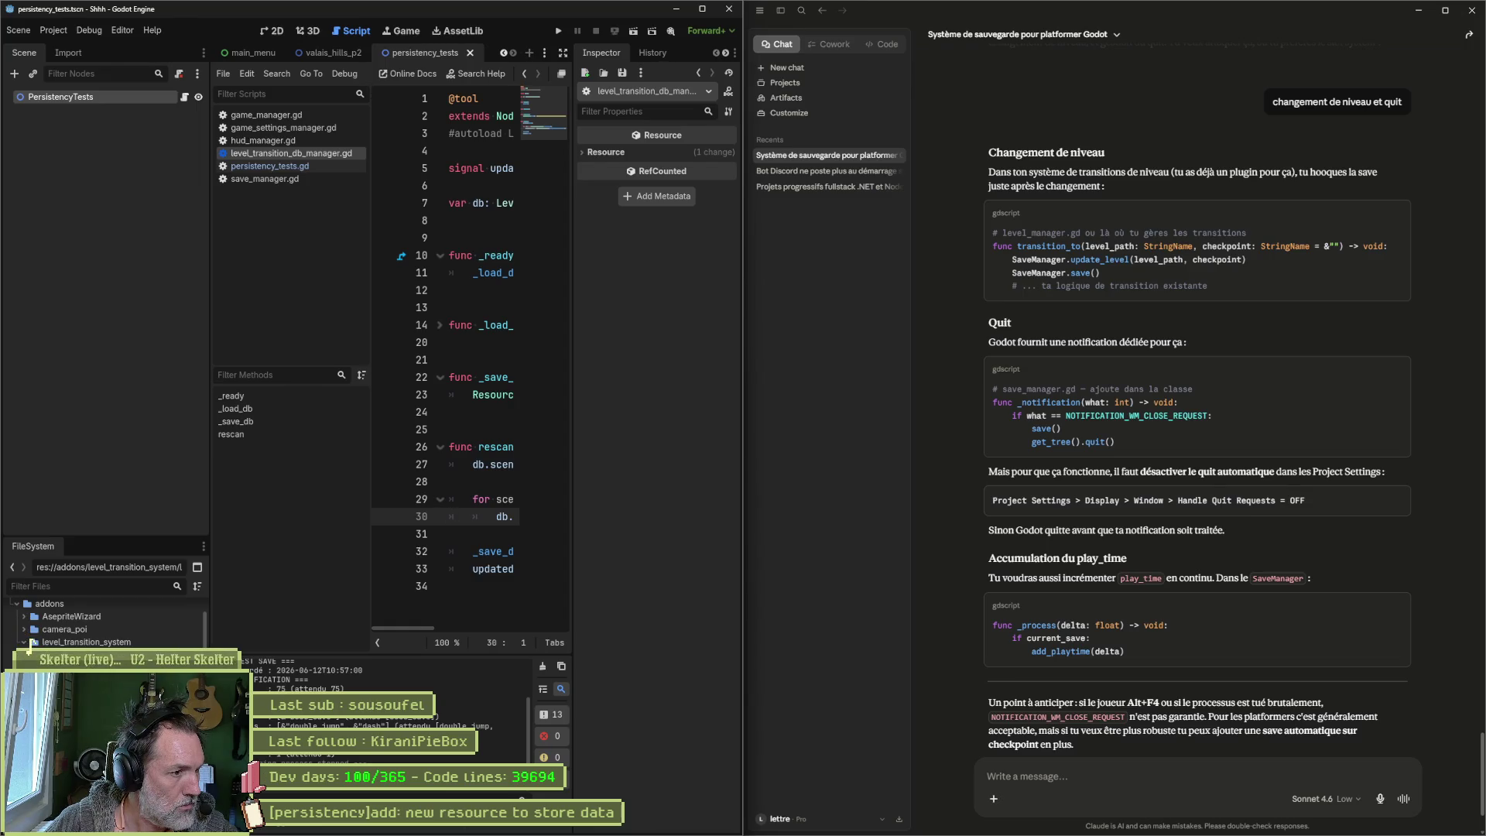
Step: Expand the script editor, select the 'updated' signal, then open and close level_transition_target.gd
key("ctrl+shift+F11")
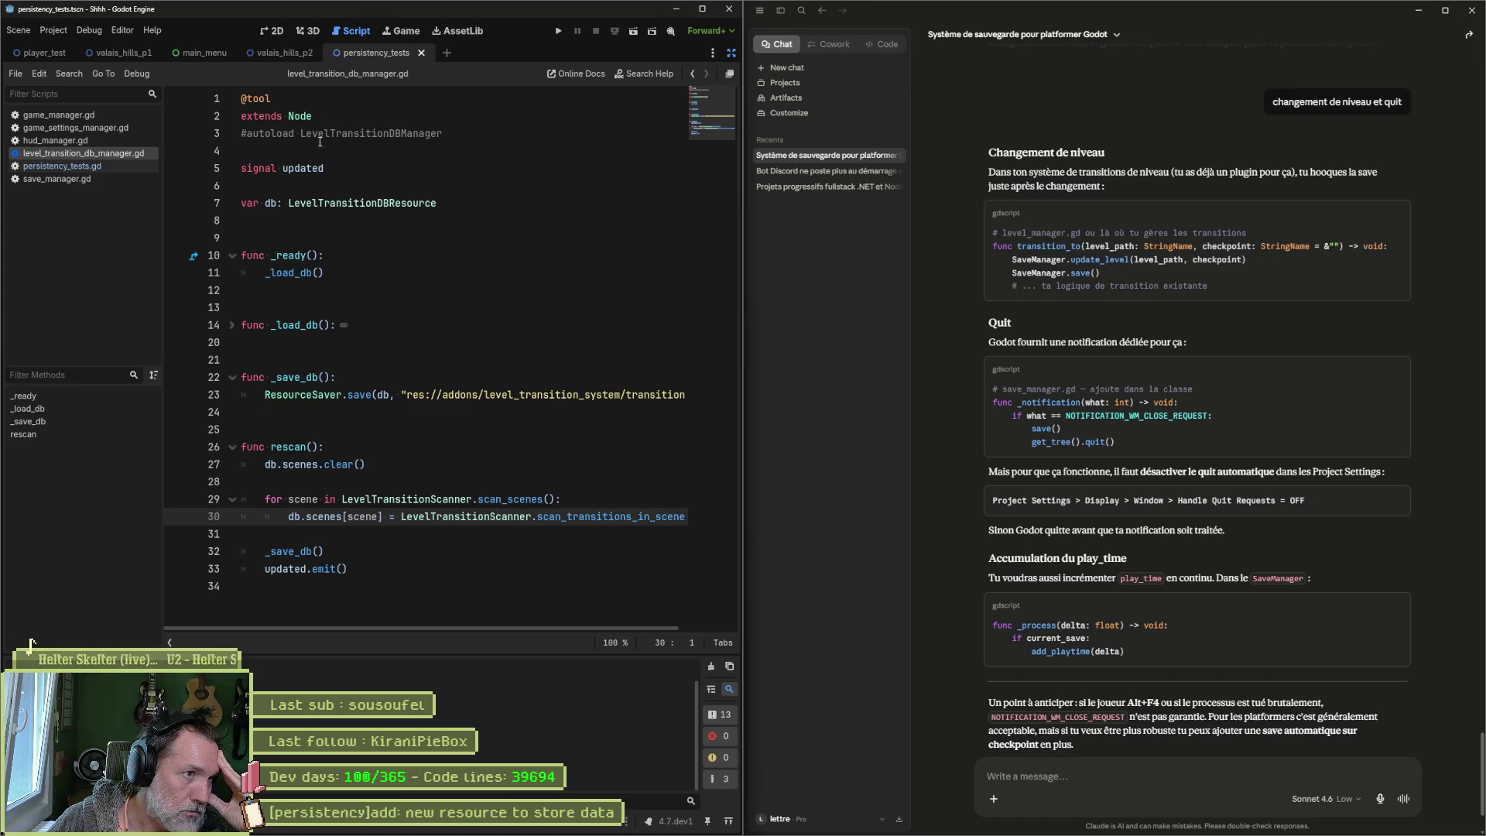
double_click(313, 168)
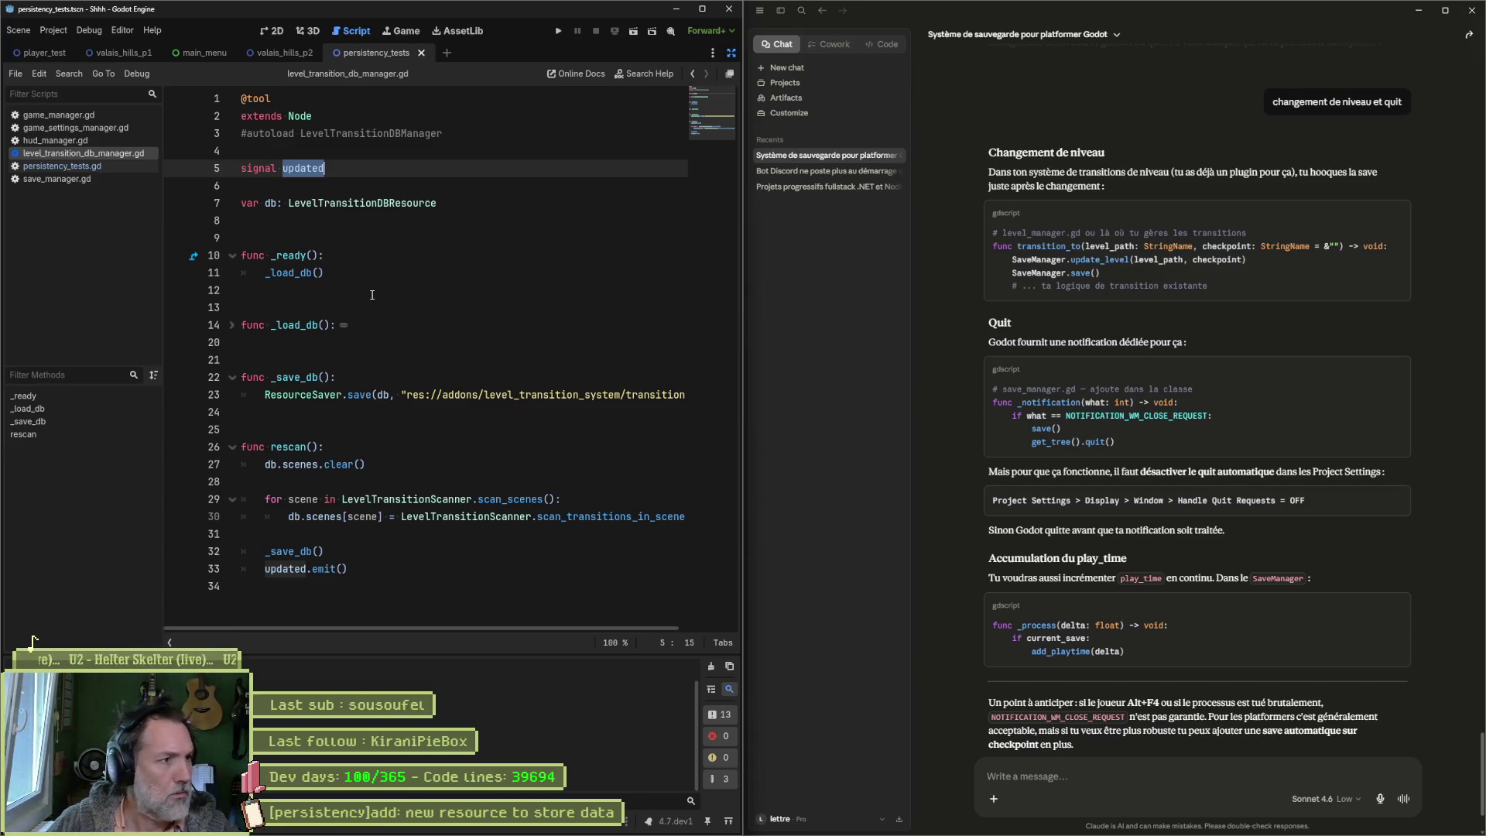
key("shift+alt+o")
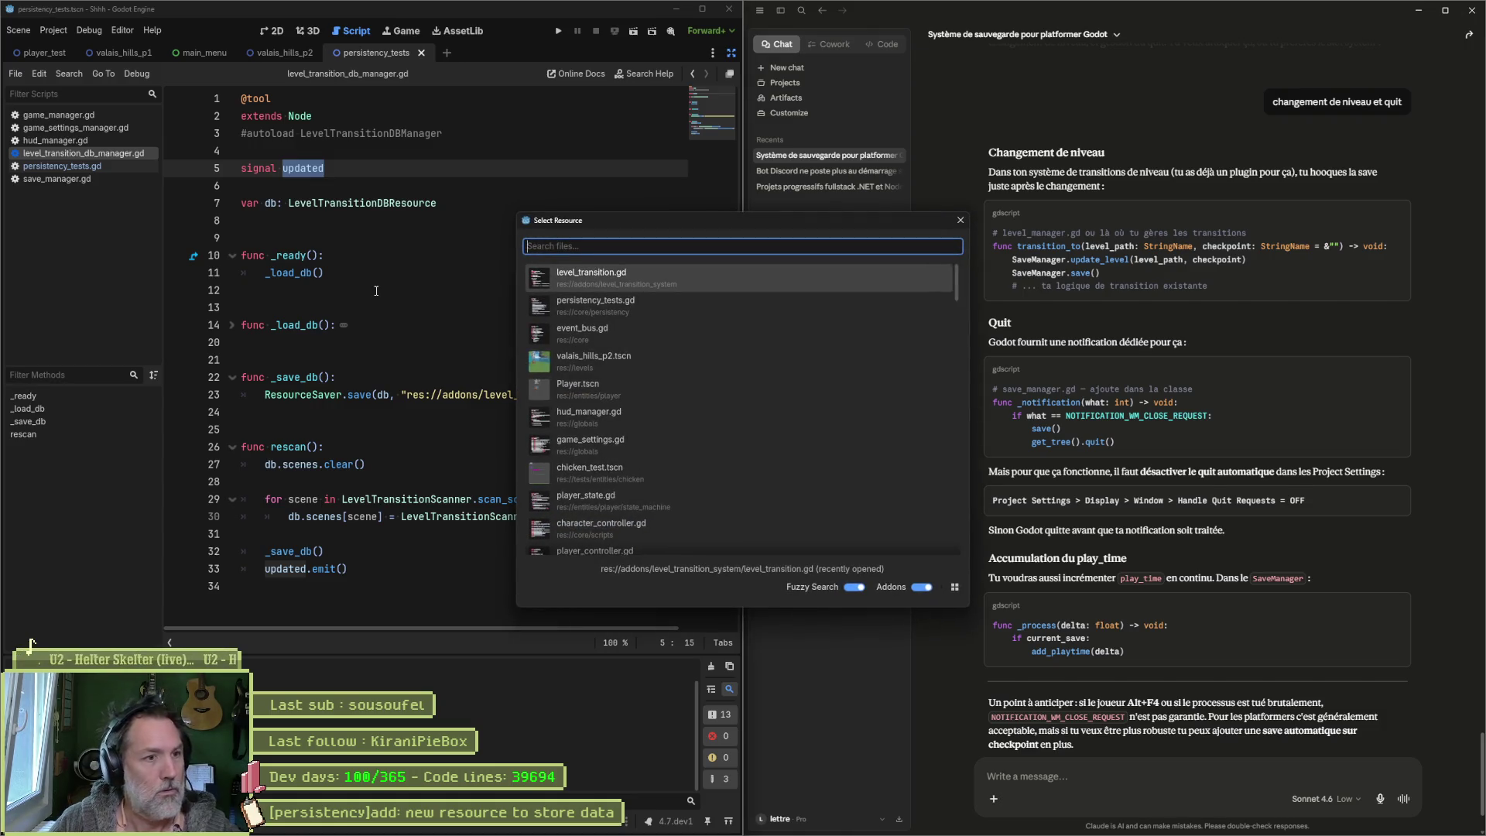
type("level_transi")
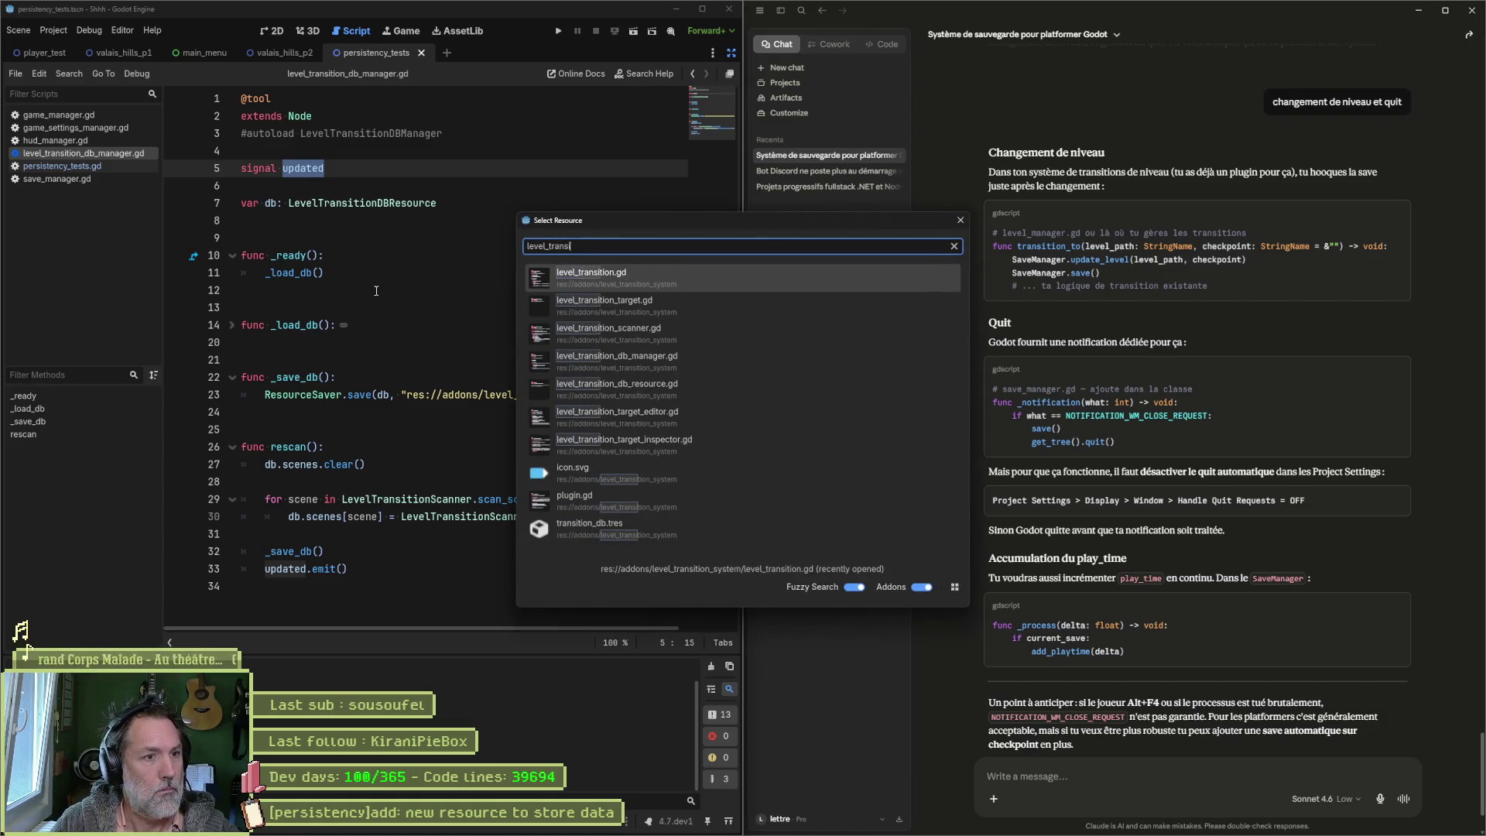
type("tion")
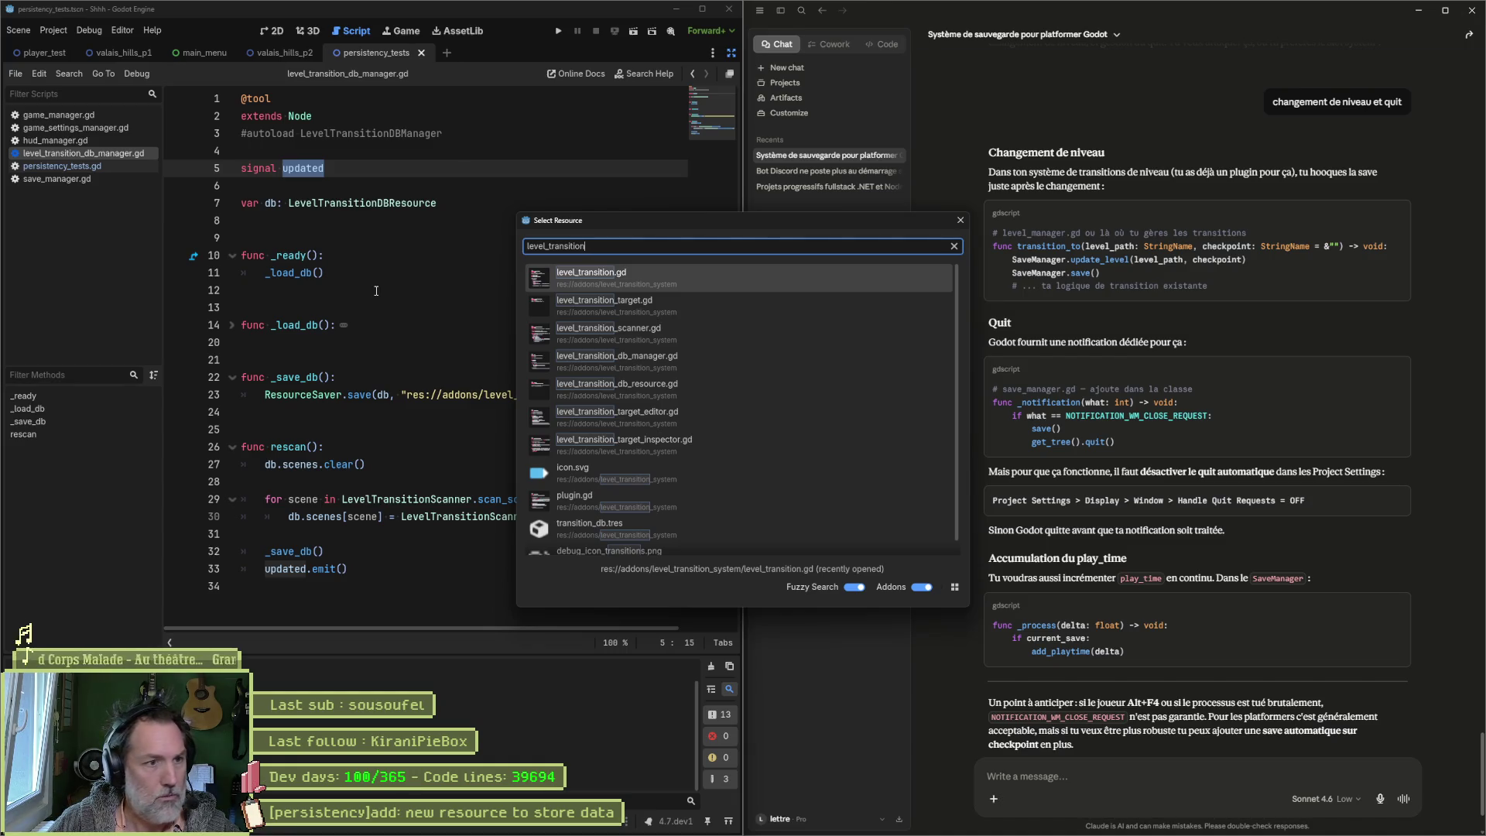
key("Down")
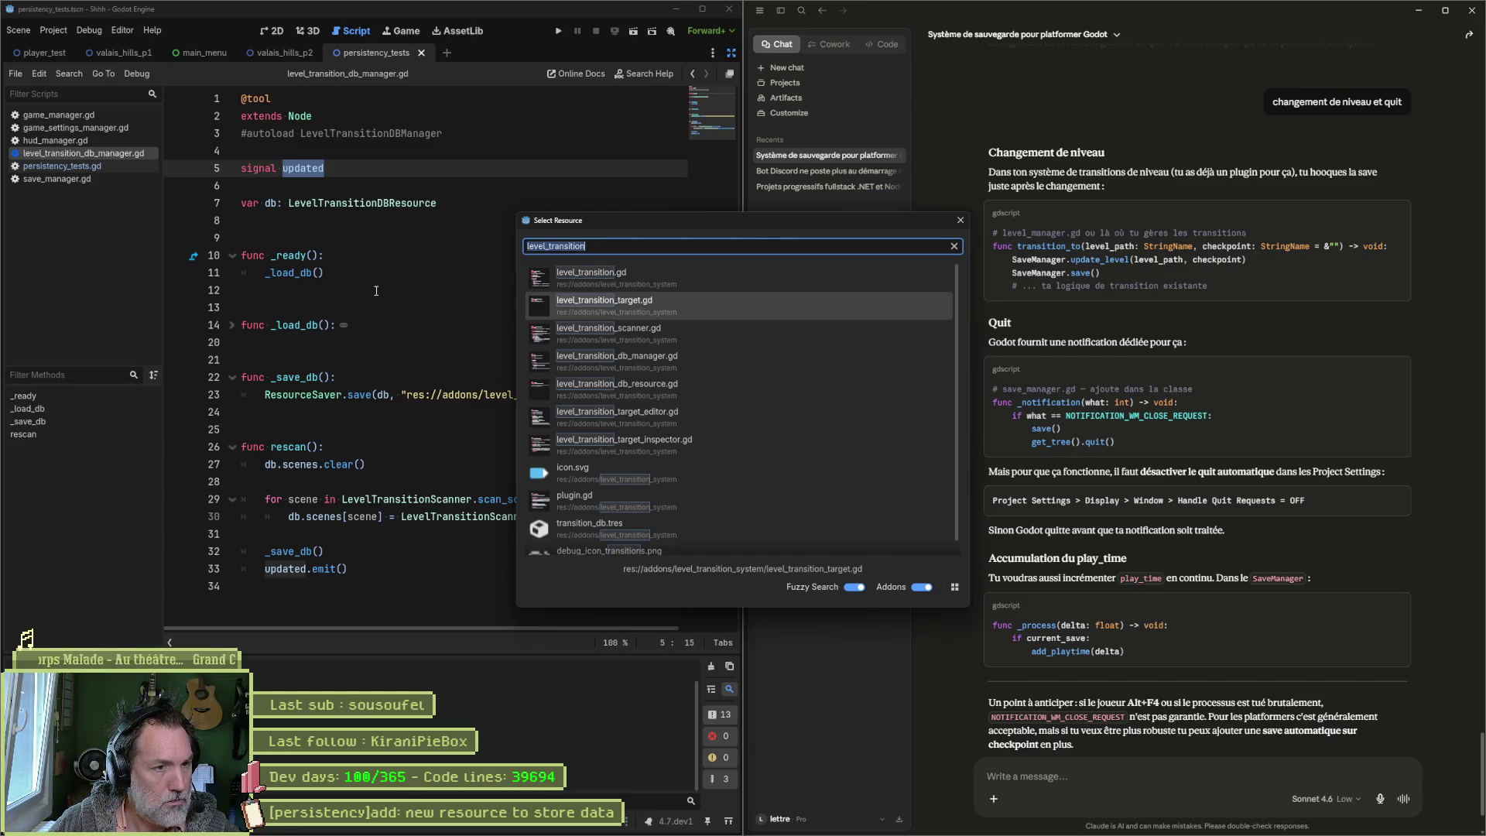
key("Return")
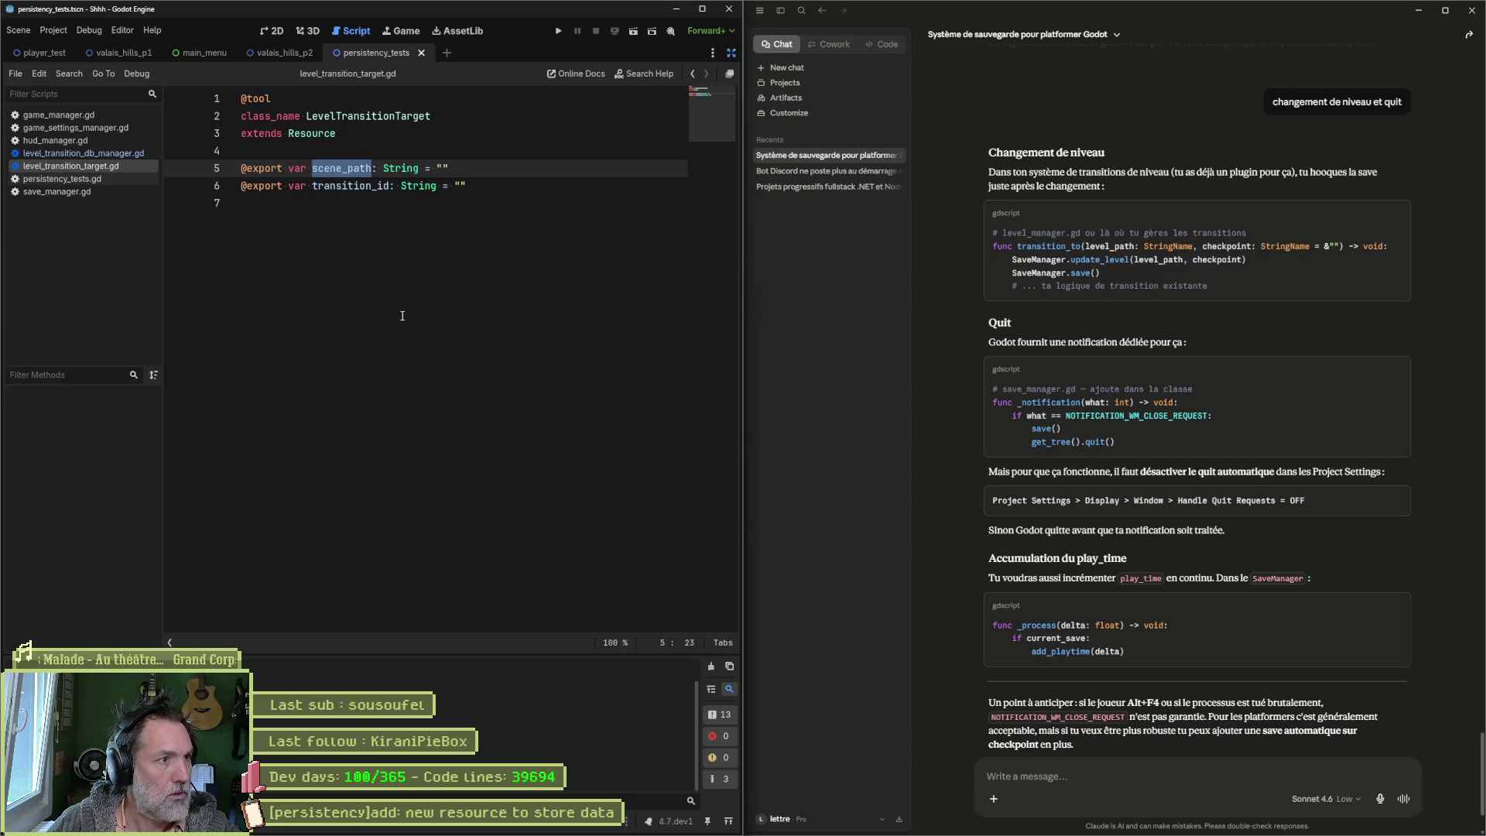
key("ctrl+w")
Step: Open and close level_transition_scanner.gd from the level_transition file search
key("shift+alt+o")
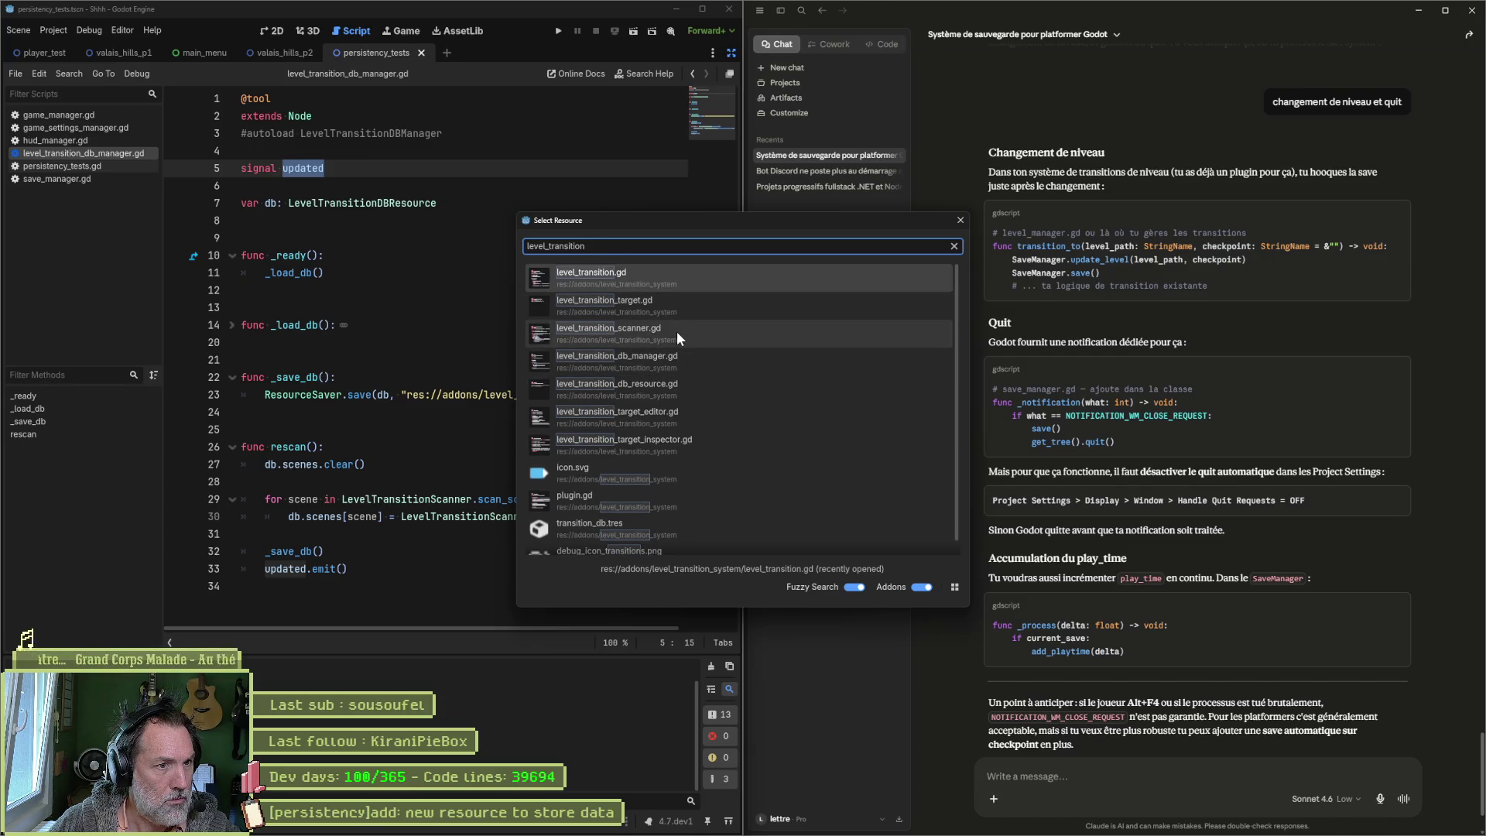
double_click(676, 332)
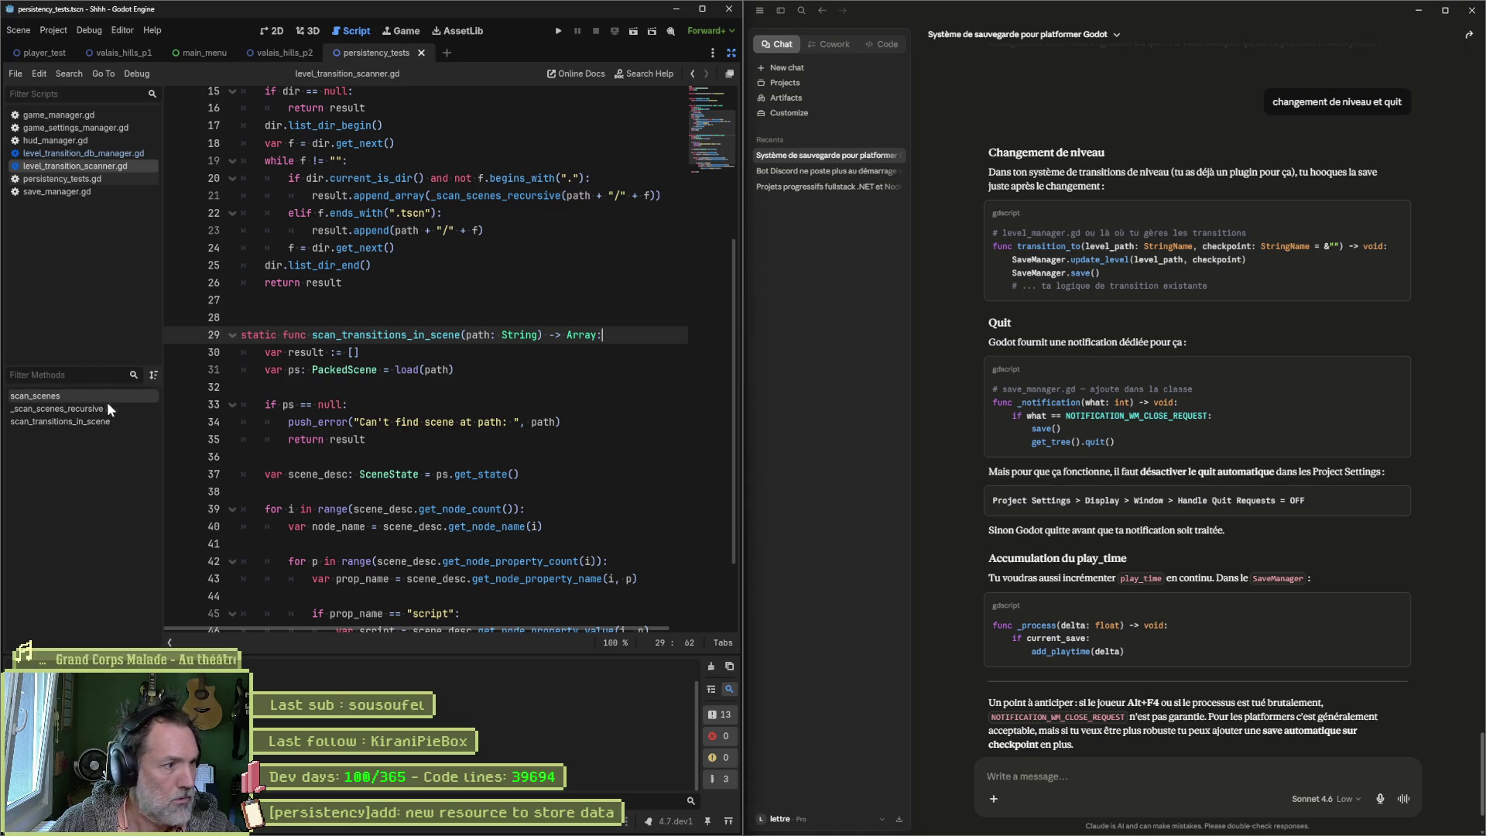
key("ctrl+w")
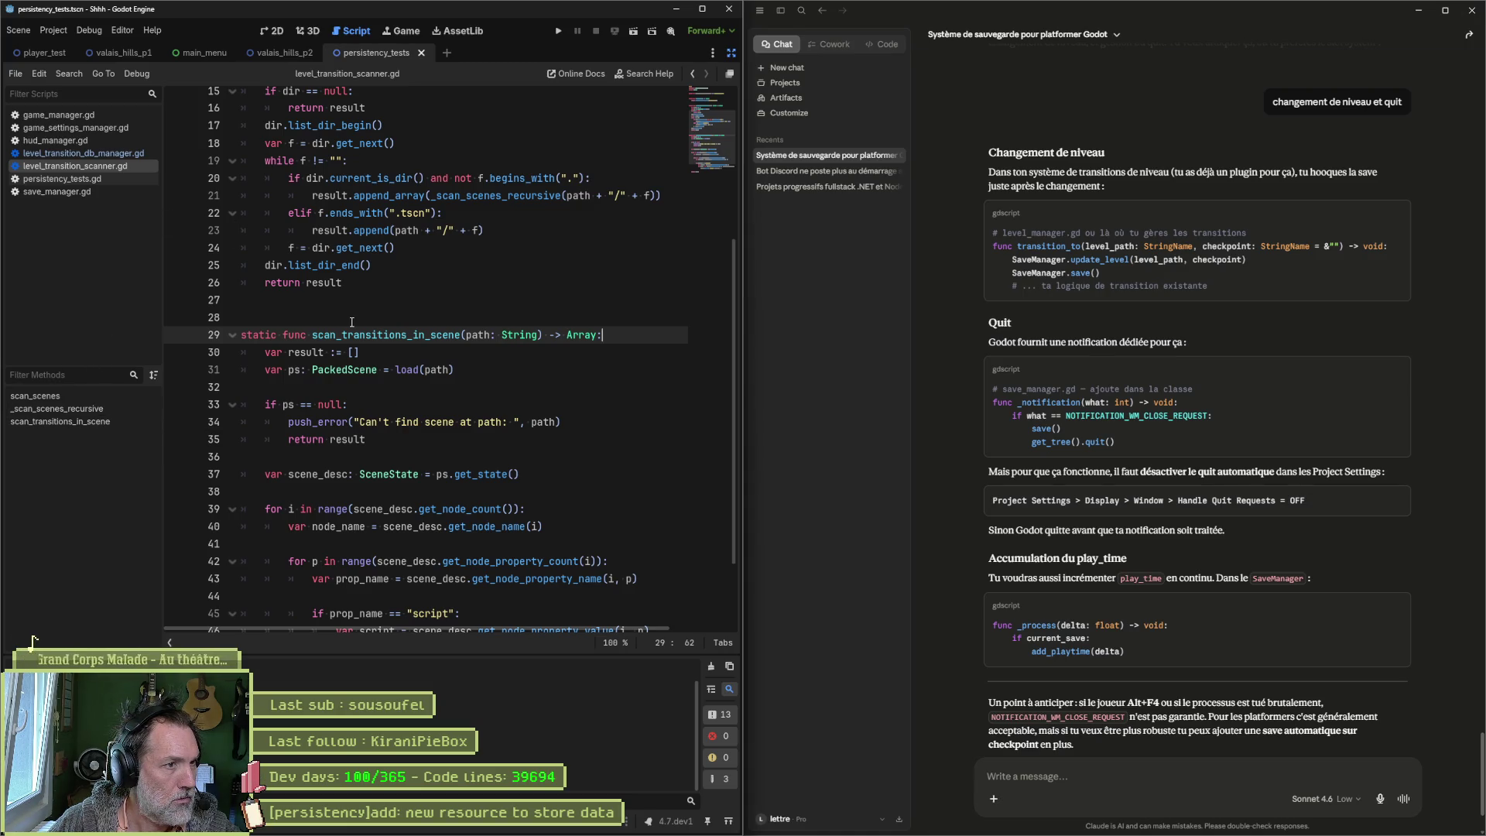
key("shift+alt+o")
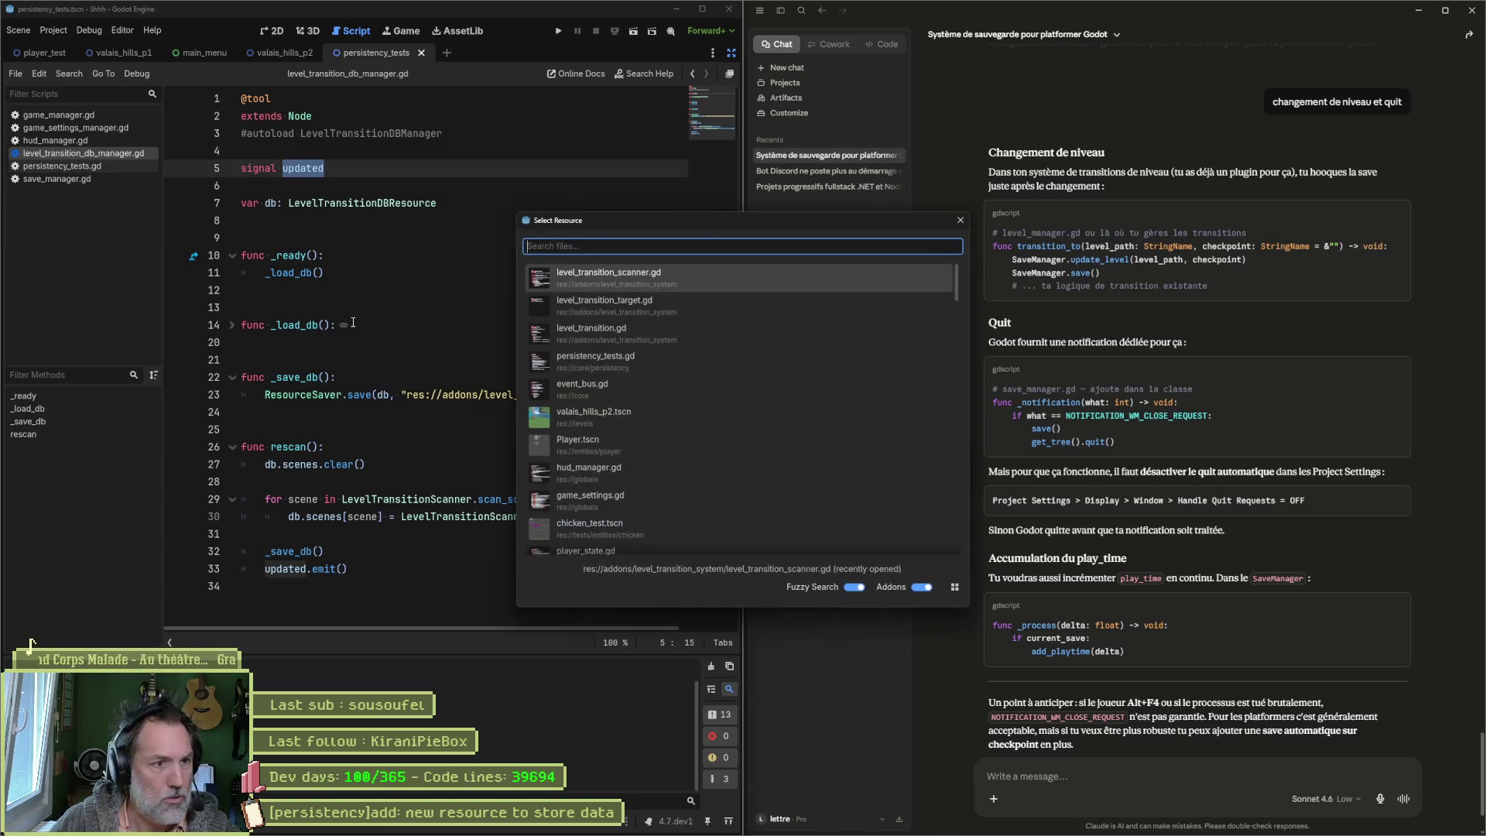
key("Down")
key("Down")
key("Escape")
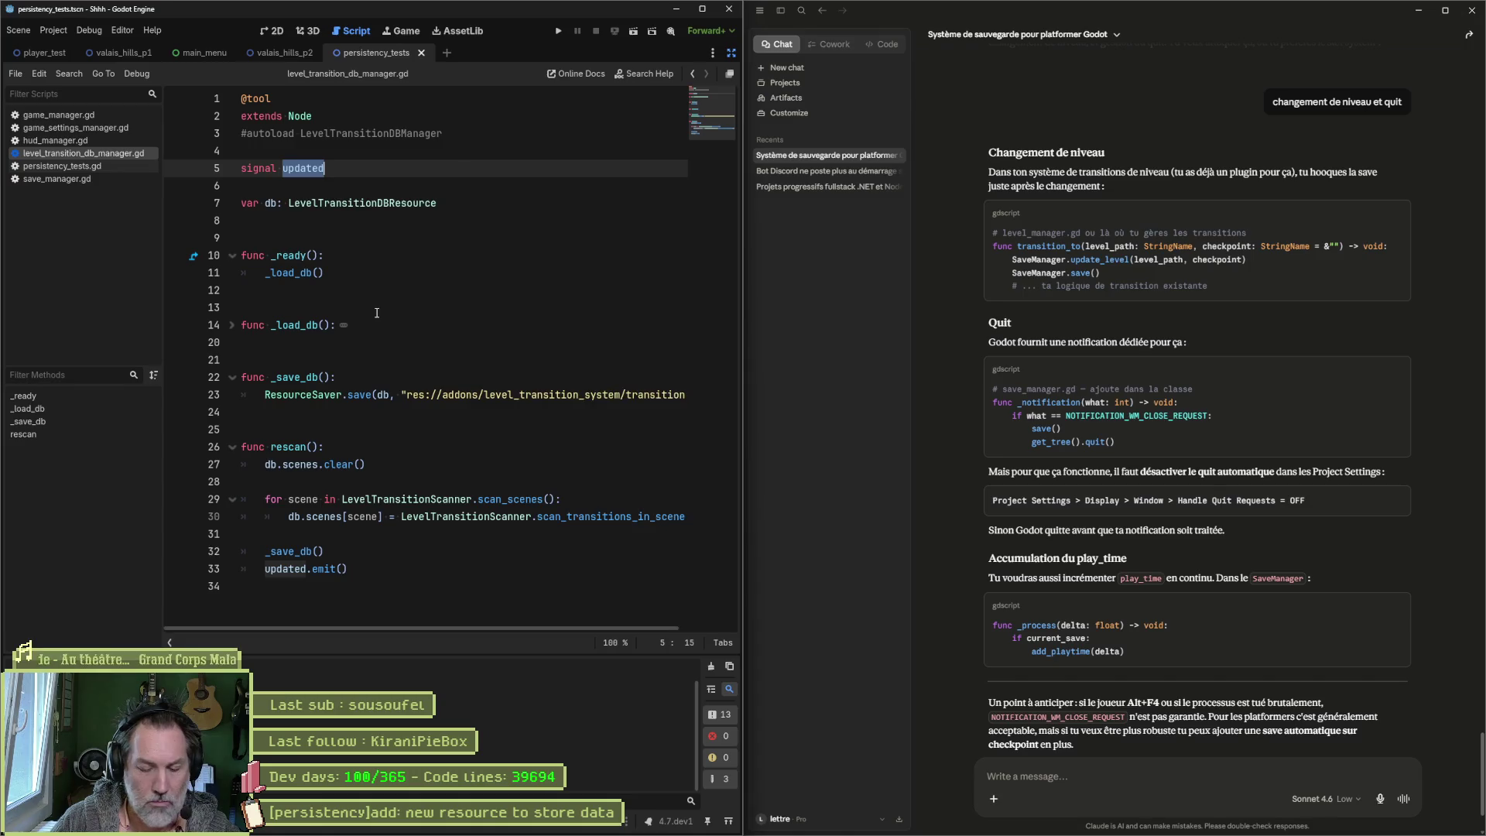
Step: Open level_transition_db_resource.gd and level_transition_target_inspector.gd from the file search
key("alt+shift+o")
key("Down")
key("Down")
key("Down")
key("Return")
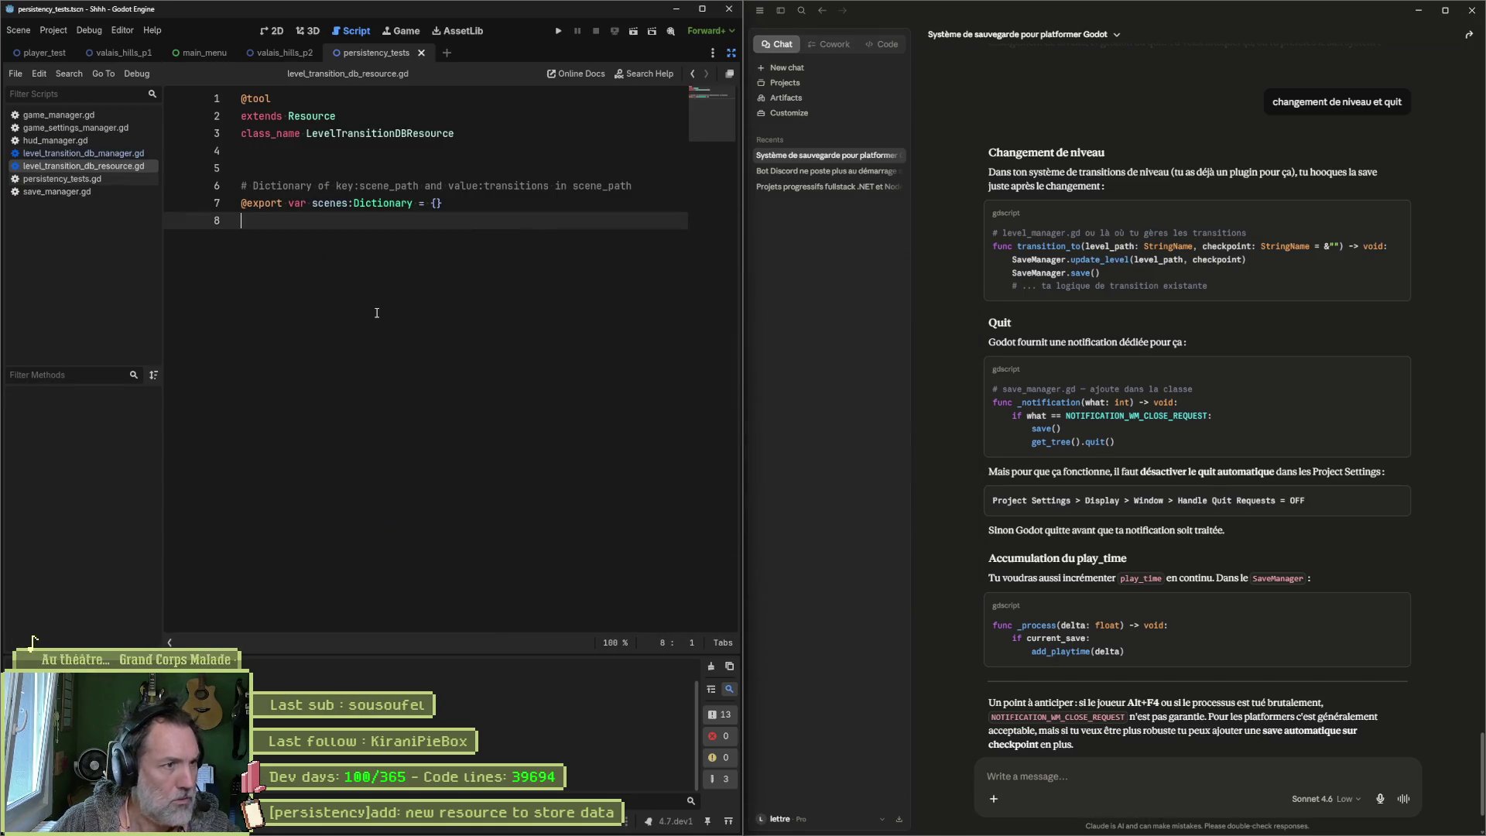
key("alt+shift+o")
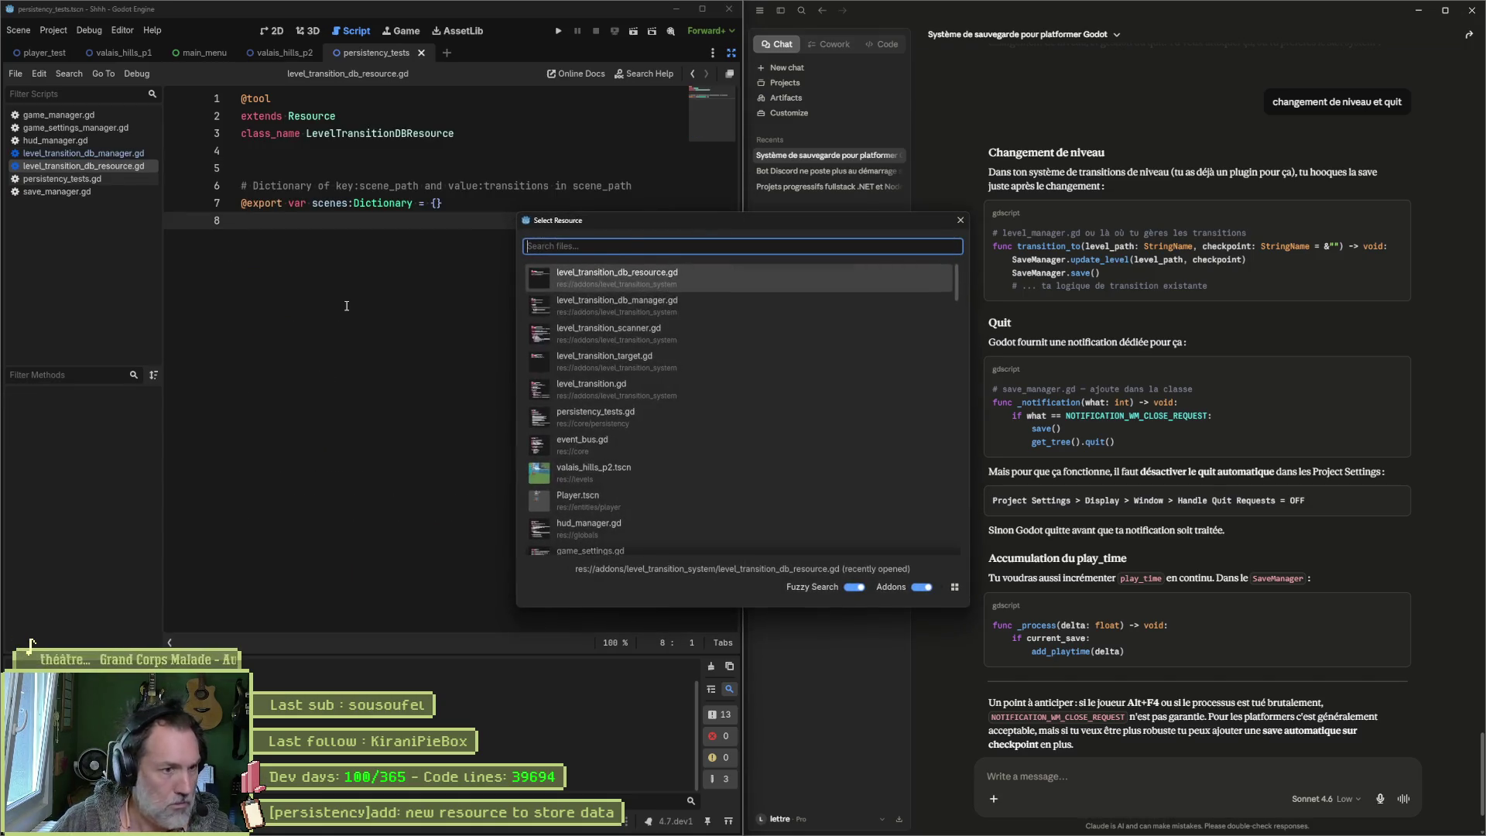
type("level_transition")
key("Down")
key("Down")
key("Down")
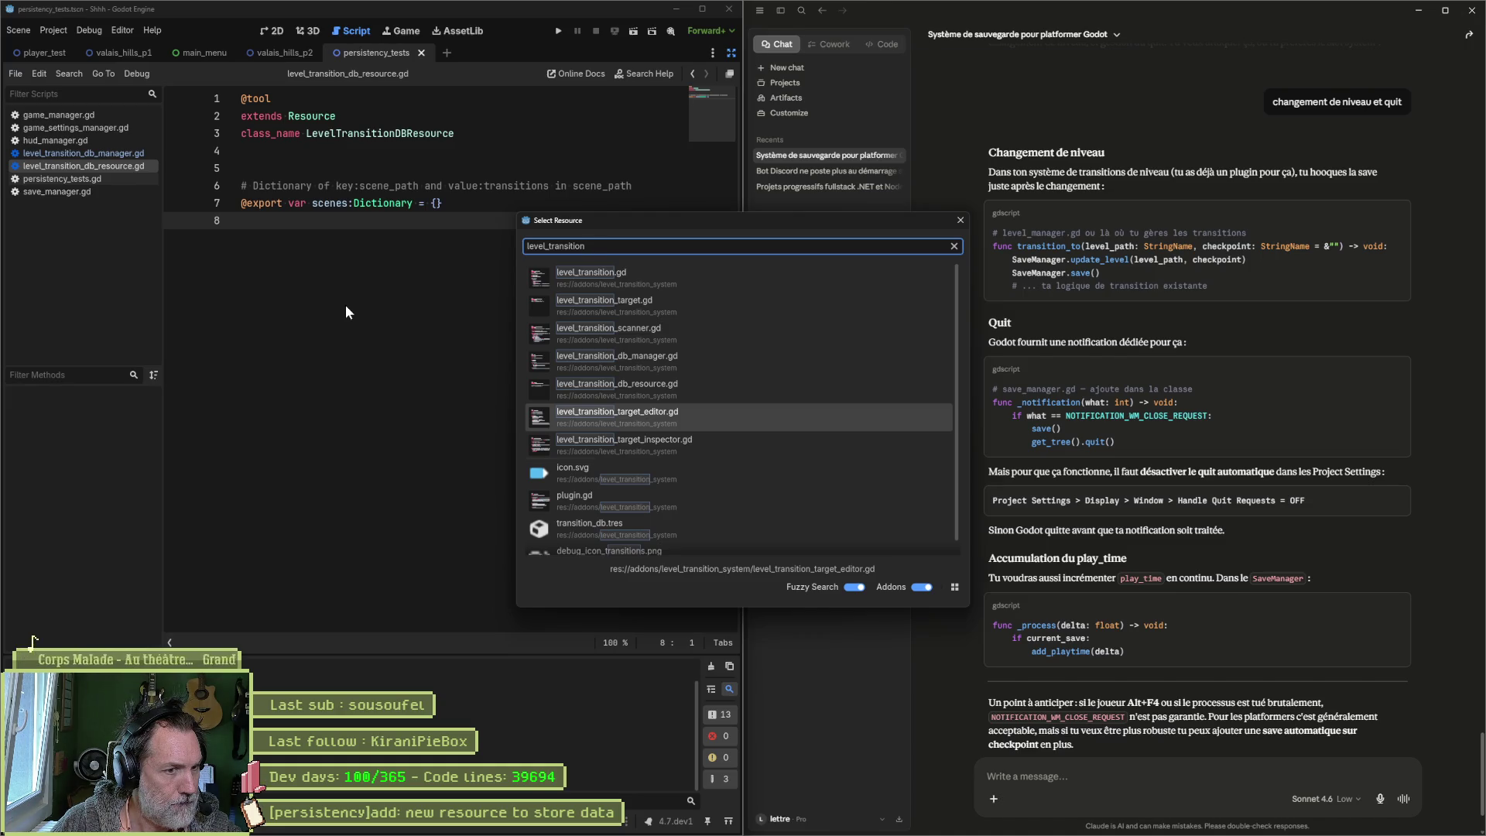
key("Down")
key("Return")
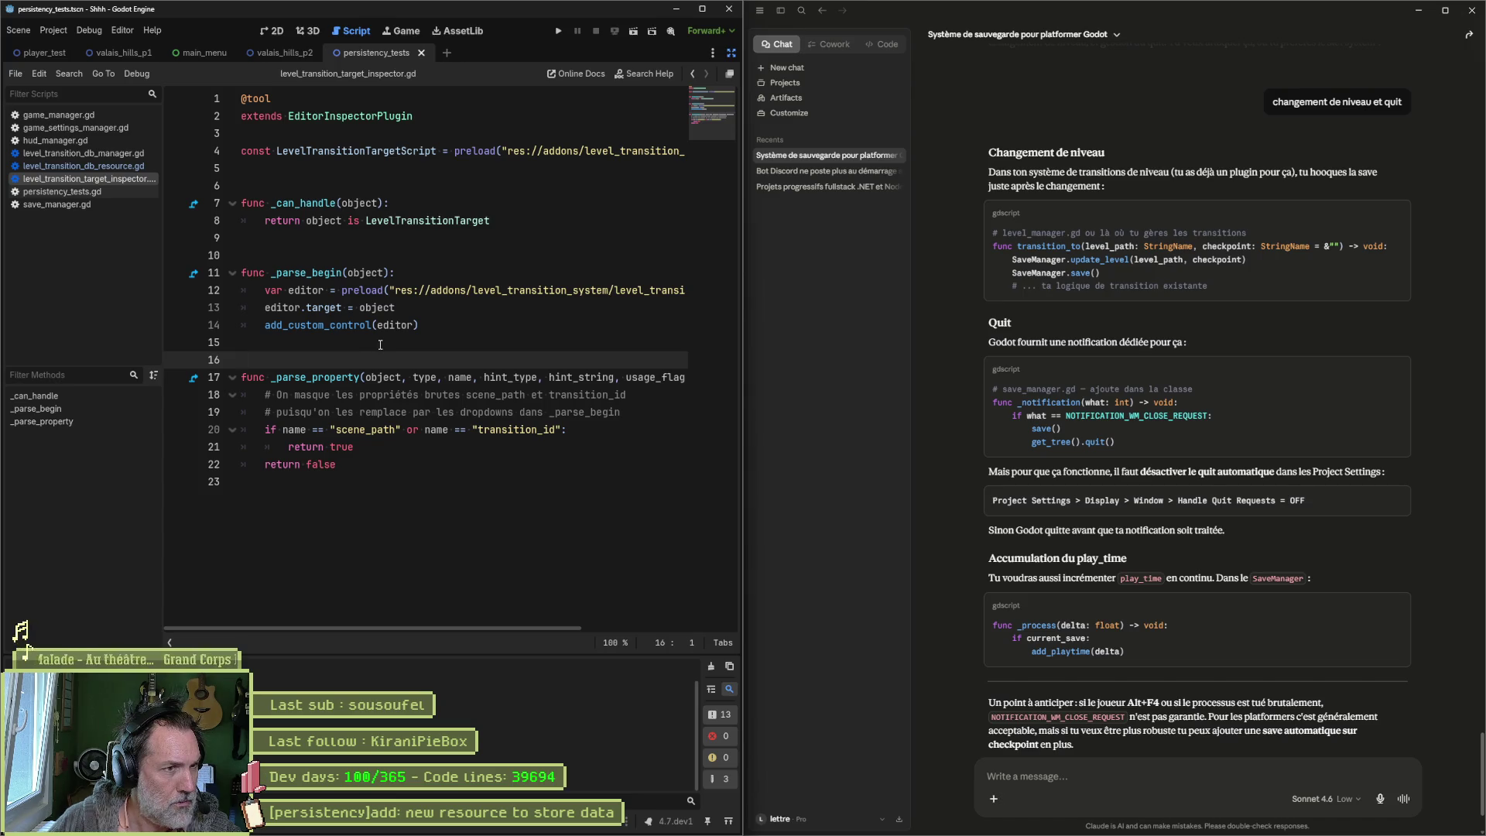
Step: Open level_transition_target_editor.gd, select _on_transition_selected, and maximize the Godot window
key("shift+alt+o")
key("Down")
key("Down")
key("Down")
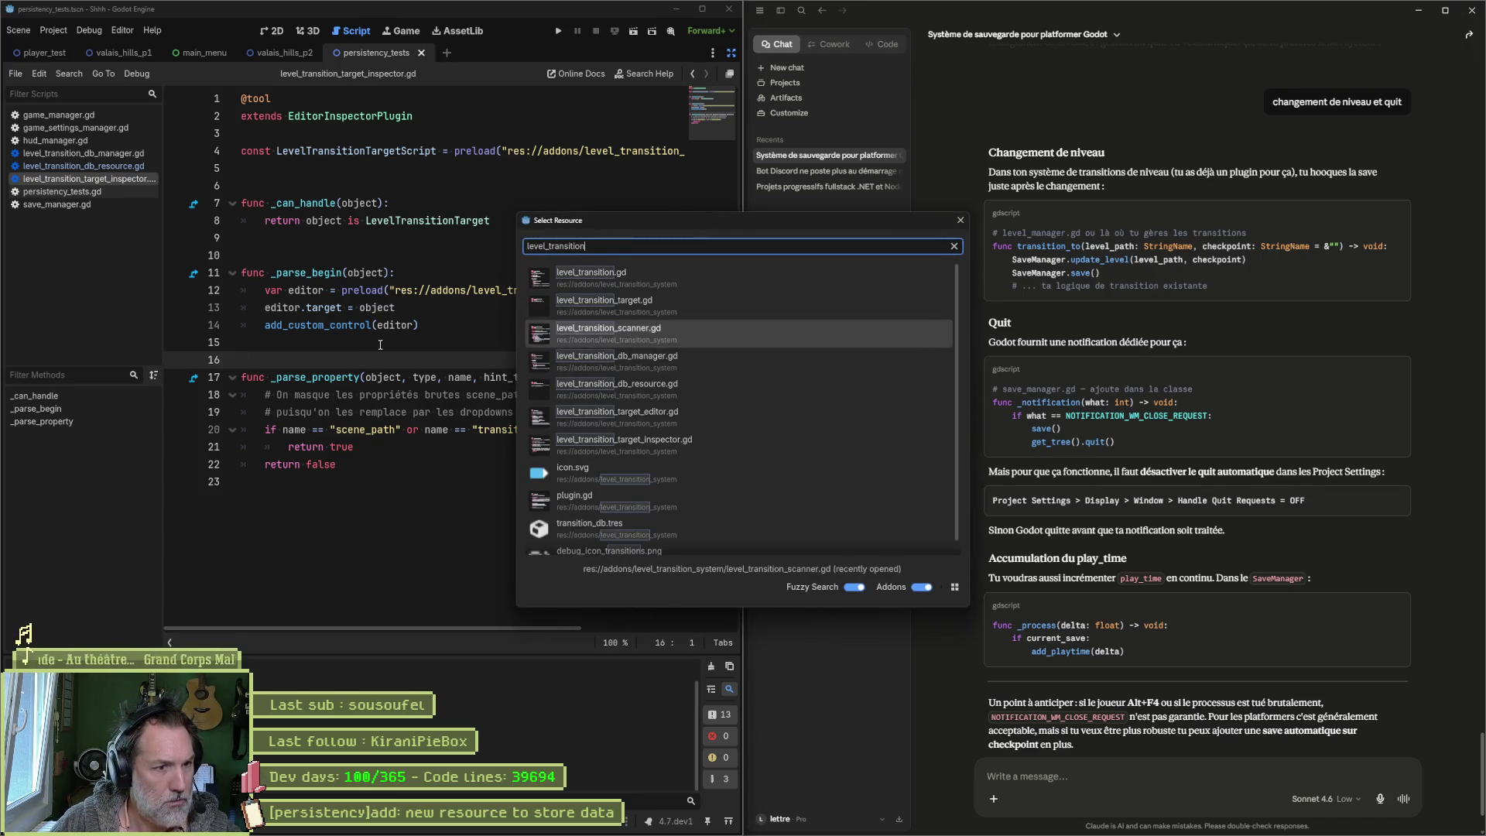
key("Return")
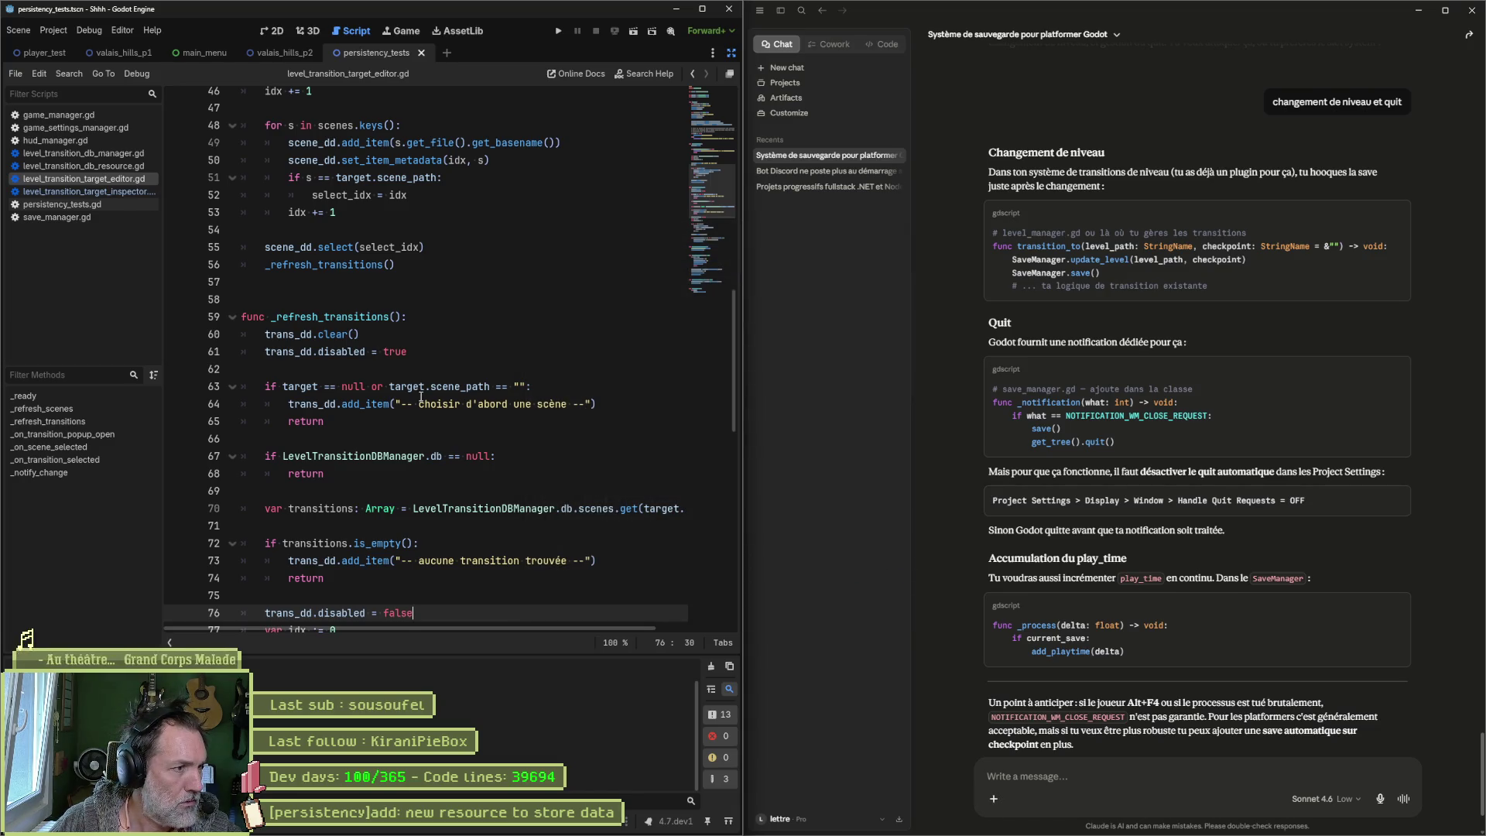
scroll(627, 187, "up", 13)
scroll(628, 187, "up", 2)
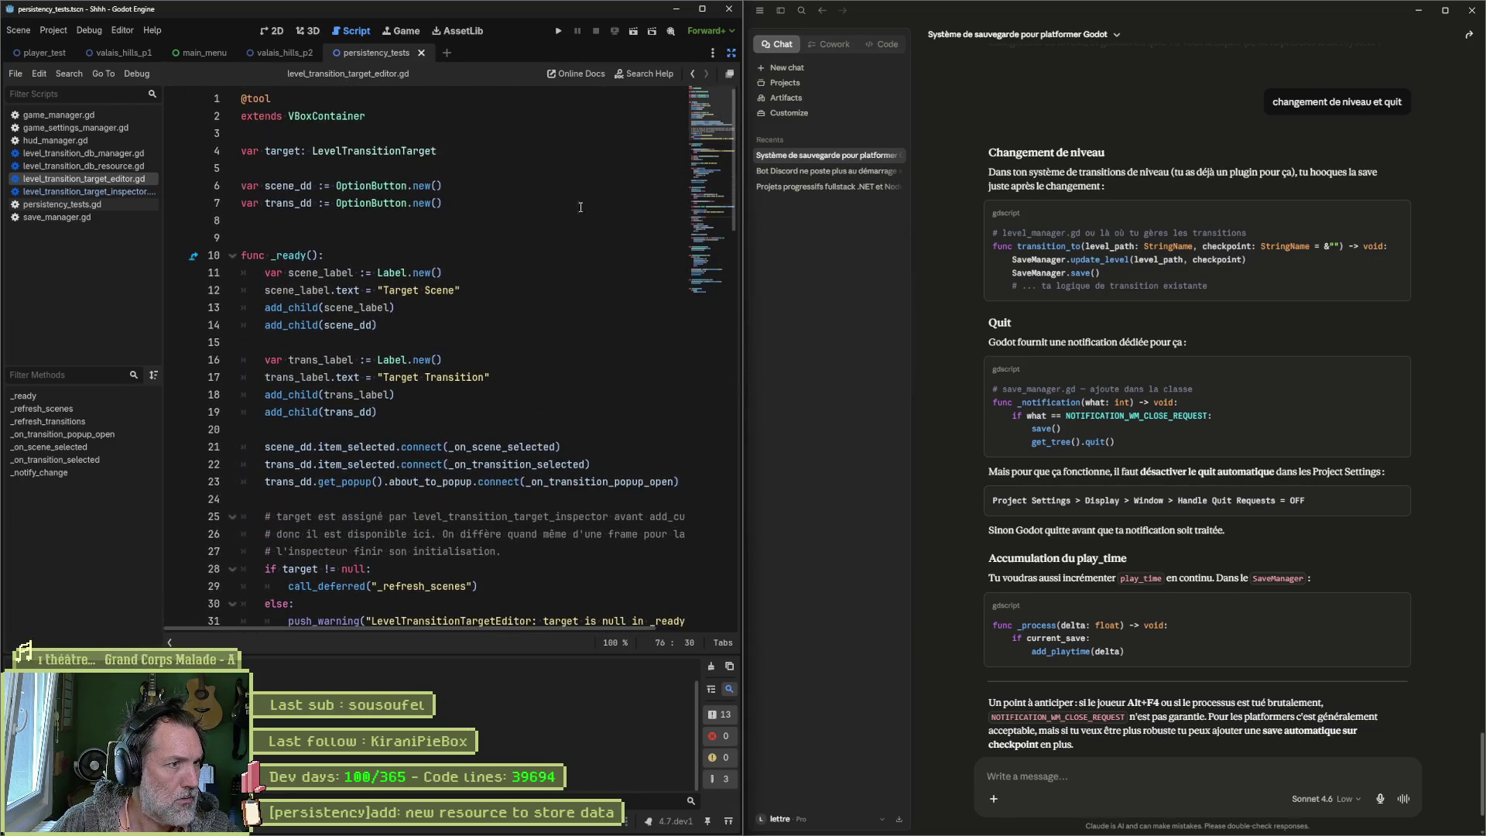
scroll(415, 339, "down", 1)
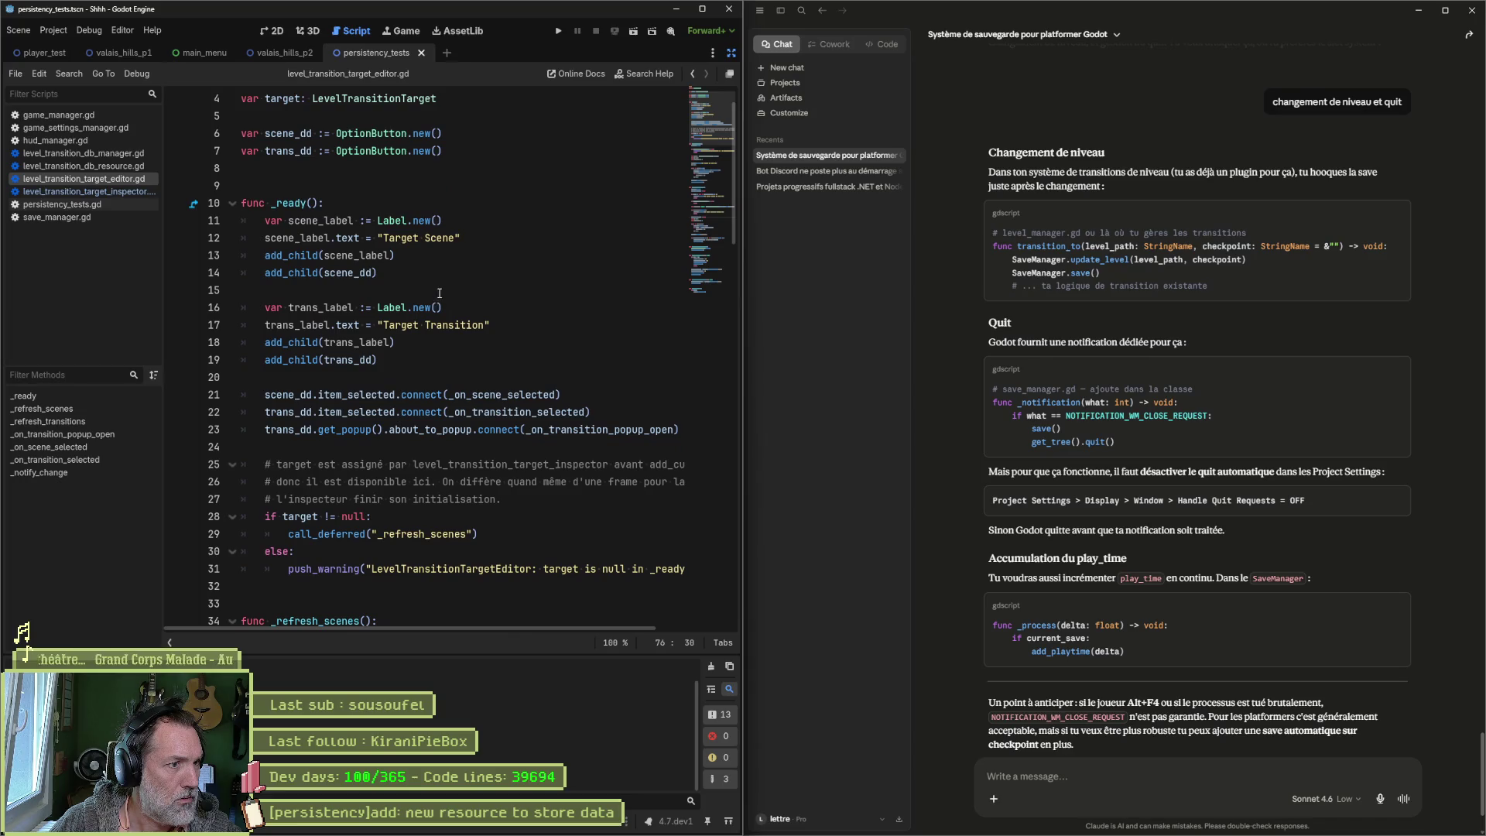
left_click(503, 395)
double_click(503, 394)
double_click(517, 412)
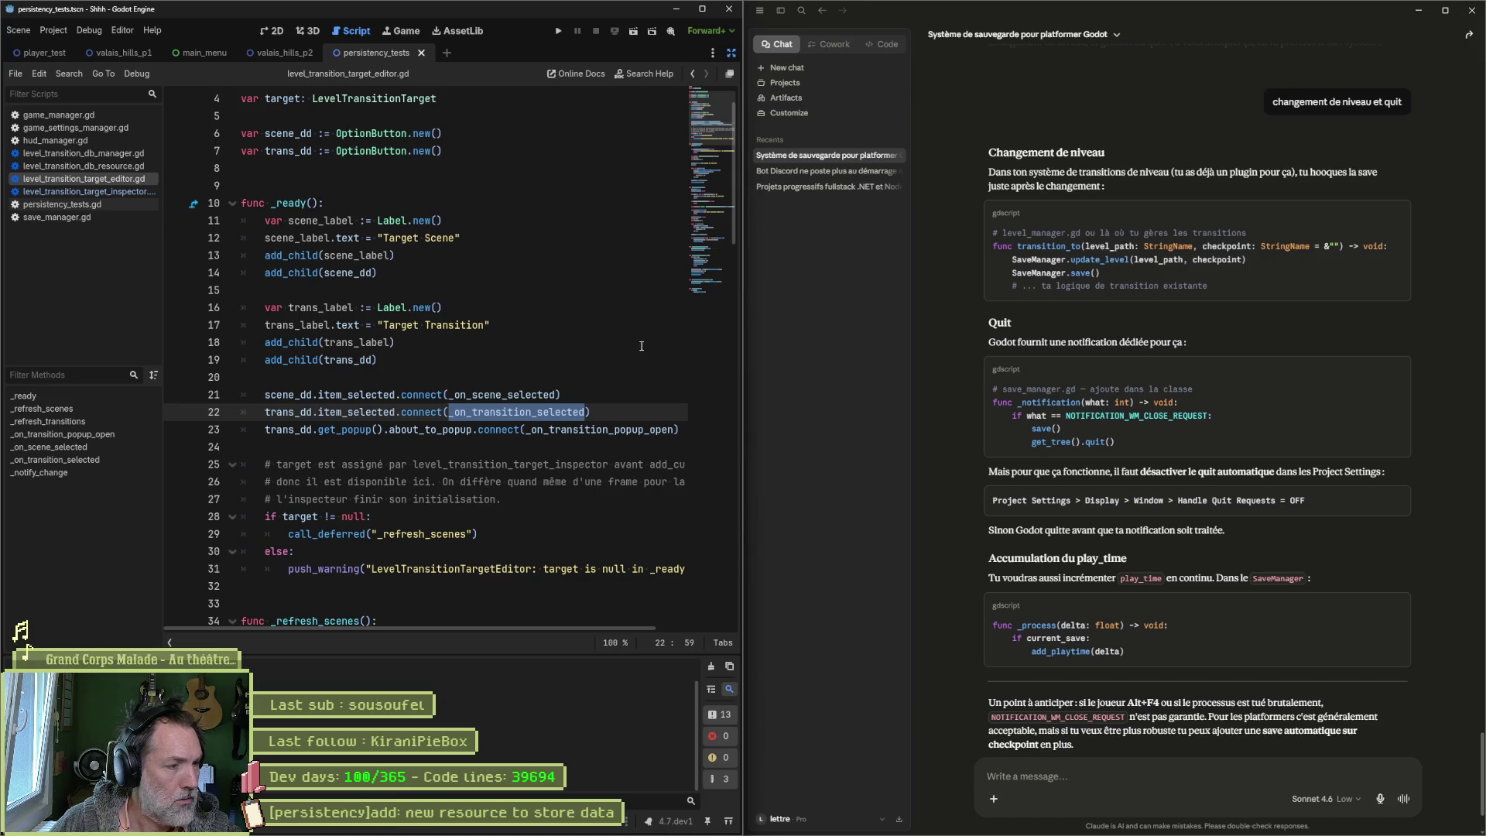
left_click(710, 8)
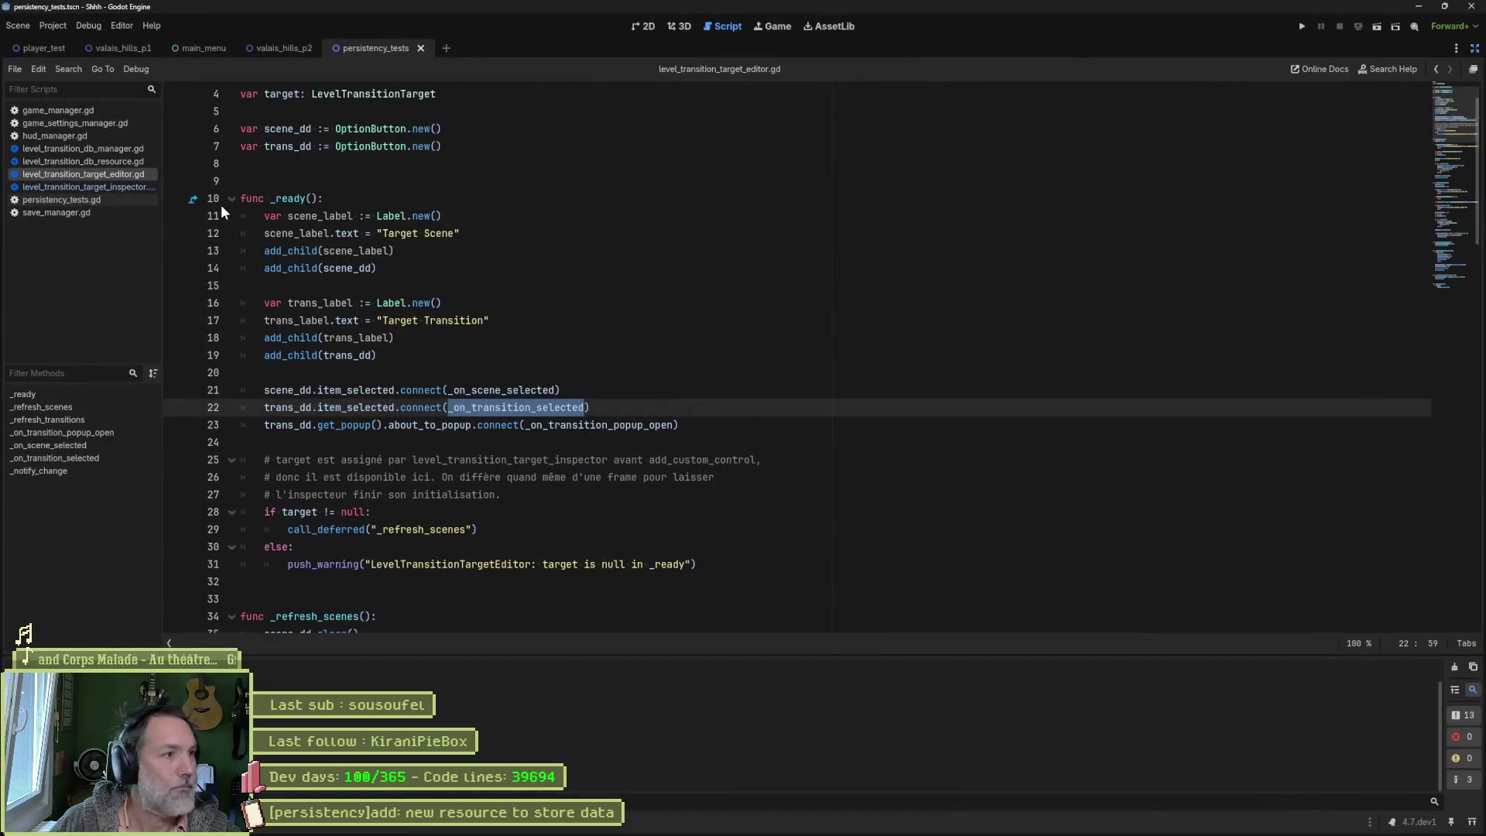
Step: In the valais_hills_p2 scene's 2D view, select the Forrest node and open its script
left_click(272, 50)
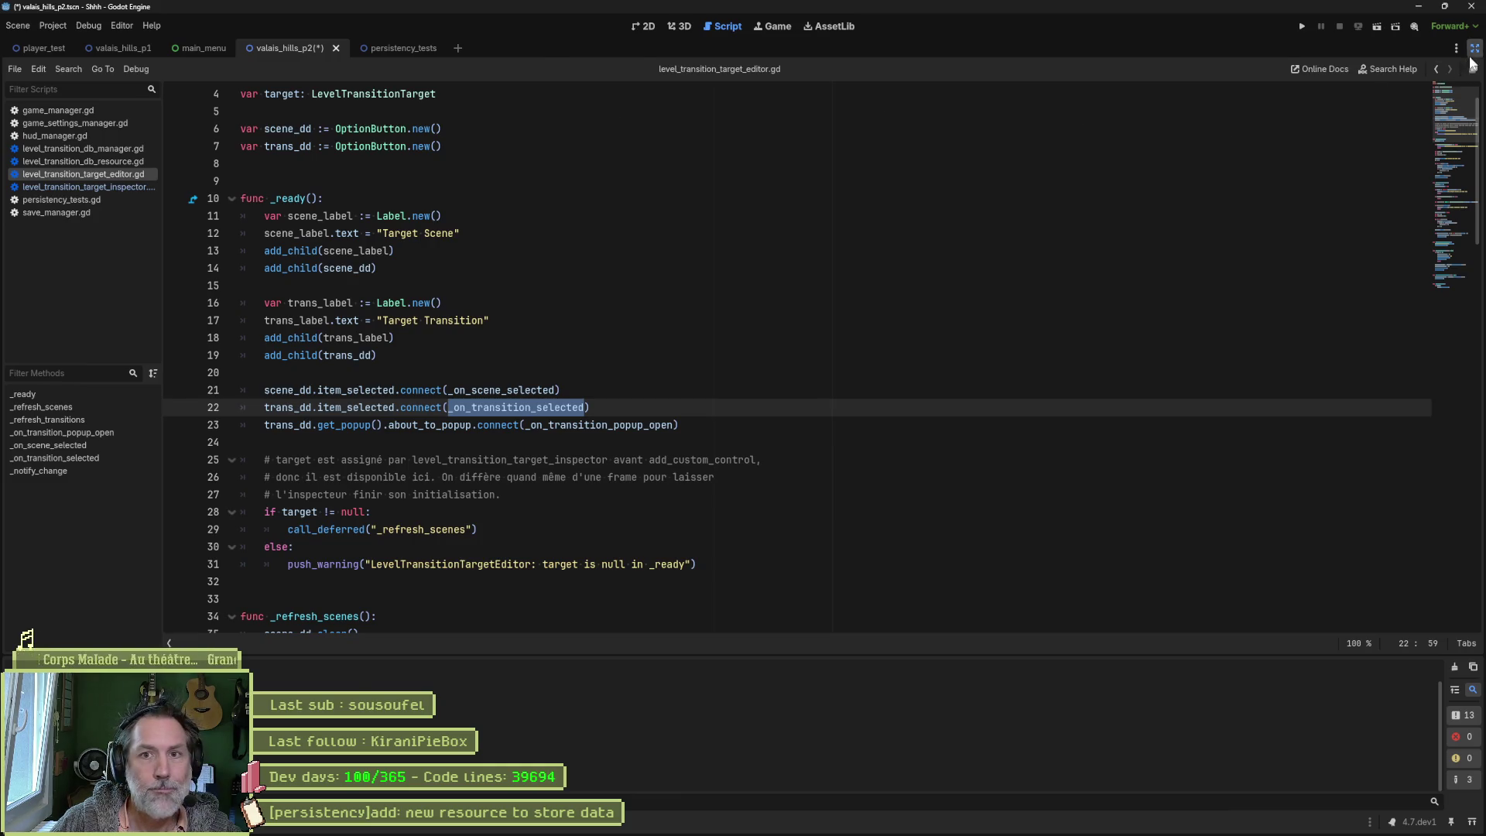
left_click(1474, 47)
left_click(644, 26)
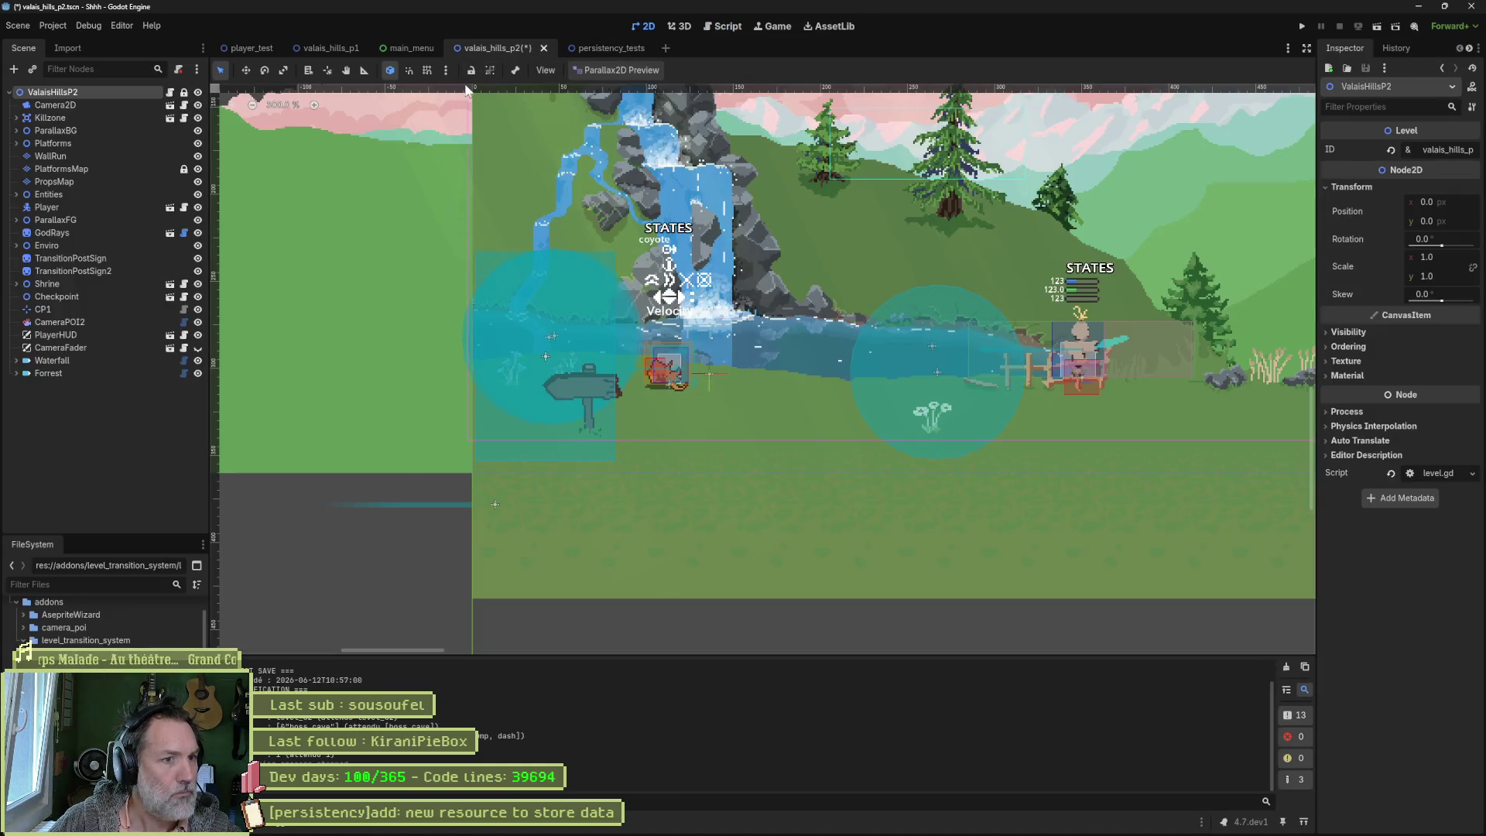
left_click(48, 373)
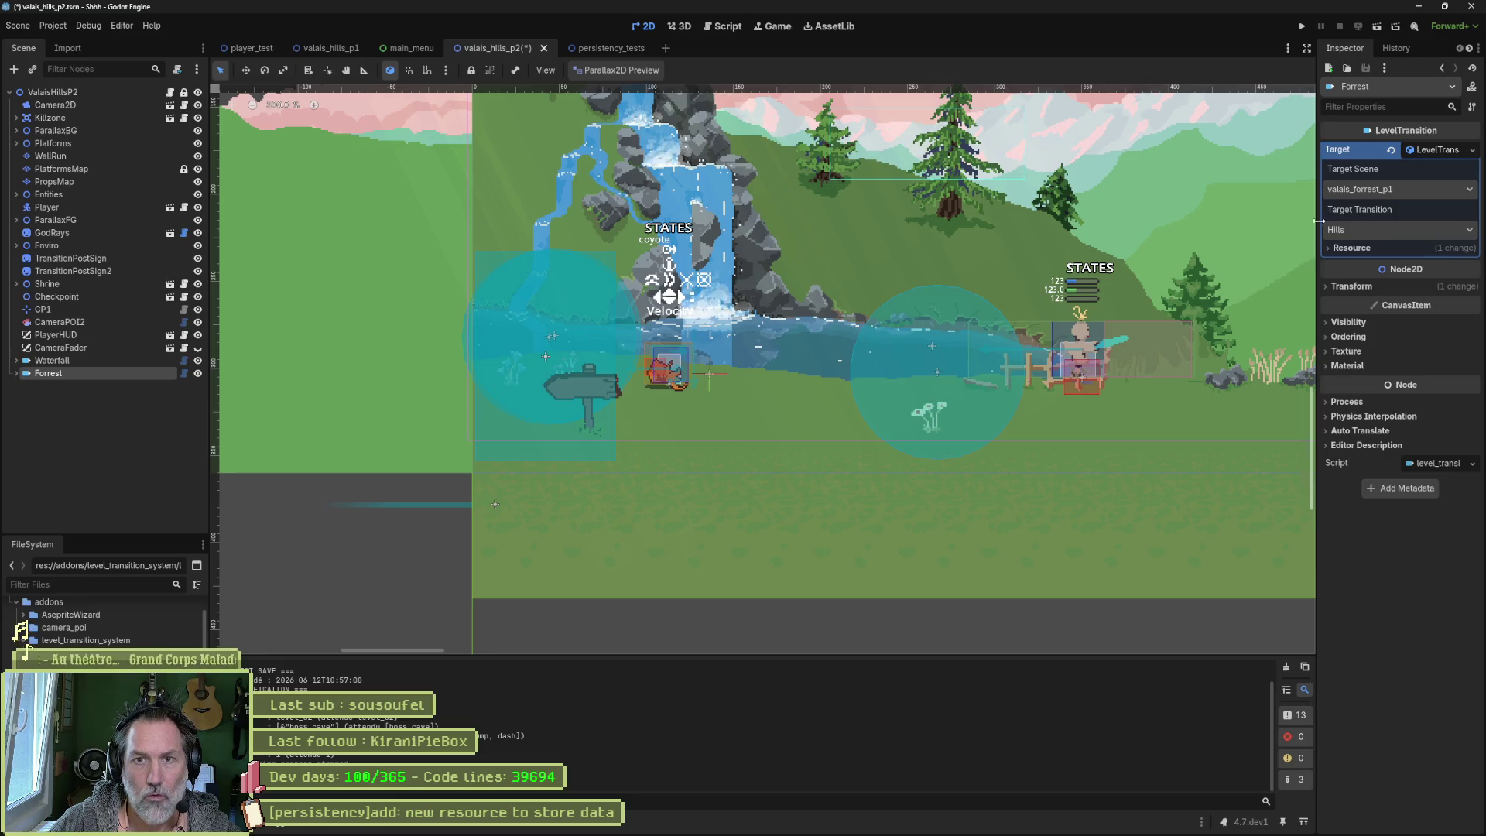
left_click(183, 373)
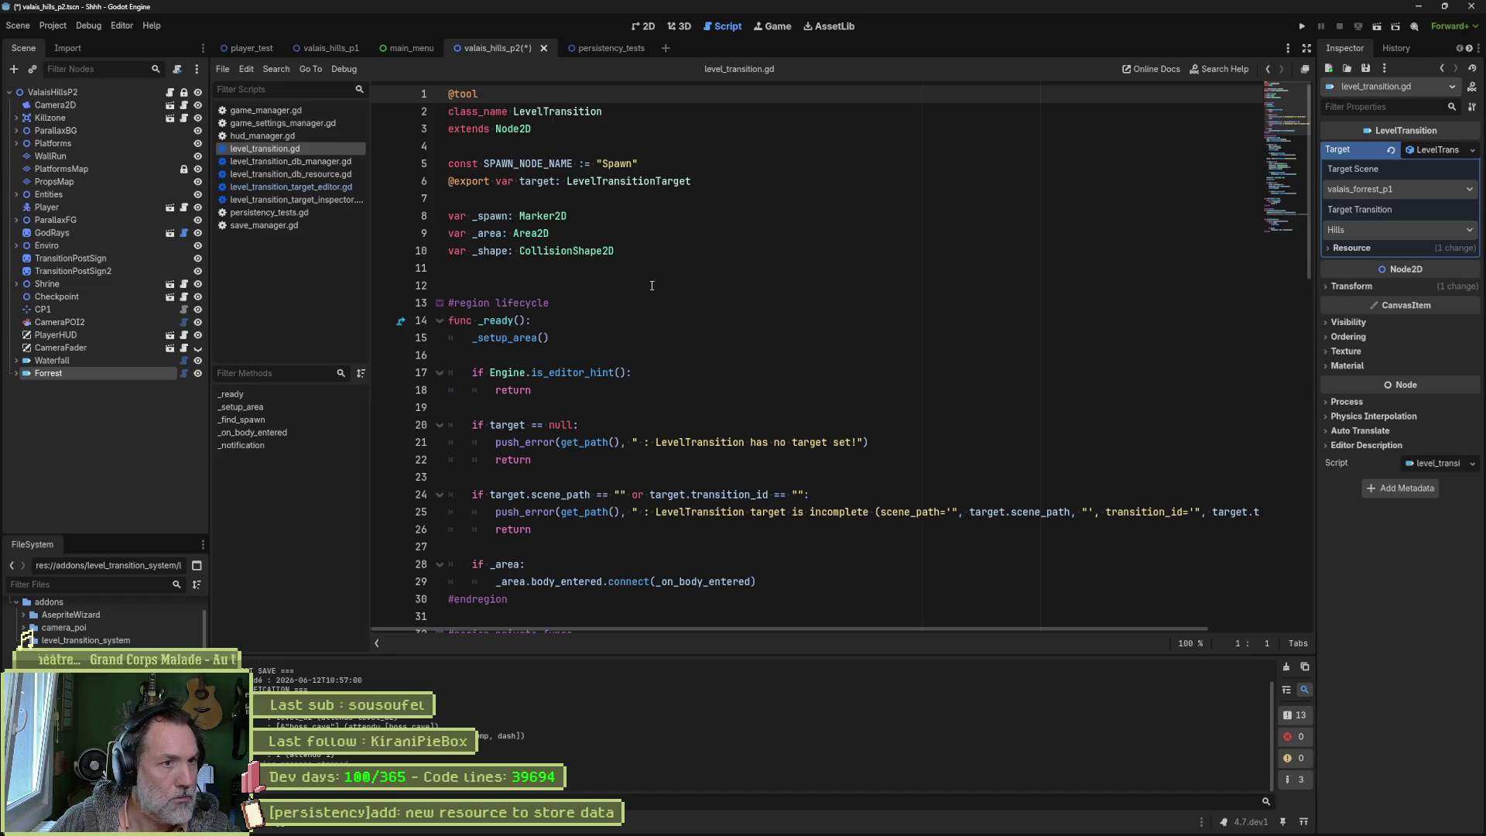
Step: Close the unneeded scripts, including the target inspector, game manager, settings and HUD manager
middle_click(270, 161)
middle_click(270, 161)
middle_click(271, 160)
middle_click(271, 161)
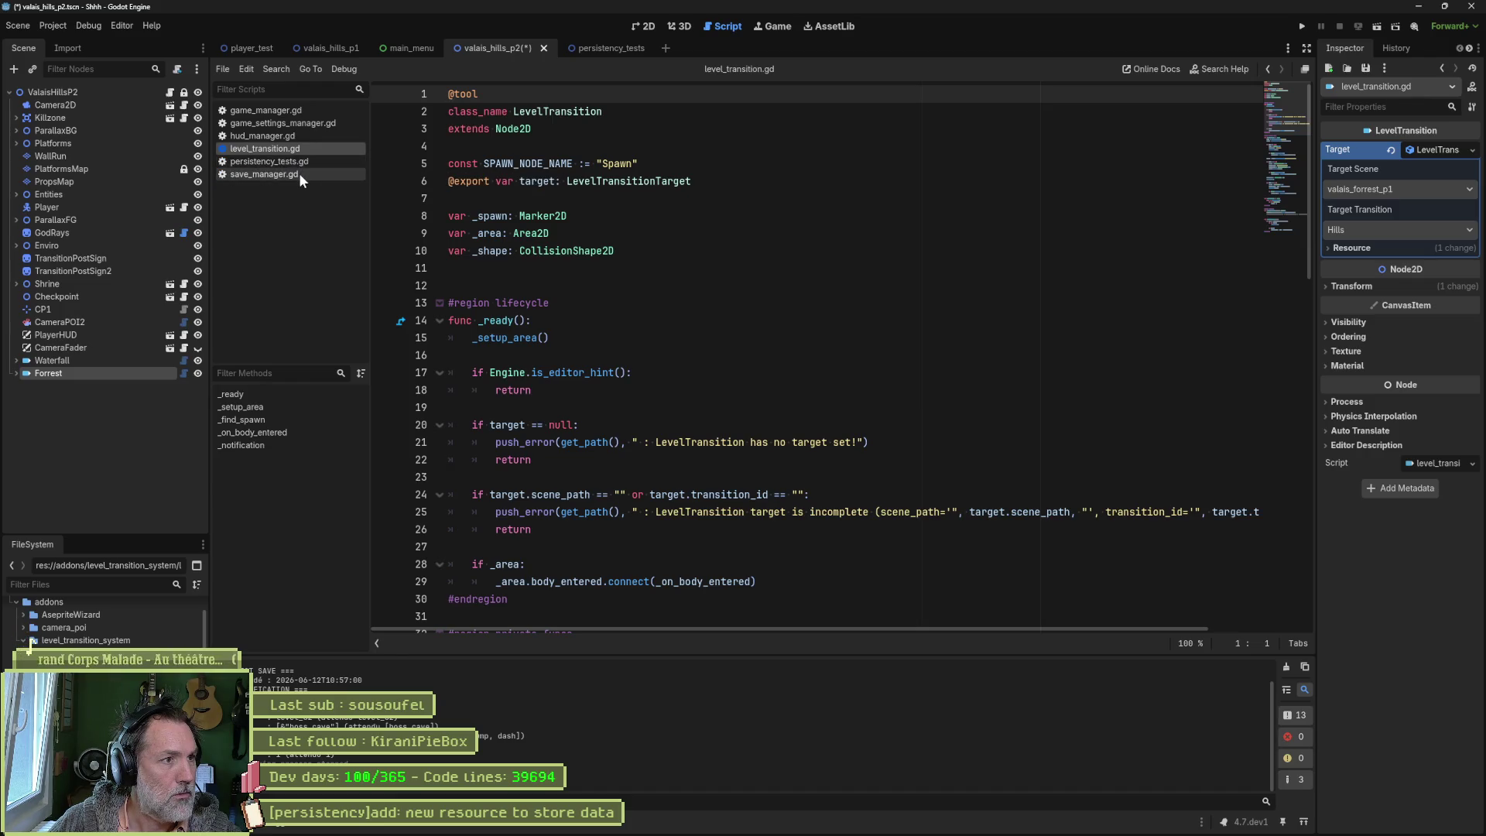
middle_click(271, 113)
middle_click(271, 113)
middle_click(271, 113)
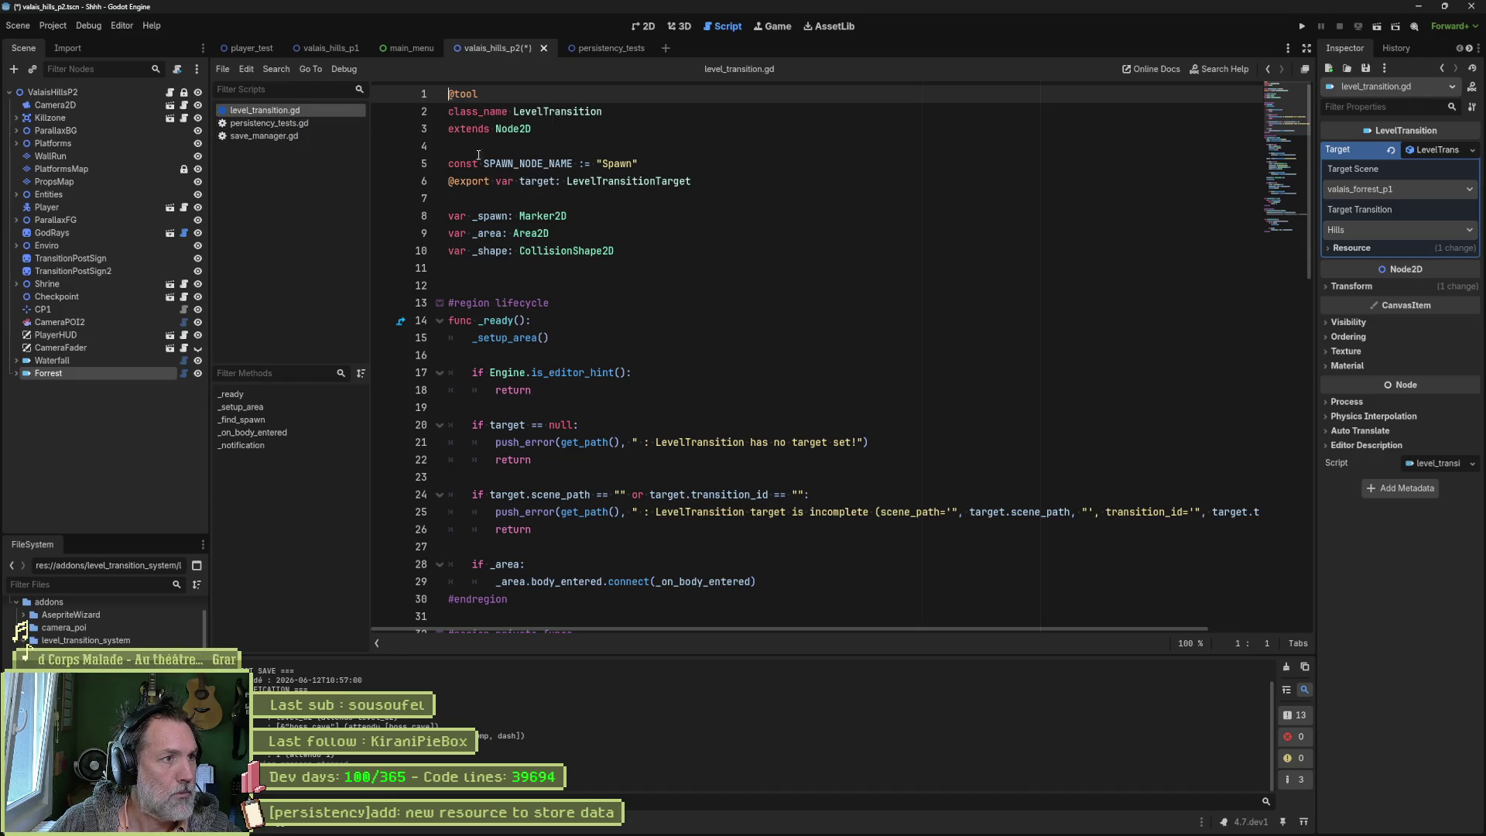
Step: Select the transition emit on line 76 of _on_body_entered, with Godot beside Claude
left_click(652, 343)
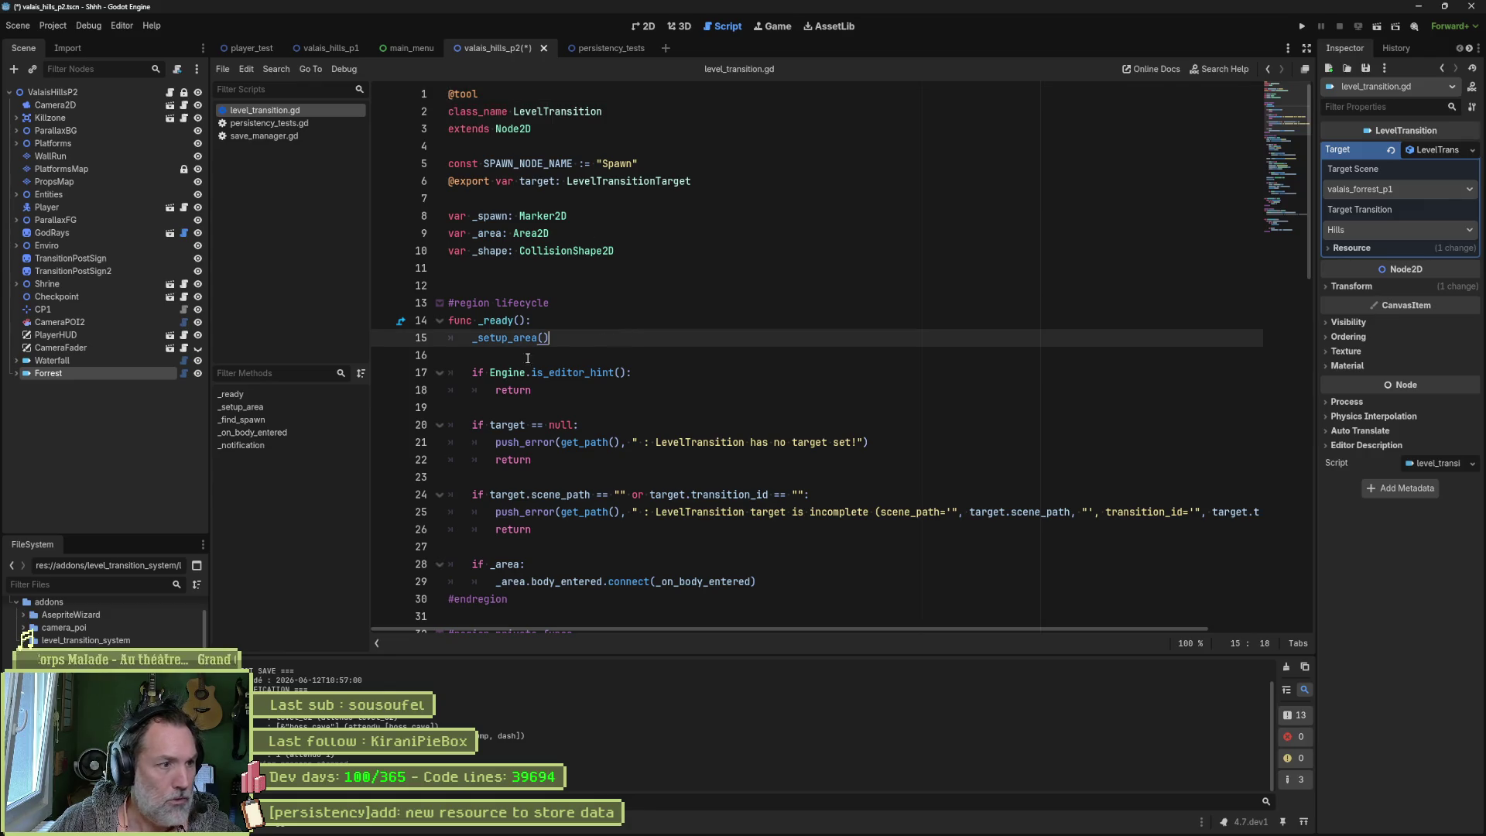
left_click(252, 431)
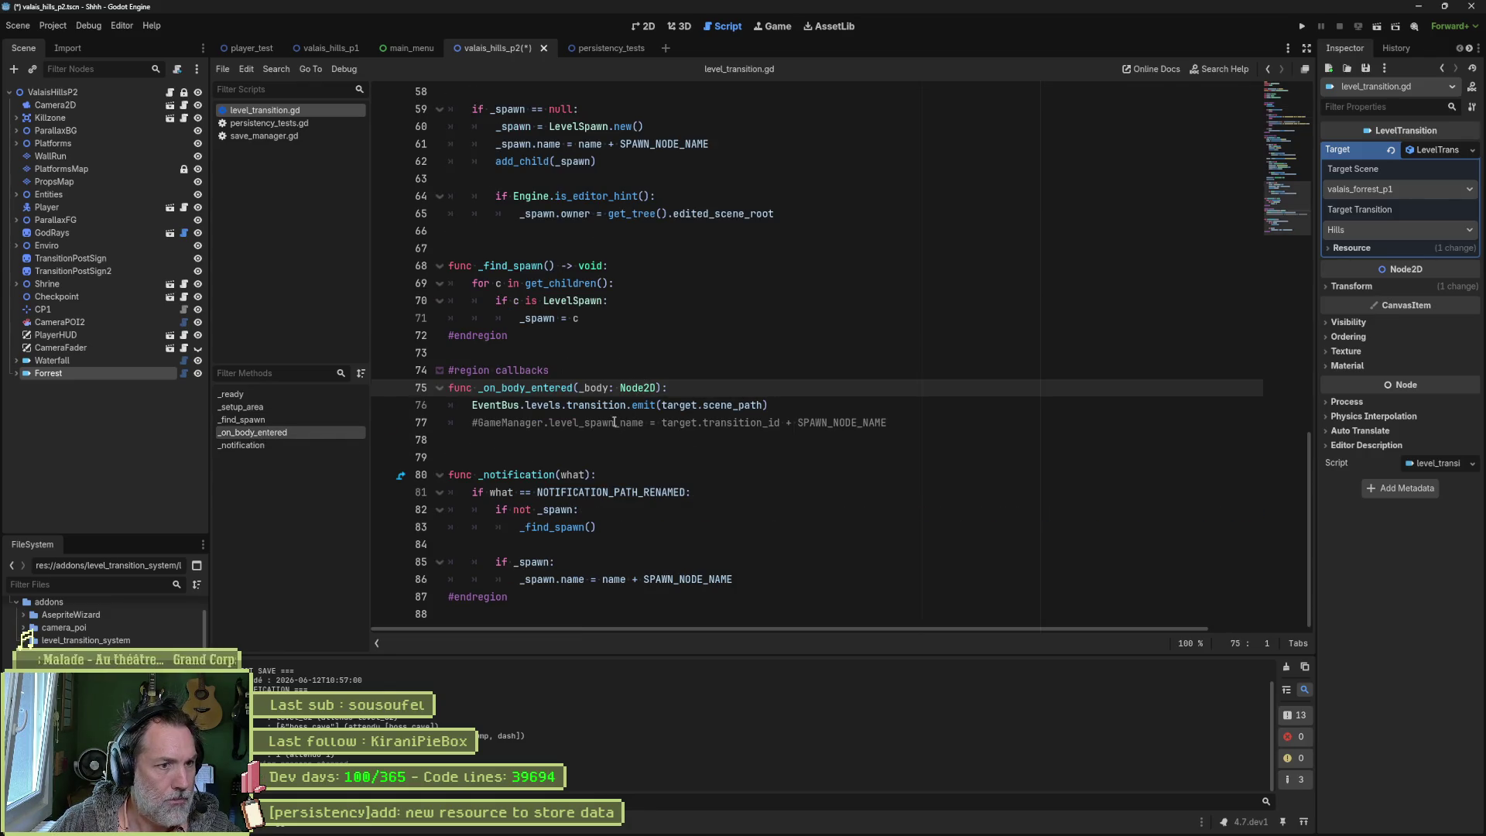
left_click_drag(769, 405, 464, 403)
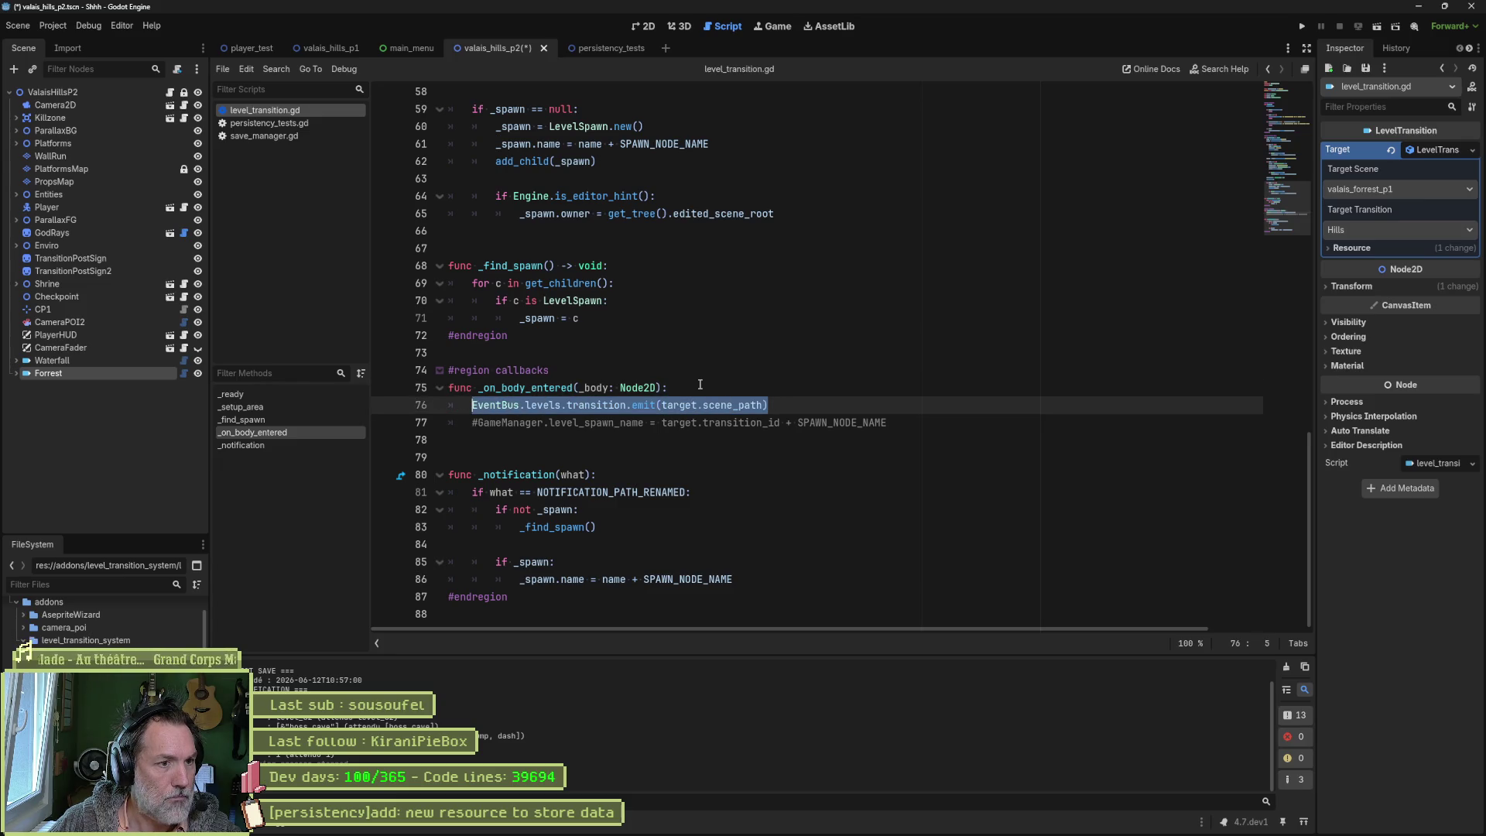
double_click(1108, 9)
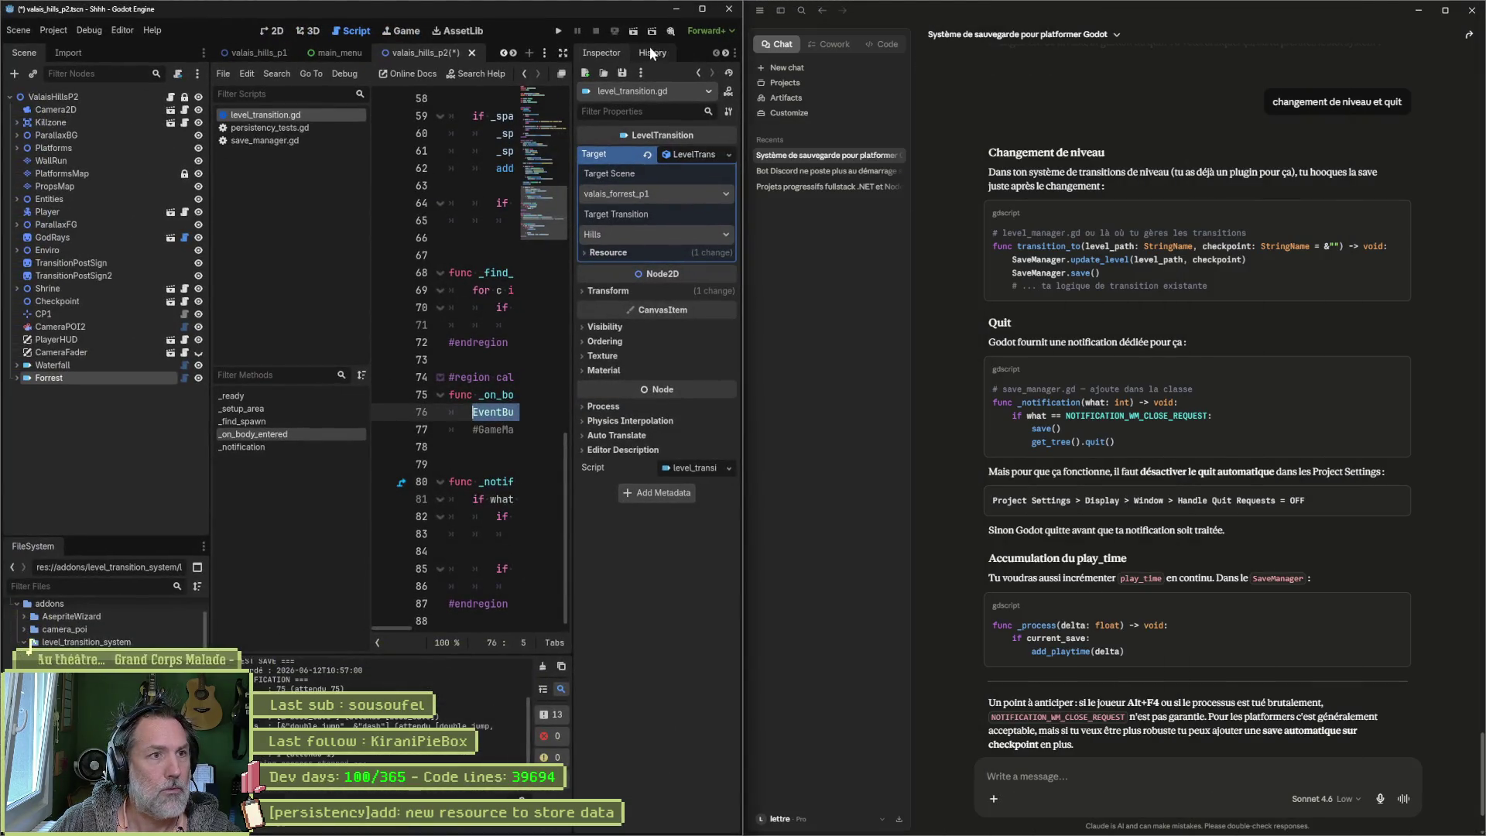
left_click(562, 54)
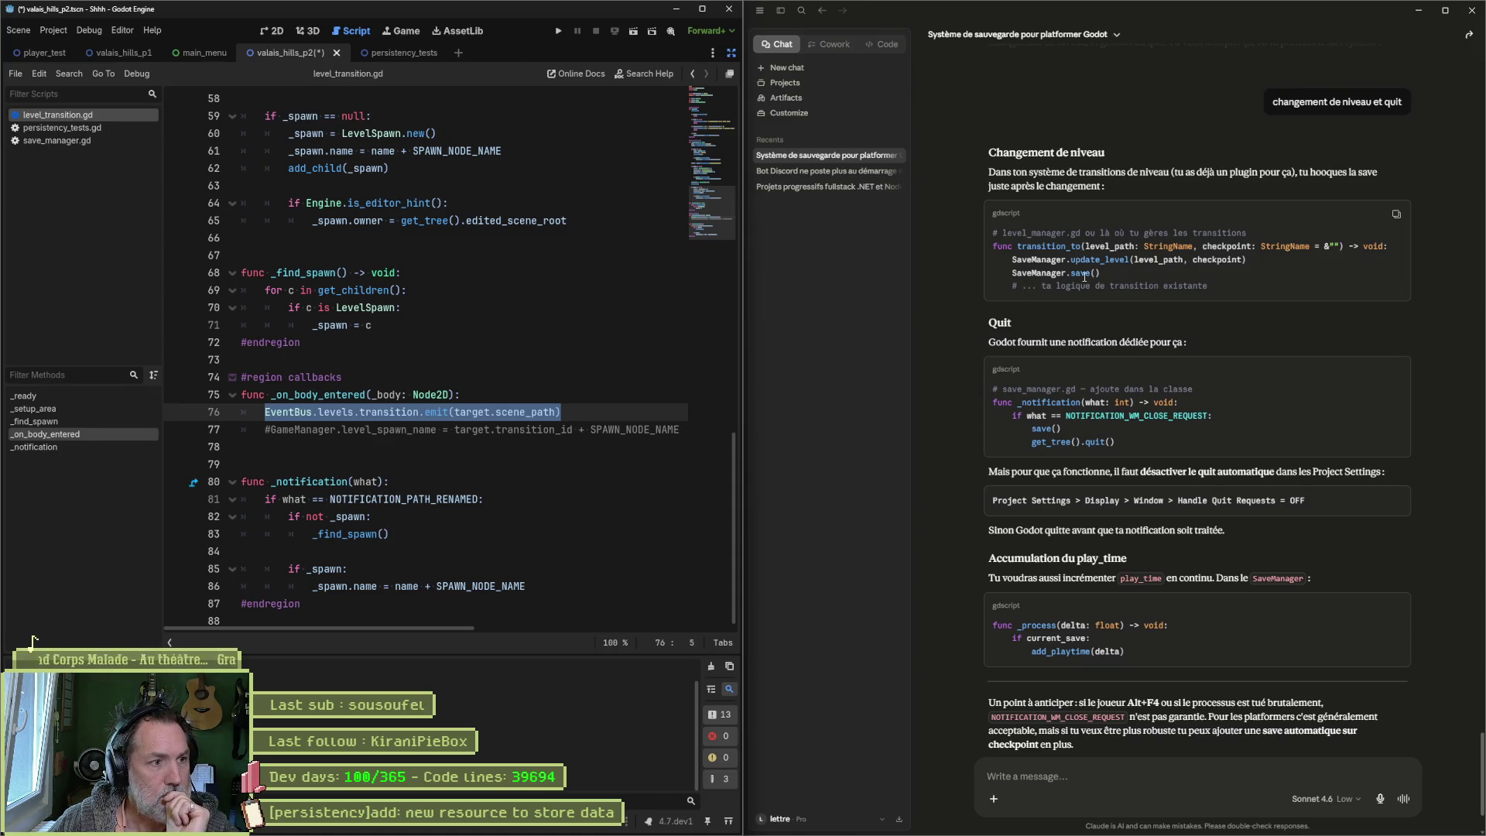
Step: Send Claude the _on_body_entered code, explaining it runs when touching a transition zone
mouse_move(585, 412)
left_mouse_down()
mouse_move(272, 411)
mouse_move(241, 394)
left_mouse_up()
key("ctrl+c")
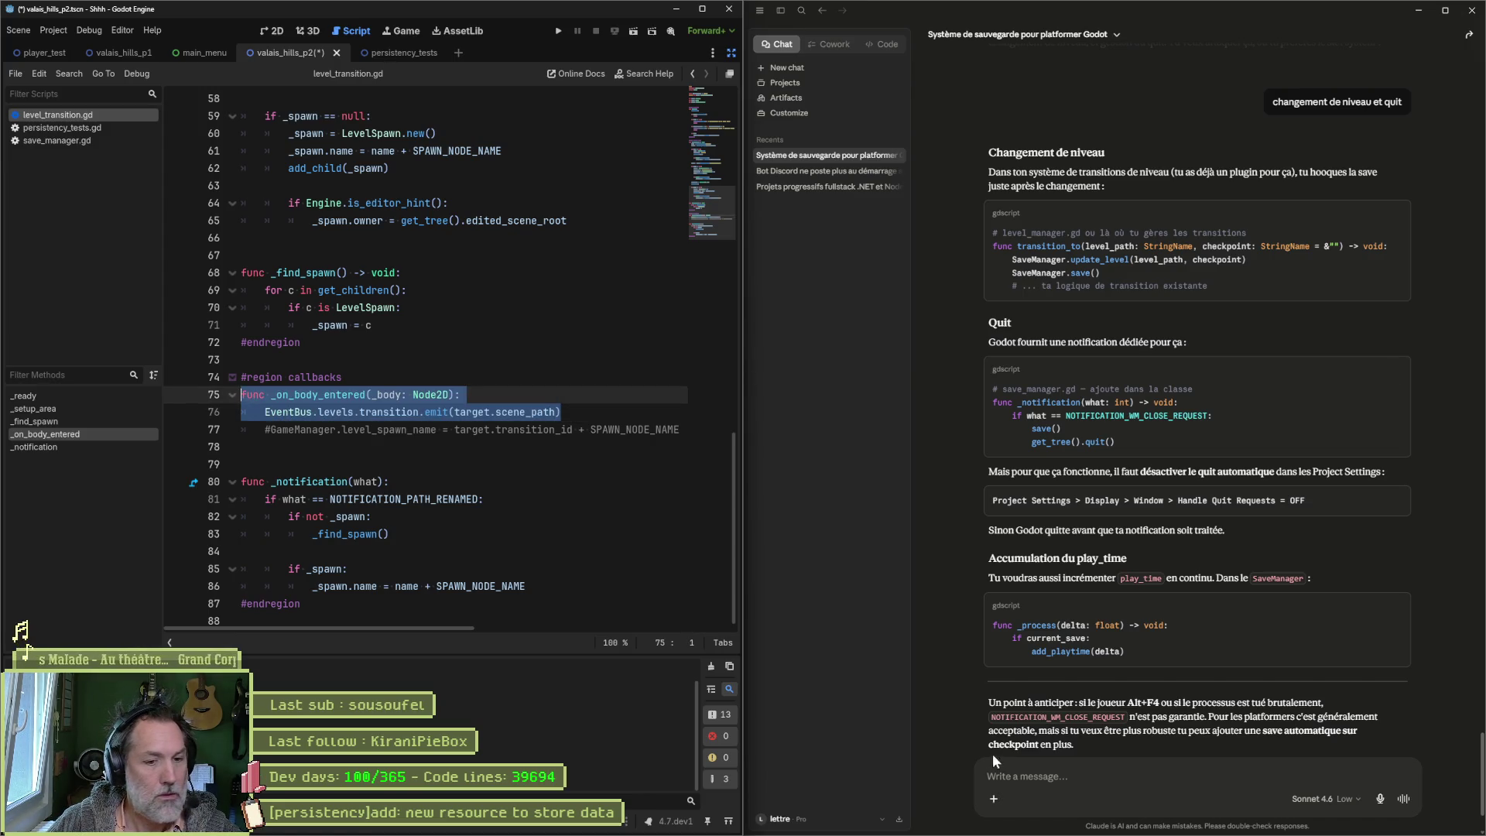
left_click(1050, 775)
type("quand je touche une yo")
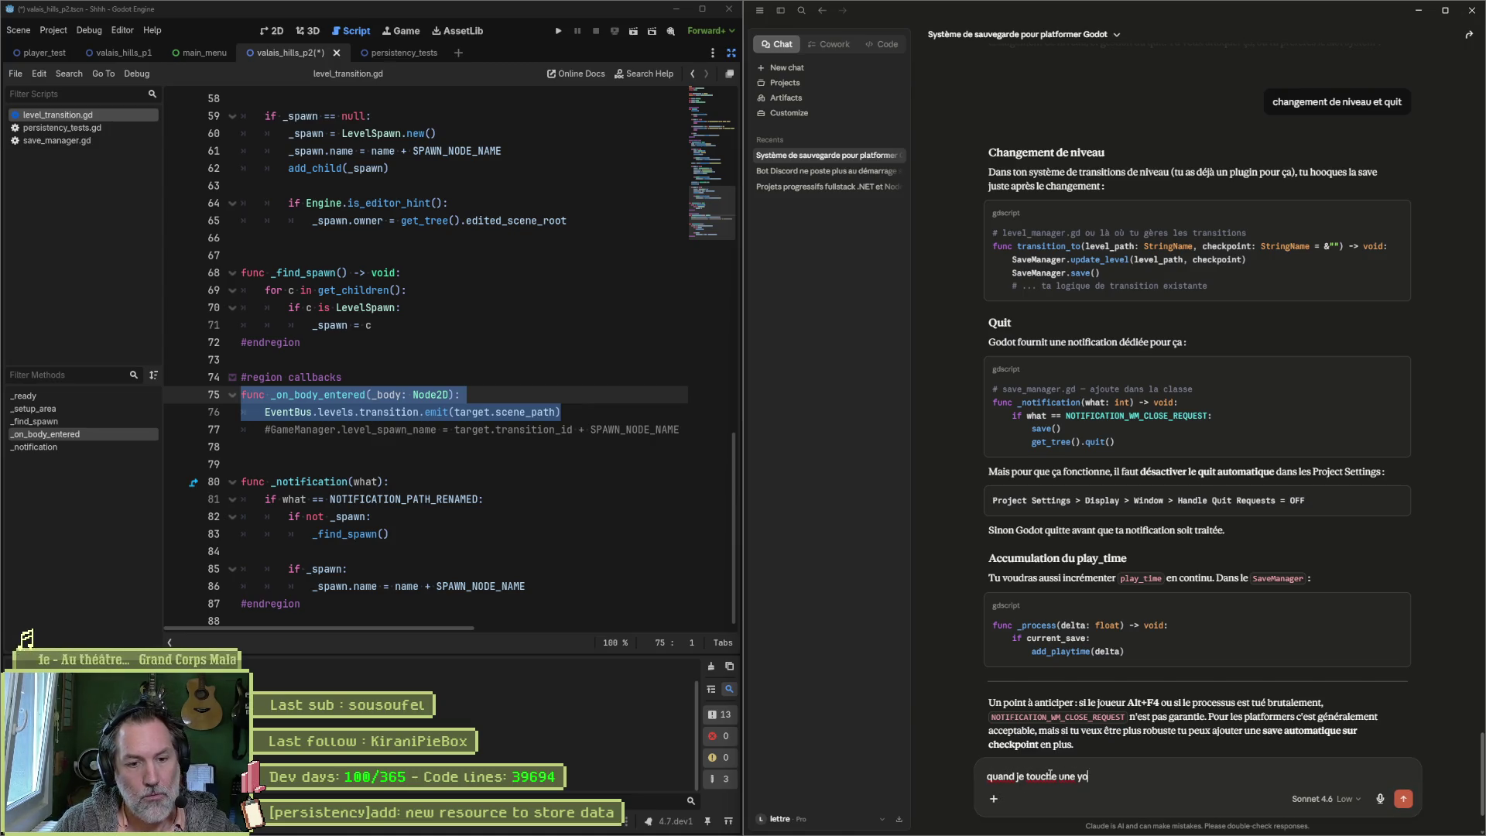
key("BackSpace")
key("BackSpace")
type("zone de tranisiotn, ")
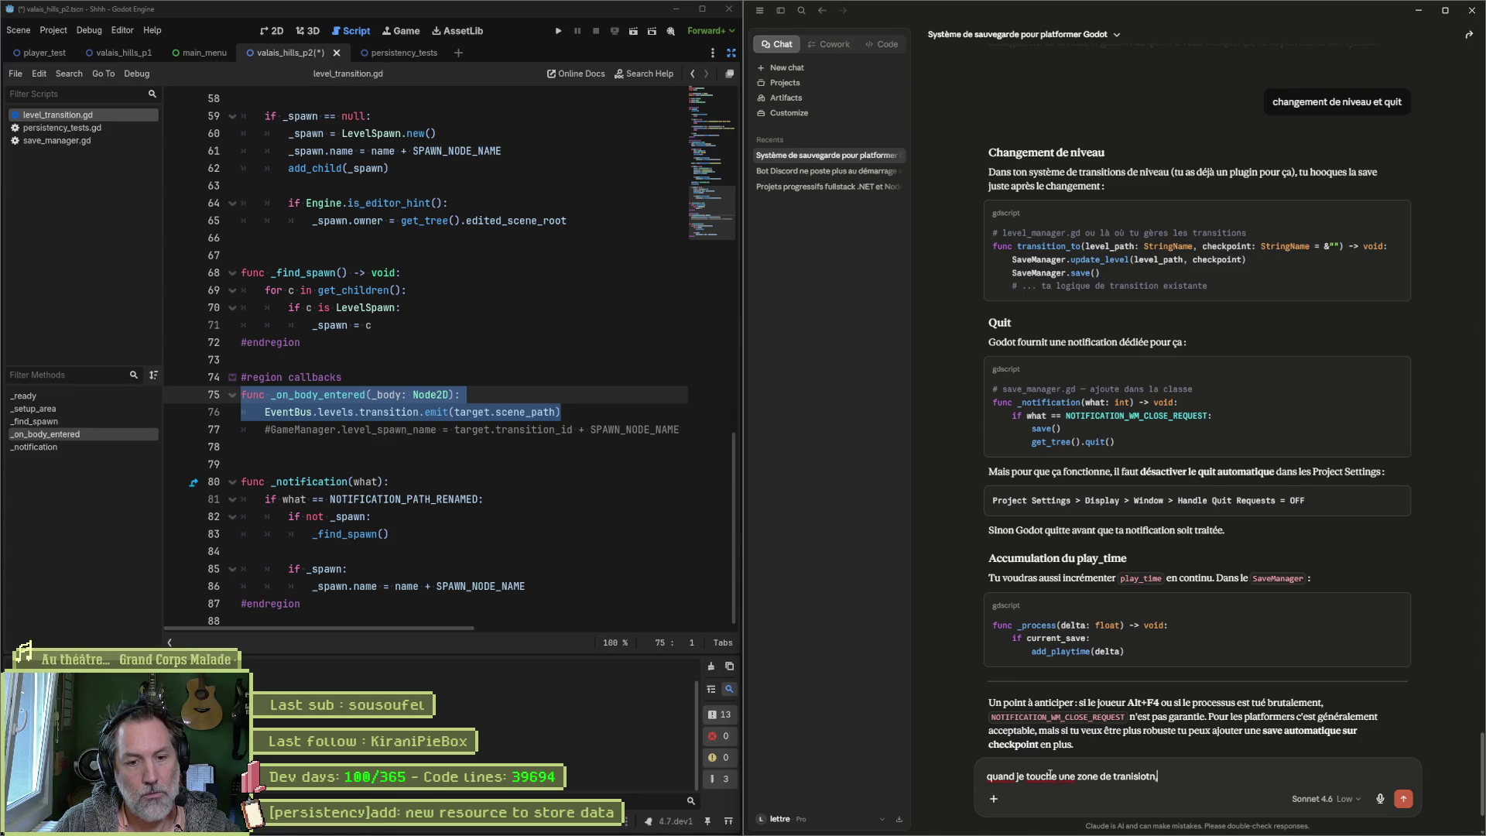
type("je fais ca")
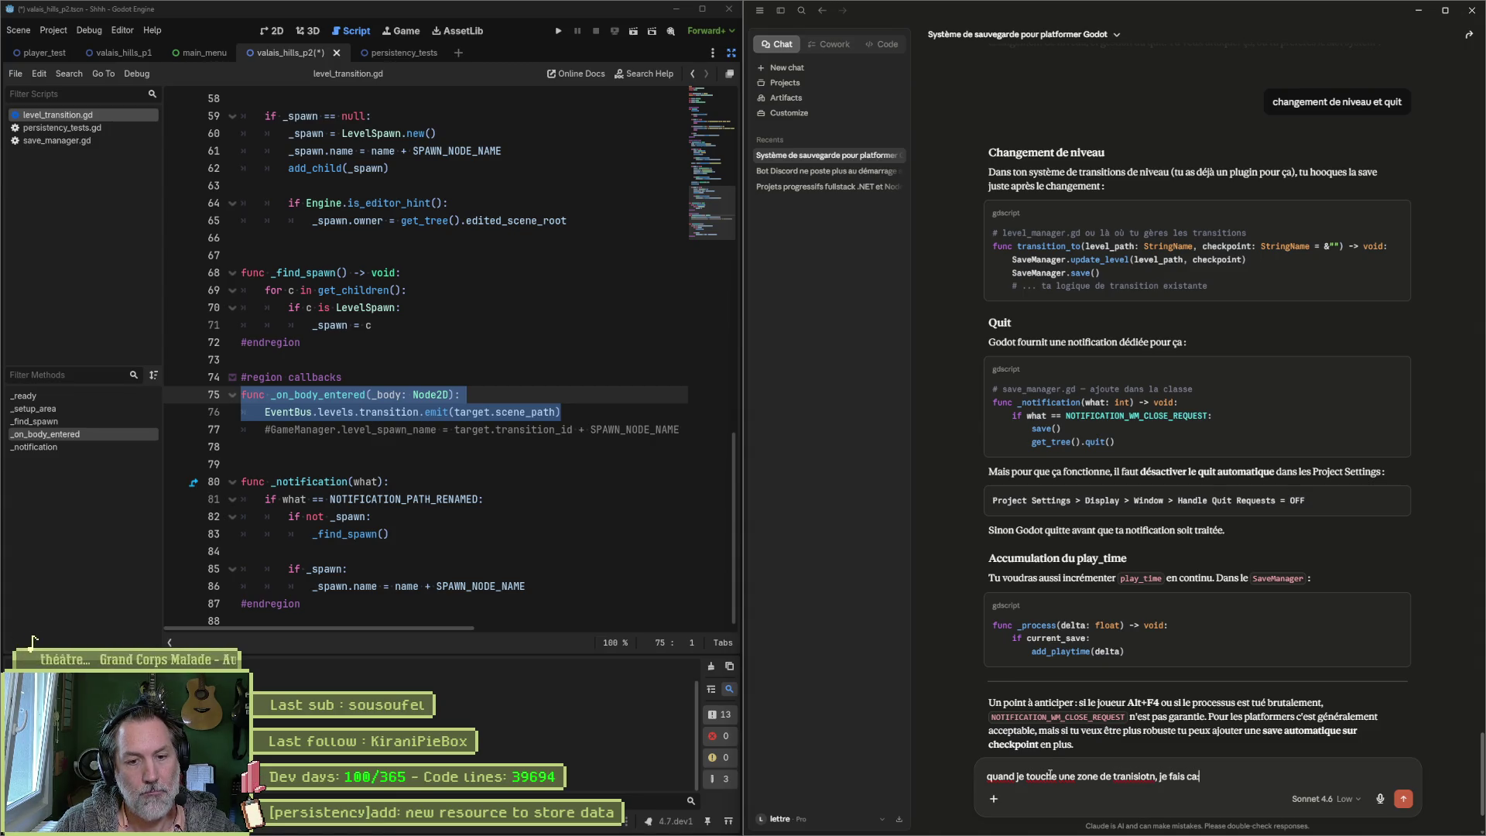
key("shift+Return")
key("ctrl+v")
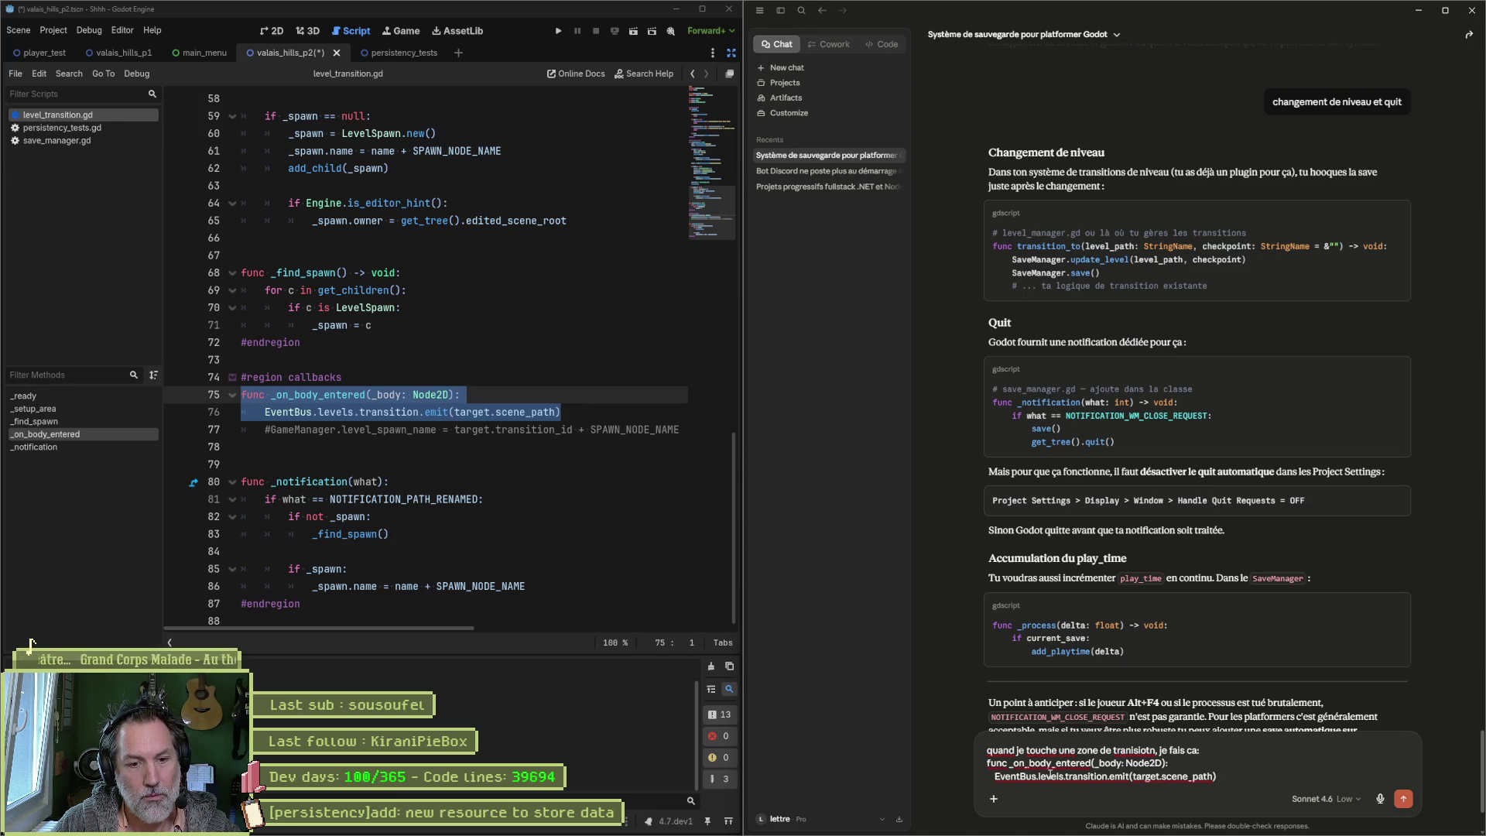
key("Return")
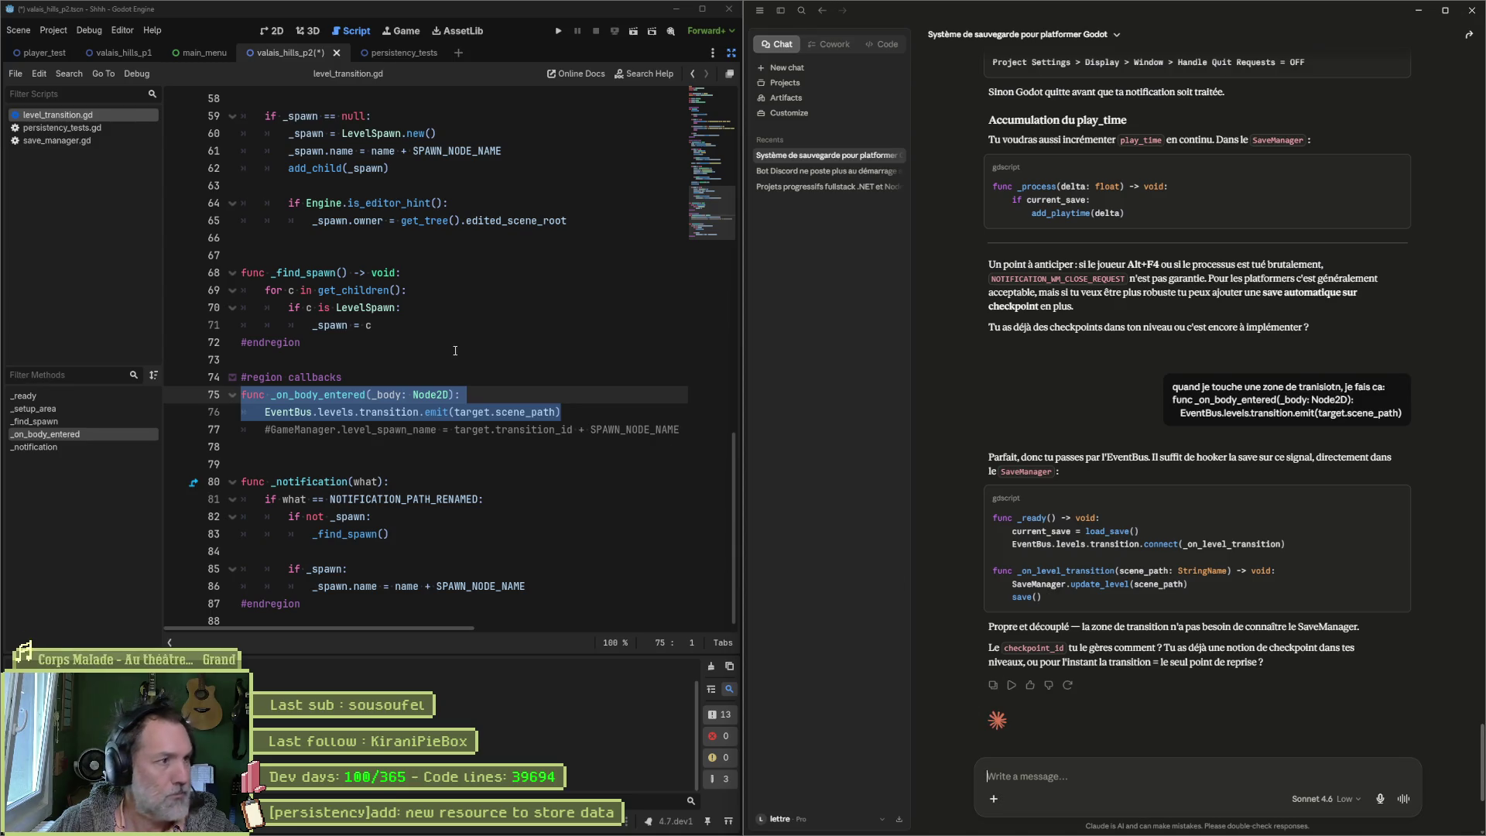
left_click(71, 143)
Step: Paste the EventBus.levels.transition.connect line after load_save() in _ready and save save_manager.gd
left_click(428, 272)
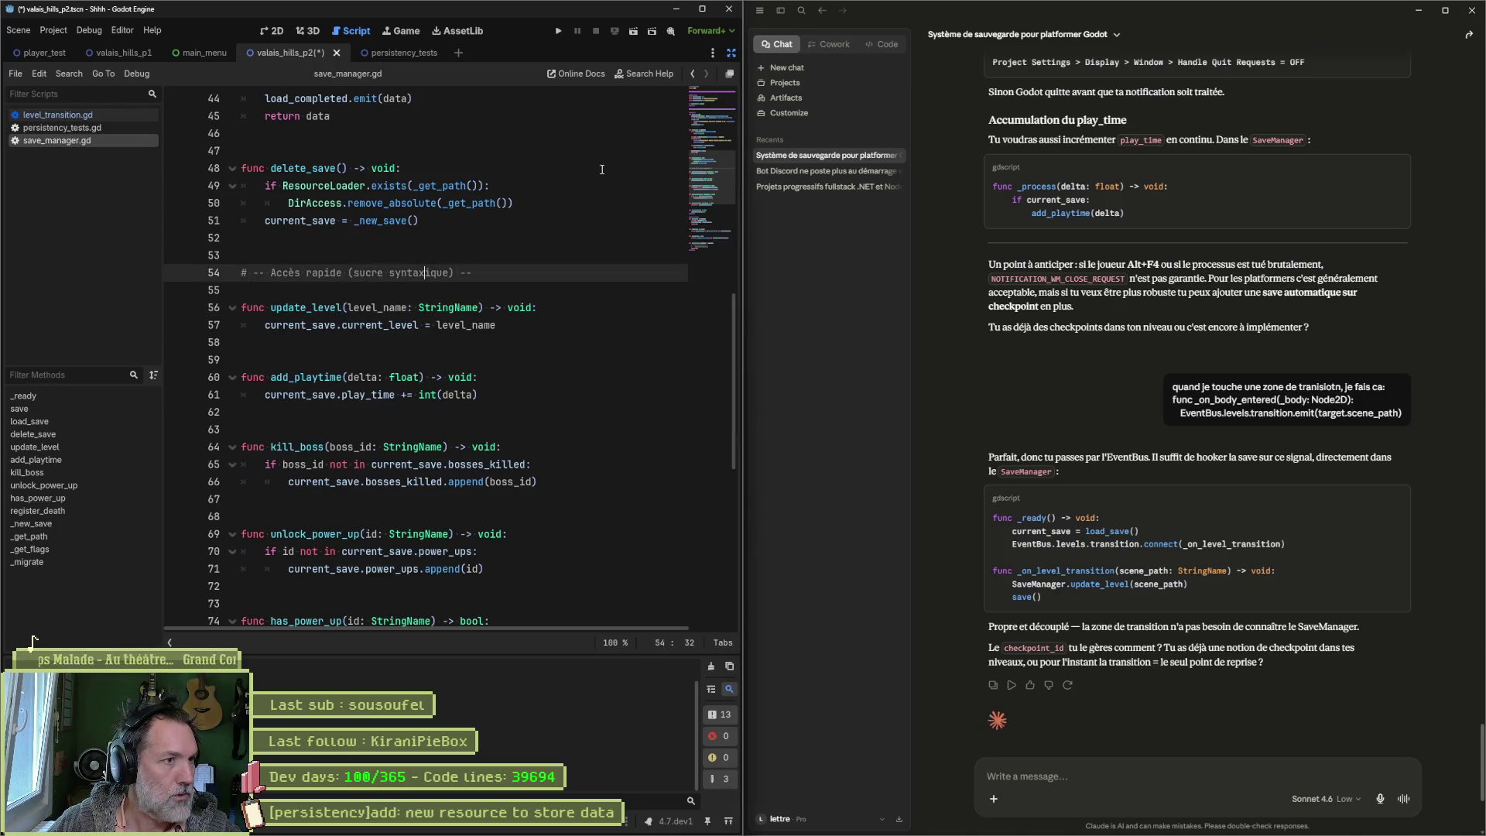
scroll(428, 309, "up", 7)
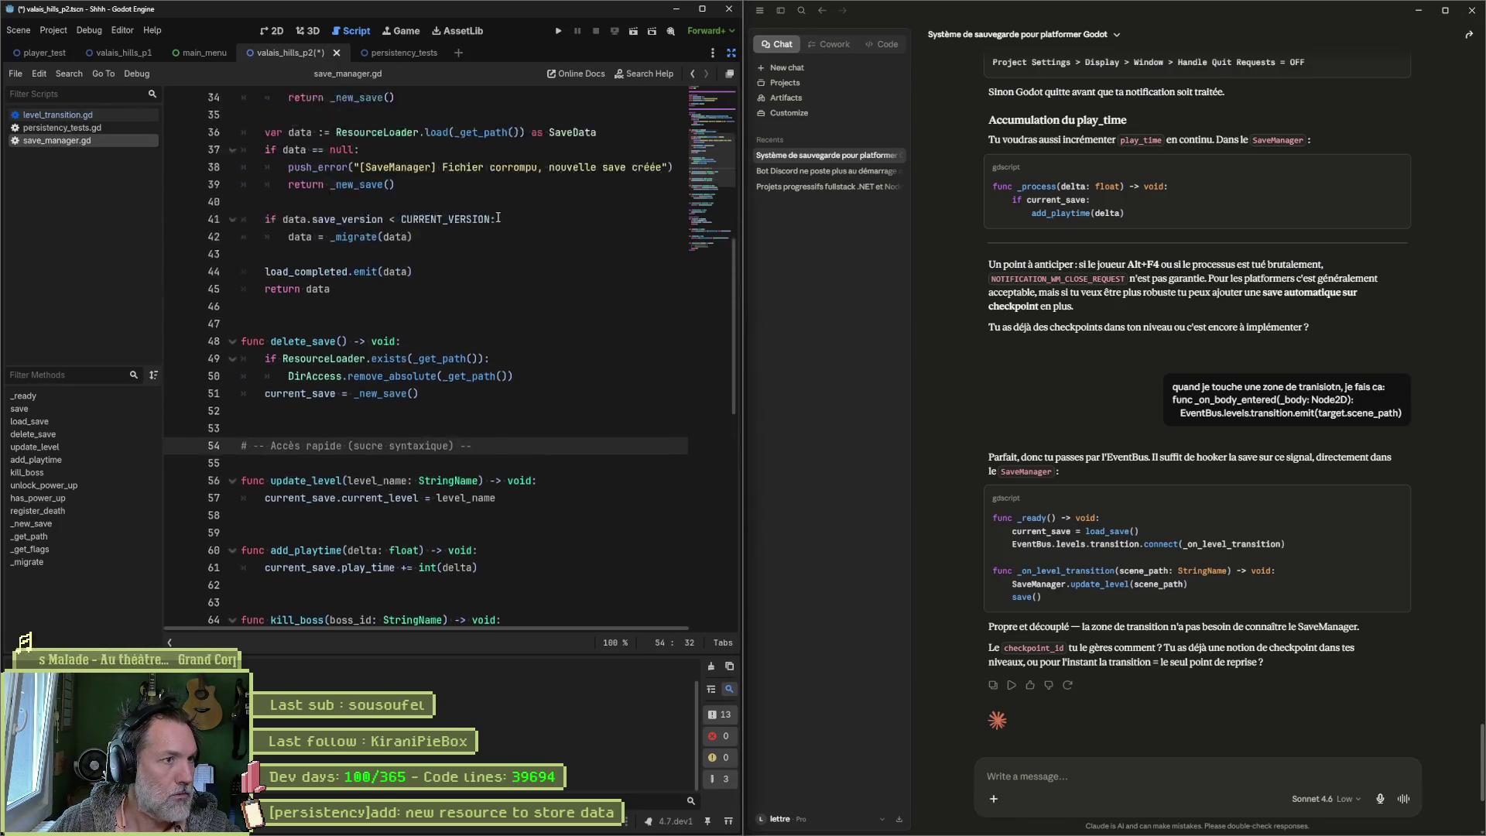
left_click(71, 397)
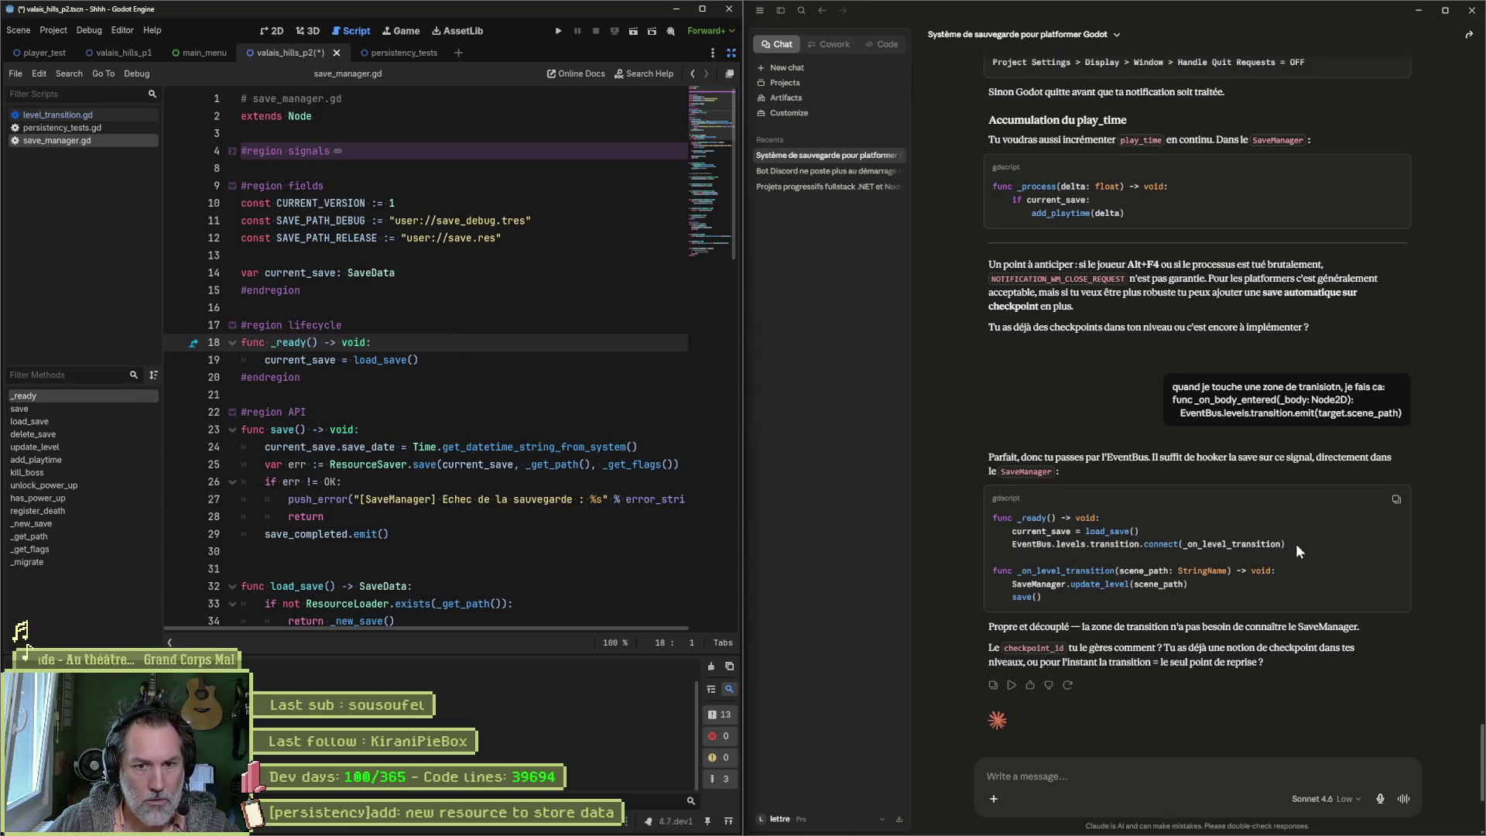
triple_click(1296, 543)
left_click(441, 359)
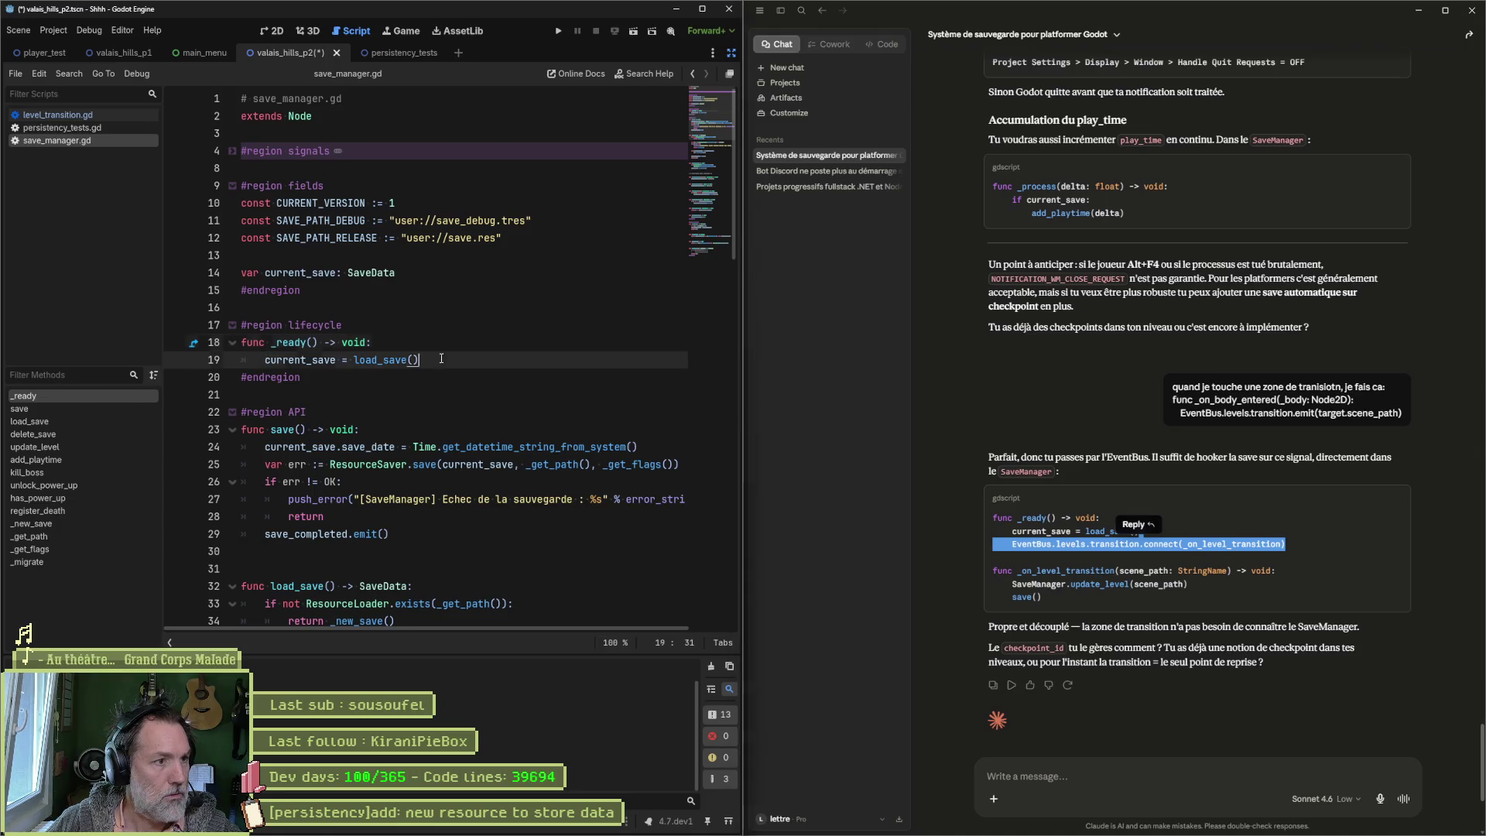
type("EventBus.levels.transition.connect(_on_level_transition)")
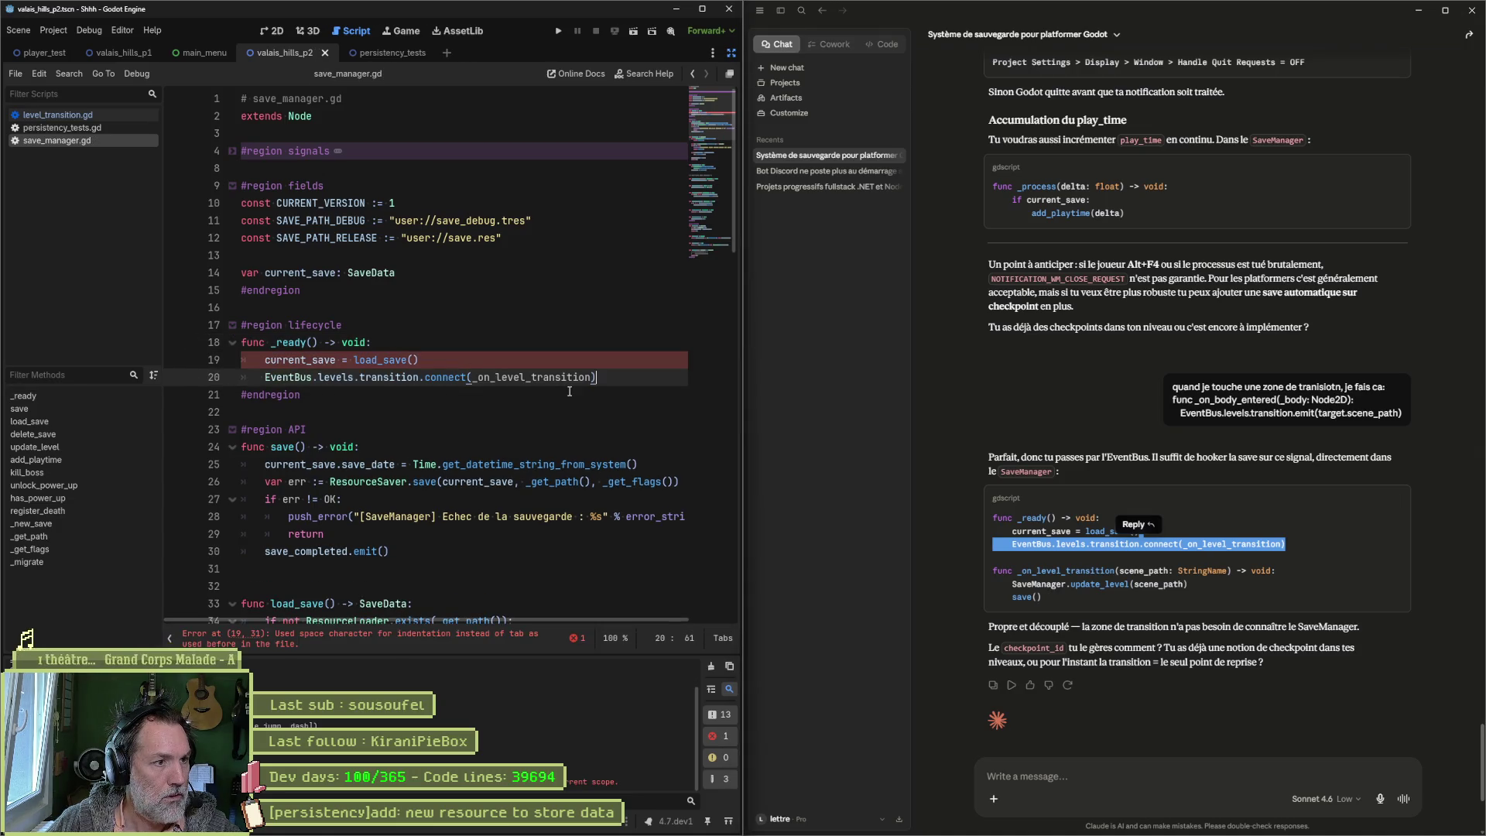
key("ctrl+s")
left_click_drag(1043, 596, 973, 568)
key("ctrl+c")
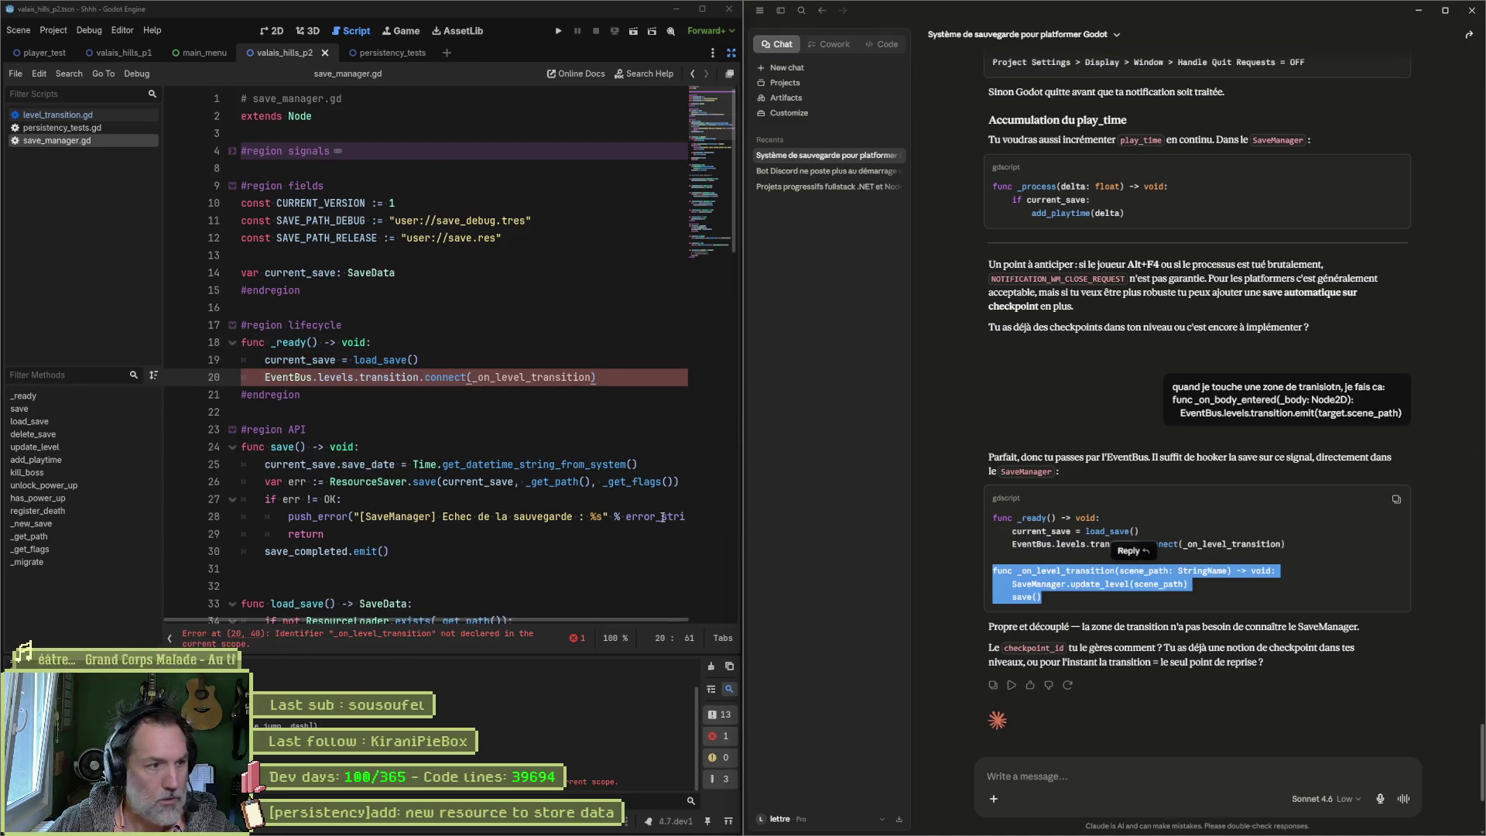
Step: Add a #region callbacks block containing the pasted _on_level_transition function, then save
left_click(341, 412)
key("ctrl+alt+f")
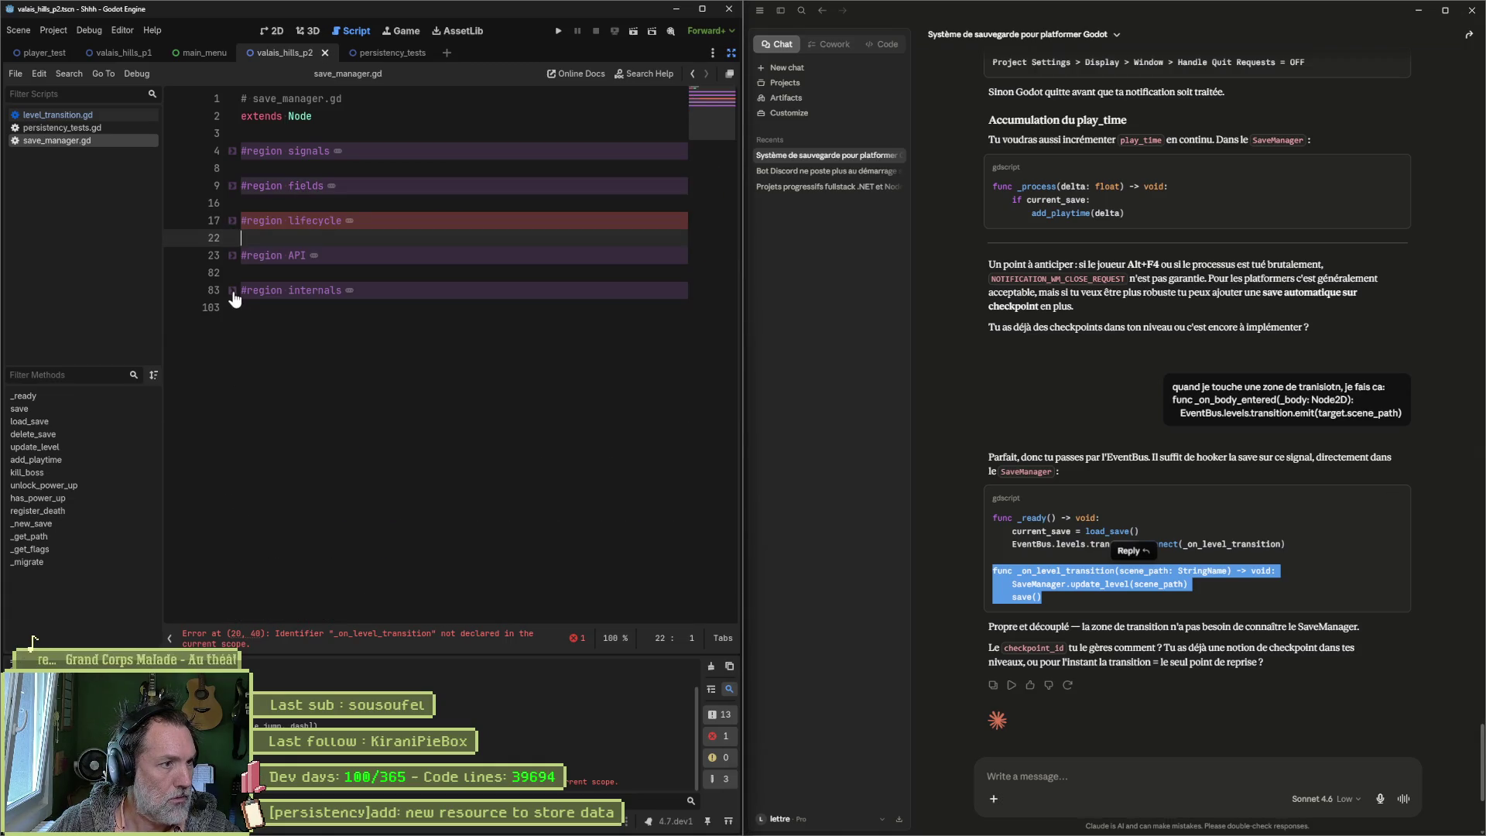
left_click(271, 333)
key("Return")
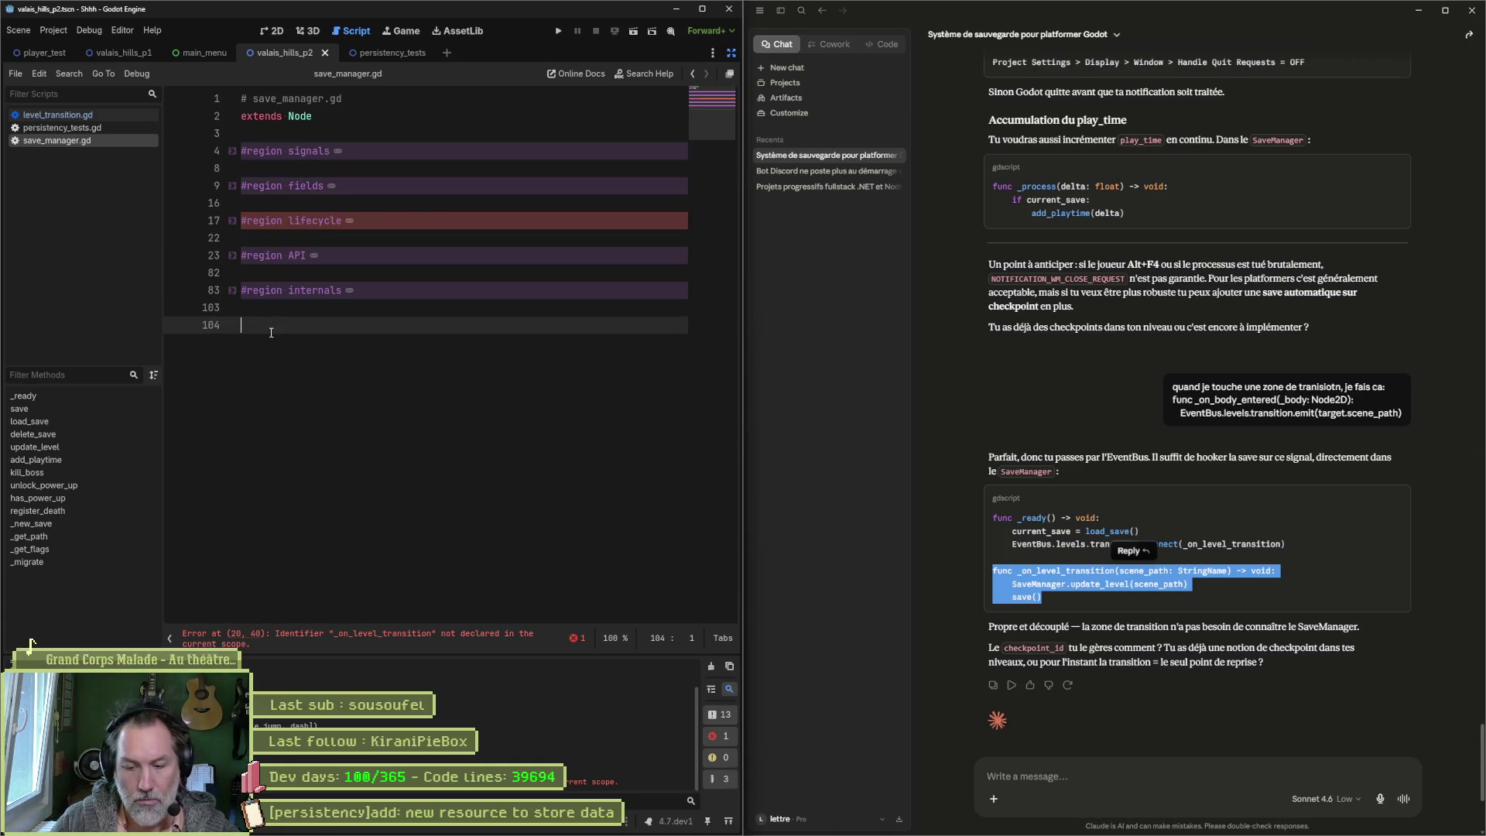
type("#region callbac k")
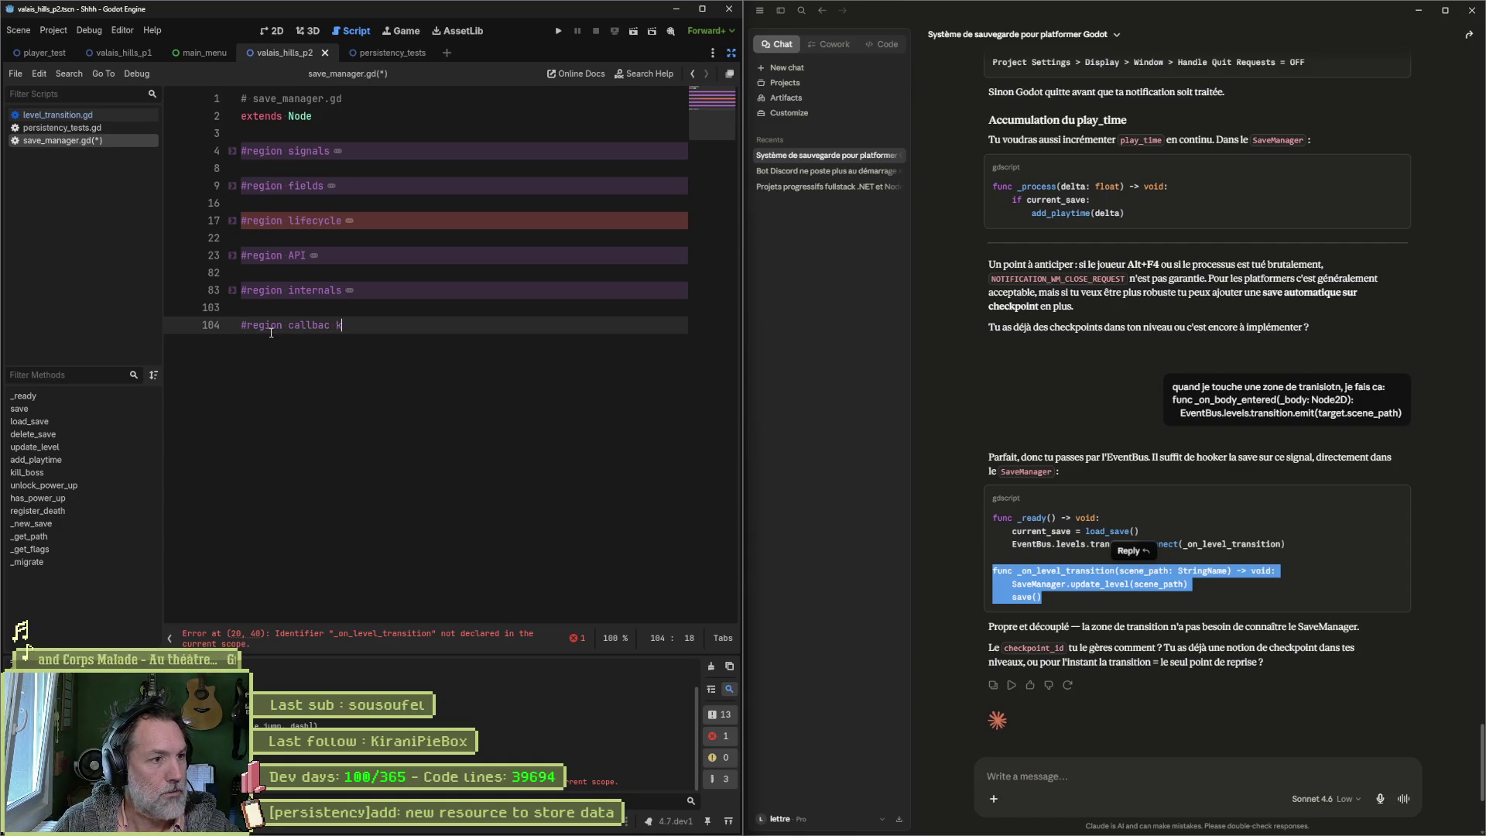
key("BackSpace")
key("BackSpace")
type("ks")
key("Return")
key("ctrl+v")
key("Return")
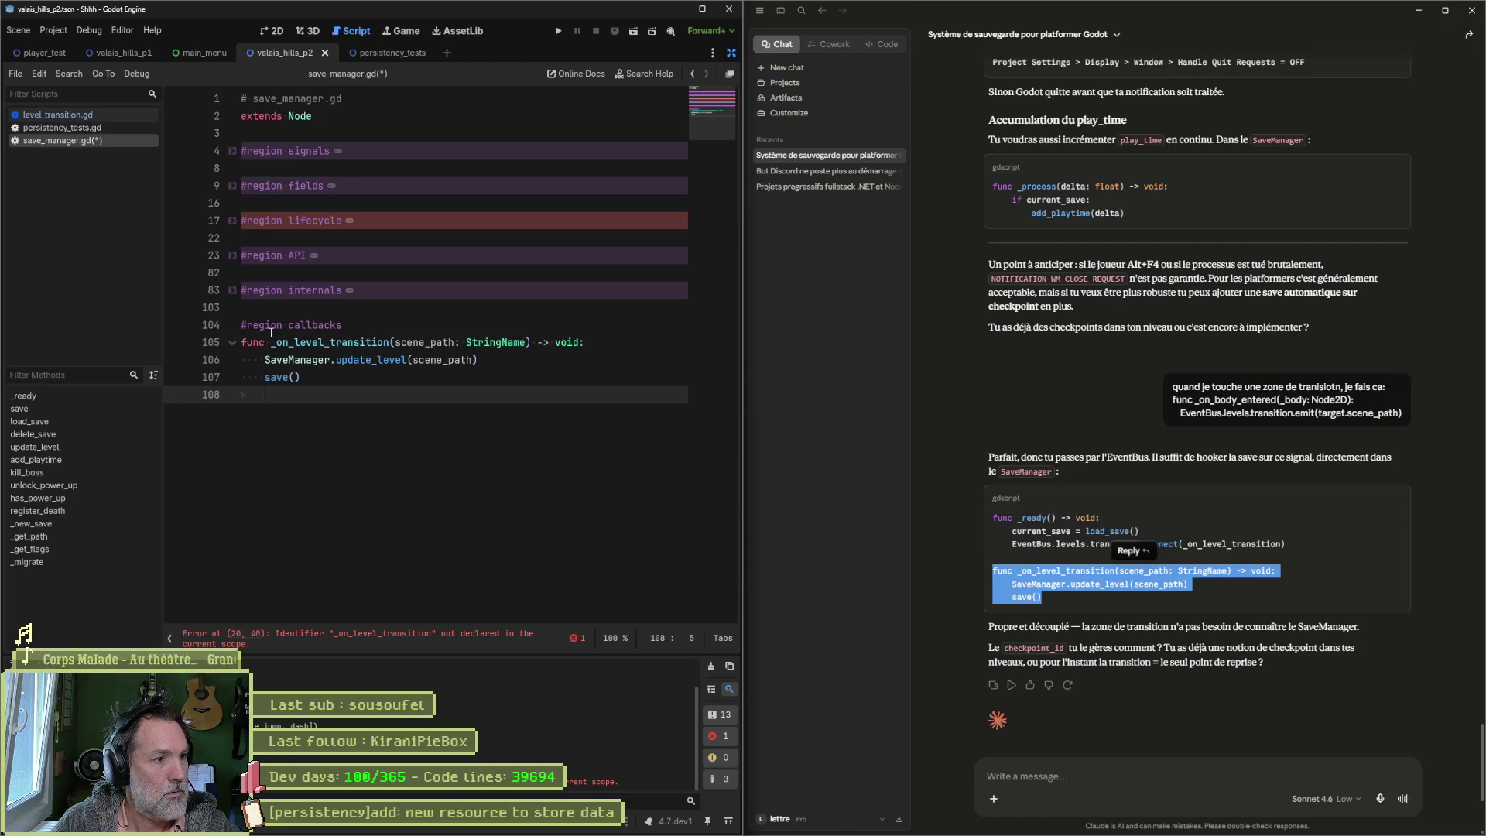
key("BackSpace")
key("BackSpace")
key("BackSpace")
type("#en")
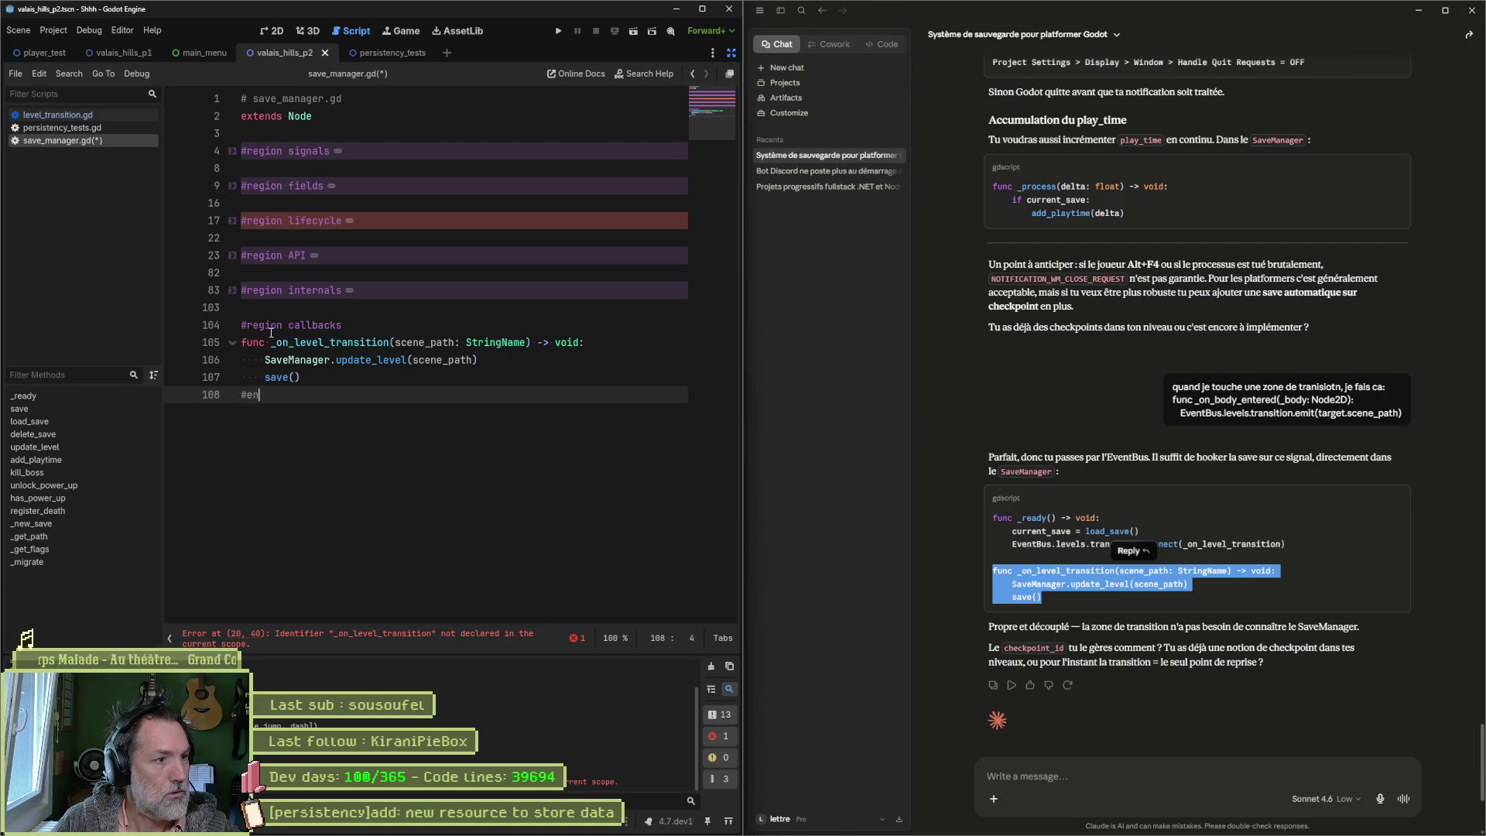
type("dregion")
key("Return")
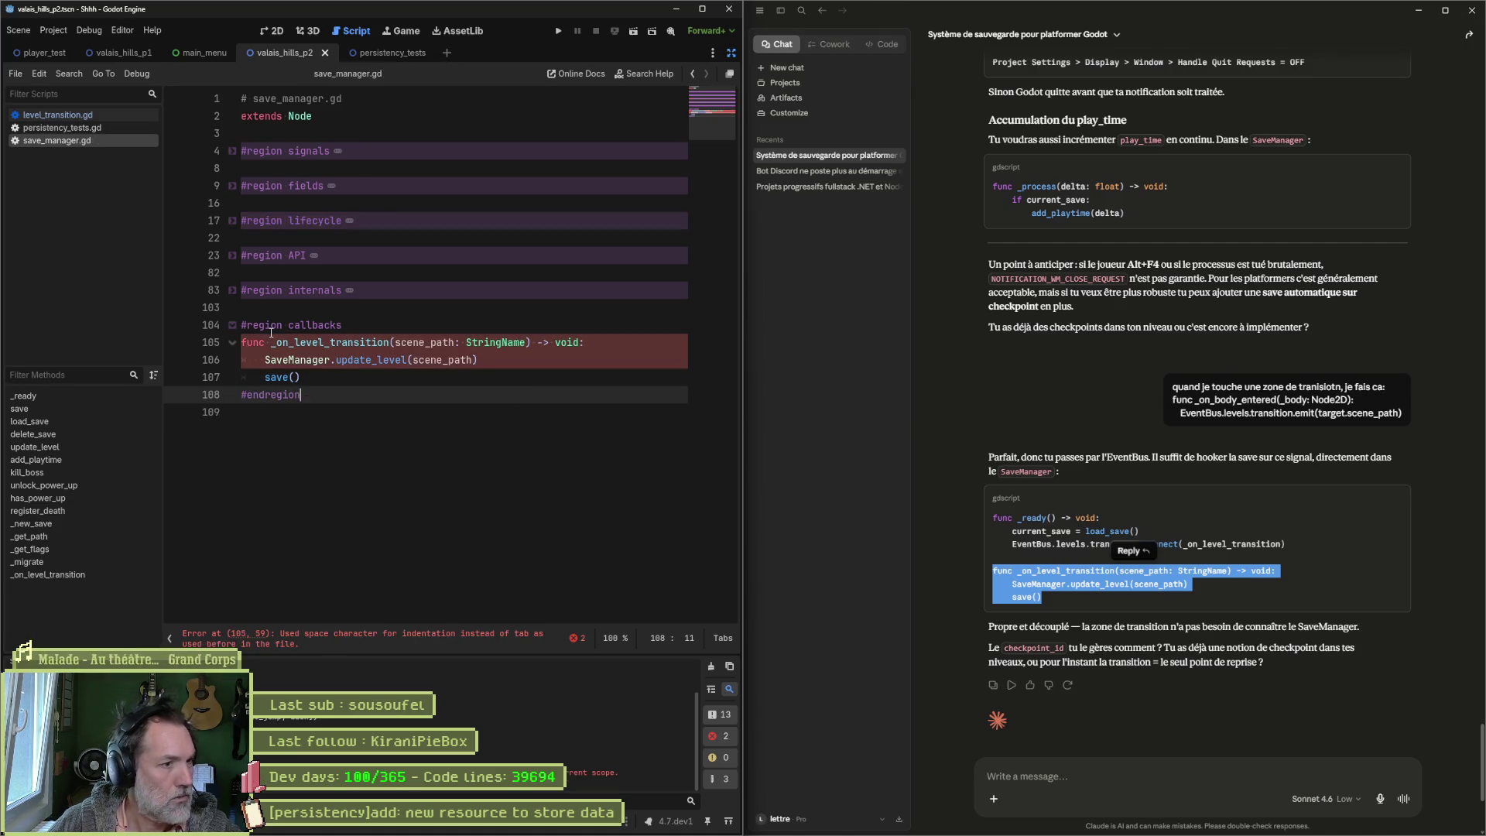
left_click(493, 383)
key("ctrl+s")
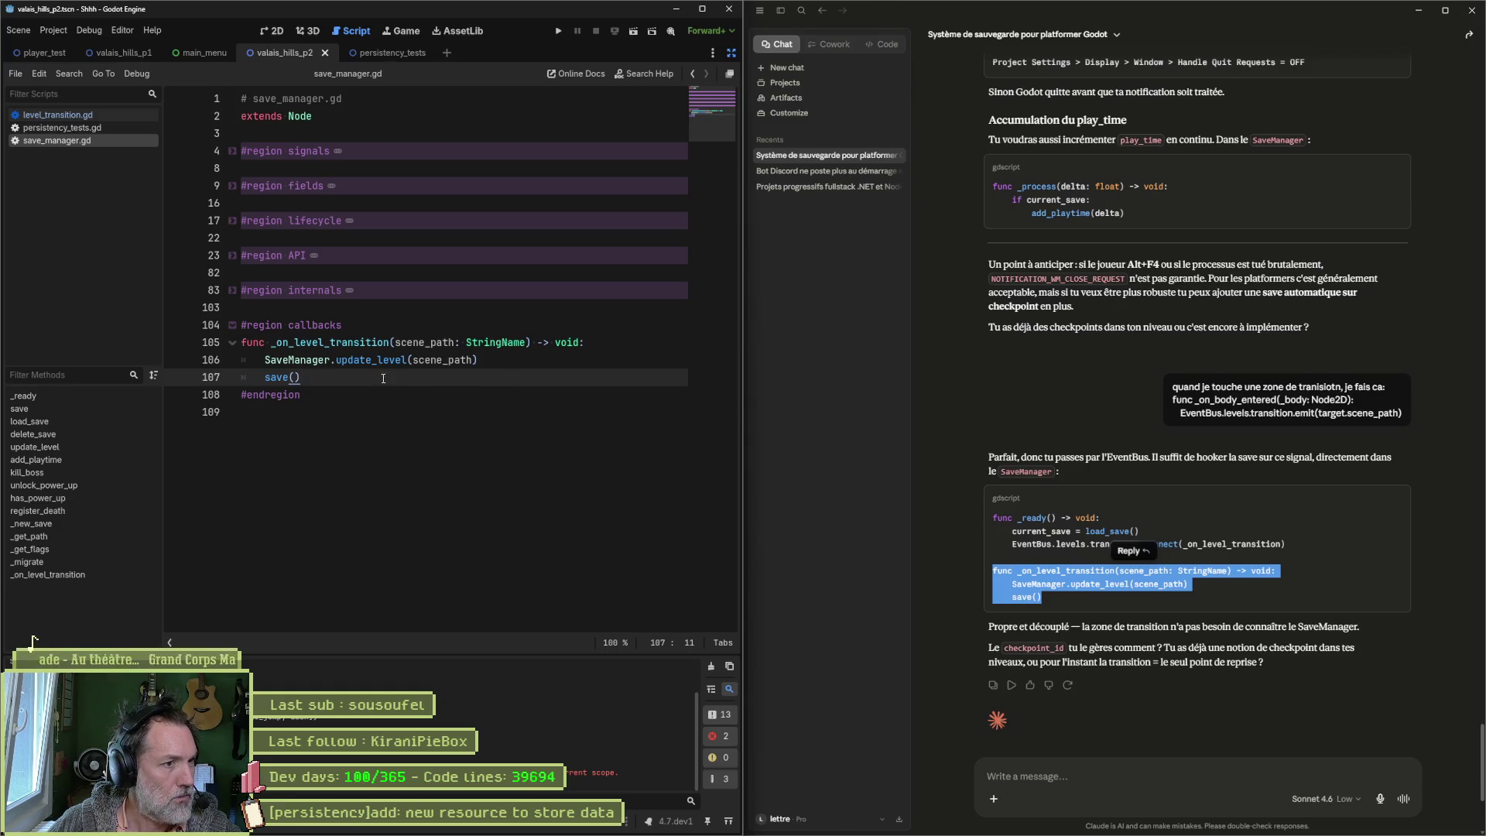
Step: Check the update_level and save calls, then expand the lifecycle region to view _ready
left_click(397, 362)
double_click(397, 361)
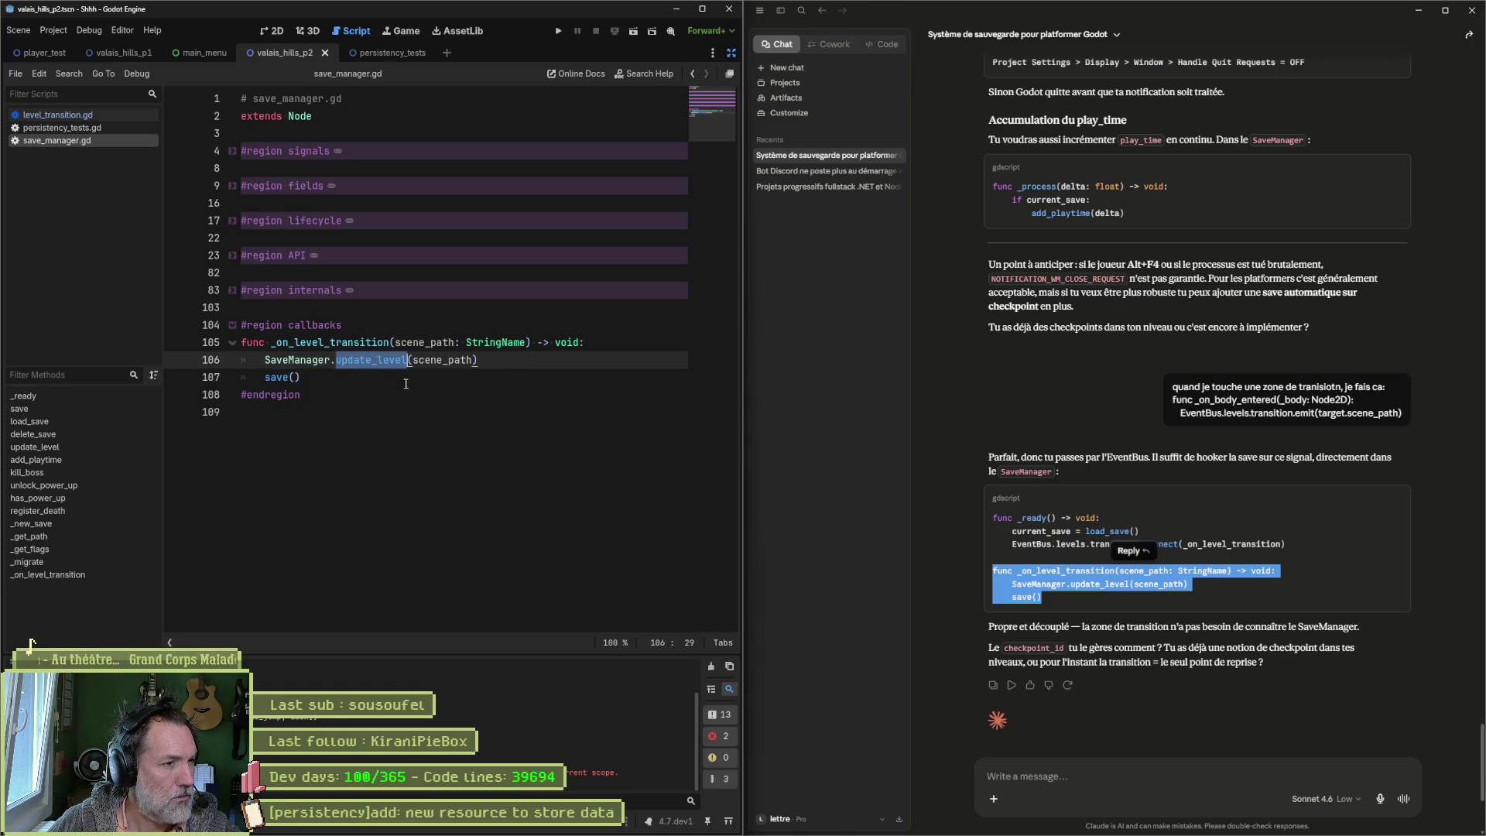
double_click(275, 378)
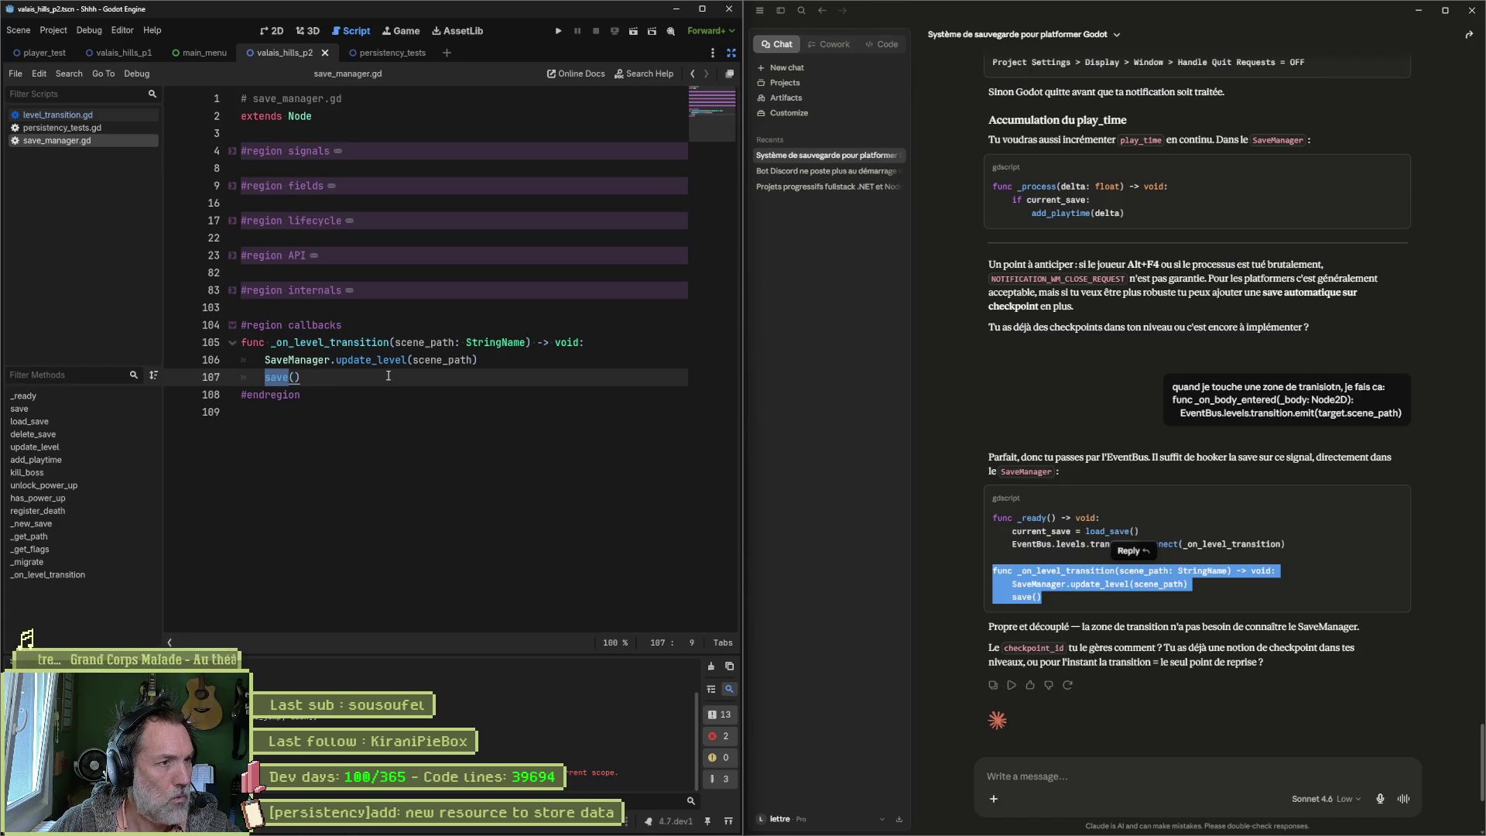
left_click(232, 220)
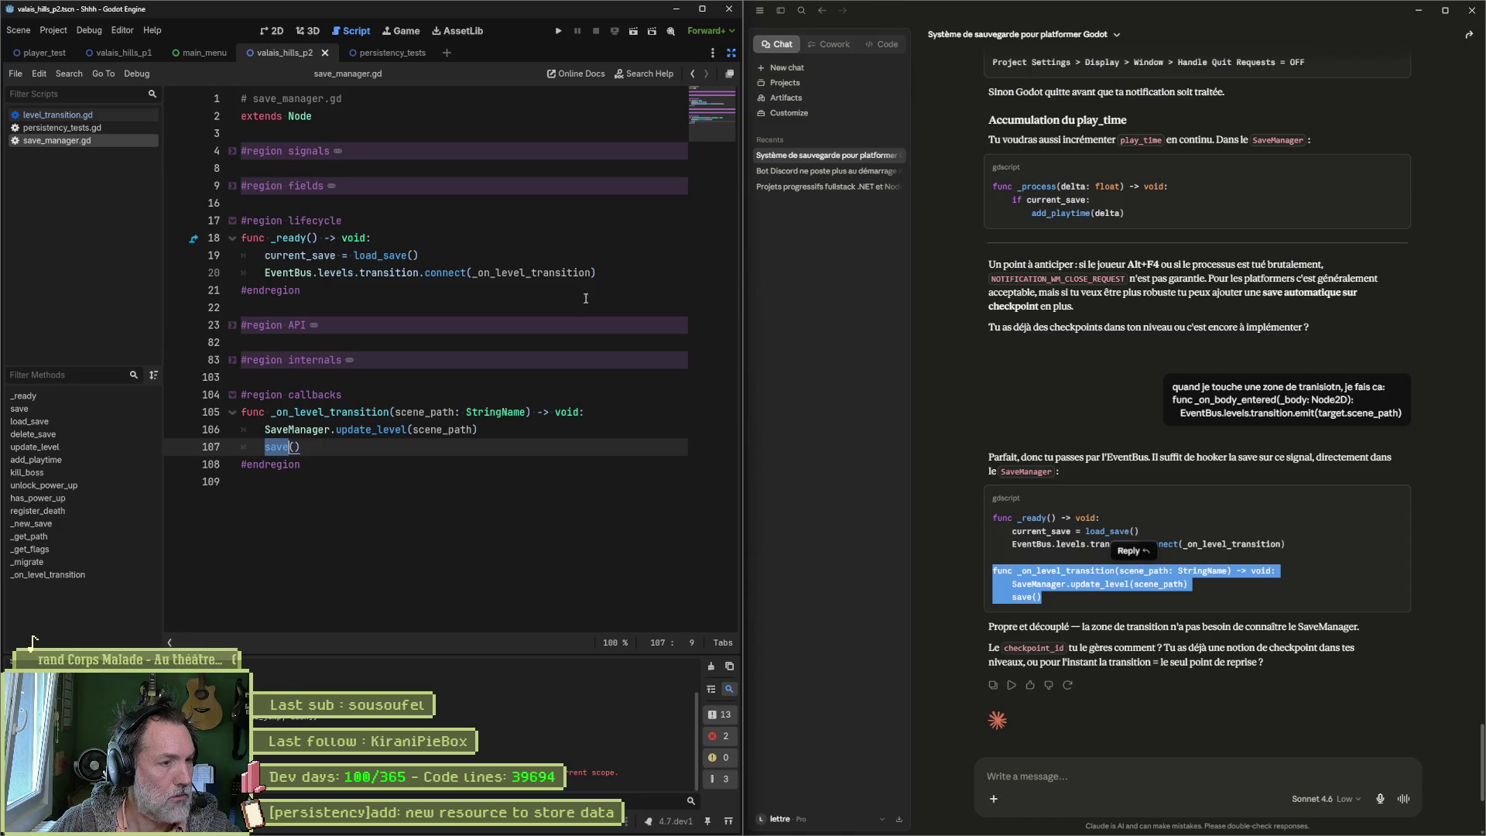
mouse_move(465, 414)
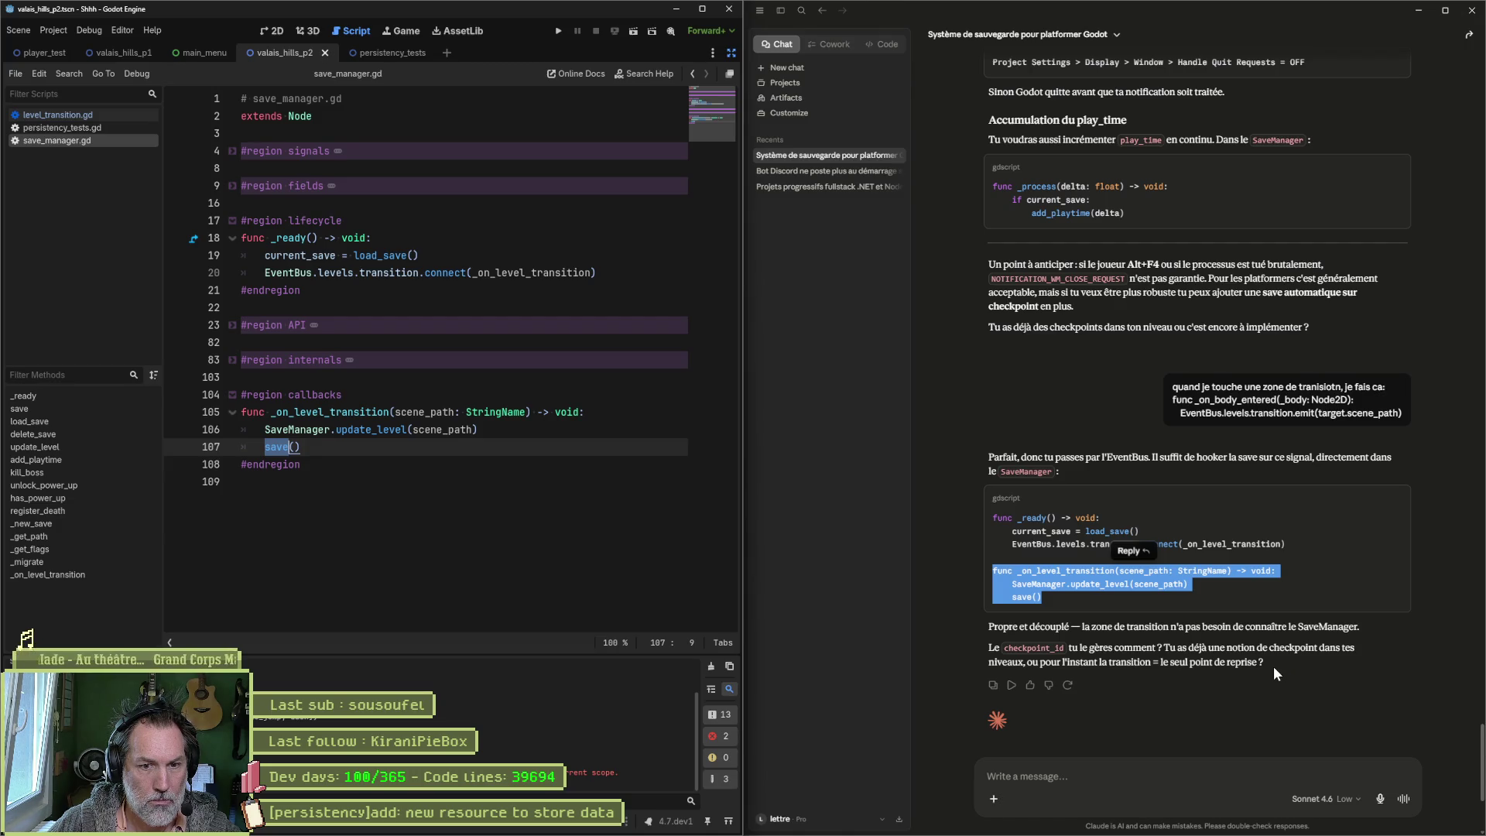
Step: Tell Claude checkpoints aren't persisted and leaving or quitting restarts the level, then reply 'ok'
left_click(1077, 774)
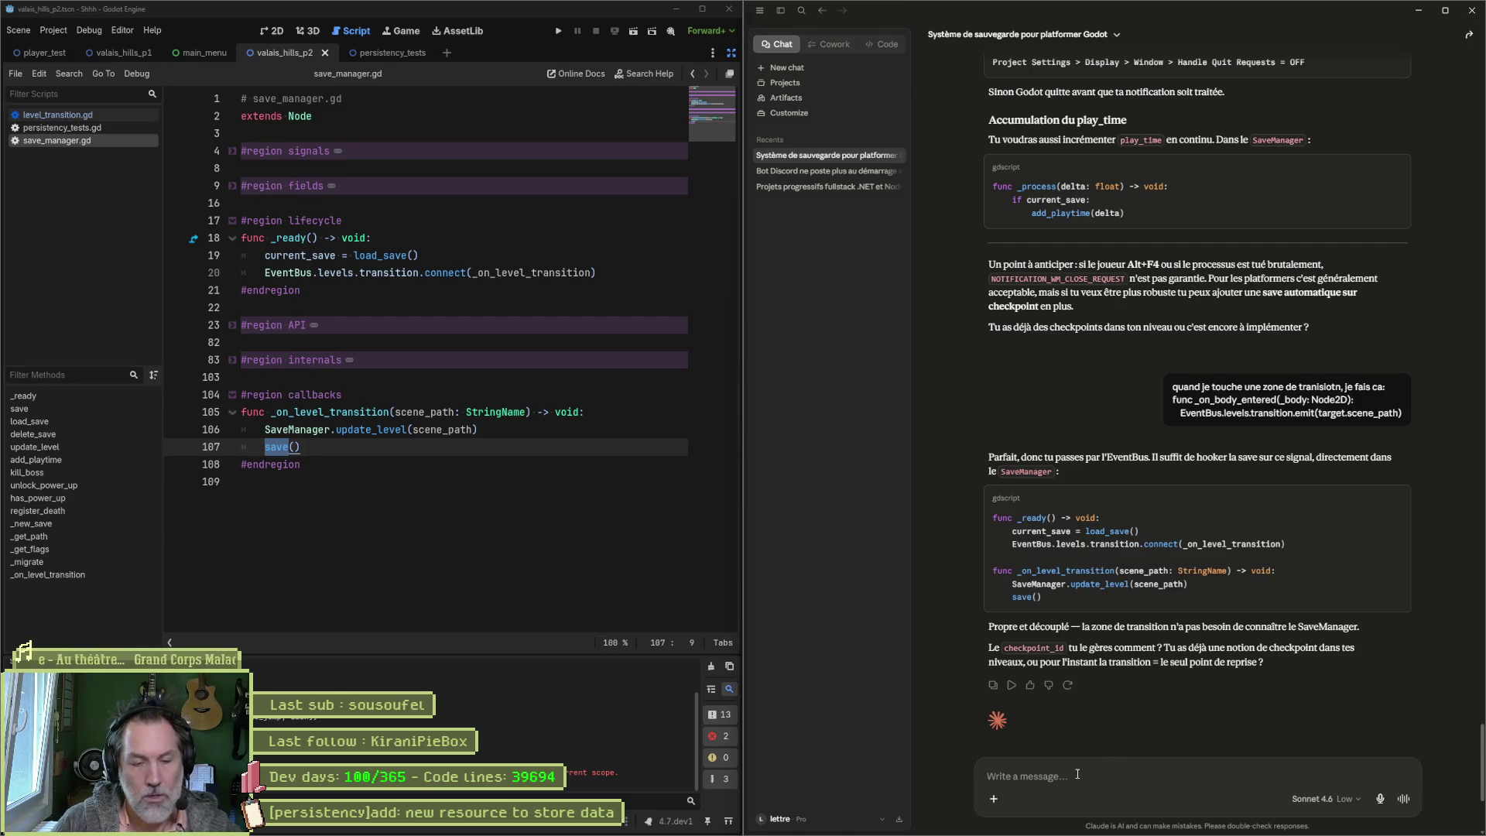
type("le checkpoint n-est")
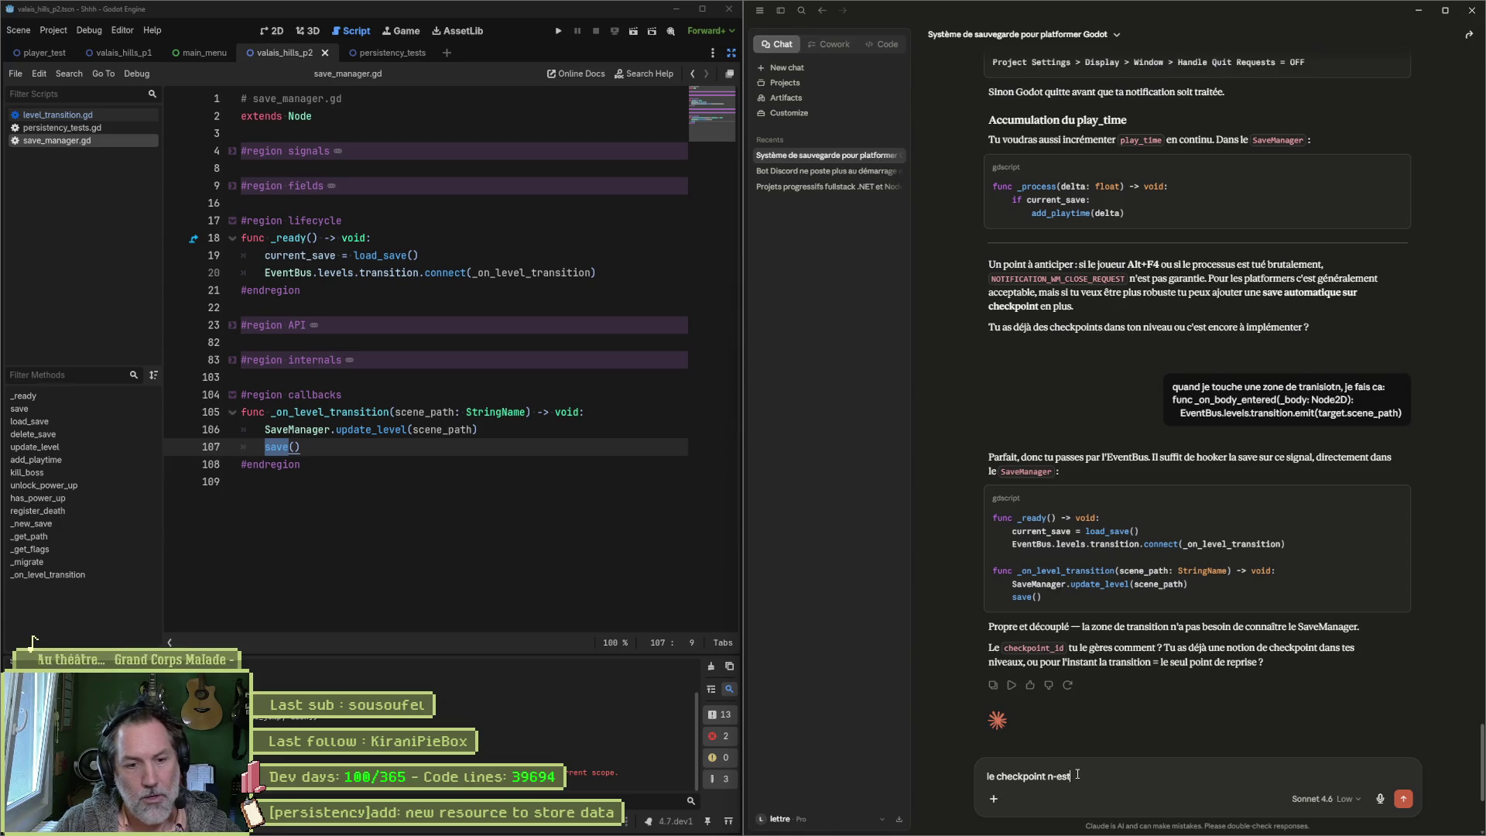
type(" pas persiste.")
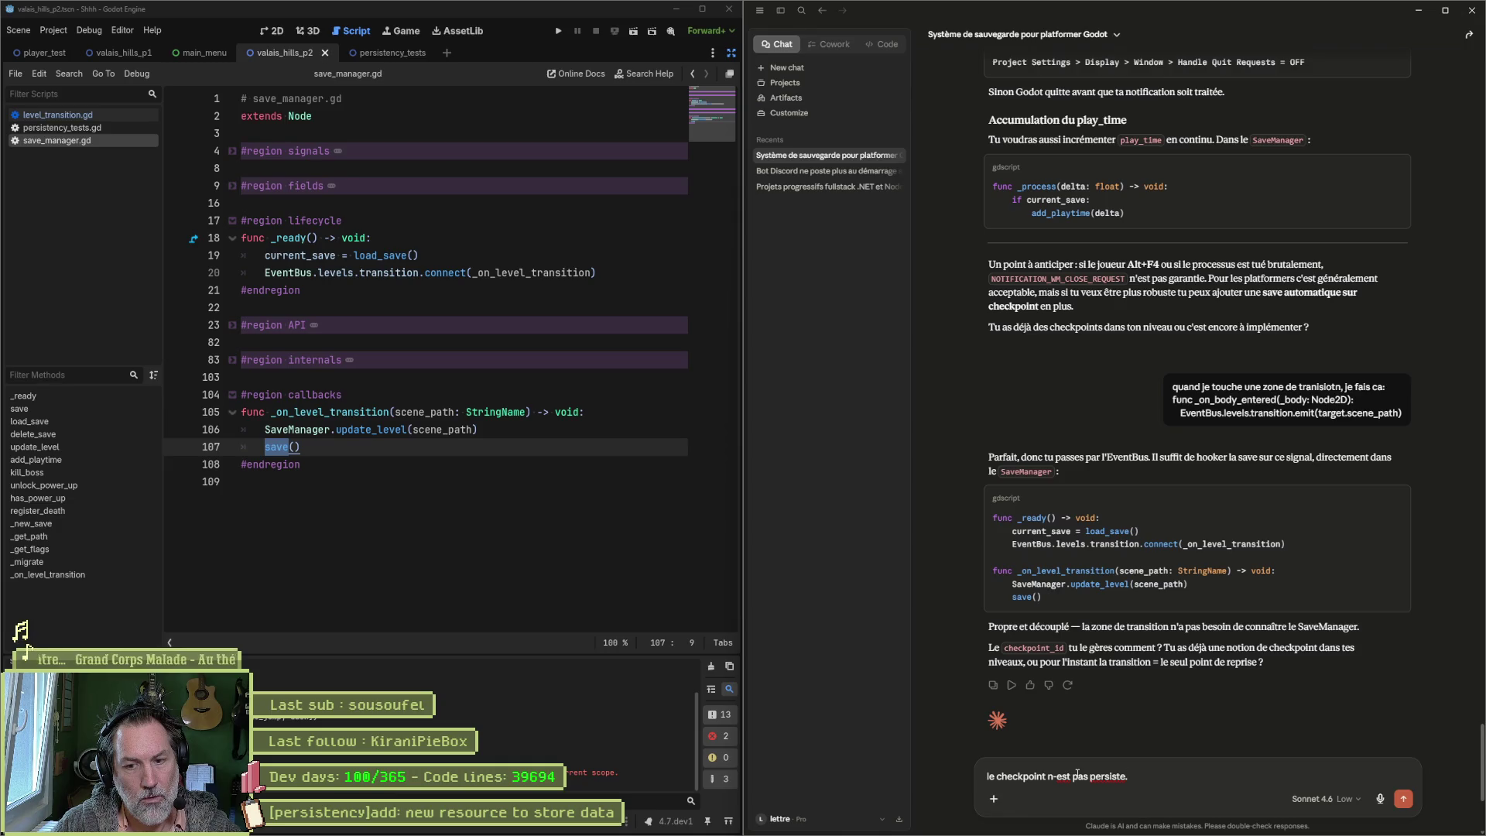
type(" mais si on meu")
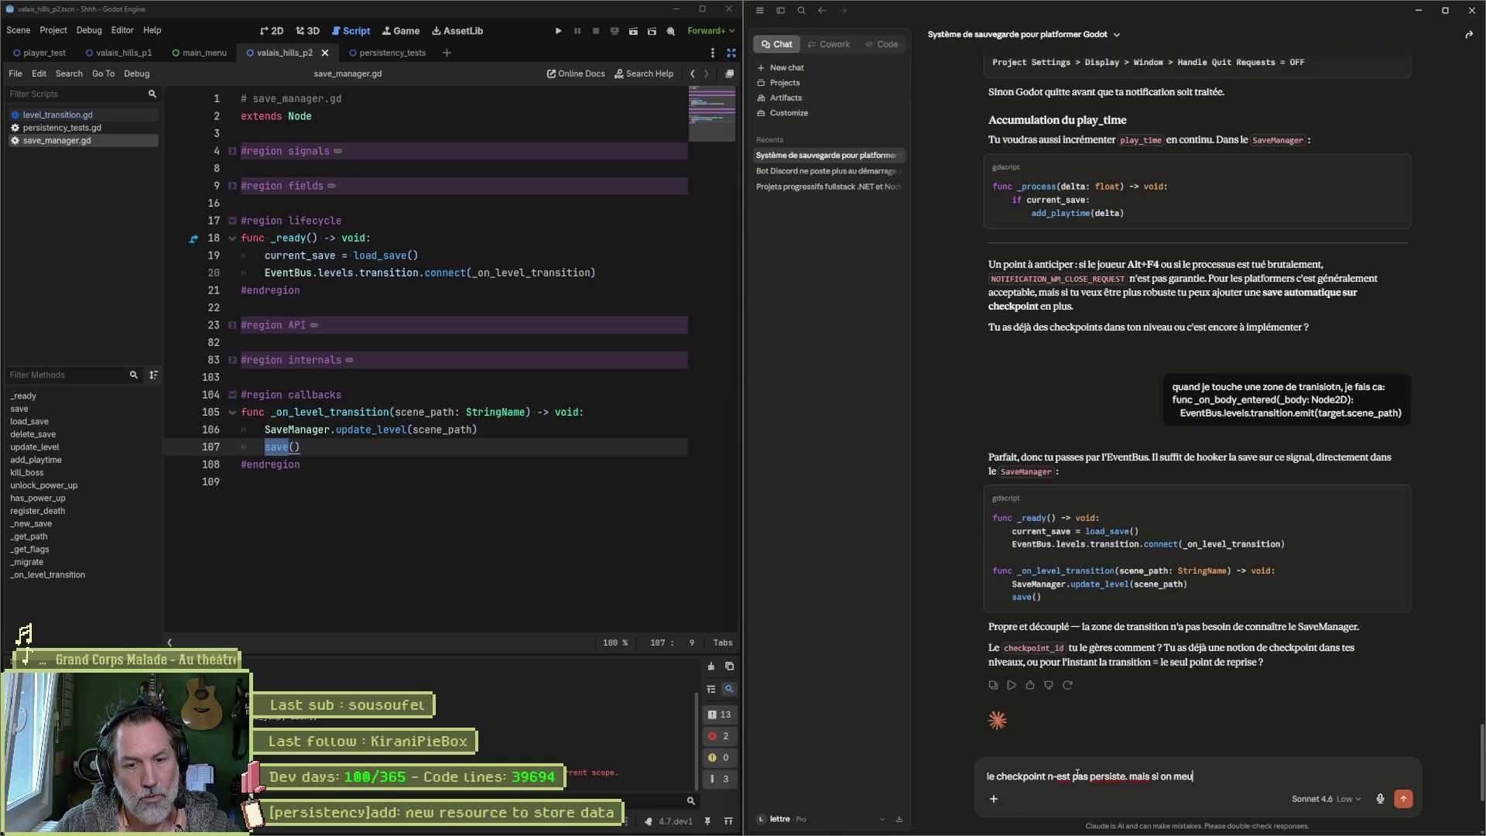
type("rt, on recomm")
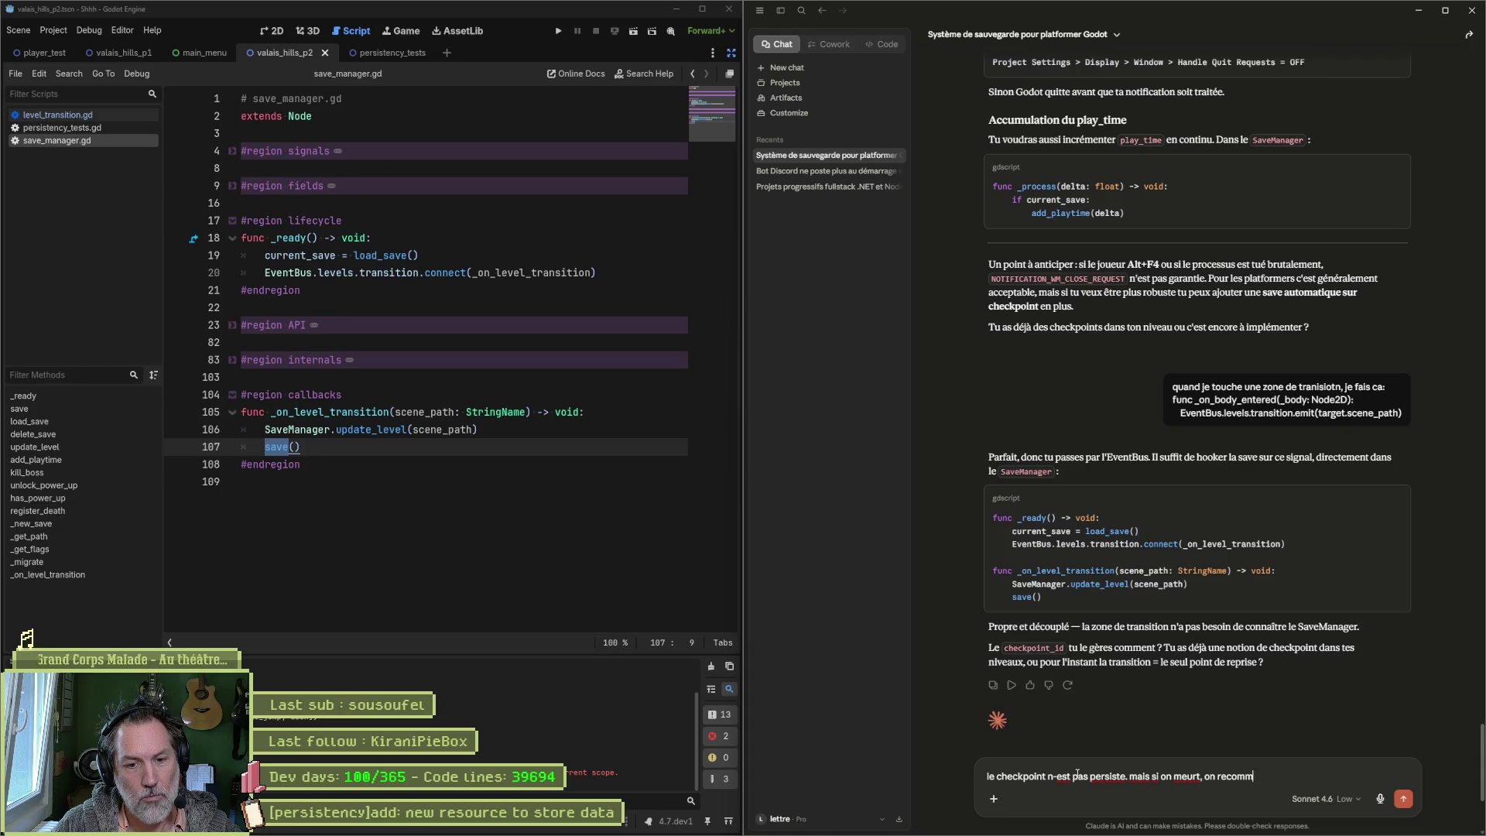
type("ence au ch")
key("BackSpace")
type("CP")
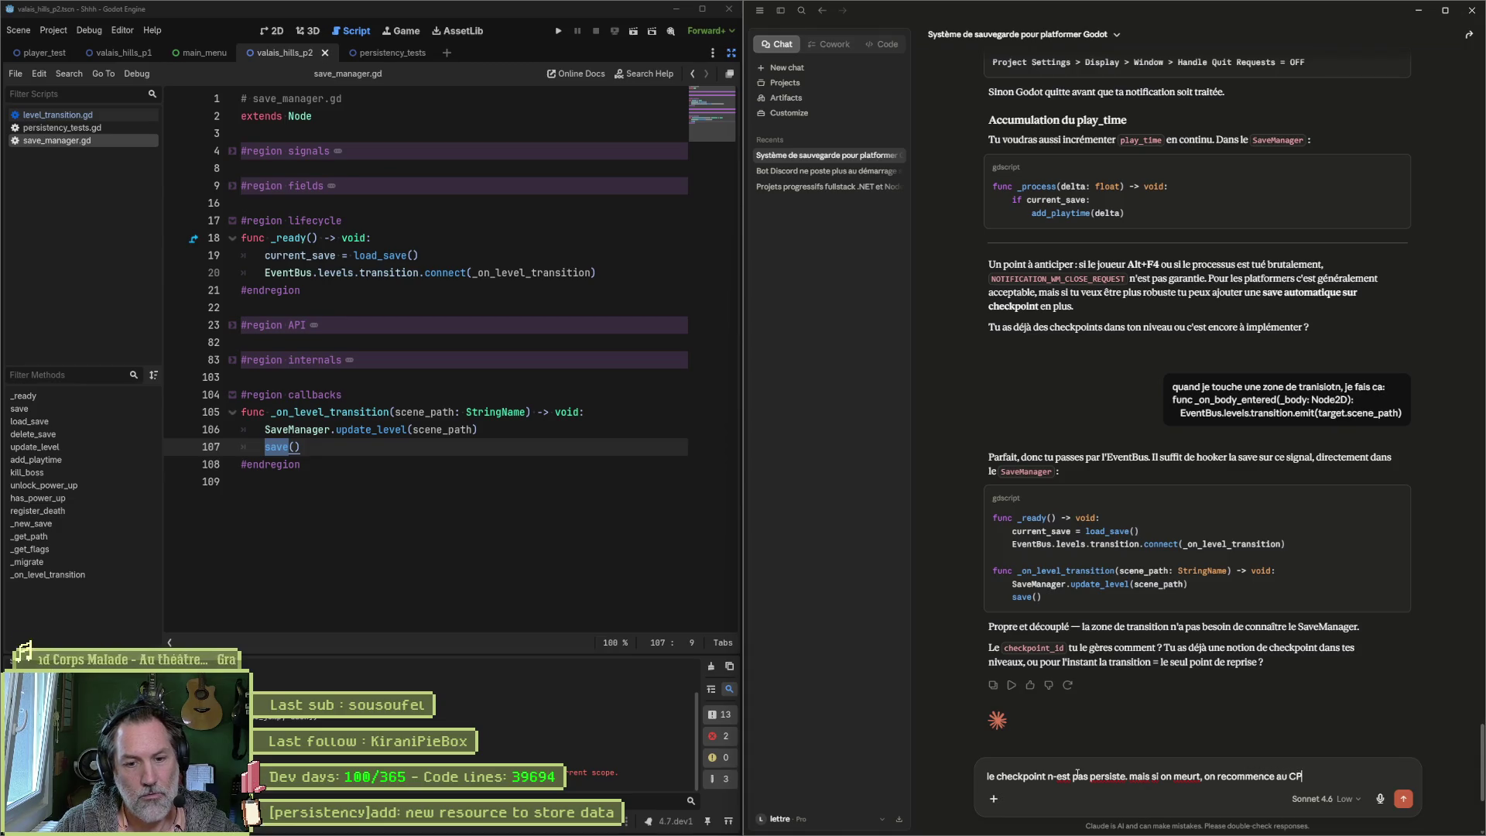
type(". par cont")
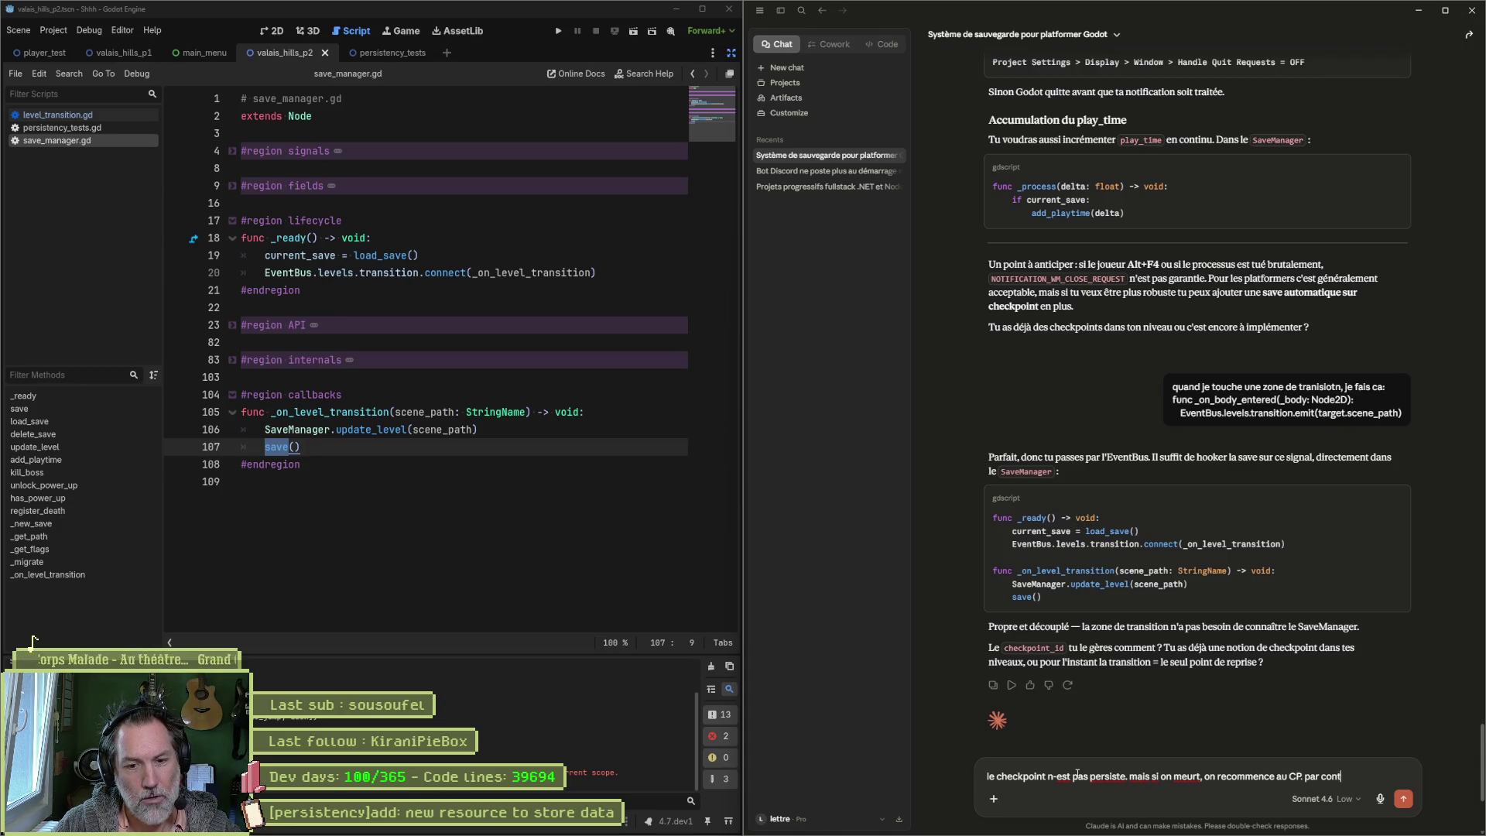
type("re, si on sort du nive")
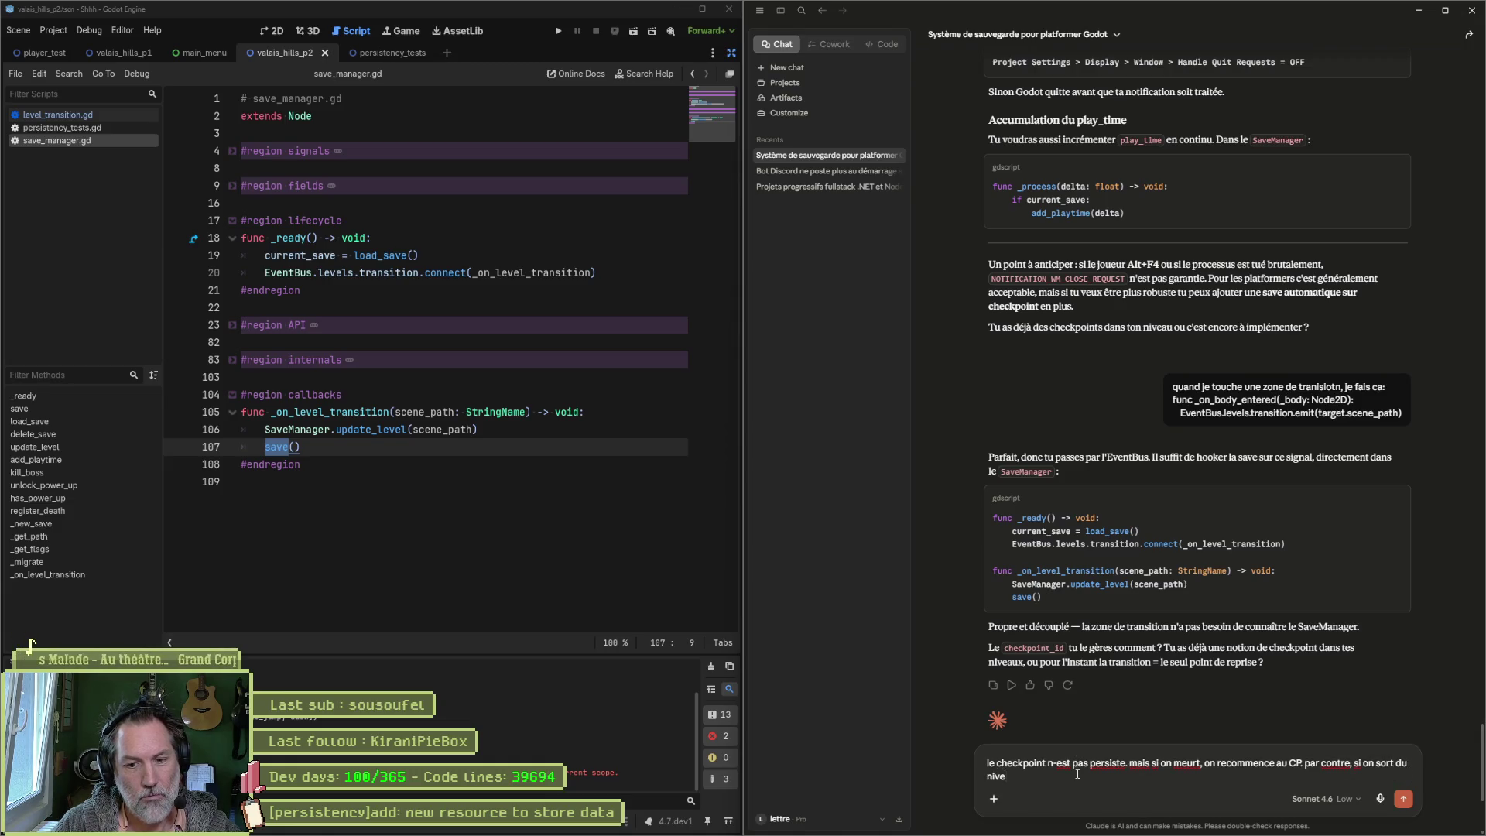
type("au ou on quitte, on r")
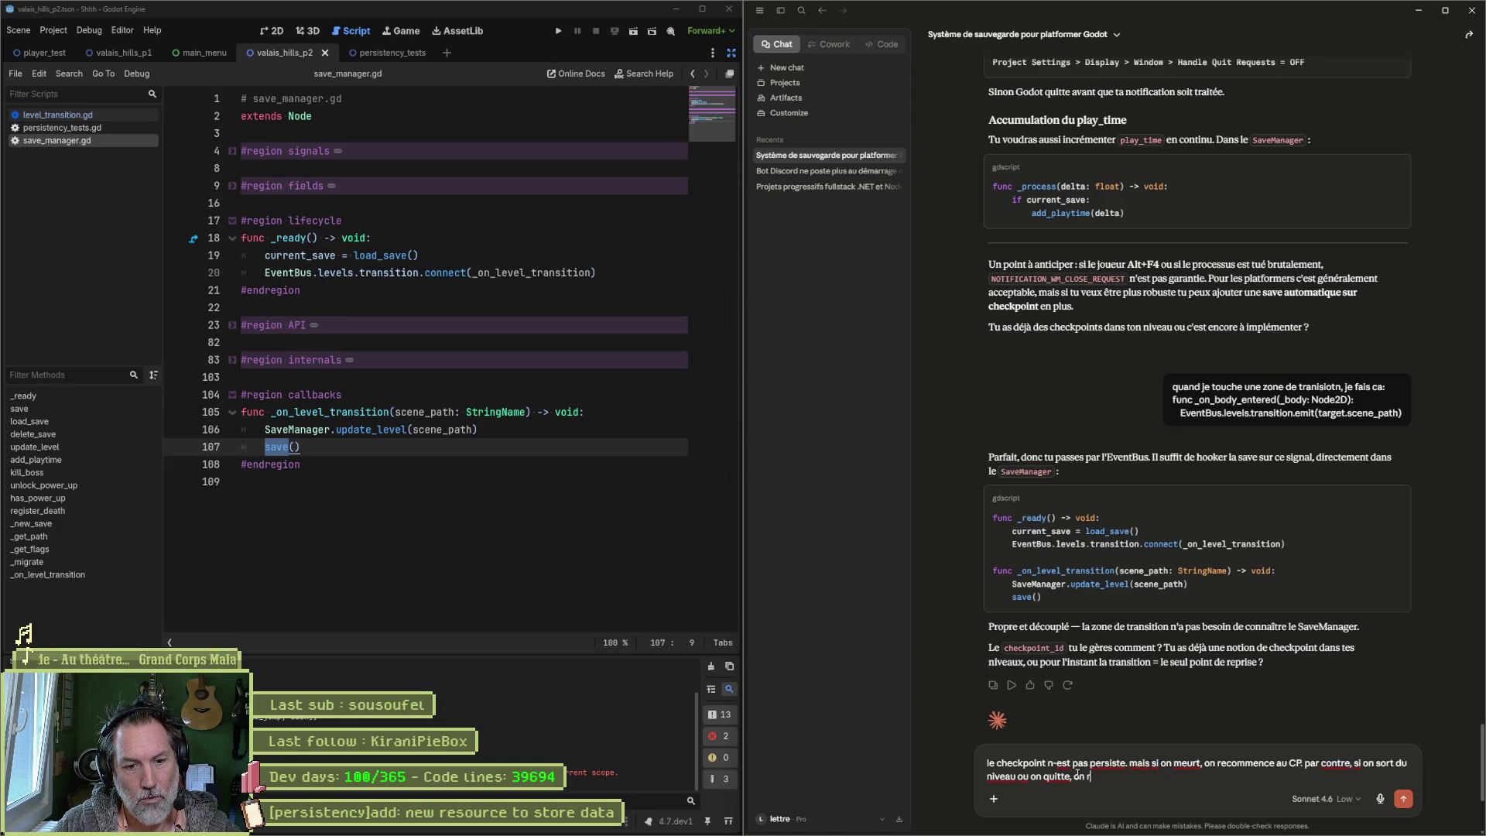
type("ecommence")
type(" au debut du niveau")
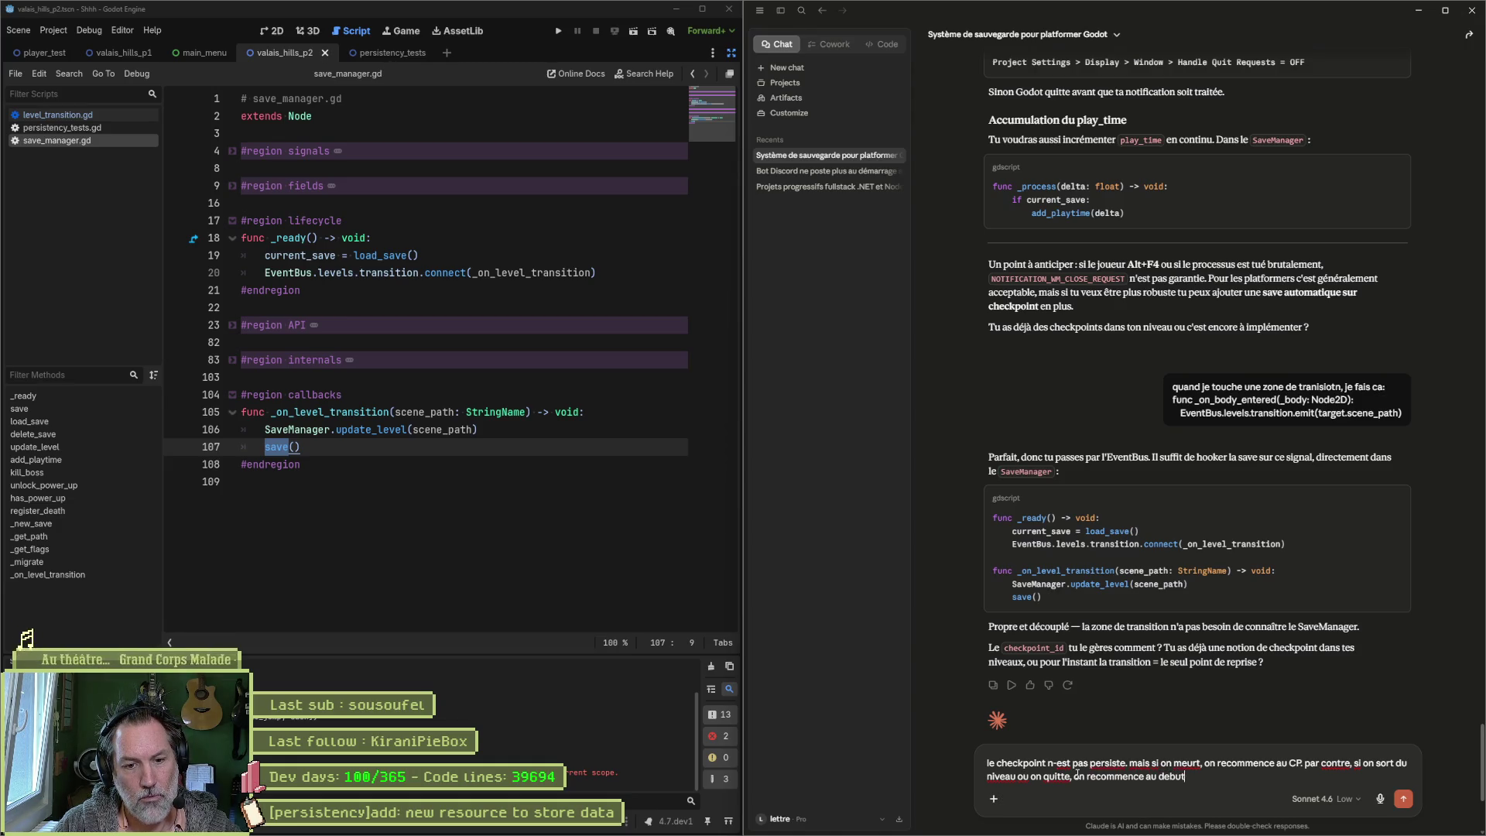
key("Return")
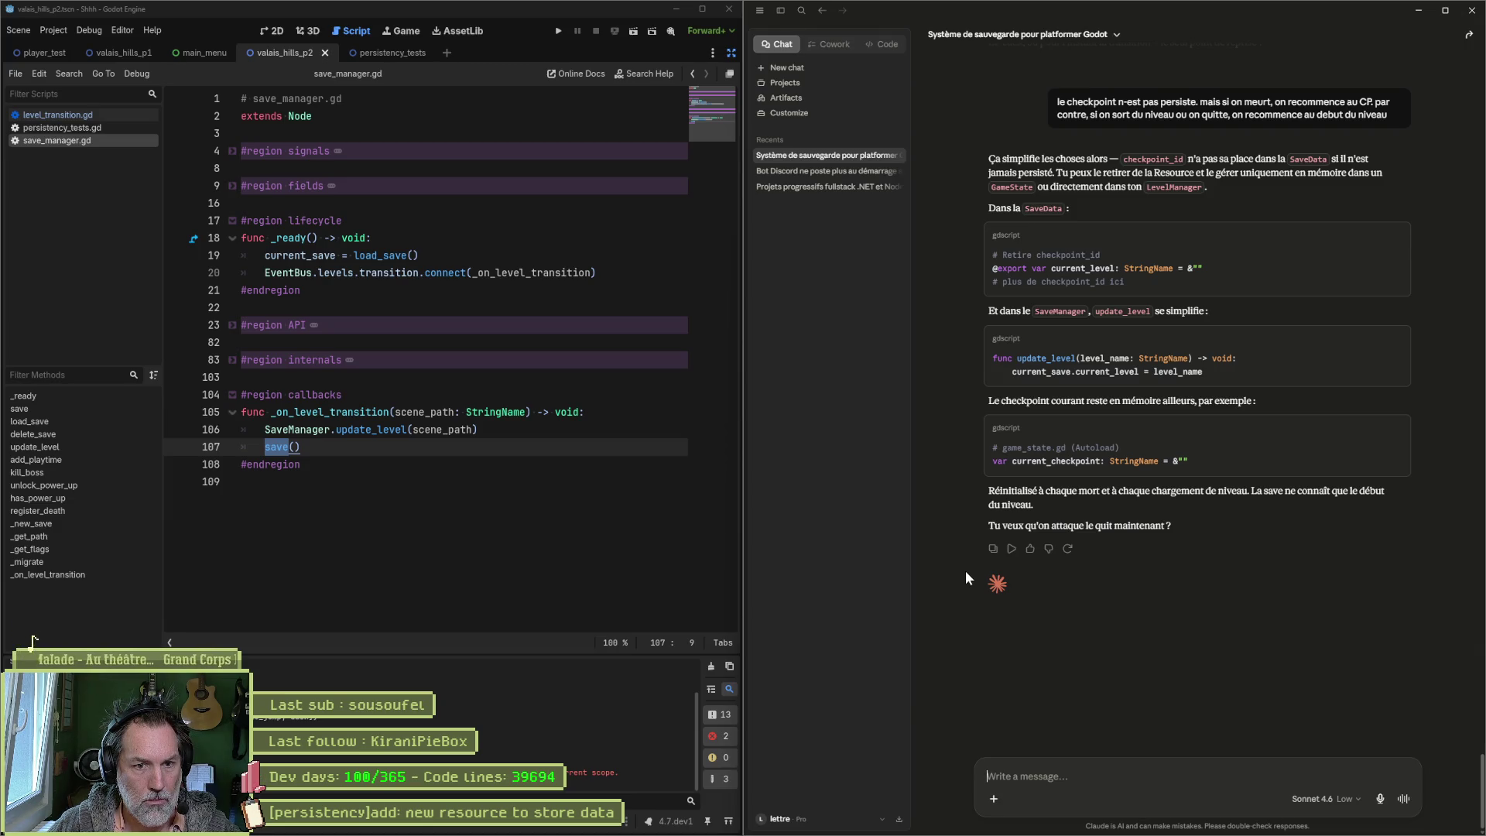
type("ok")
key("Return")
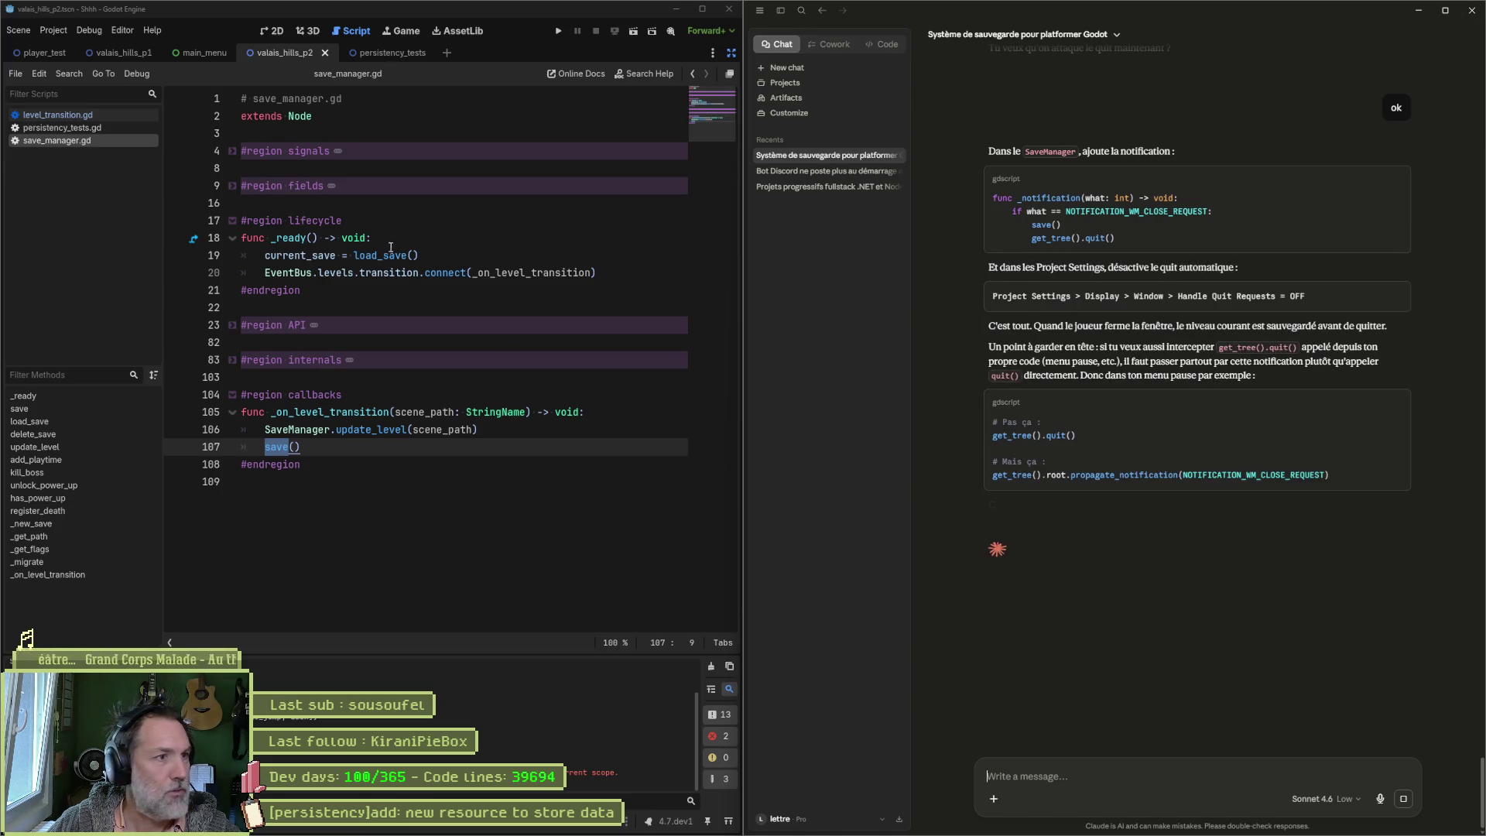
Step: Change the header comment to '# autoload: SaveManager' and save the script
left_click(252, 98)
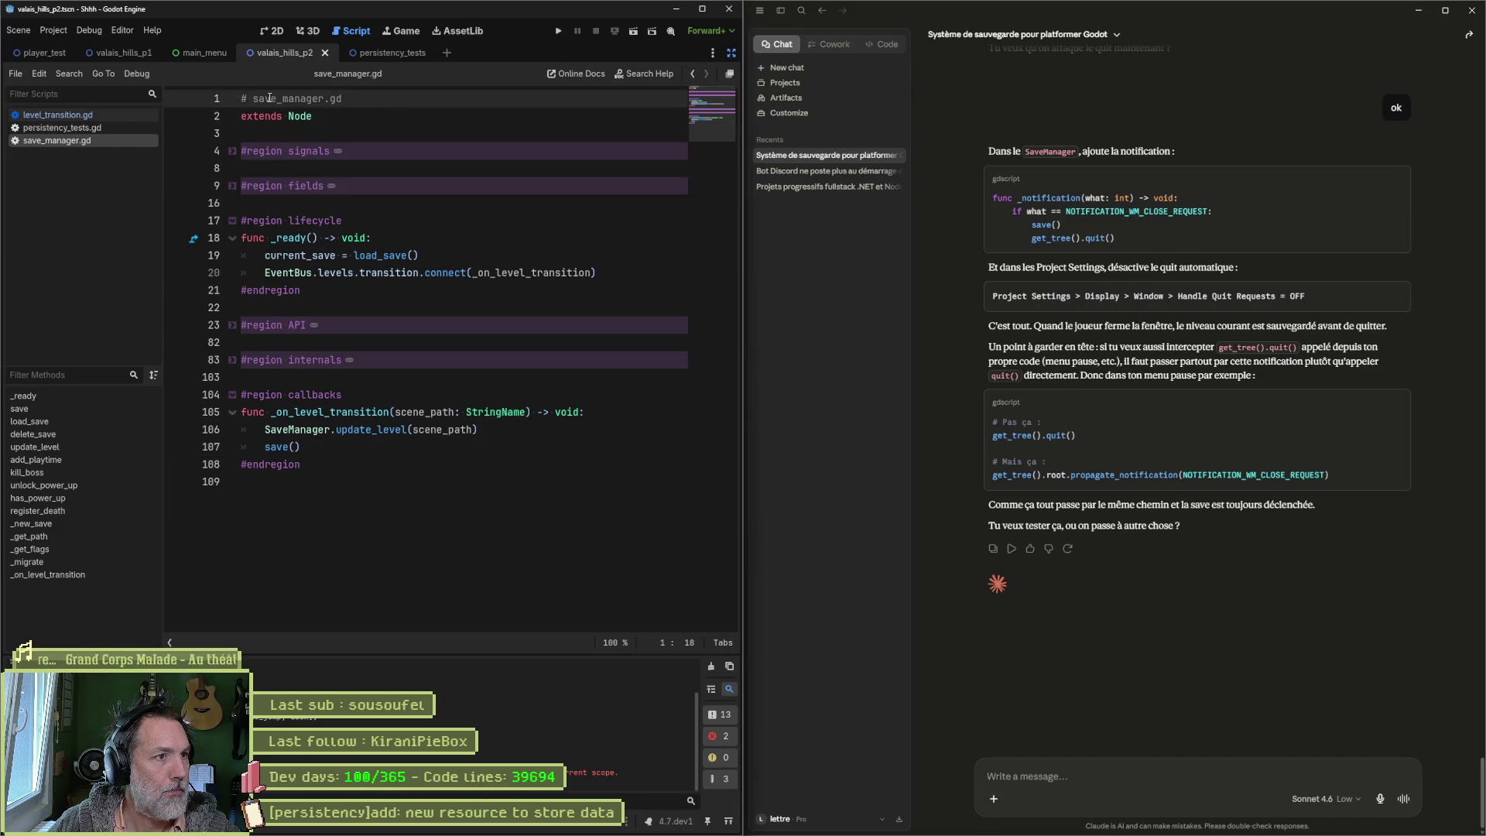
type("autoload:")
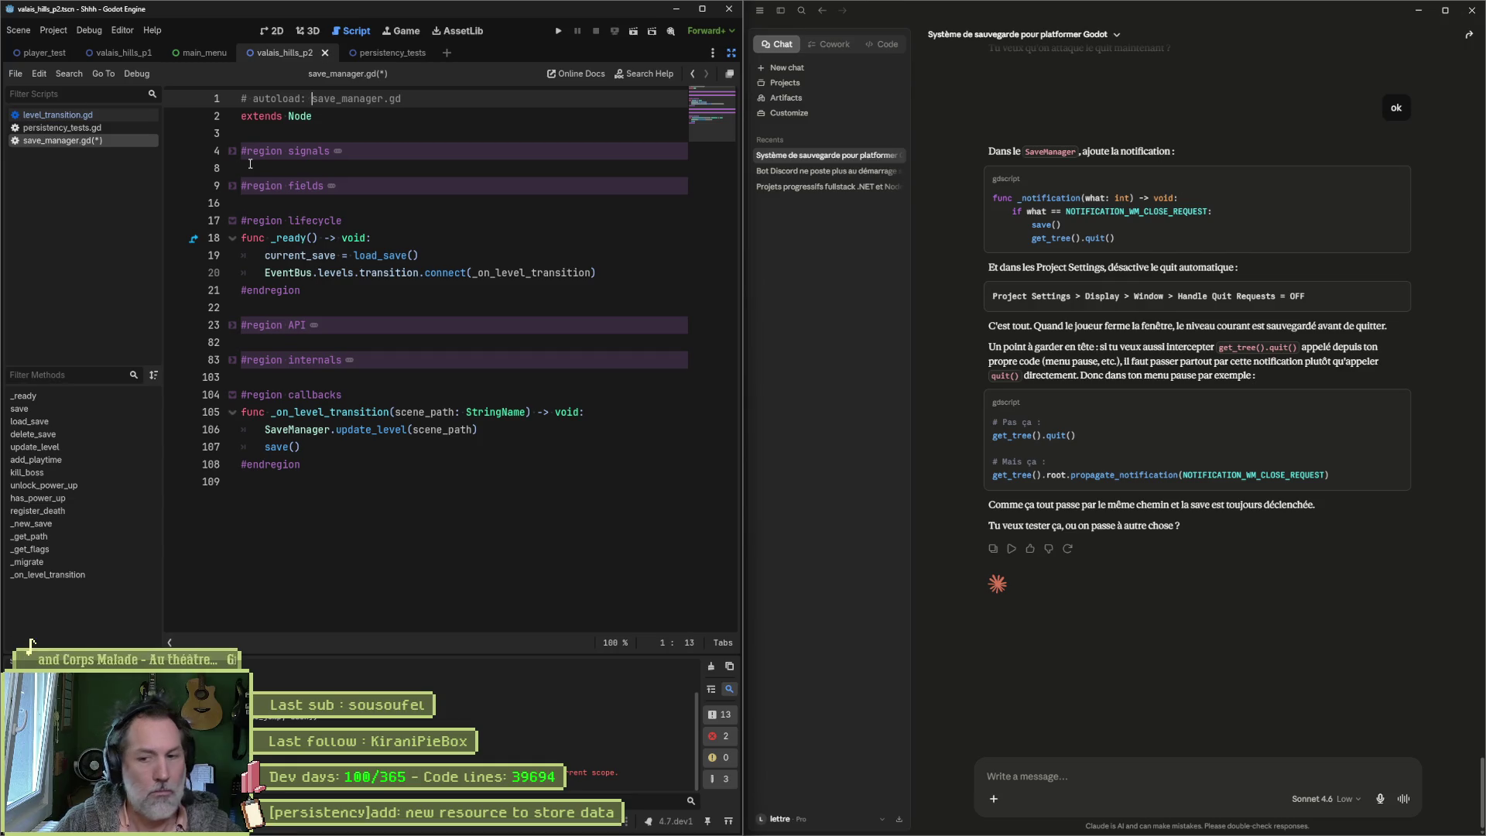
key("ctrl+shift+Right")
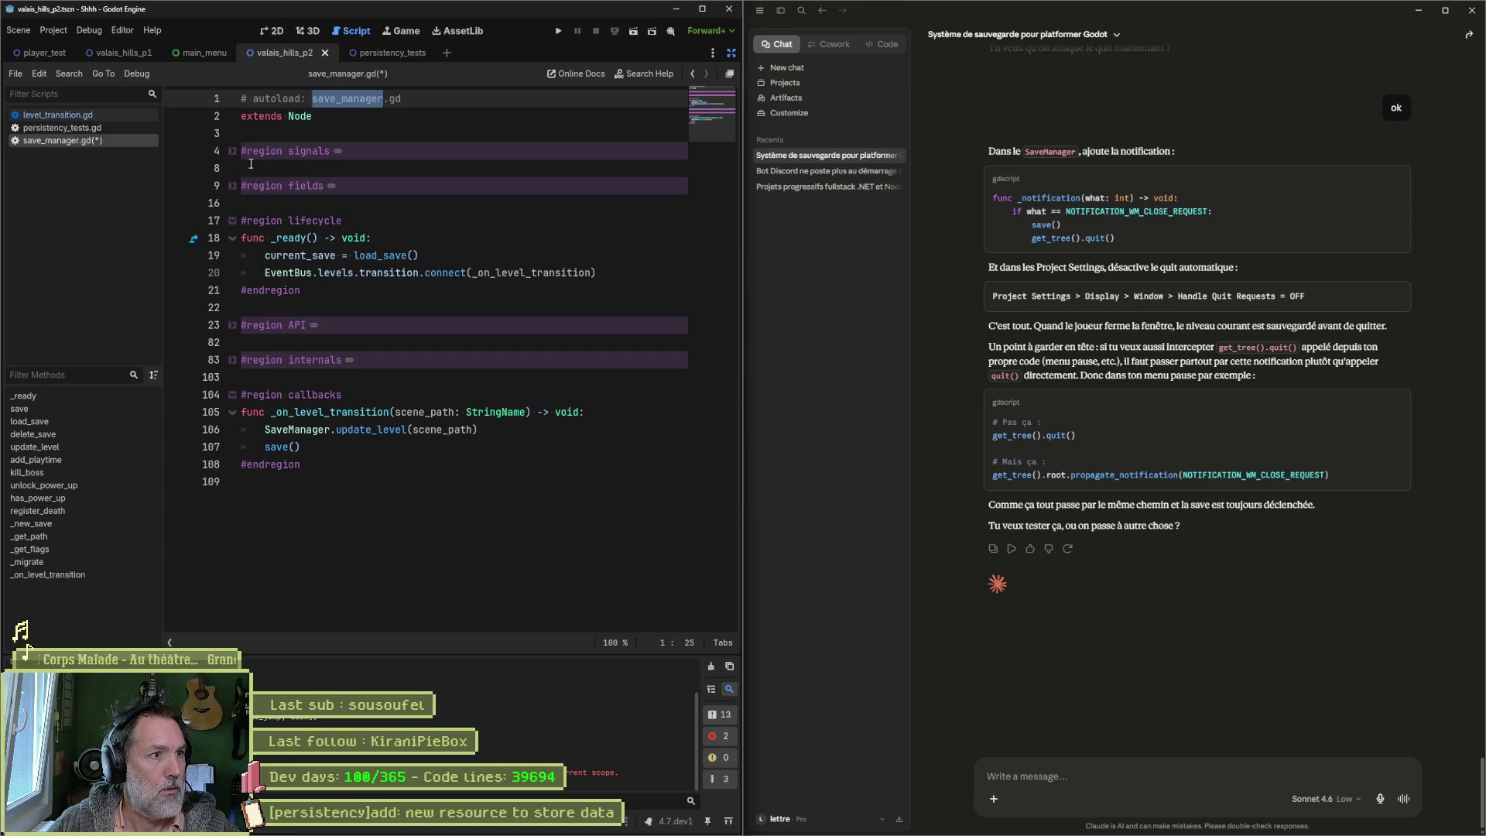
key("shift+End")
type("Saveman")
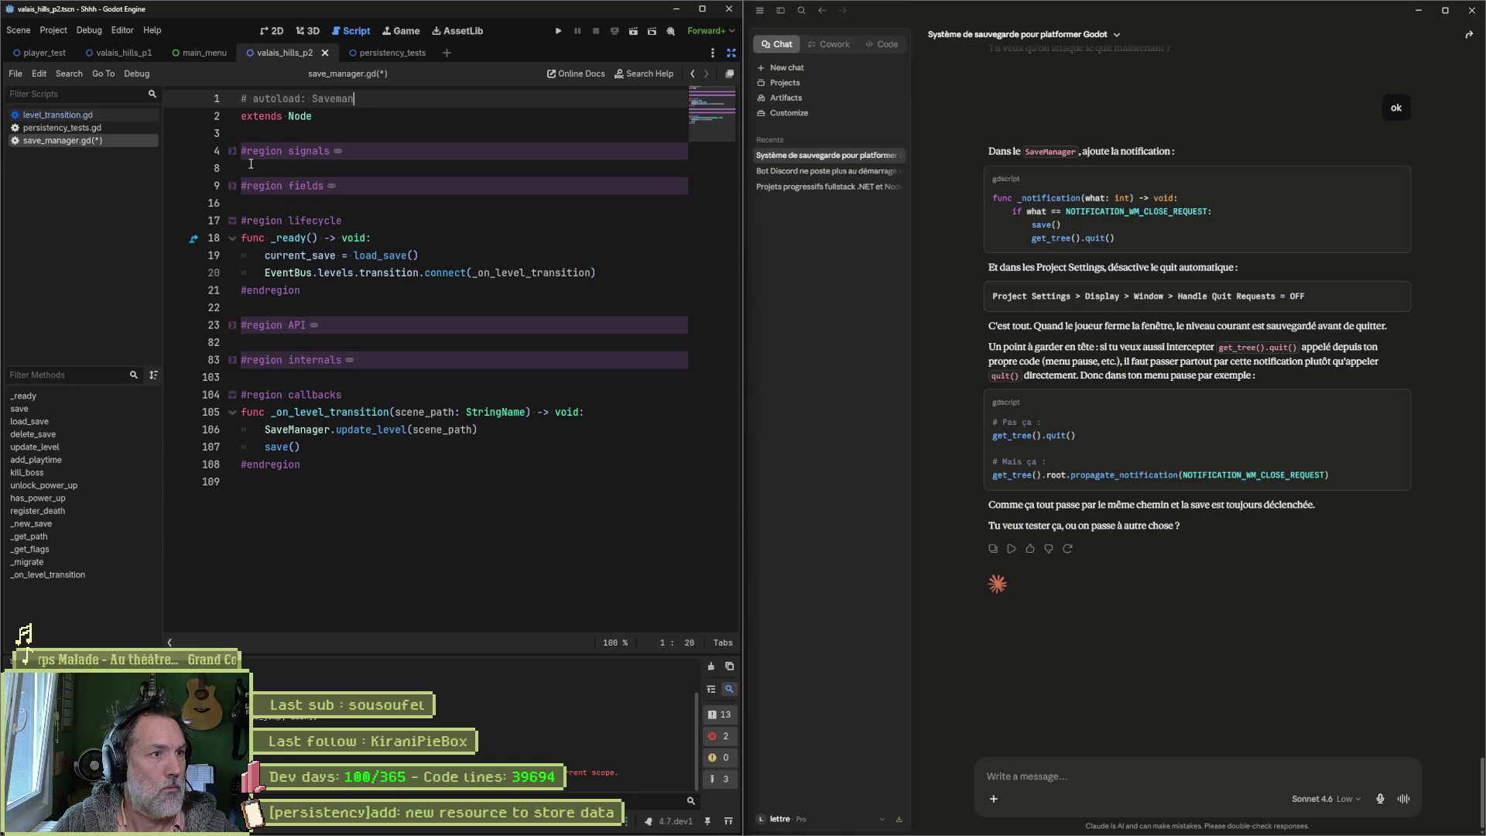
key("BackSpace")
key("BackSpace")
key("BackSpace")
type("Manager")
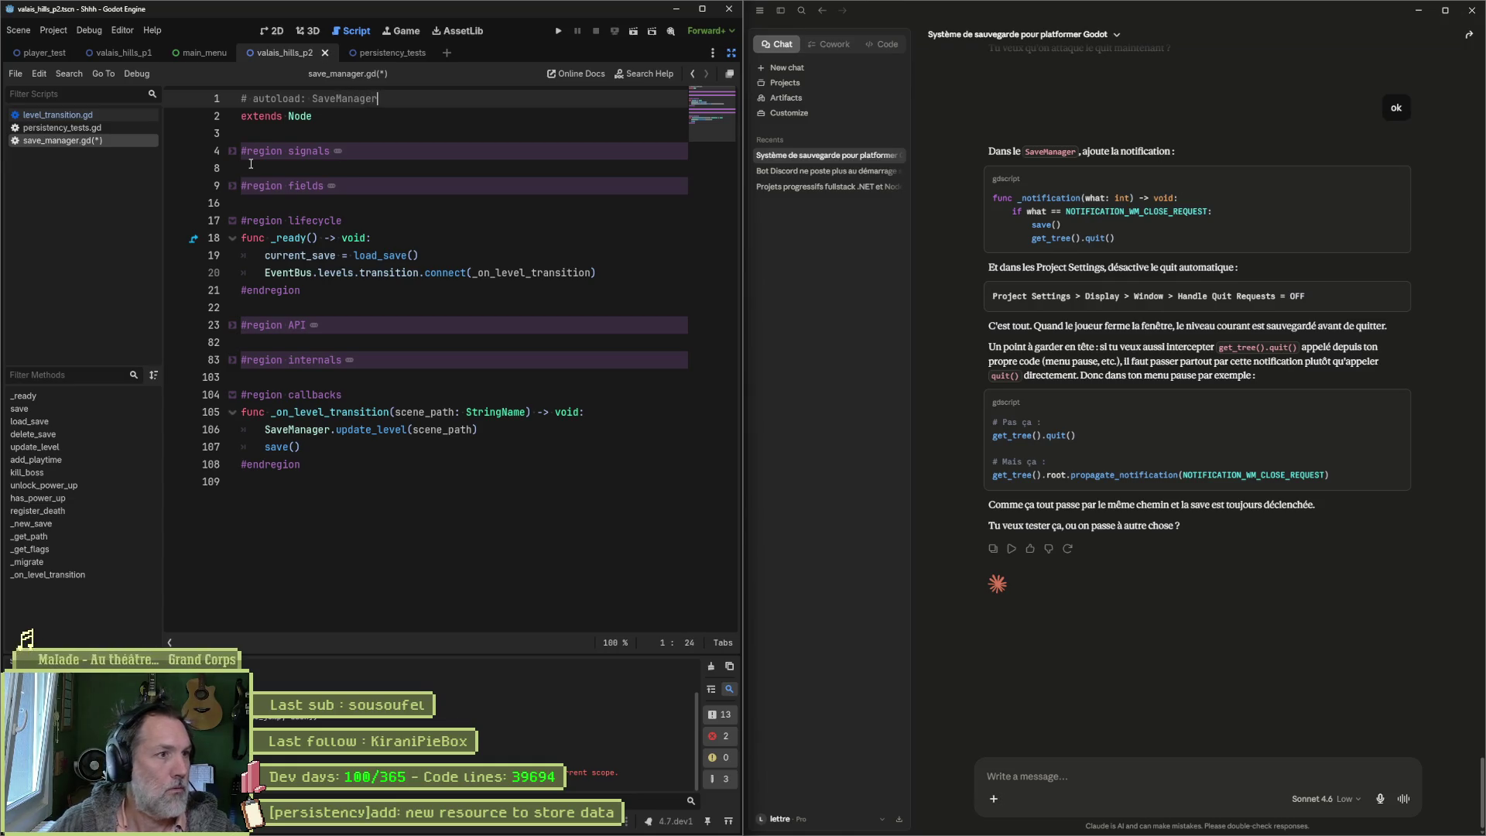
key("ctrl+s")
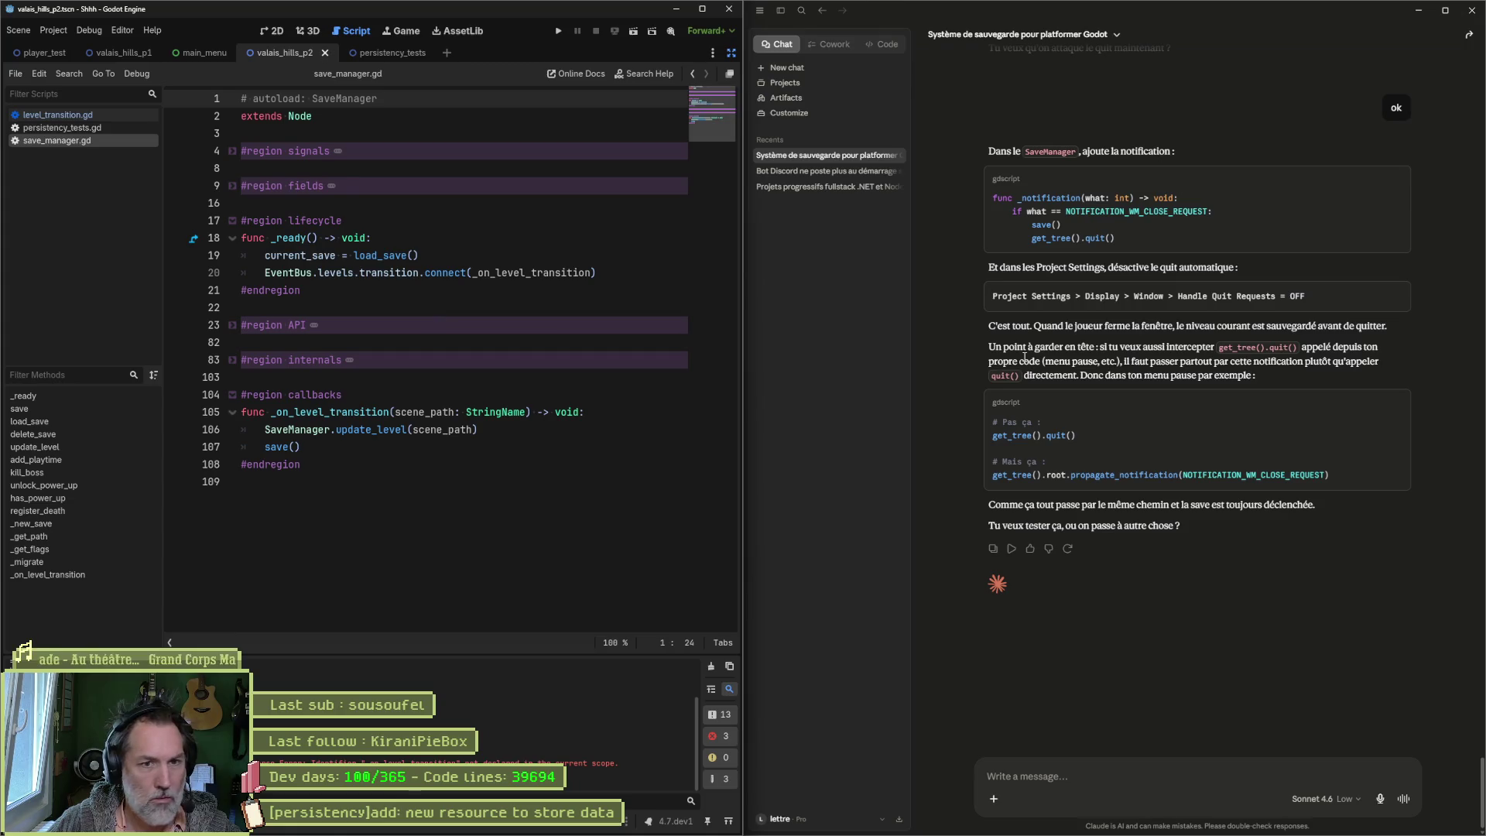
Step: Copy Claude's quit-notification snippet and place the caret in the callbacks region
left_click(1396, 179)
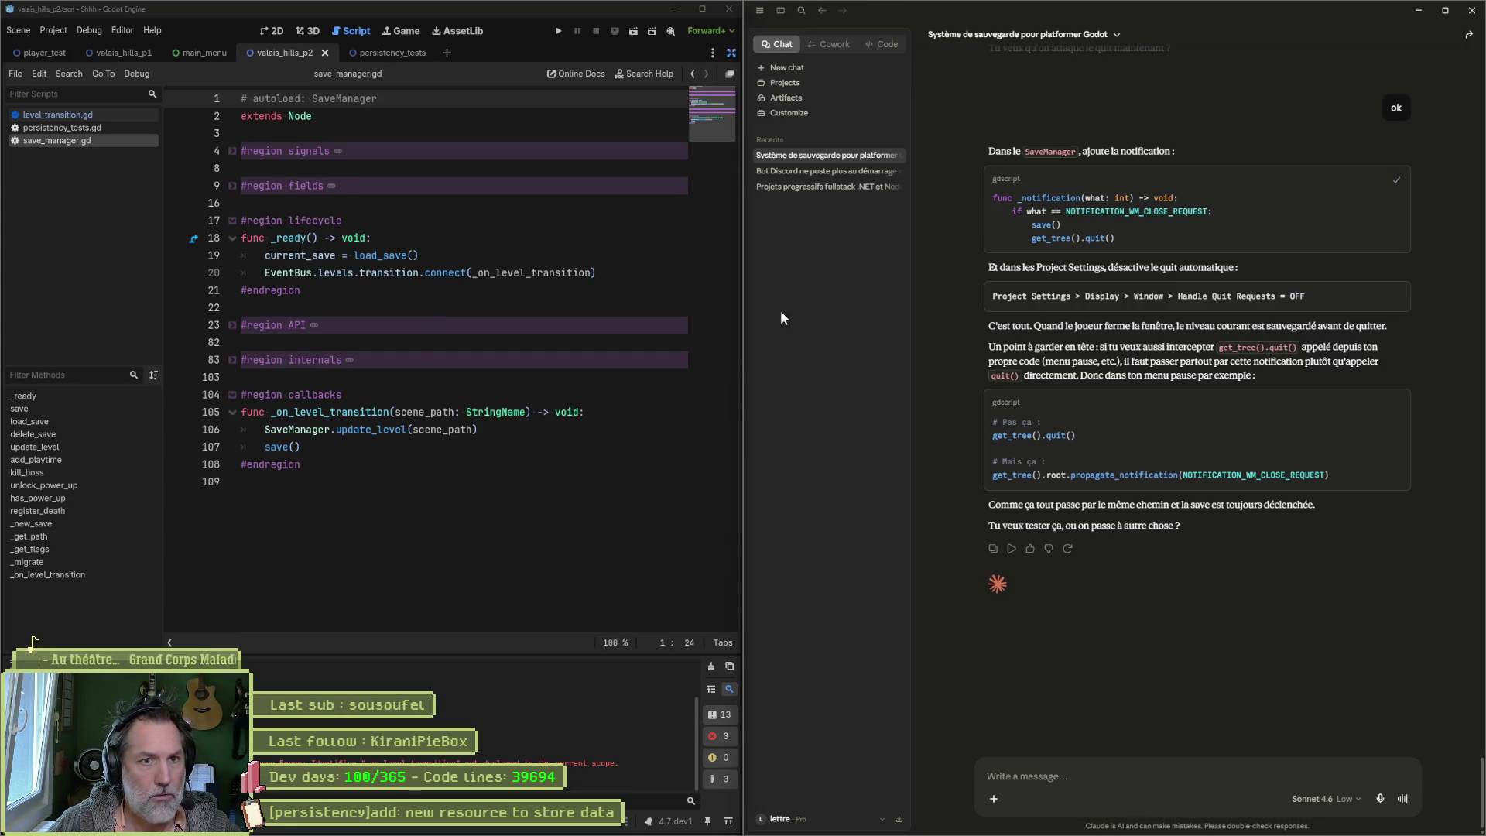
left_click(352, 448)
key("Up")
key("Up")
key("Up")
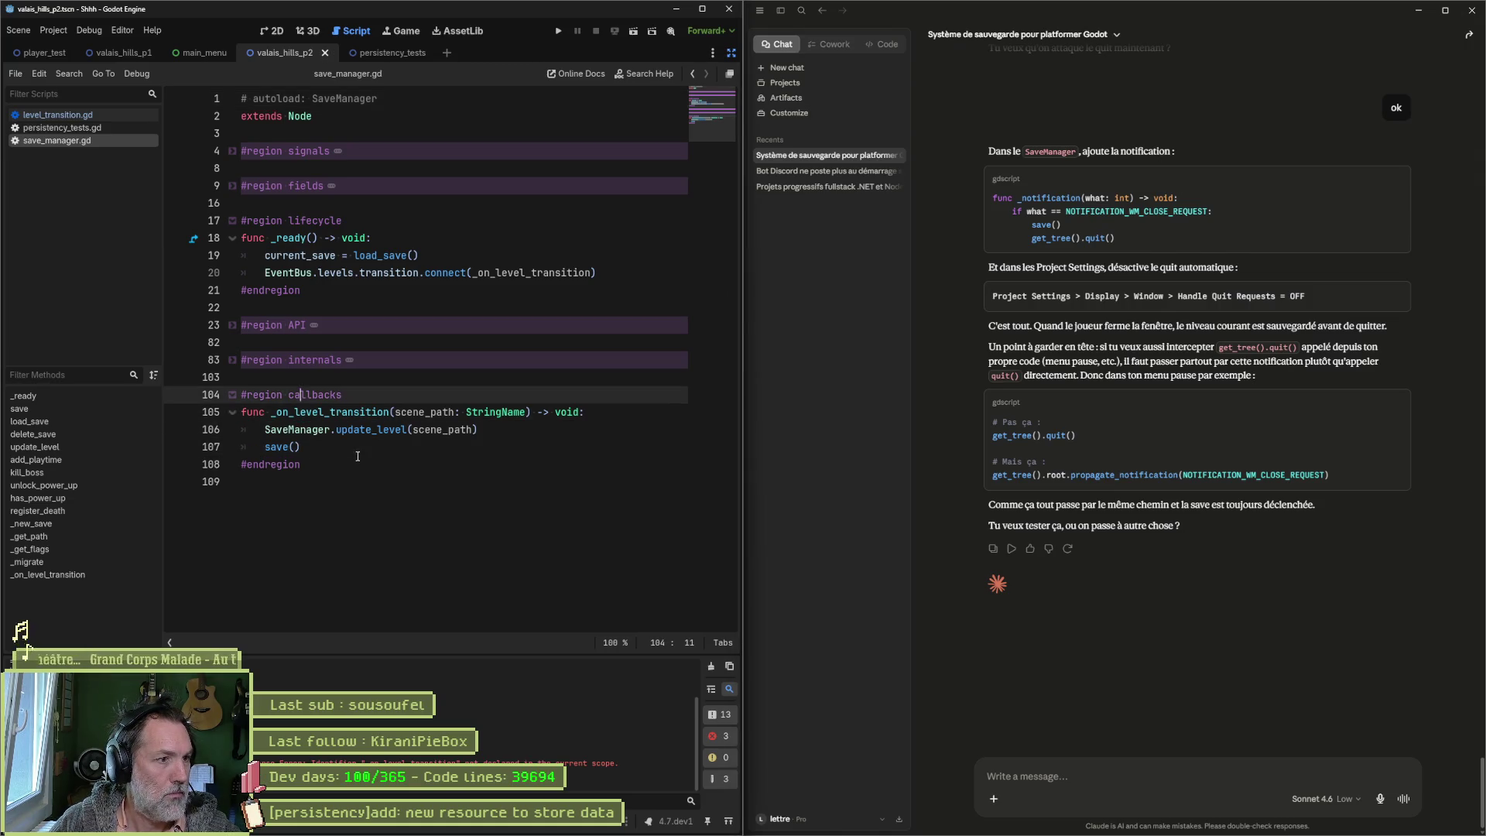
Step: Paste the _notification handler that saves and quits on NOTIFICATION_WM_CLOSE_REQUEST, spaced out, and save
key("End")
key("Return")
key("ctrl+v")
key("Return")
key("Return")
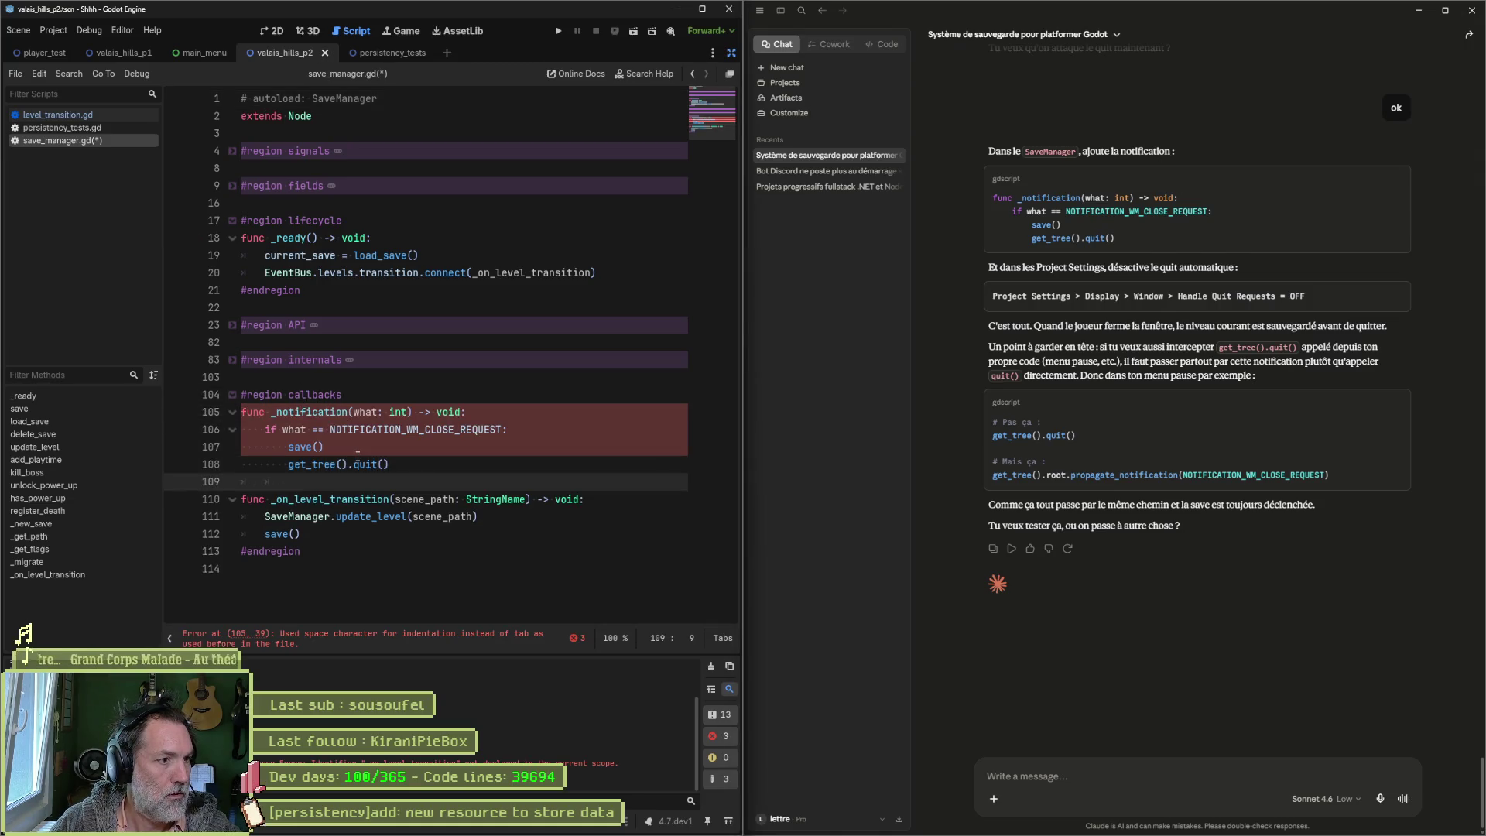
key("ctrl+s")
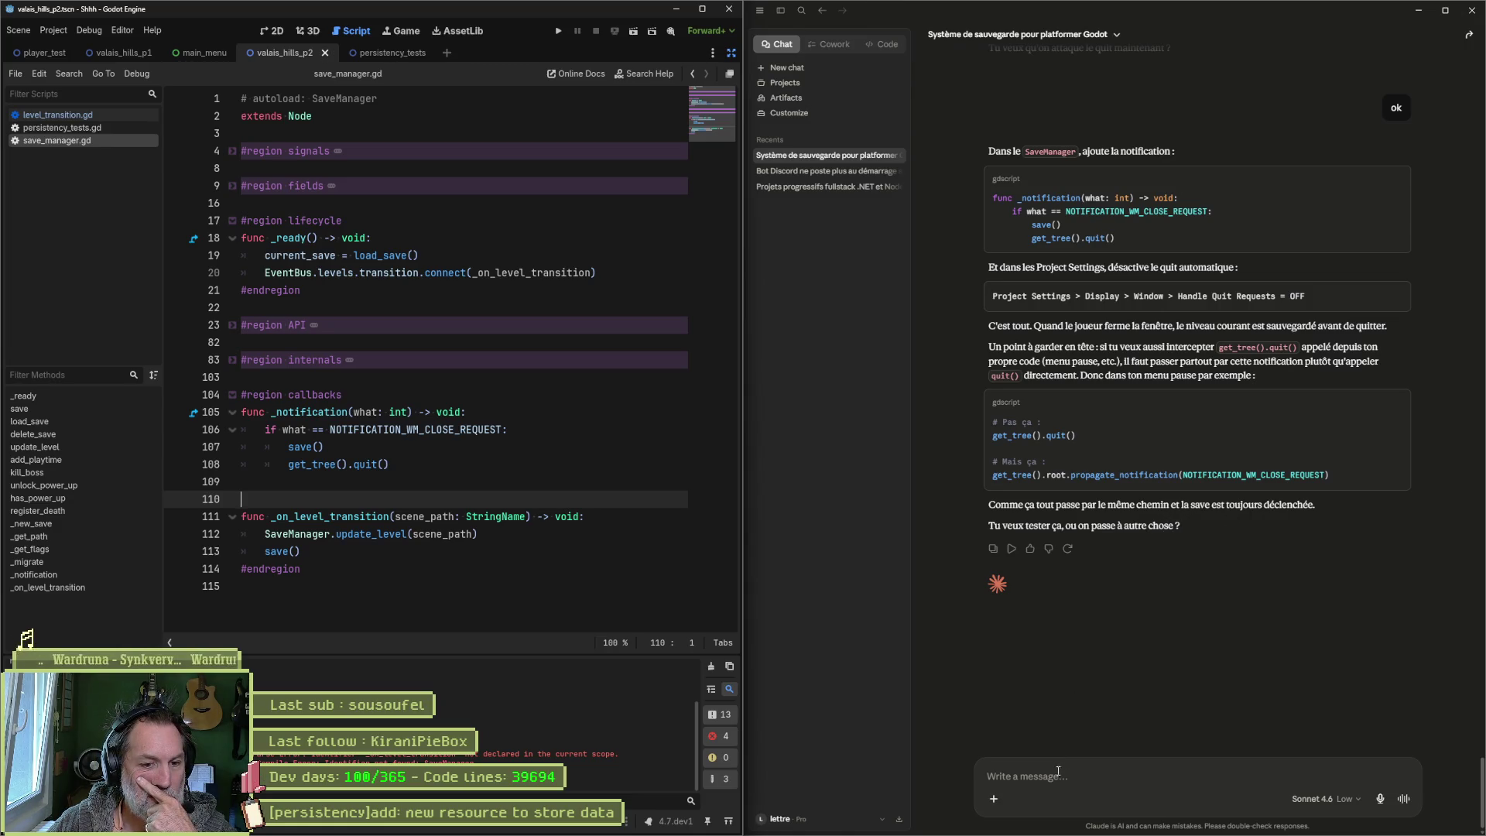
Step: Ask Claude 'si je veux quit sans changer ma save pour tests ?' and select the skip_save_on_quit reply
left_click(1158, 773)
type("si je veux quit sans")
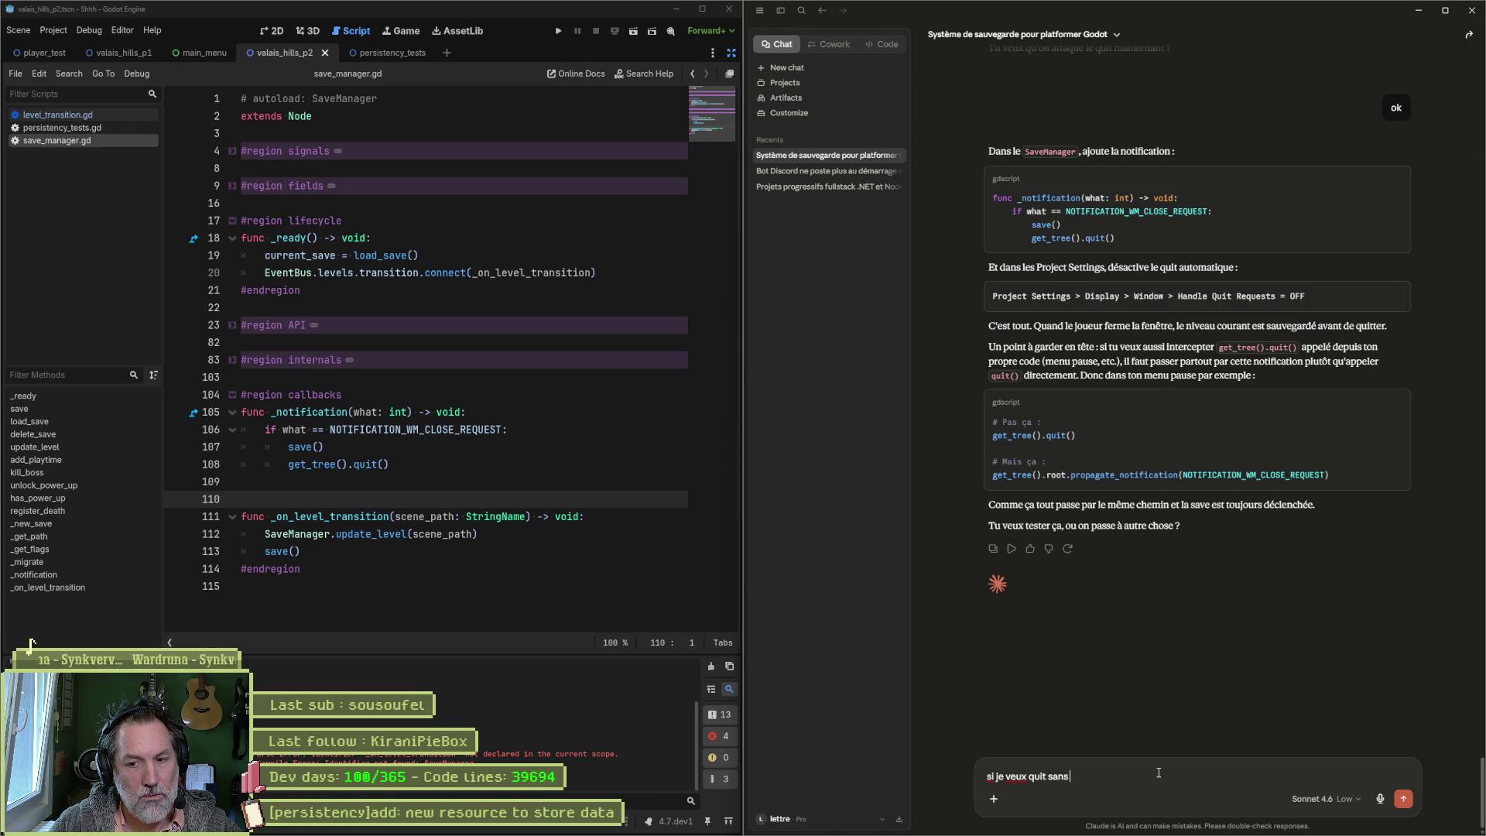
type(" changer ma save")
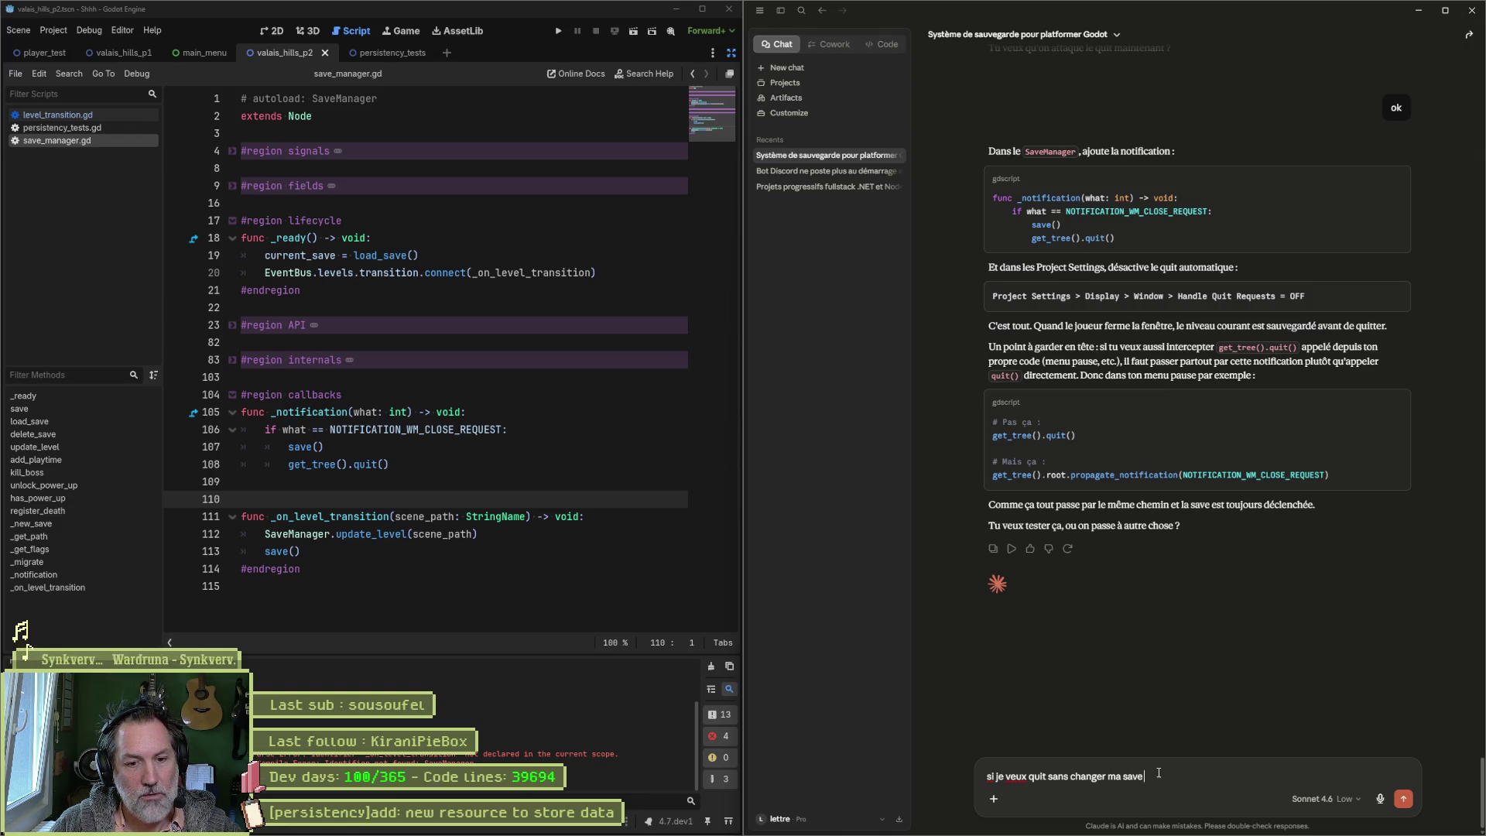
type(" pour tests ?")
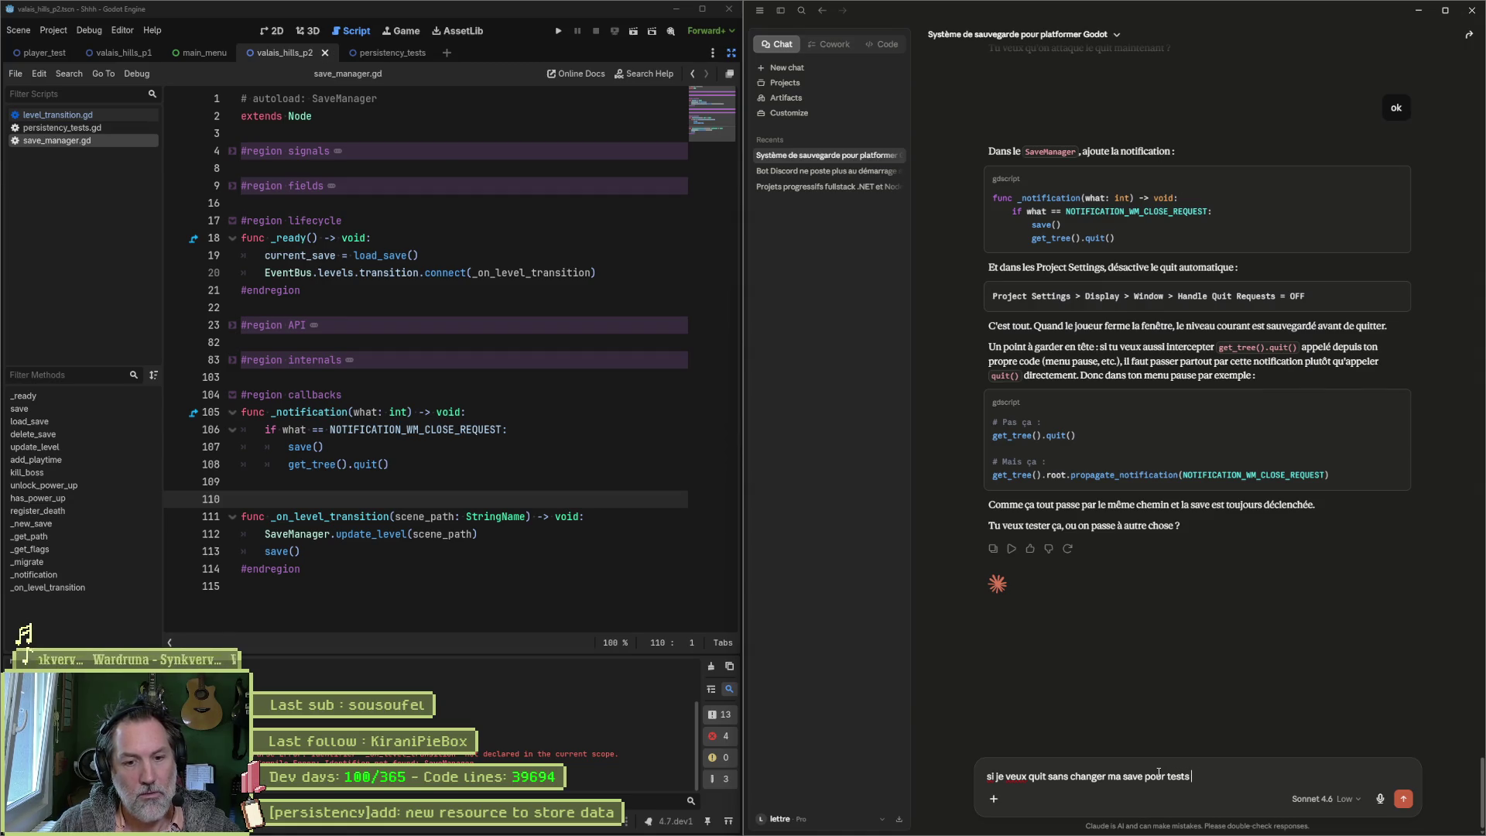
key("Return")
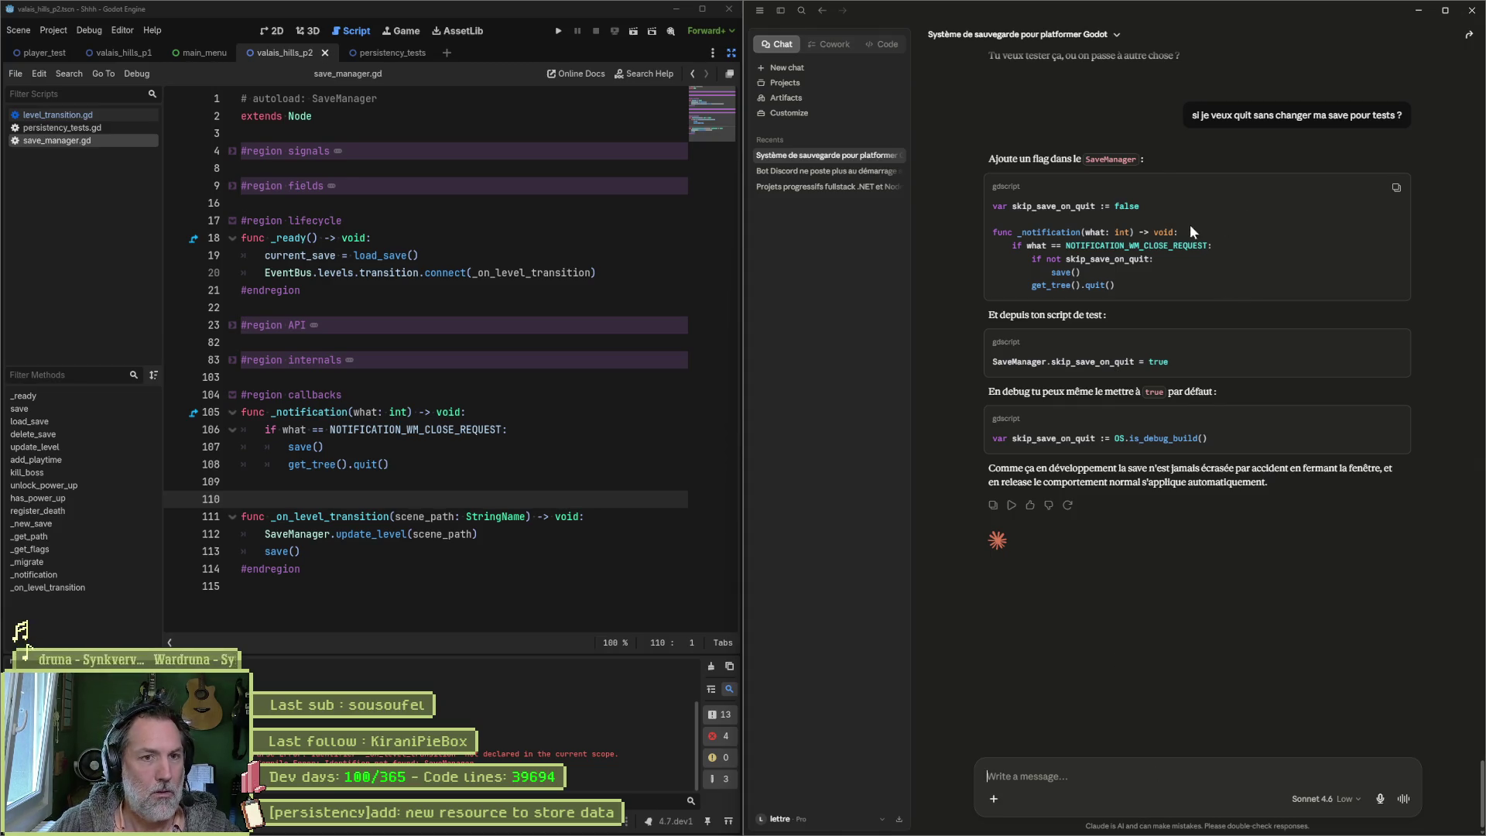
left_click_drag(1139, 207, 993, 206)
key("ctrl+c")
Step: Add 'var skip_save_on_quit := false' after current_save in the fields region
left_click(403, 238)
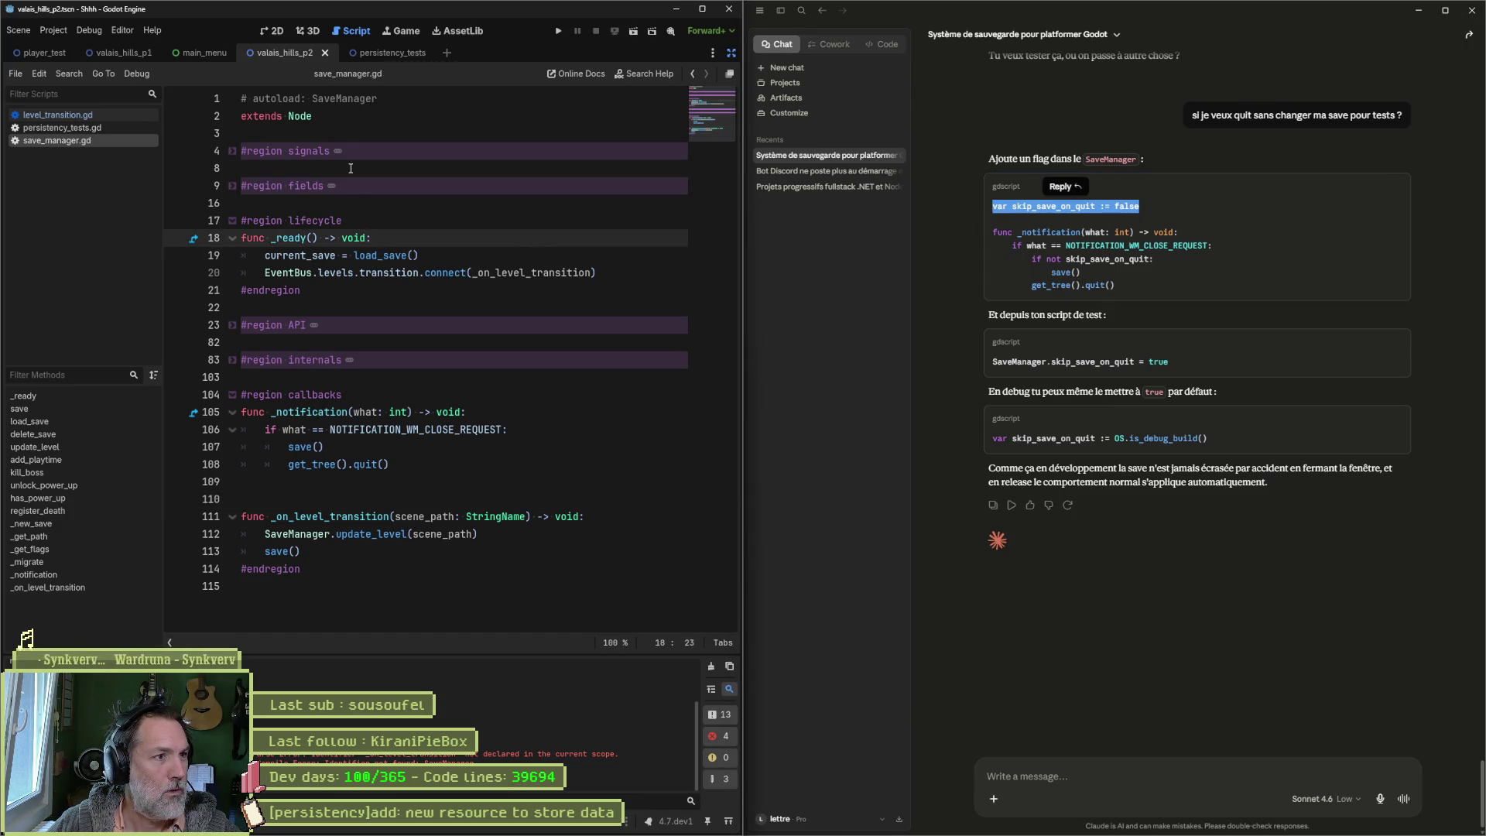
left_click(233, 186)
left_click(445, 273)
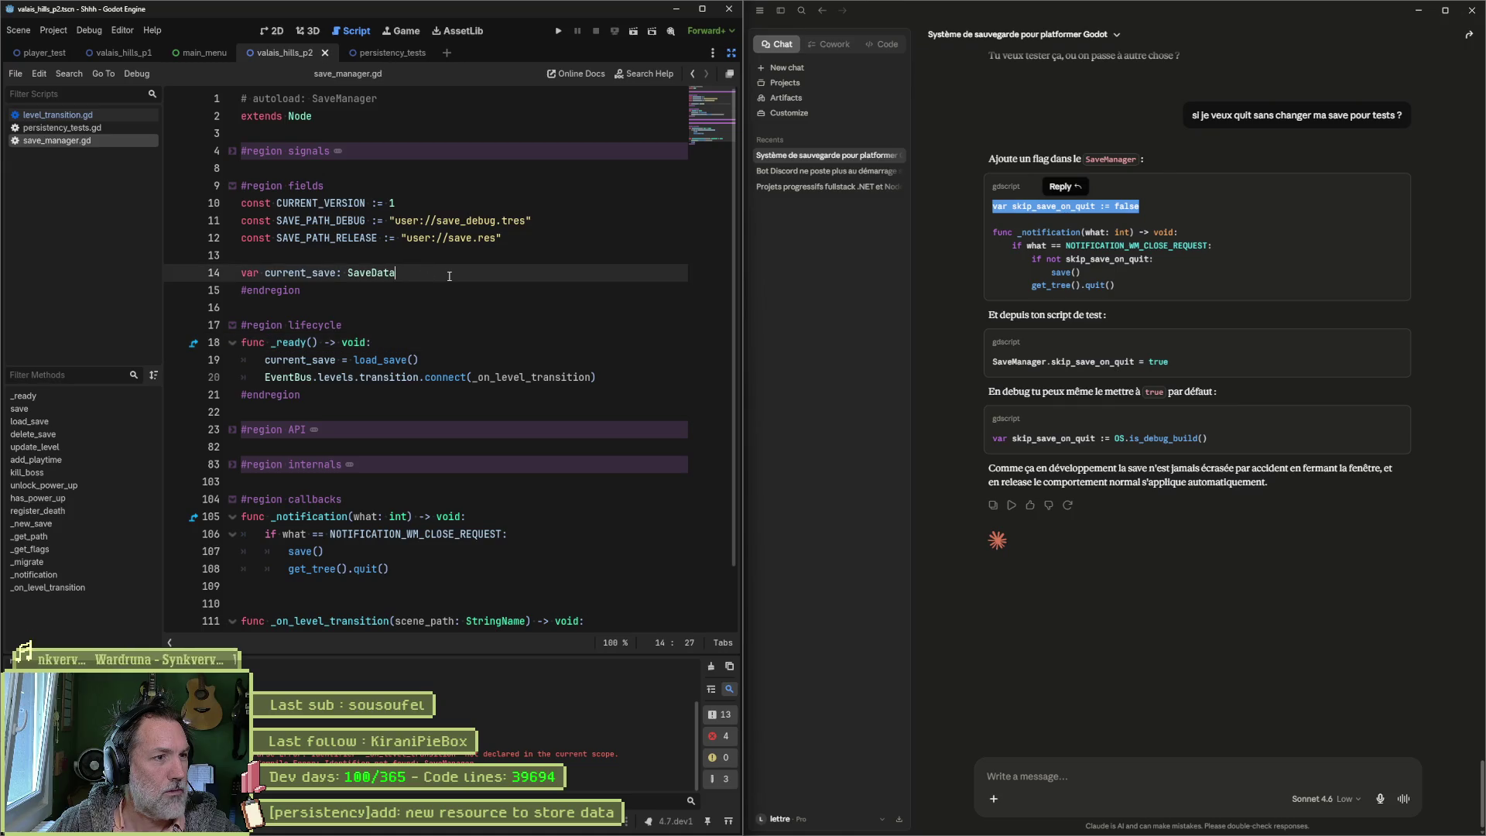
key("Return")
key("ctrl+v")
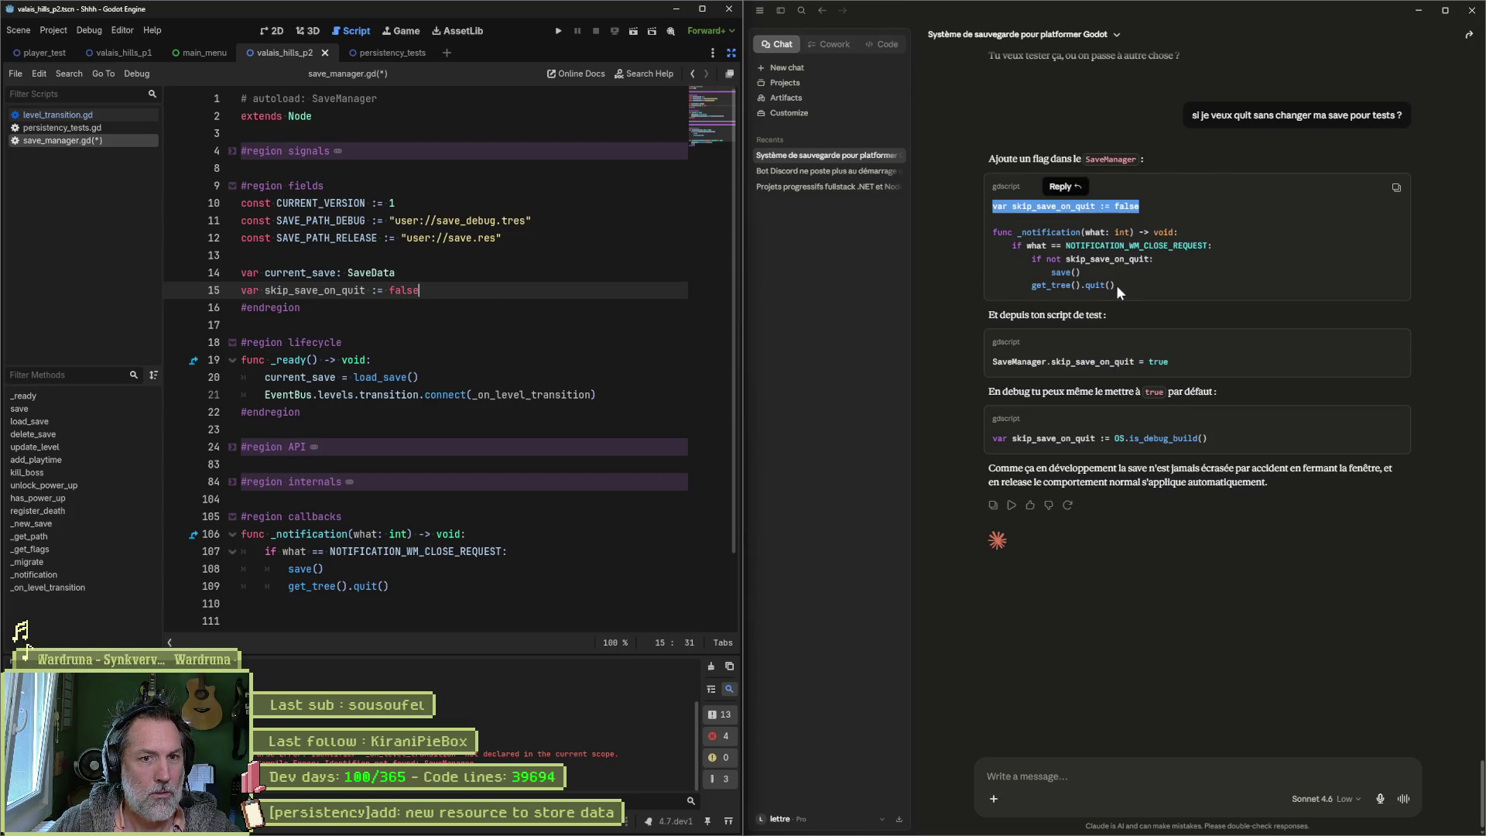
Step: Replace _notification with Claude's flag-checking version and save the script
left_click_drag(1116, 284, 951, 243)
key("ctrl+c")
scroll(401, 505, "down", 2)
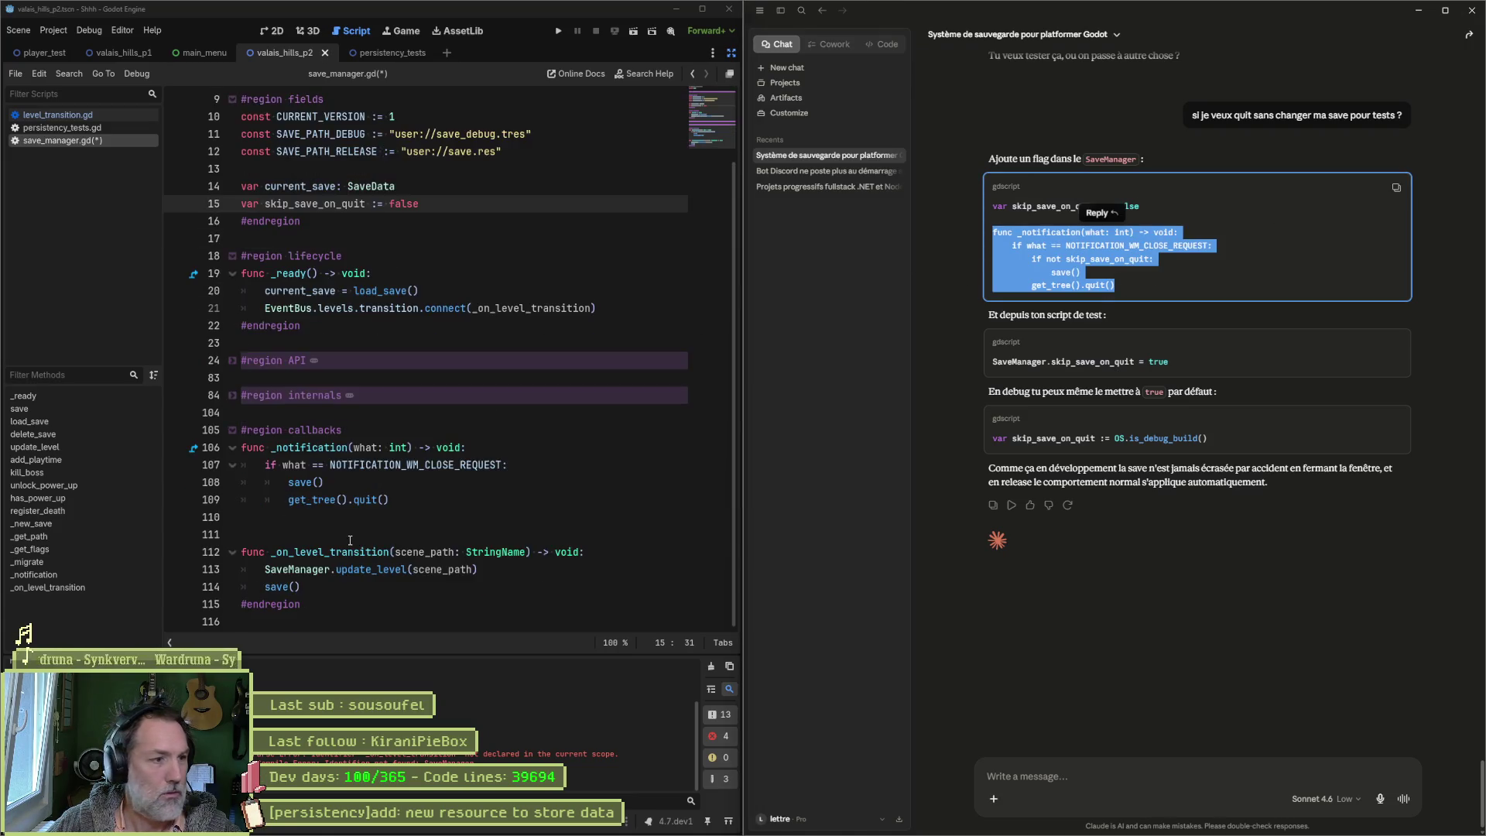
mouse_move(401, 505)
left_mouse_down()
mouse_move(255, 474)
mouse_move(241, 453)
left_mouse_up()
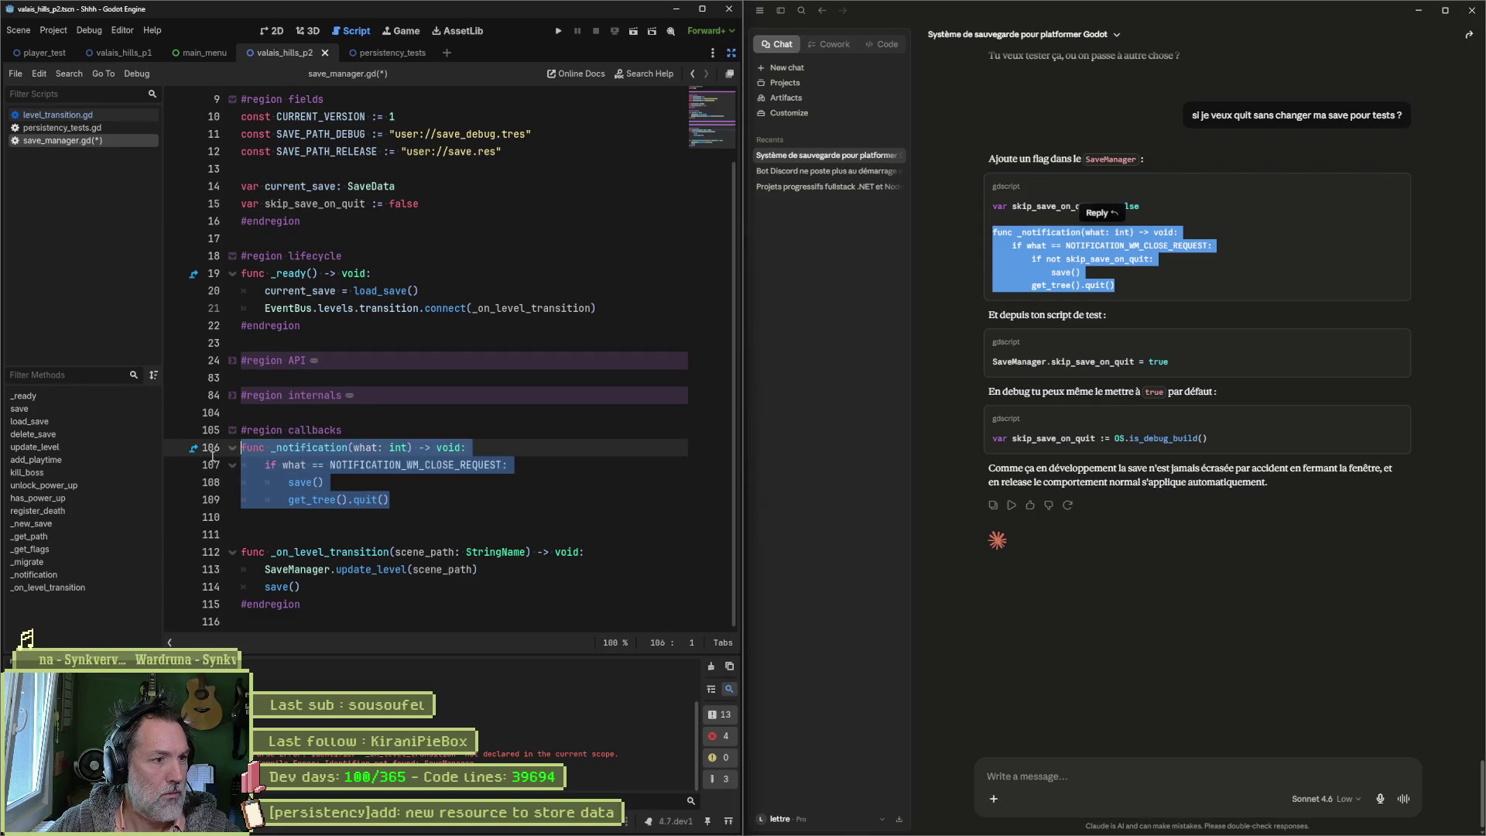
key("ctrl+v")
key("ctrl+s")
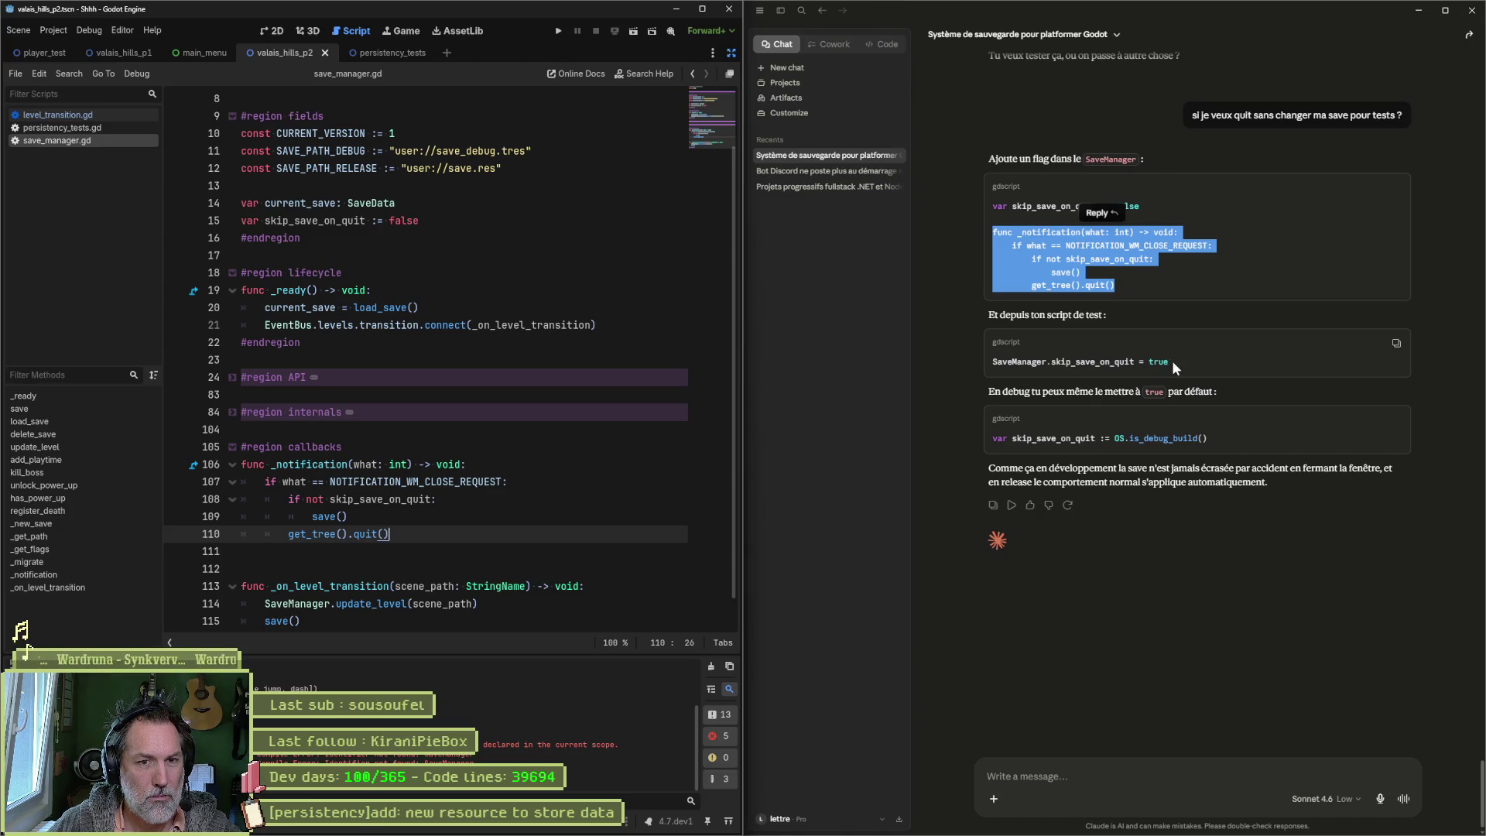
Step: Insert 'SaveManager.skip_save_on_quit = true' above health_value in persistency_tests.gd's setup, and save
left_click_drag(1172, 359, 985, 359)
key("ctrl+c")
left_click(61, 128)
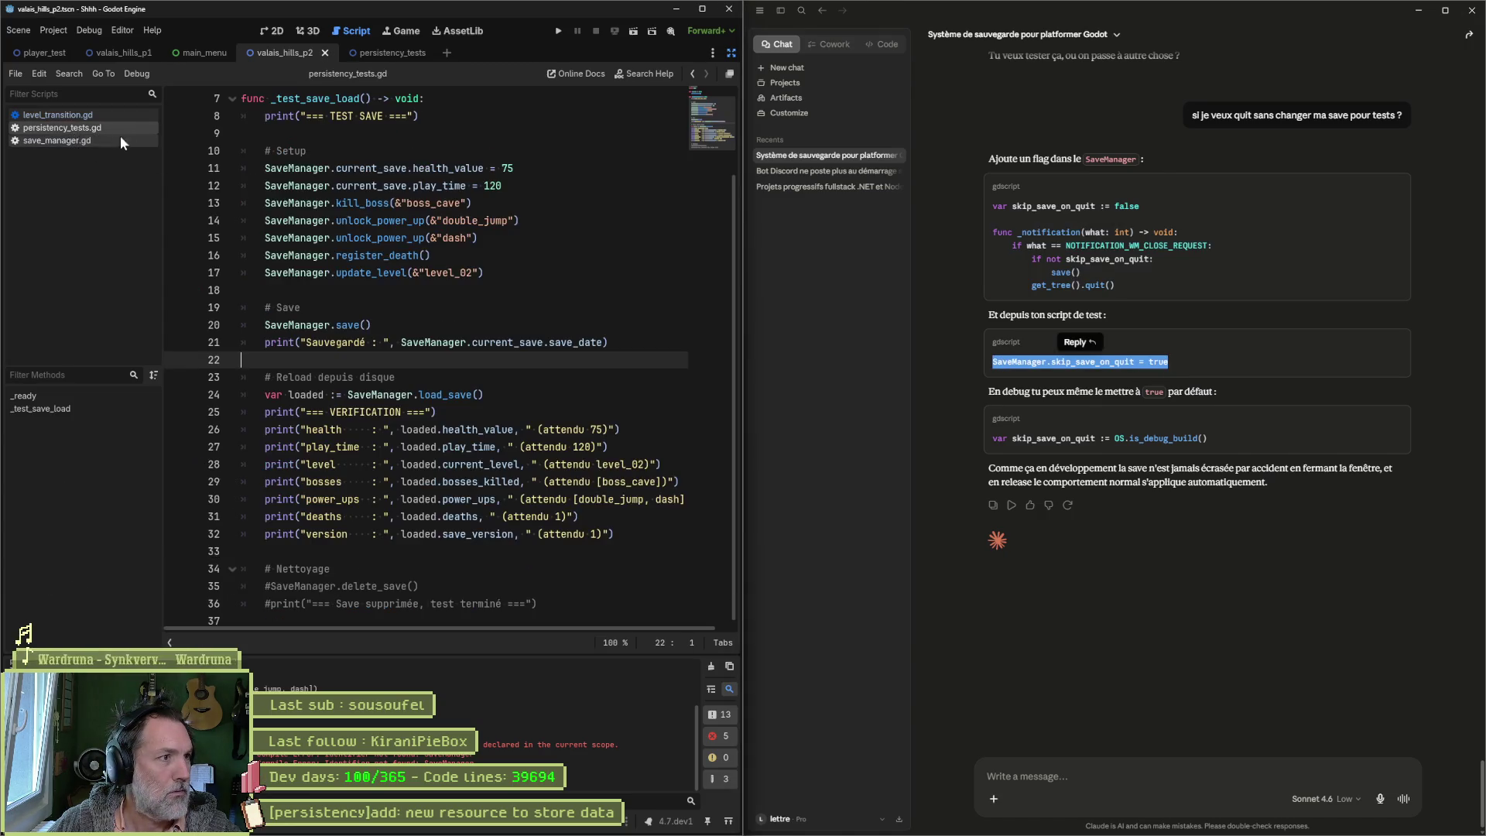
left_click(517, 270)
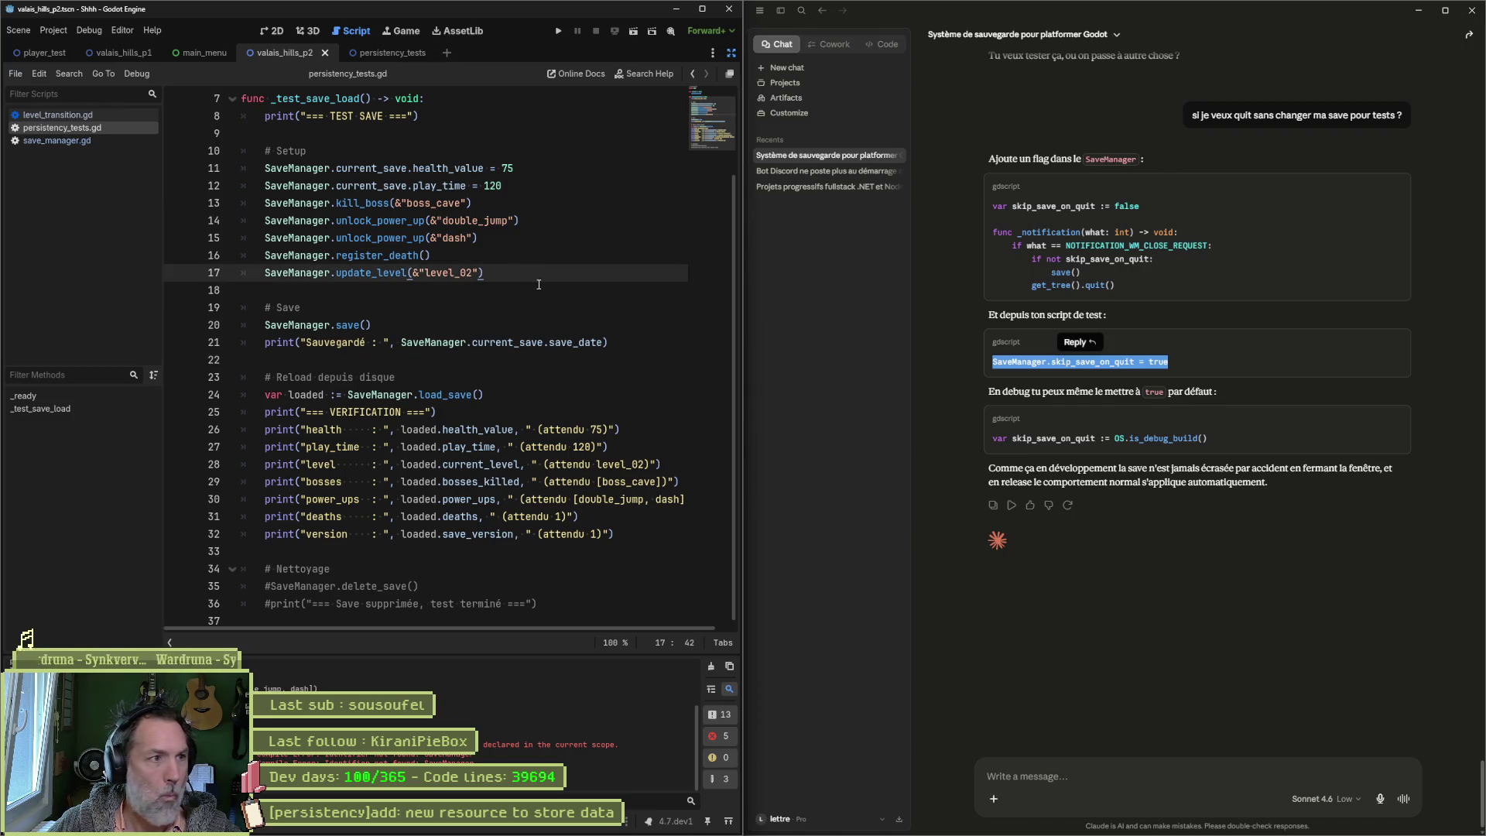
scroll(464, 240, "up", 2)
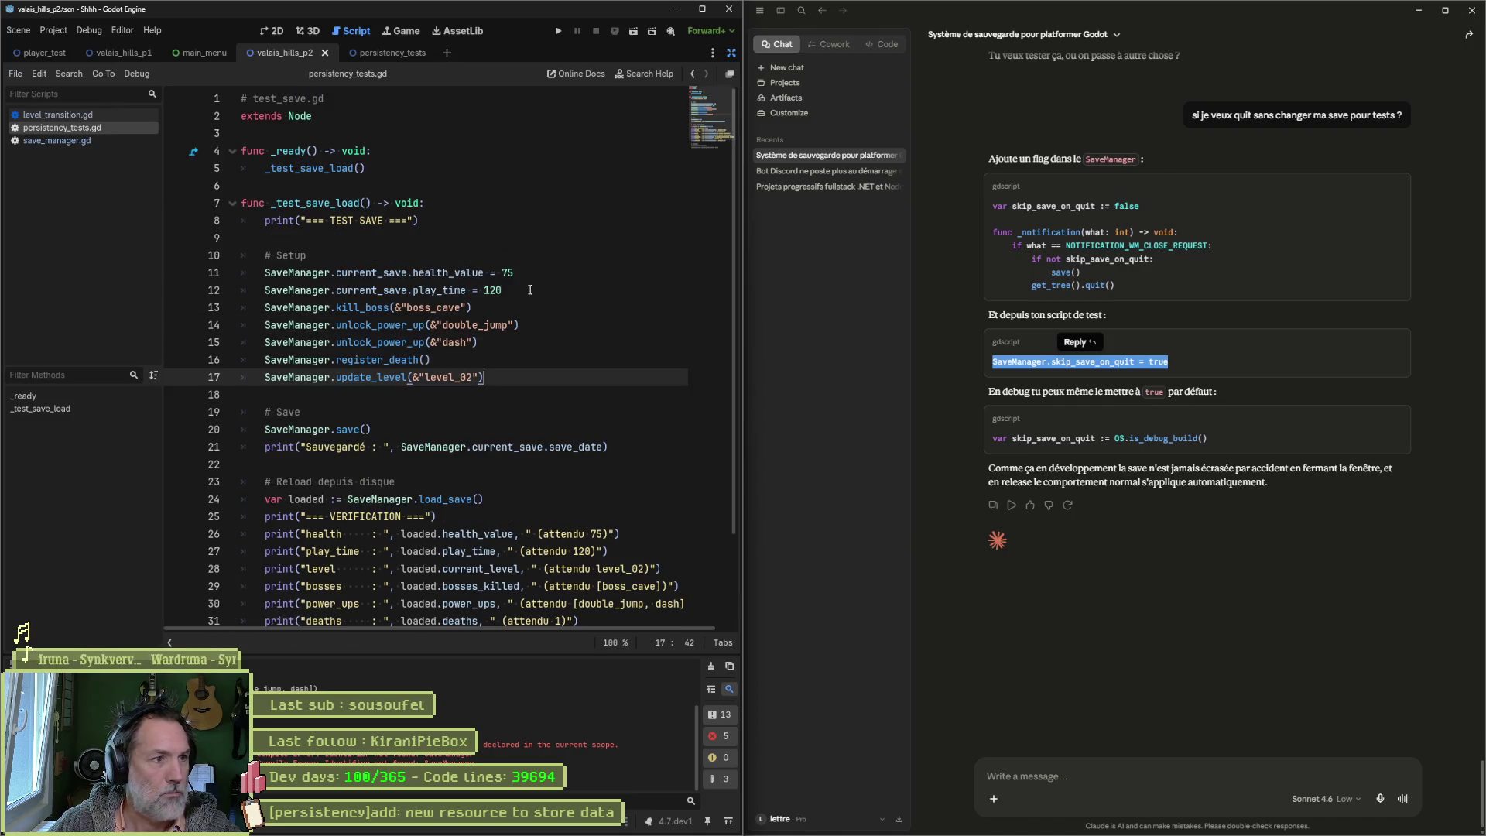
left_click(486, 270)
key("ctrl+shift+Return")
key("ctrl+v")
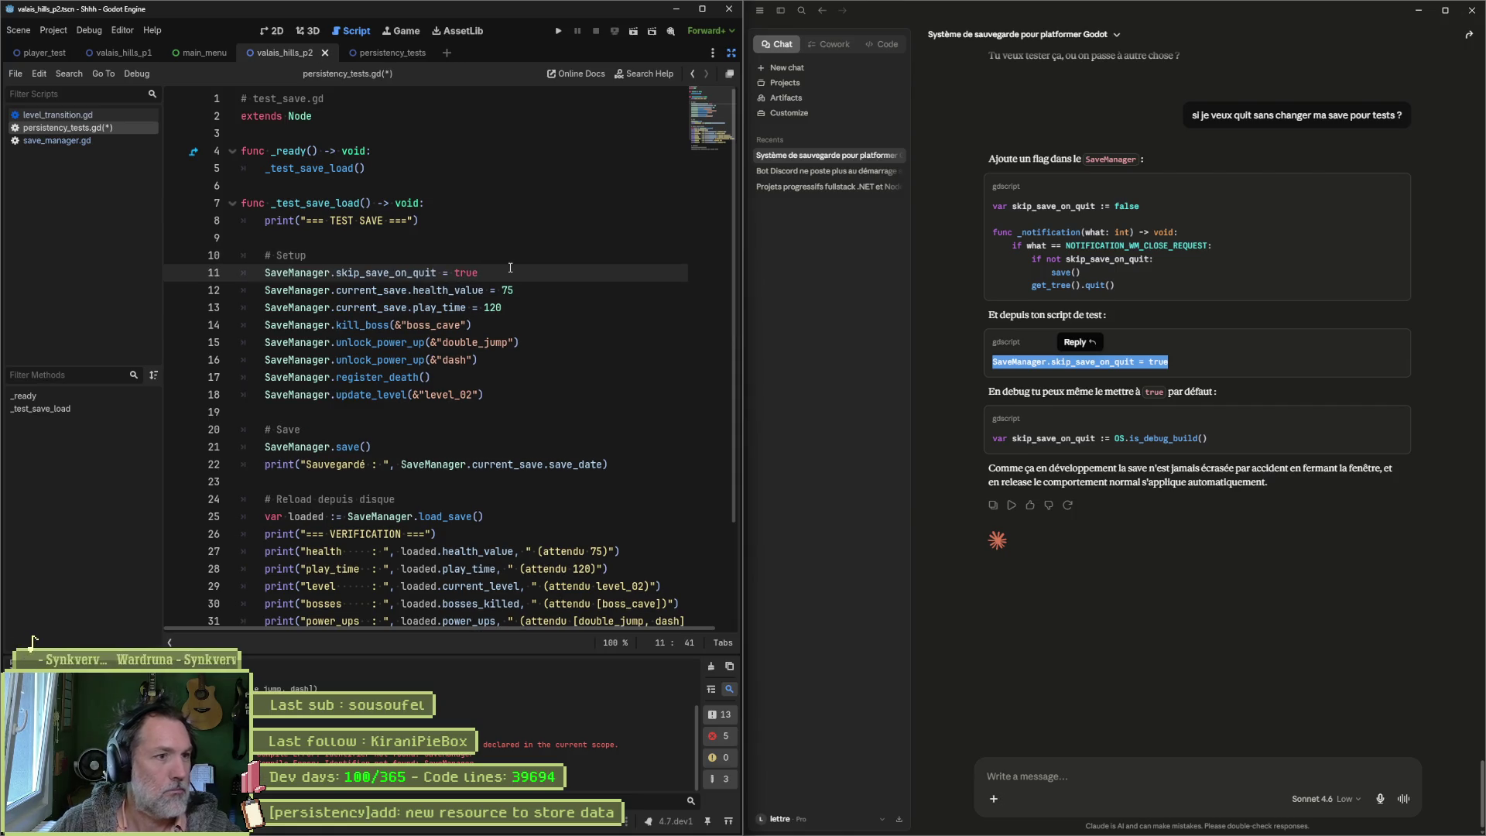
key("ctrl+s")
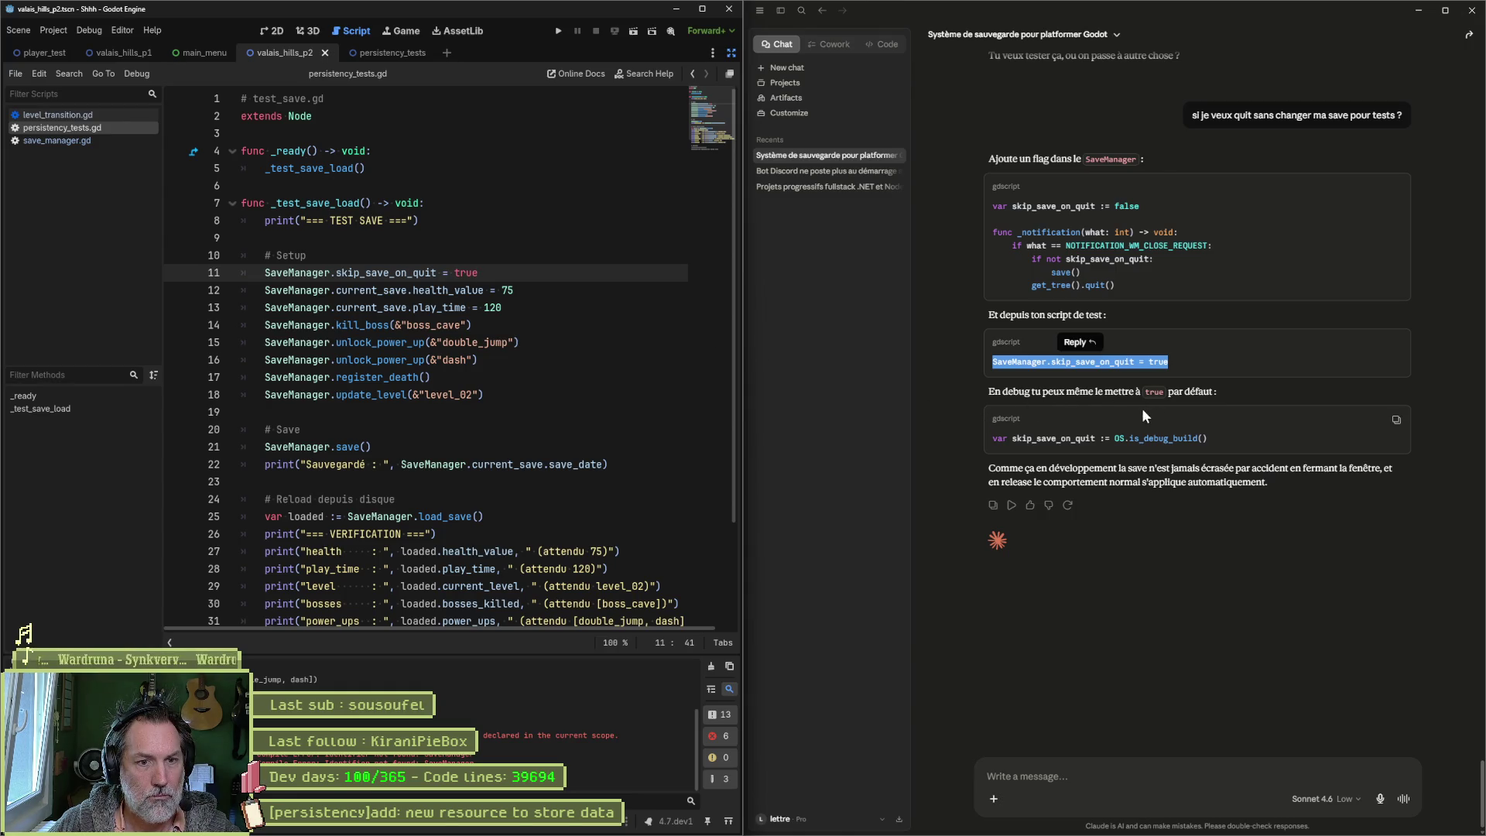
left_click_drag(1210, 438, 989, 436)
key("ctrl+c")
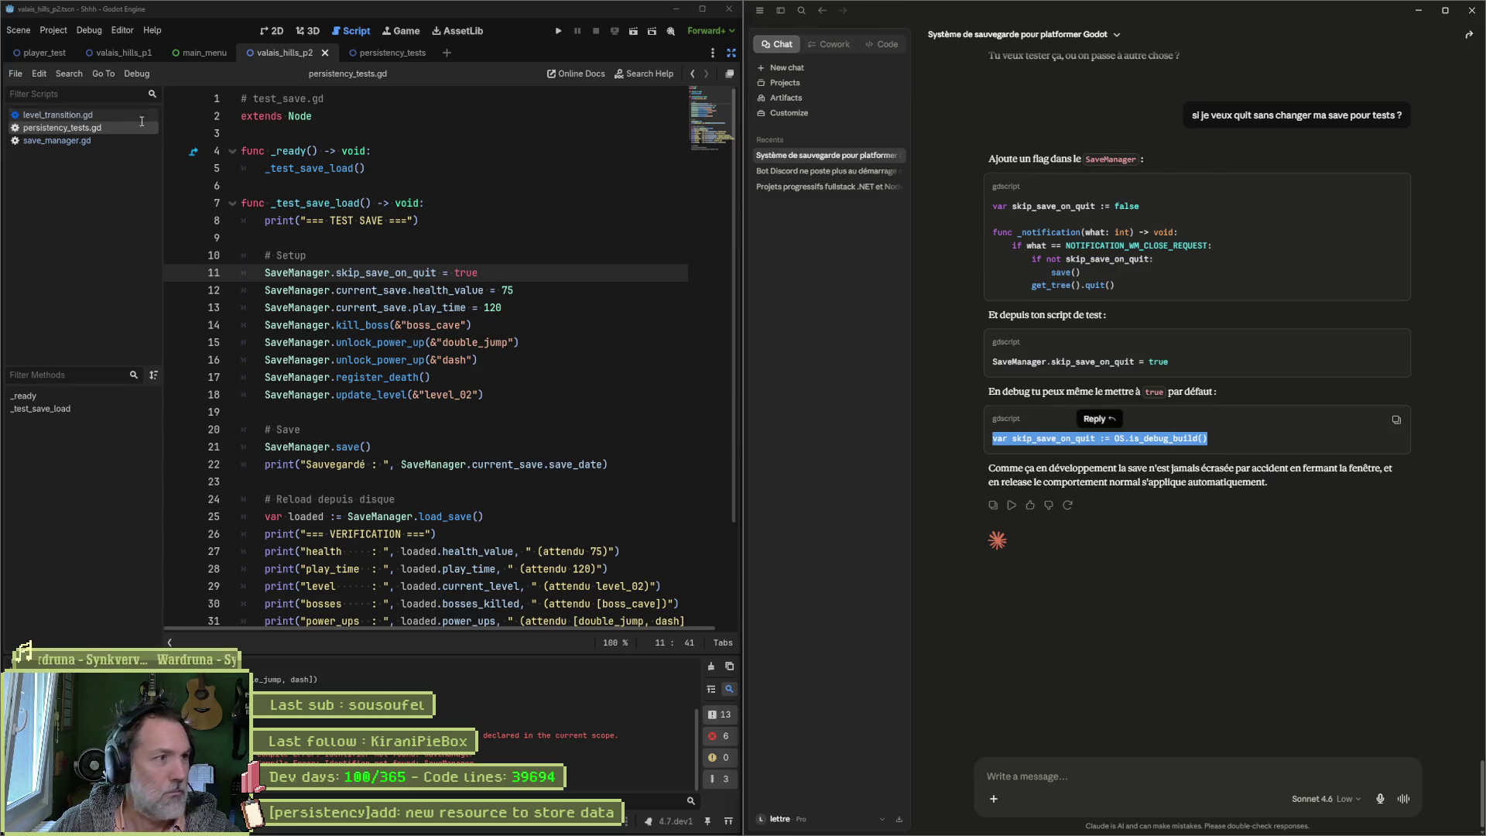
Step: Replace save_manager.gd's flag line with 'var skip_save_on_quit := OS.is_debug_build()' and save
left_click(81, 140)
left_click(384, 278)
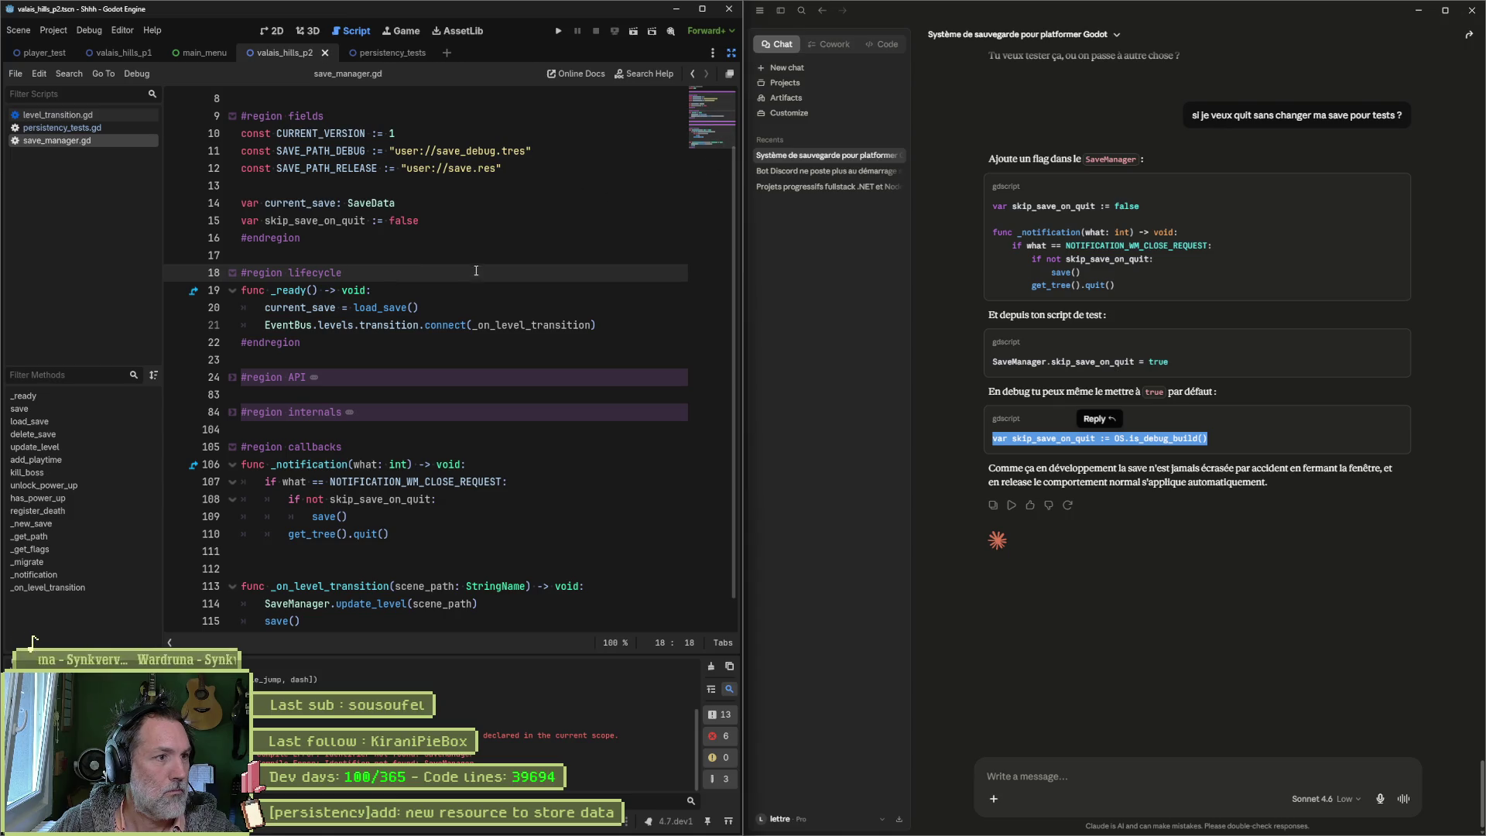
left_click_drag(423, 221, 281, 218)
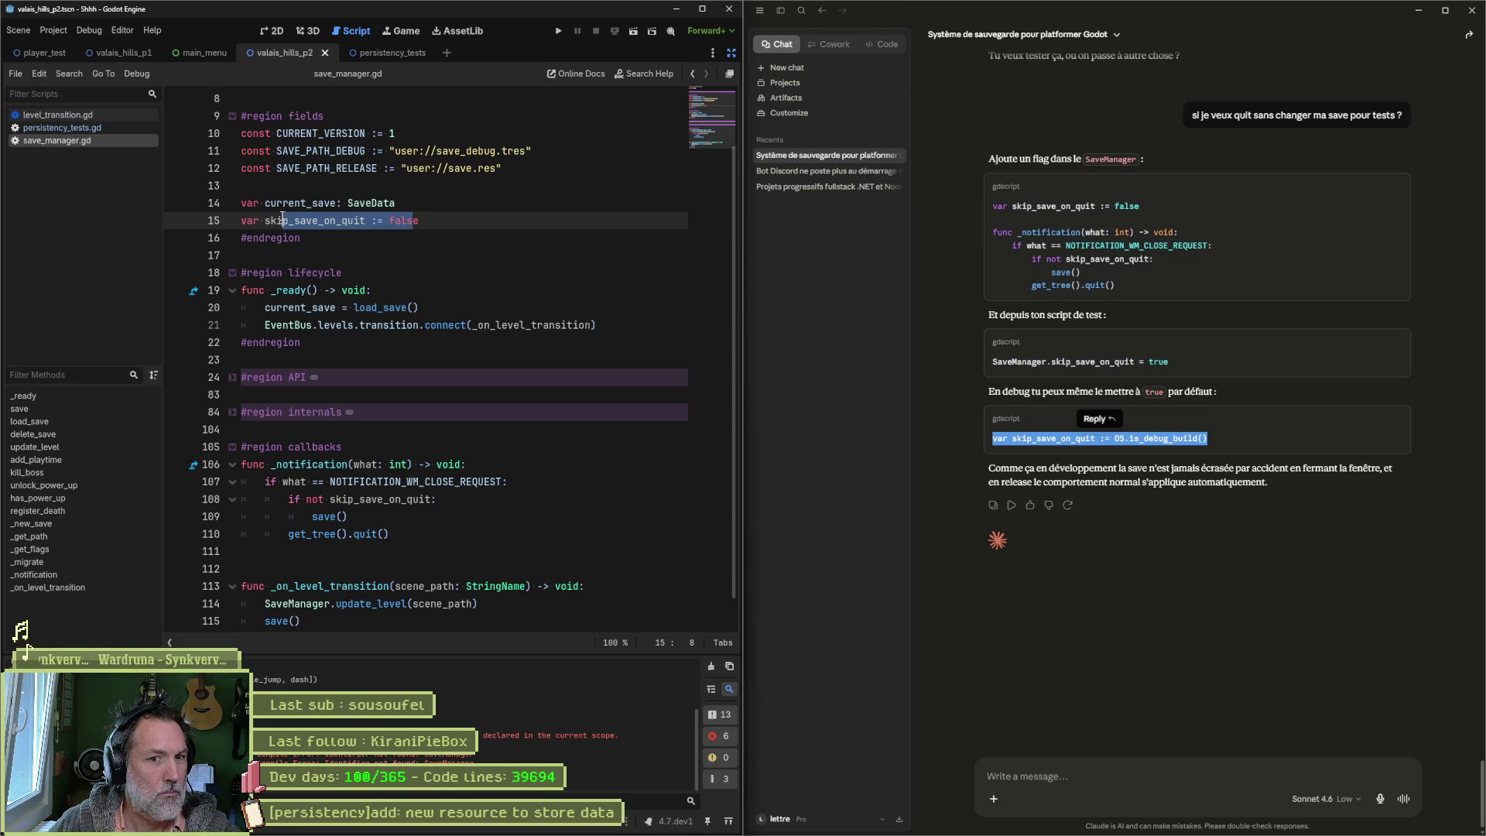
left_click(421, 220)
left_click_drag(422, 220, 240, 221)
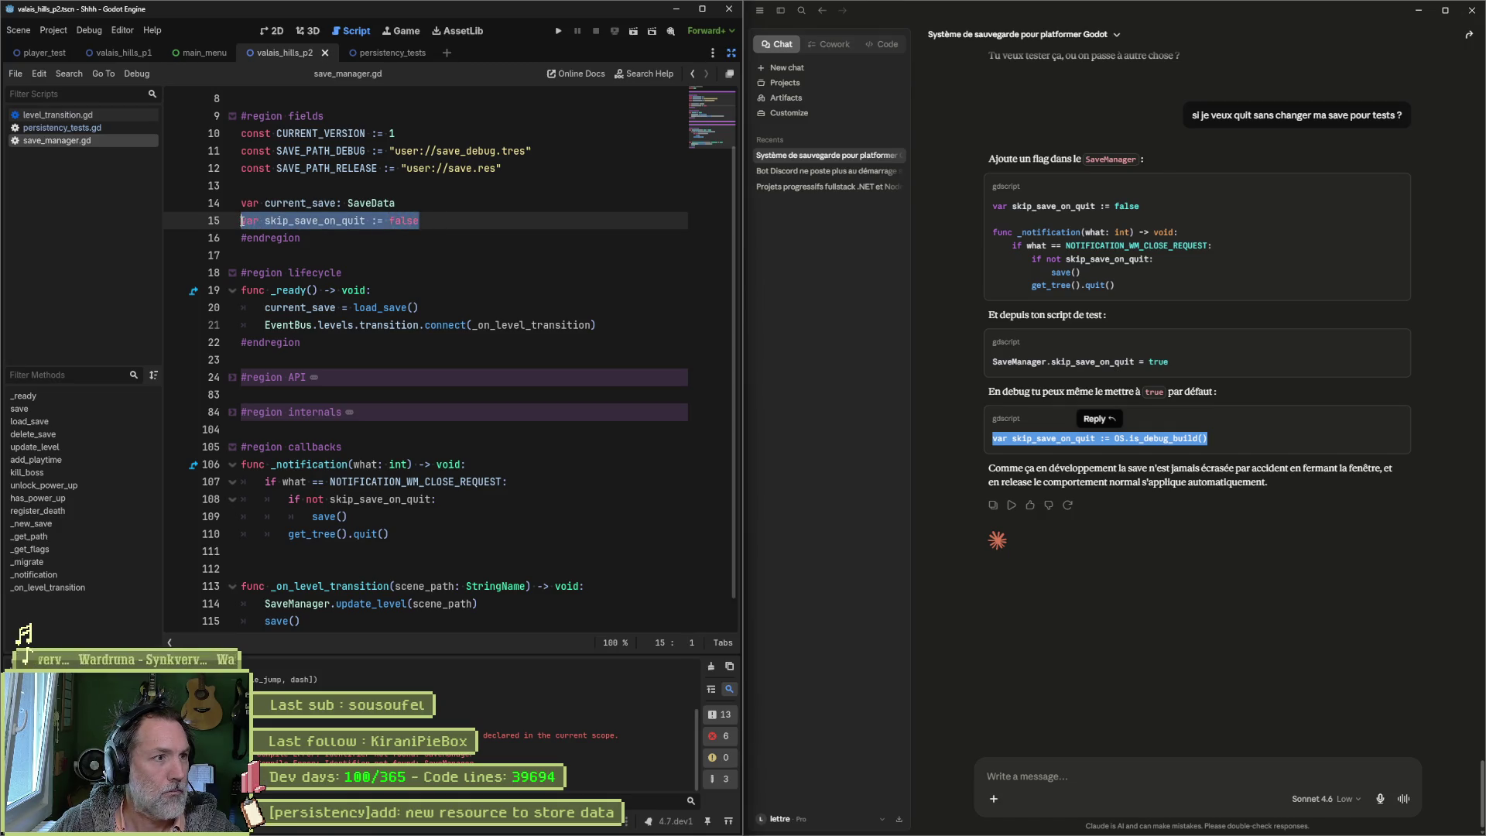
key("ctrl+v")
key("ctrl+s")
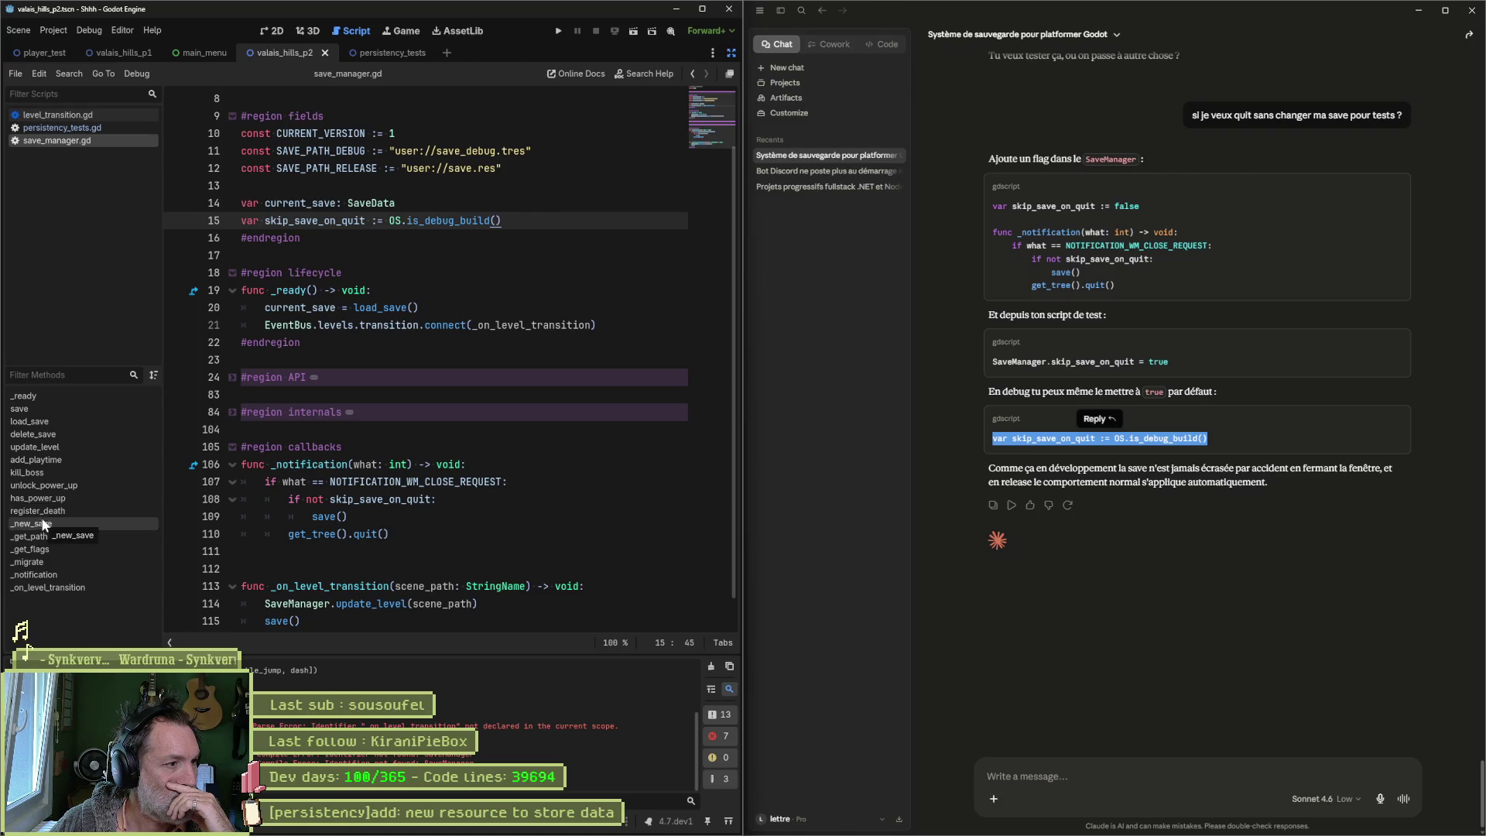
left_click(53, 410)
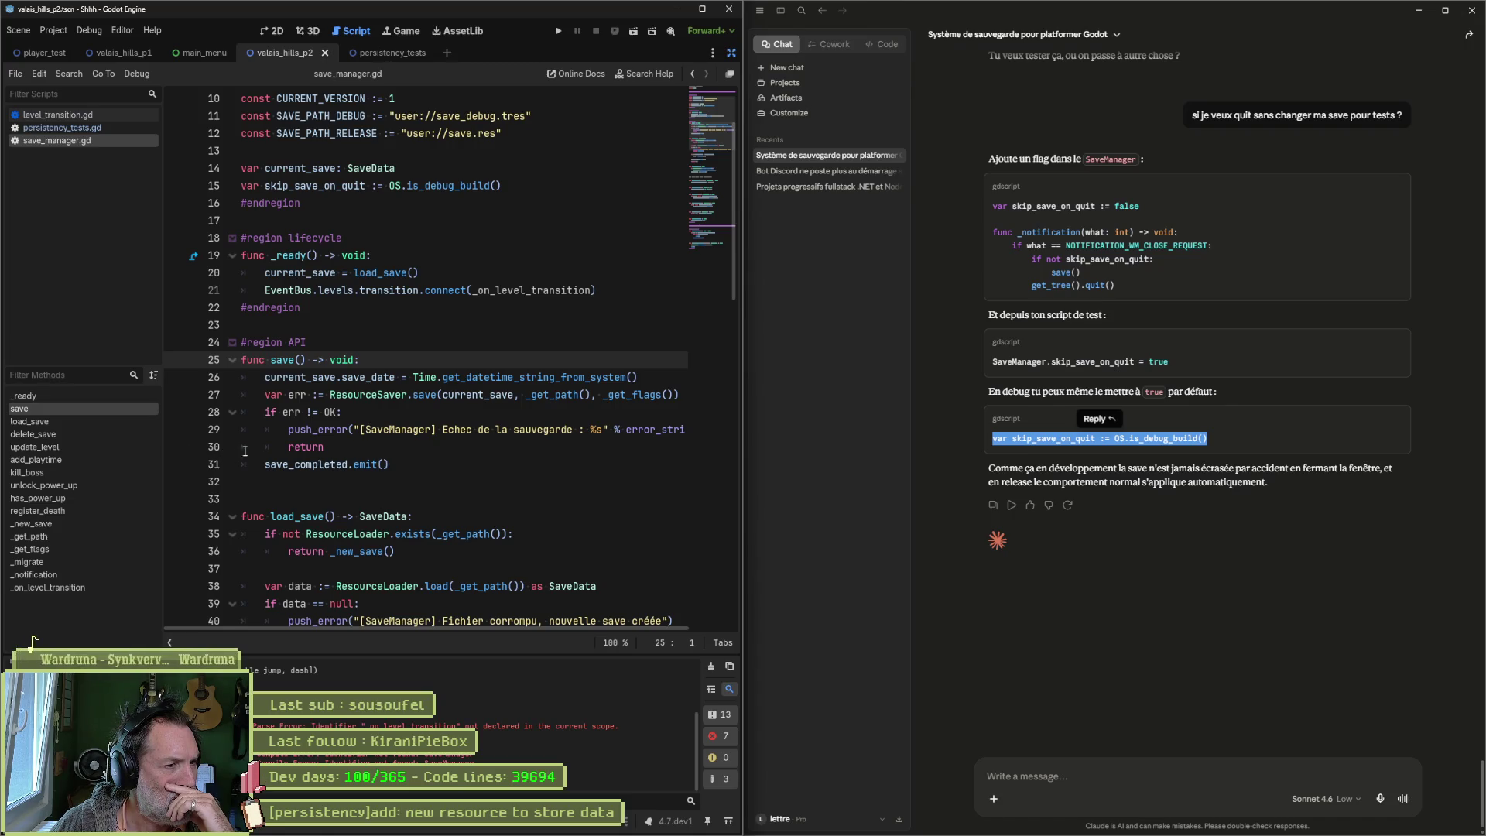
double_click(301, 168)
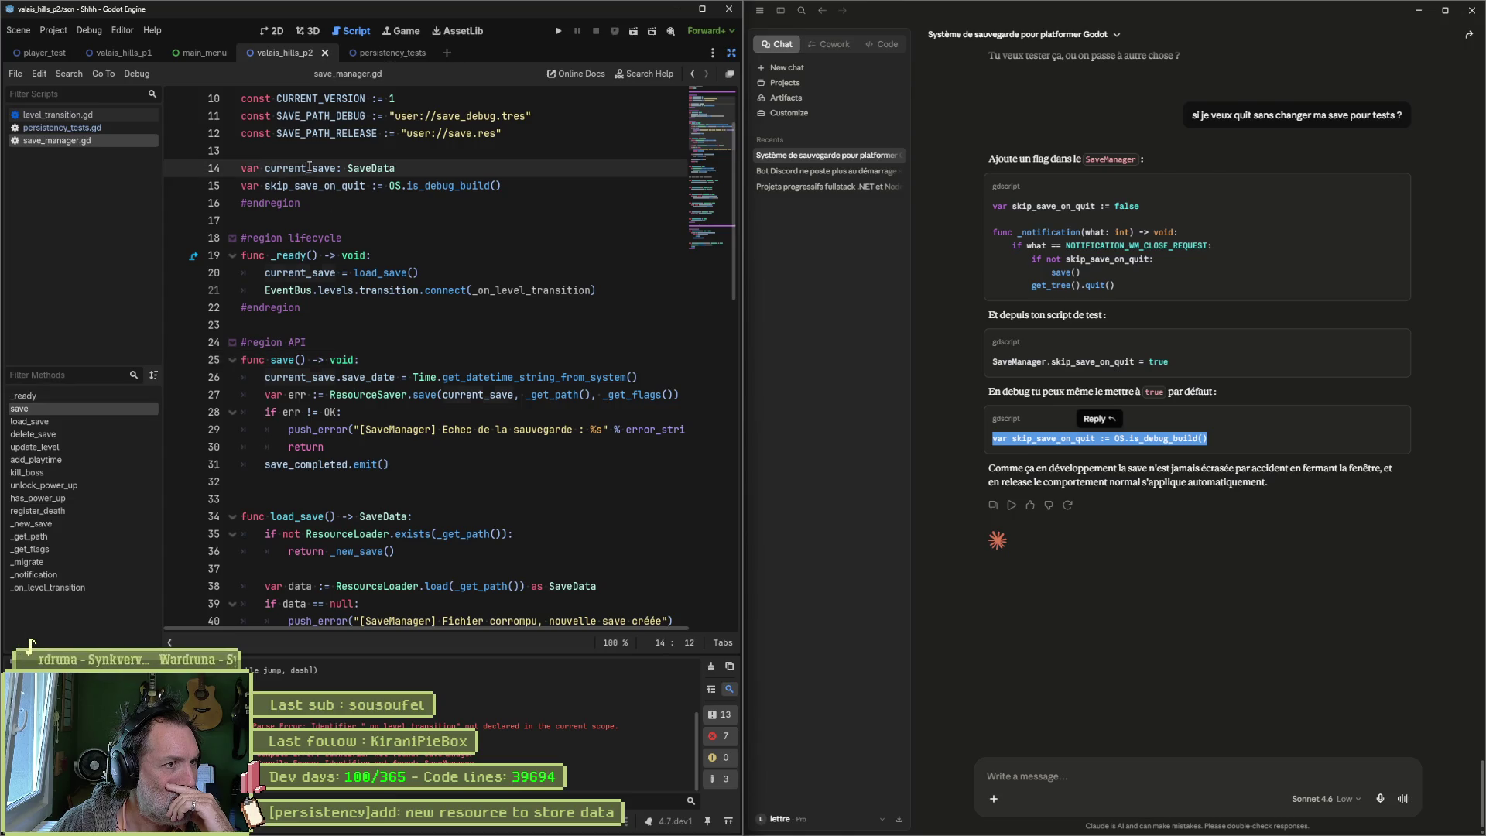
double_click(315, 186)
scroll(452, 287, "down", 10)
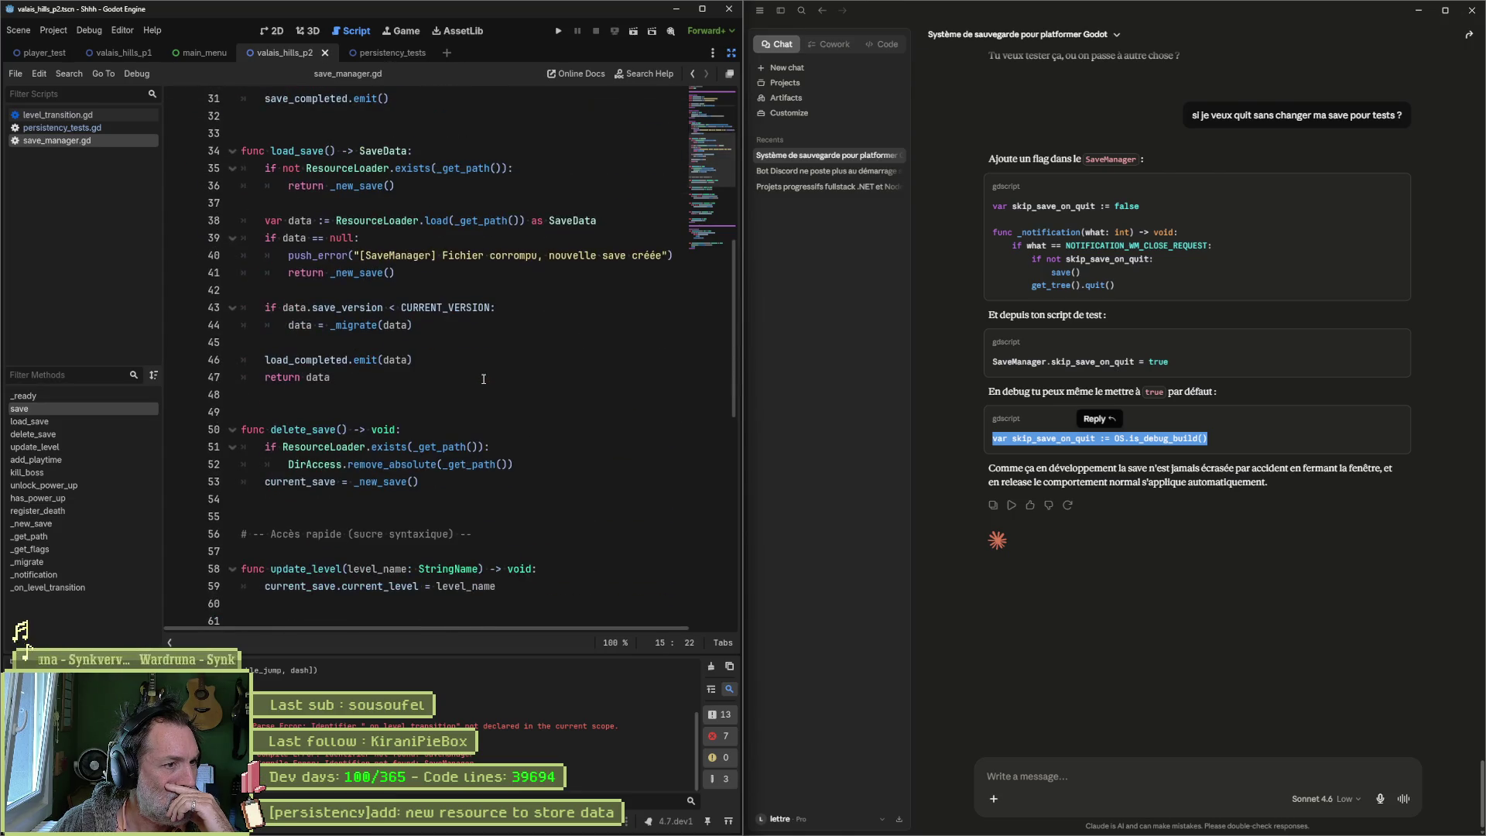
scroll(486, 385, "down", 5)
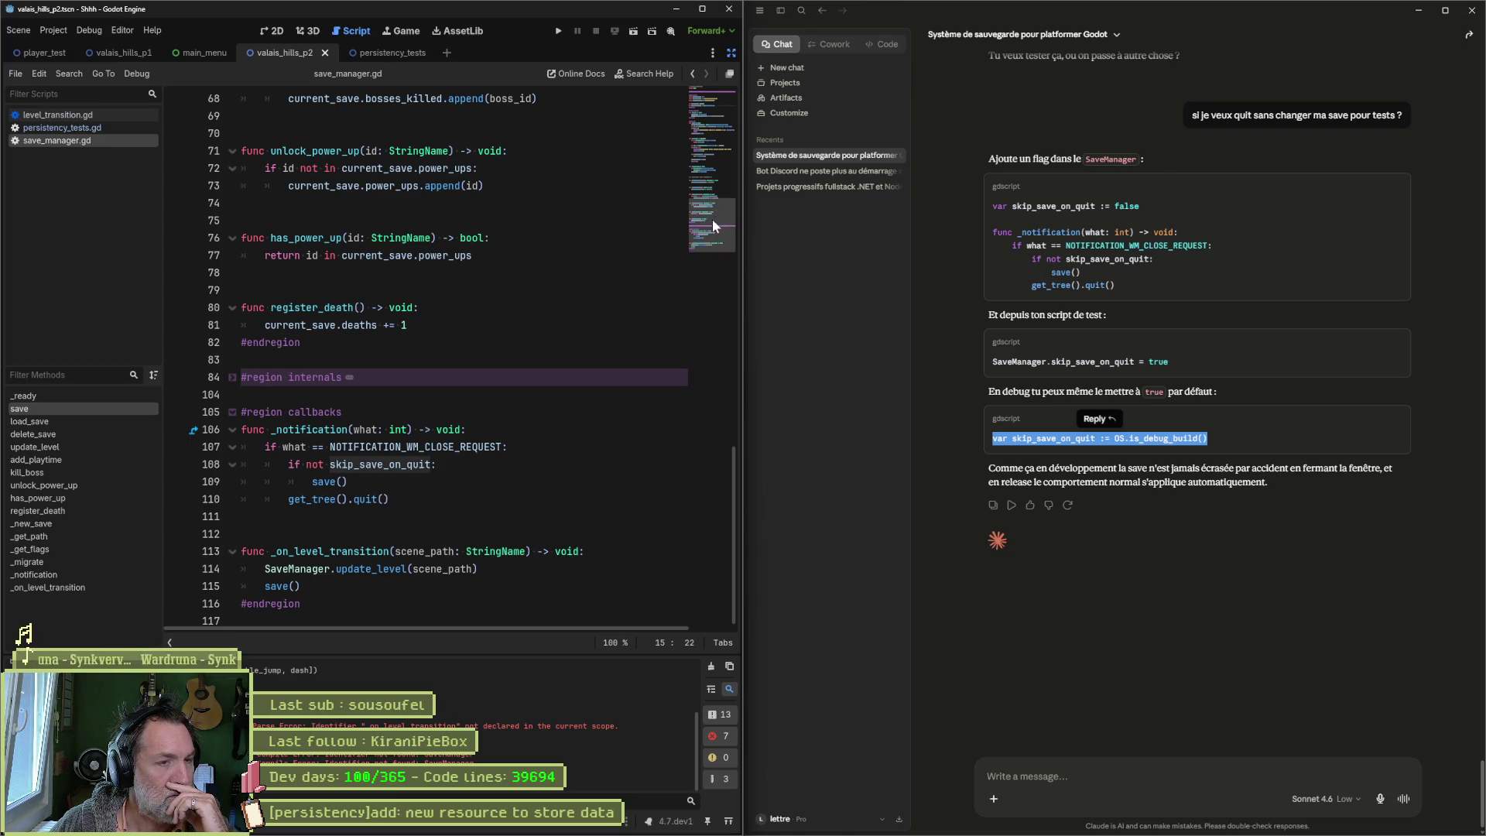
left_click_drag(712, 220, 712, 99)
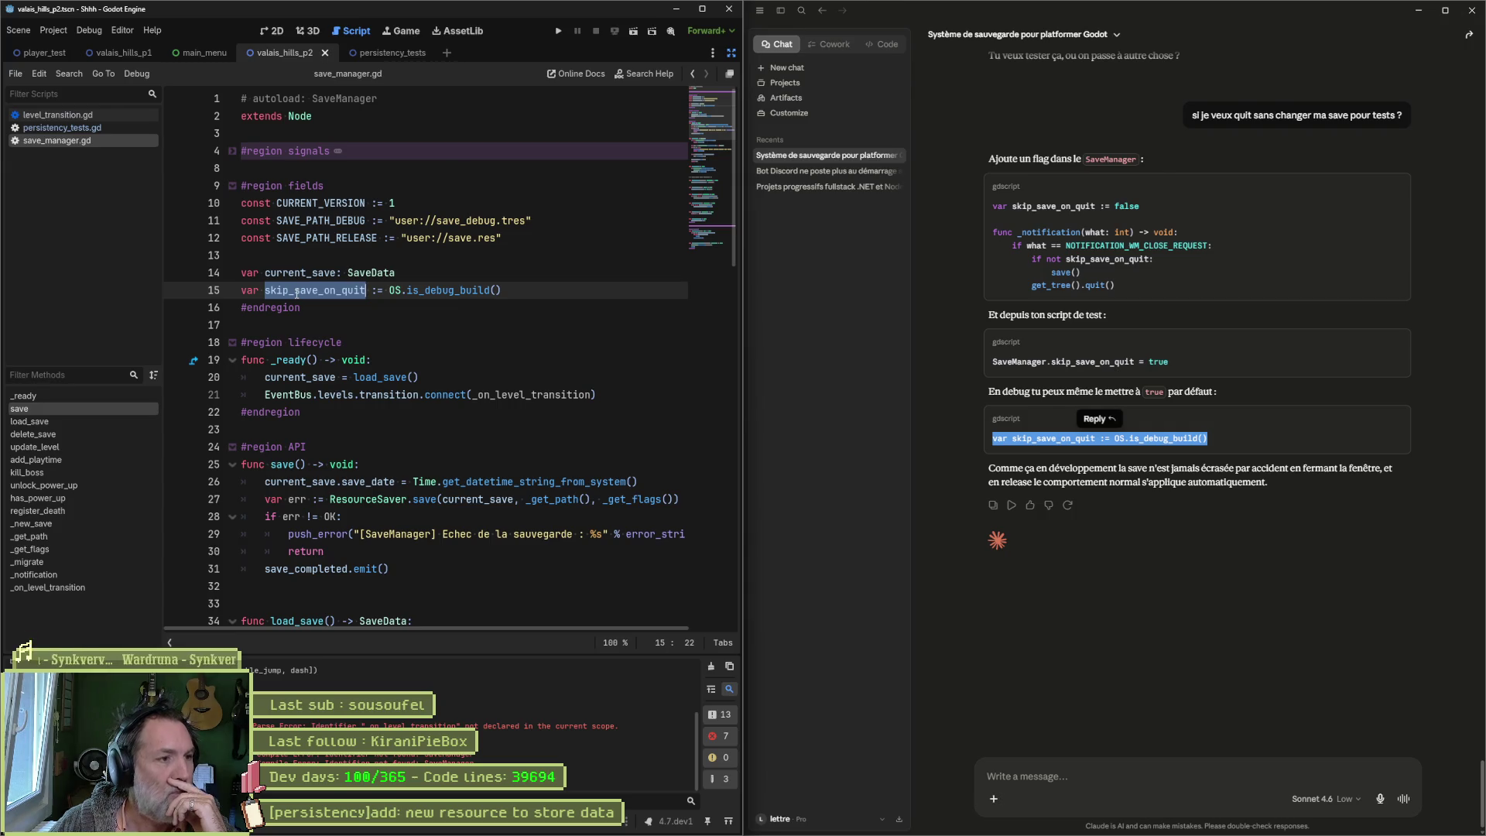
Step: Send Claude a French follow-up: is the quit flag needed, since saving happens on scene change?
left_click(1217, 776)
type("en fait je")
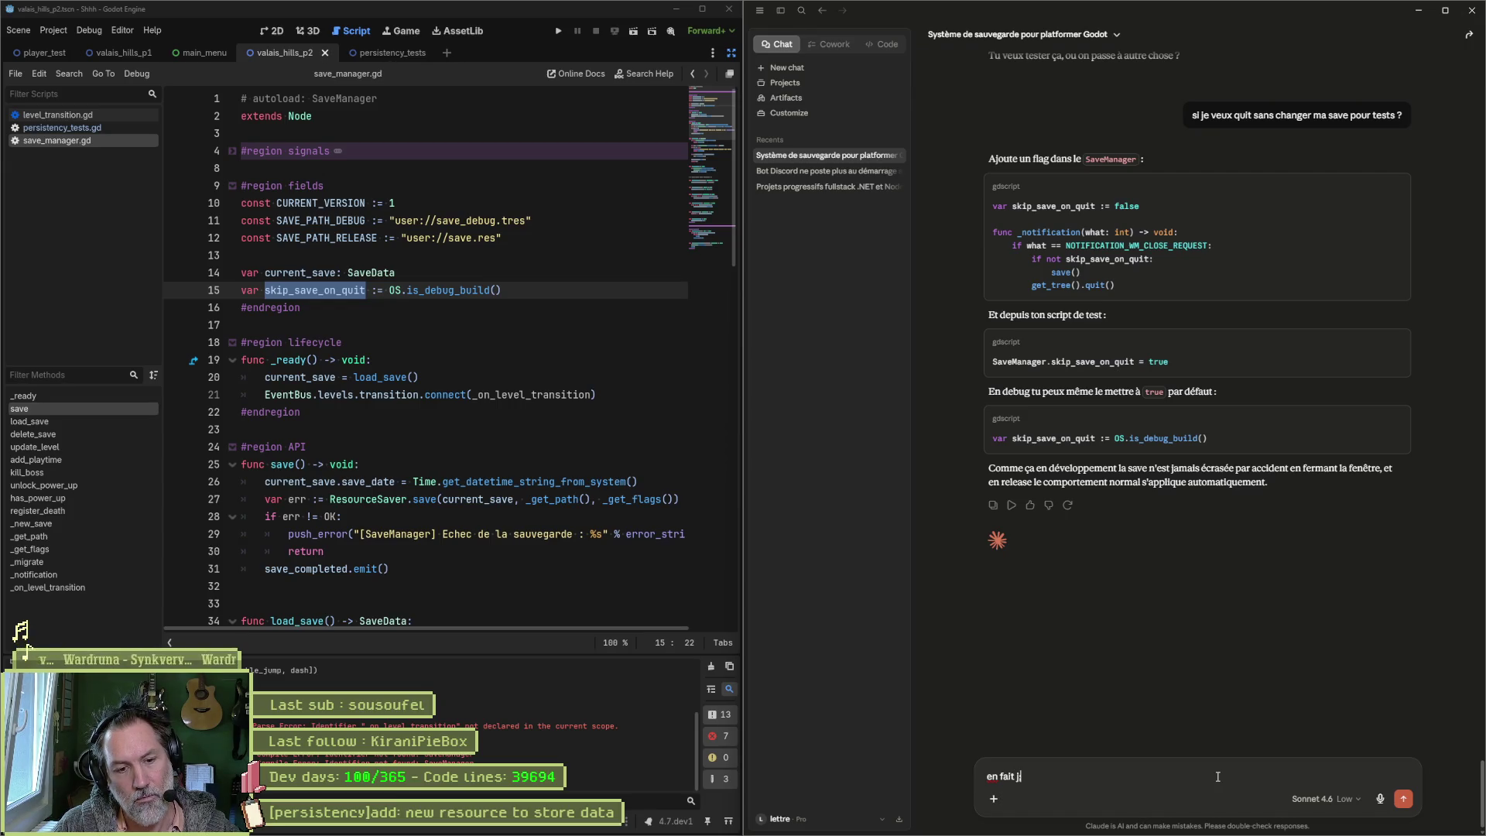
key("BackSpace")
key("BackSpace")
key("BackSpace")
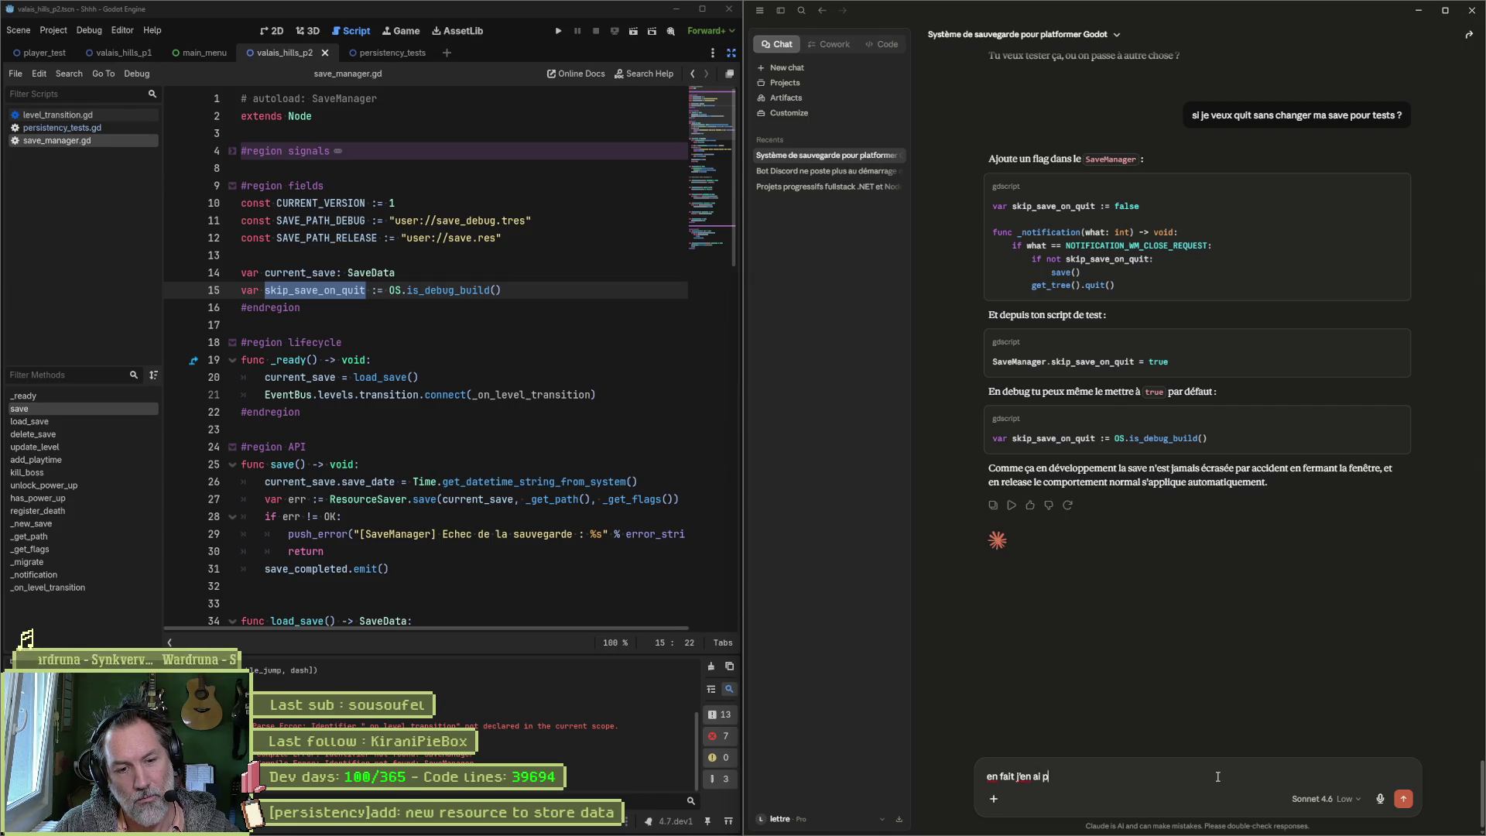
type("as besoin non")
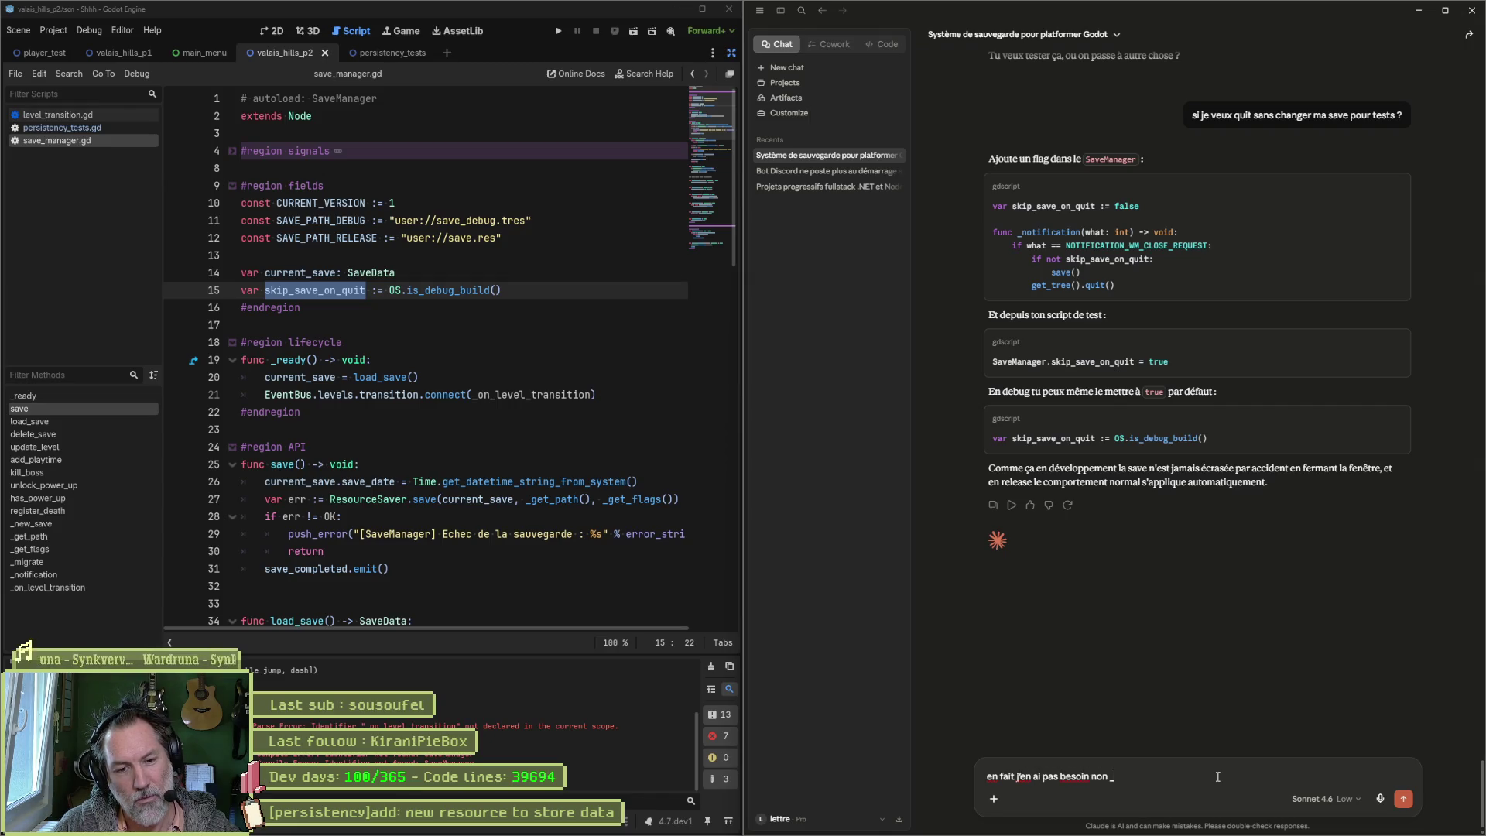
type(" ? vu que le save se f")
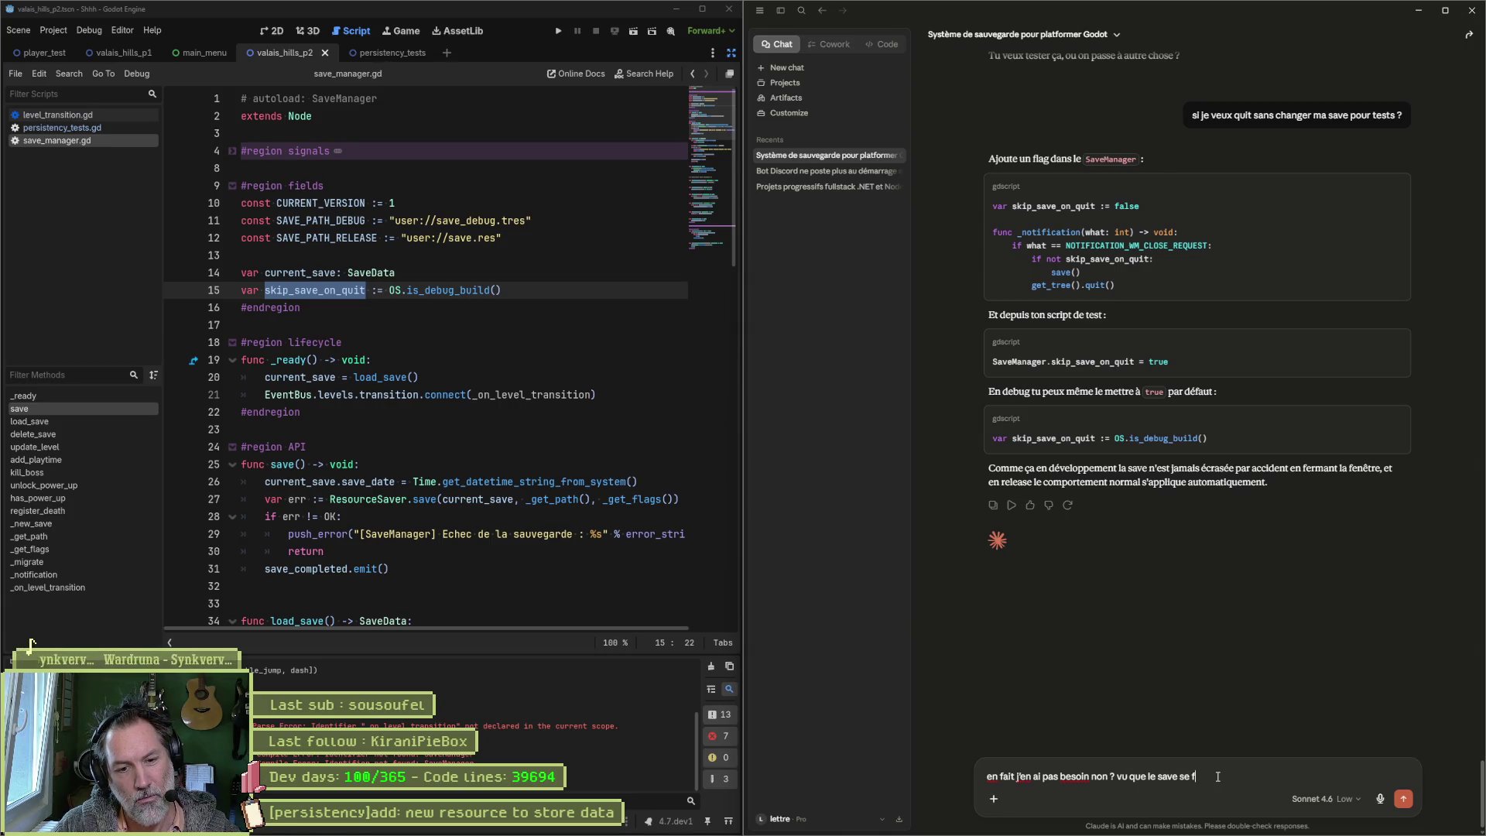
type("ait au chagn")
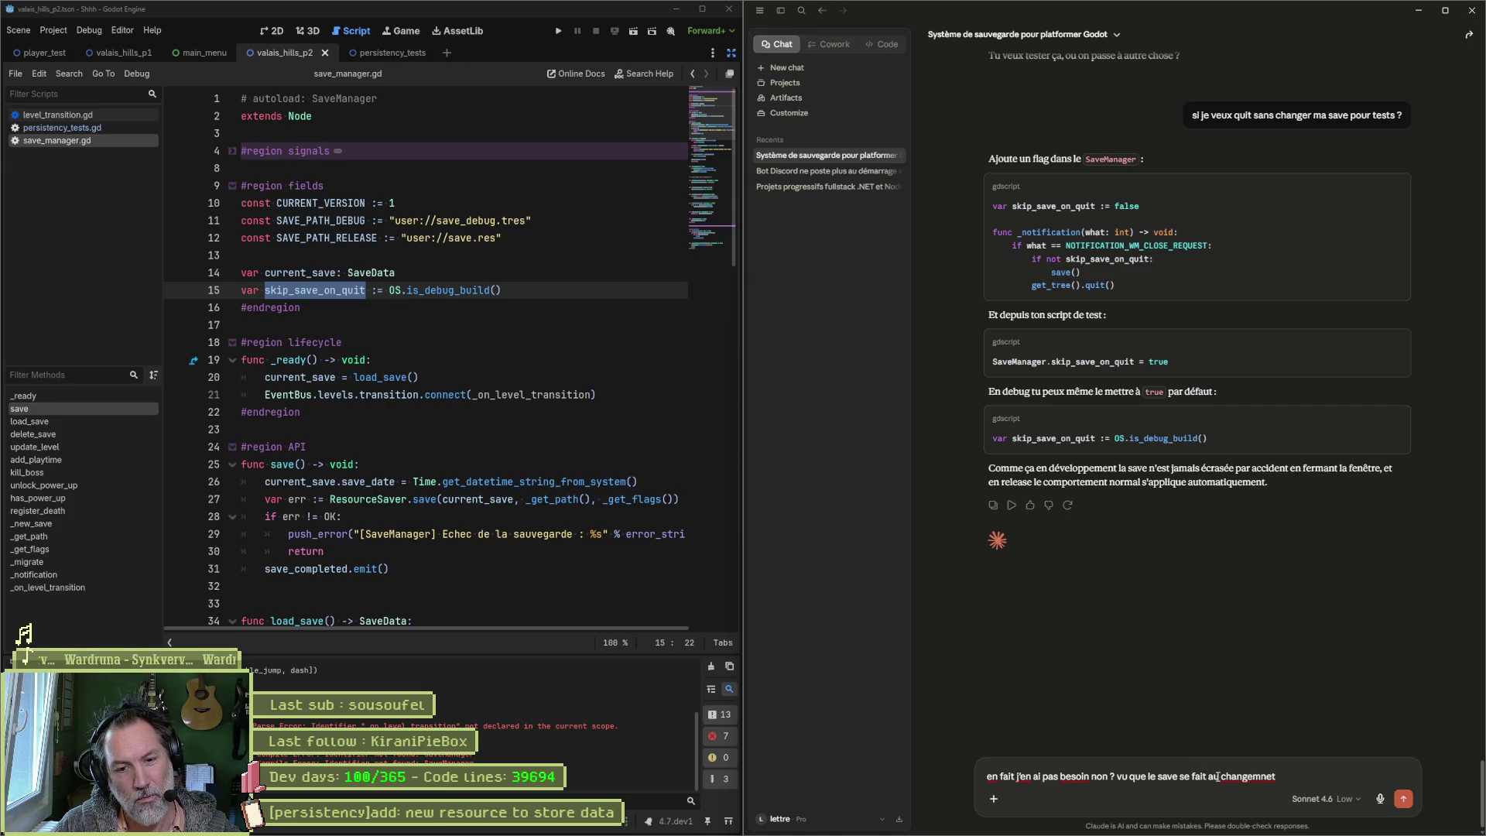
key("BackSpace")
type("ent de sce")
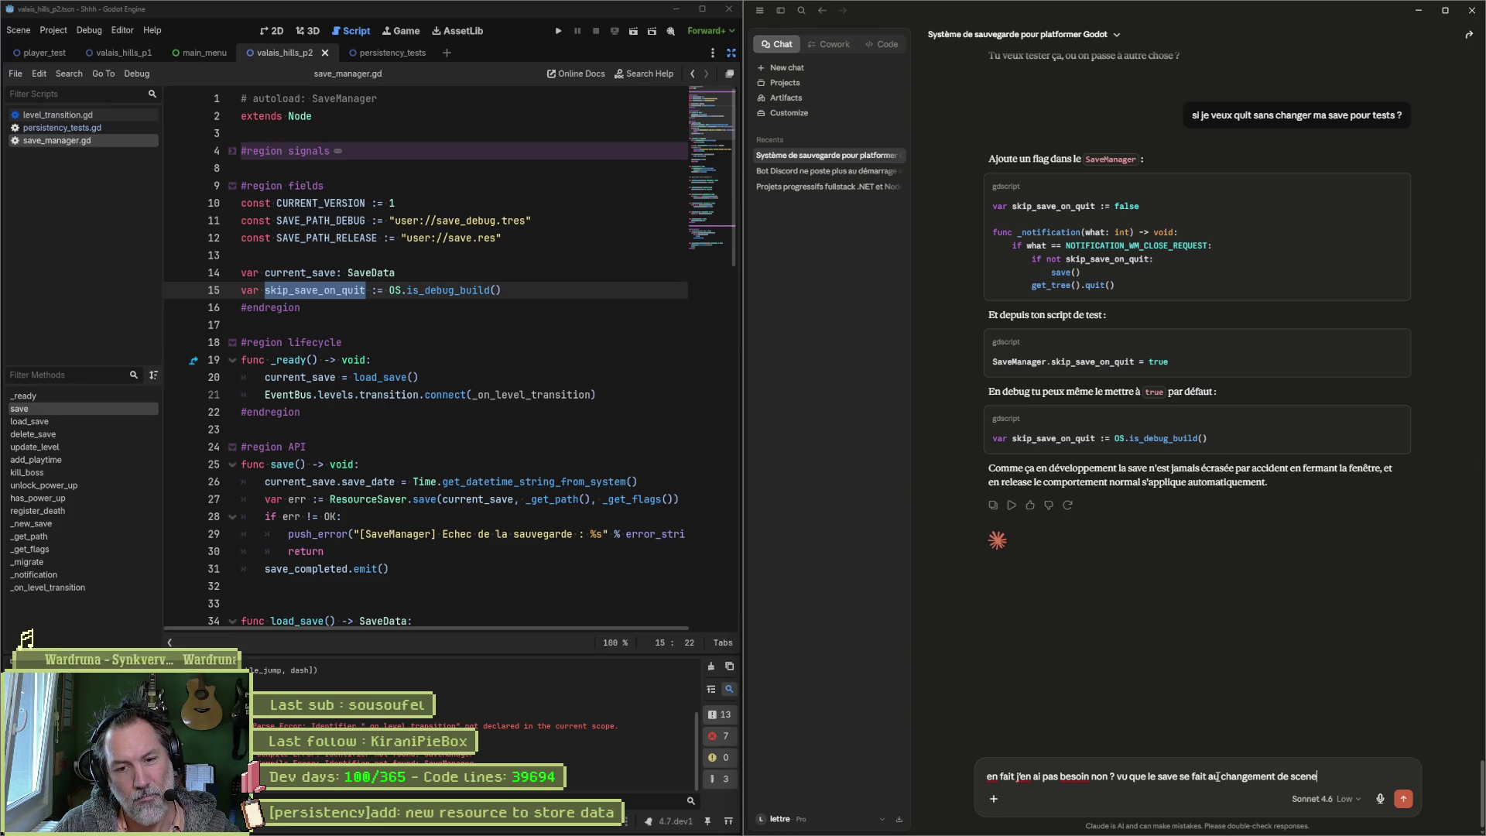
type(" ?")
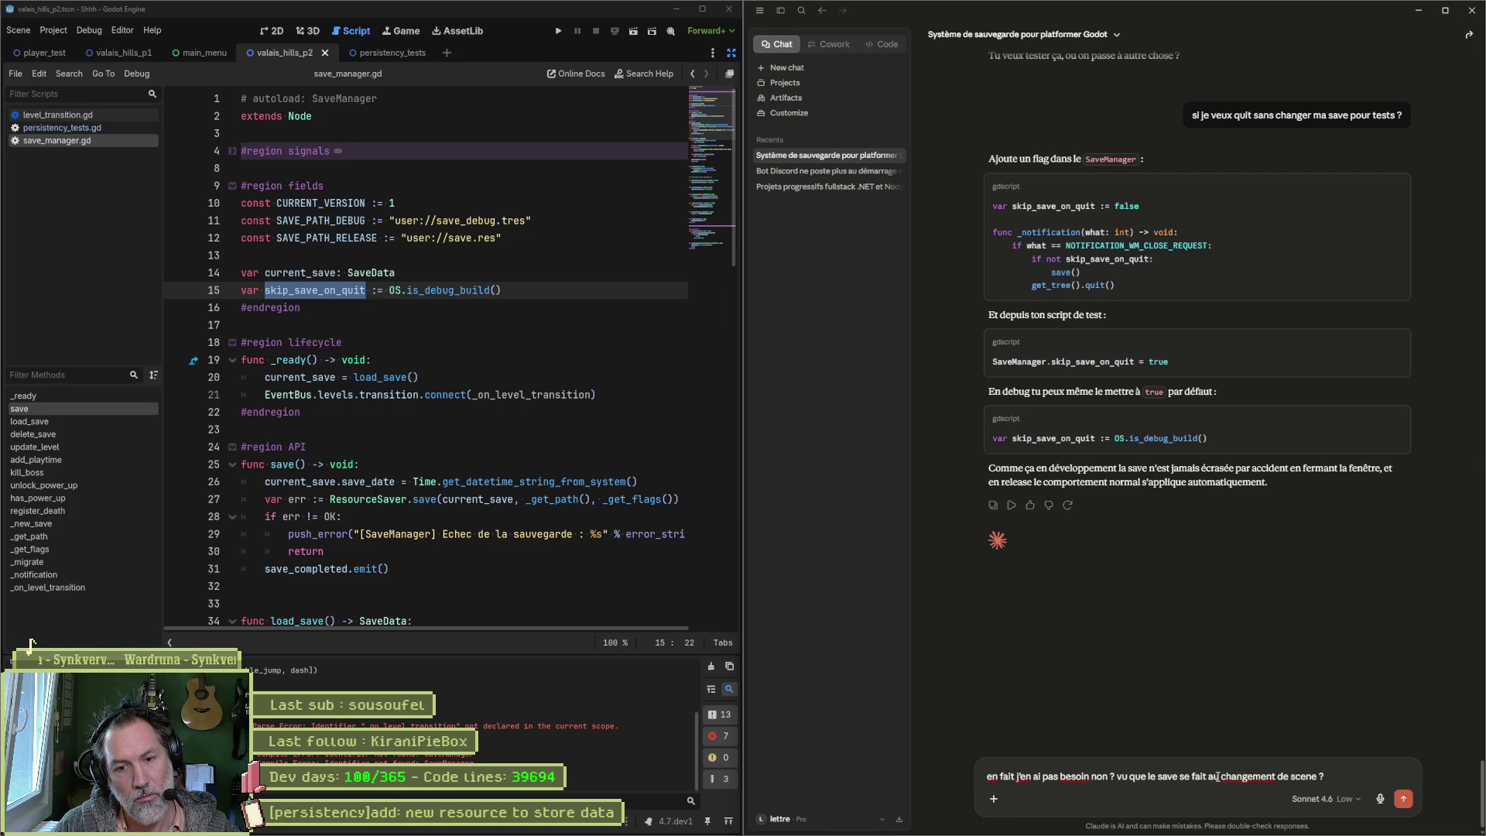
key("Return")
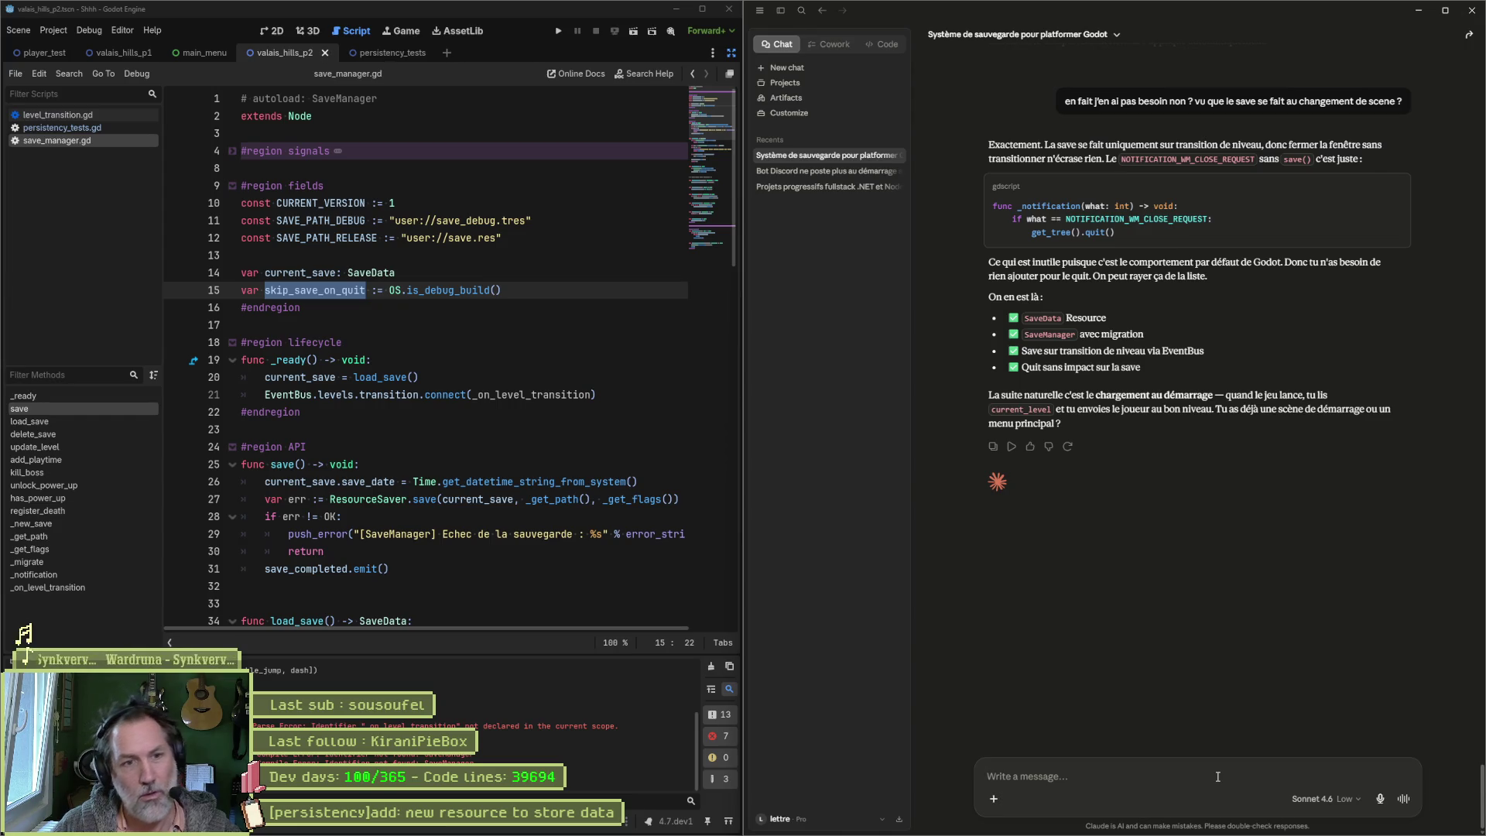
Step: Undo the skip_save_on_quit variable and its pre-save check in save_manager.gd, then save
left_click(502, 290)
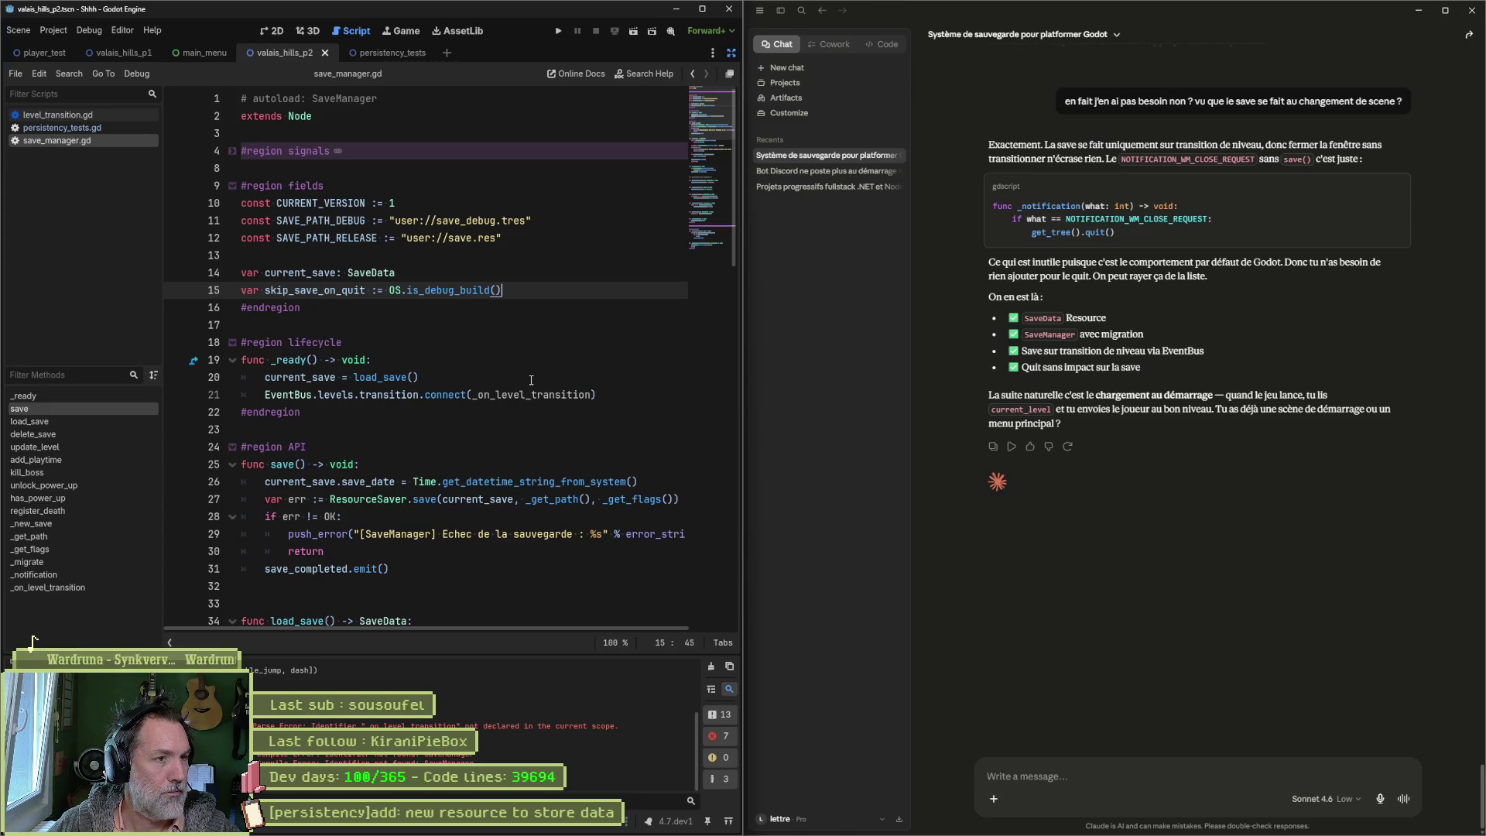
key("ctrl+z")
scroll(531, 379, "down", 15)
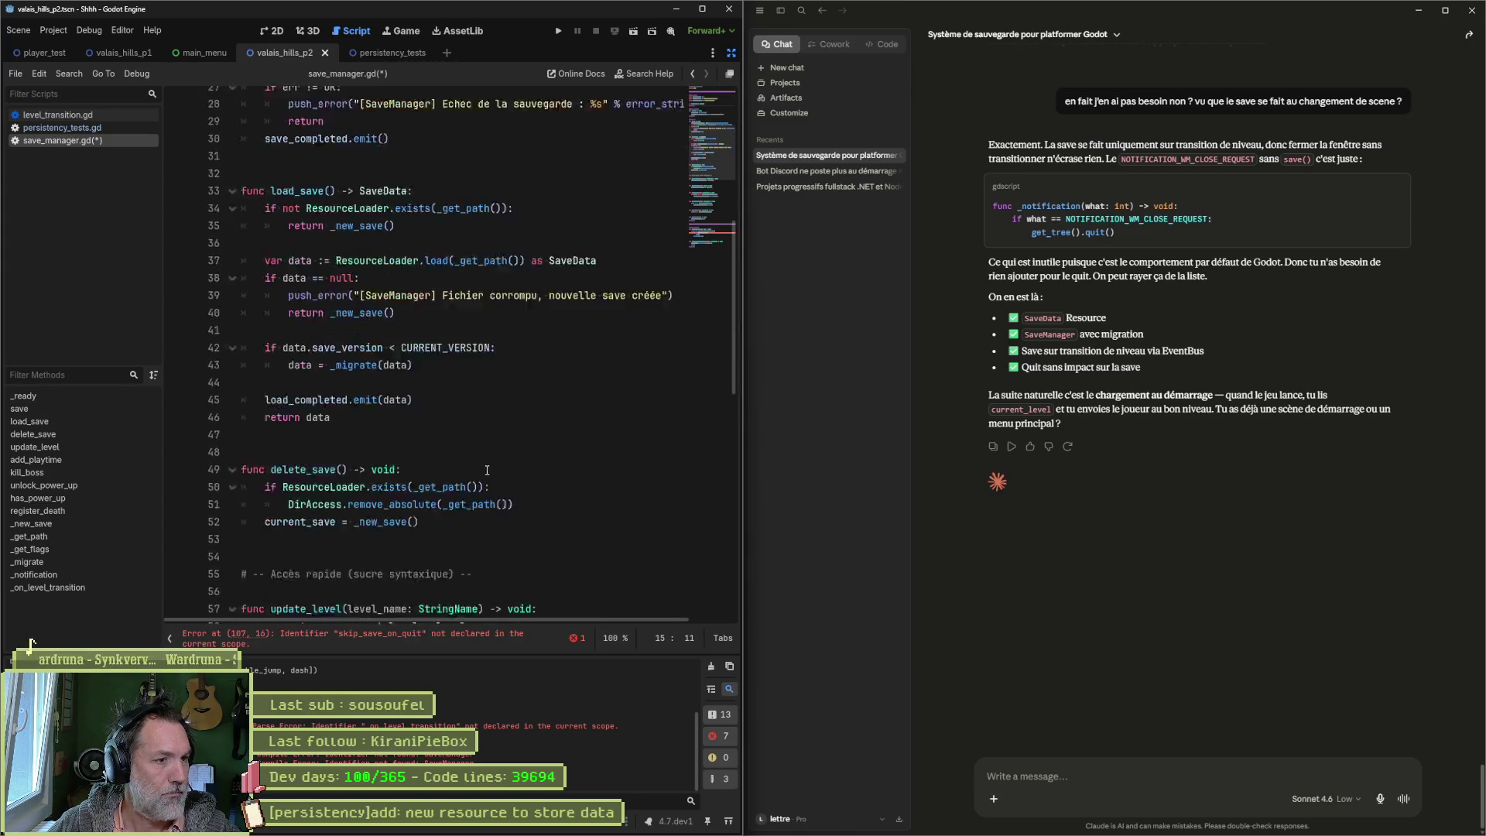
key("ctrl+z")
key("ctrl+z")
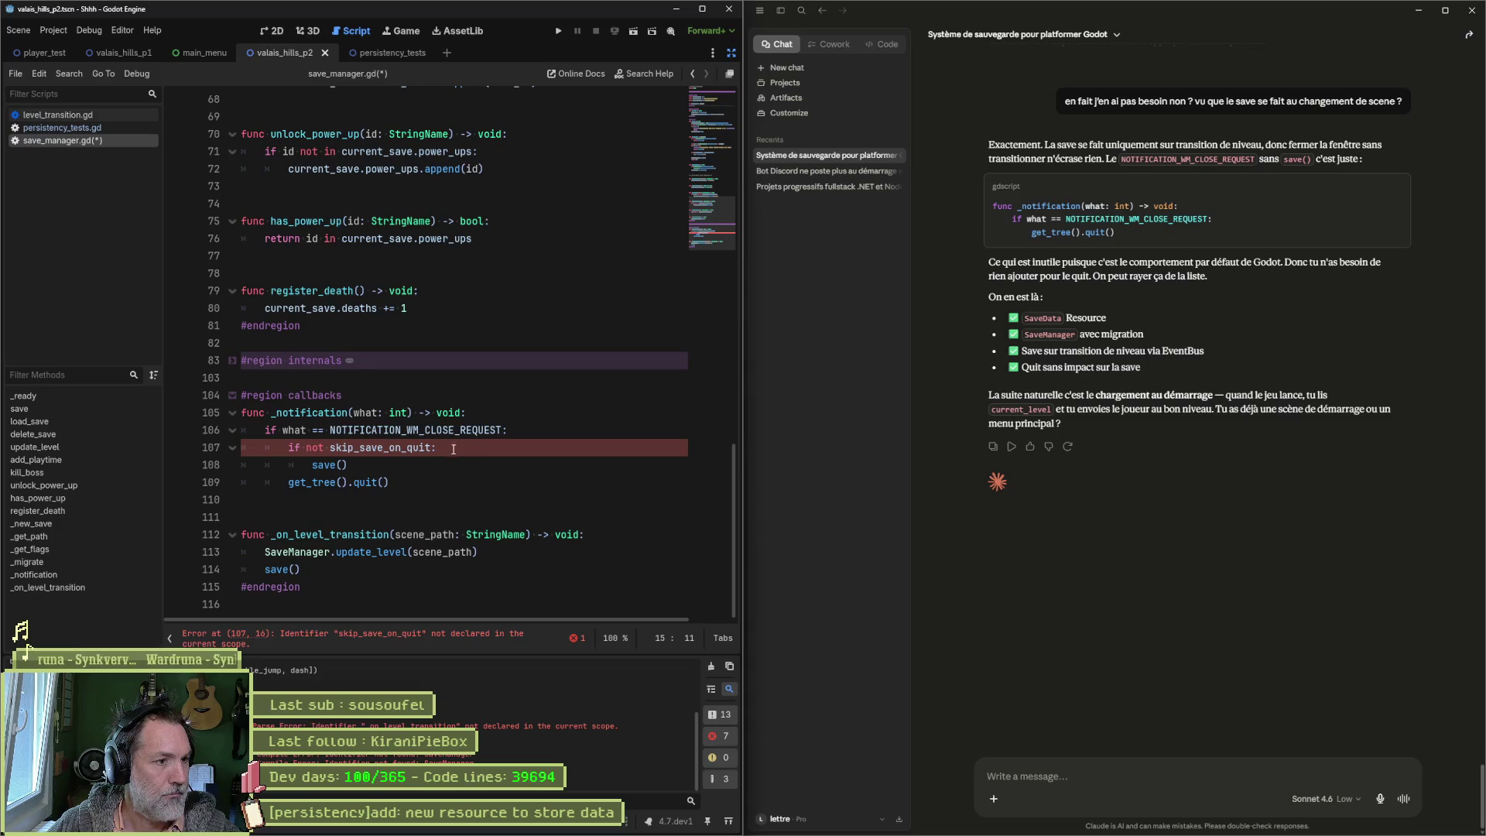
key("ctrl+s")
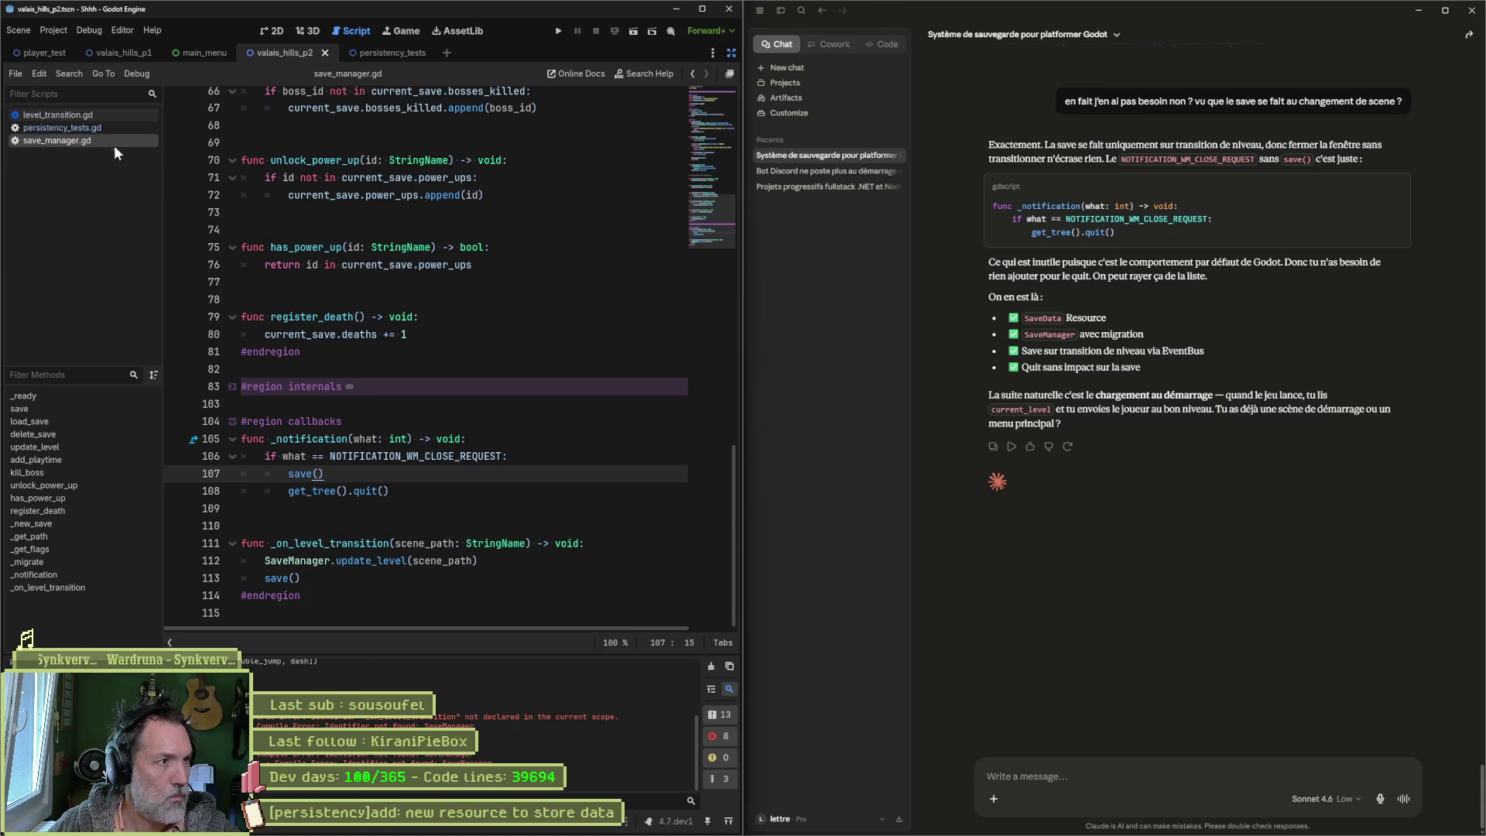
Step: Delete the SaveManager.skip_save_on_quit line from persistency_tests.gd's setup
left_click(99, 118)
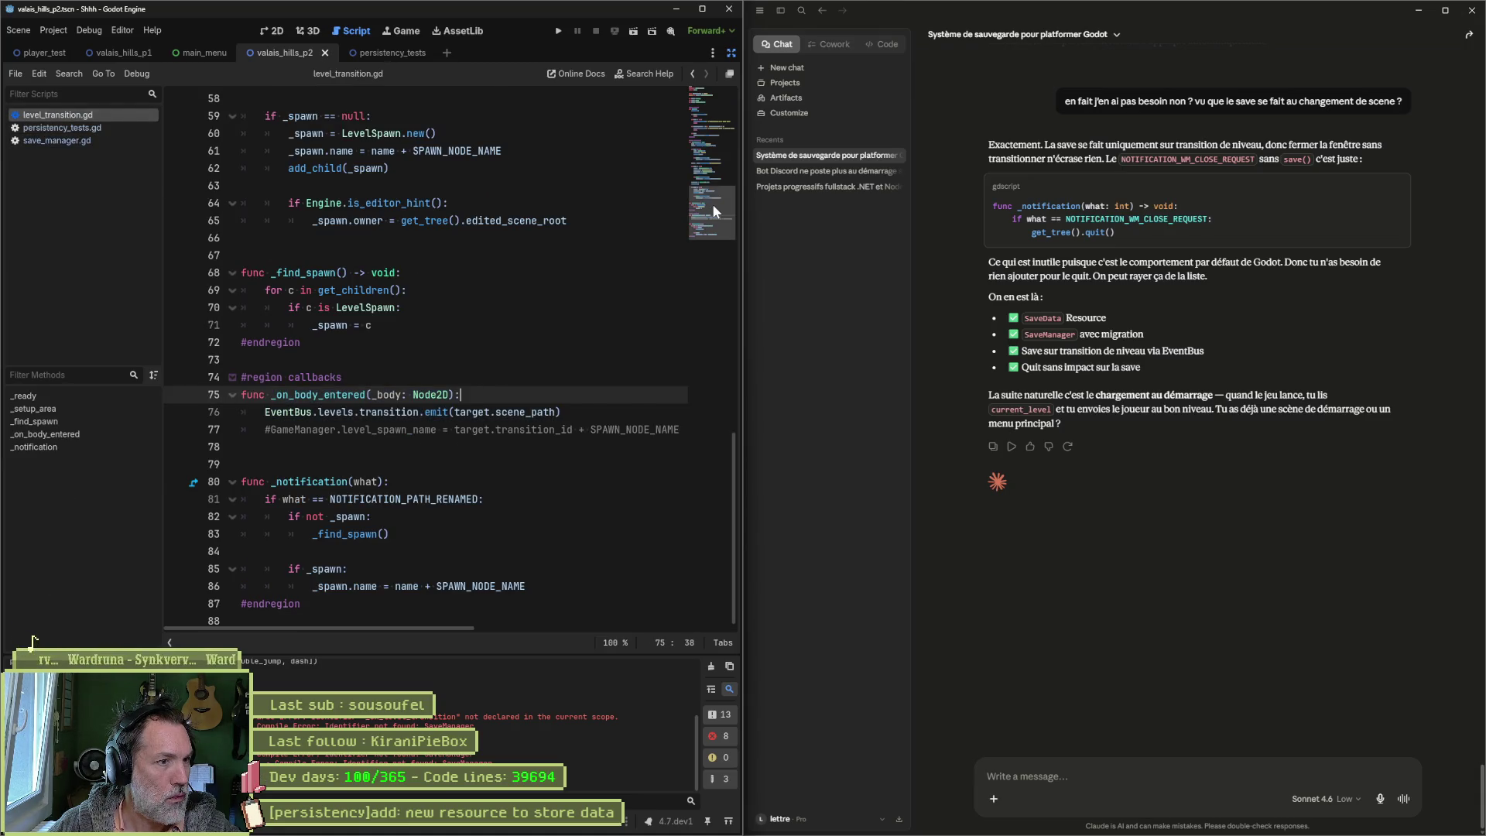
left_click_drag(712, 202, 699, 84)
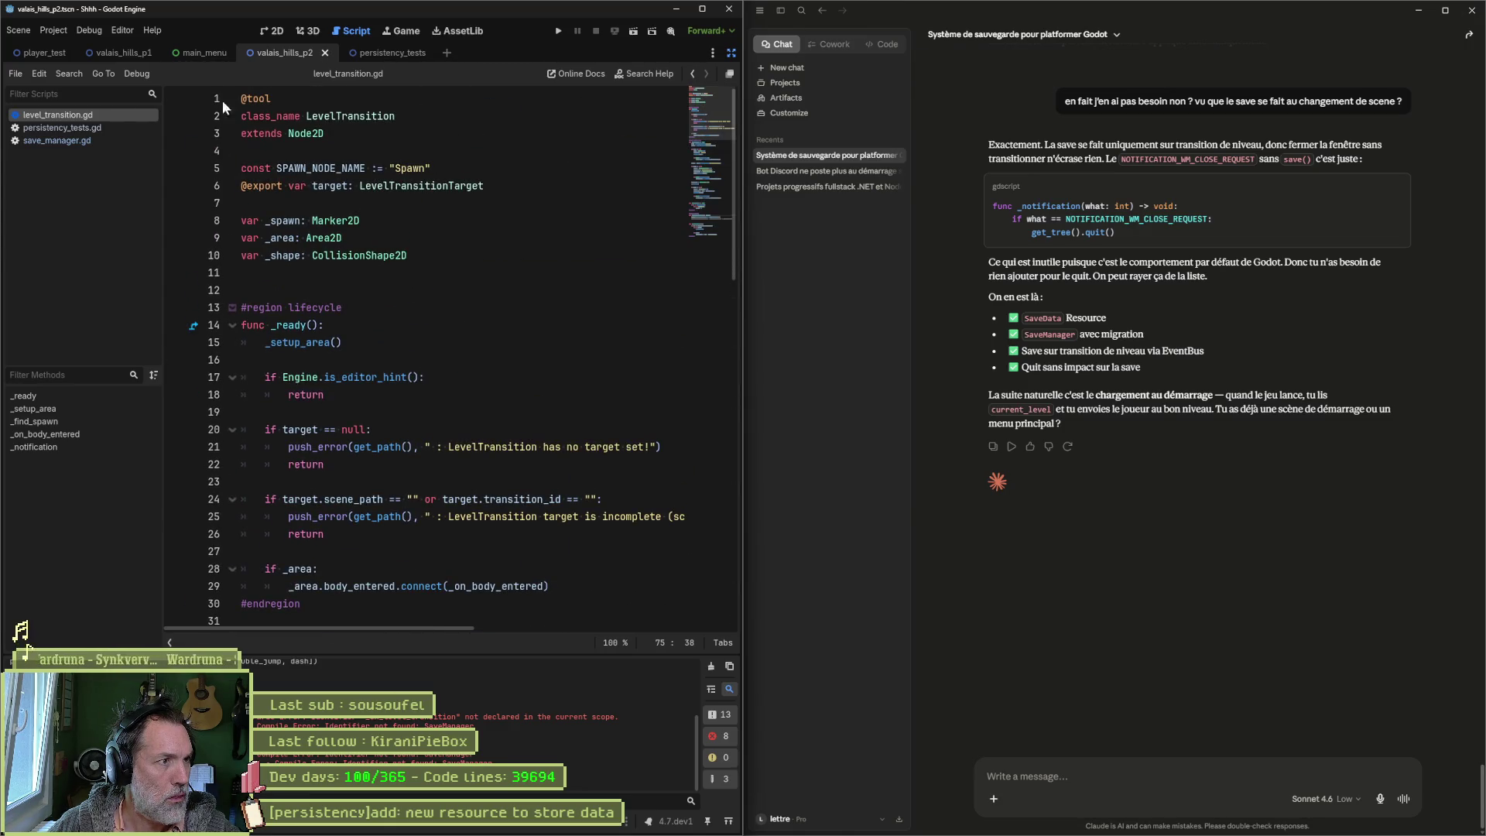
left_click(46, 127)
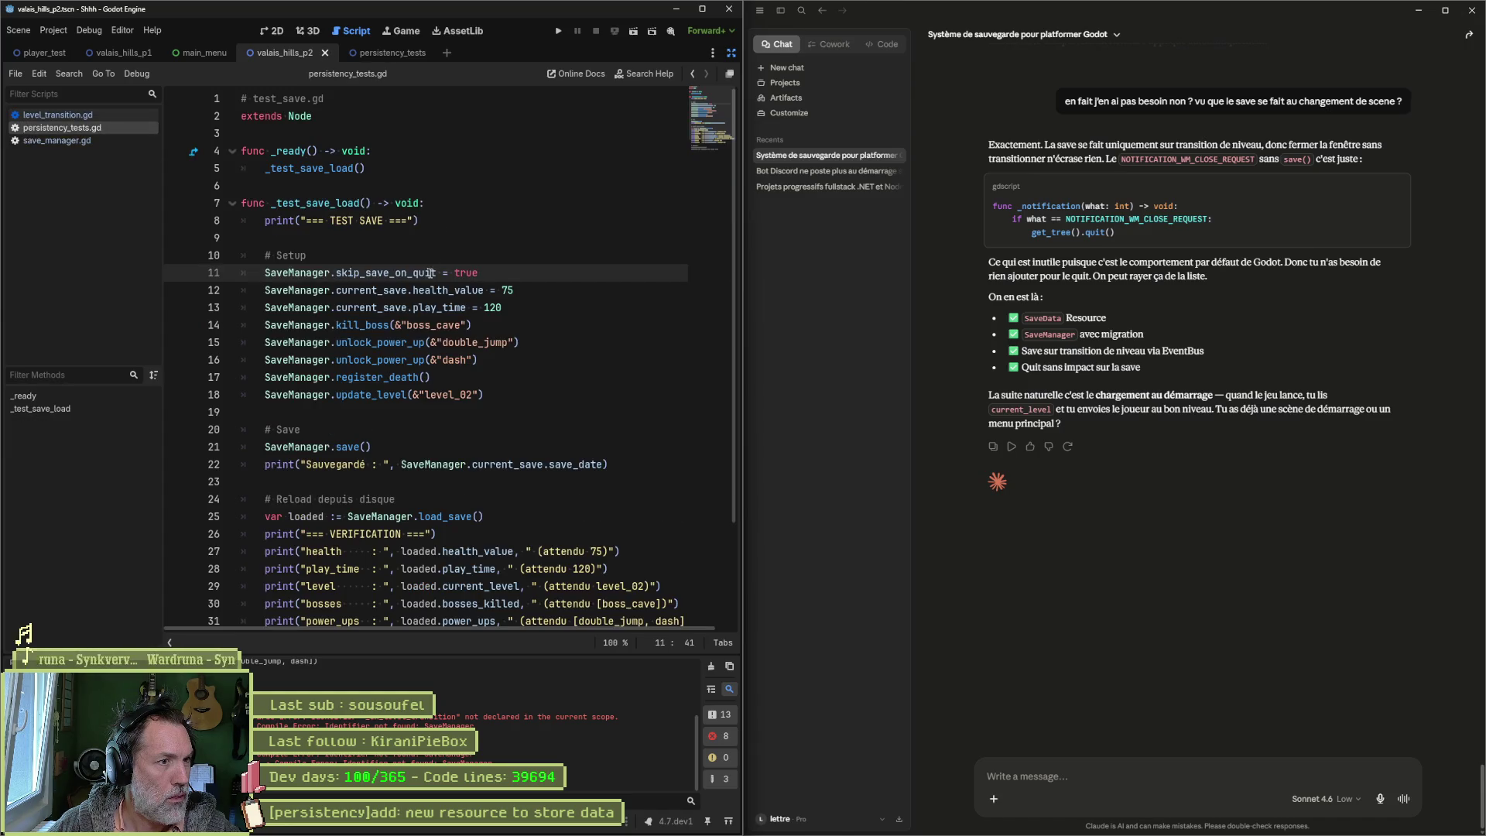
key("ctrl+shift+k")
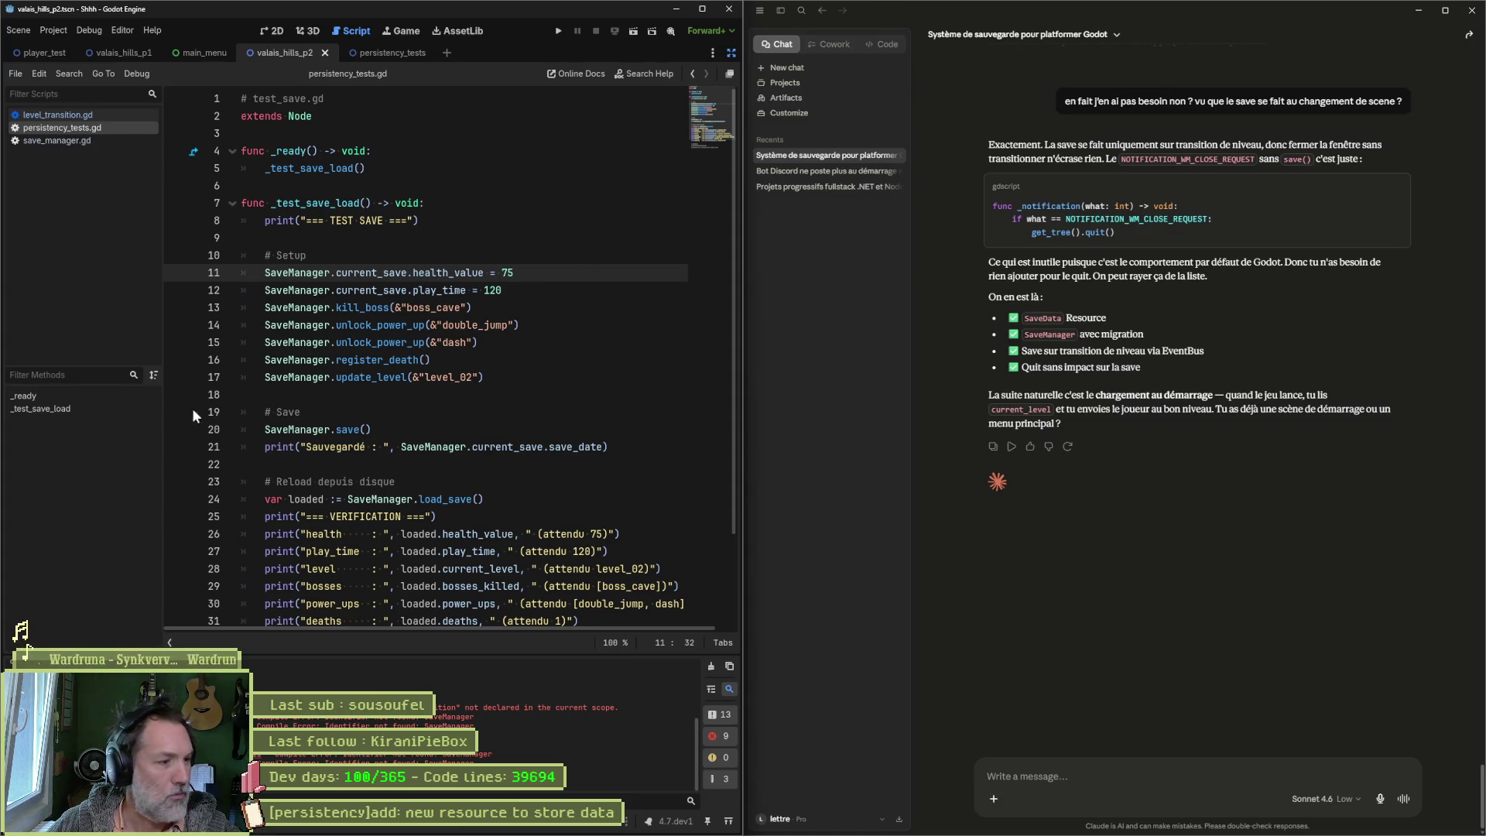
Step: Leave distraction-free mode, open save_data.gd, and show SaveData.tres properties in the Inspector
left_click(730, 53)
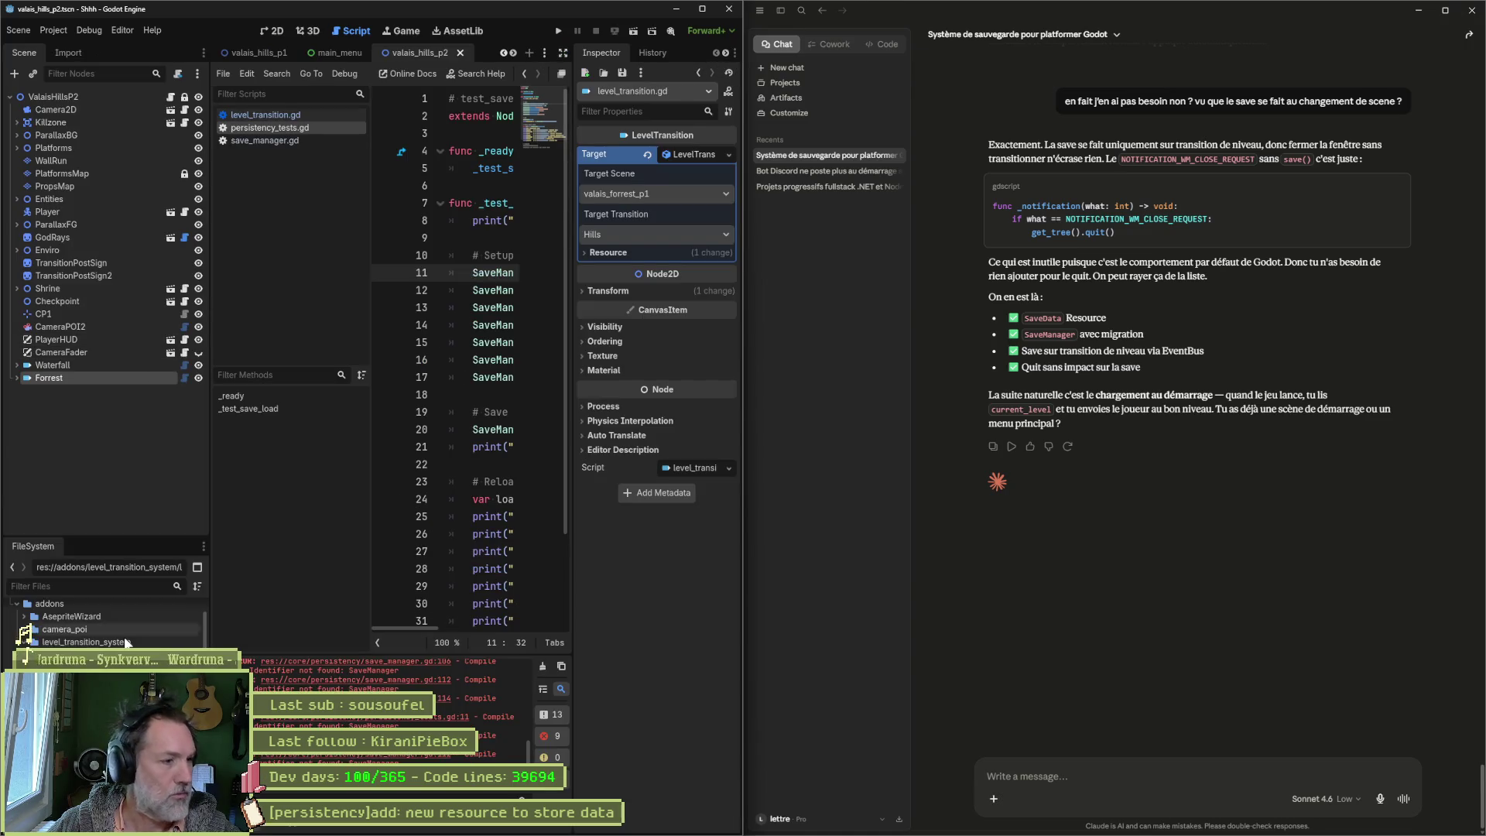
scroll(108, 619, "up", 2)
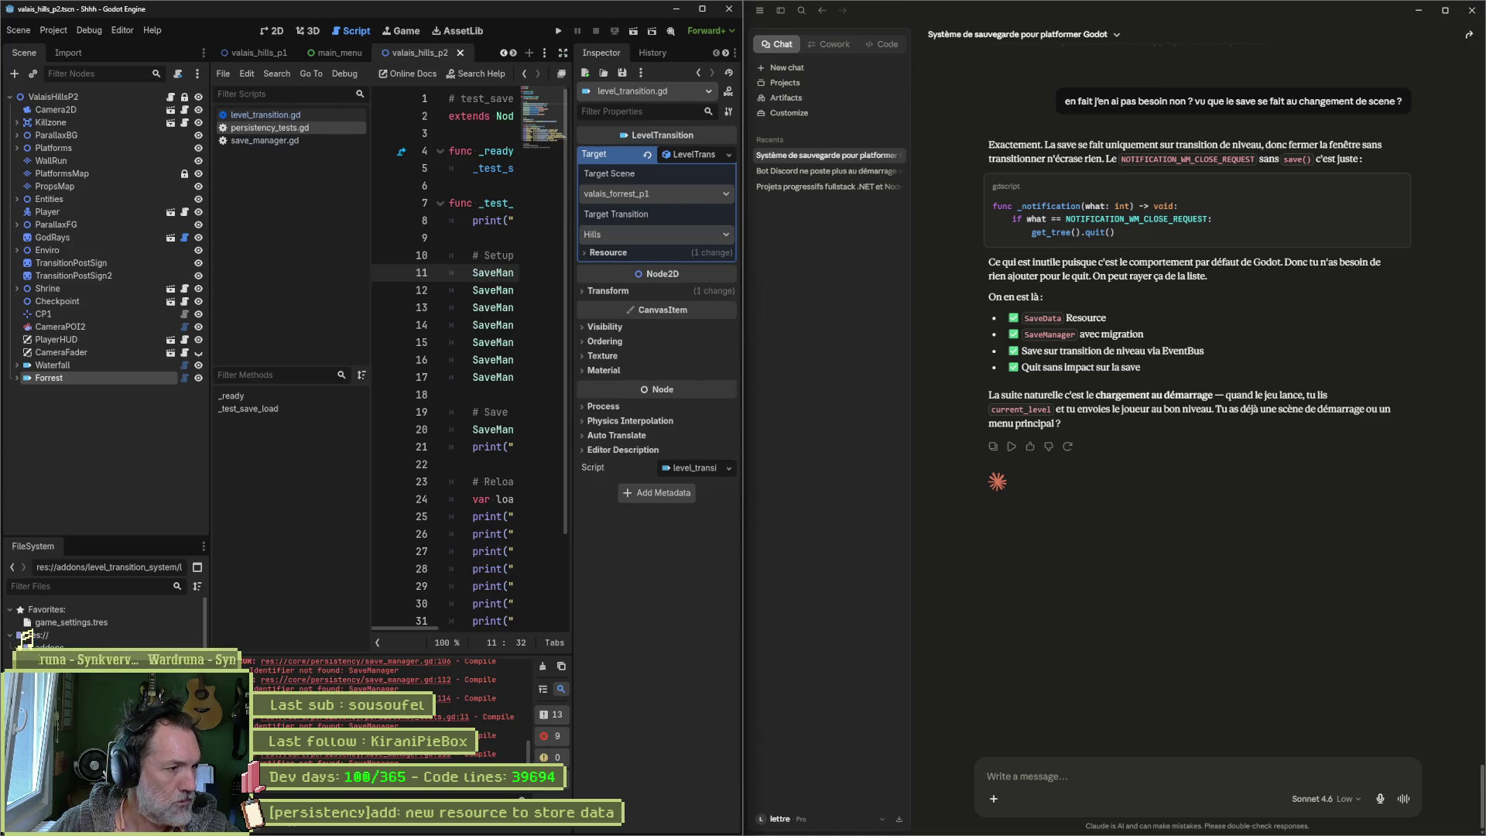
scroll(108, 619, "down", 4)
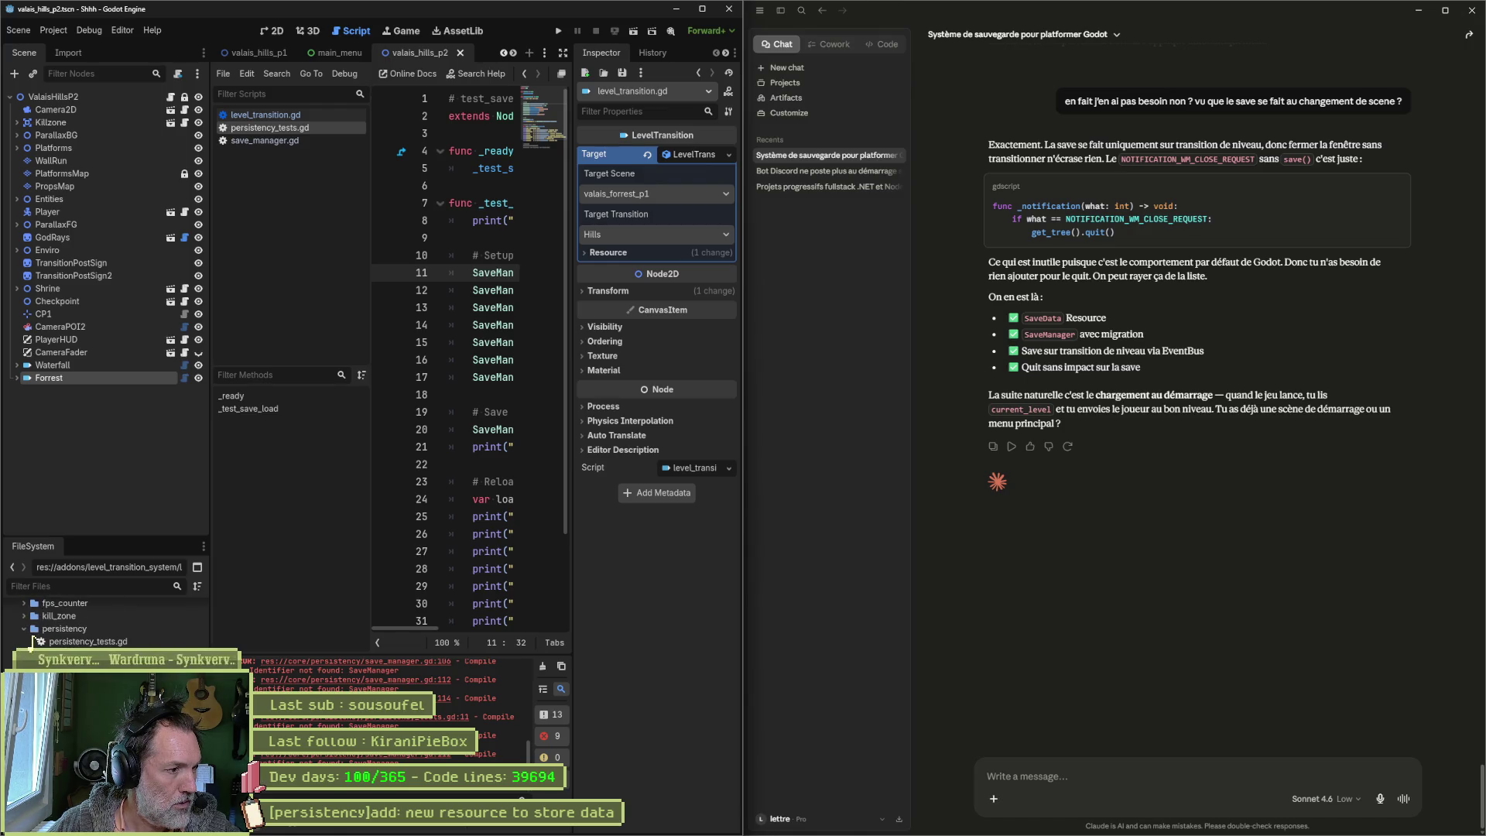
double_click(77, 654)
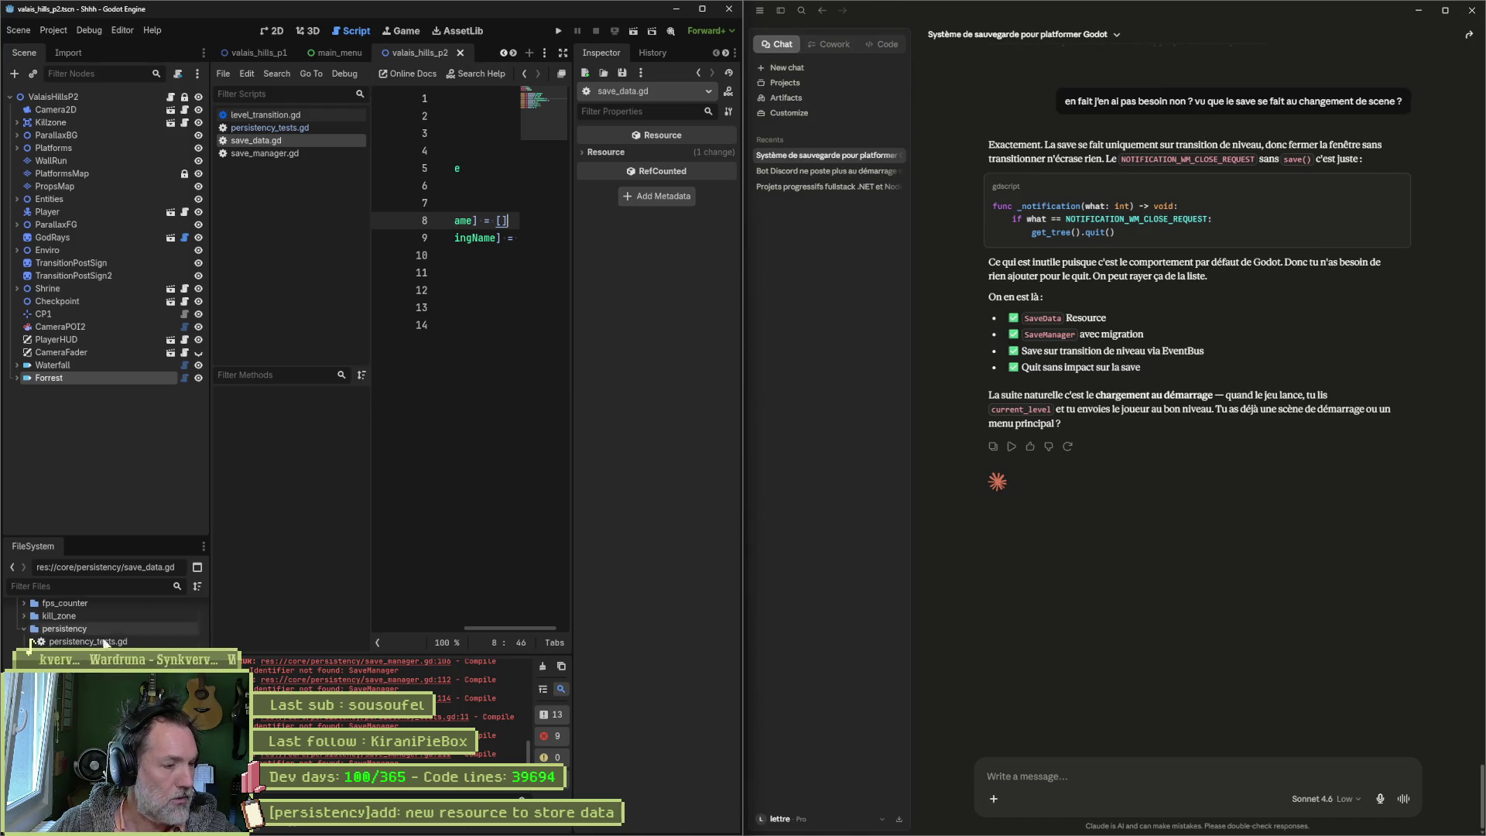
left_click(77, 667)
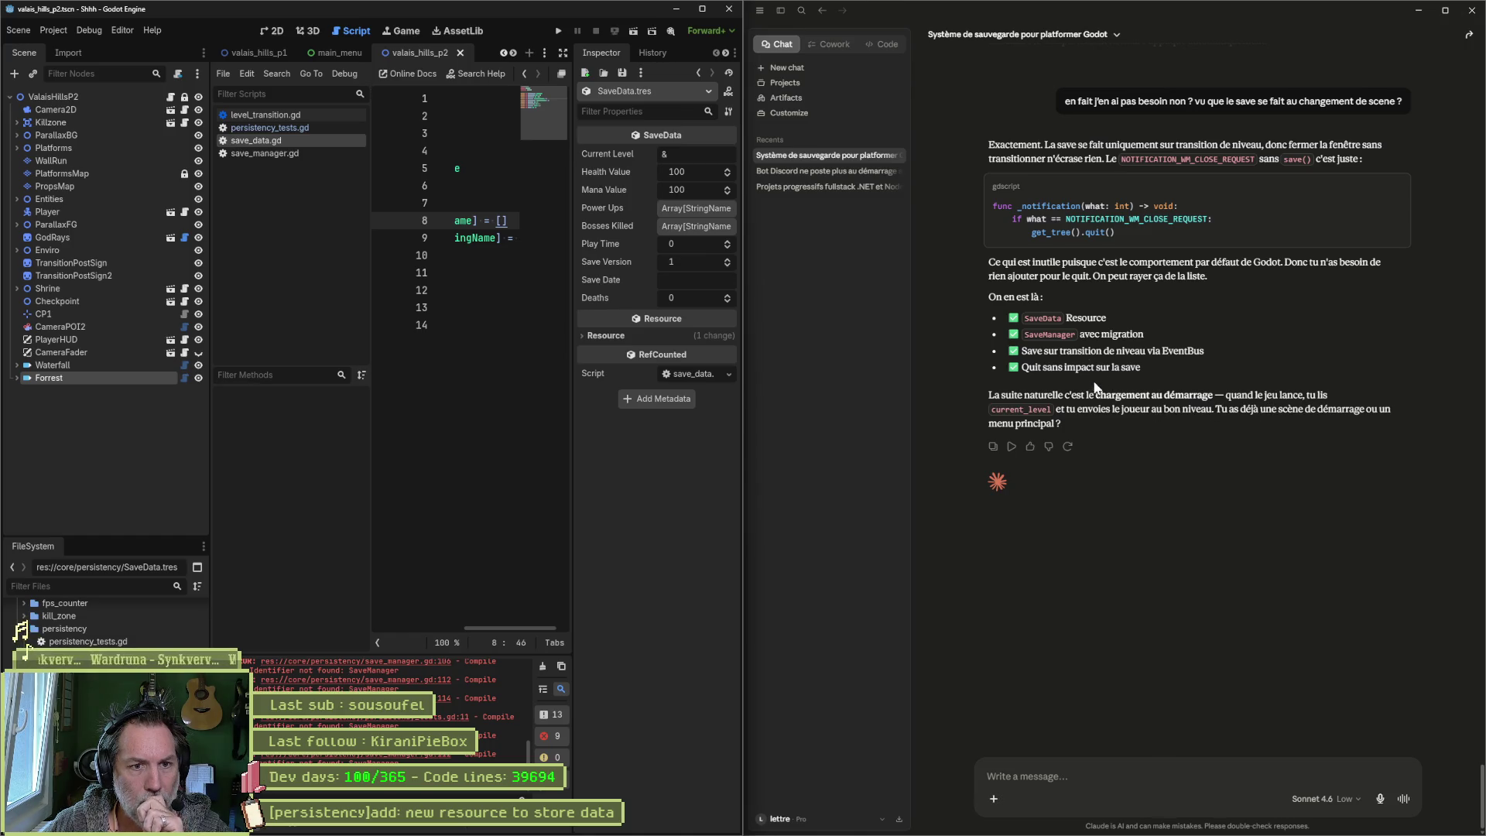
Step: Send Claude 'il me faut la liste de tous les niveaux et ceux unlocked'
left_click(1051, 776)
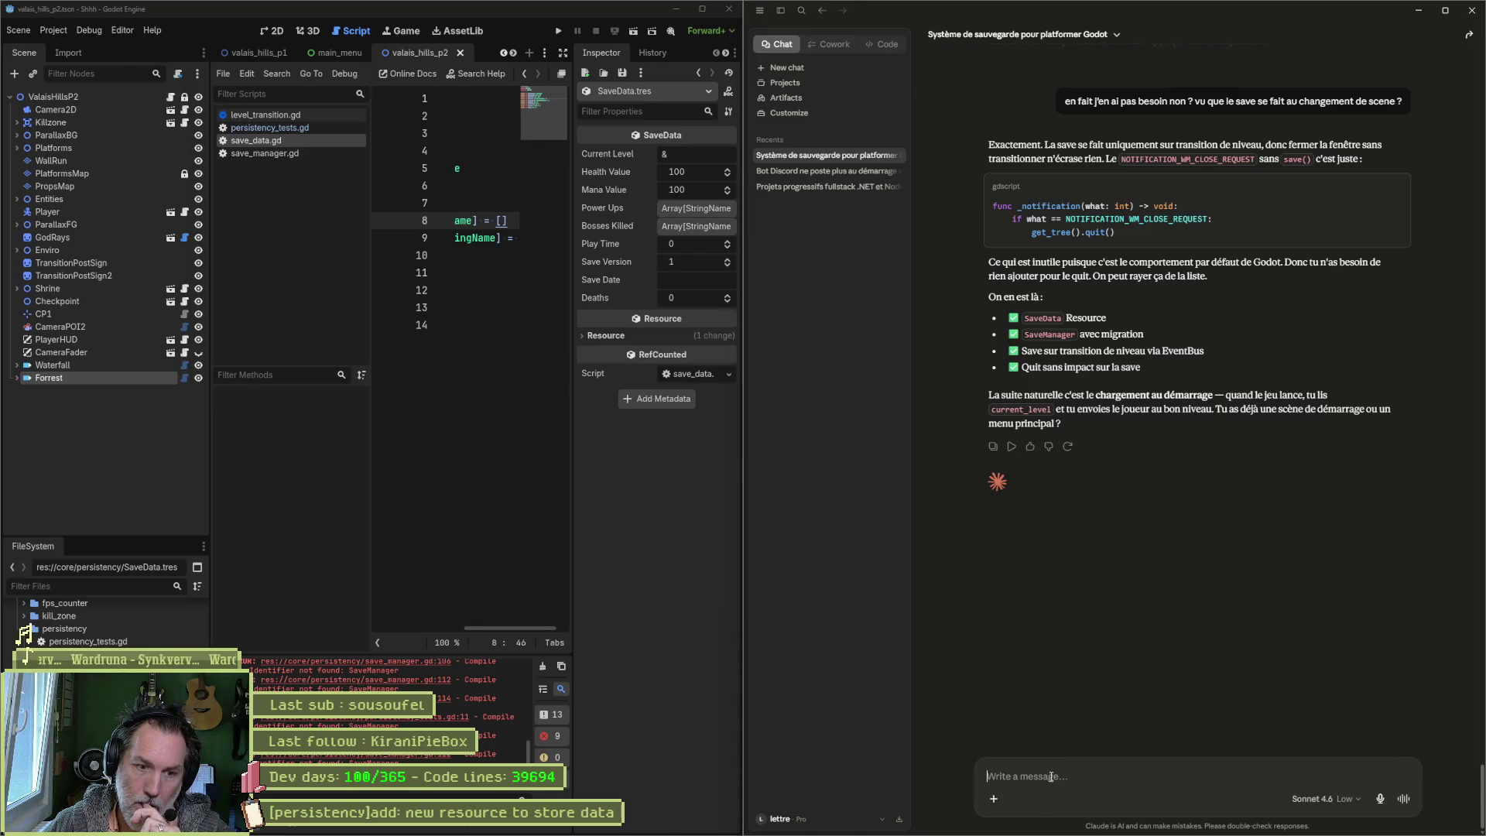
type("il me faut la")
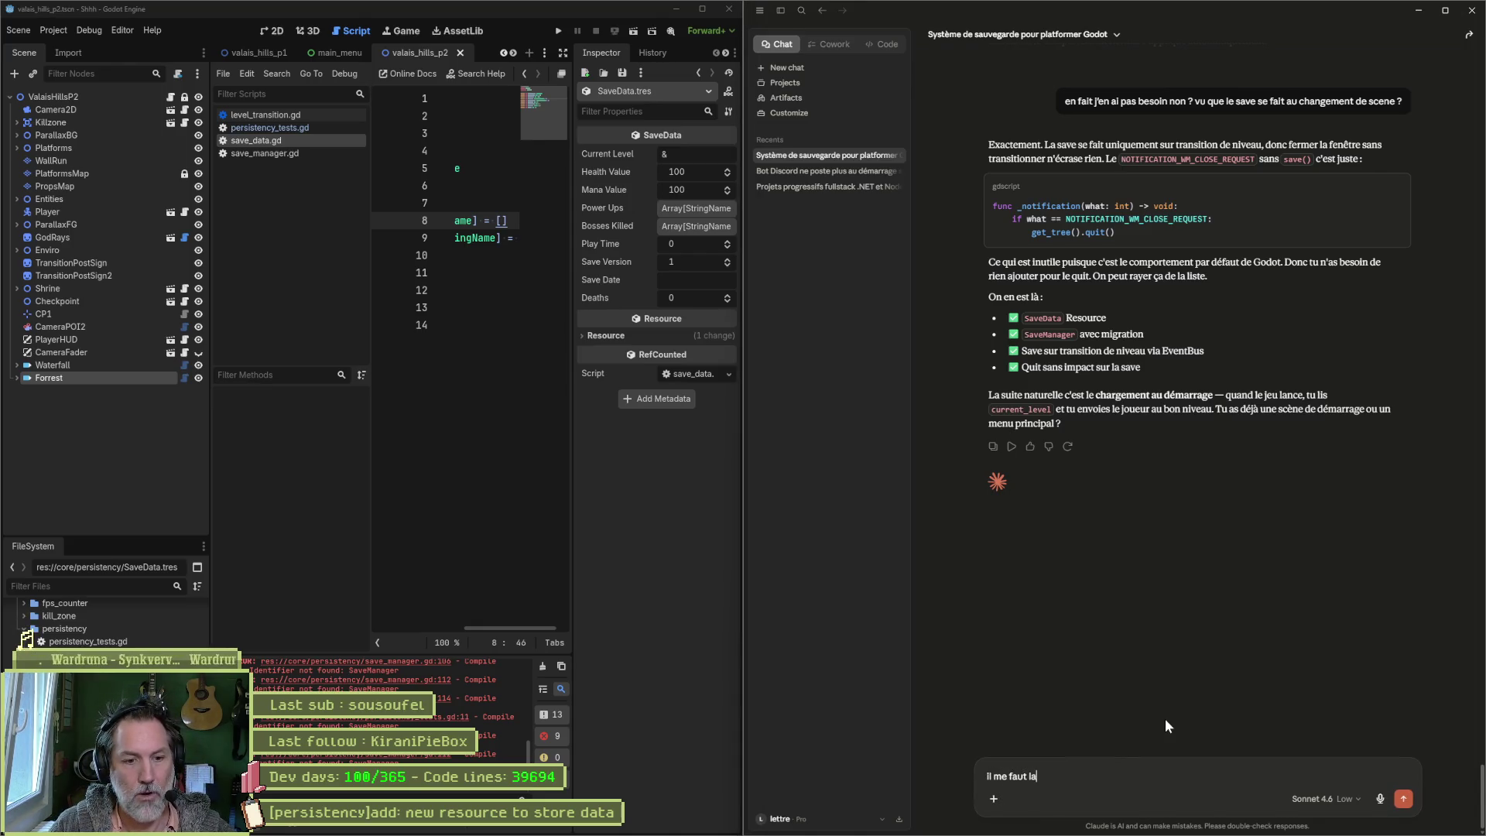
type(" liste des")
key("BackSpace")
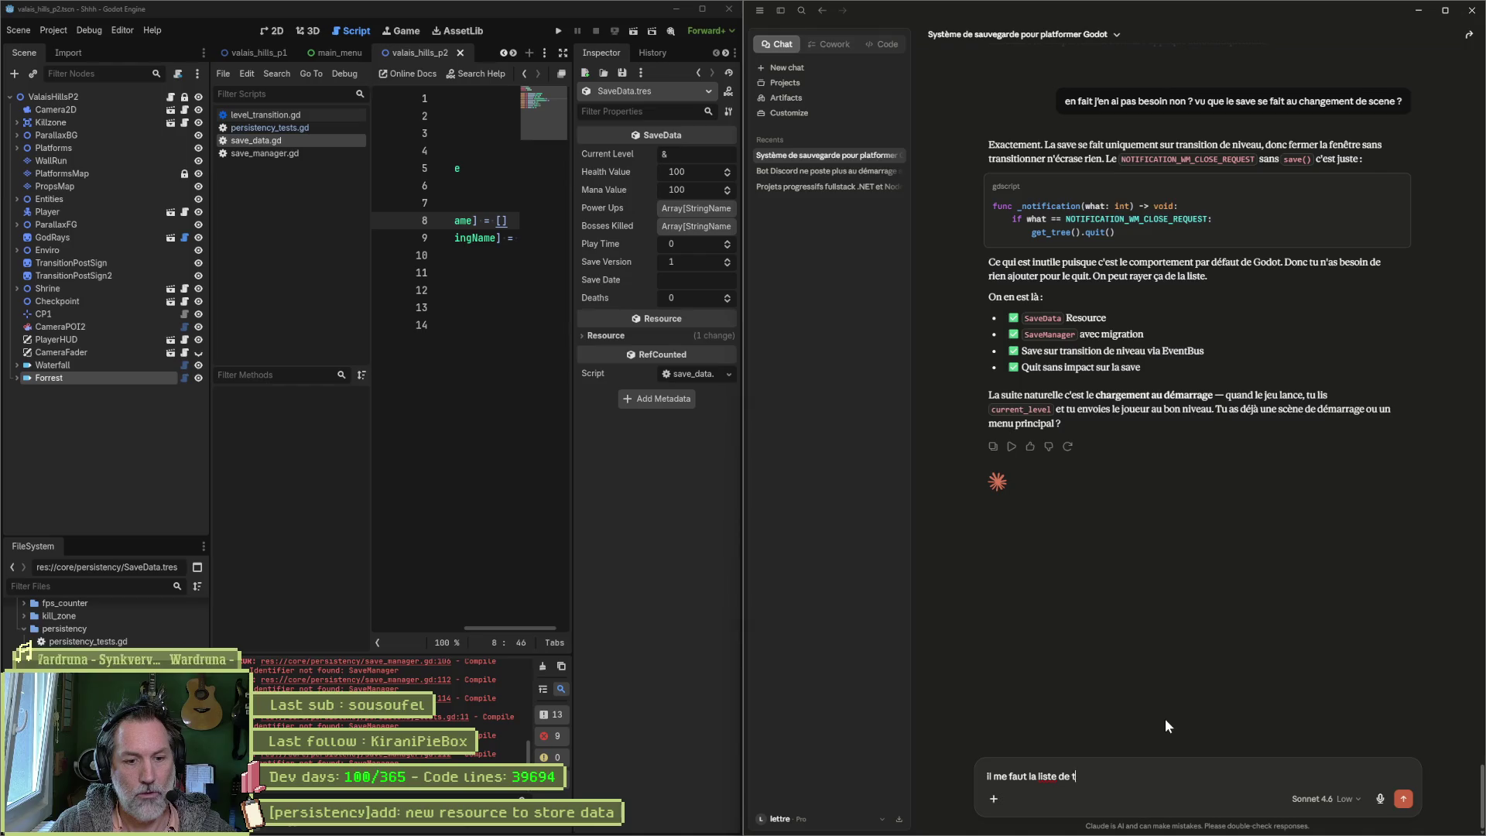
type("tous les niveaux et ceux")
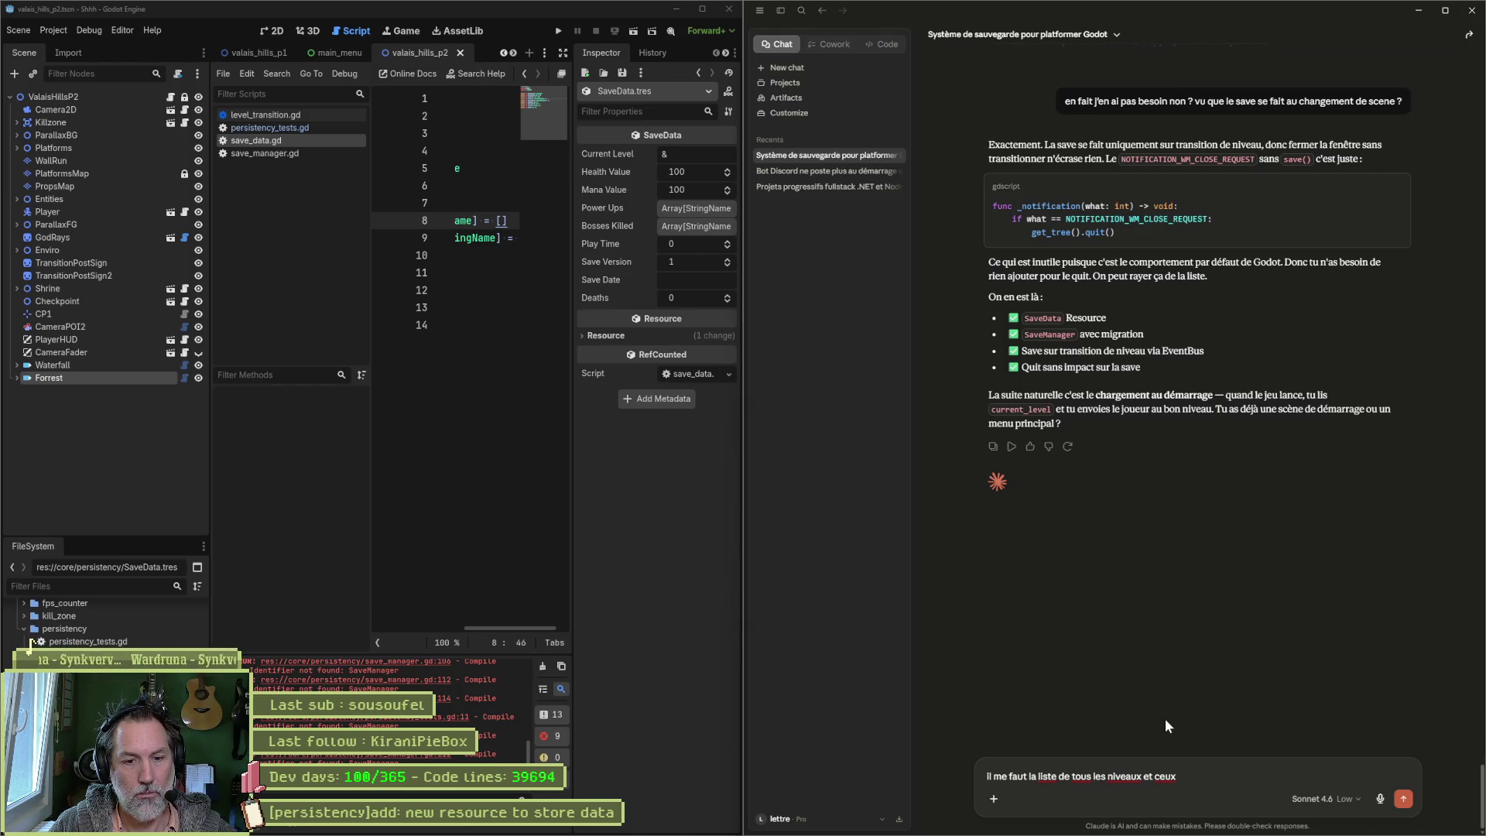
type(" unlocked")
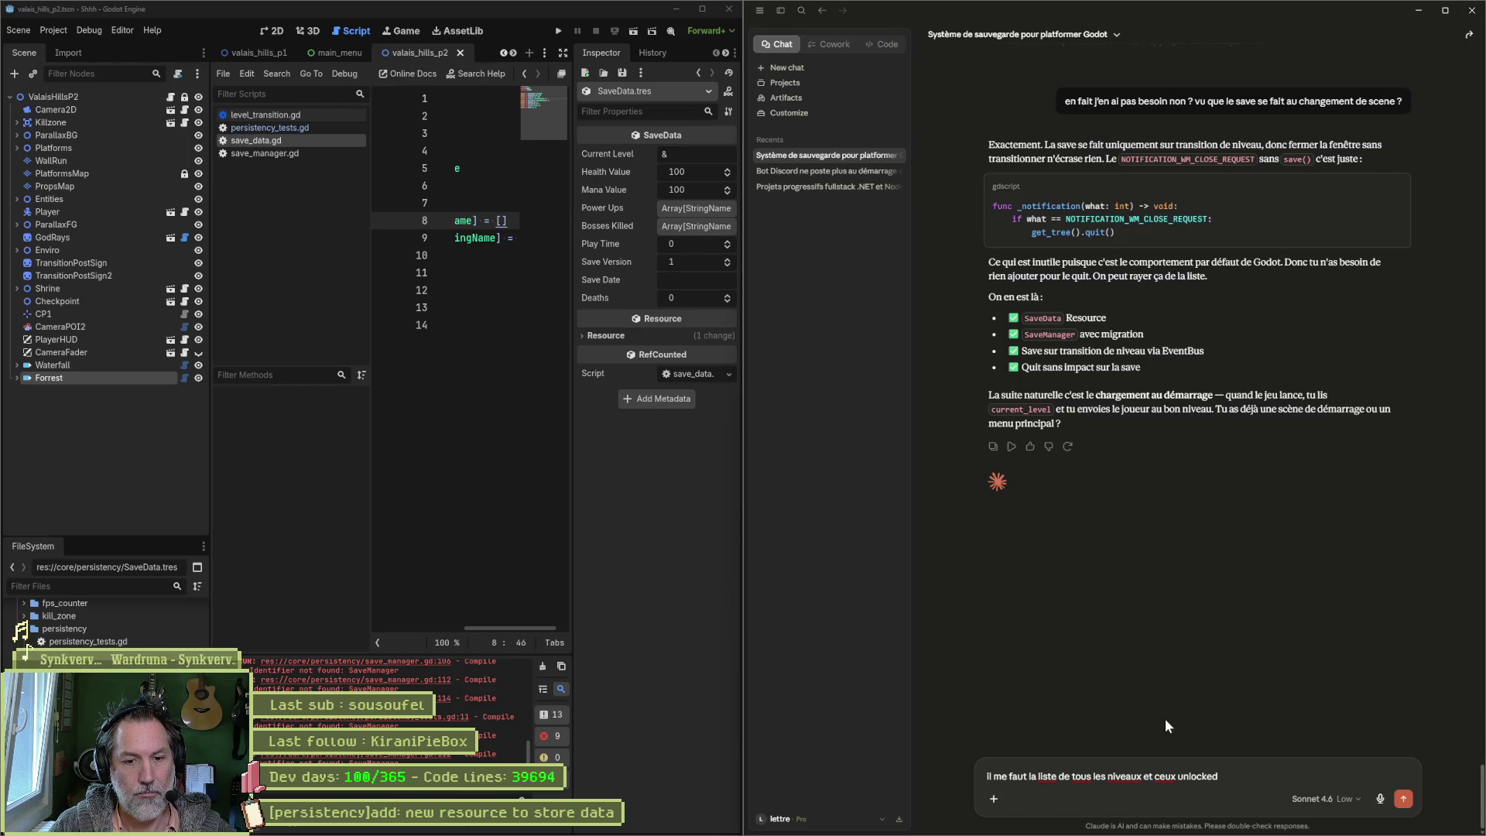
key("Return")
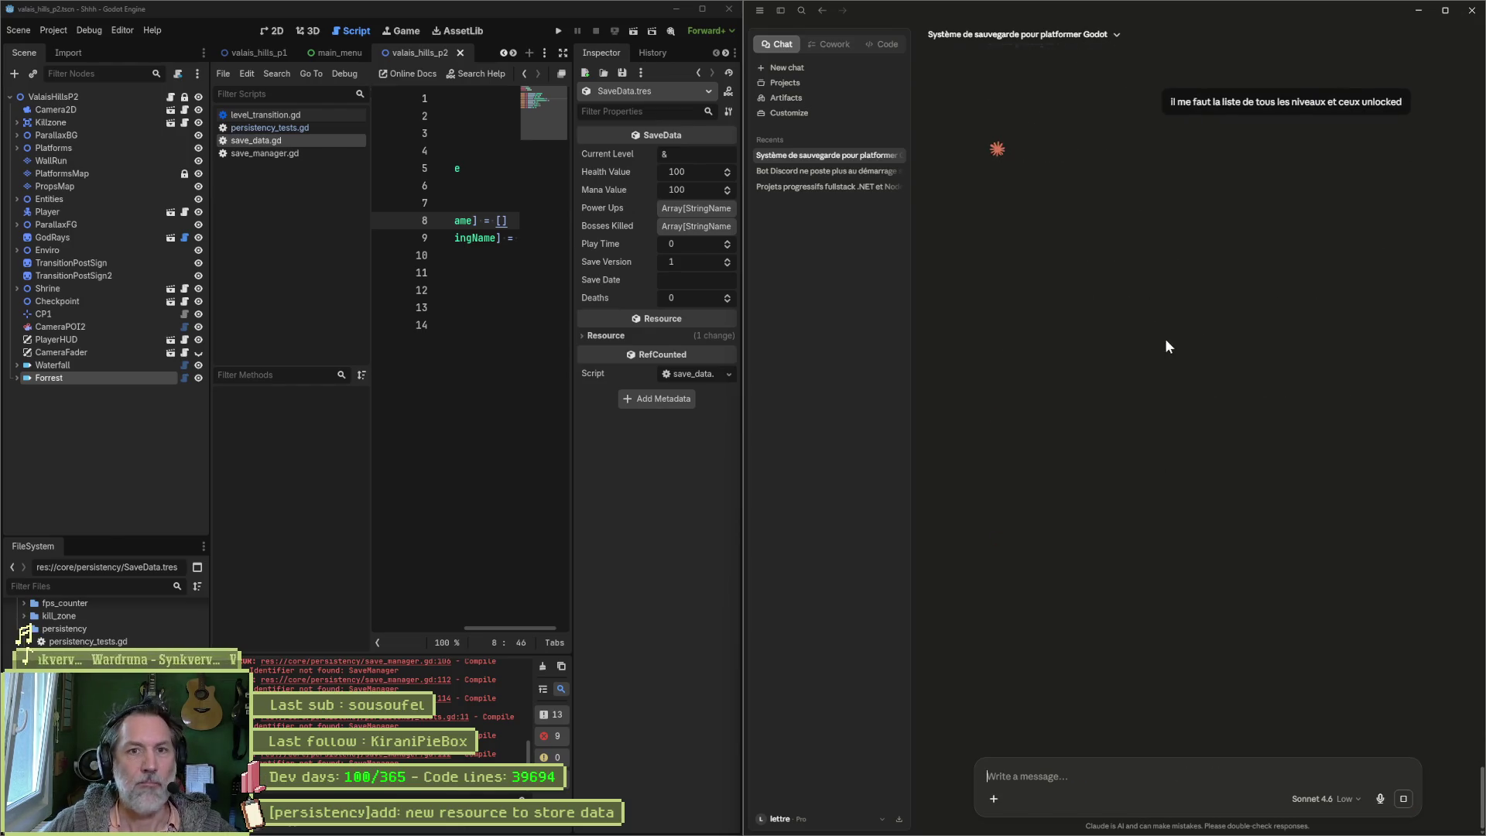
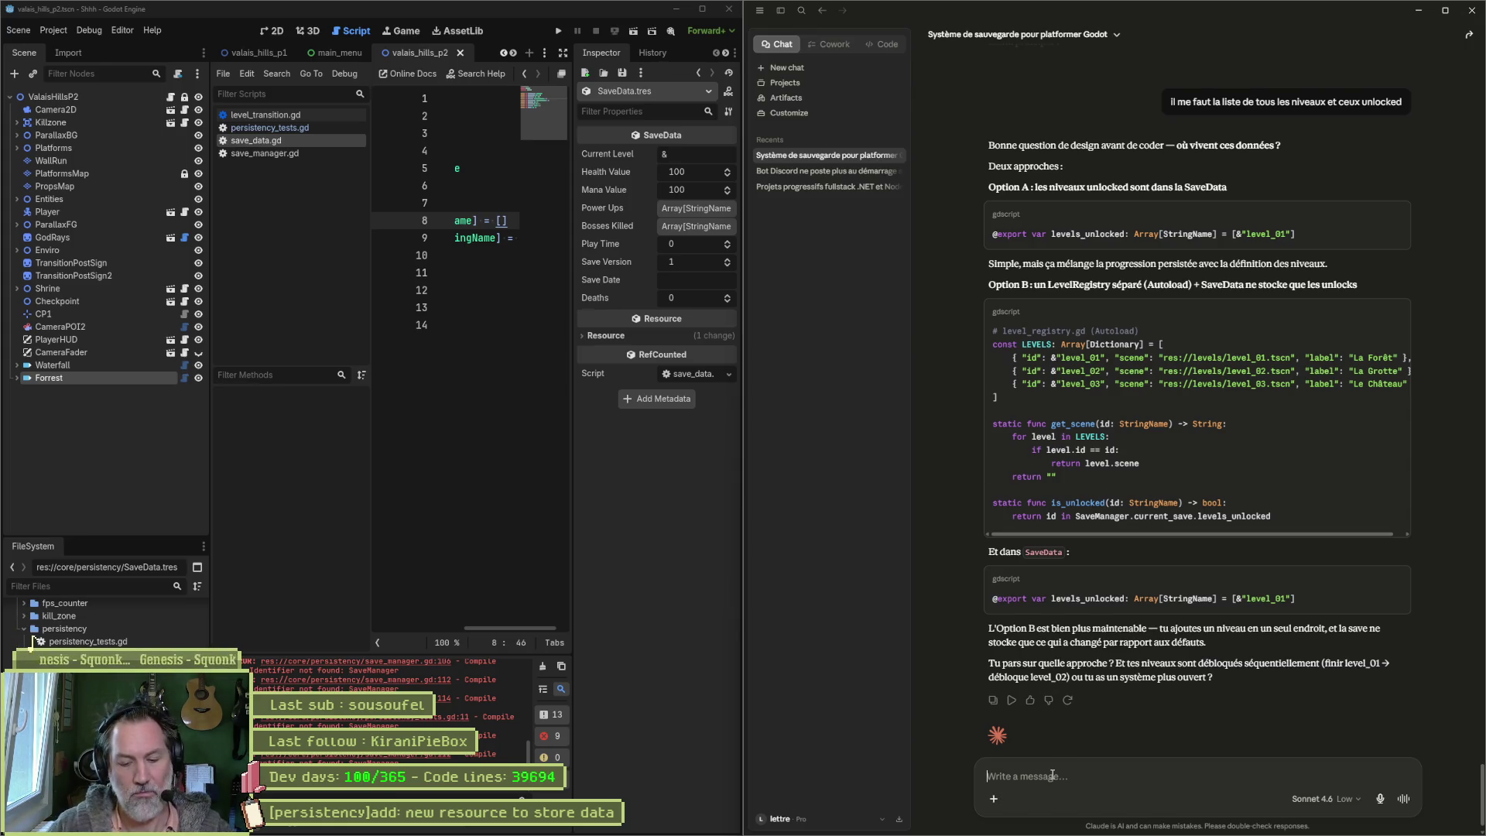
Step: Ask Claude if the registry is needed, describing a Super Mario World-style map with visible stages and multiple paths
type("en")
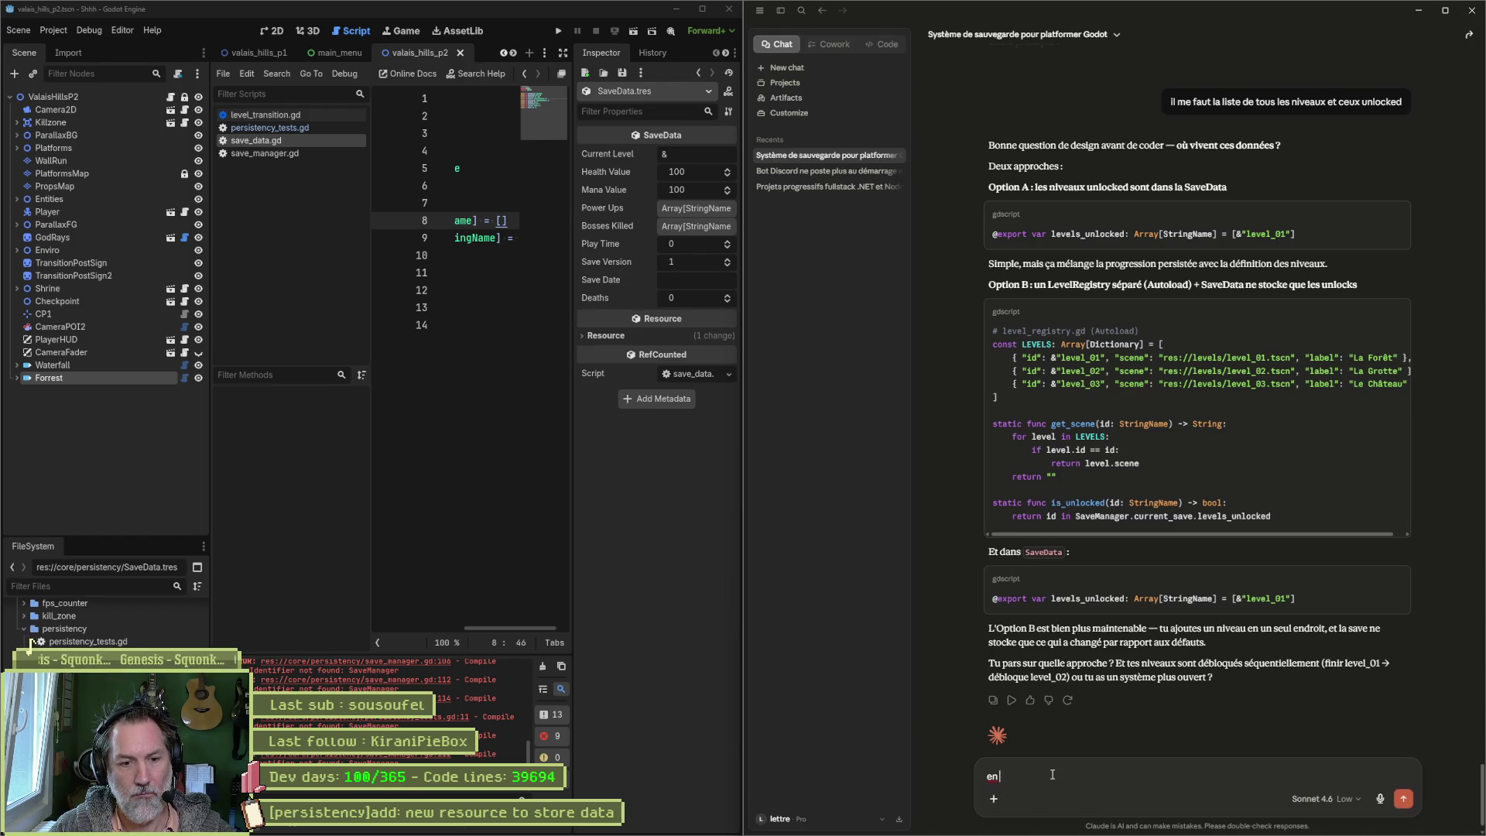
type(" fait, besoin du re")
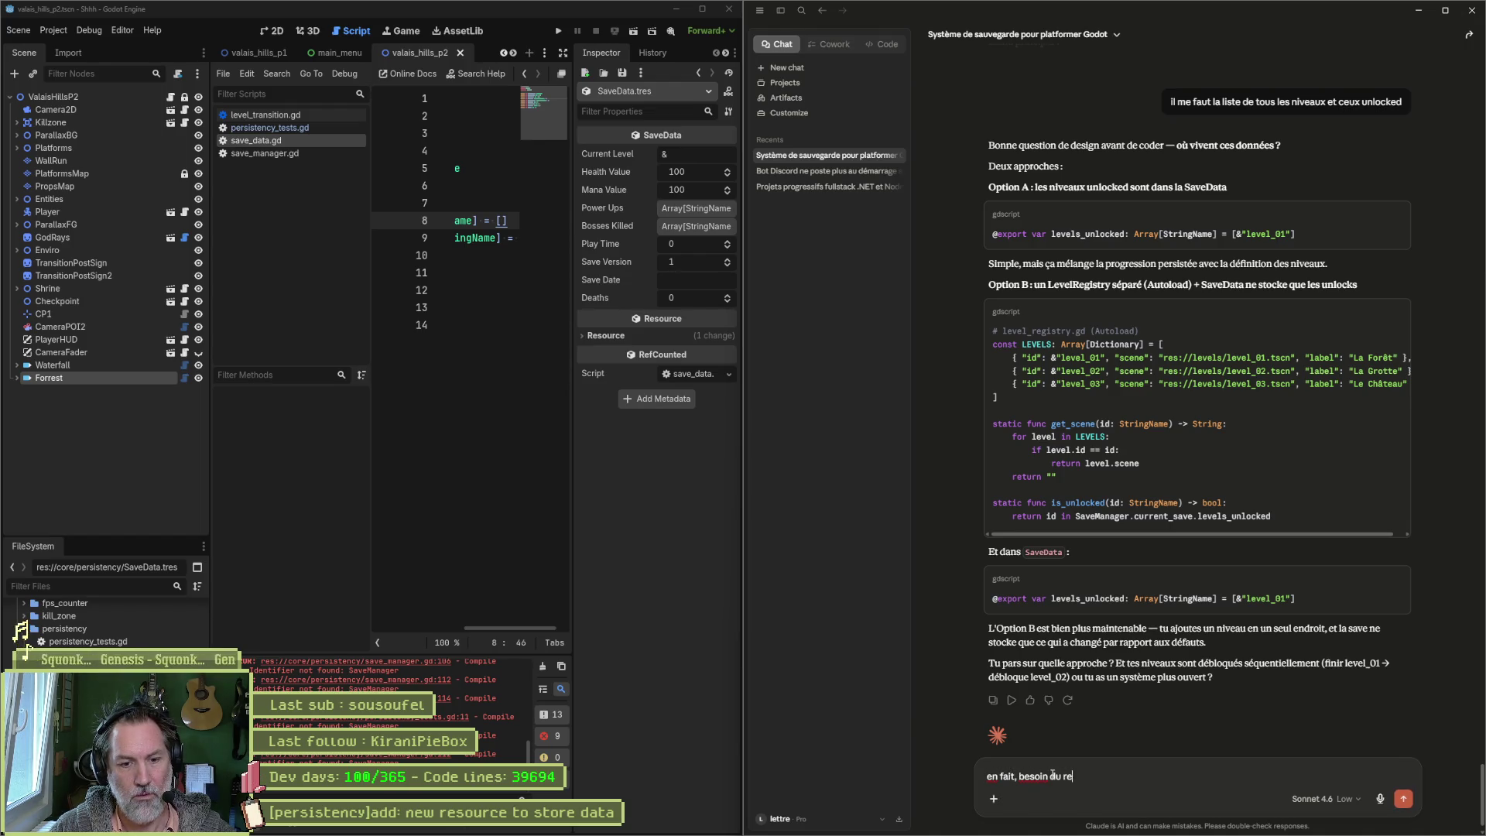
type("gistre ?")
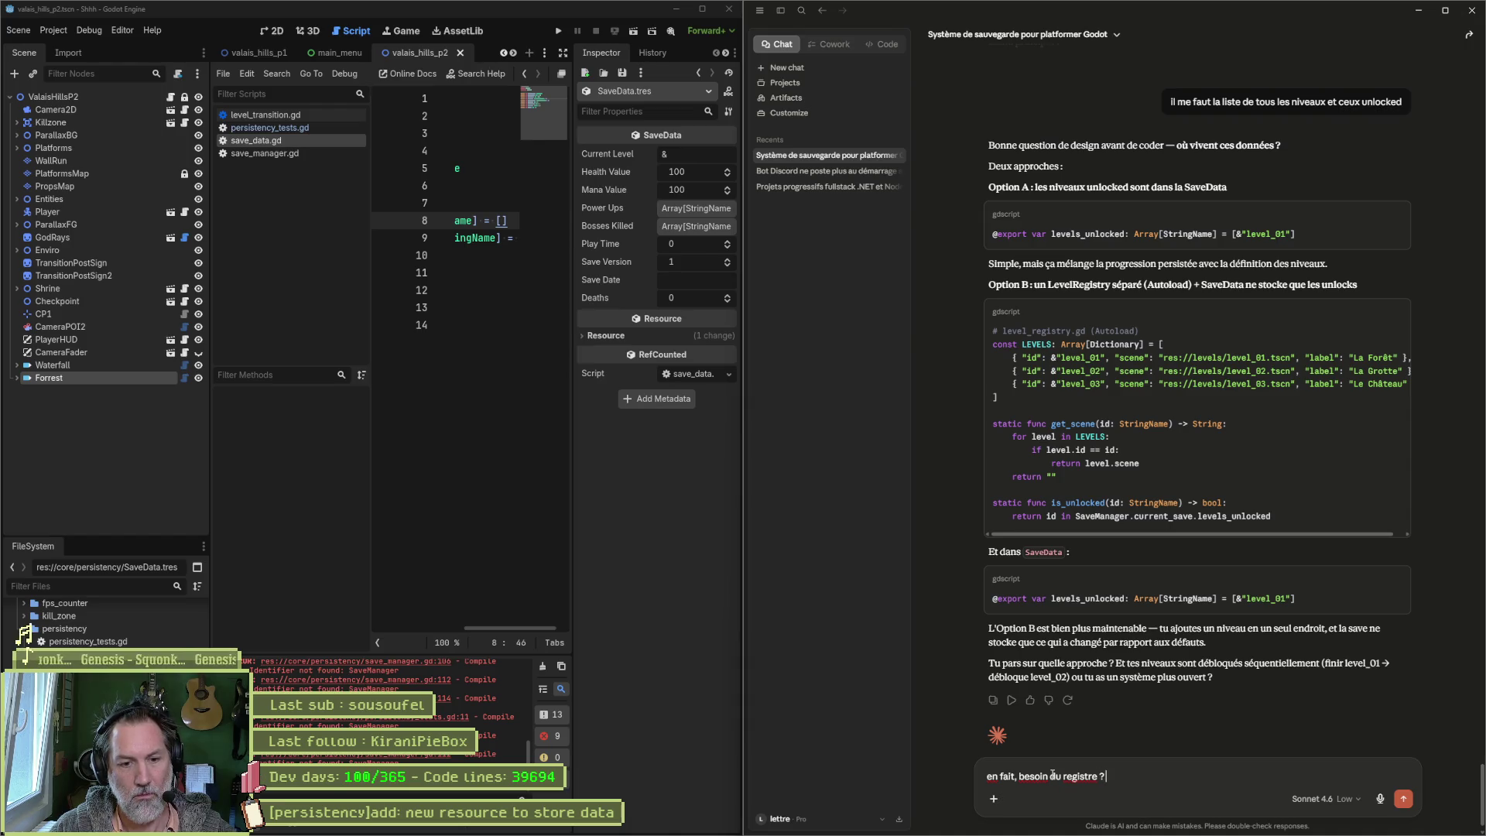
type(" juste les n")
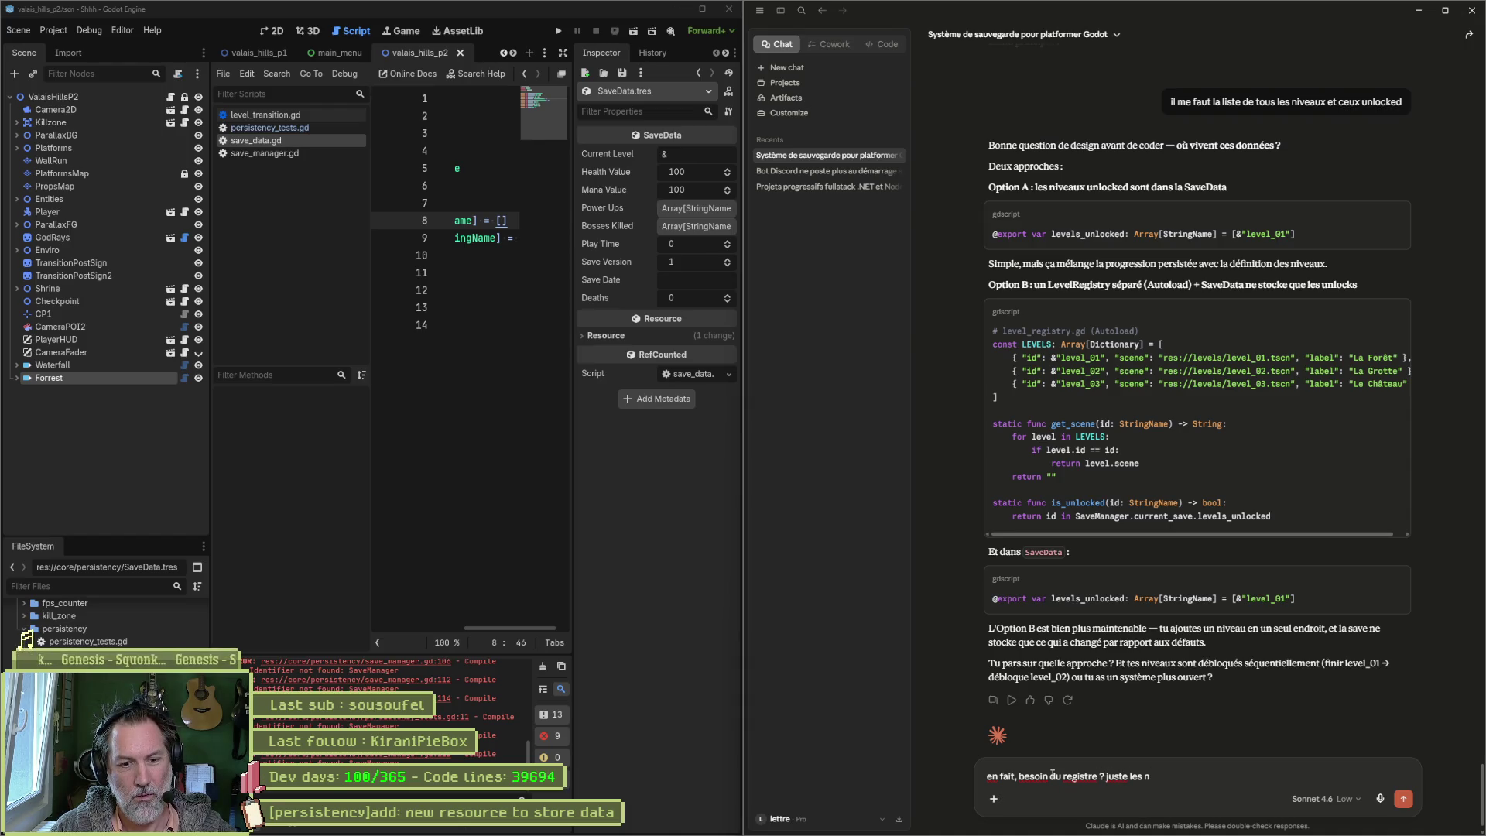
type("iveaux debloques pers")
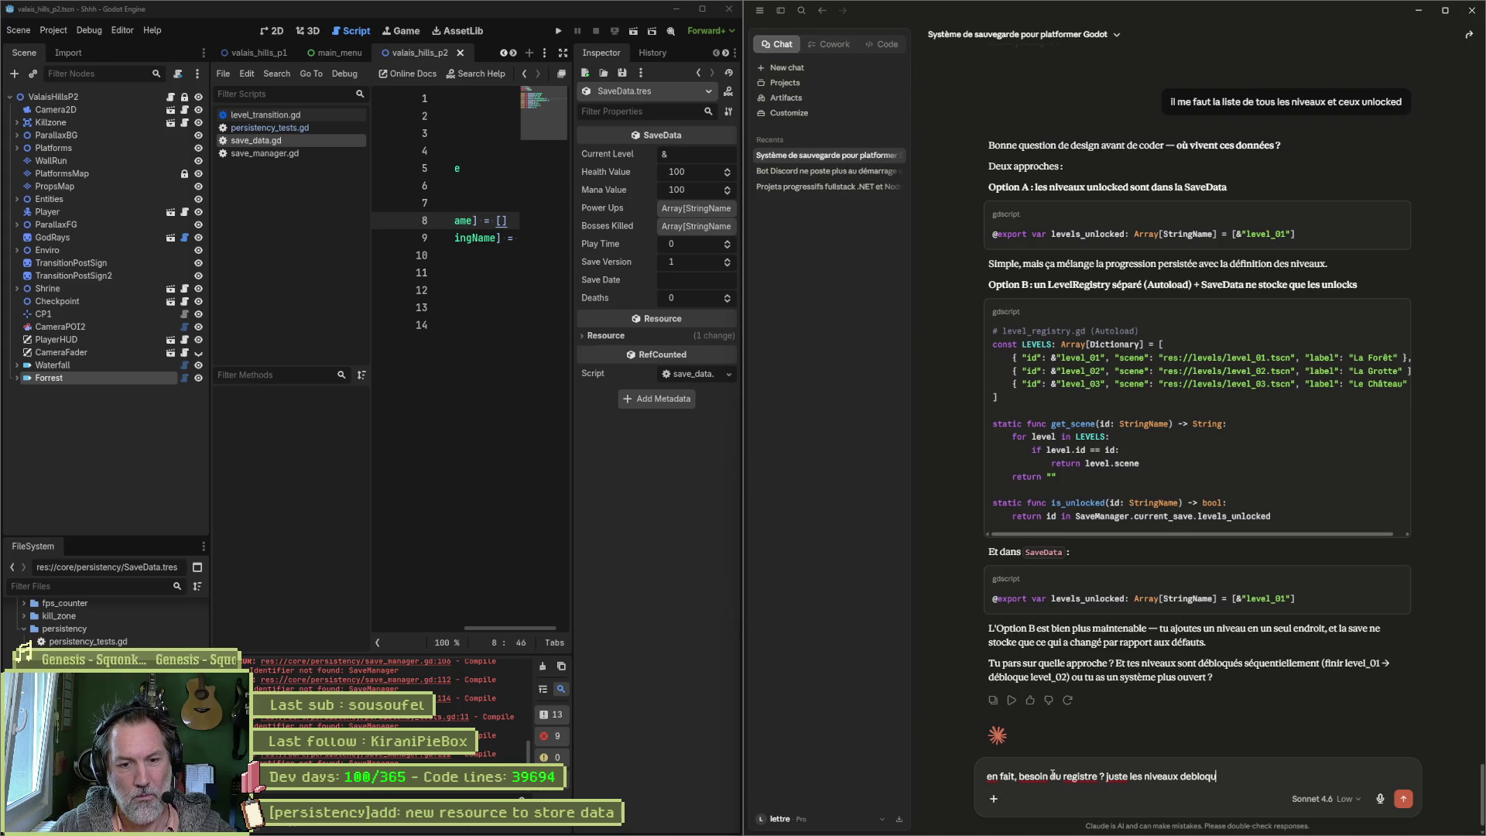
type("istes")
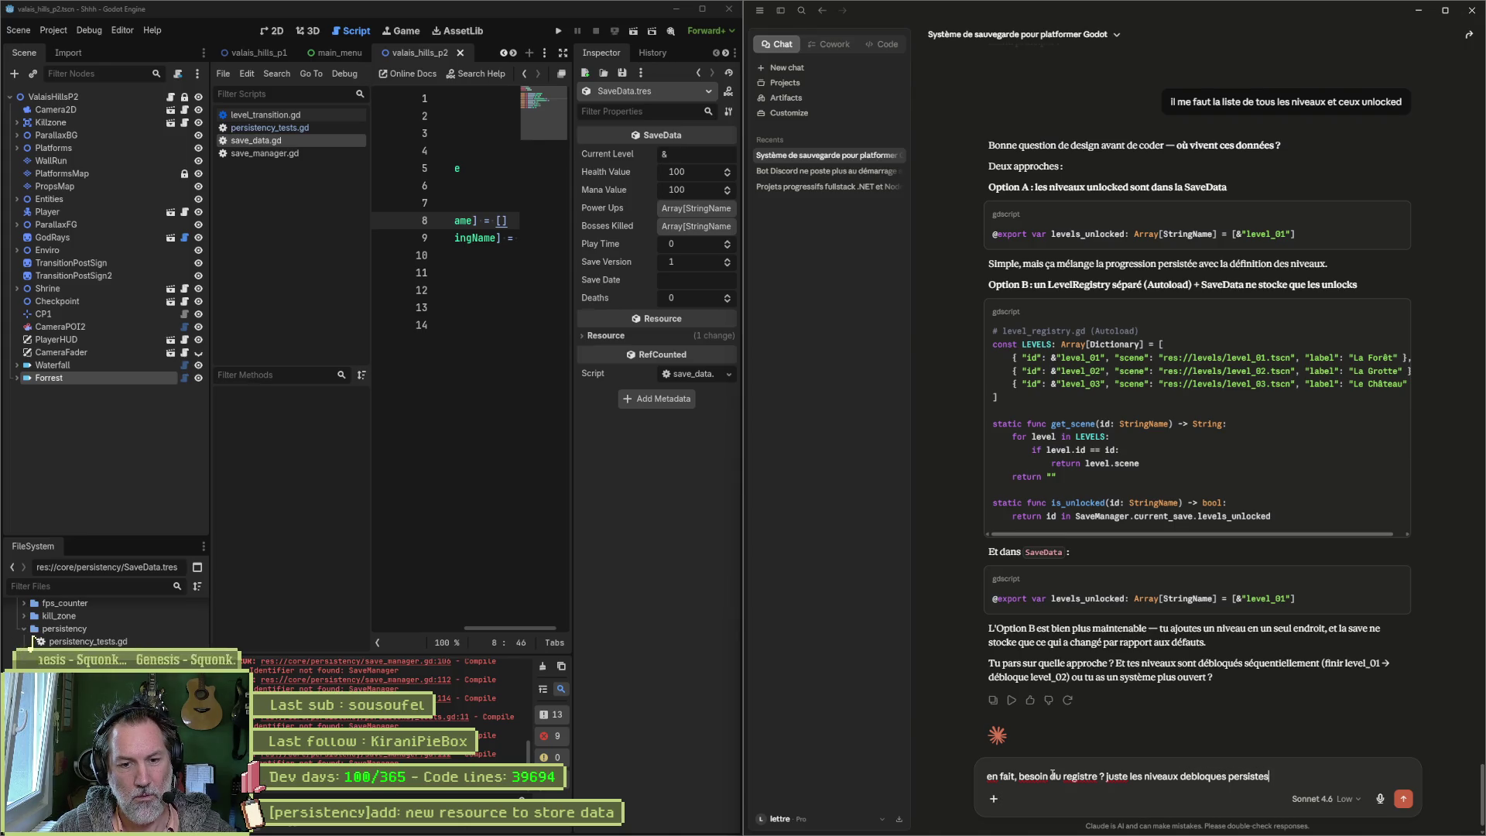
type(" dans la")
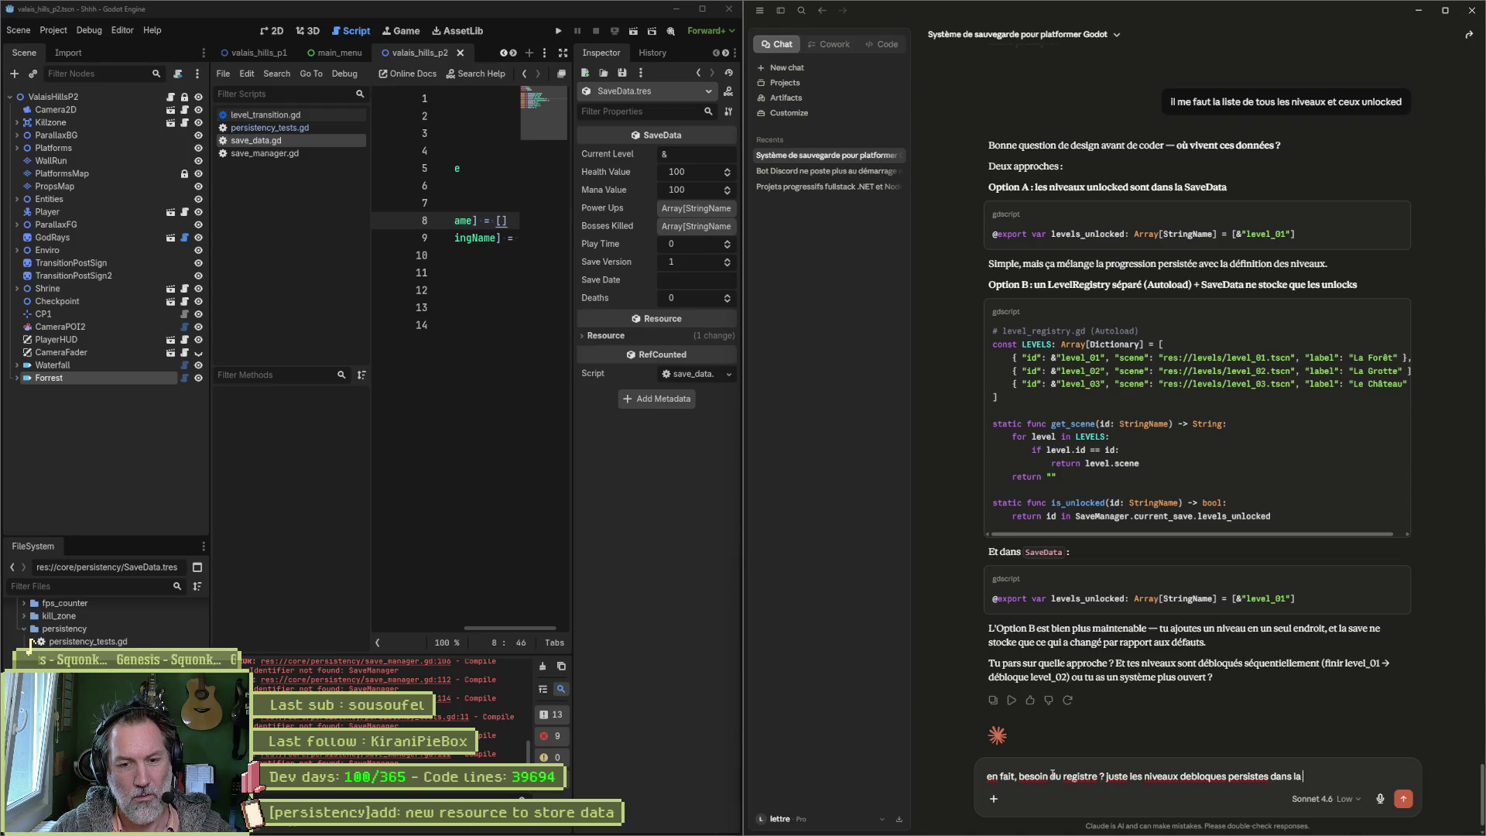
type(" res suffi")
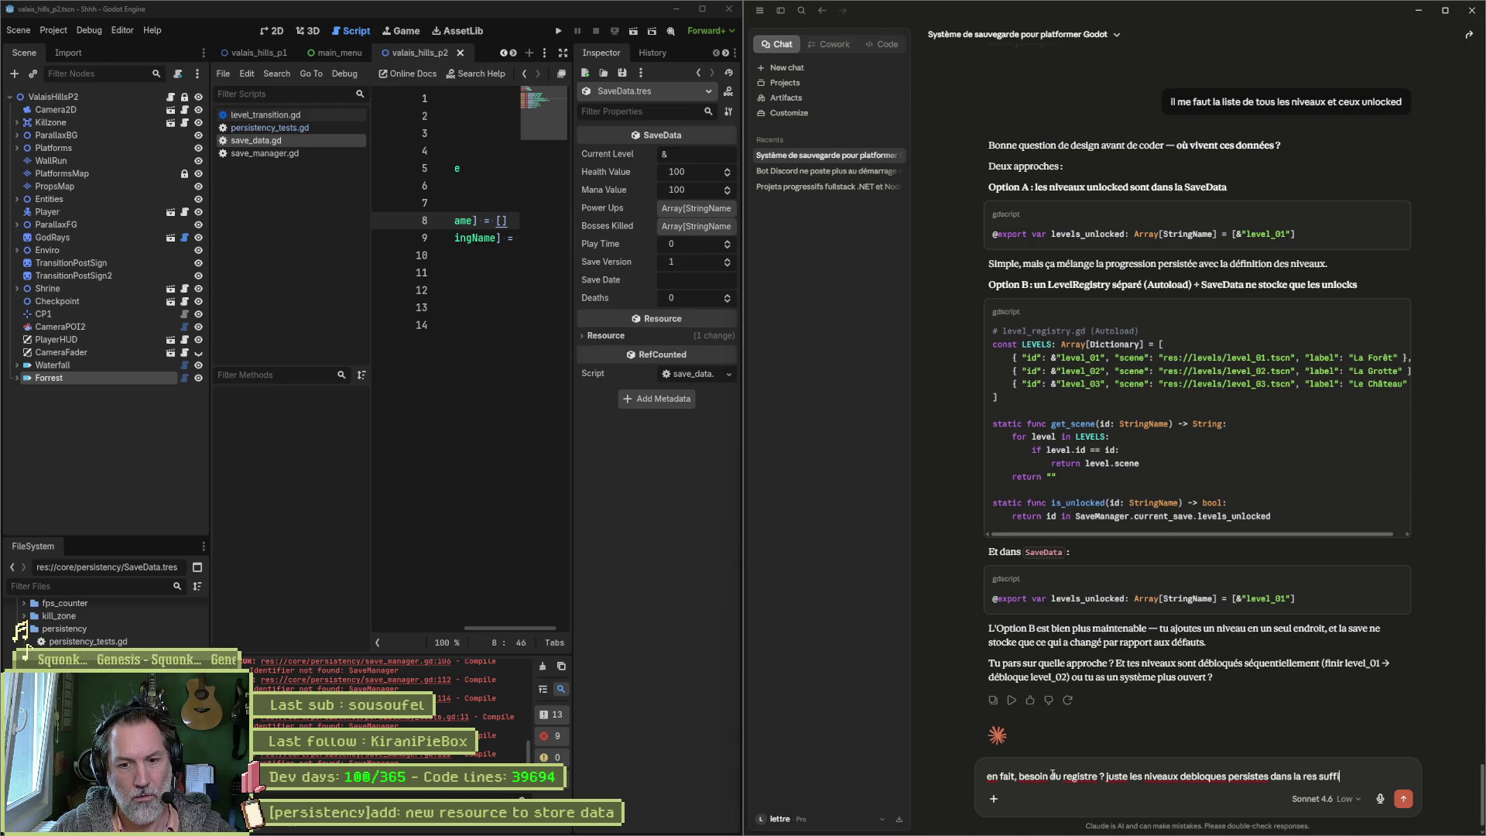
type("sent non ?")
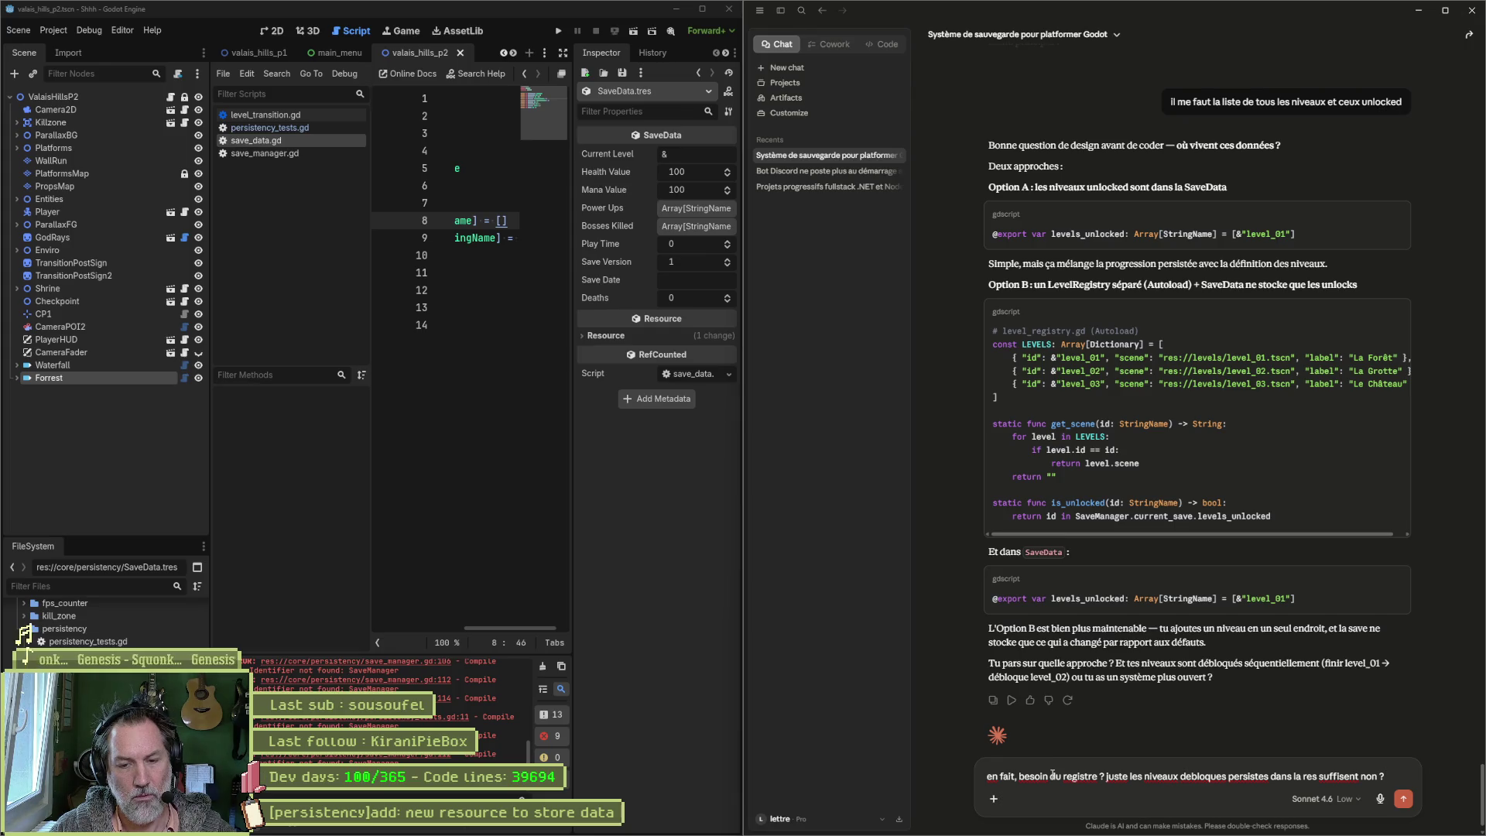
type(" je veux un sy")
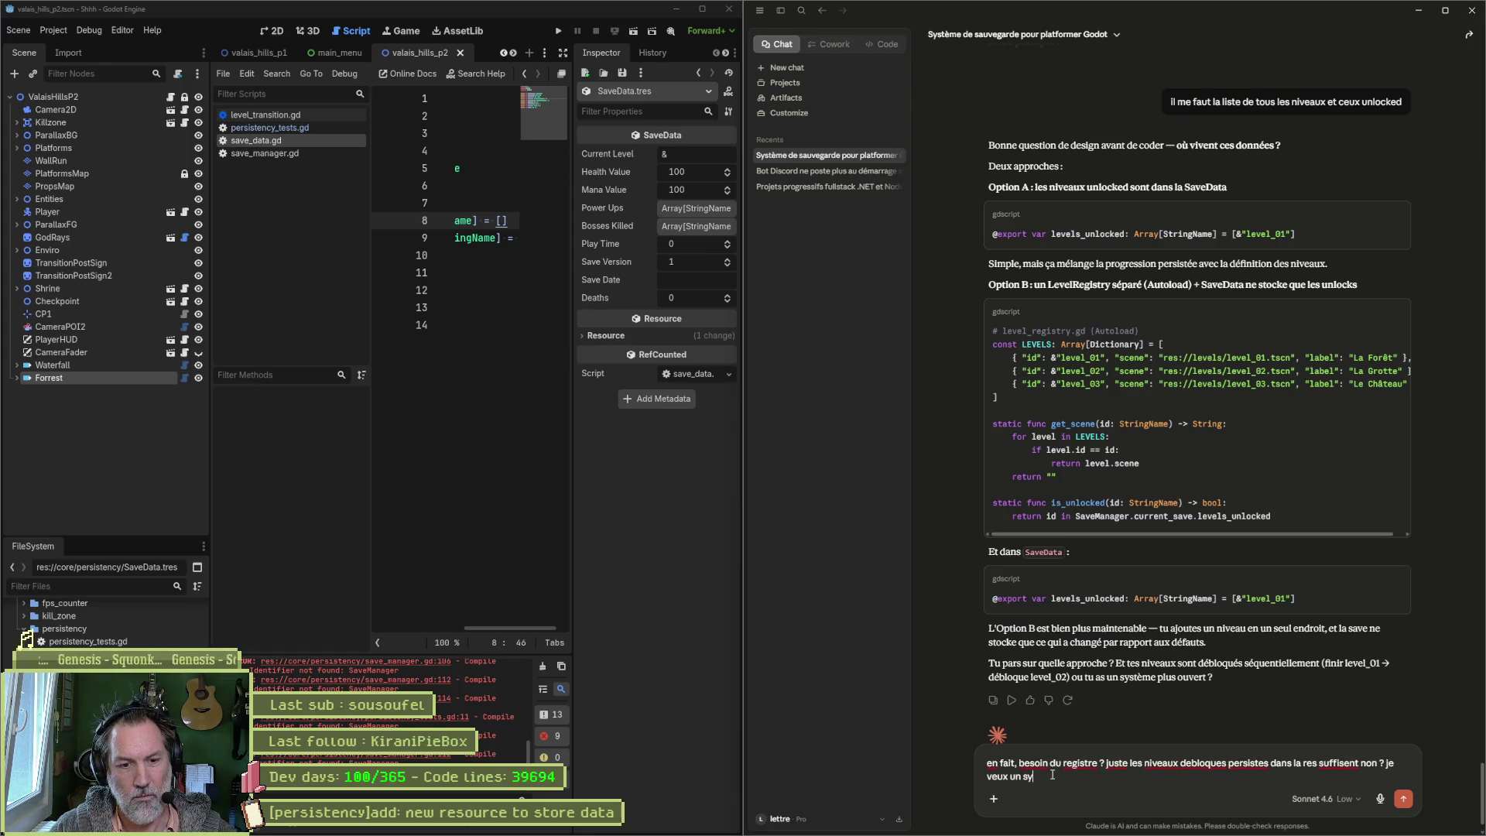
type("stem a la mar")
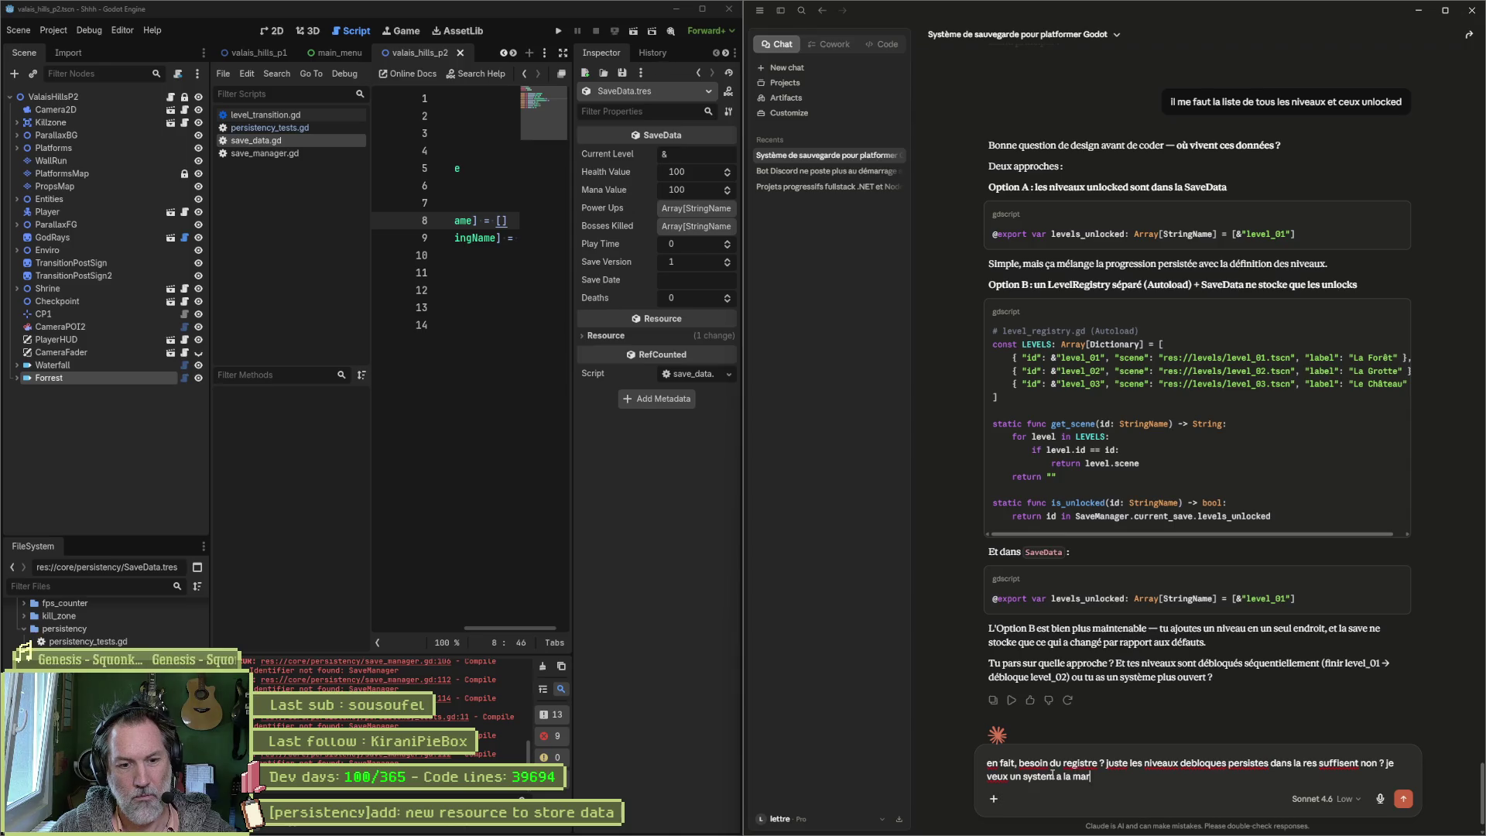
key("ctrl+BackSpace")
key("ctrl+BackSpace")
type("super mario world")
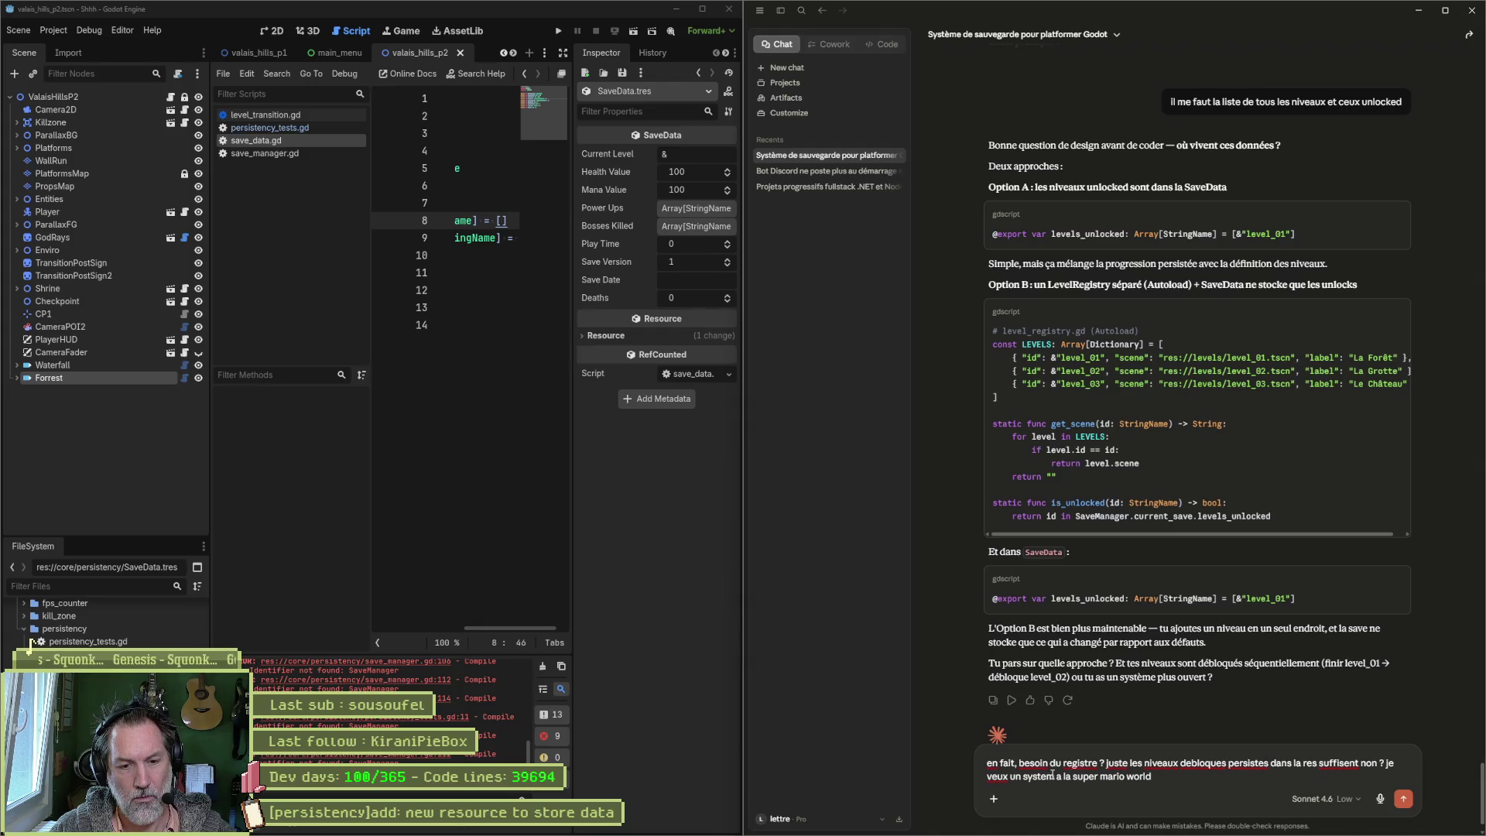
type(", avec carte")
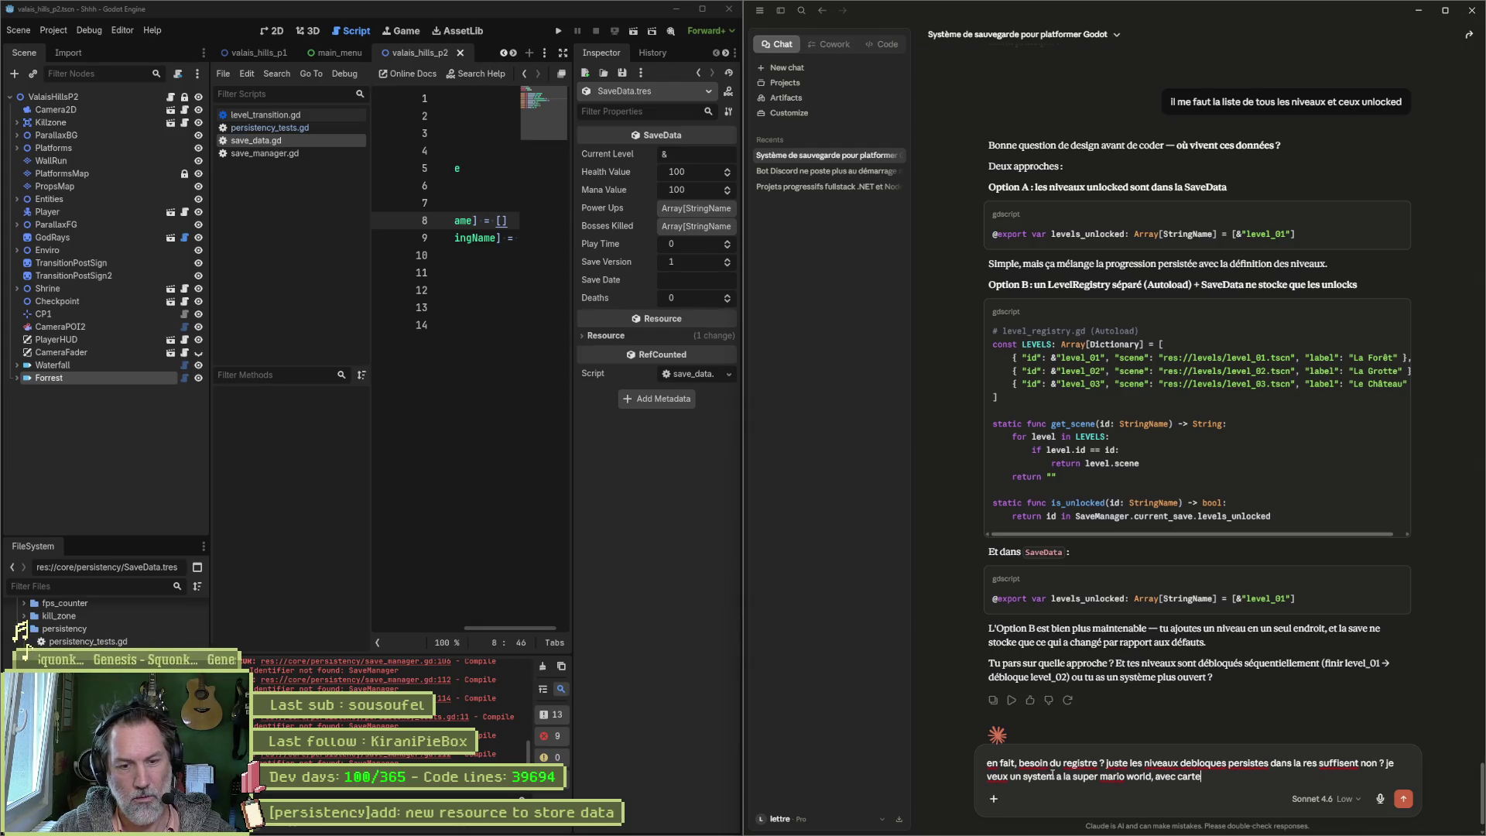
type(" qui montre")
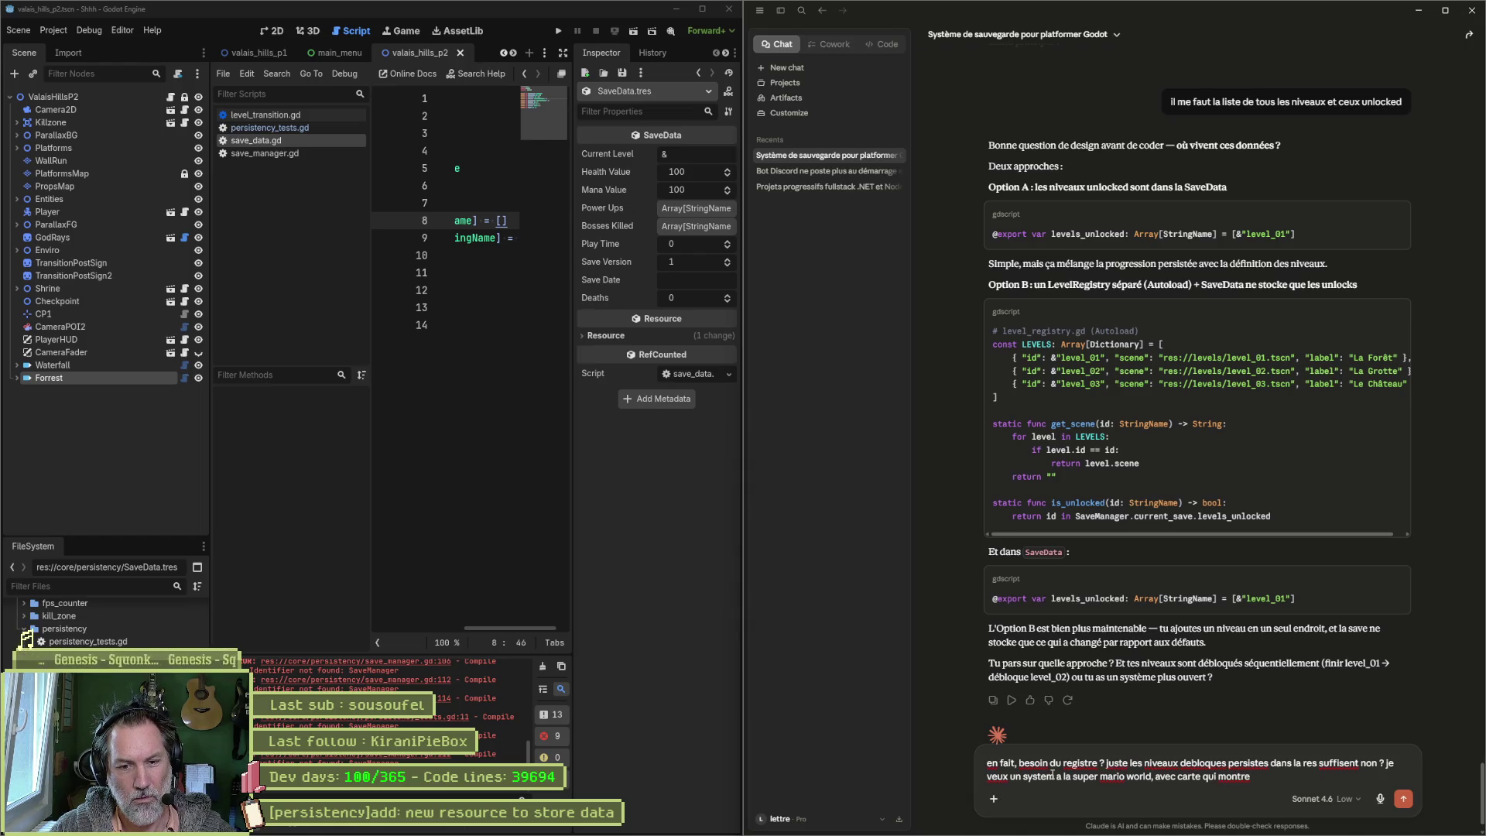
type(" stage ou")
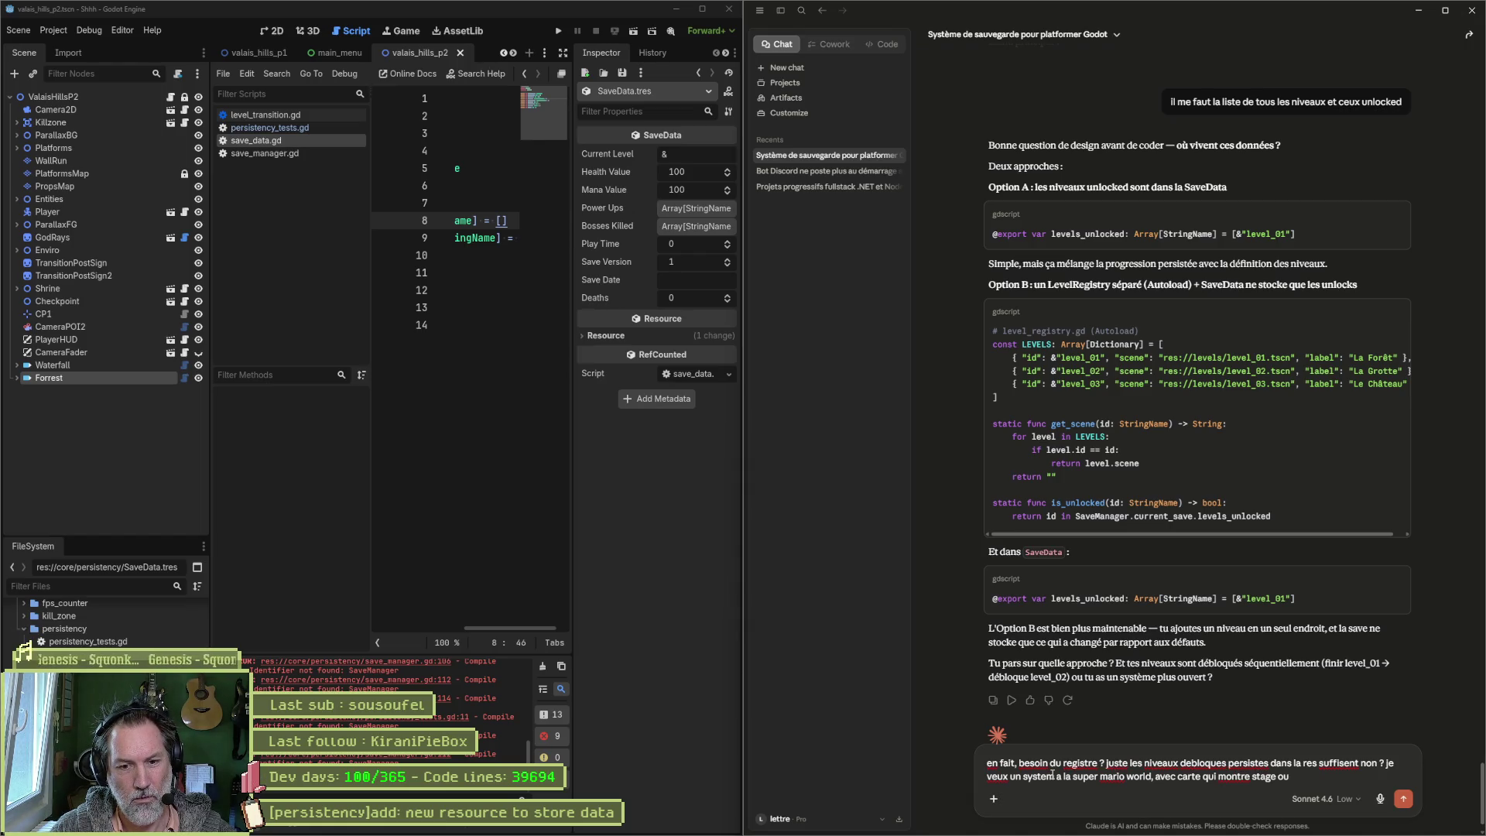
key("BackSpace")
key("BackSpace")
type("accessibles,")
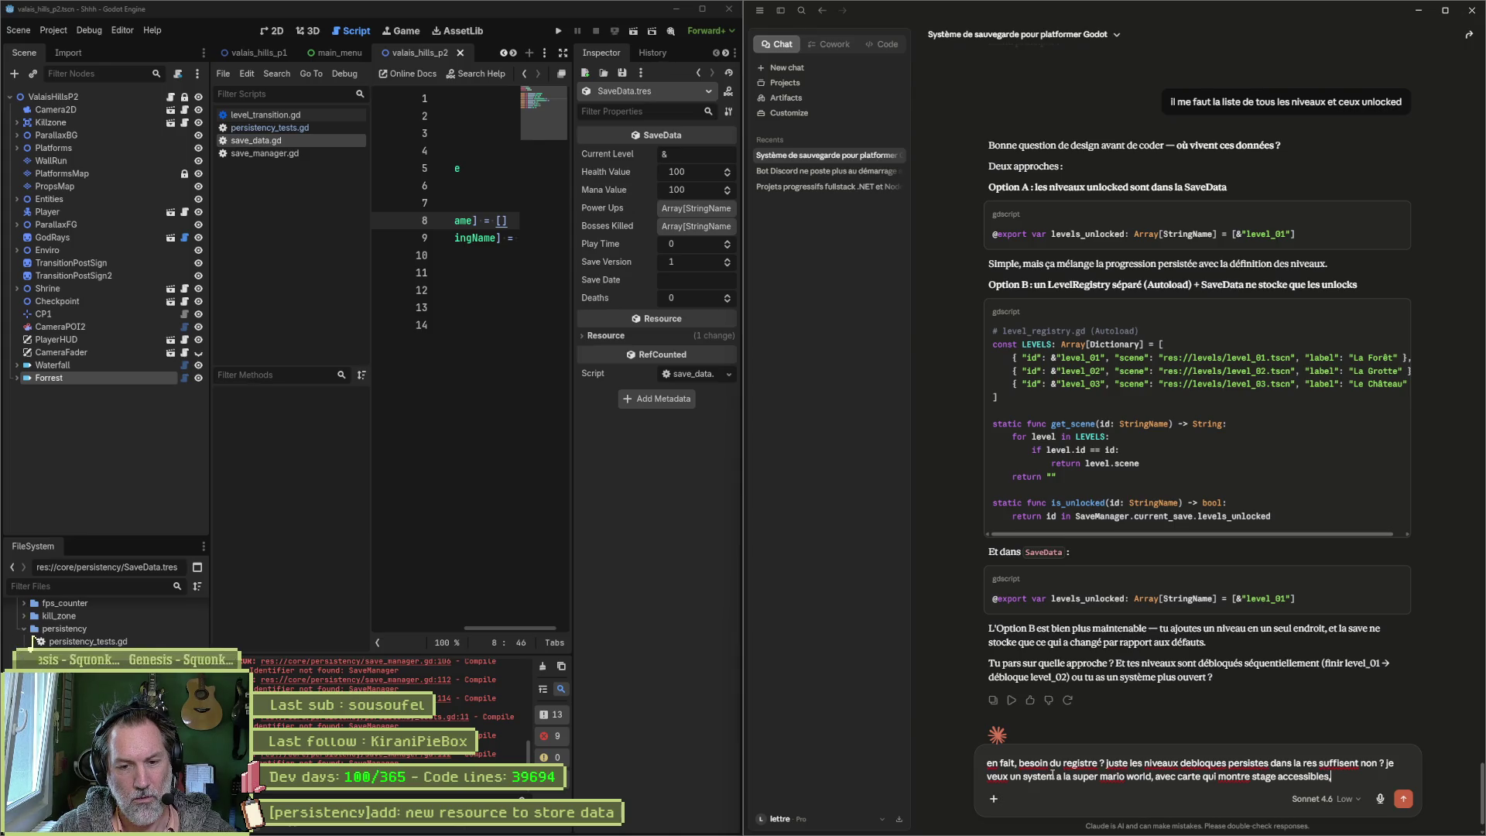
type(" plusieurs chemins.")
key("Return")
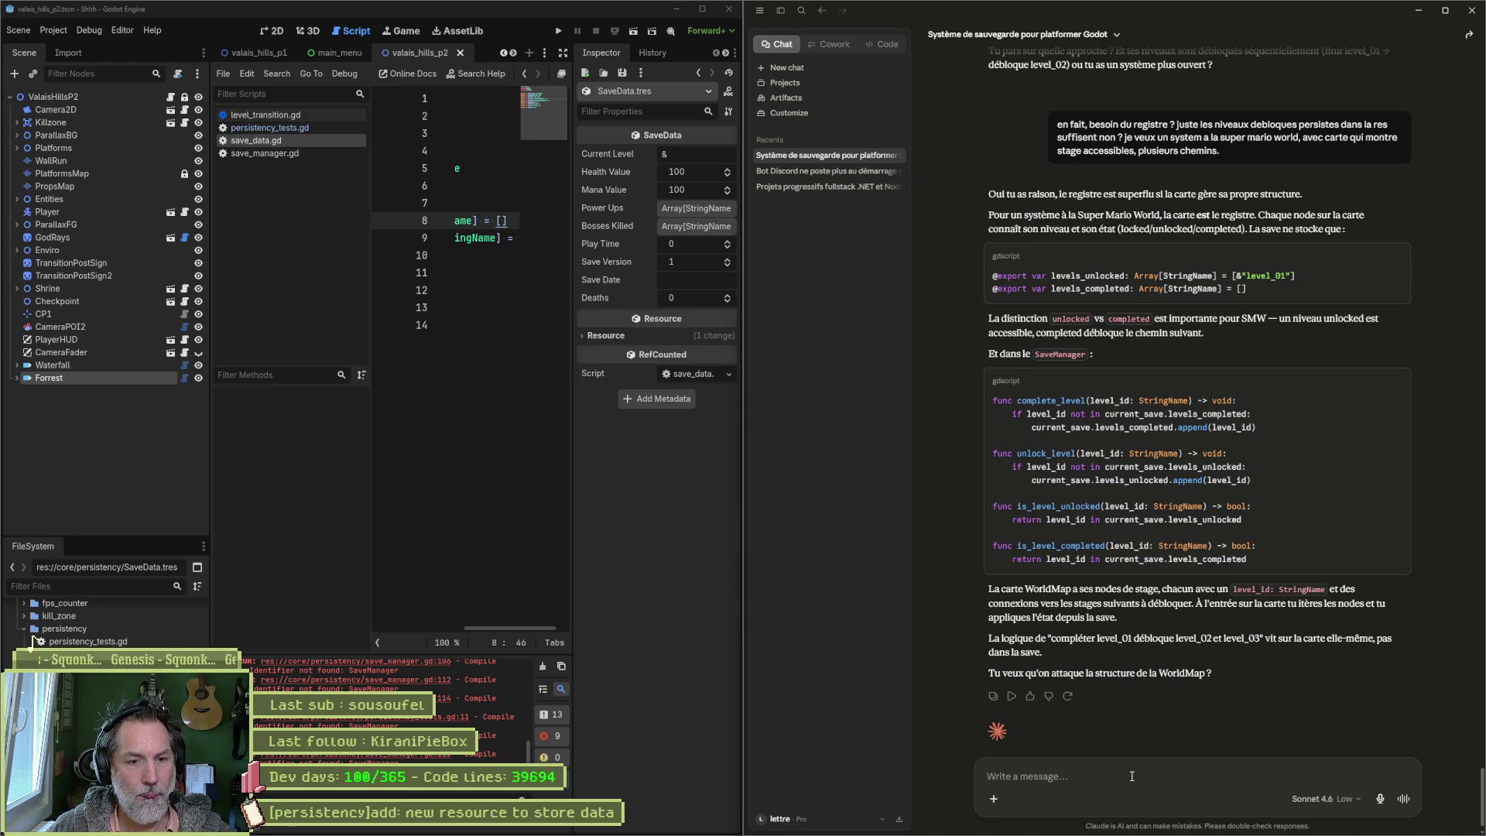
Step: Copy Claude's suggested level functions and open save_manager.gd with all regions folded
mouse_move(1253, 558)
left_mouse_down()
mouse_move(1246, 458)
mouse_move(1335, 377)
left_mouse_up()
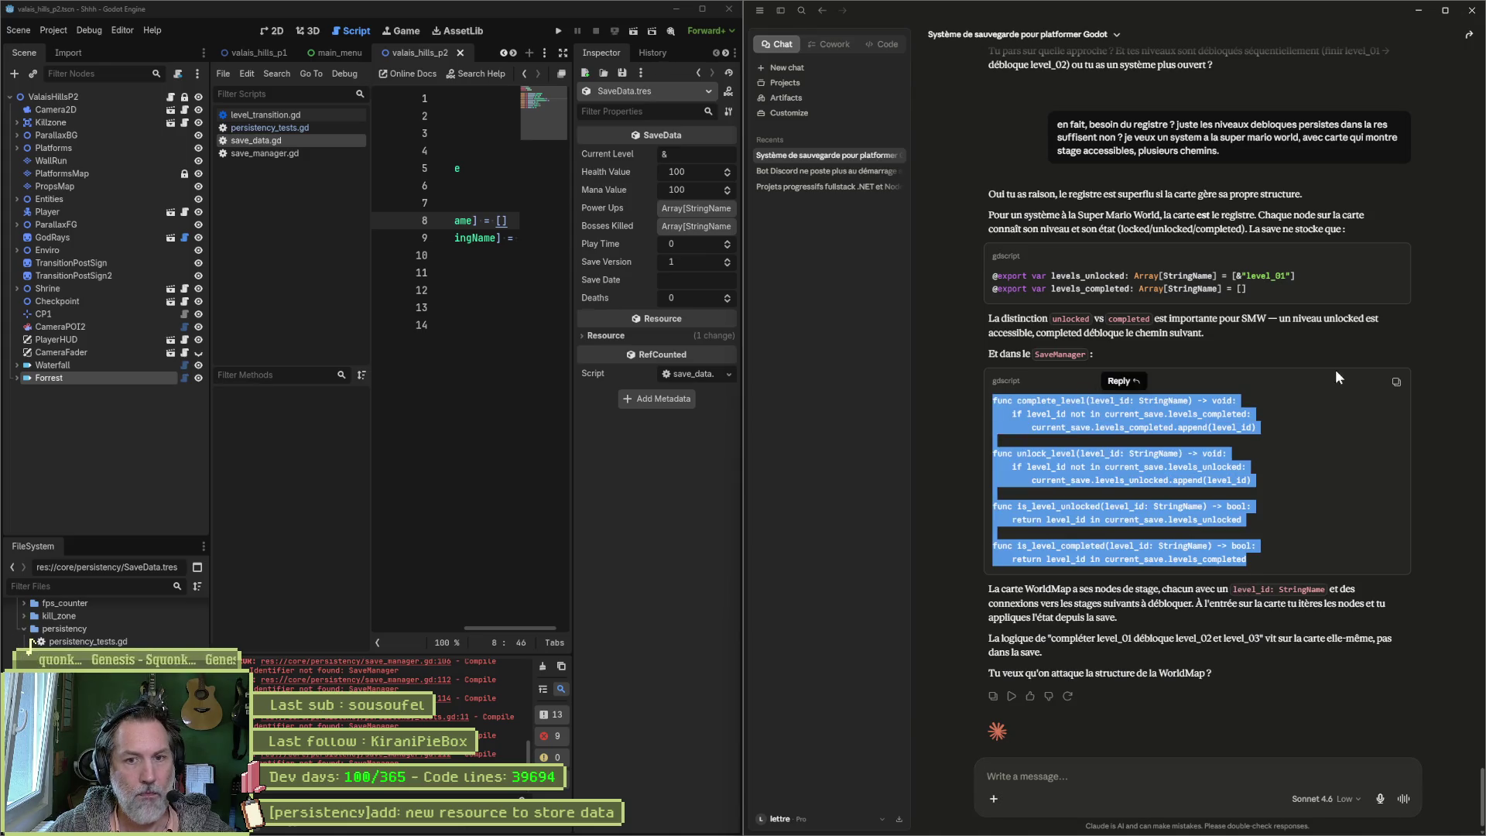
left_click(1396, 381)
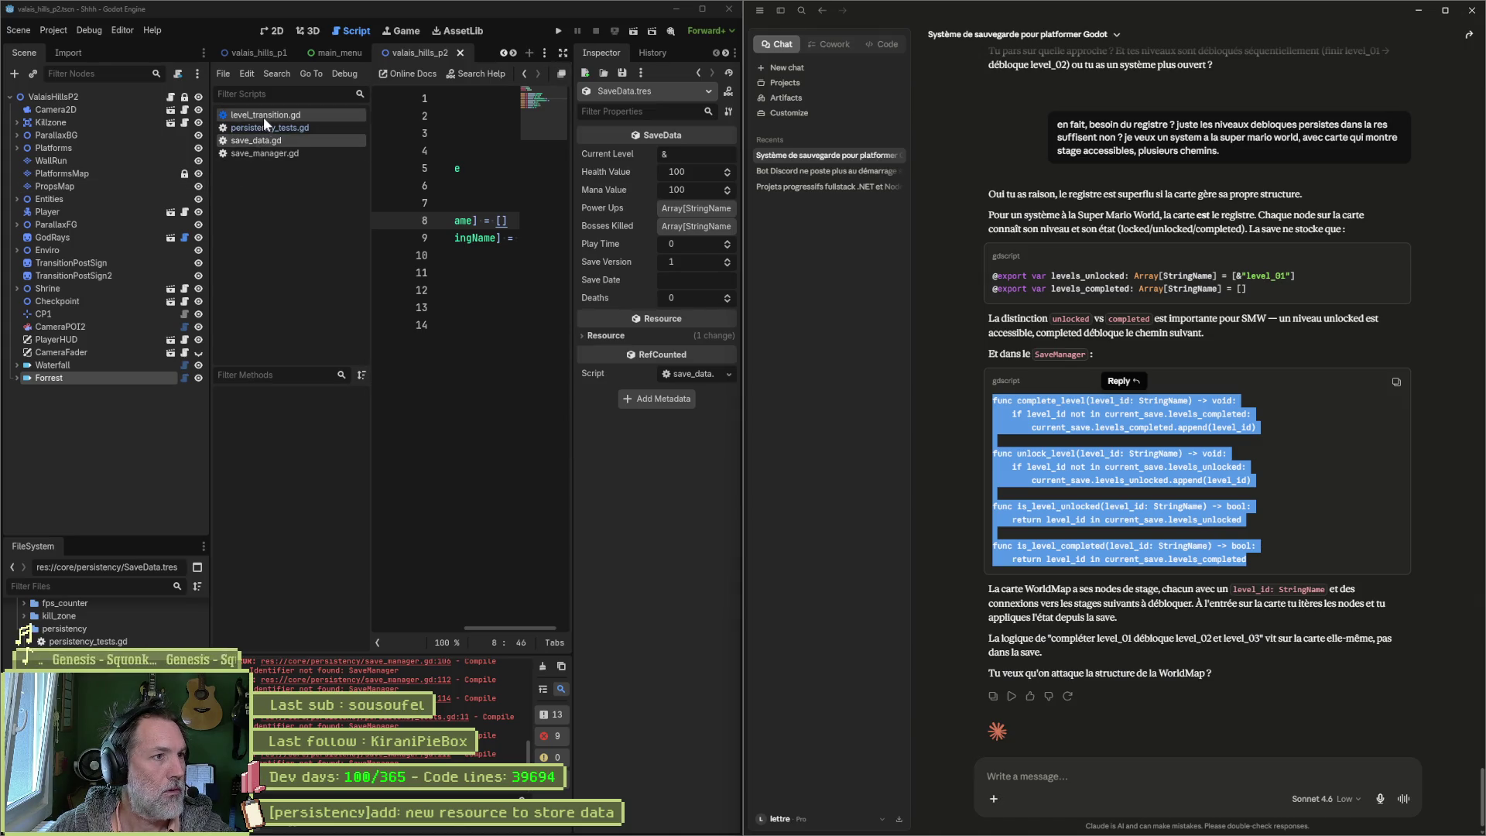
left_click(263, 153)
left_click(563, 53)
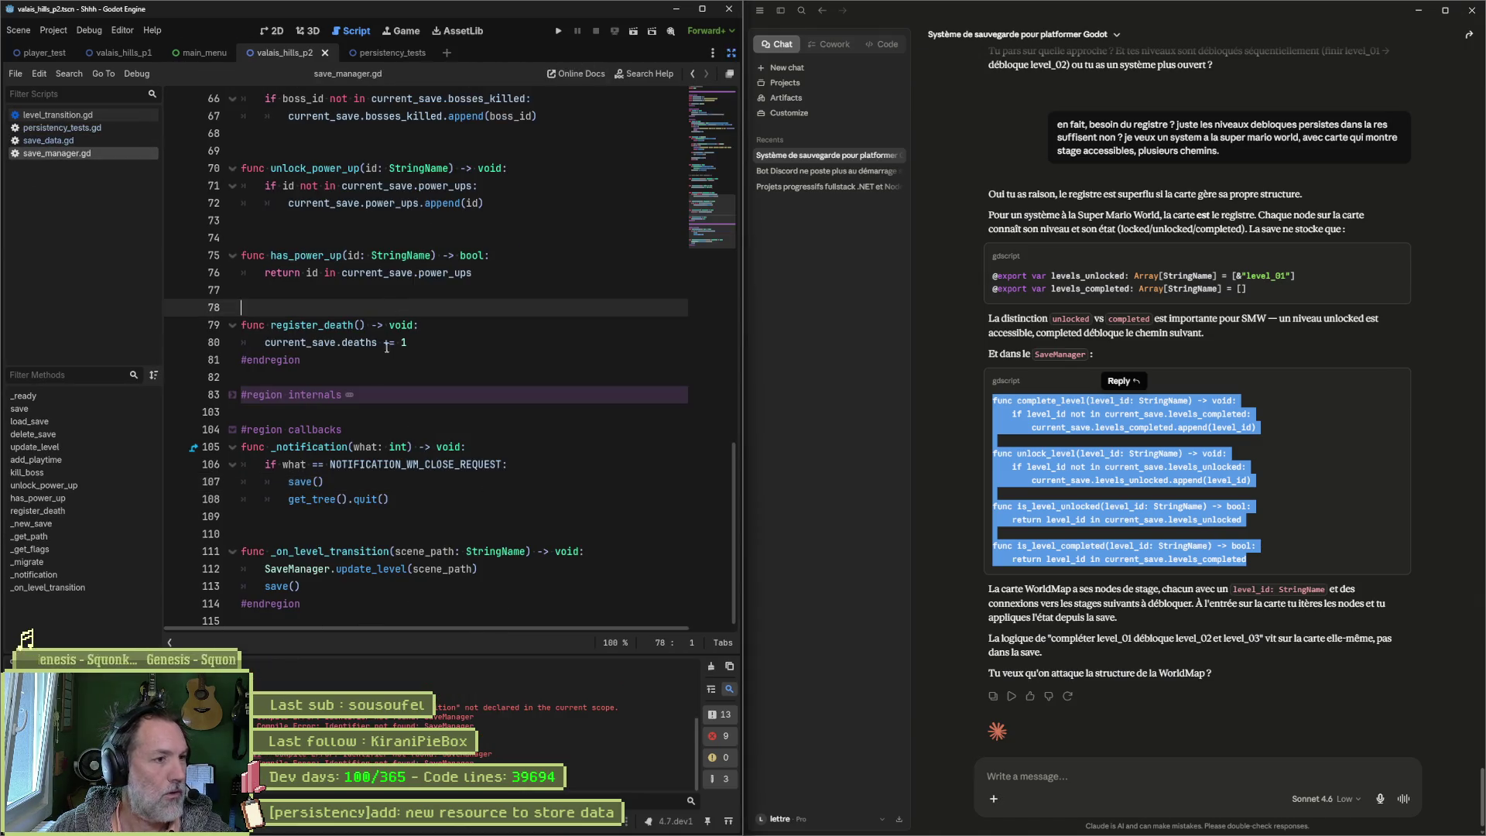
key("ctrl+alt+f")
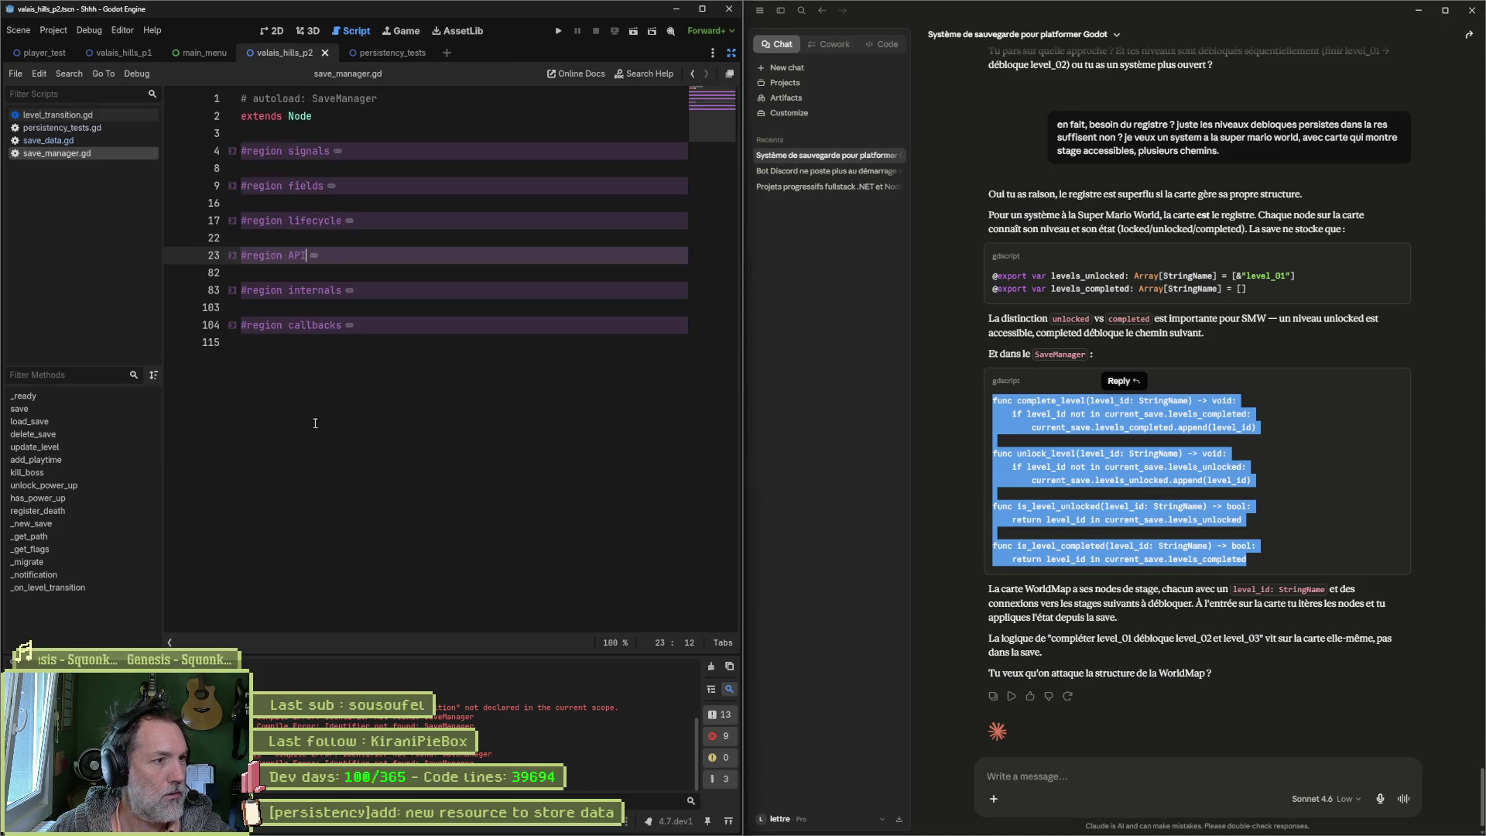
Step: Expand the API region and collapse save, load_save, delete_save, update_level and the other existing functions
left_click(233, 256)
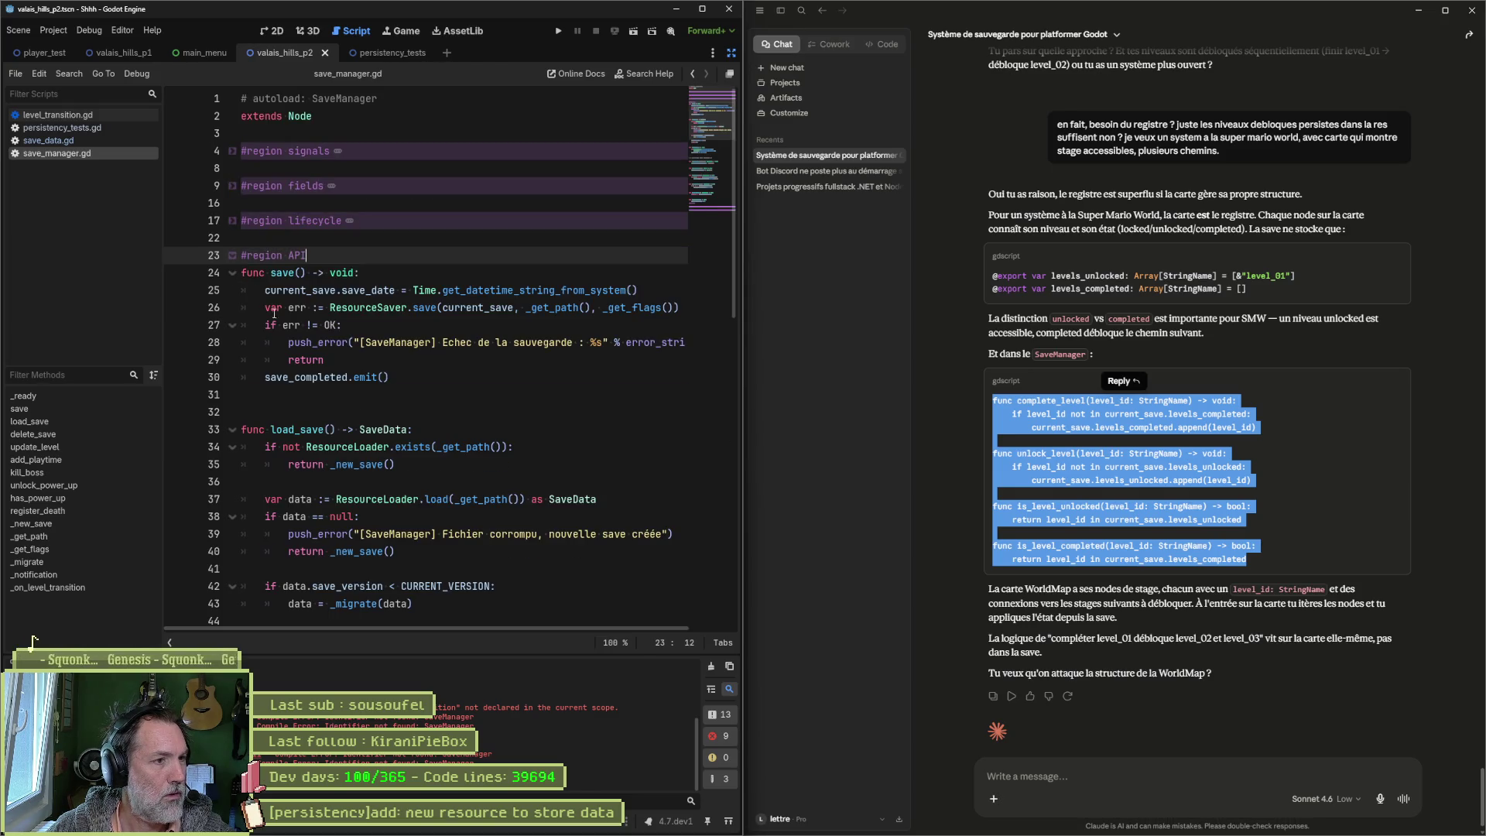
left_click(232, 272)
left_click(232, 325)
left_click(232, 377)
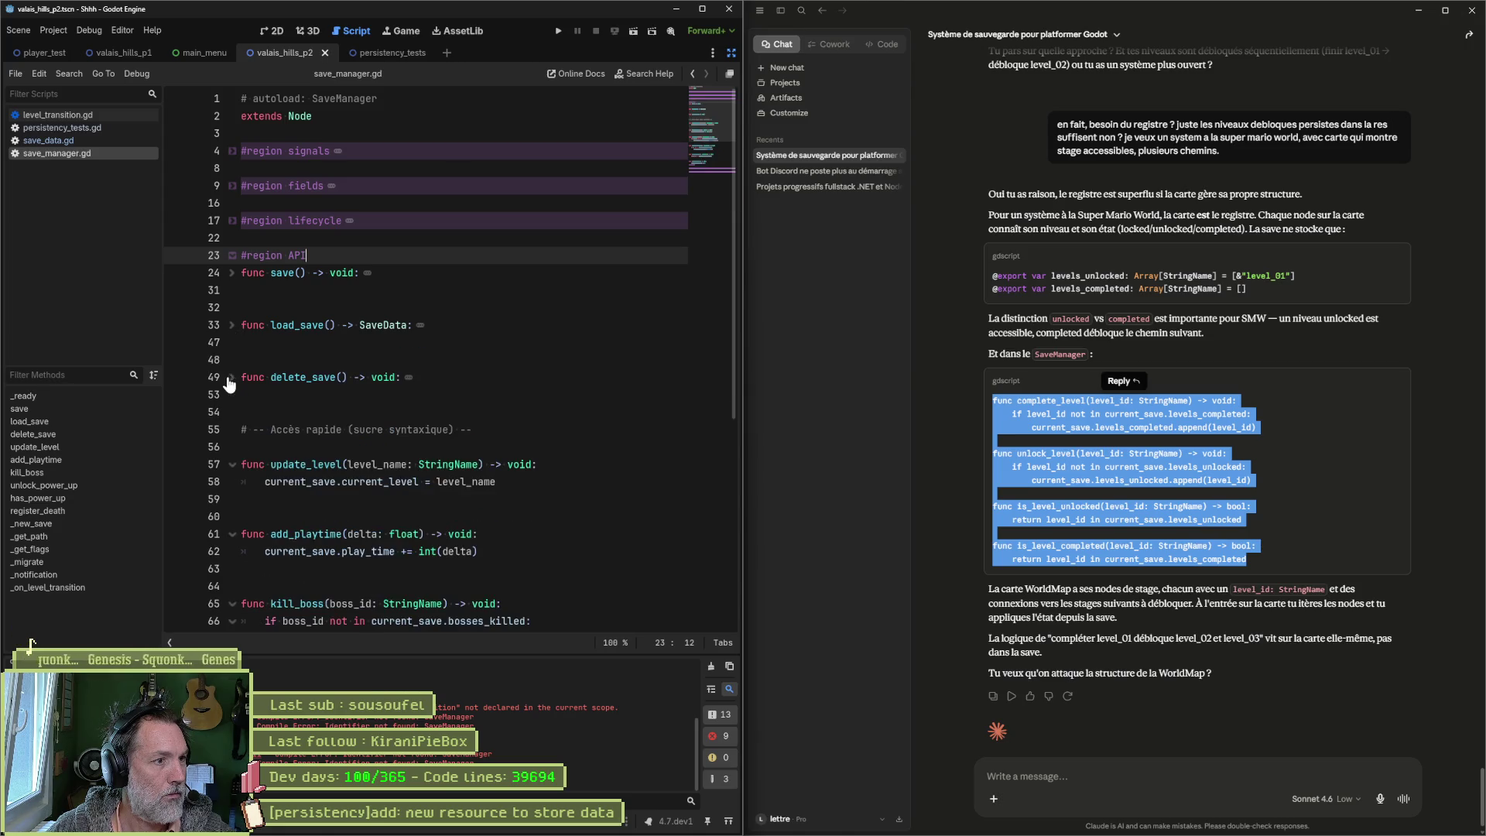
left_click(232, 465)
left_click(233, 516)
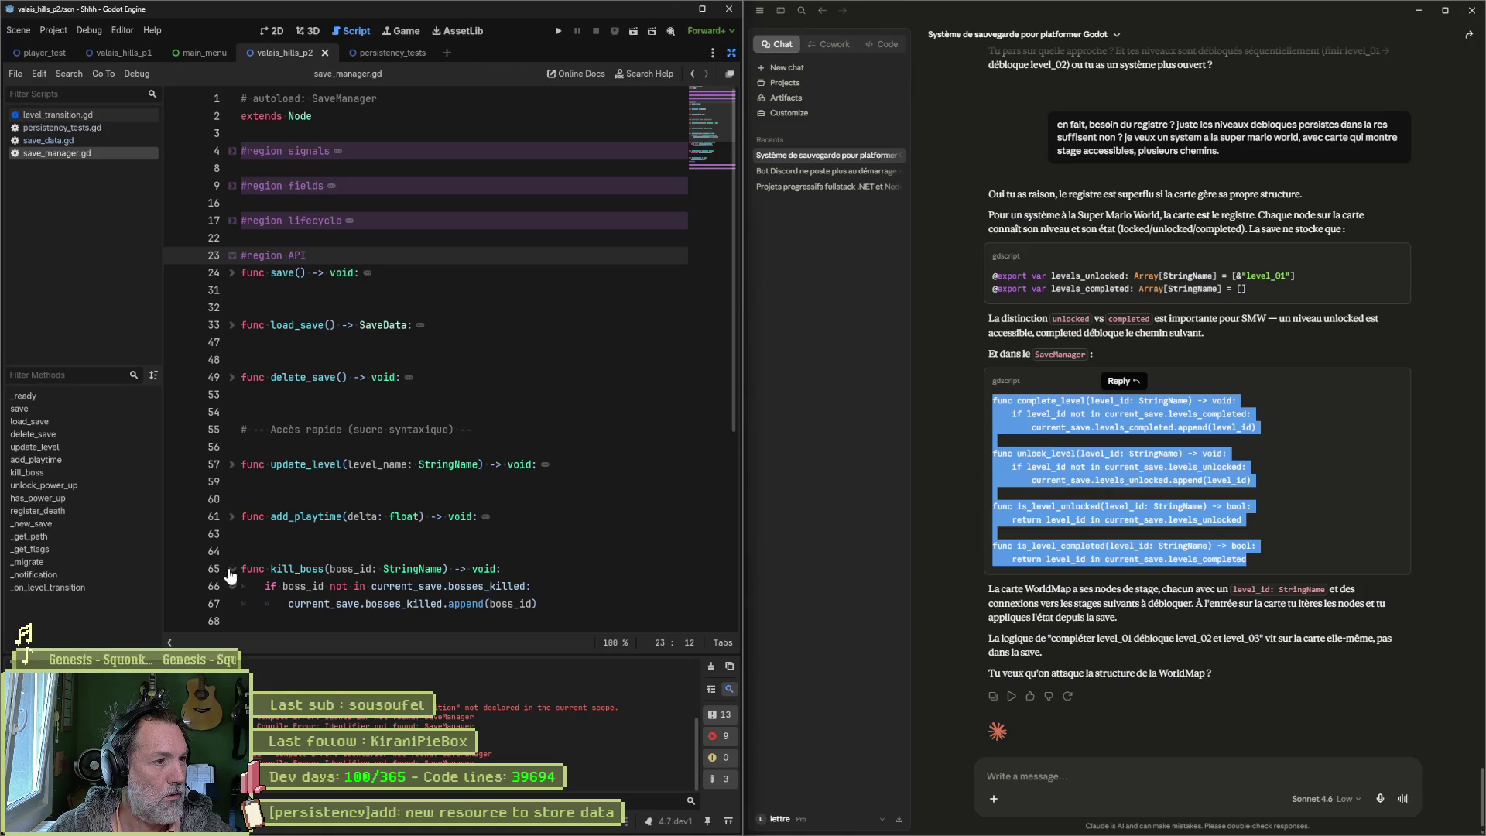
left_click(232, 569)
scroll(232, 573, "down", 3)
left_click(232, 464)
left_click(232, 516)
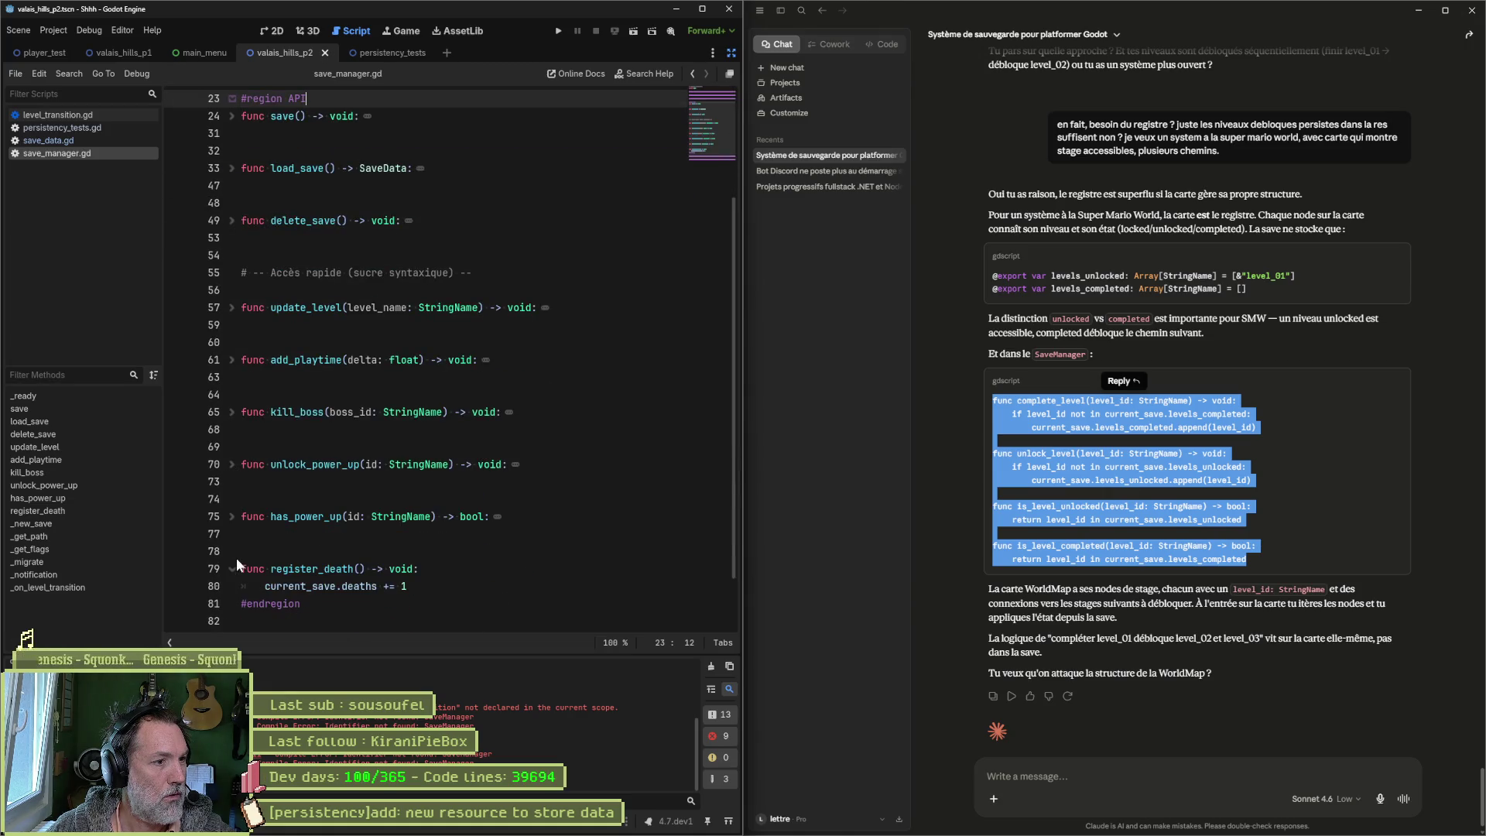
left_click(232, 569)
Step: Paste the four level functions just before the API #endregion and save save_manager.gd
left_click(243, 587)
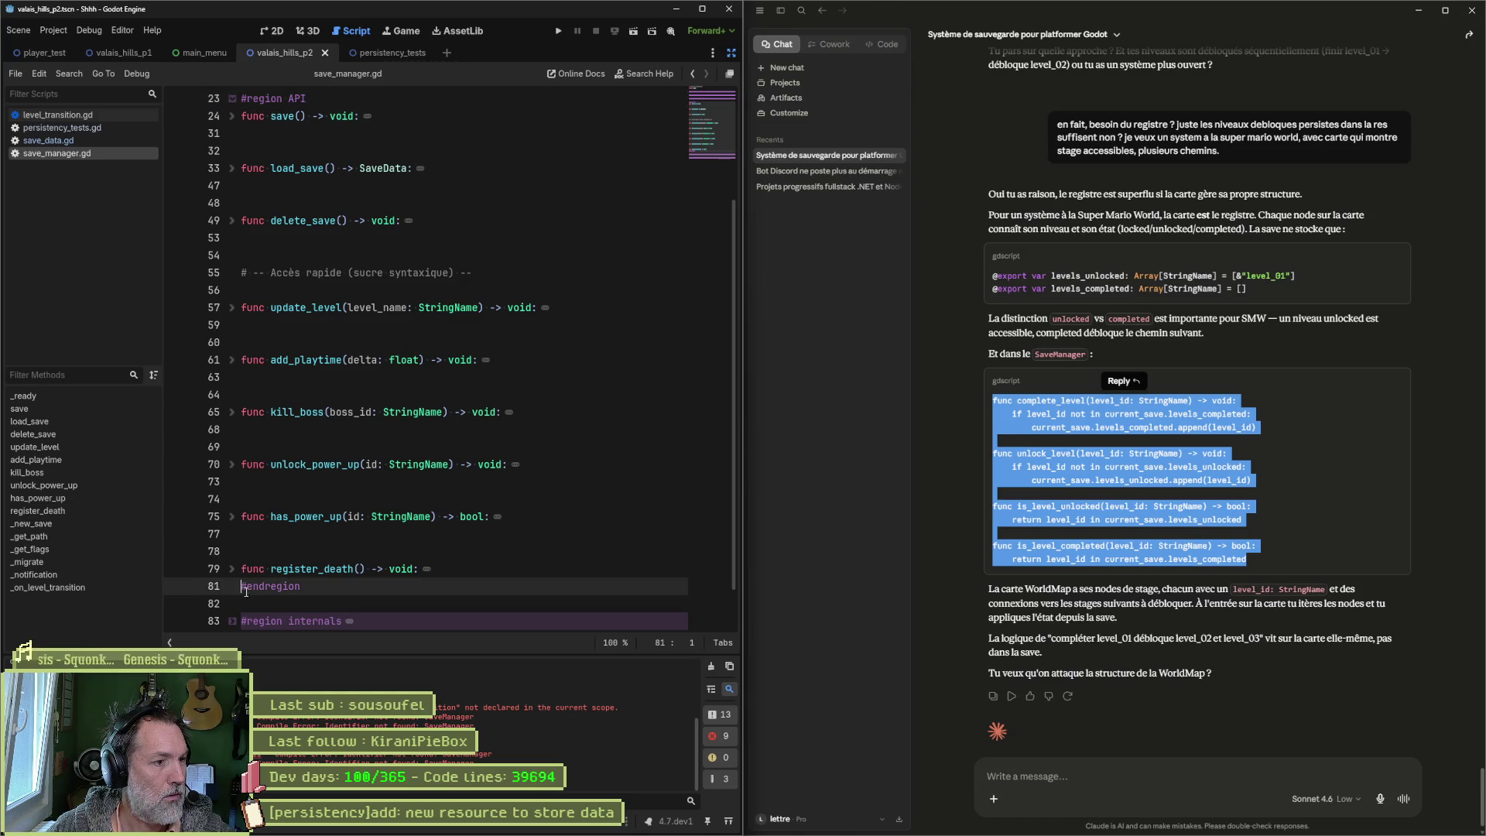
key("ctrl+v")
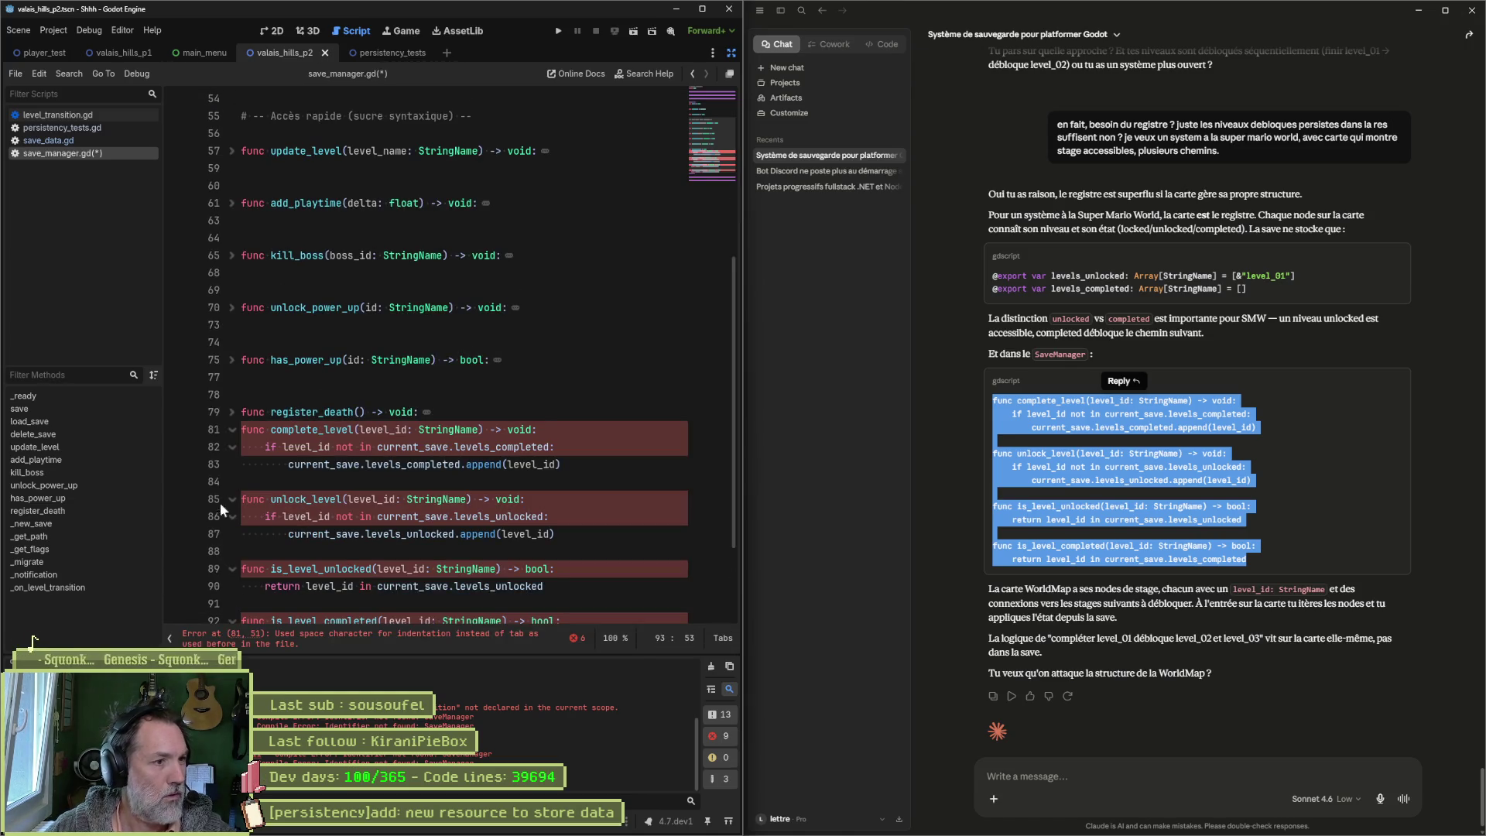
left_click(242, 430)
key("Return")
key("Return")
key("ctrl+s")
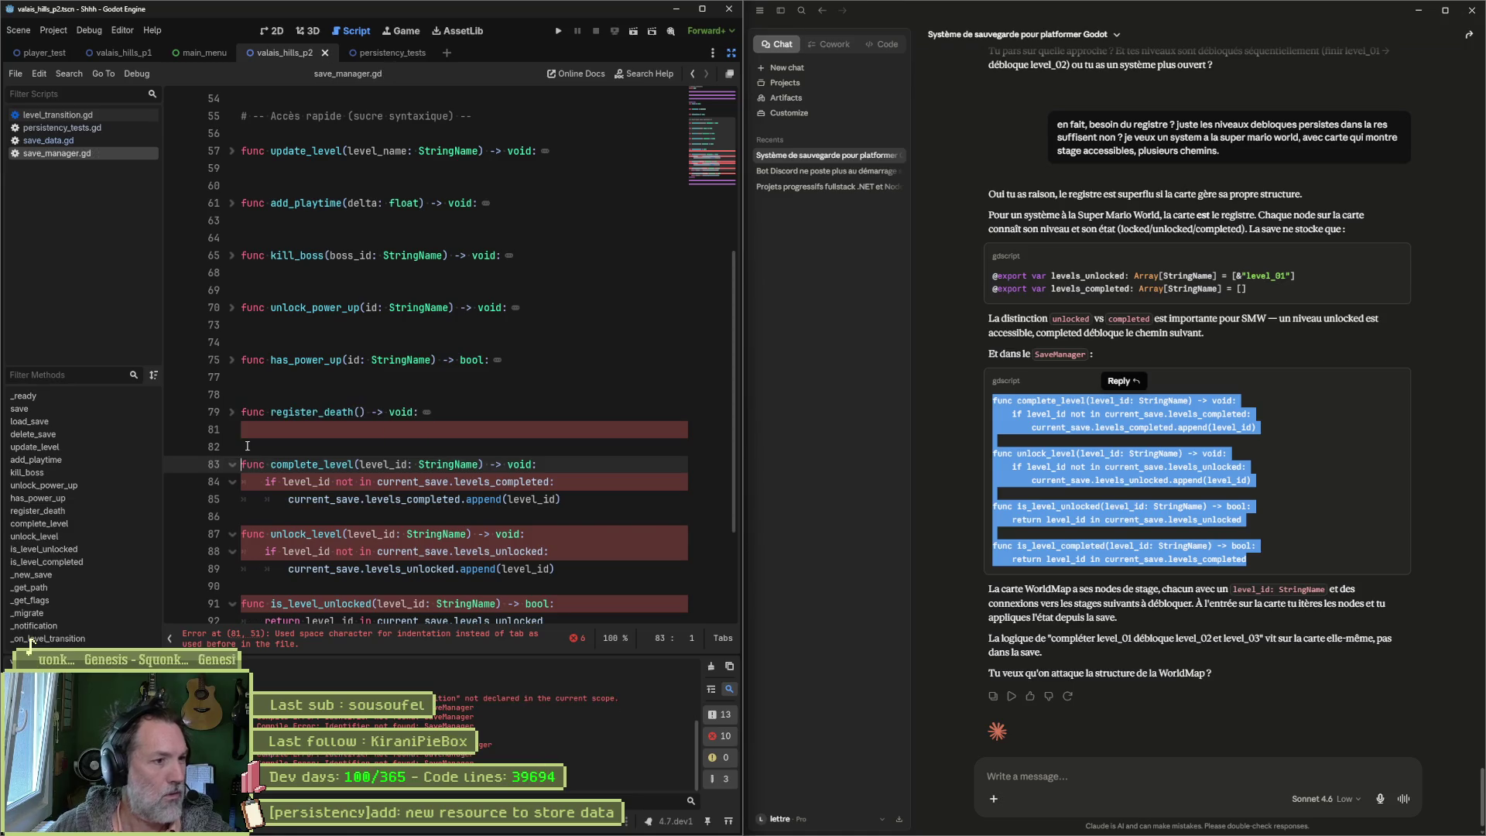
Step: Separate complete_level, unlock_level and is_level_completed with blank lines, save, and open save_data.gd
left_click(399, 518)
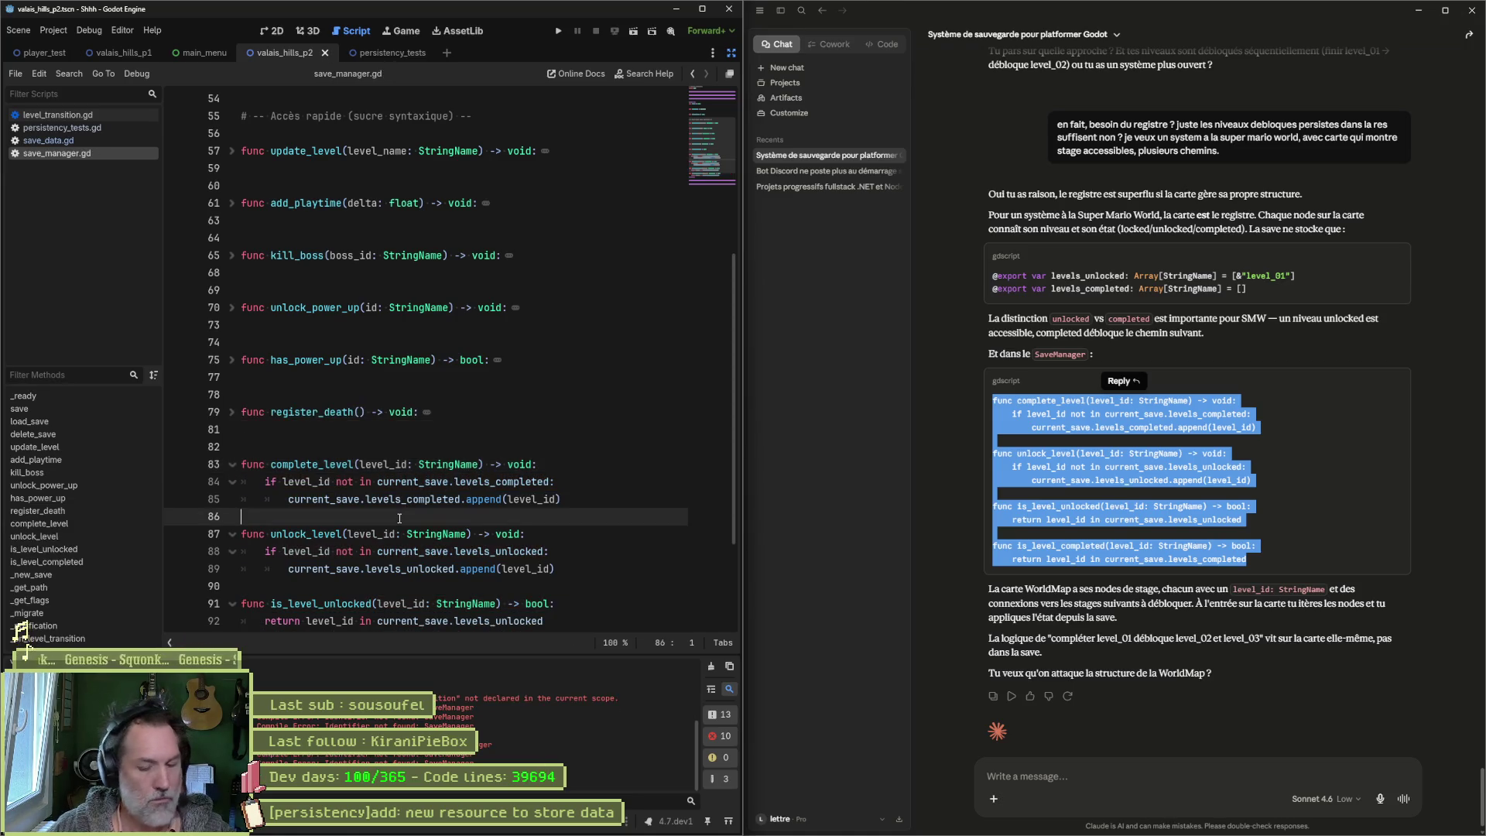
key("Return")
scroll(395, 511, "down", 3)
left_click(309, 430)
key("Return")
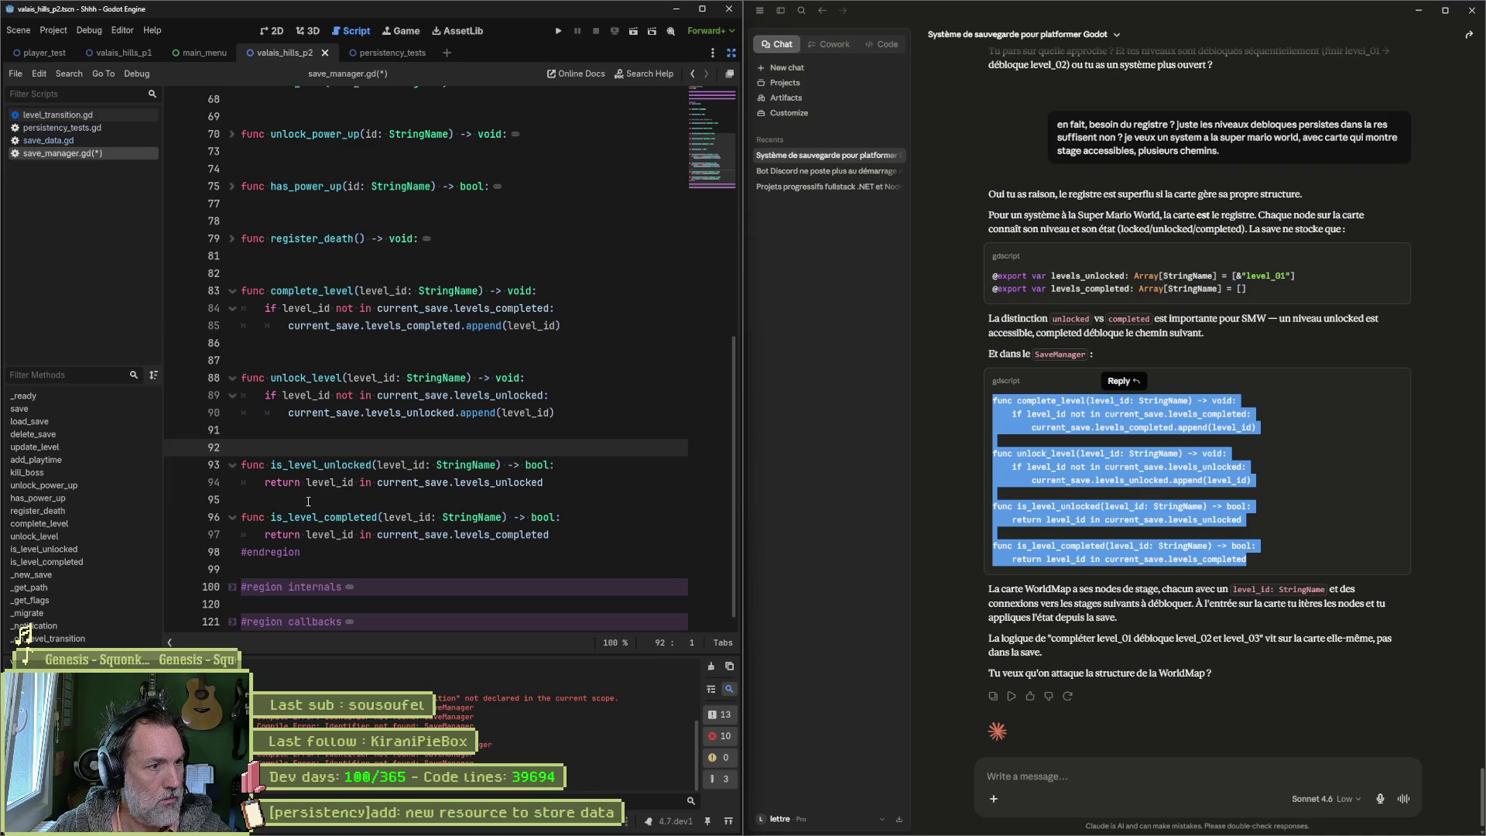
left_click(308, 501)
key("Return")
key("ctrl+s")
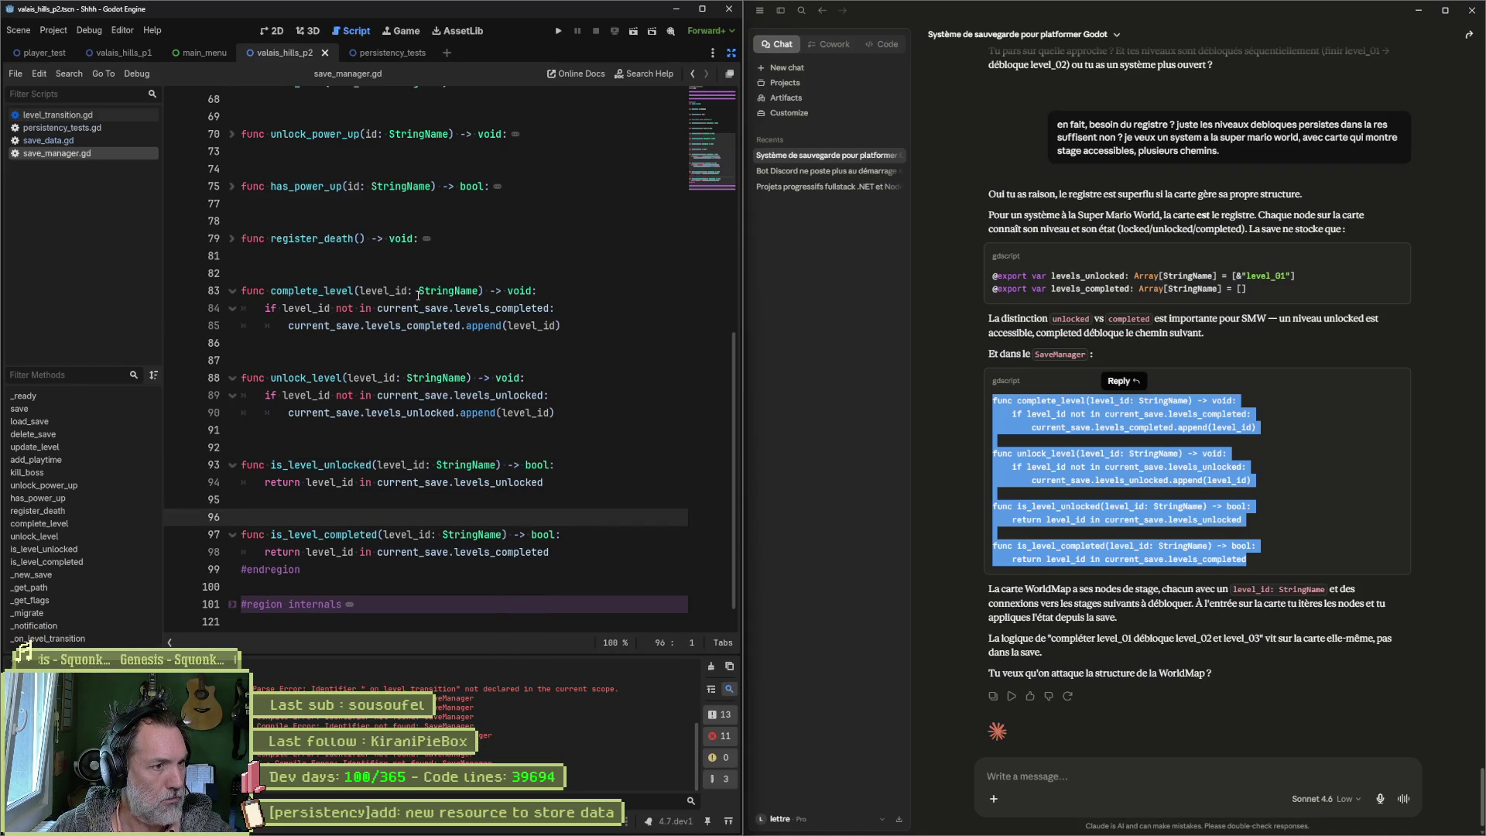
left_click(382, 348)
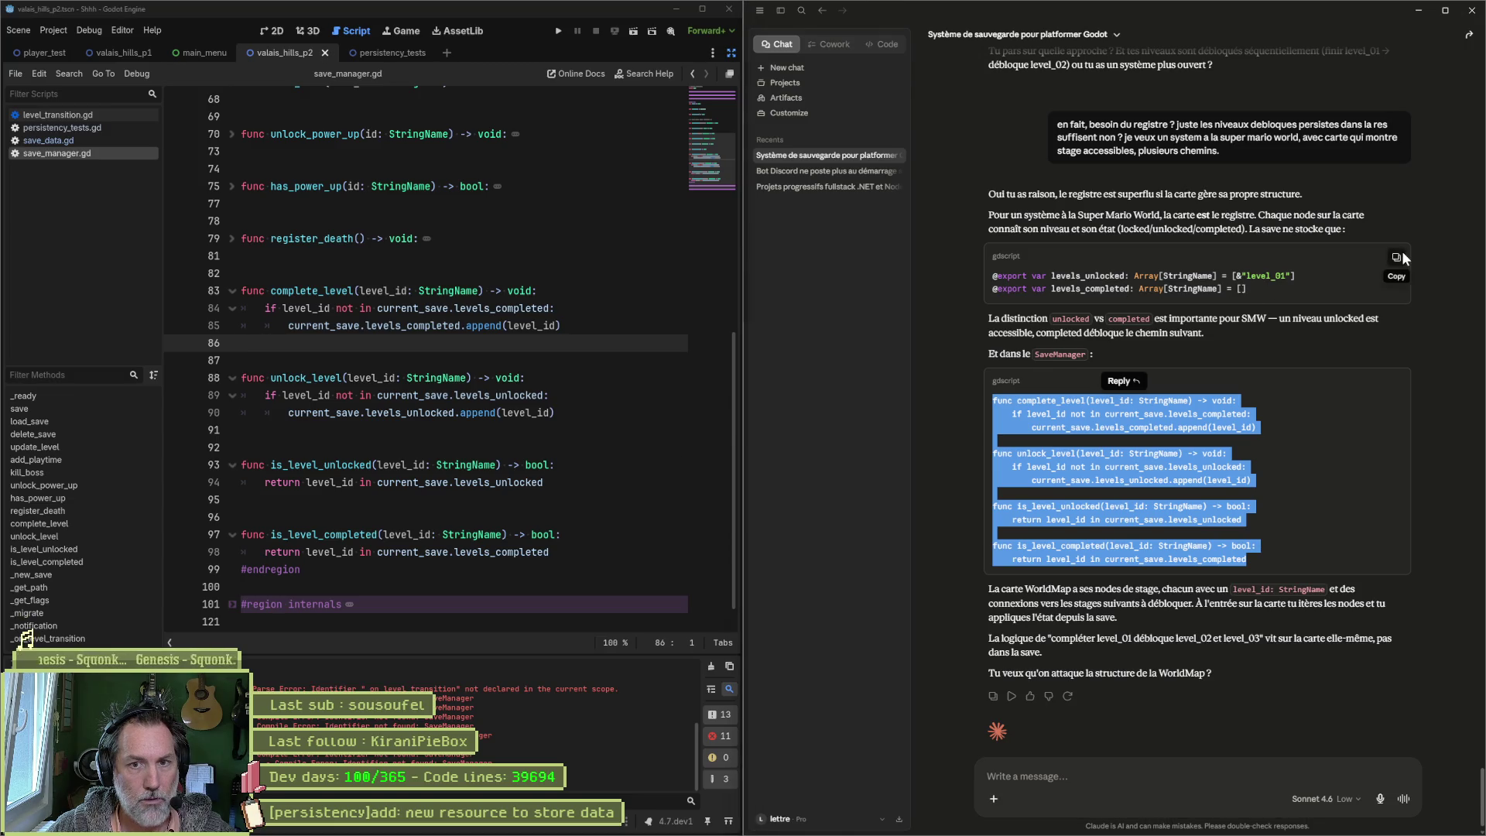
left_click(53, 141)
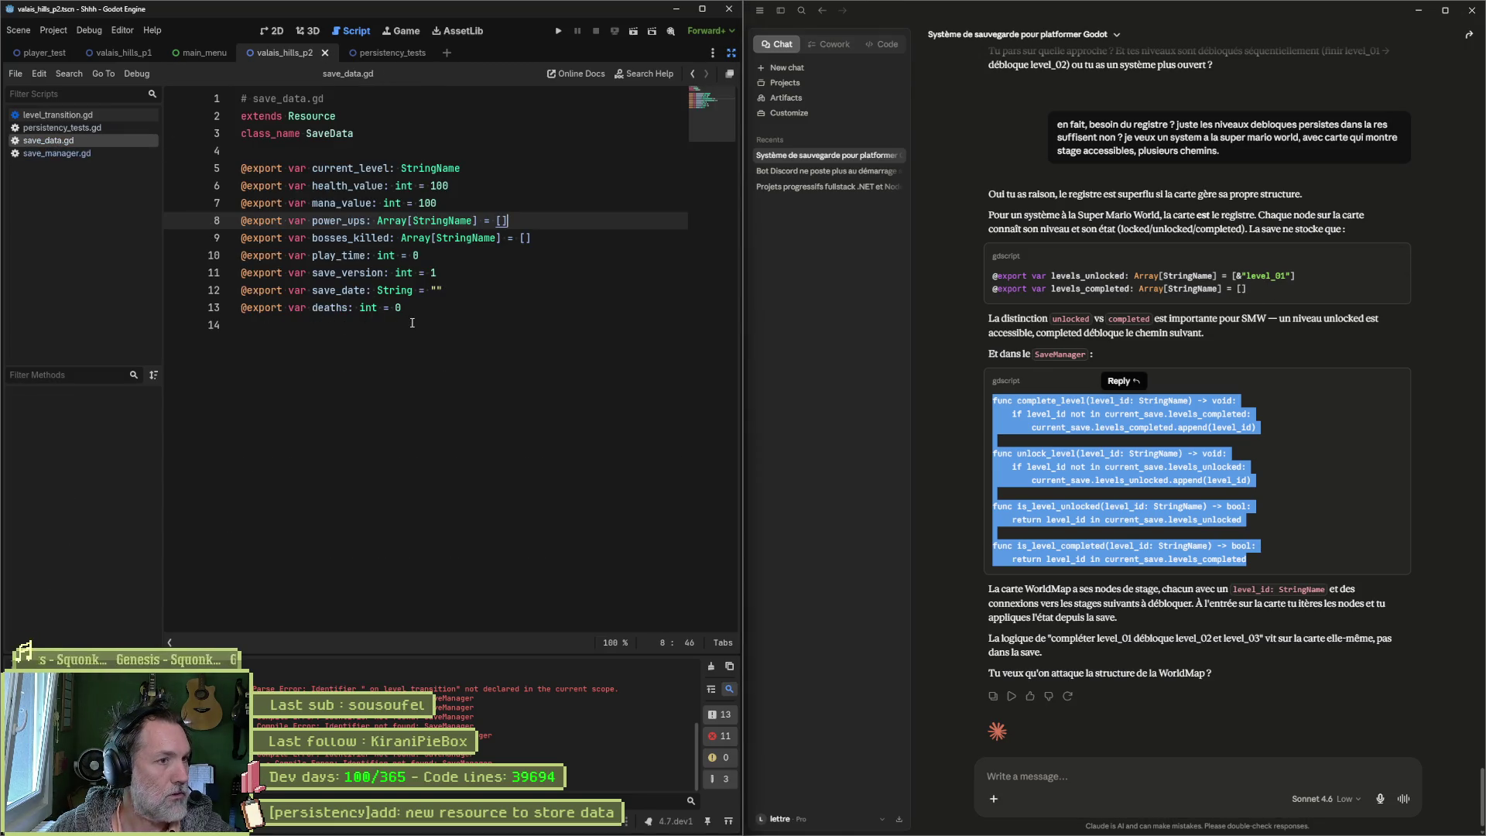
left_click(487, 172)
key("Return")
type("@export var levels_unlocked: Array[StringName] = [&\"level_01\"] @export var levels_completed: Array[StringName] = []")
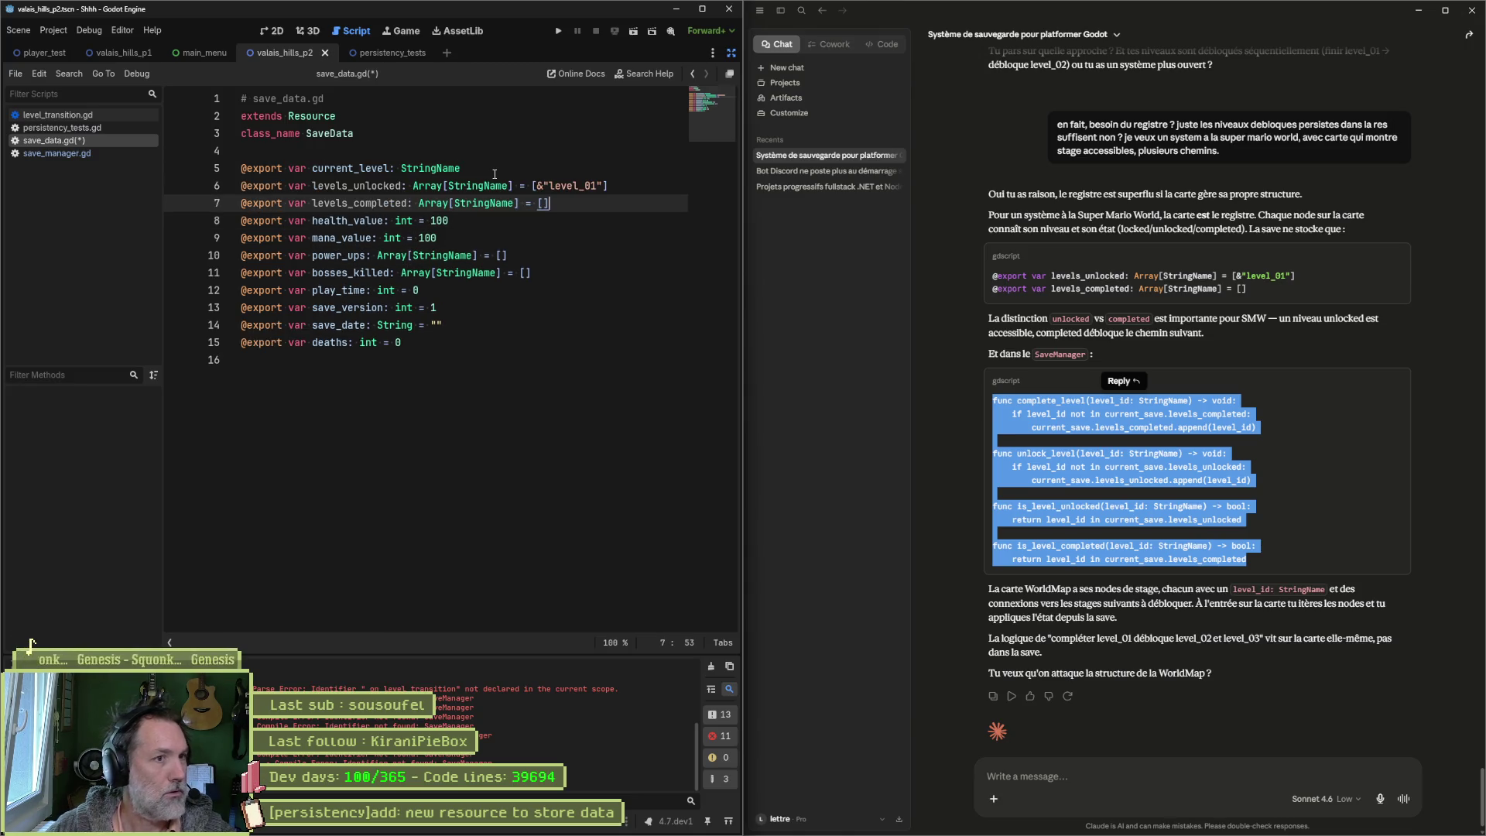
key("ctrl+s")
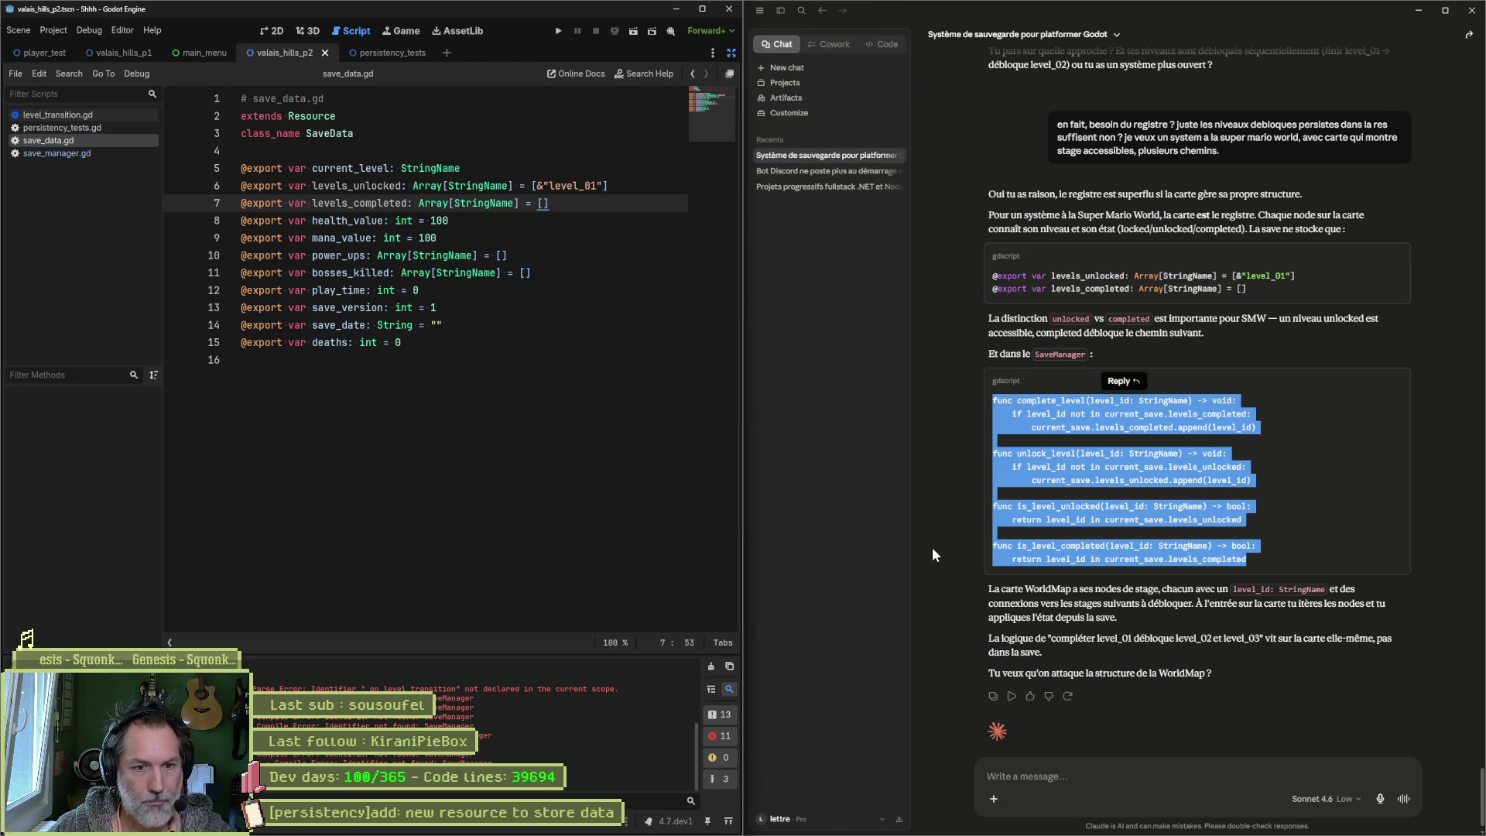
Step: Reply 'ok' to Claude, then open persistency_tests.gd
left_click(1083, 765)
type("ok")
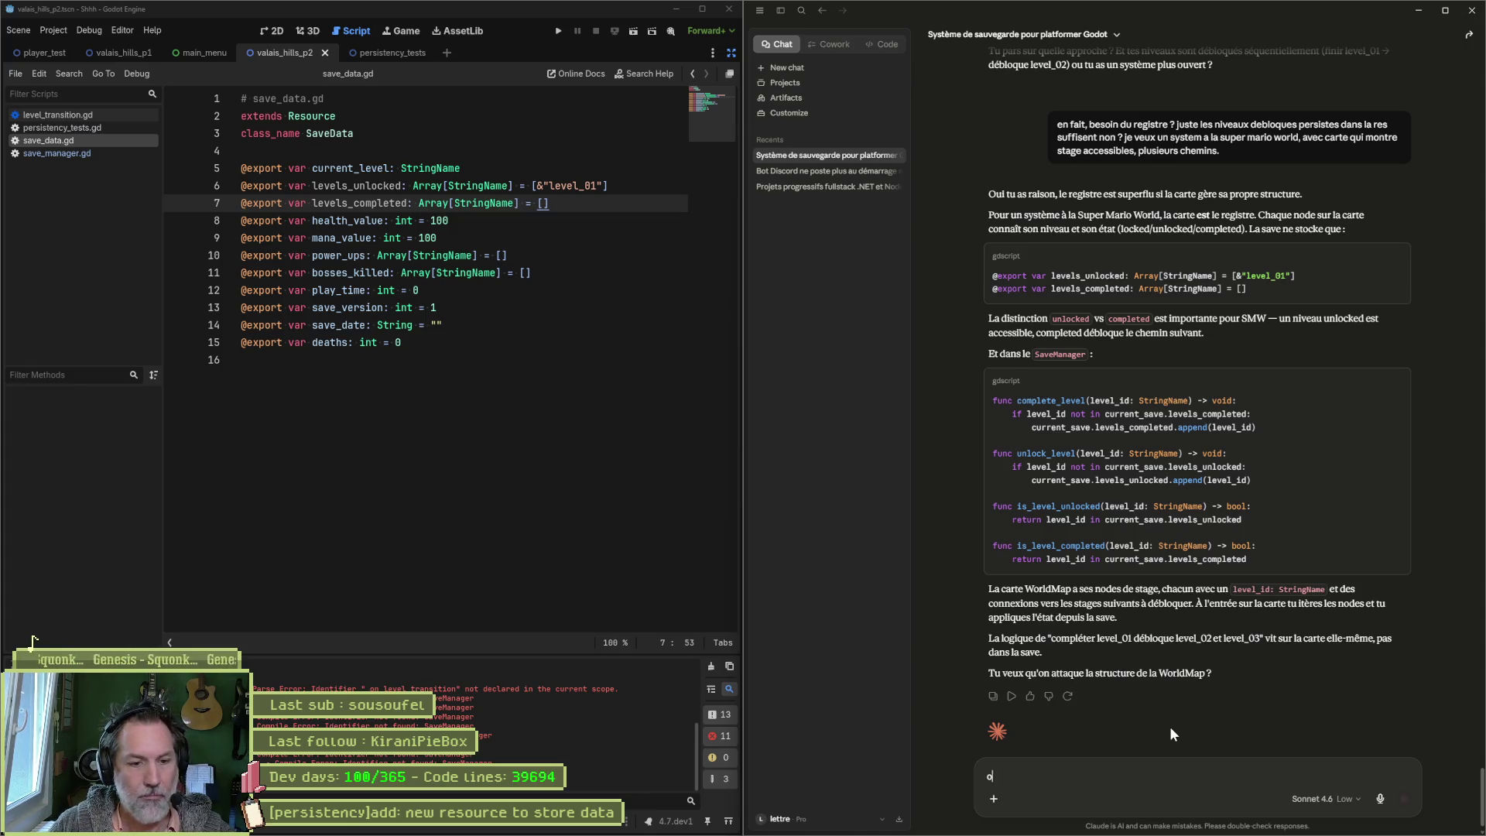
key("Return")
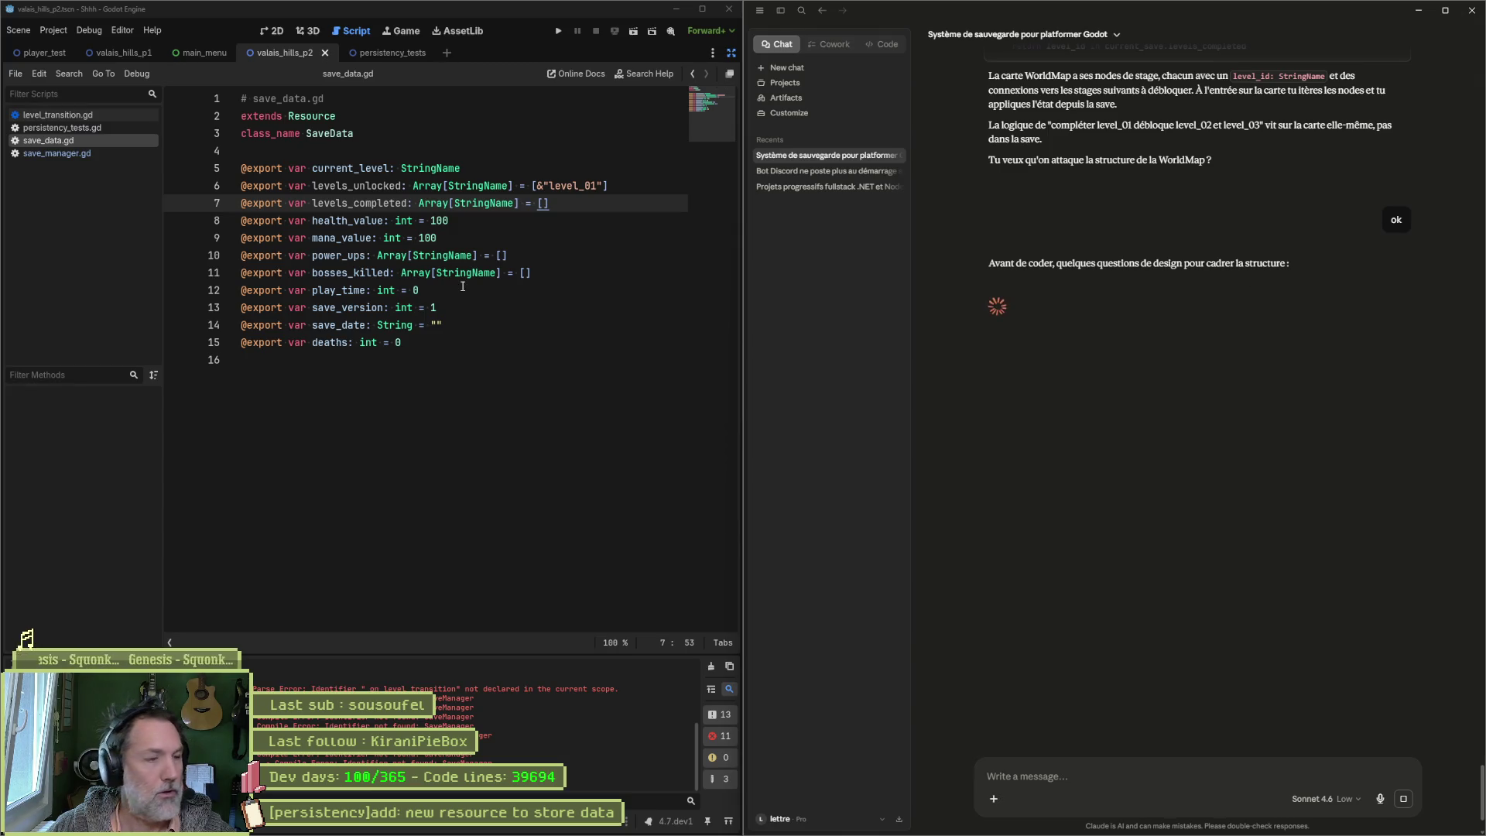
left_click(101, 127)
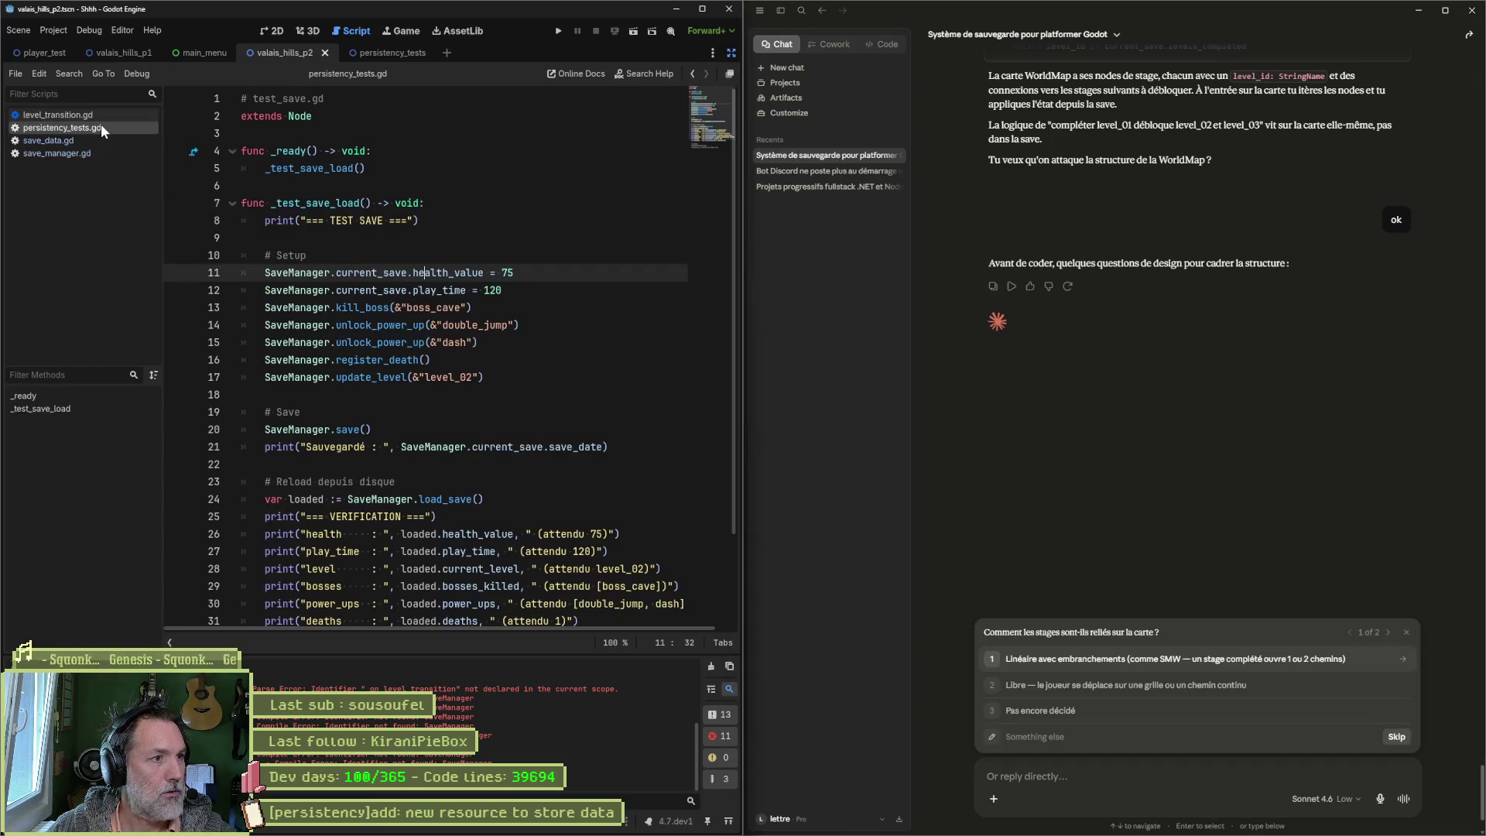
Step: Add SaveManager.complete_level("level01") as line 17 using autocomplete and save persistency_tests.gd
left_click(468, 360)
key("Return")
type("Savem")
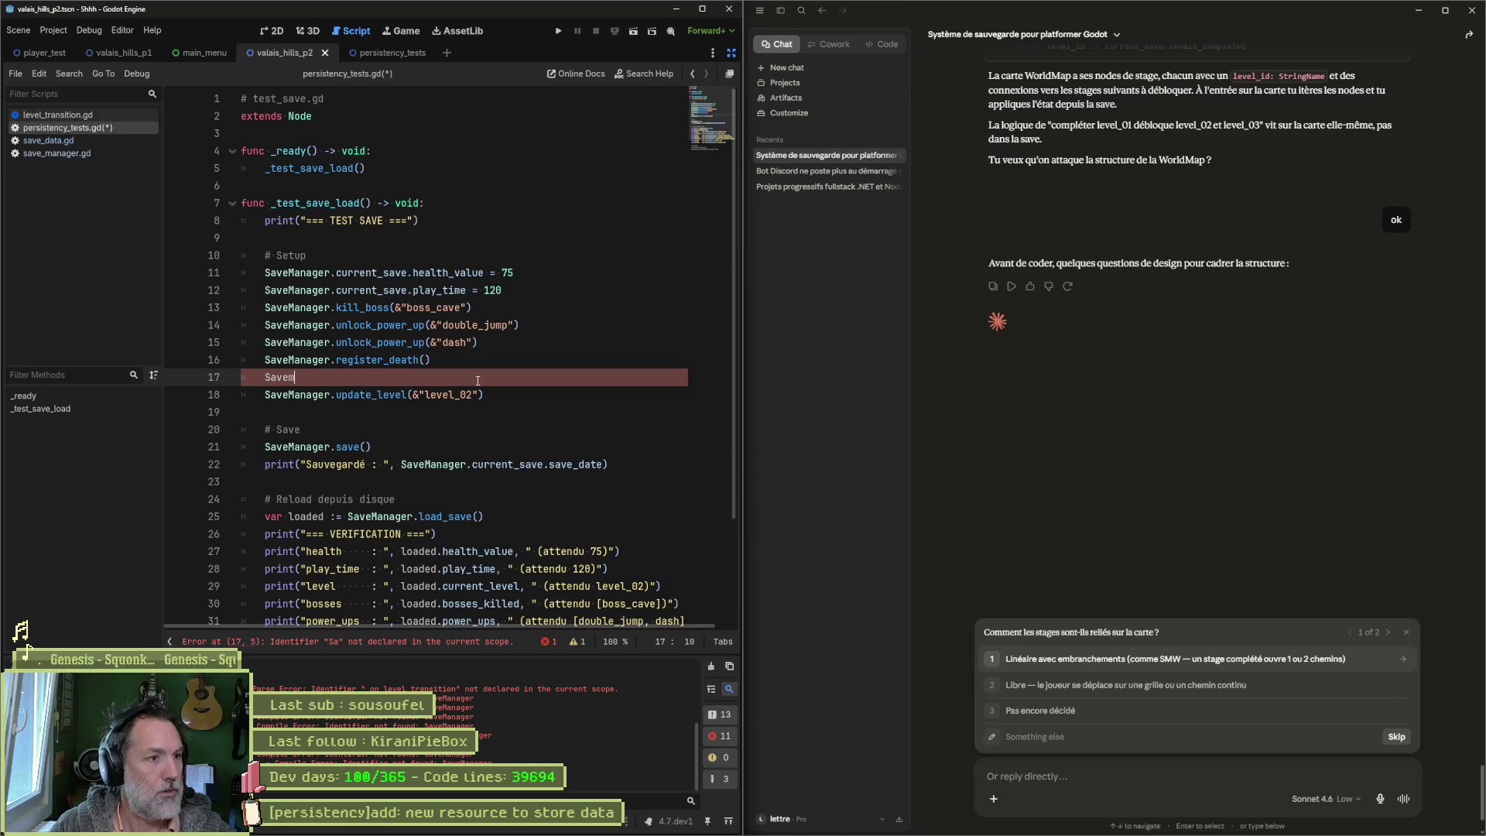
key("Return")
type(".")
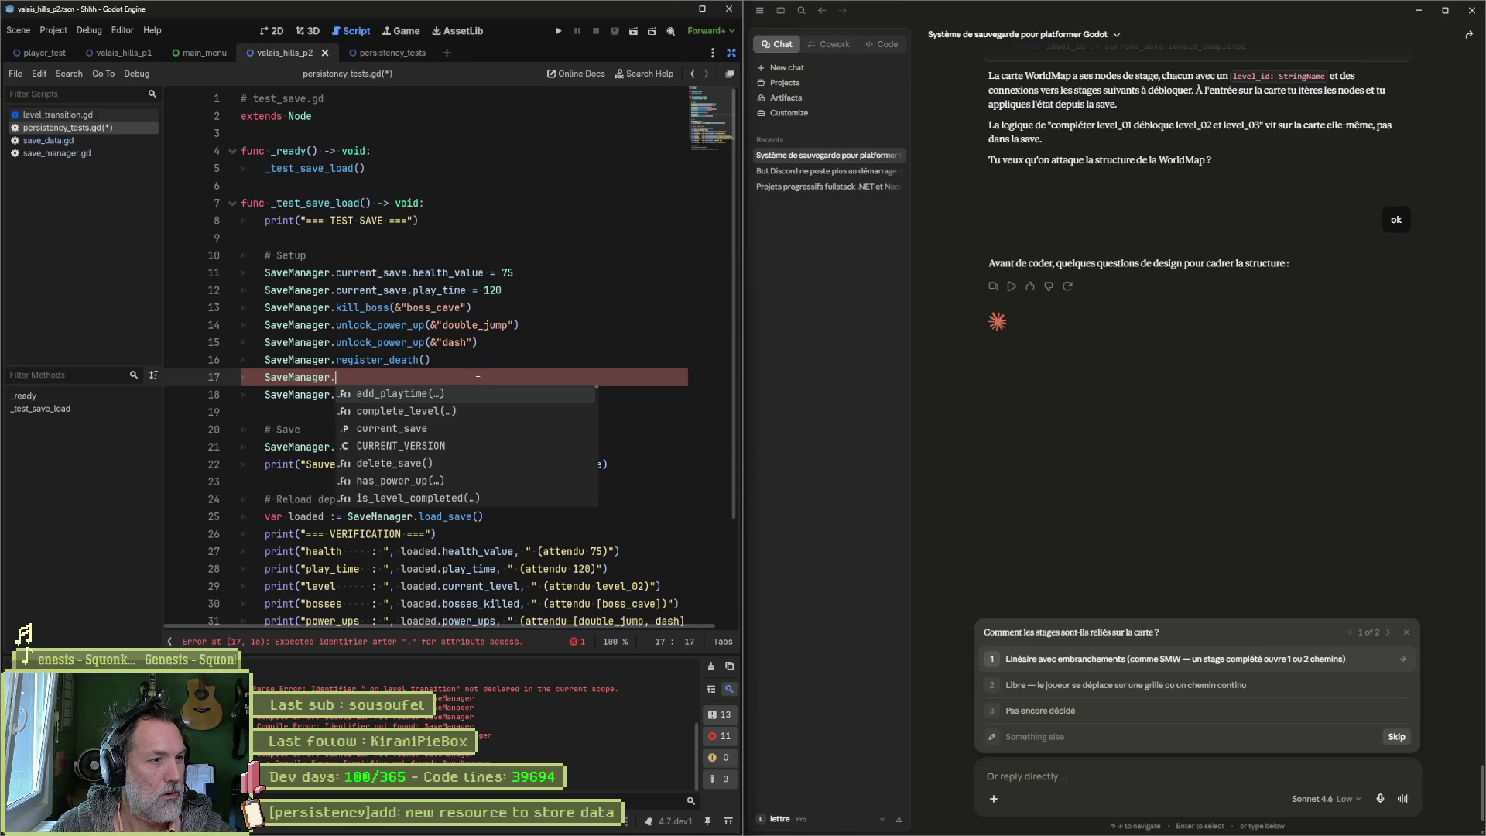
key("Down")
key("Return")
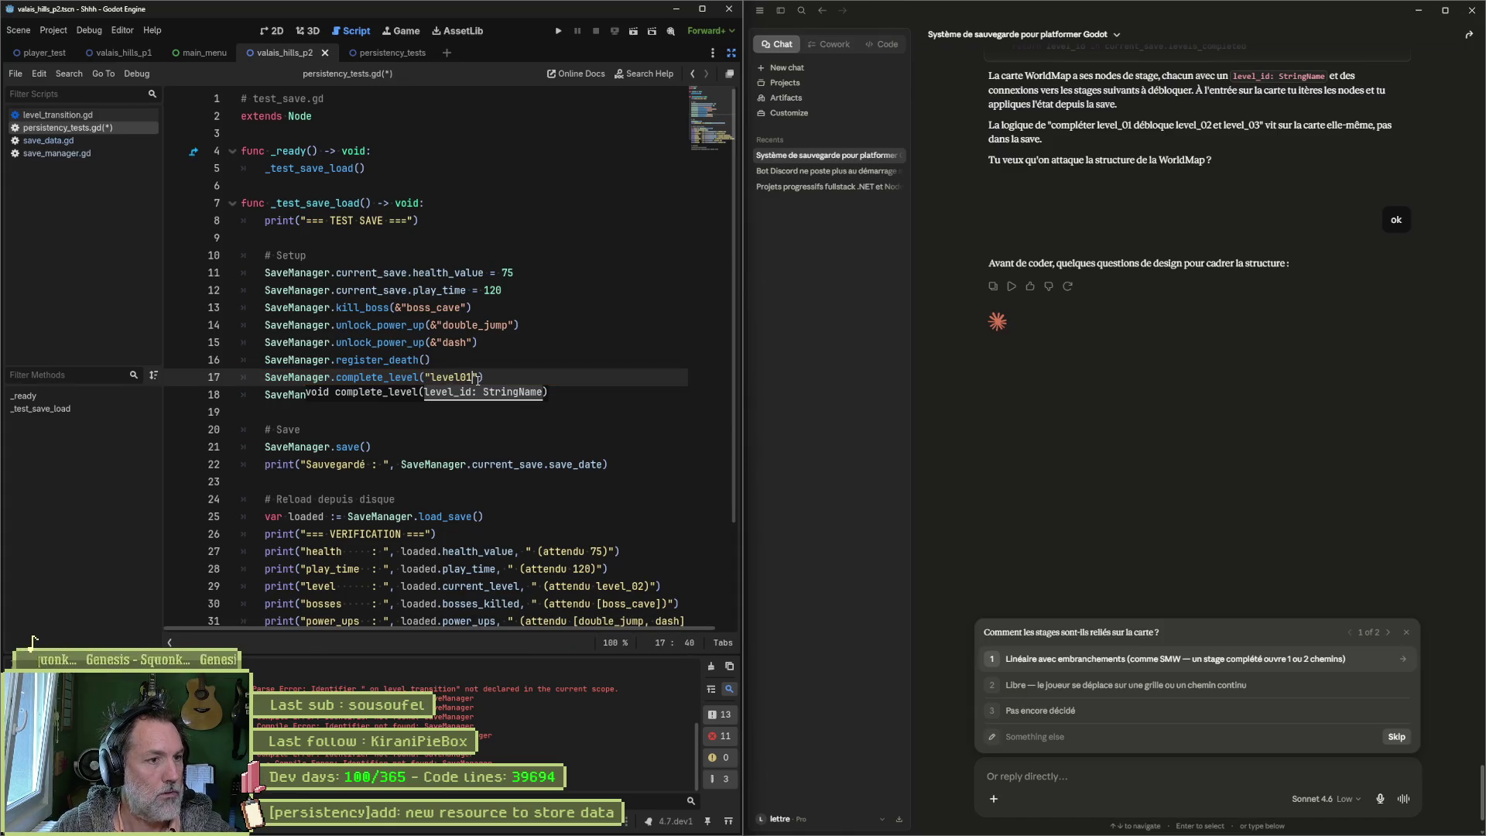
key("ctrl+s")
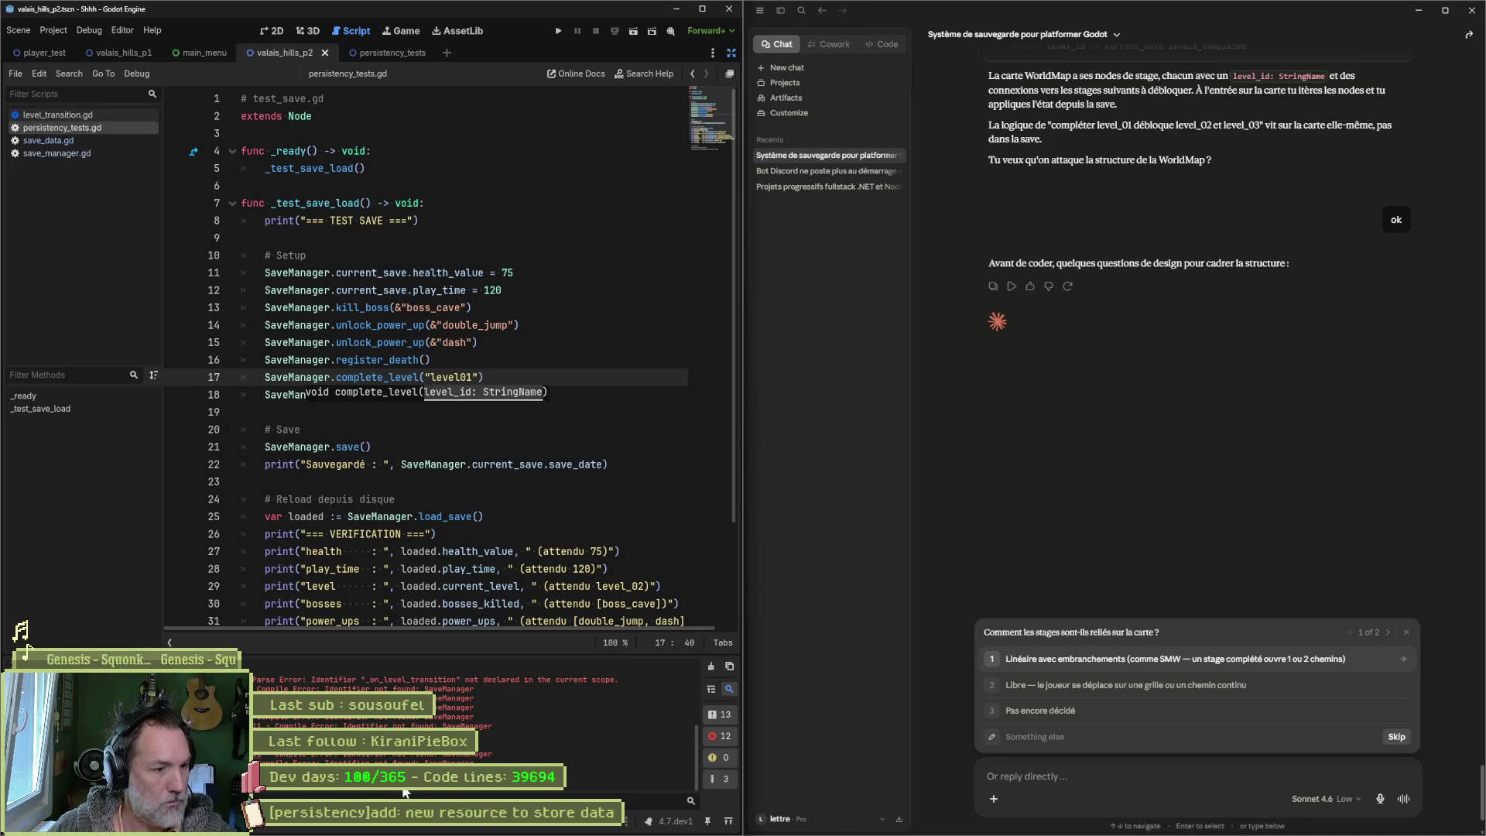
Step: Clear the Output log, then switch to save_manager.gd and save the project files
left_click(457, 275)
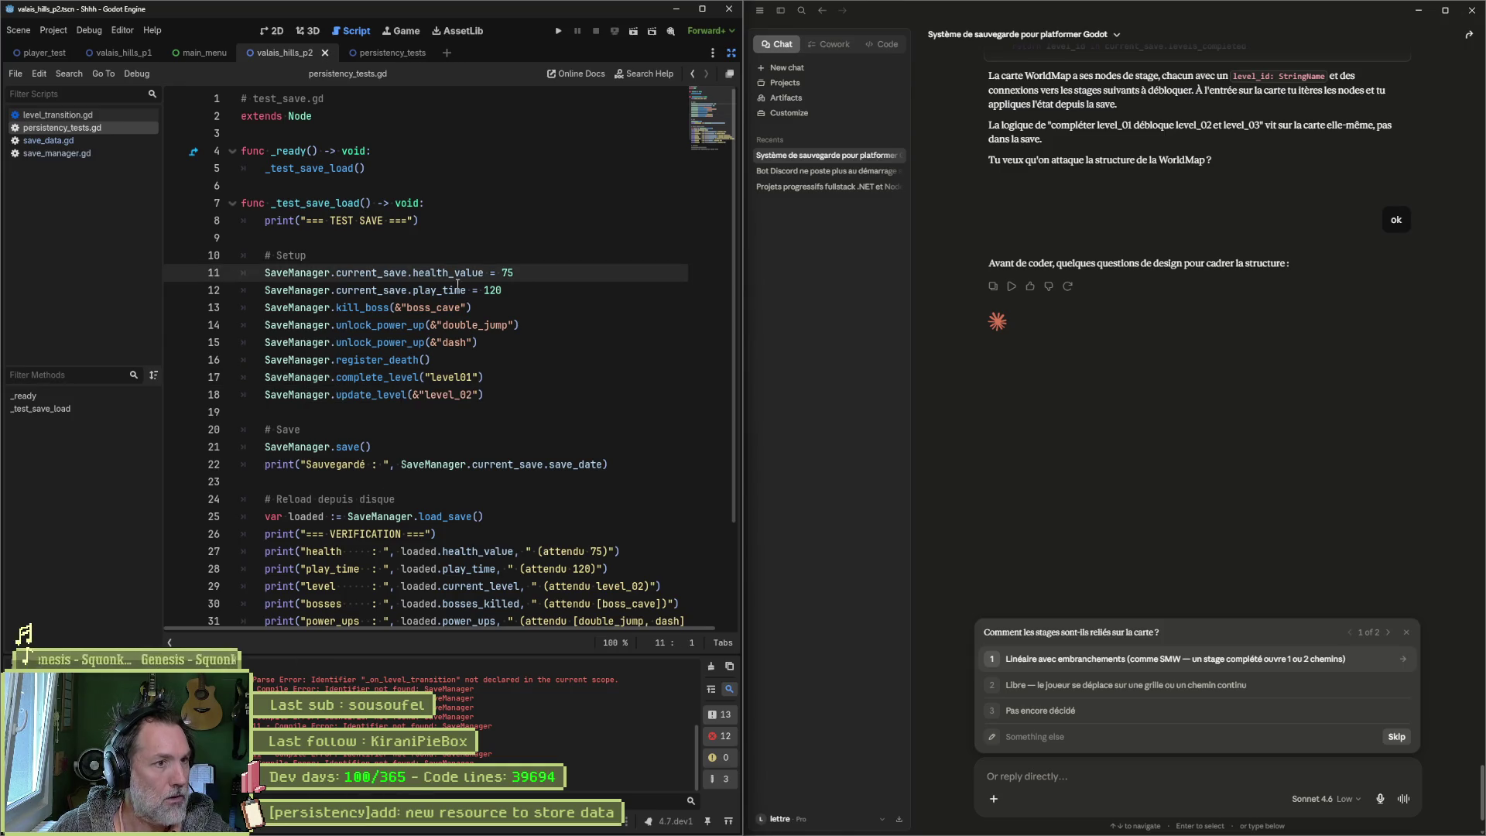
mouse_move(463, 284)
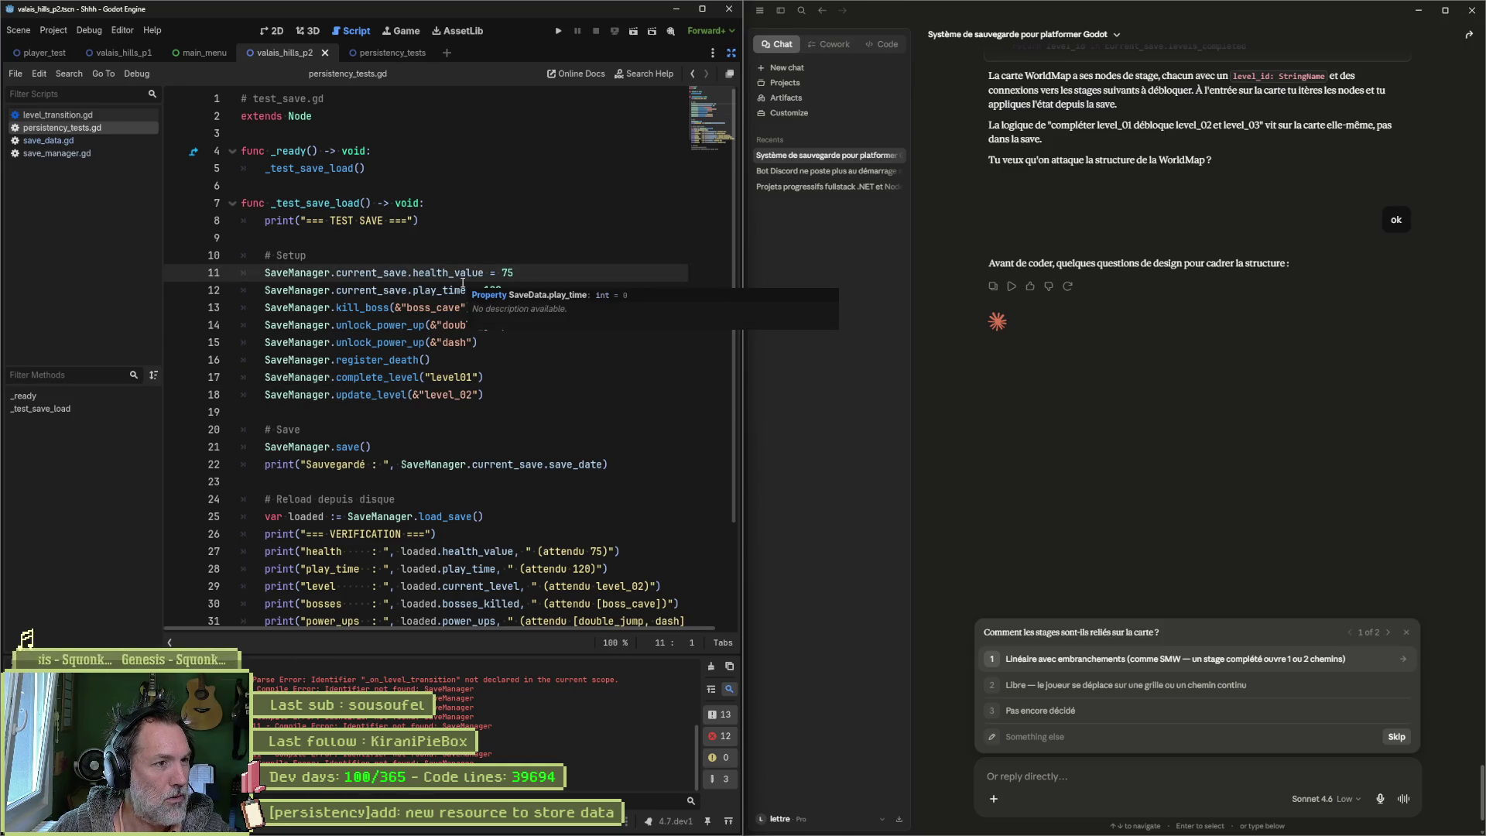
left_click(708, 667)
left_click(529, 379)
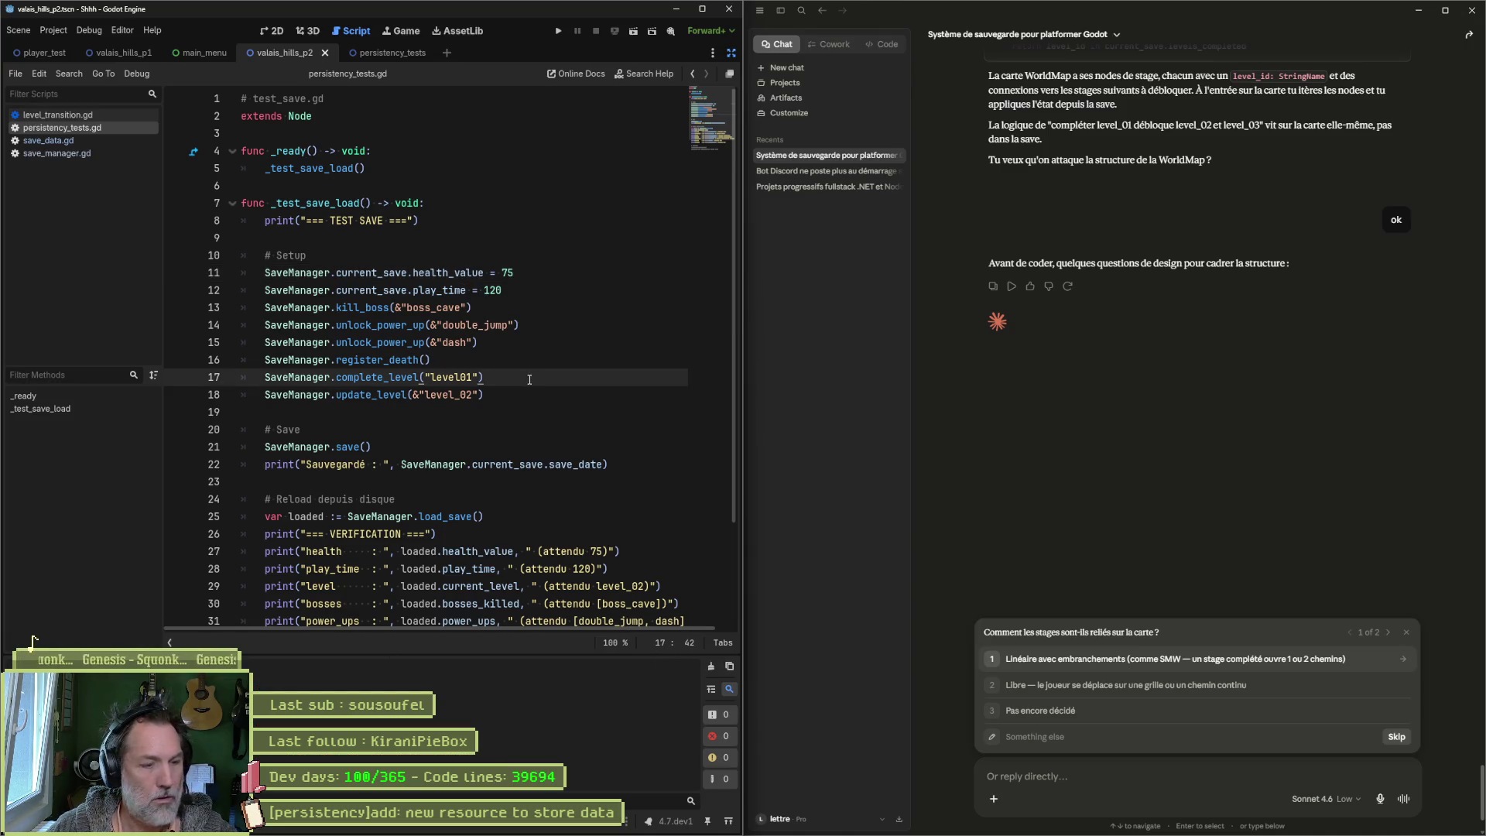
key("Return")
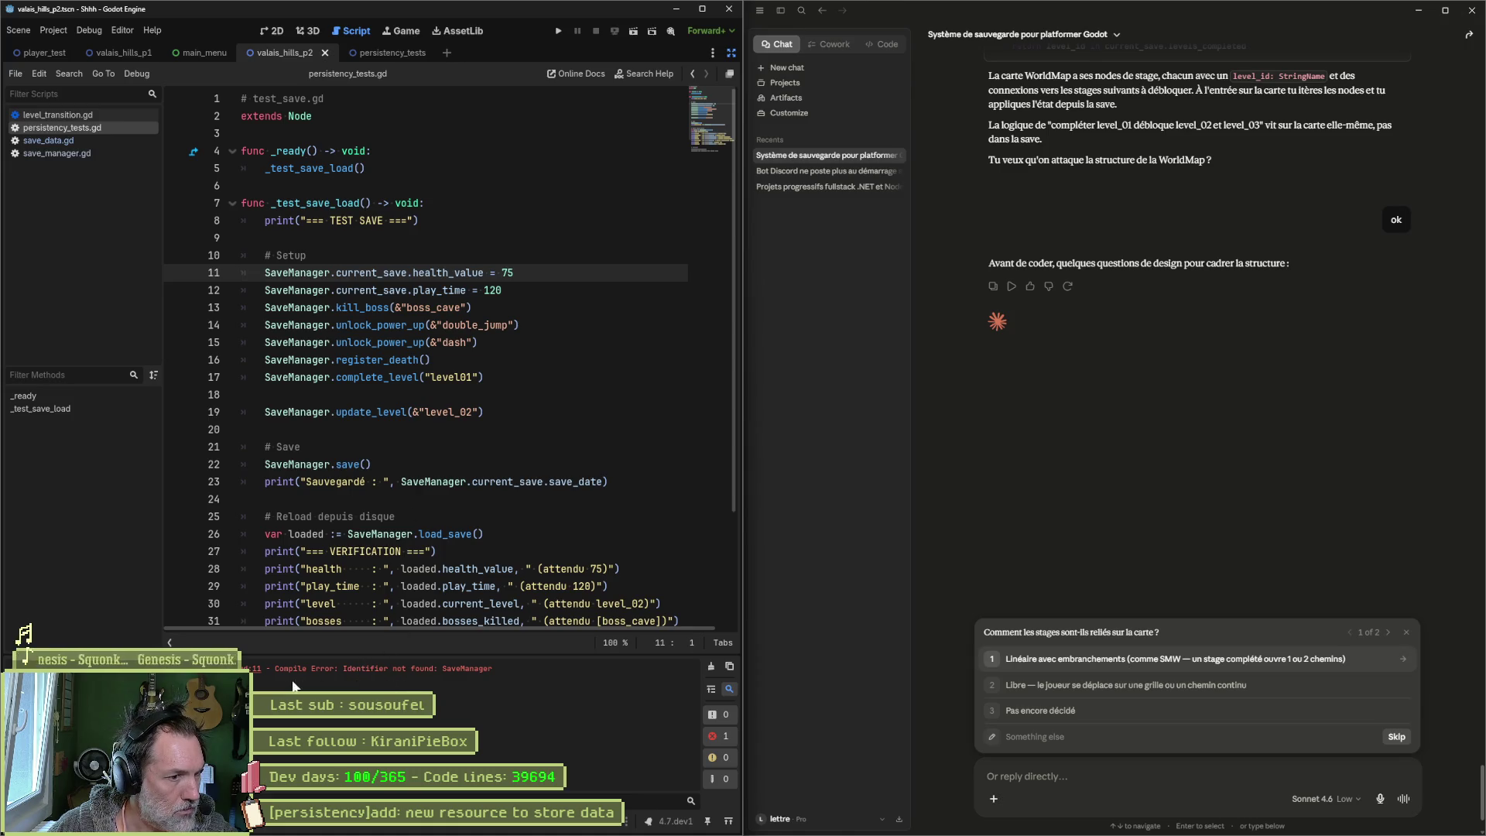
key("ctrl+z")
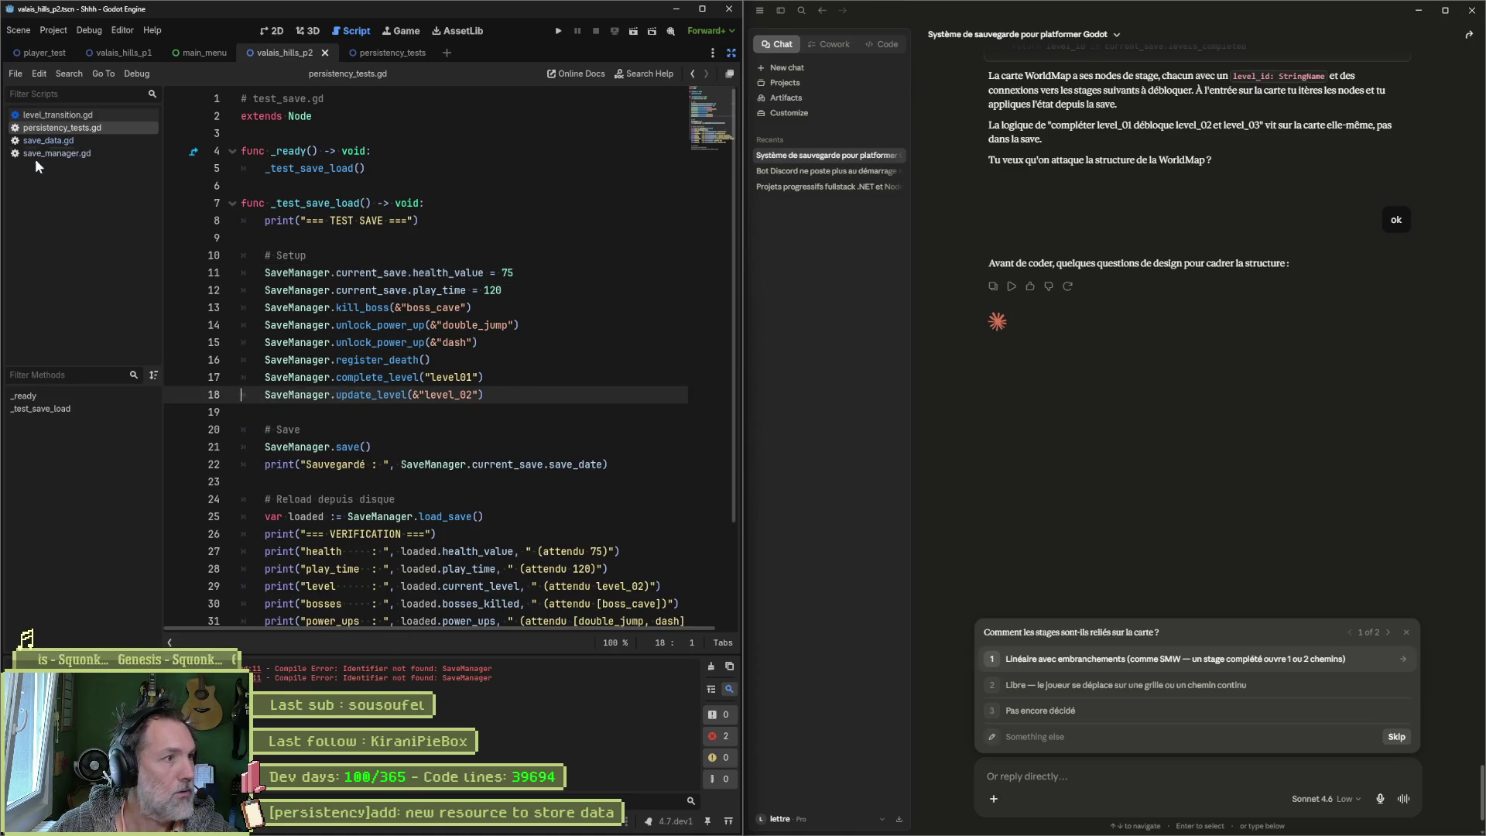
left_click(40, 151)
left_click(387, 394)
key("ctrl+s")
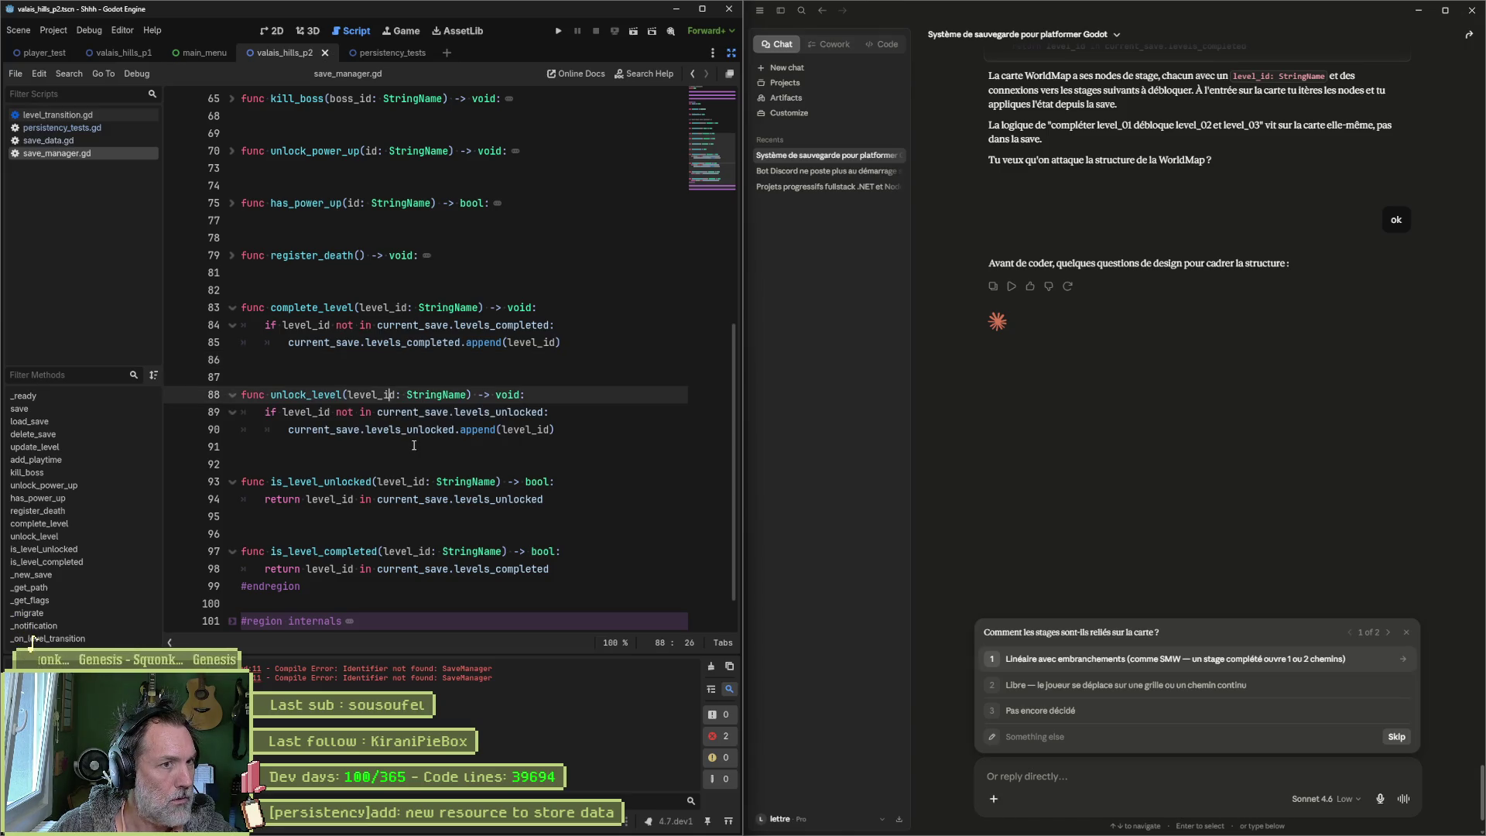
Step: Confirm SaveManager's autoload script path in Project Settings > Globals > Autoload
scroll(706, 187, "down", 1)
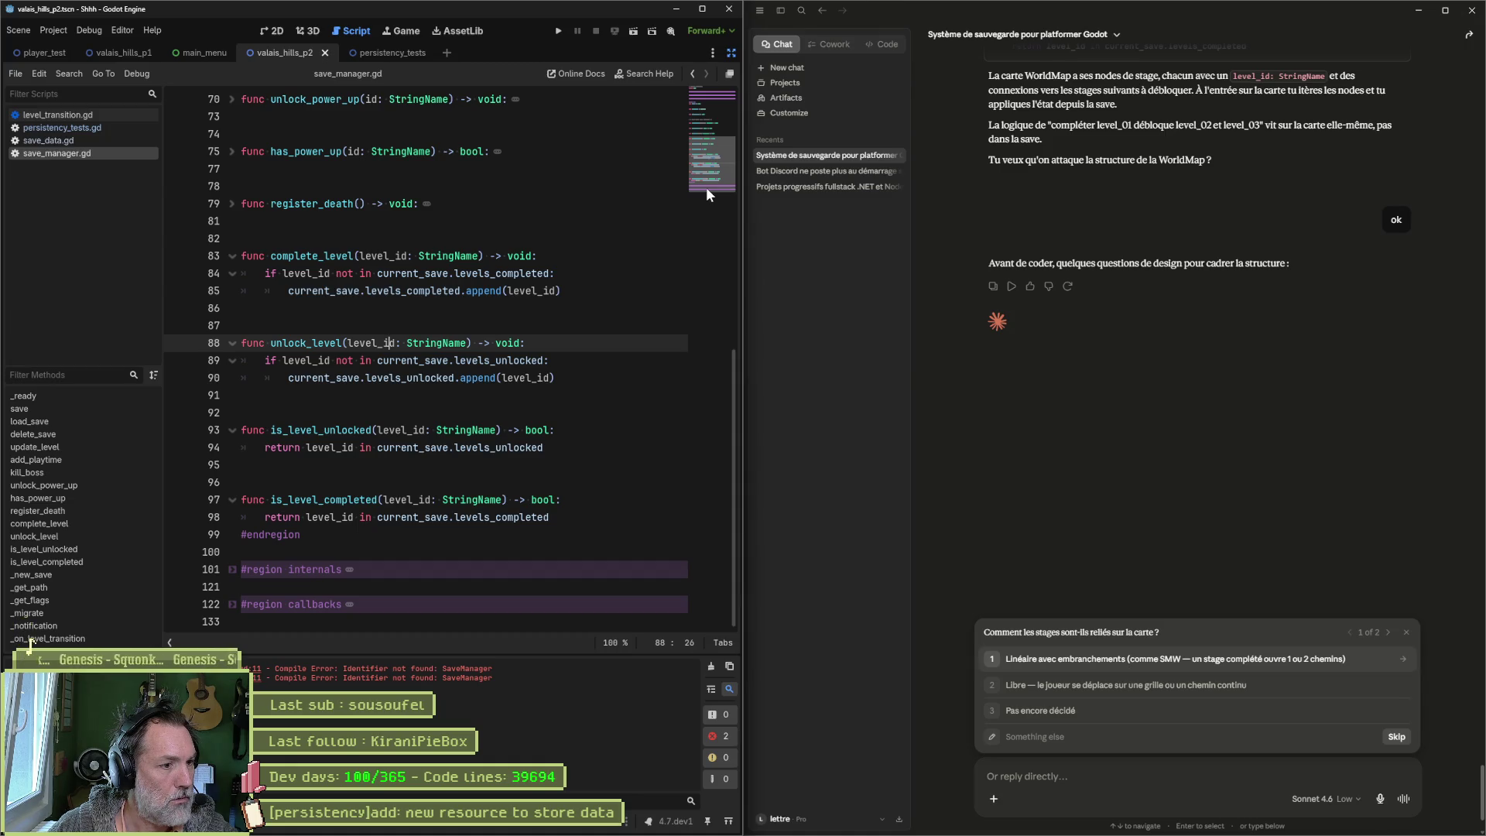
mouse_move(706, 187)
left_mouse_down()
mouse_move(723, 77)
mouse_move(717, 127)
left_mouse_up()
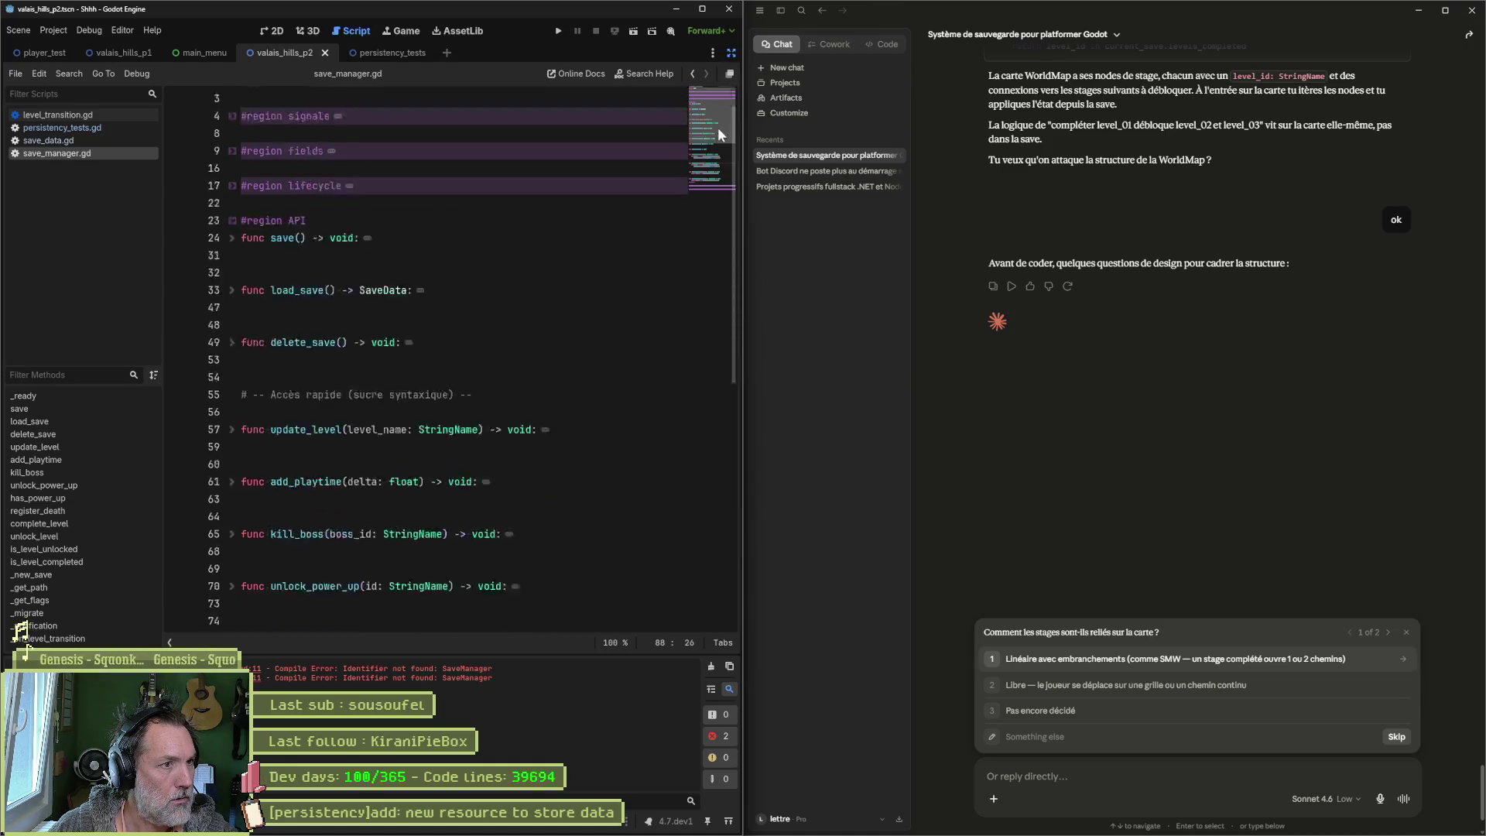
left_click(717, 127)
left_click(58, 30)
left_click(59, 42)
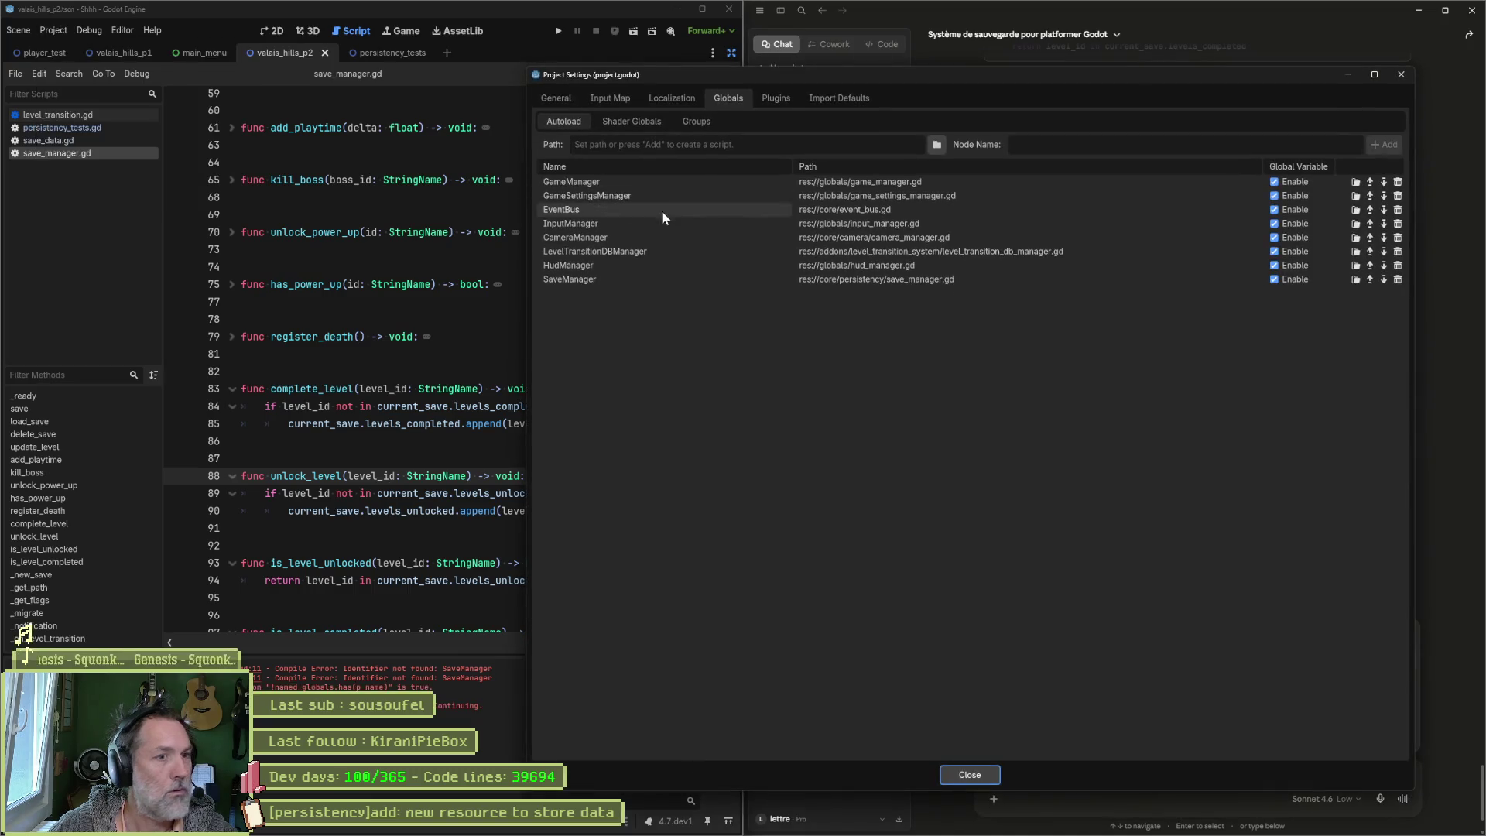
left_click(879, 279)
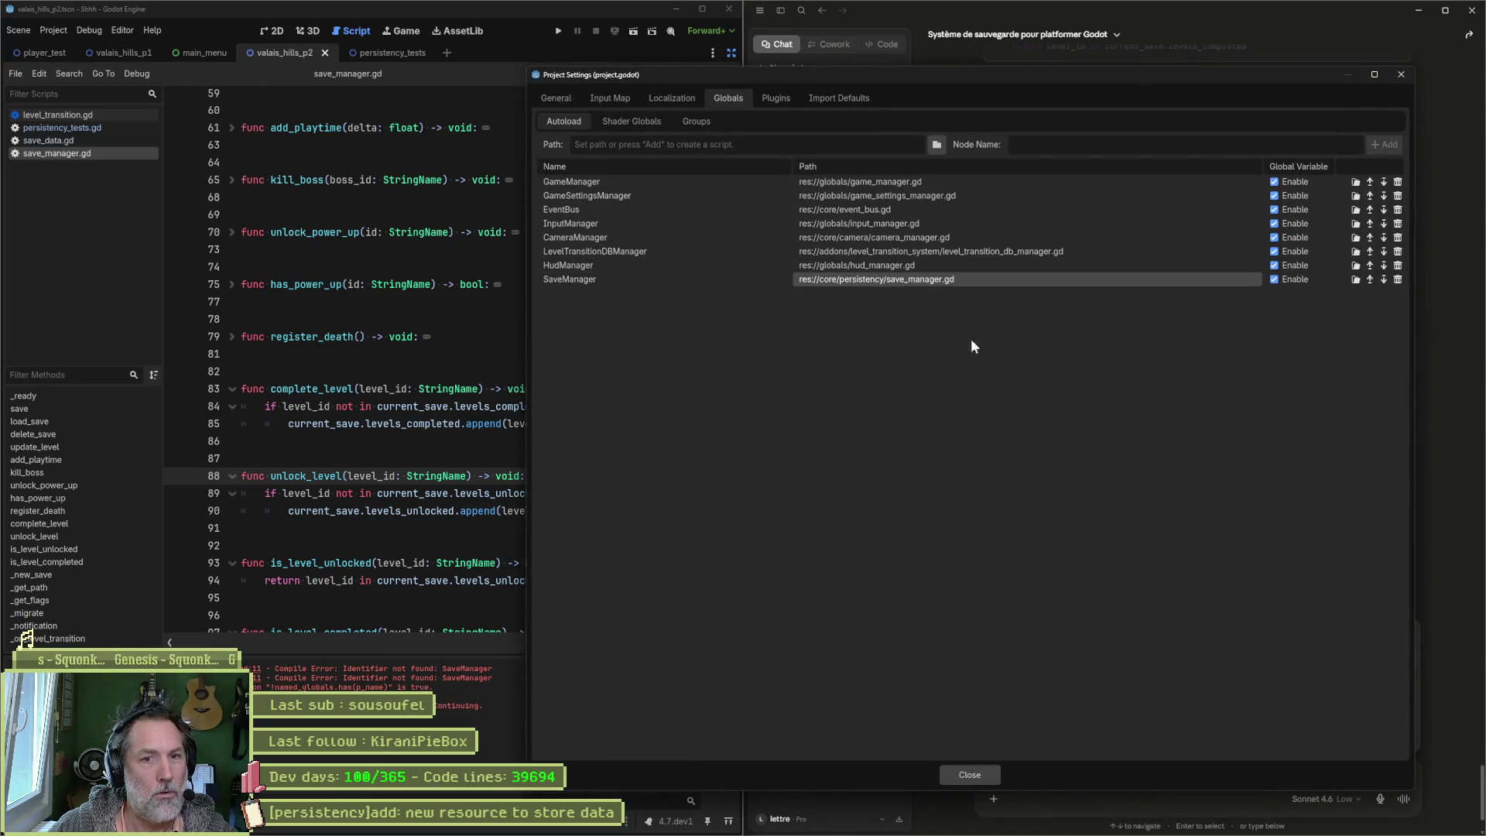
left_click(1401, 74)
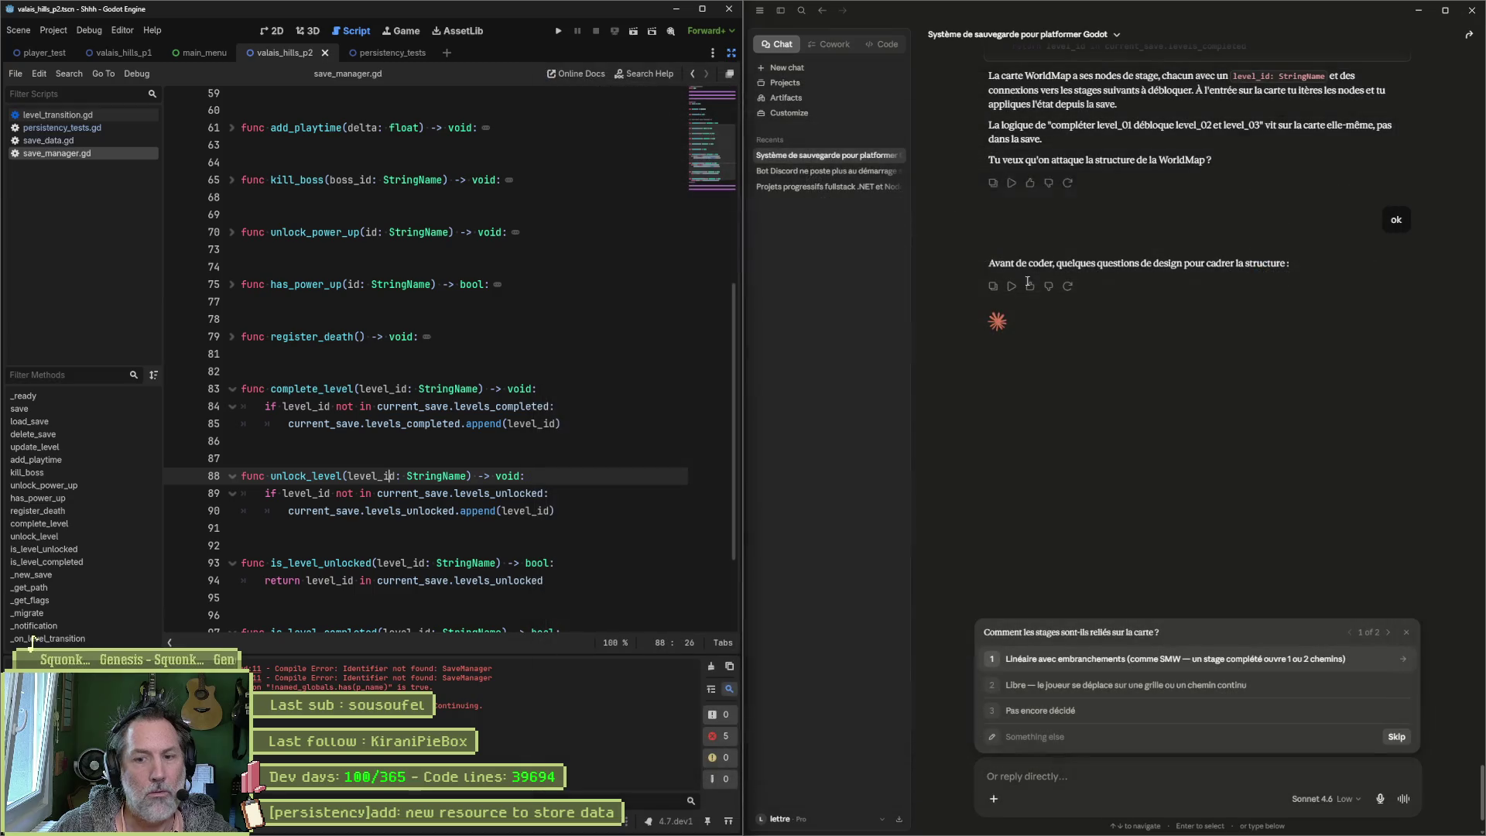
Step: Run the persistency_tests scene with F6, reopen persistency_tests.gd, and bring up File Explorer
left_click(575, 406)
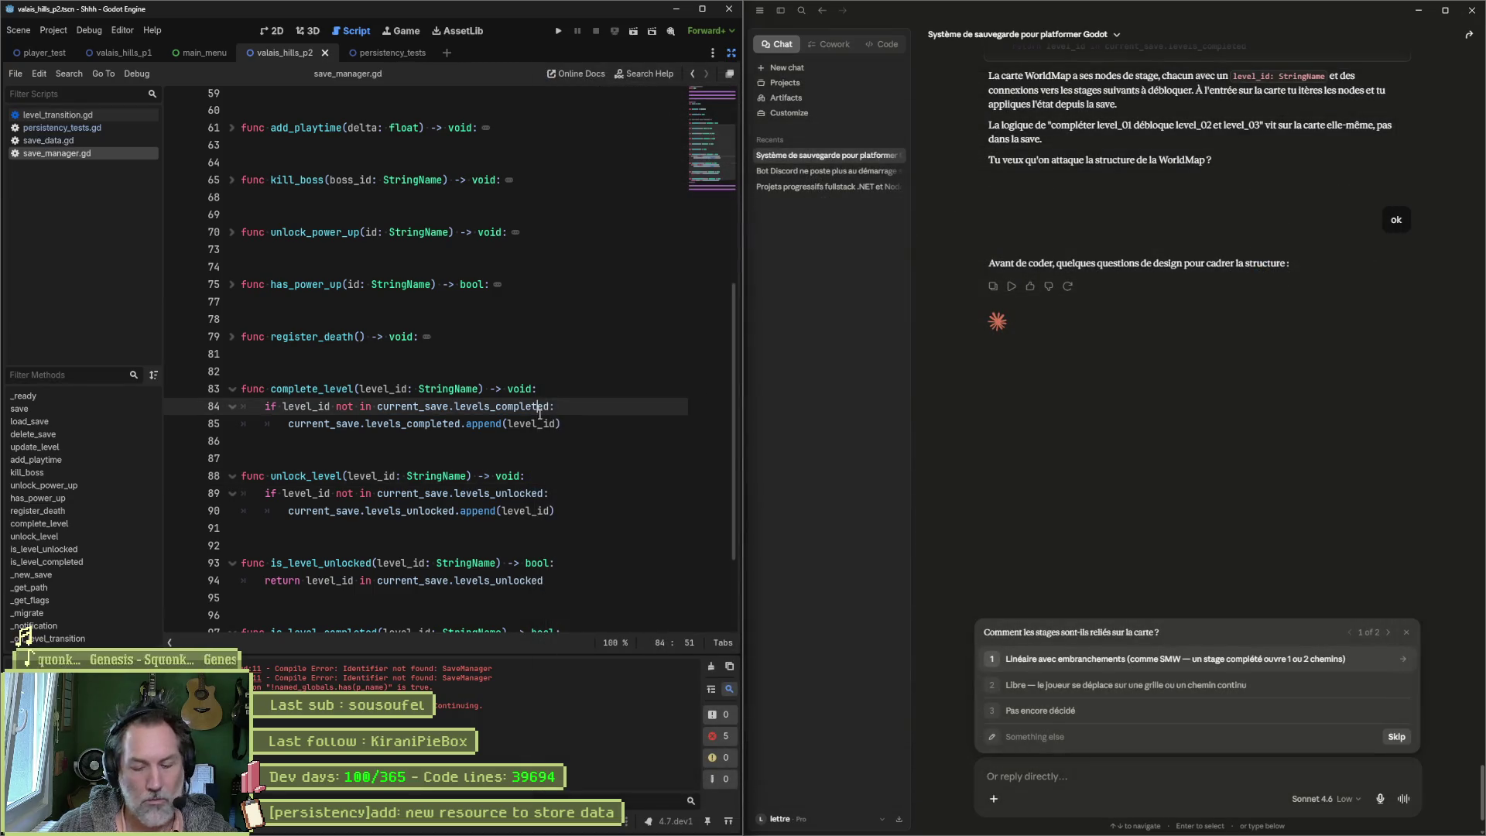
left_click(387, 53)
key("F6")
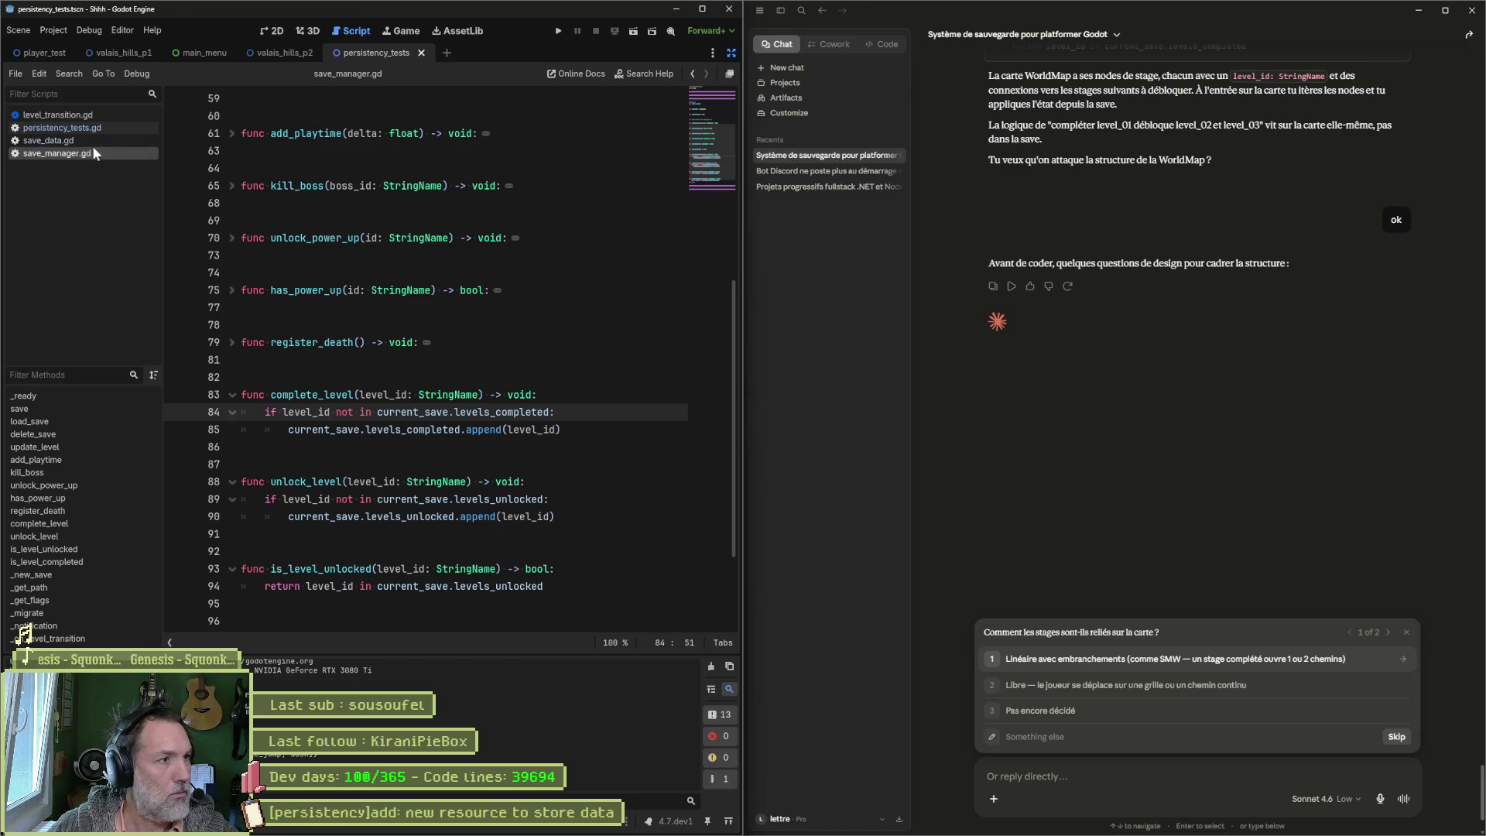
left_click(62, 127)
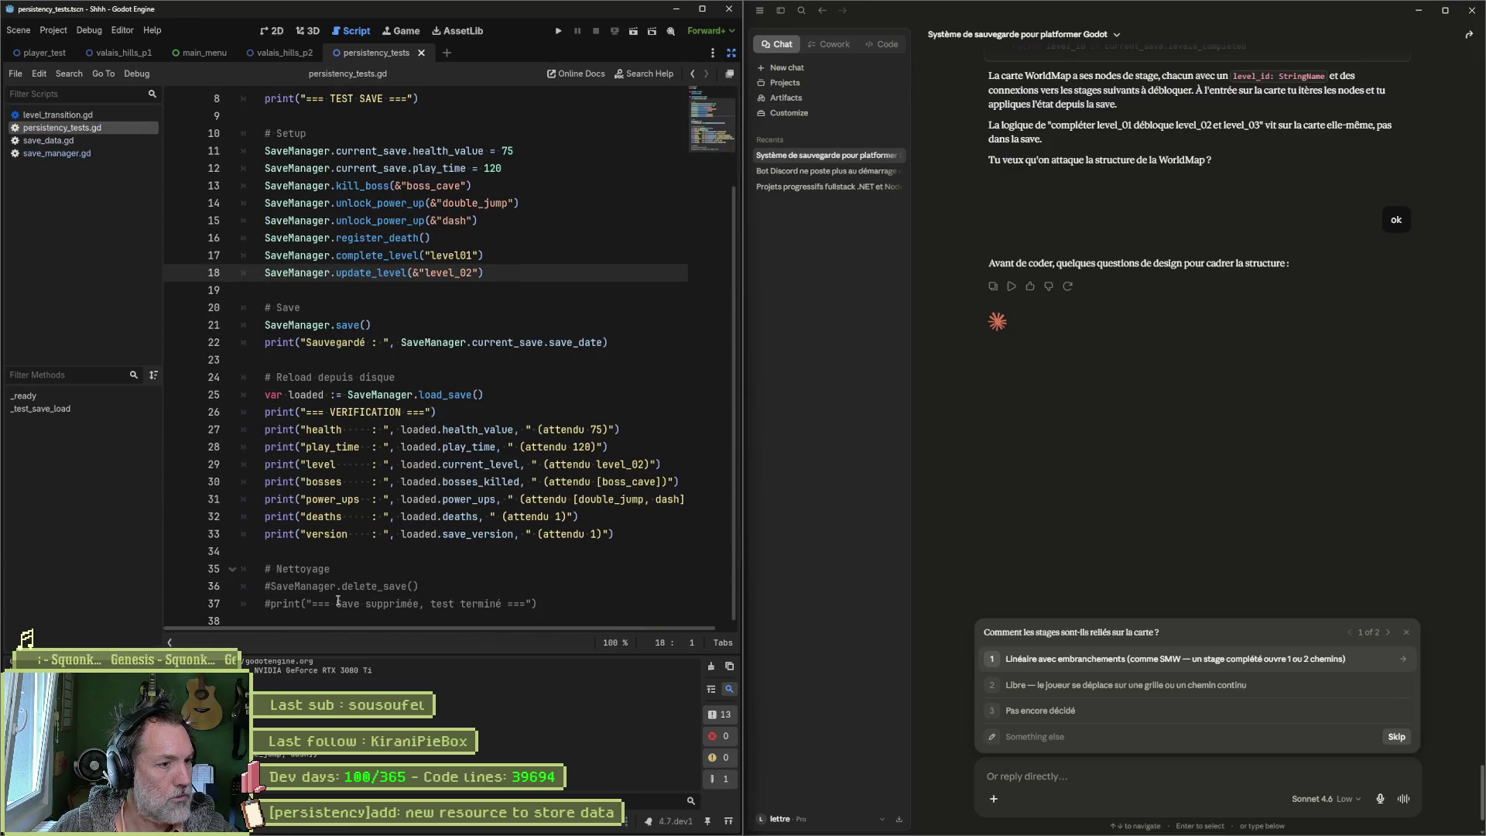
left_click(565, 825)
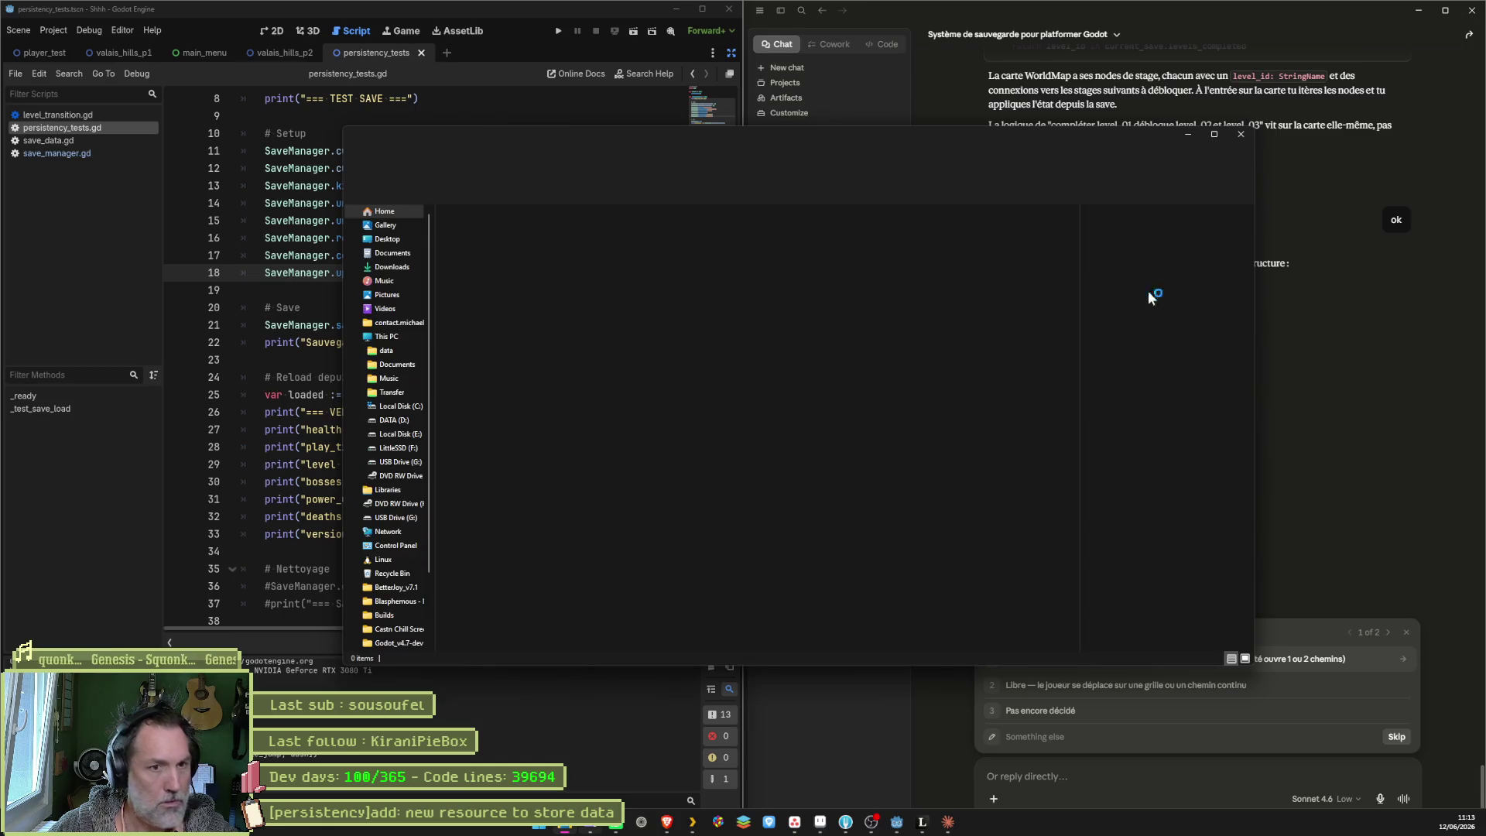
Step: Open the project's user data folder, read the levels_completed value in save_debug.tres, then close both windows
left_click(1241, 136)
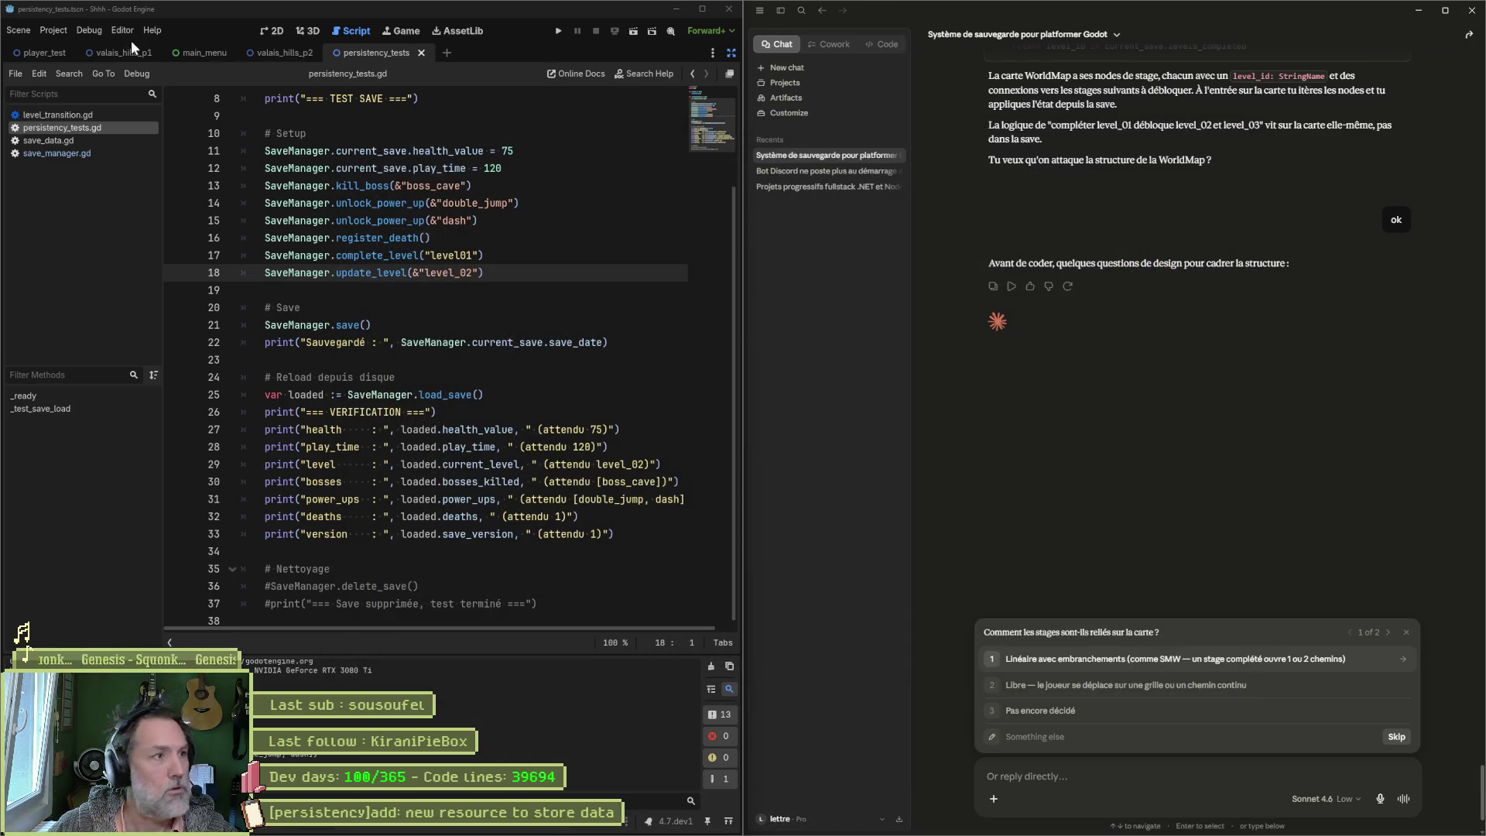
left_click(39, 30)
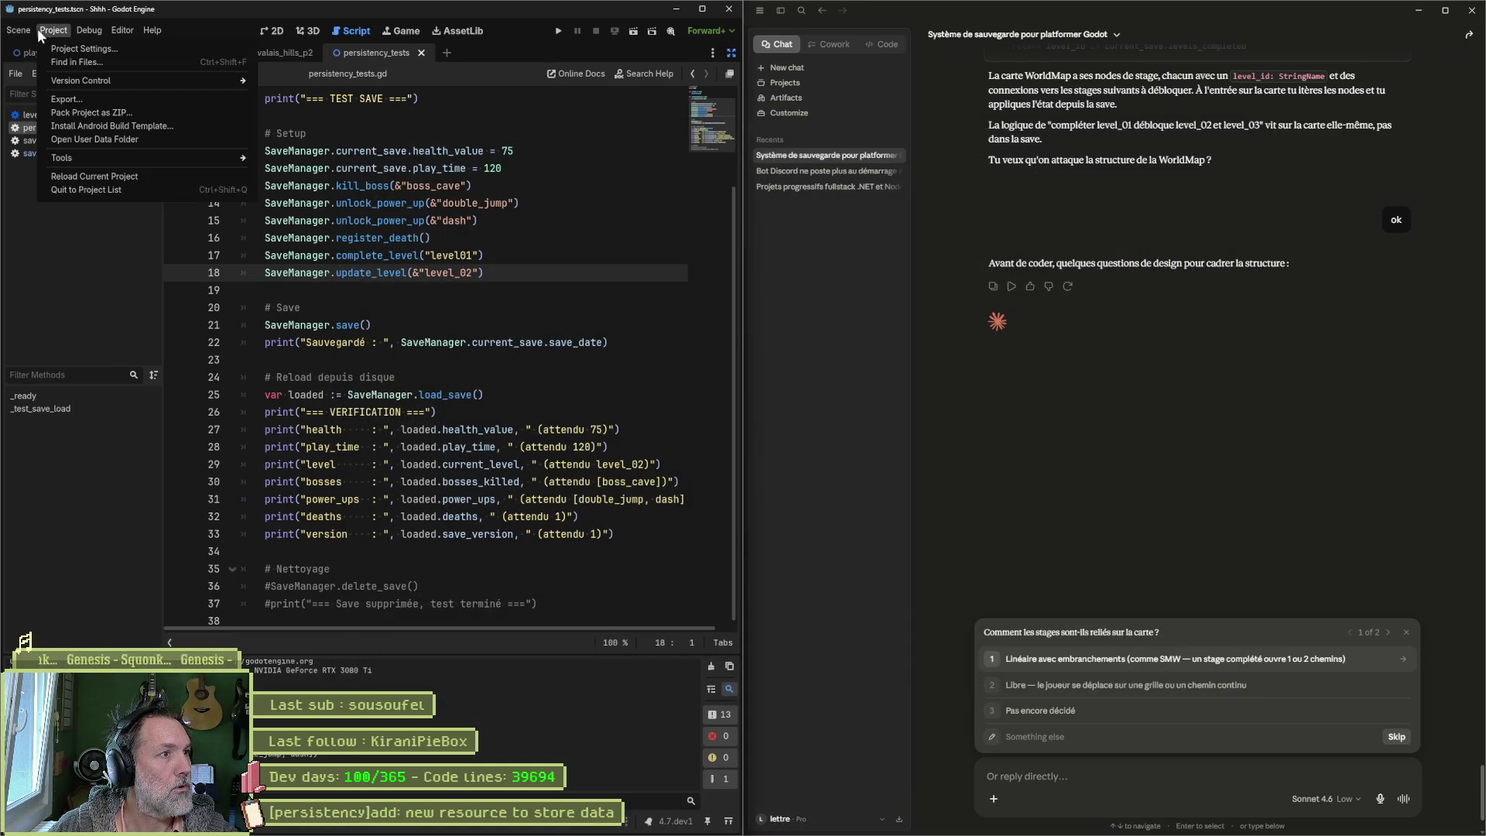
left_click(116, 138)
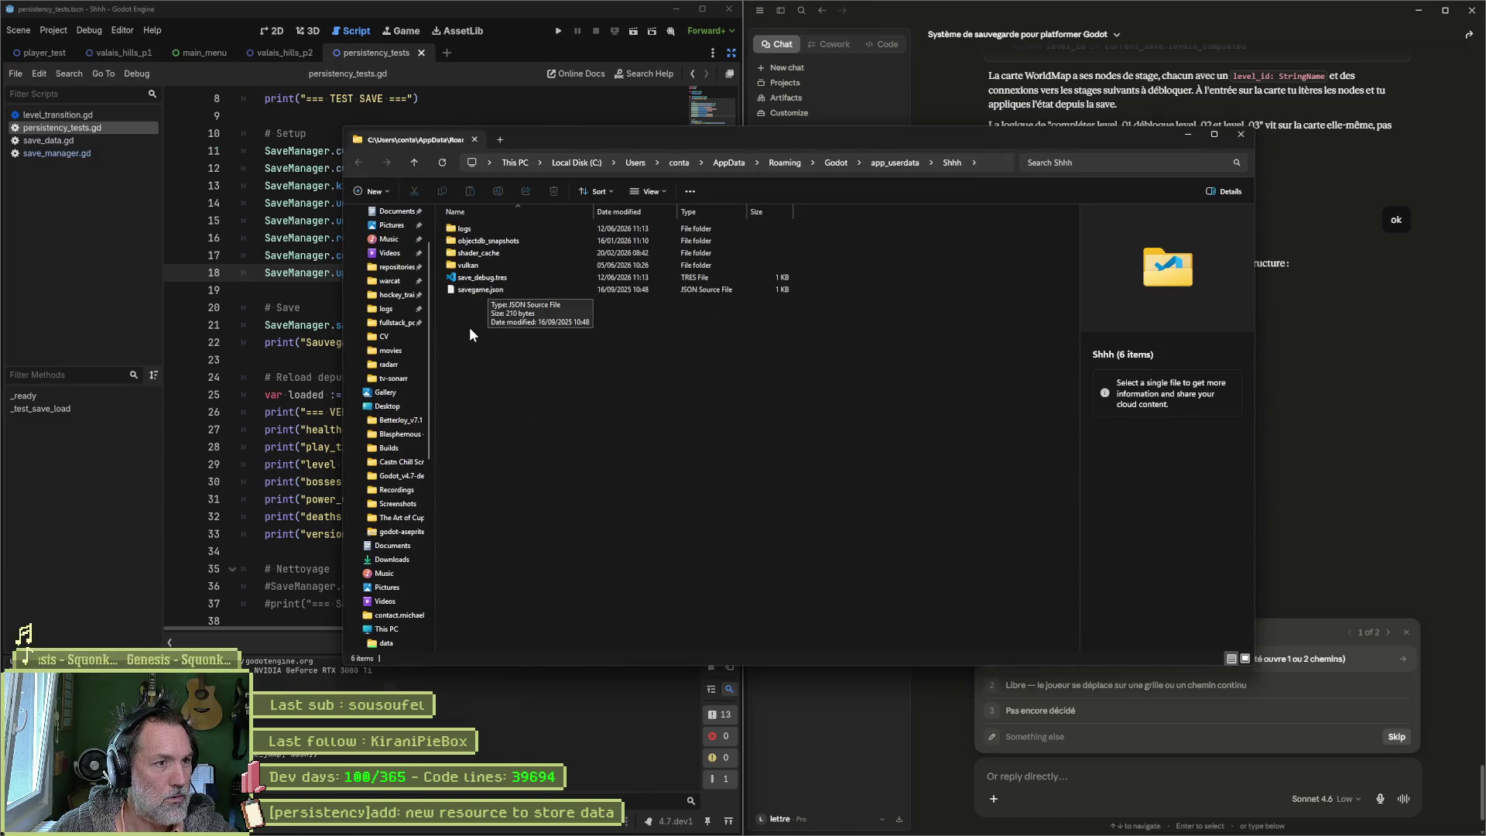
left_click(481, 279)
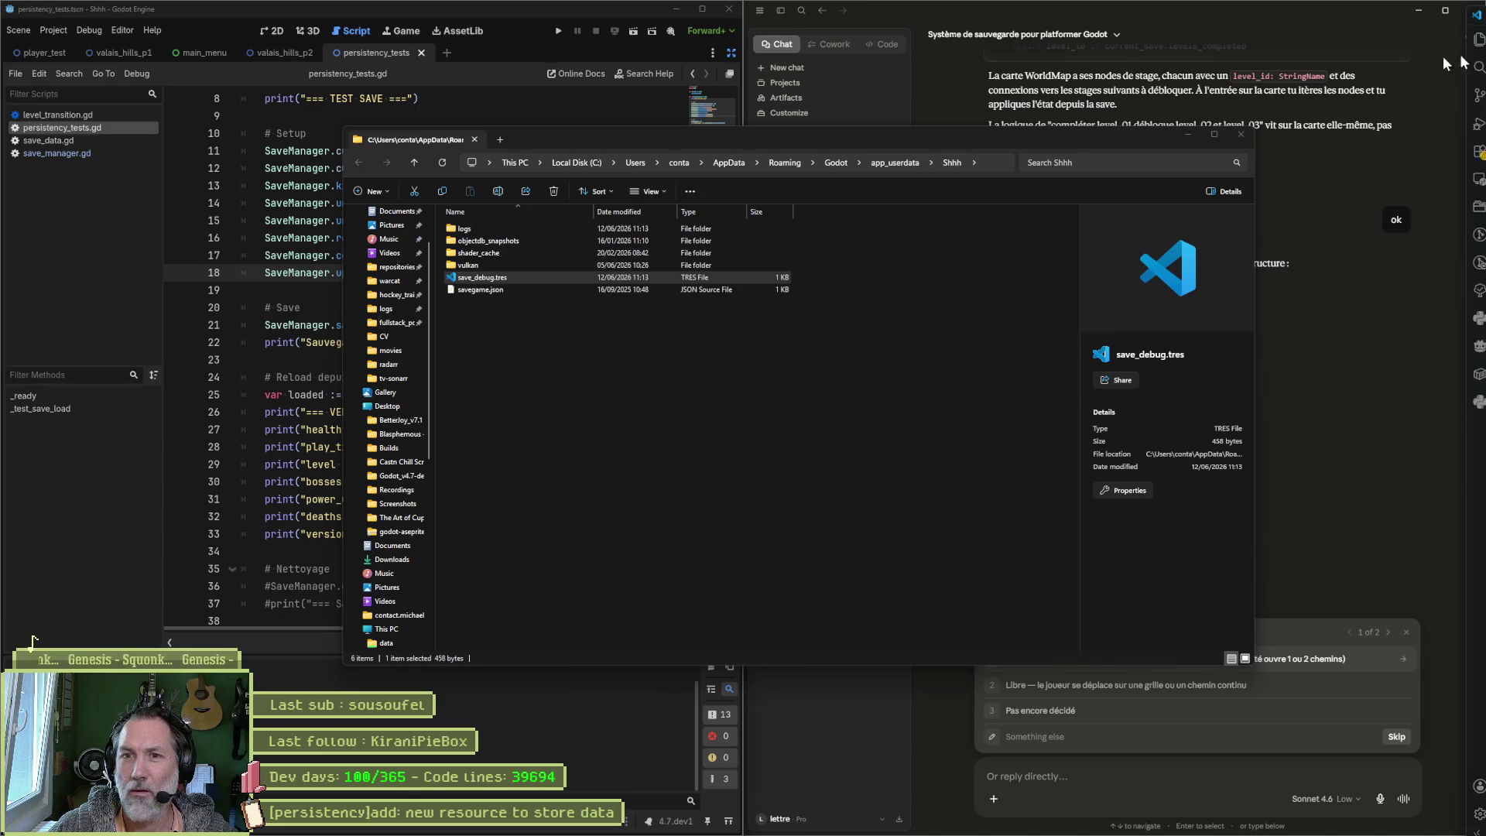
left_click_drag(1068, 48, 740, 46)
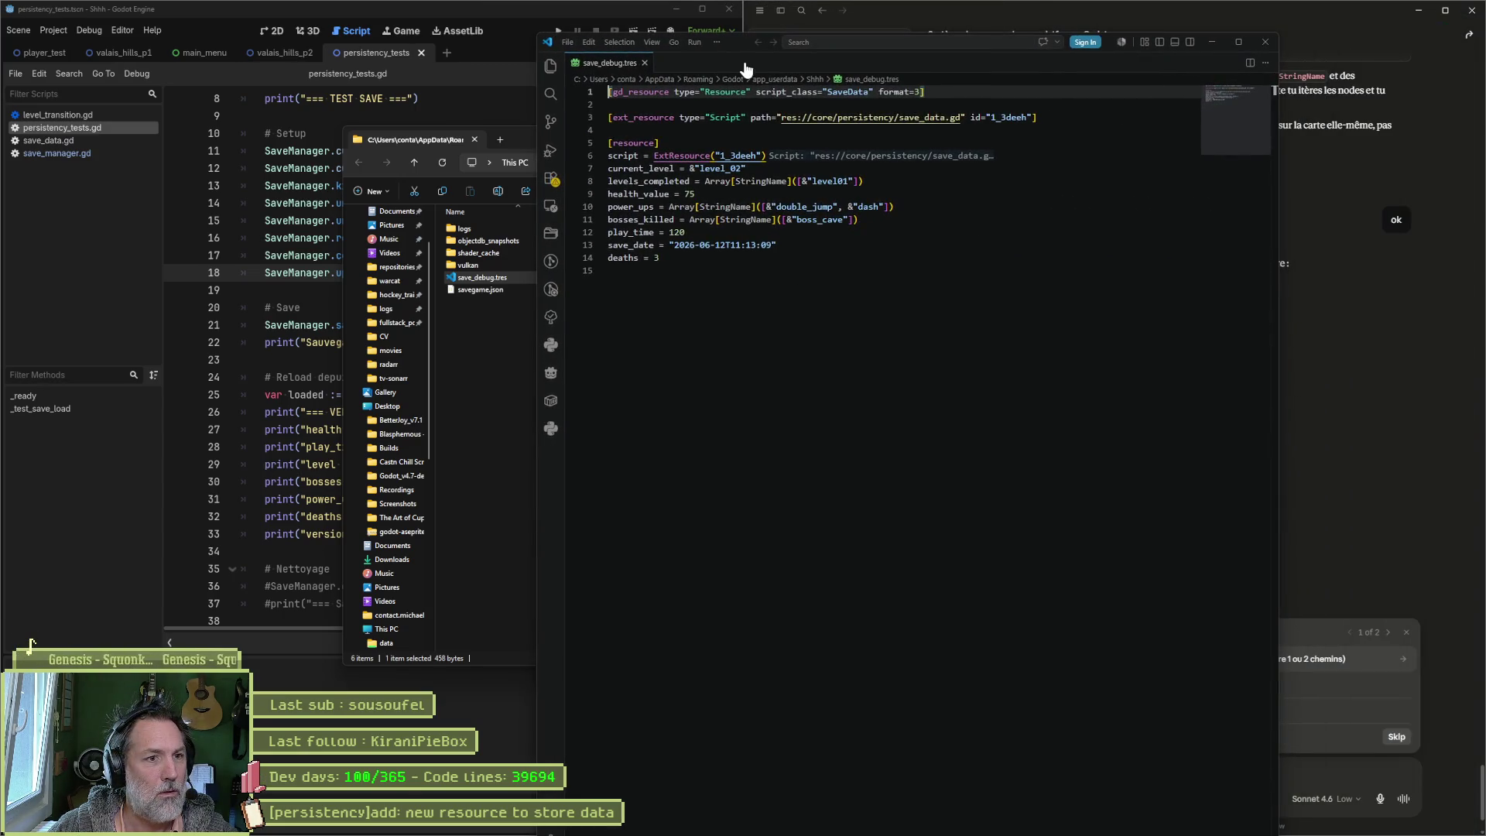
left_click_drag(690, 181, 894, 183)
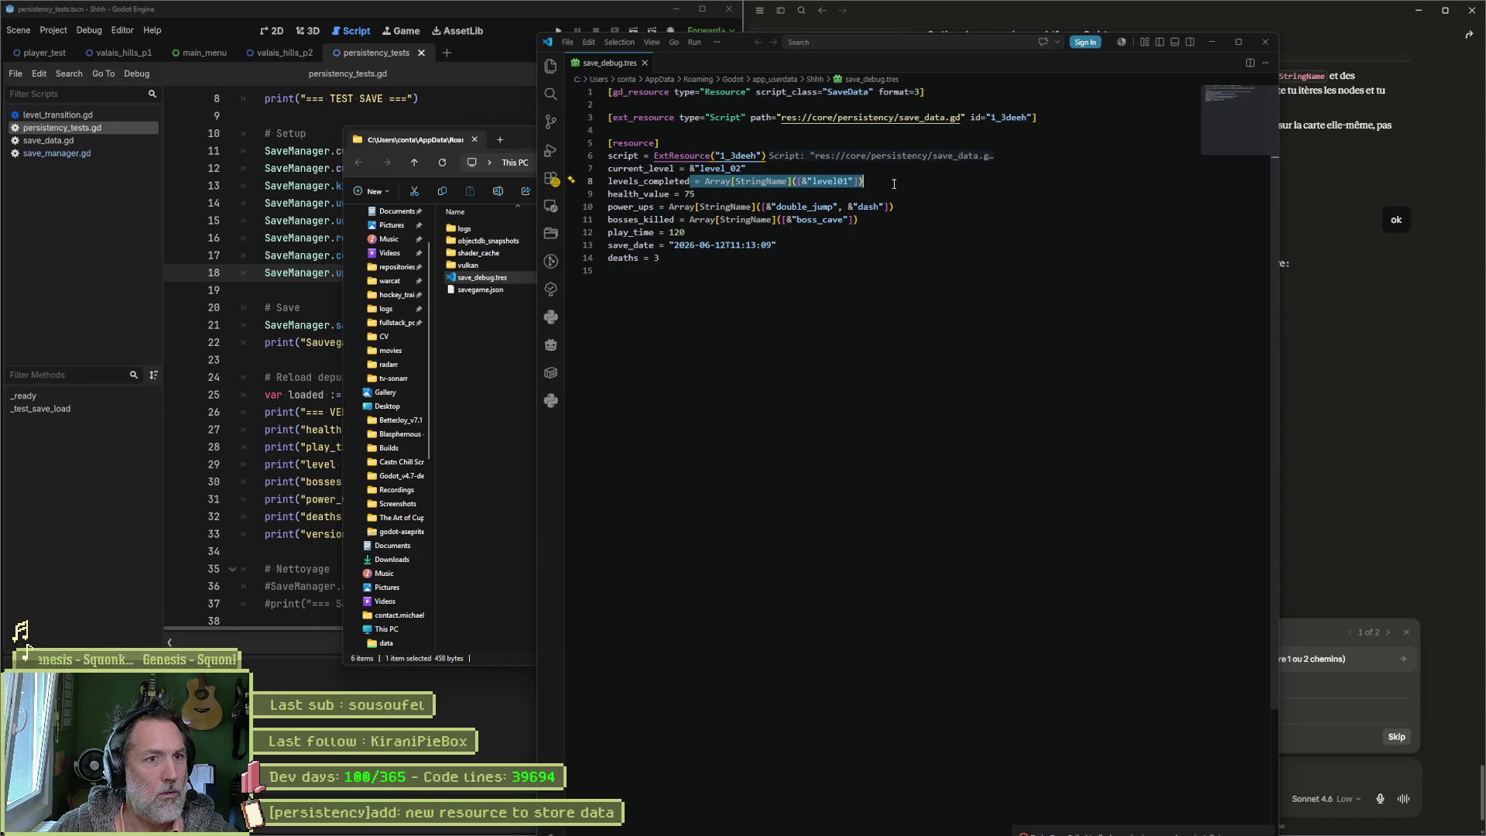
left_click(1264, 42)
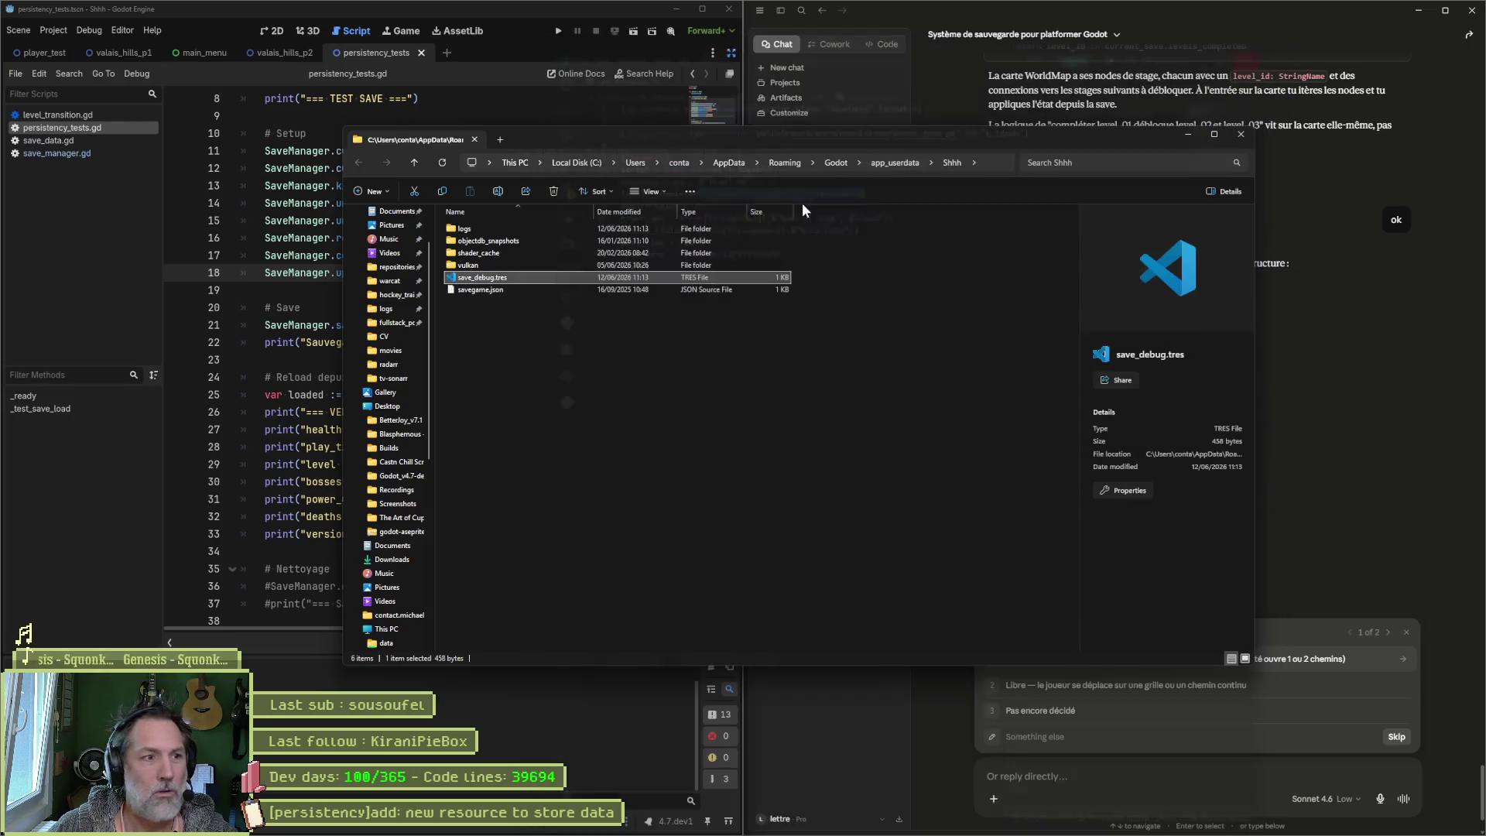
left_click(1252, 137)
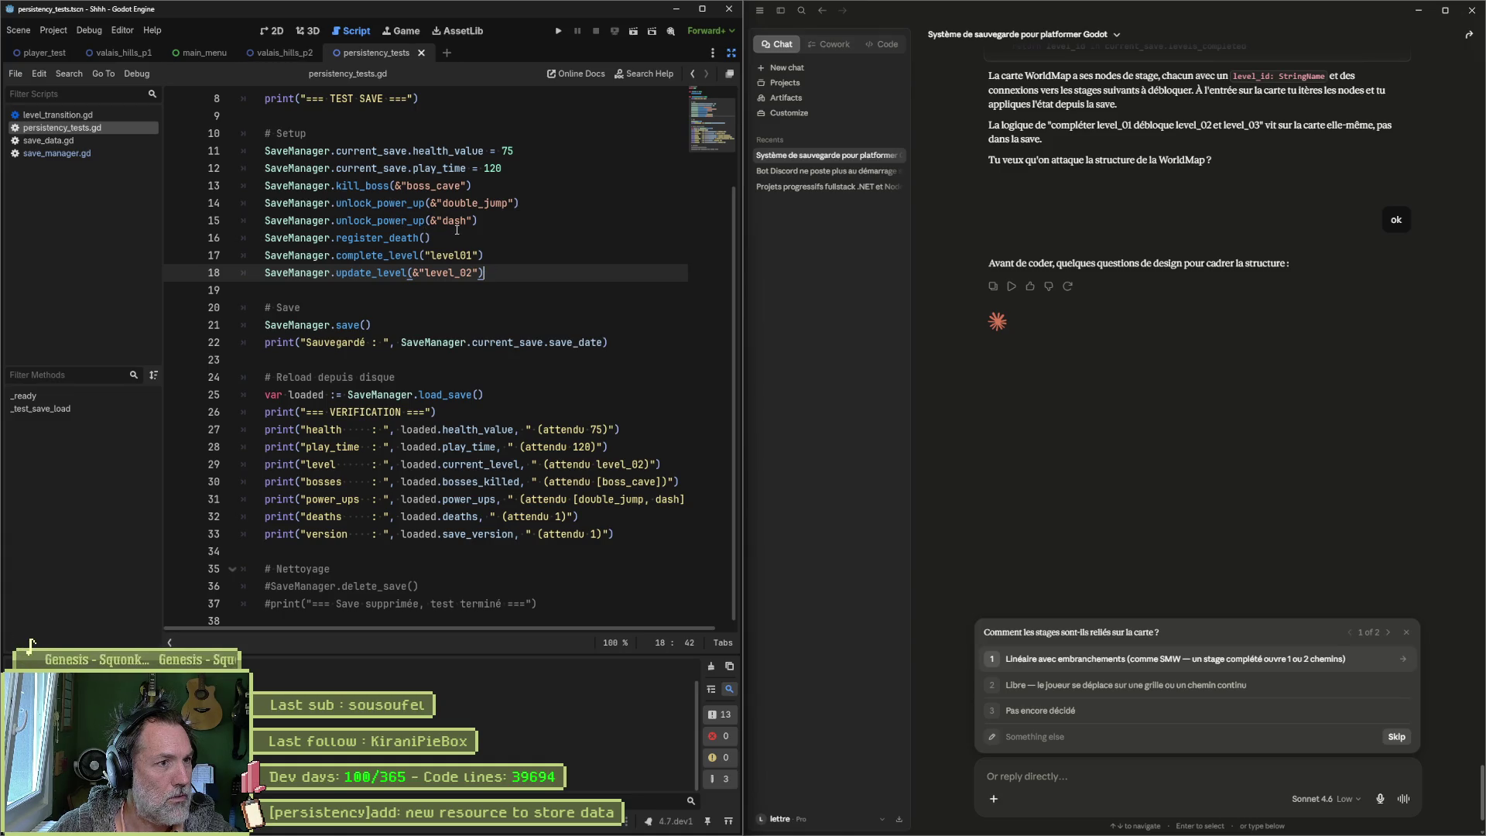
Step: Save the test script and inspect SaveManager's update_level definition before returning to persistency_tests.gd
key("ctrl+s")
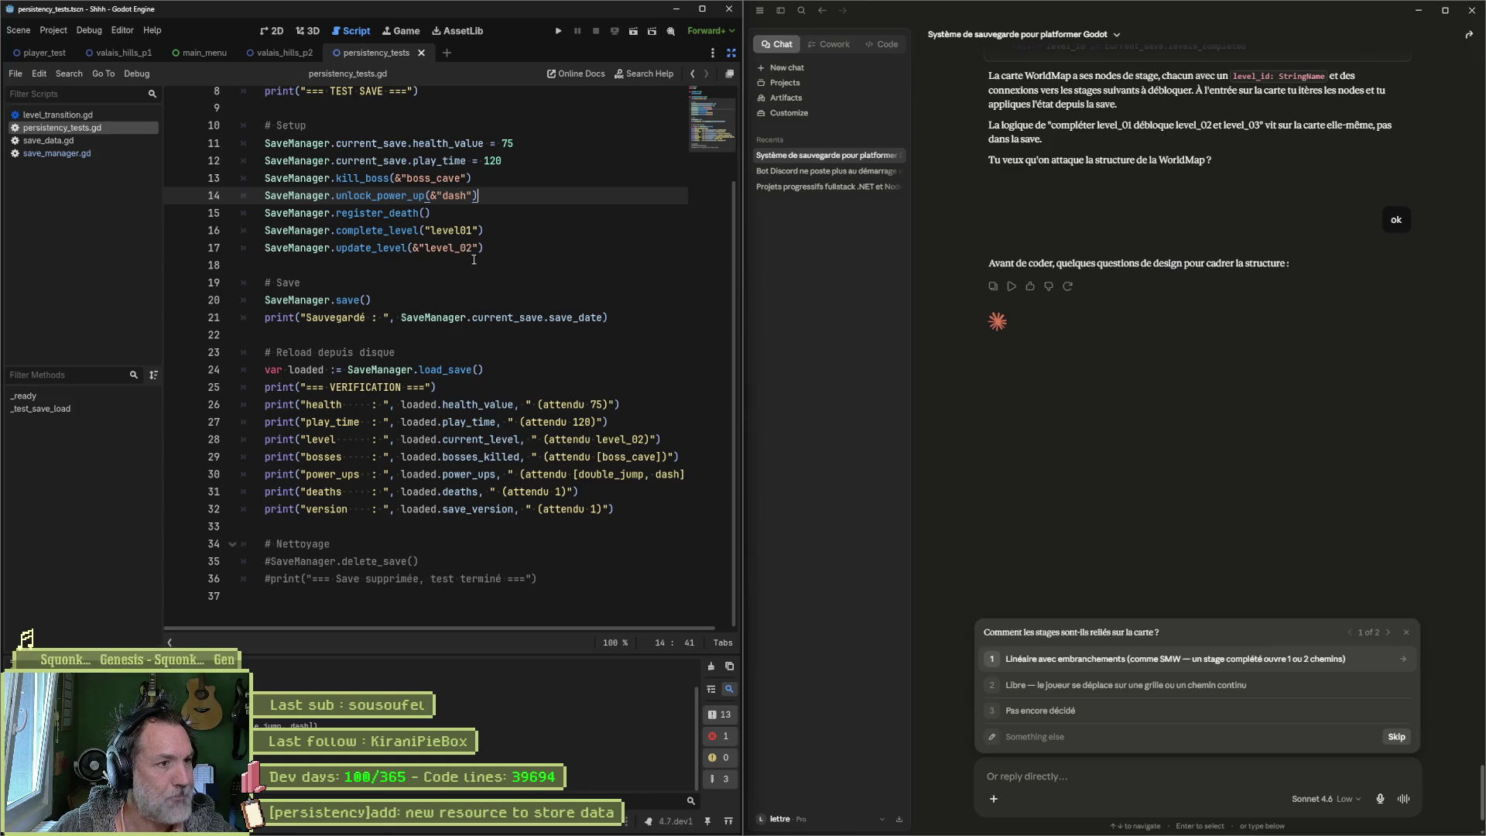
double_click(372, 248)
left_click(379, 248, "ctrl")
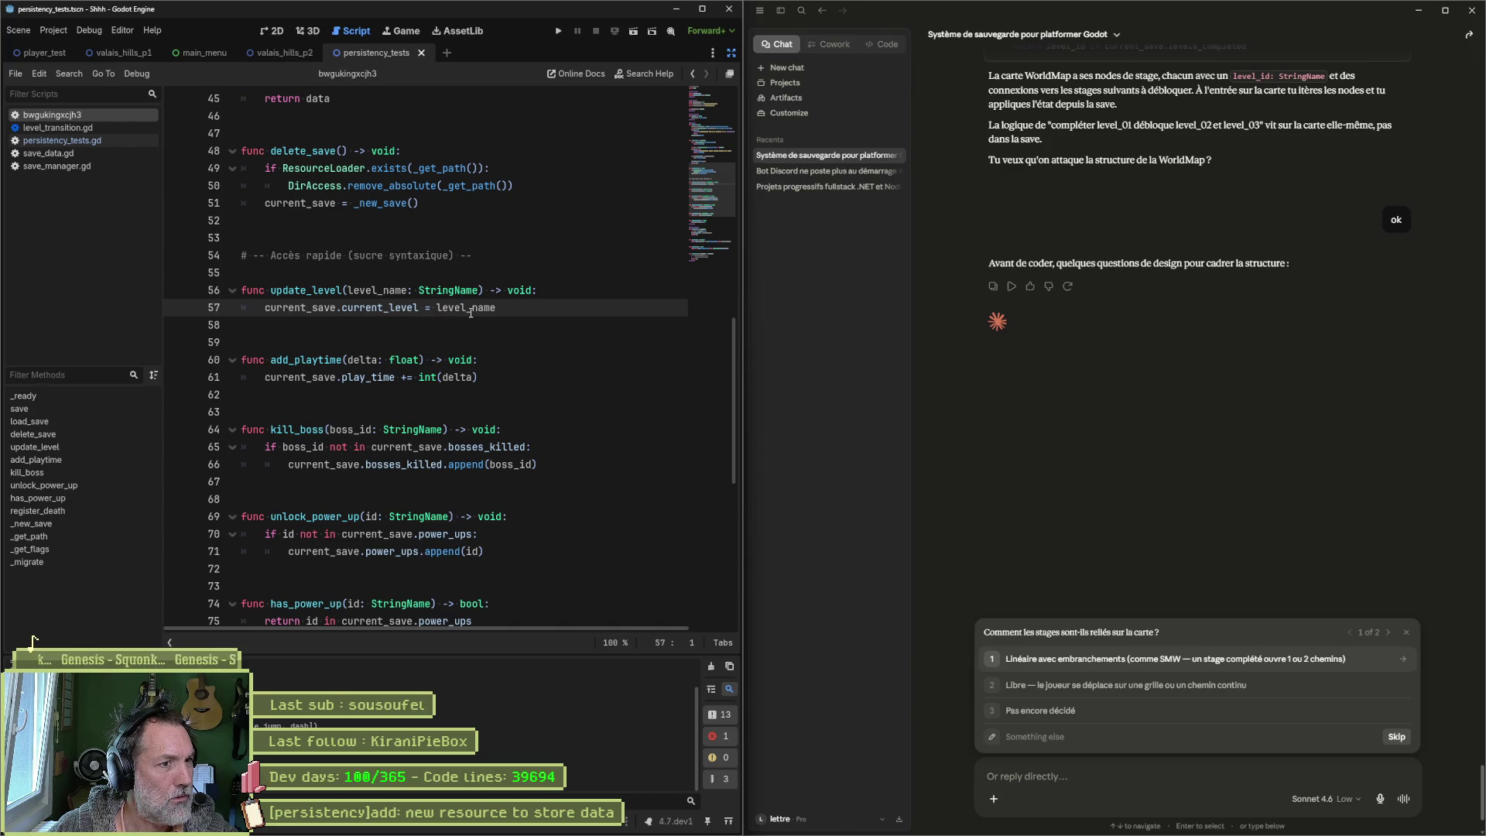
scroll(487, 325, "up", 15)
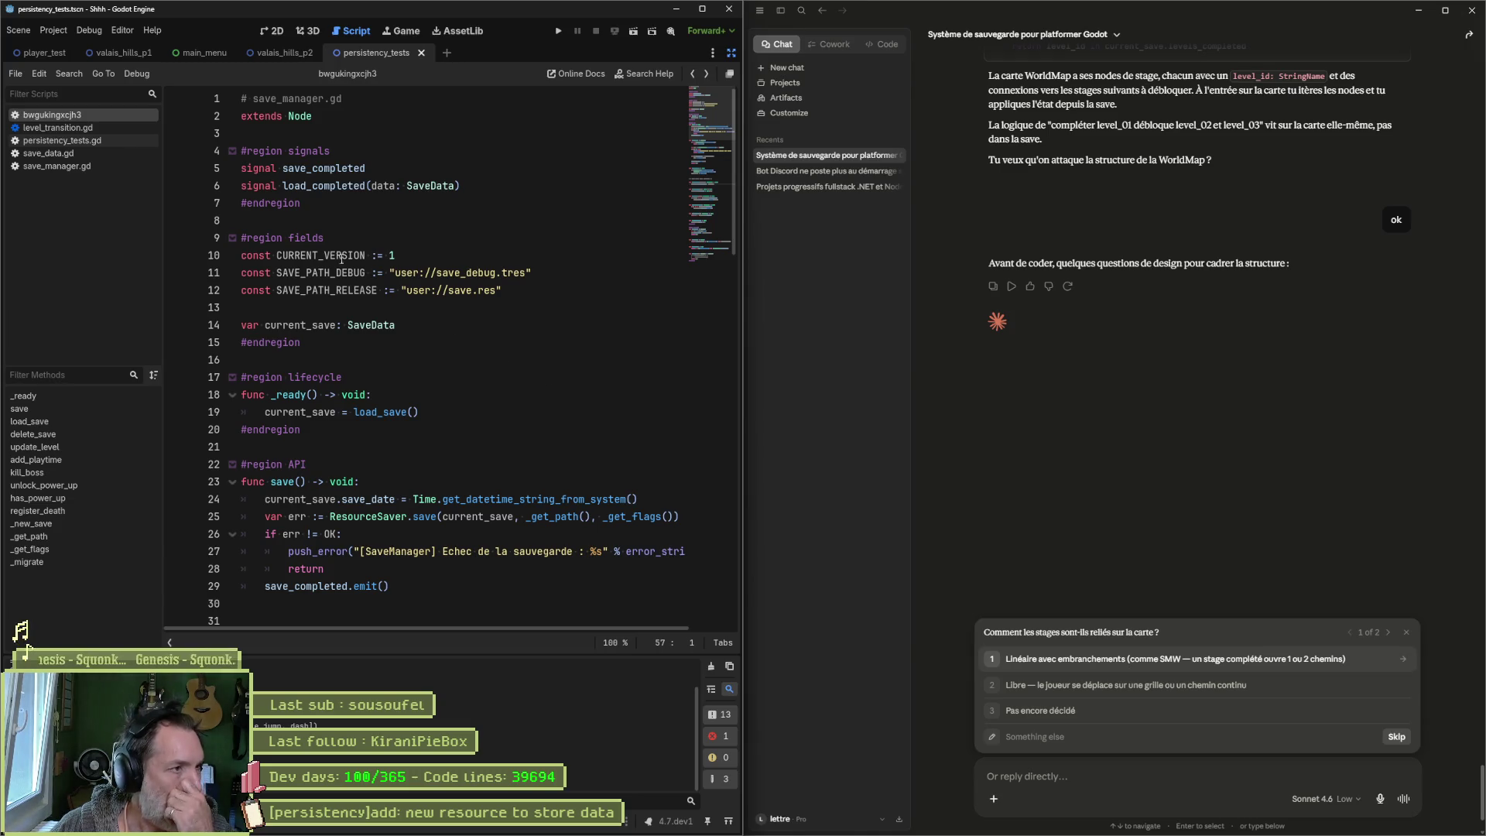
left_click(95, 139)
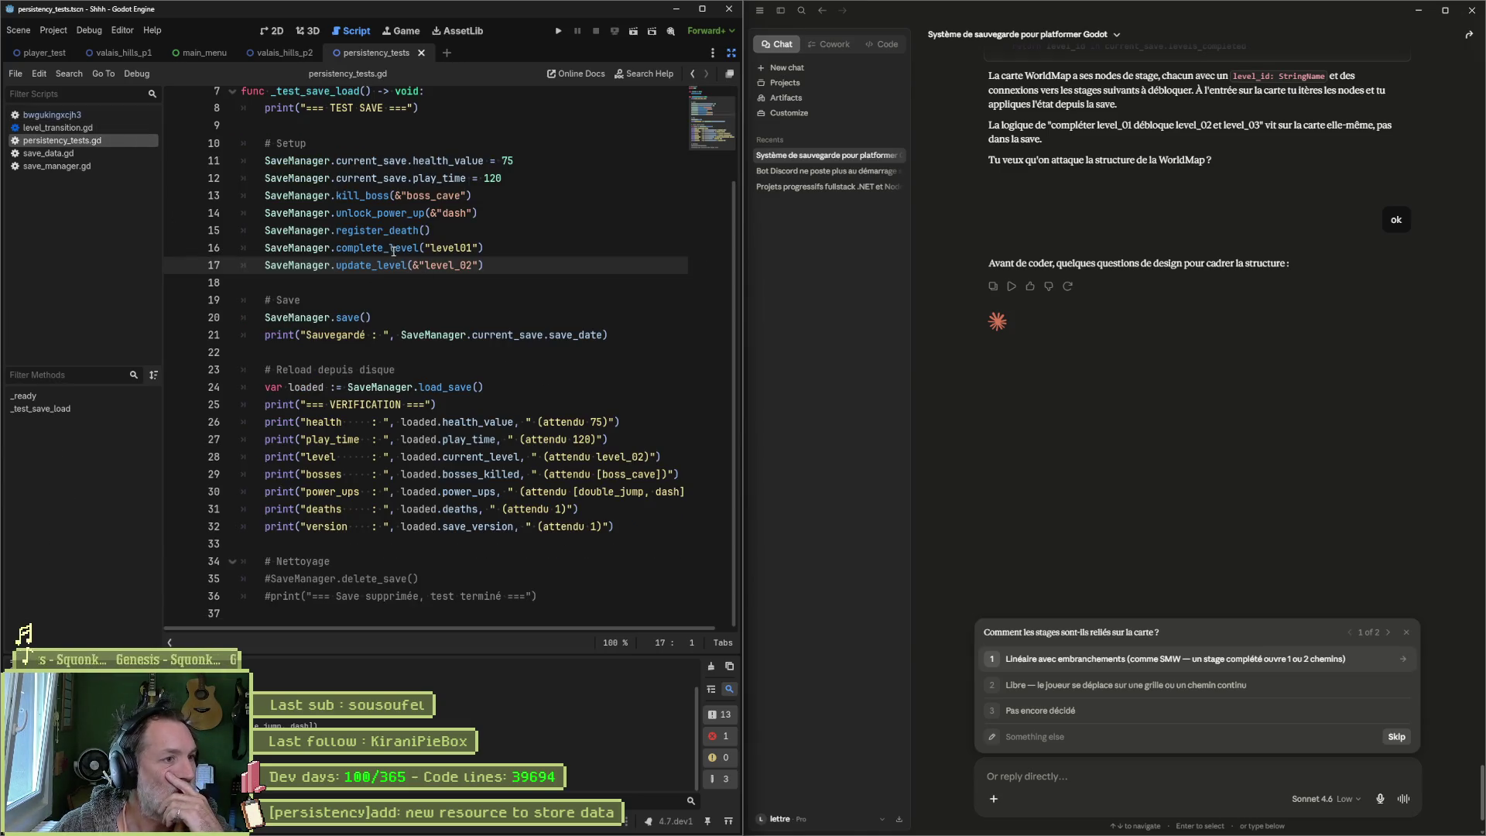
Step: Trace load_save into SaveManager, highlight the current_save usages, then reload the current project
double_click(435, 266)
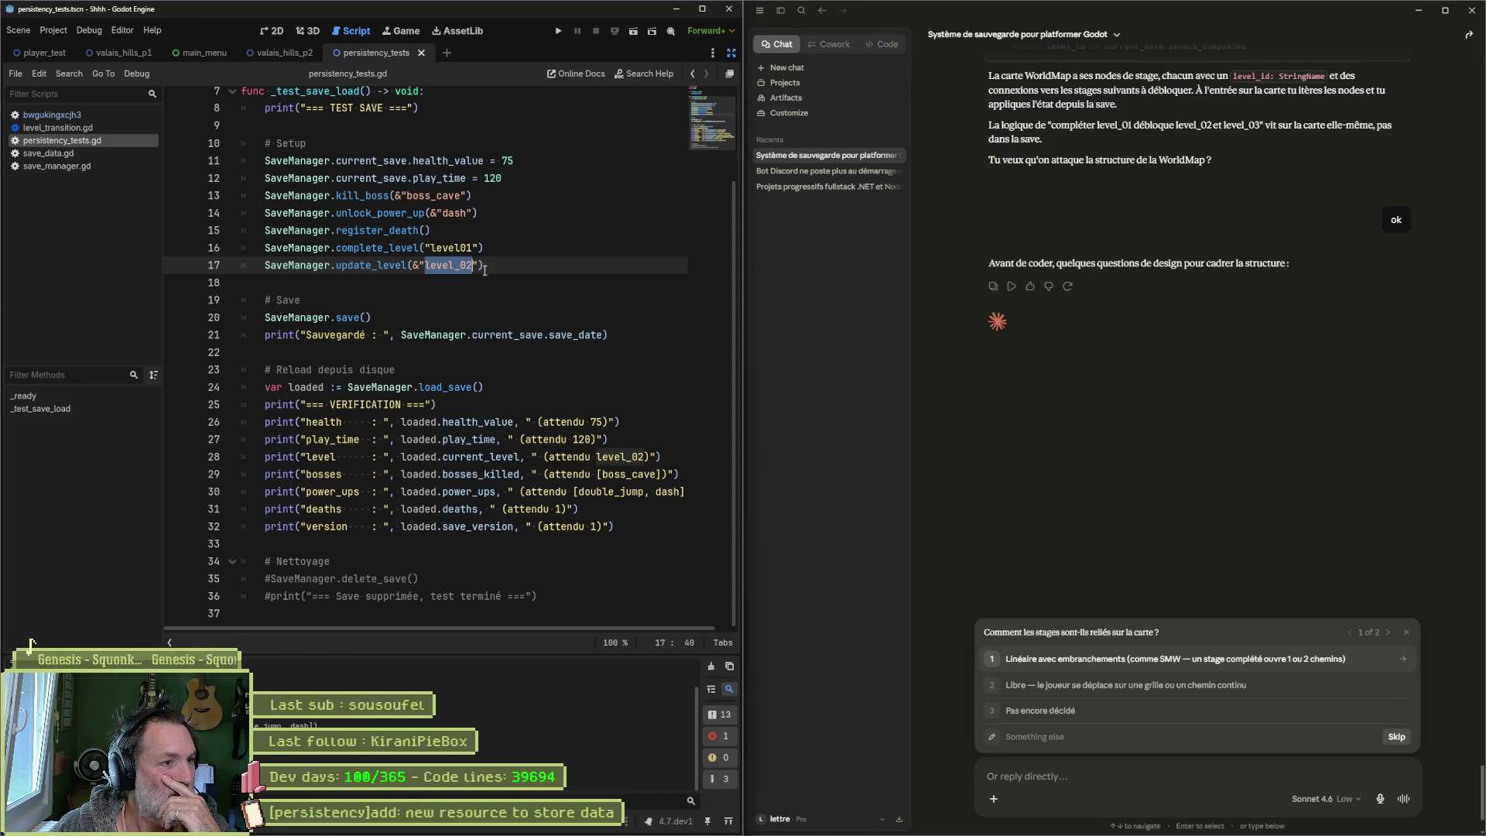
mouse_move(462, 387)
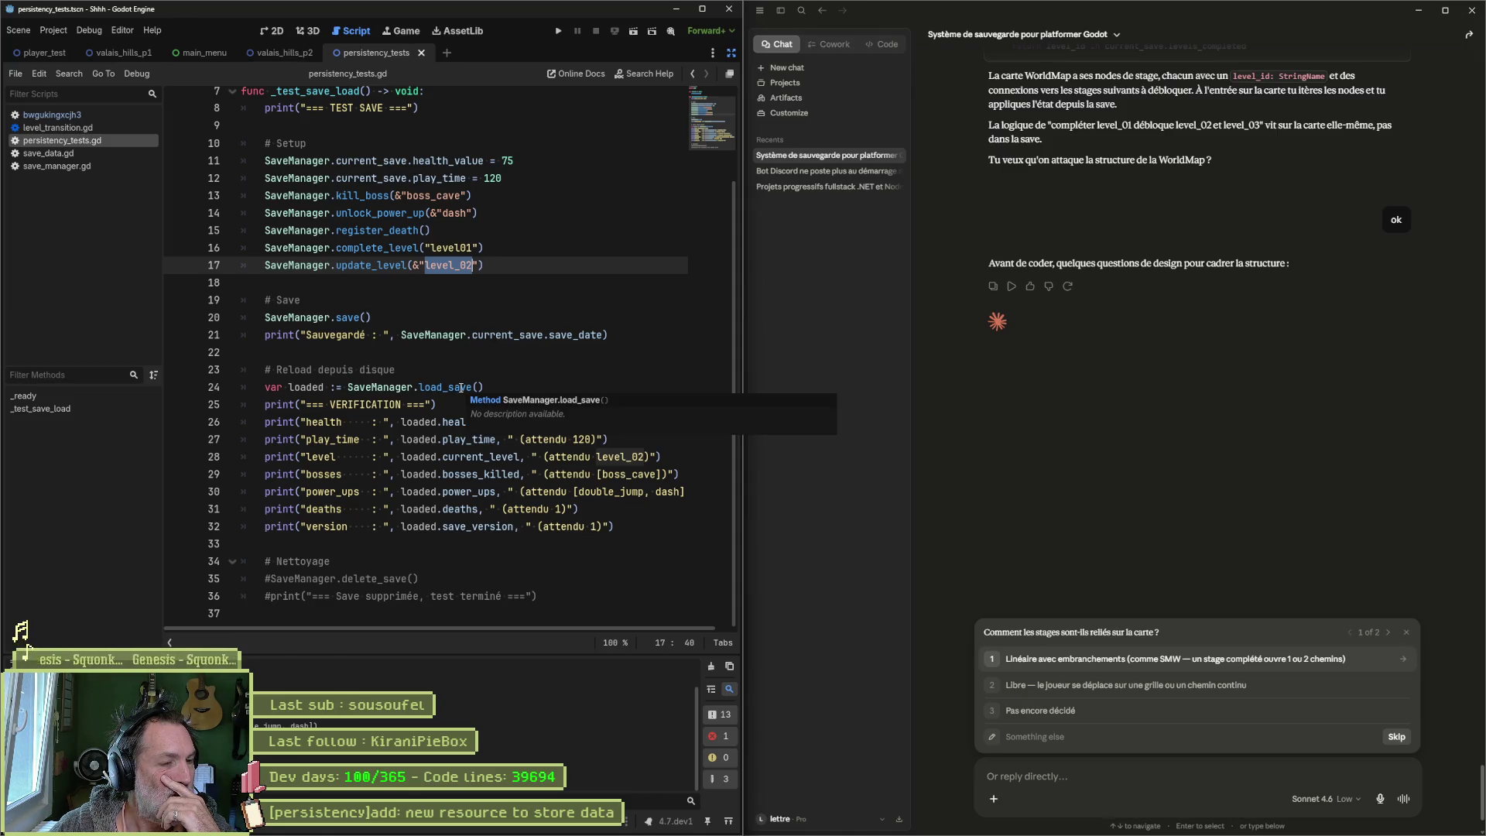
left_click(451, 387)
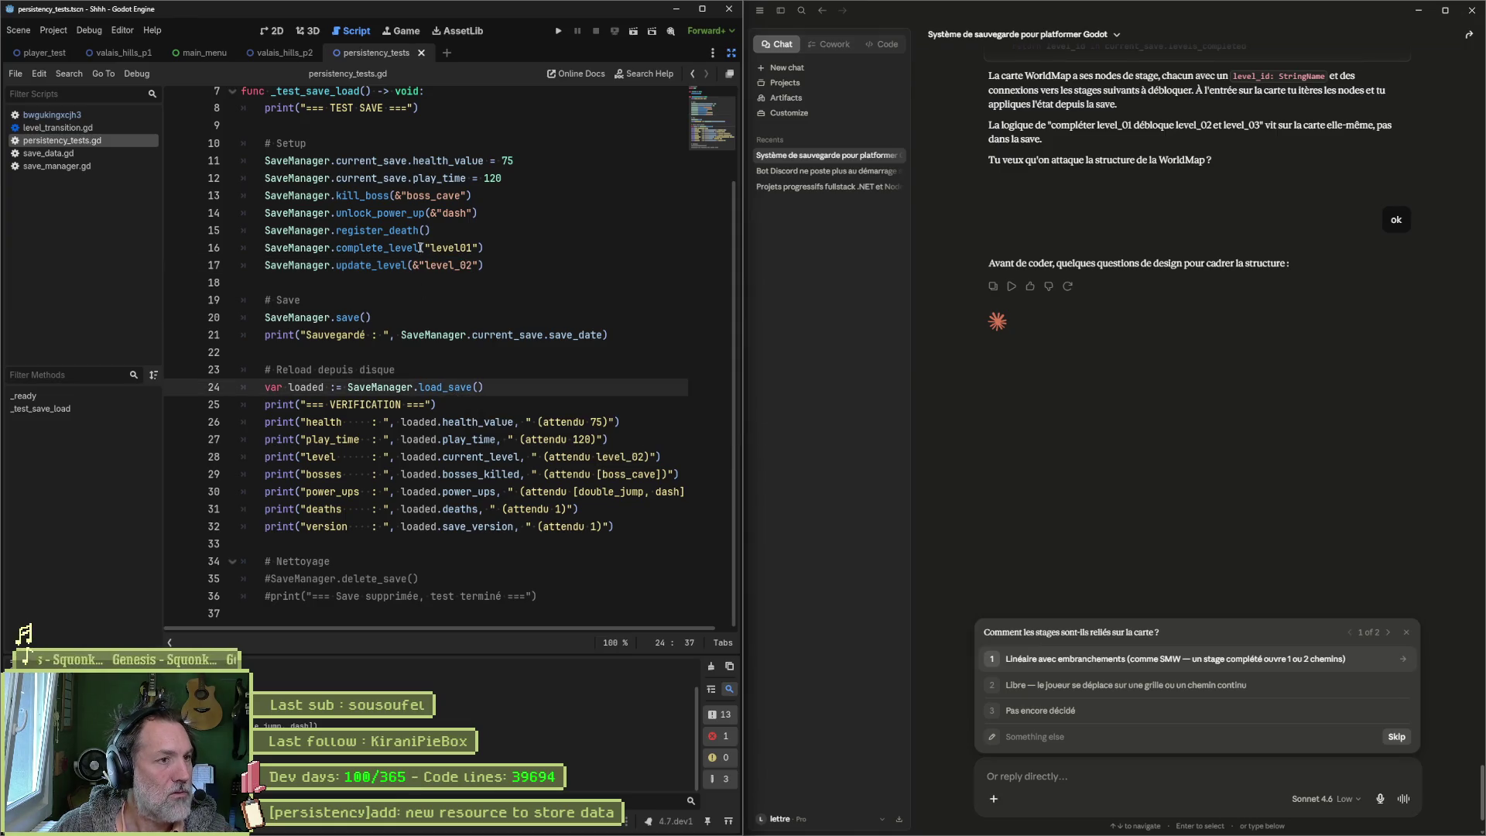
left_click(346, 318, "ctrl")
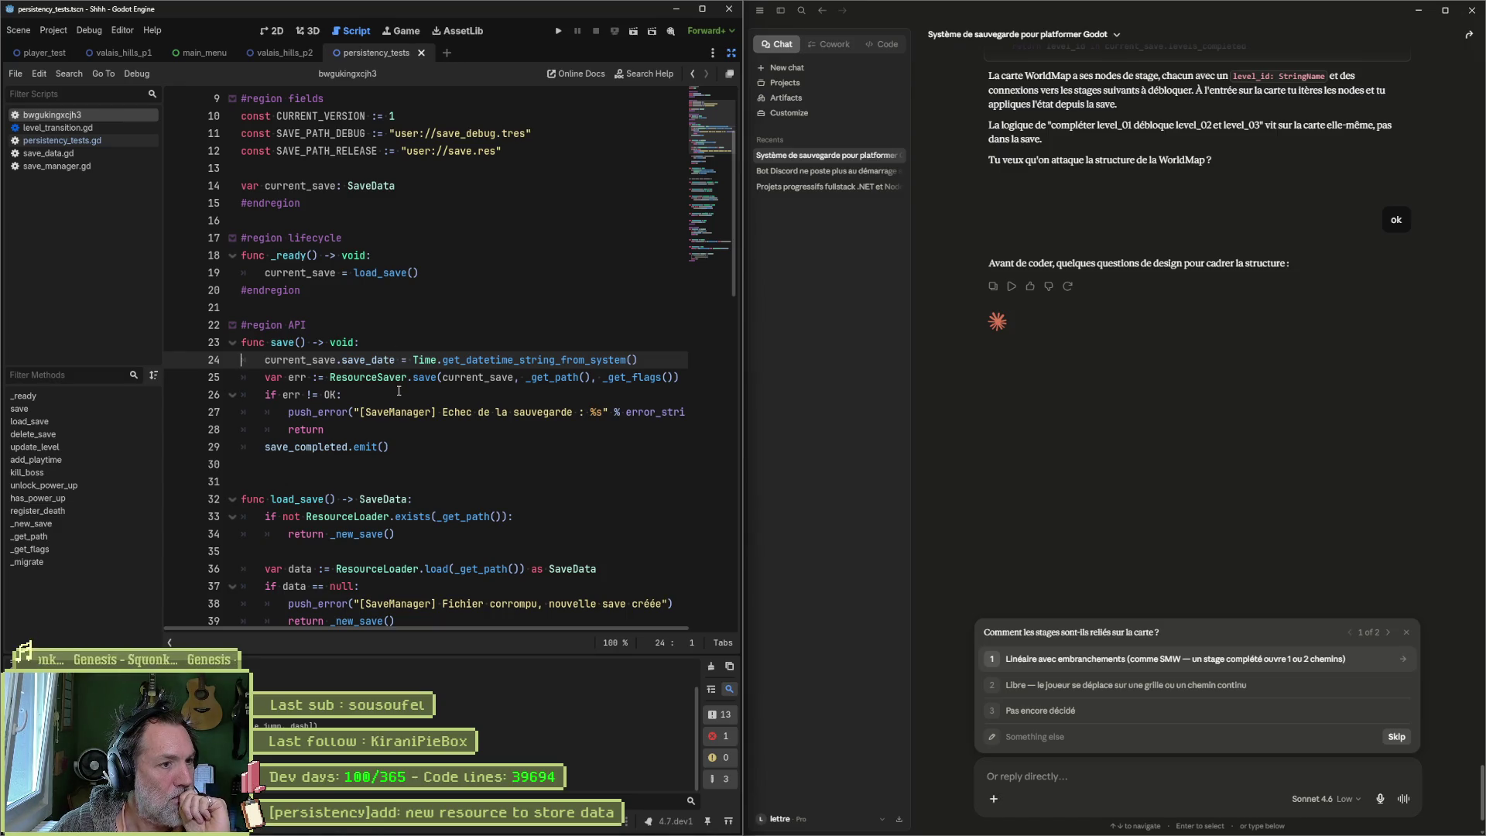
double_click(477, 377)
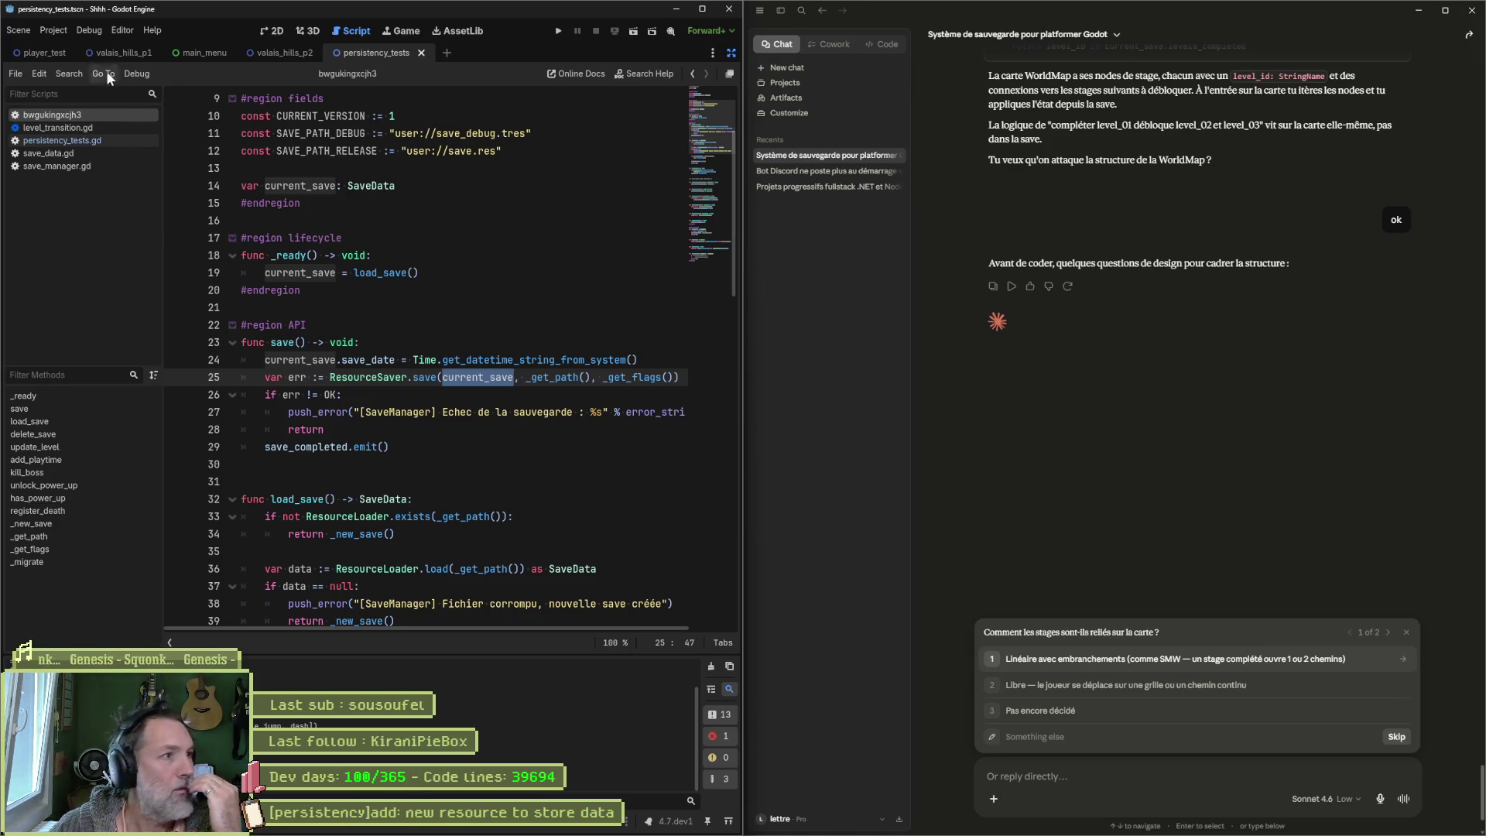
left_click(46, 27)
left_click(160, 175)
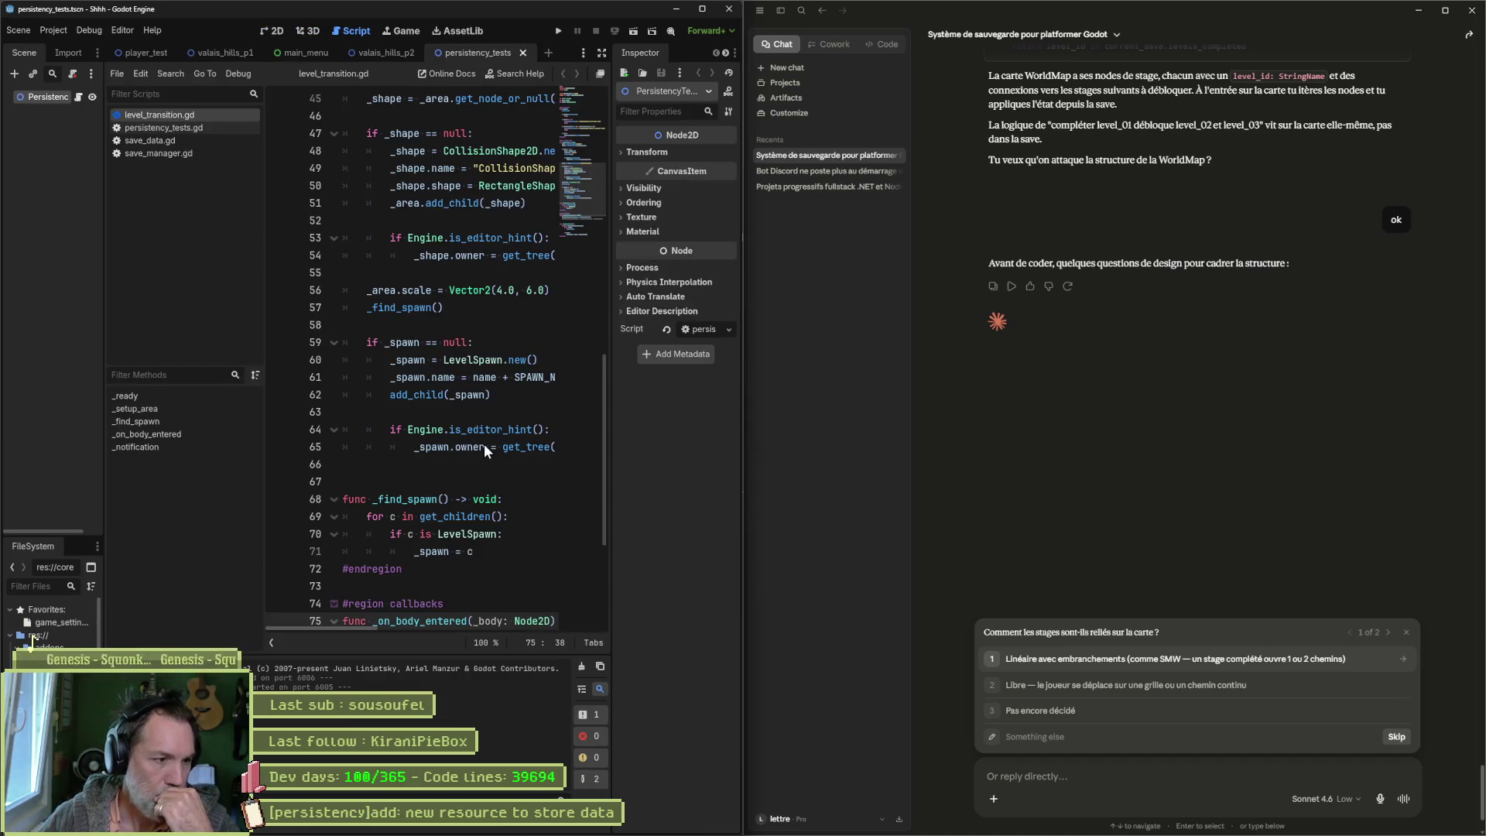
Step: Switch to distraction-free mode, maximize Godot, and quick-open game_manager.gd by searching 'game'
left_click(602, 53)
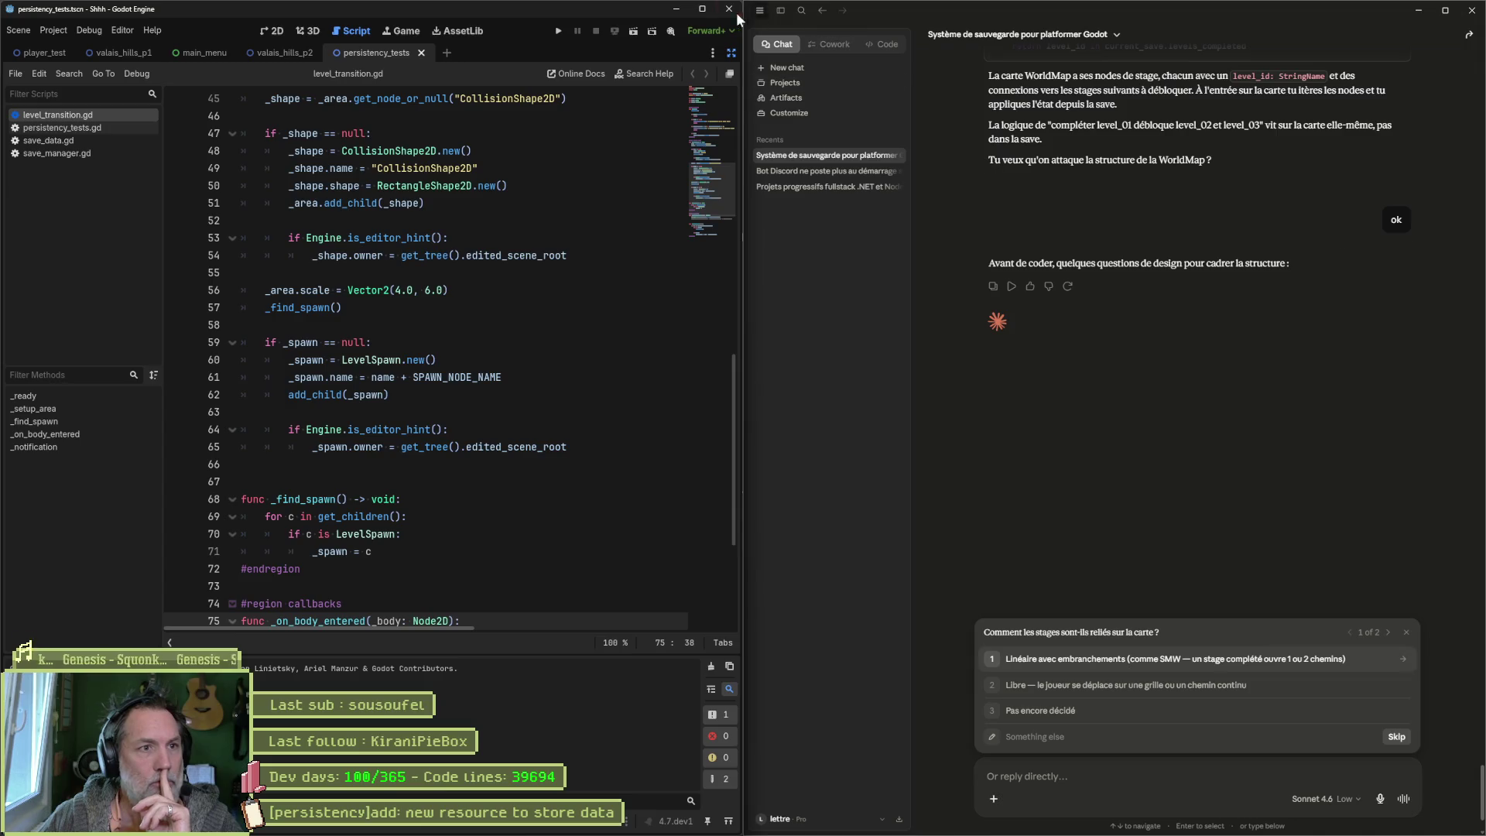
left_click(704, 10)
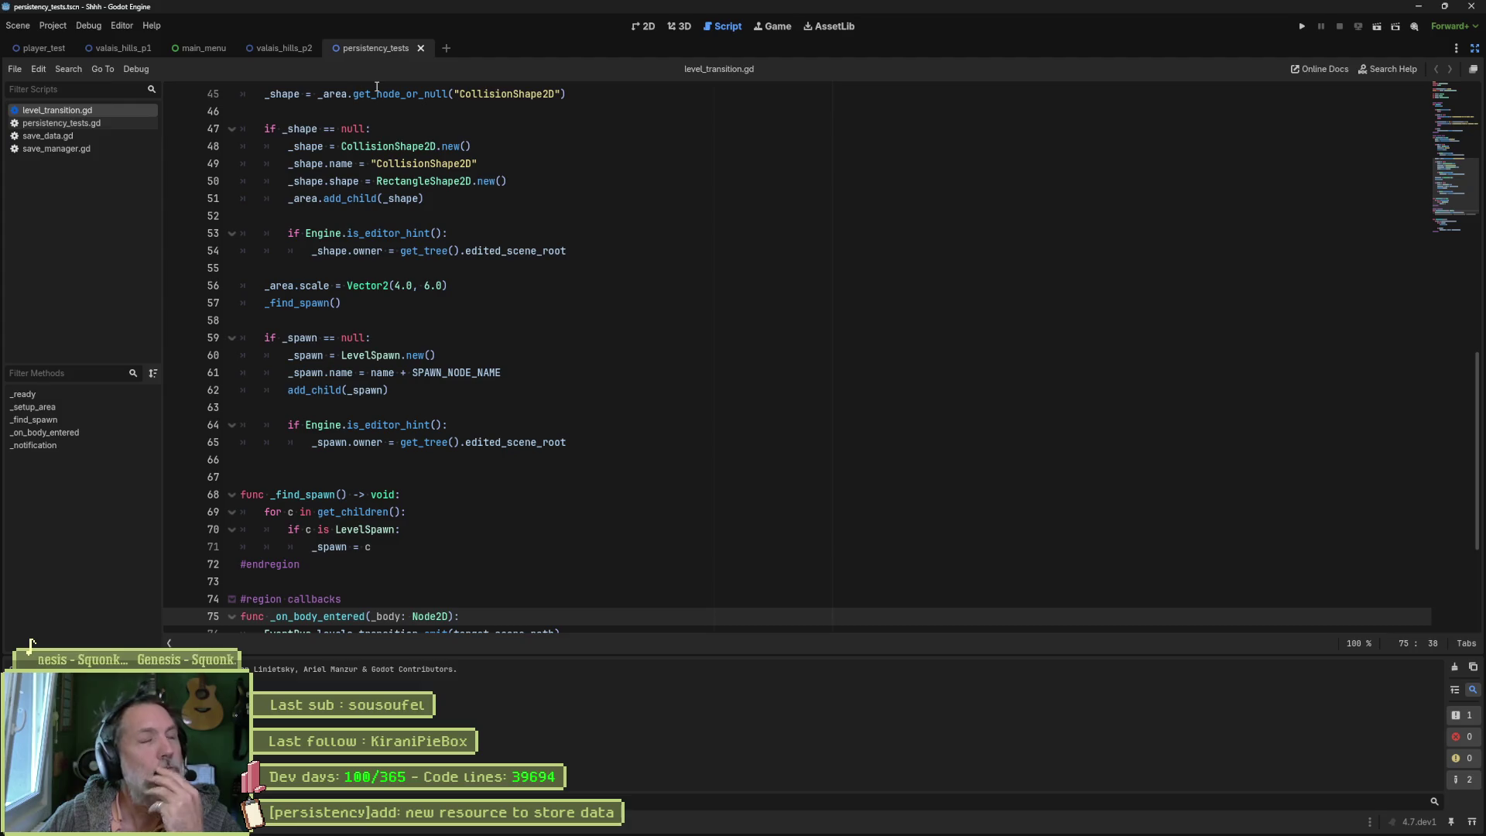
mouse_move(373, 83)
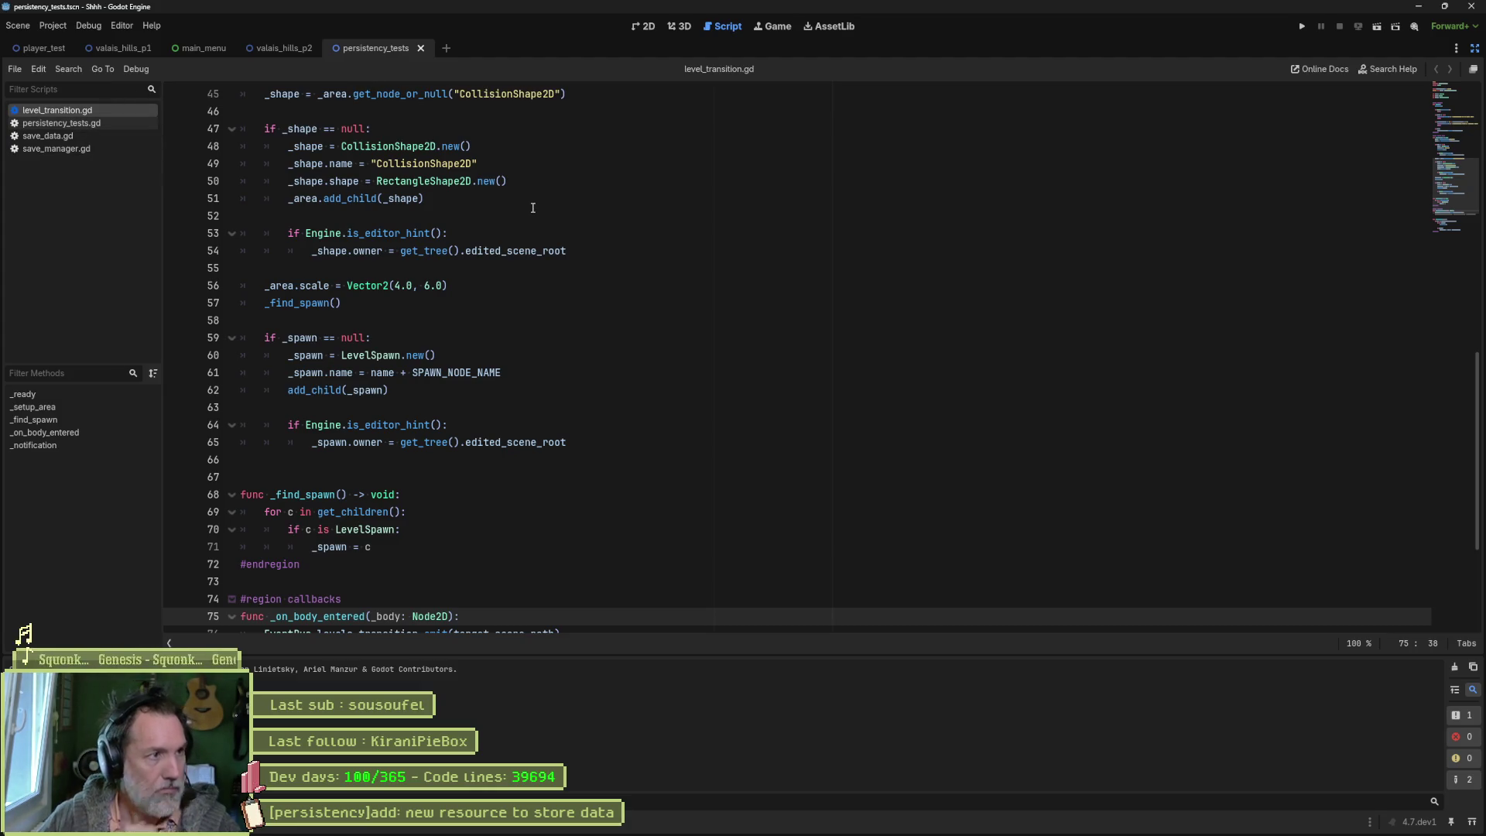
key("ctrl+alt+o")
type("game")
key("Return")
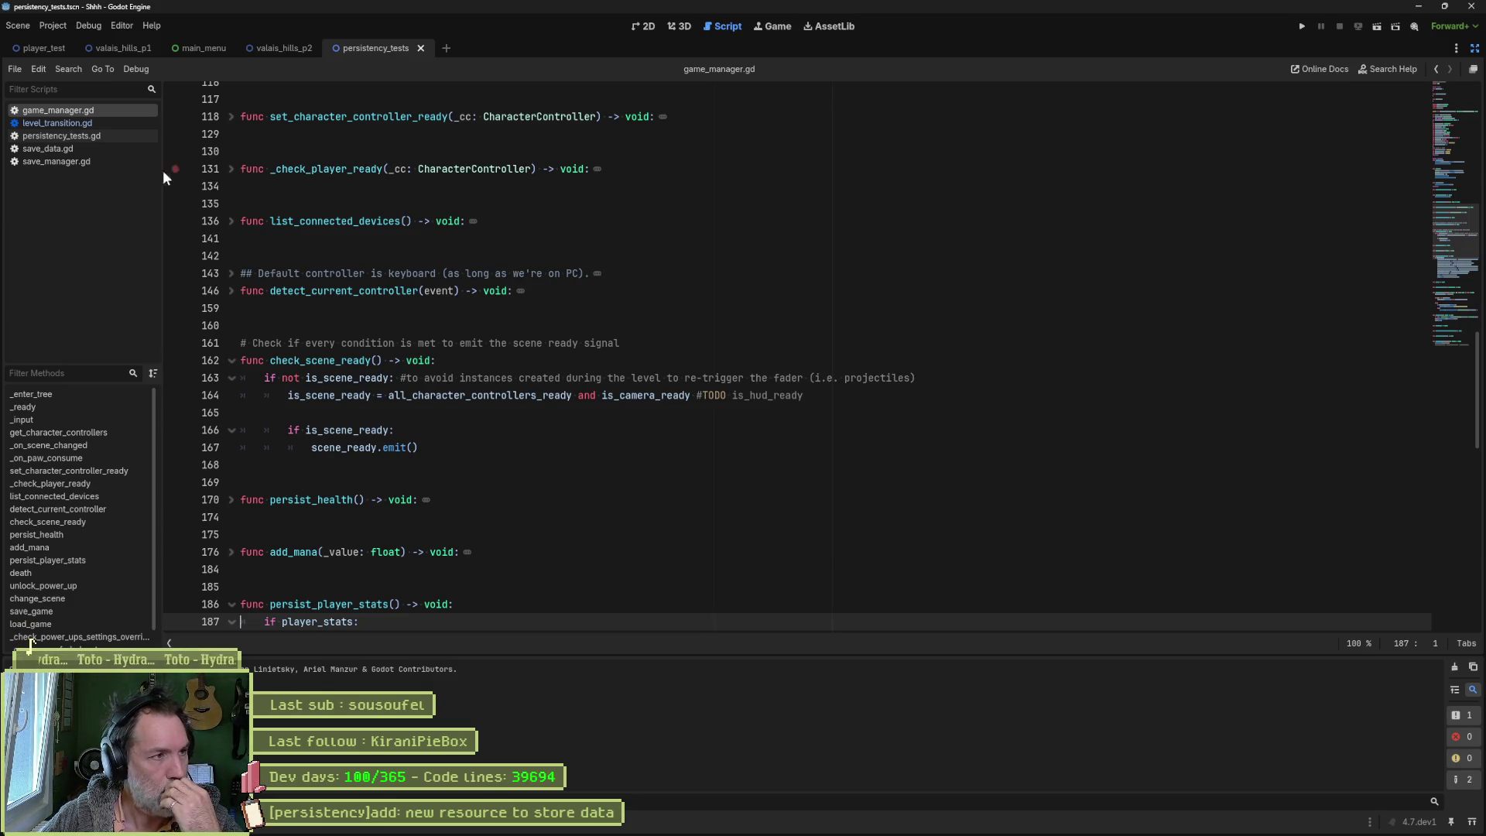
Step: From _ready in game_manager.gd, search all scripts for level_spawn_name, finding 9 matches in 4 files
left_click(51, 407)
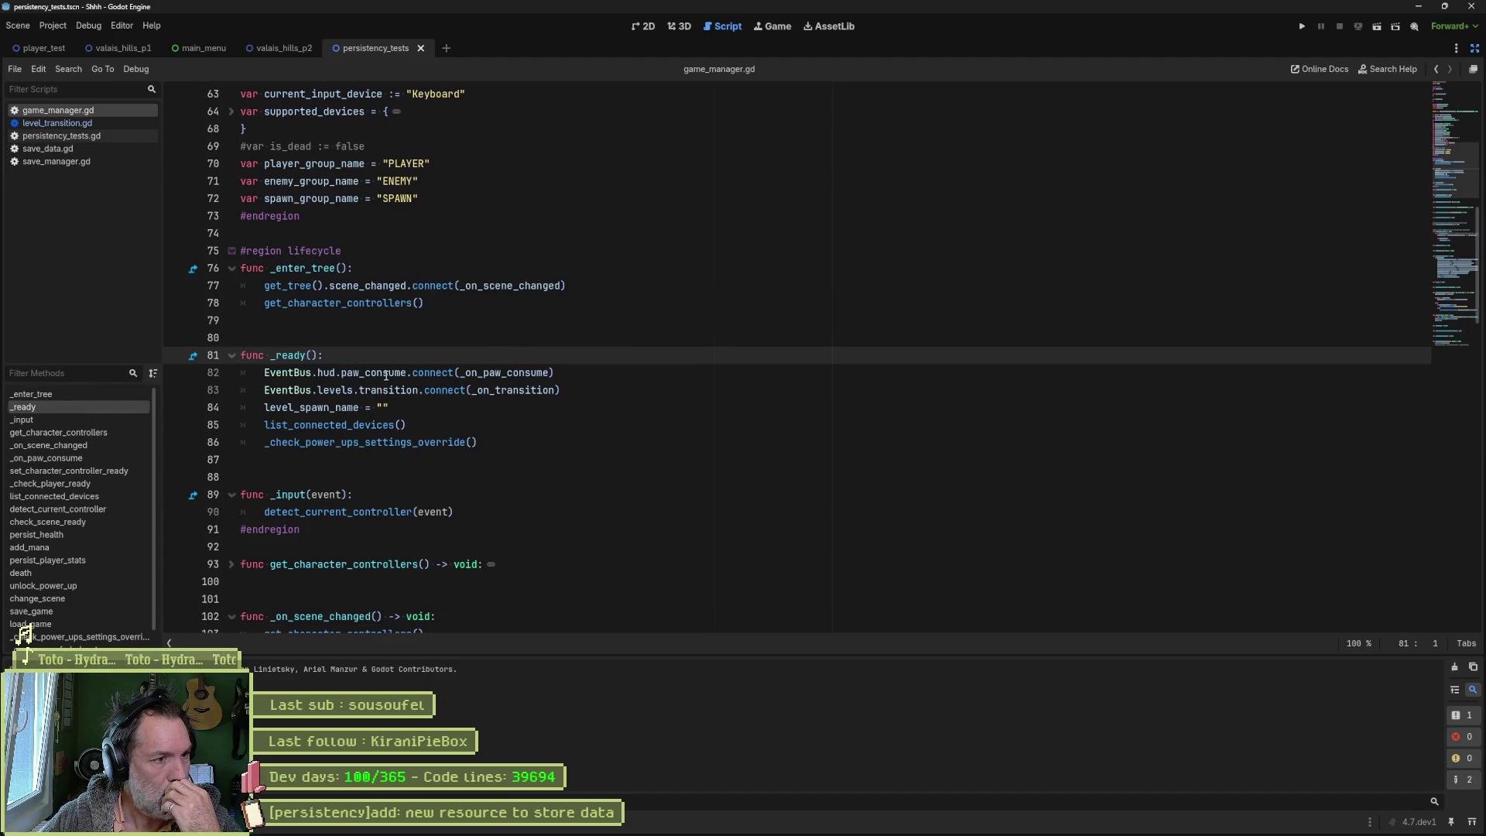
left_click_drag(390, 372, 396, 441)
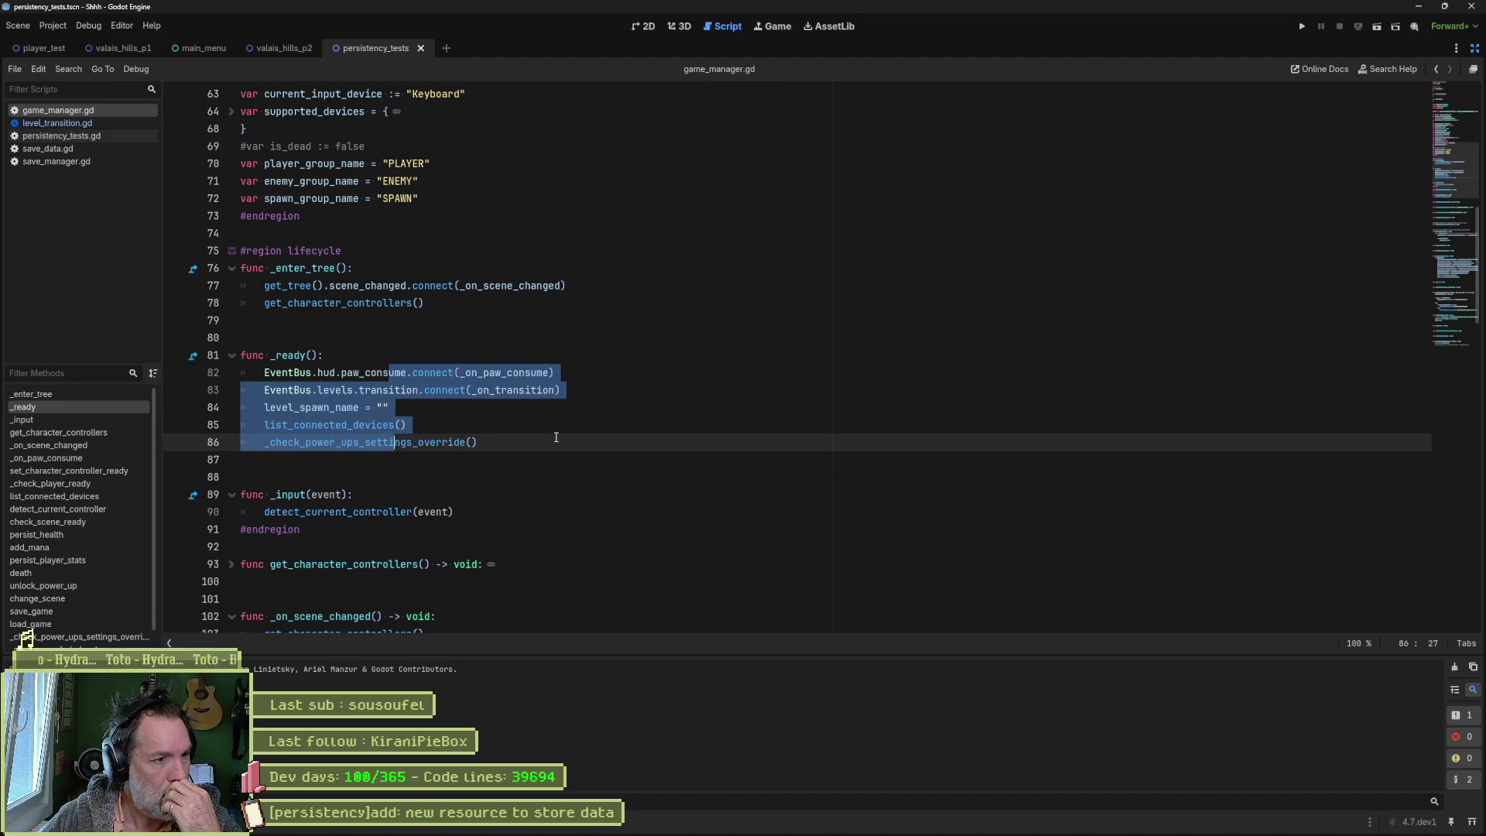
left_click(462, 442)
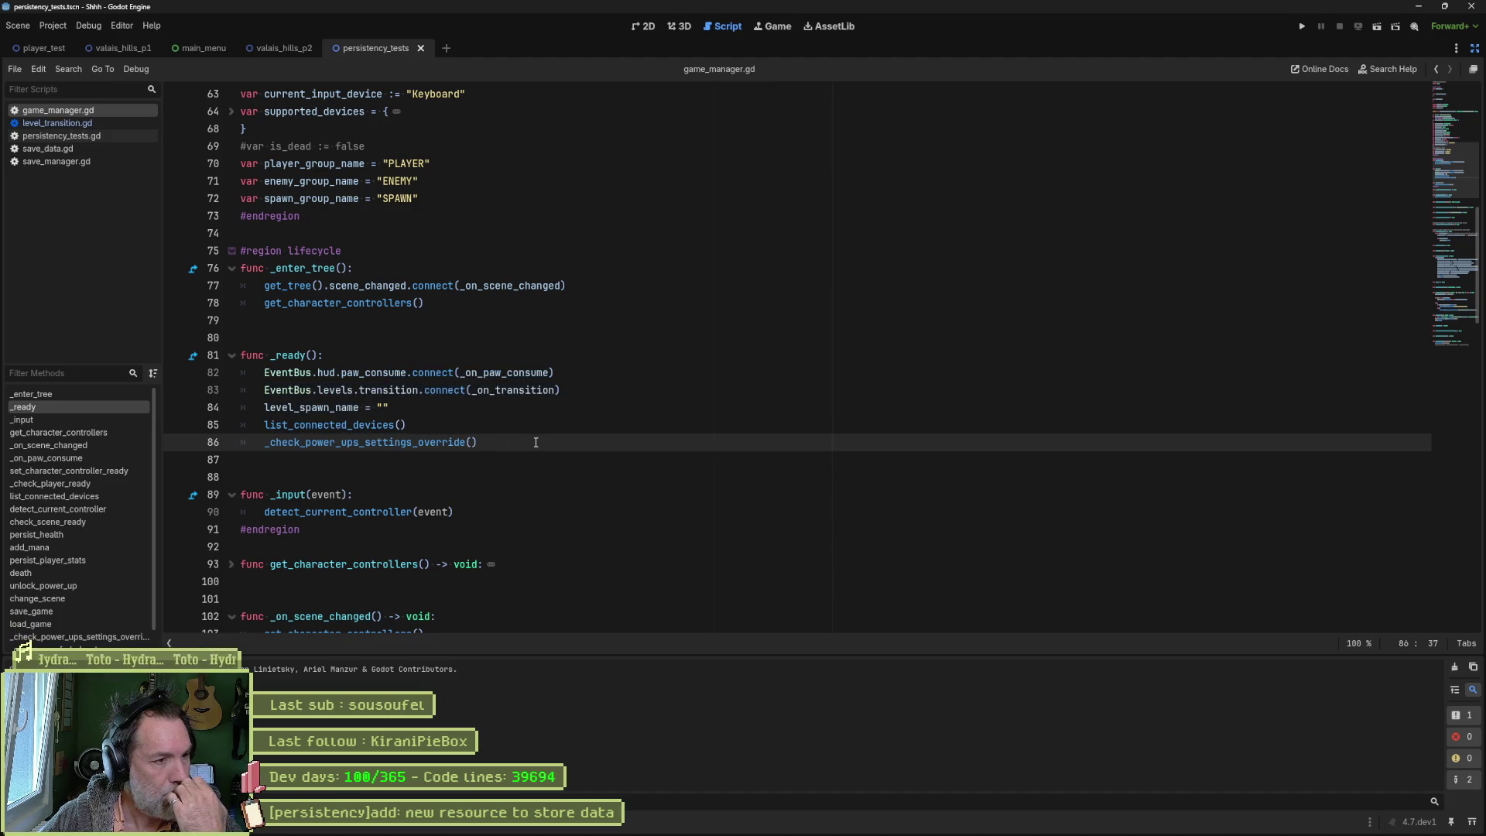
key("Up")
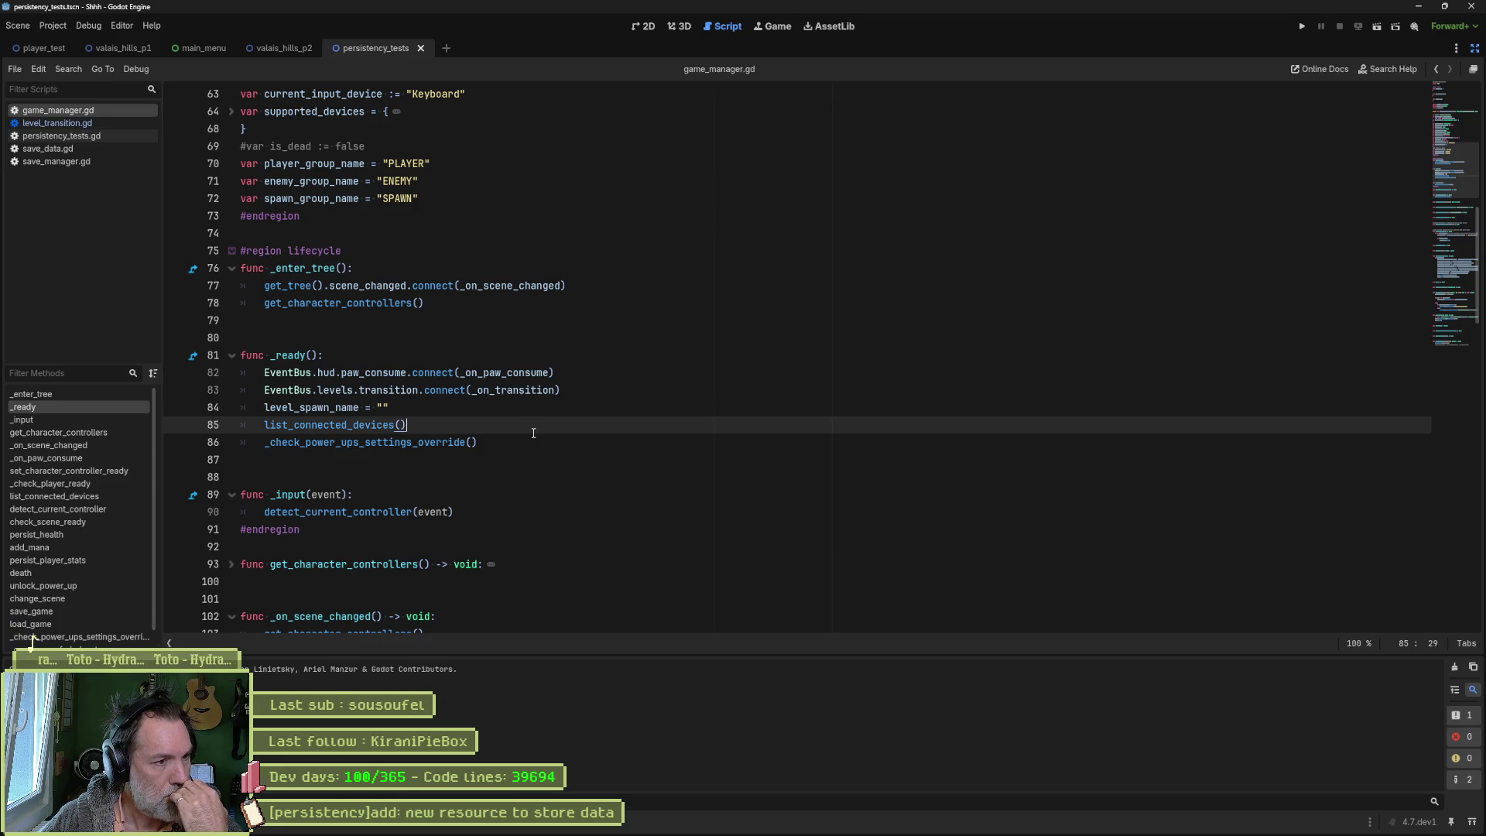
left_click(489, 442)
key("shift+Up")
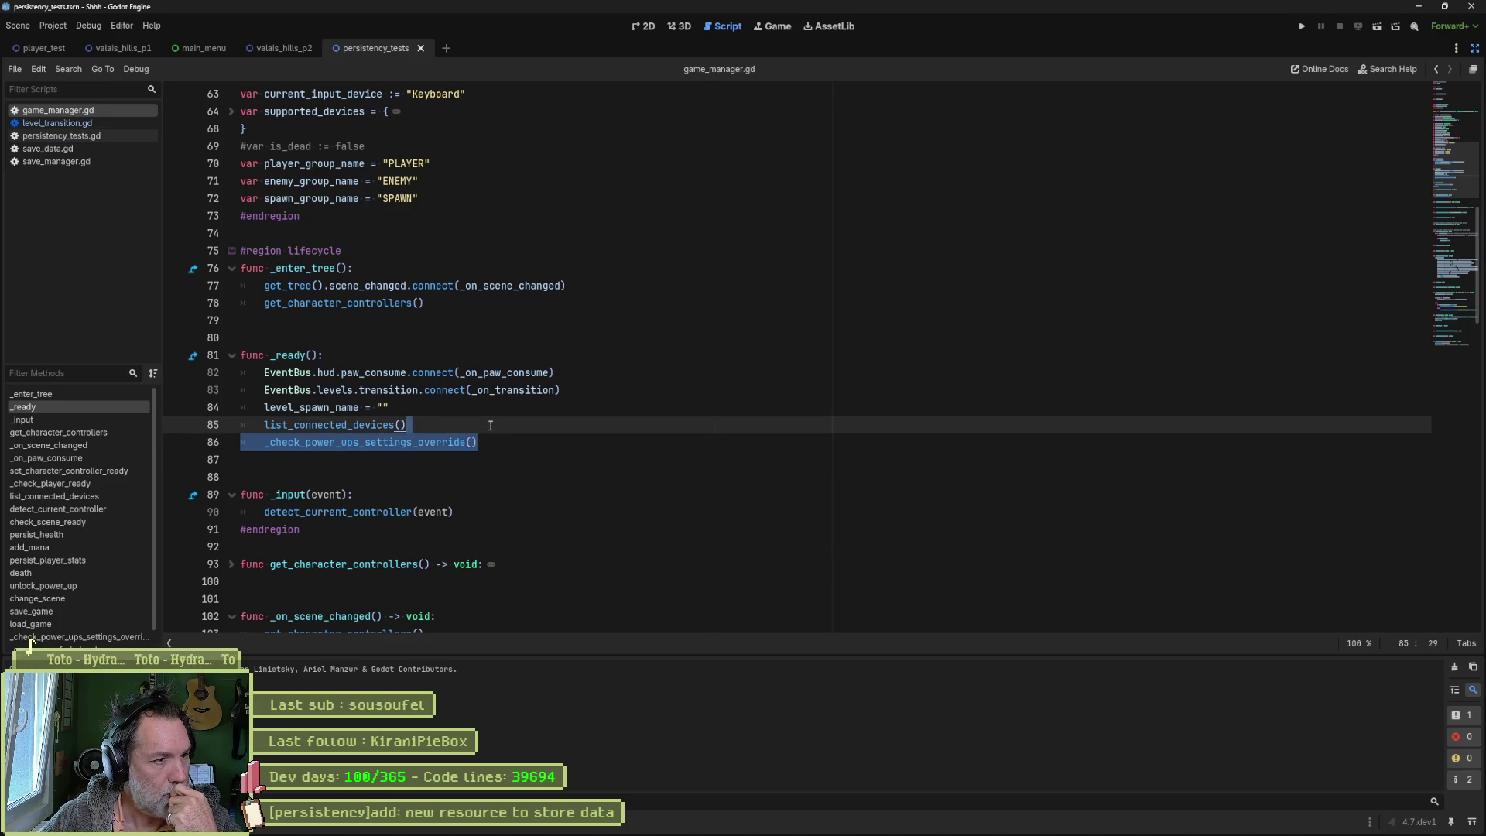
left_click(491, 427)
left_click(401, 409)
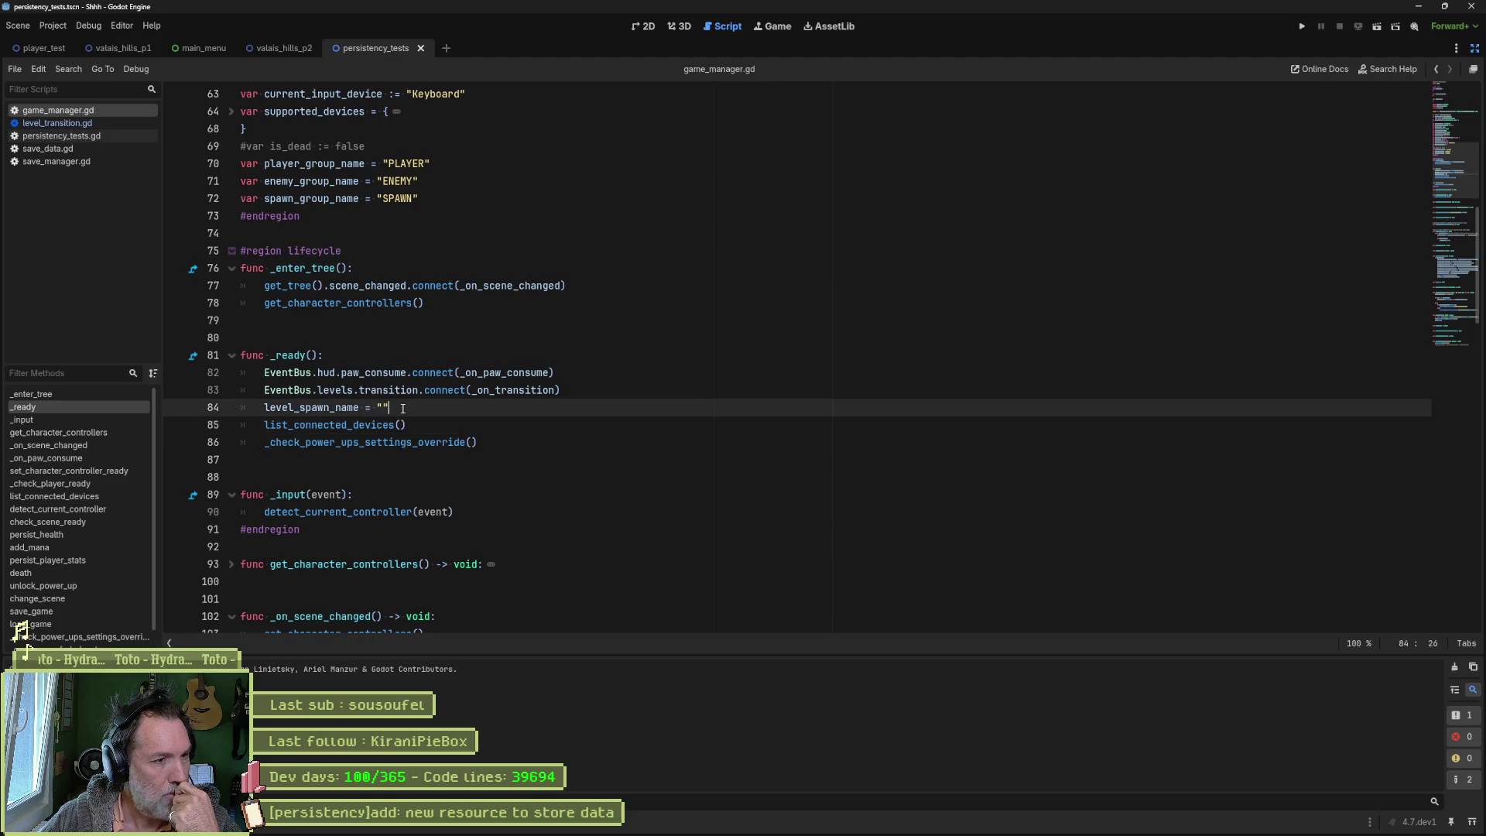
double_click(352, 408)
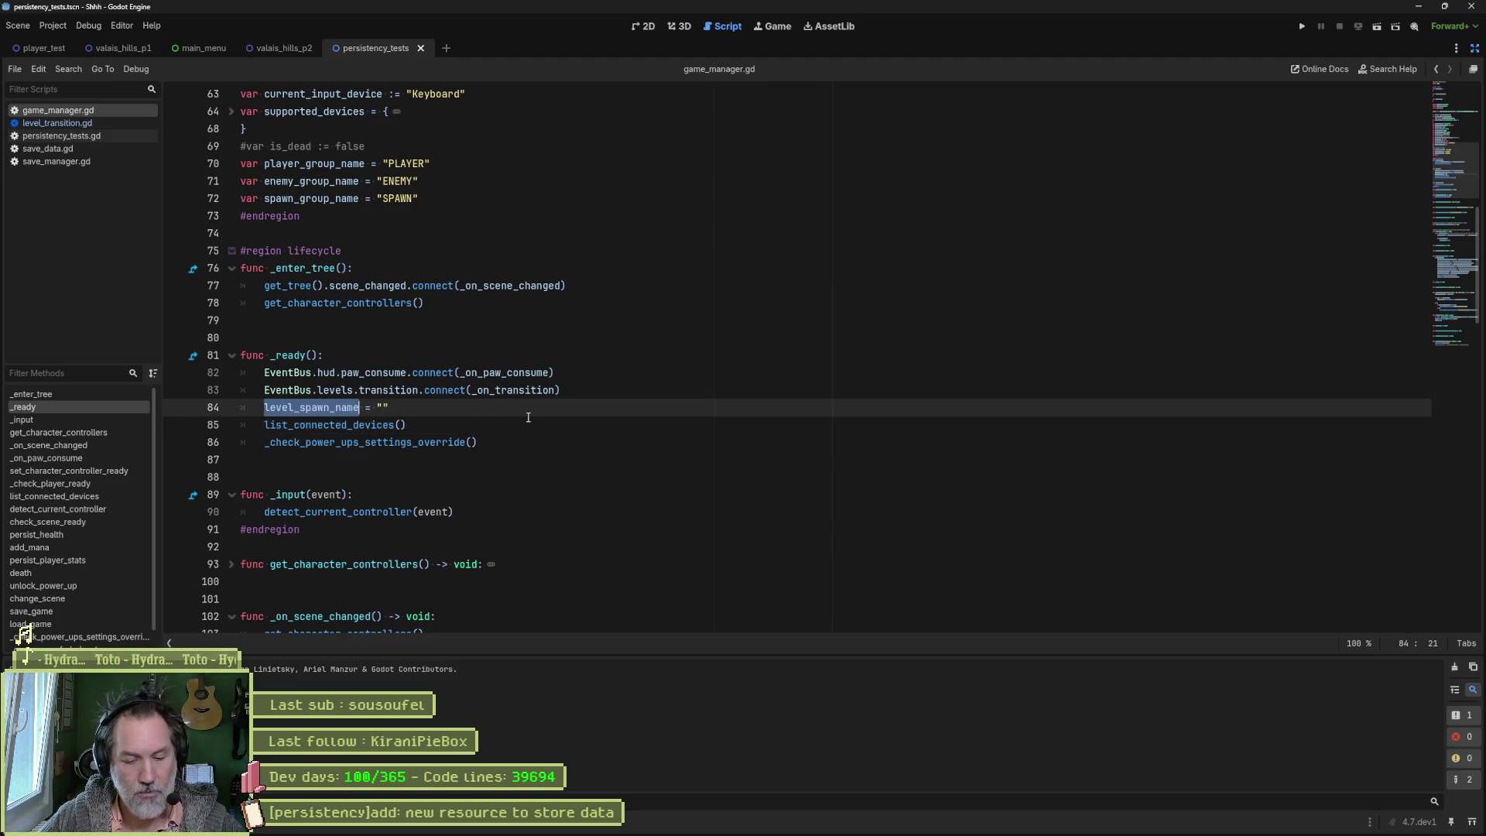
key("ctrl+shift+f")
key("Return")
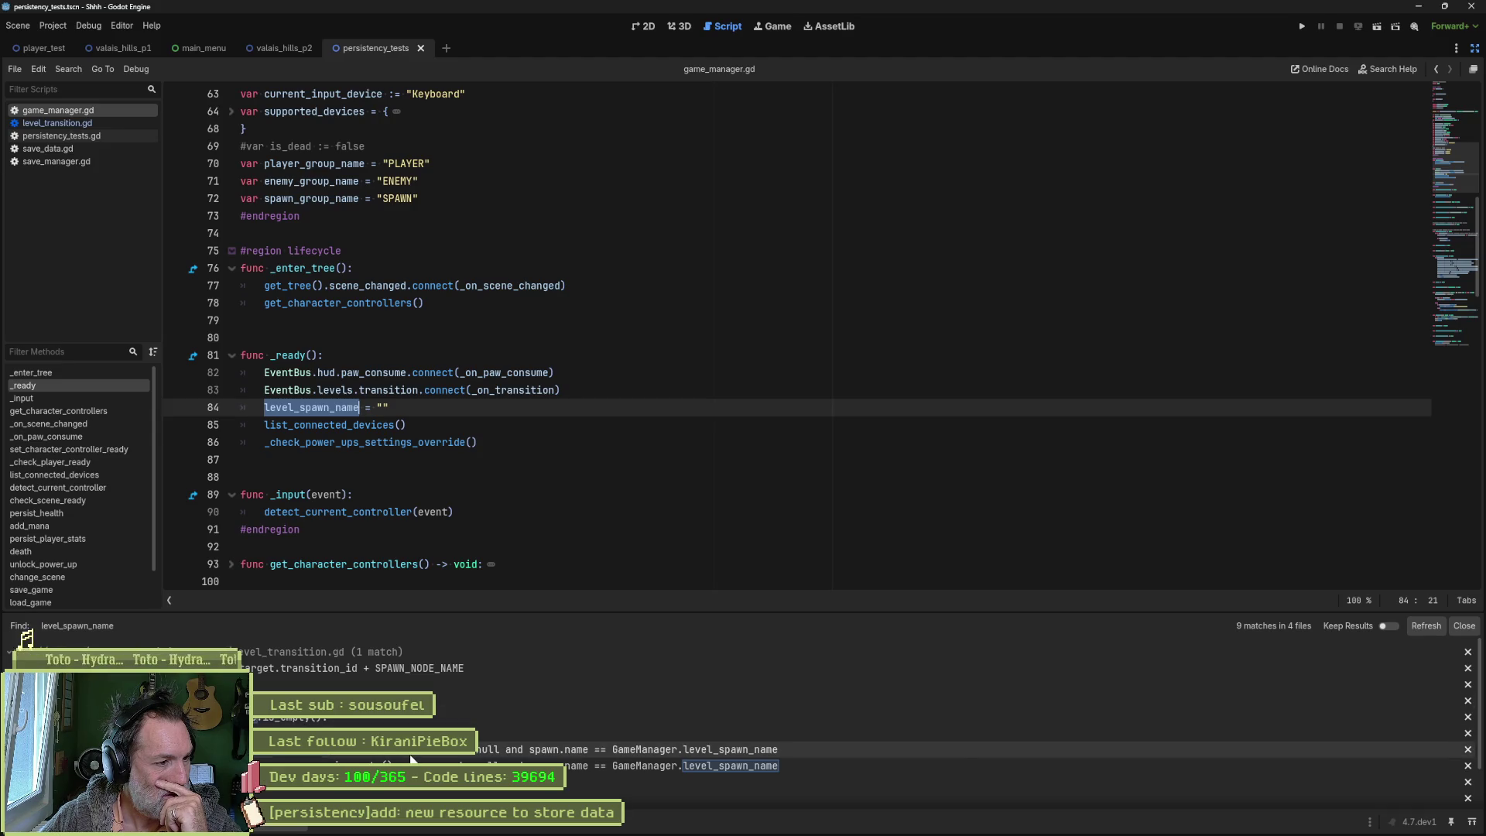
Step: Check level.gd's GameManager.level_spawn_name lookup, then jump to game_manager.gd line 84 resetting it to empty
left_click(426, 700)
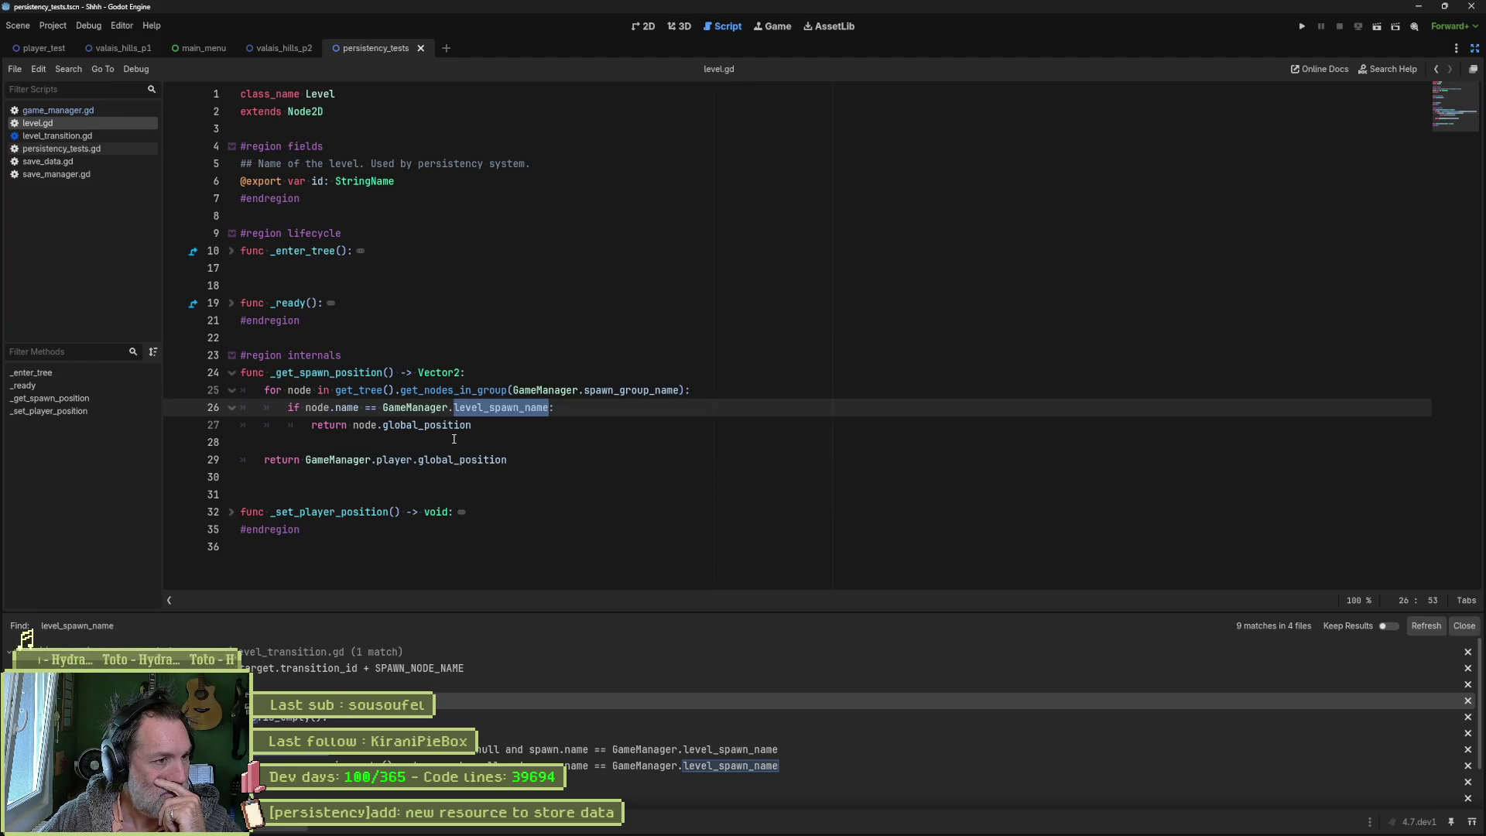
left_click_drag(383, 408, 554, 408)
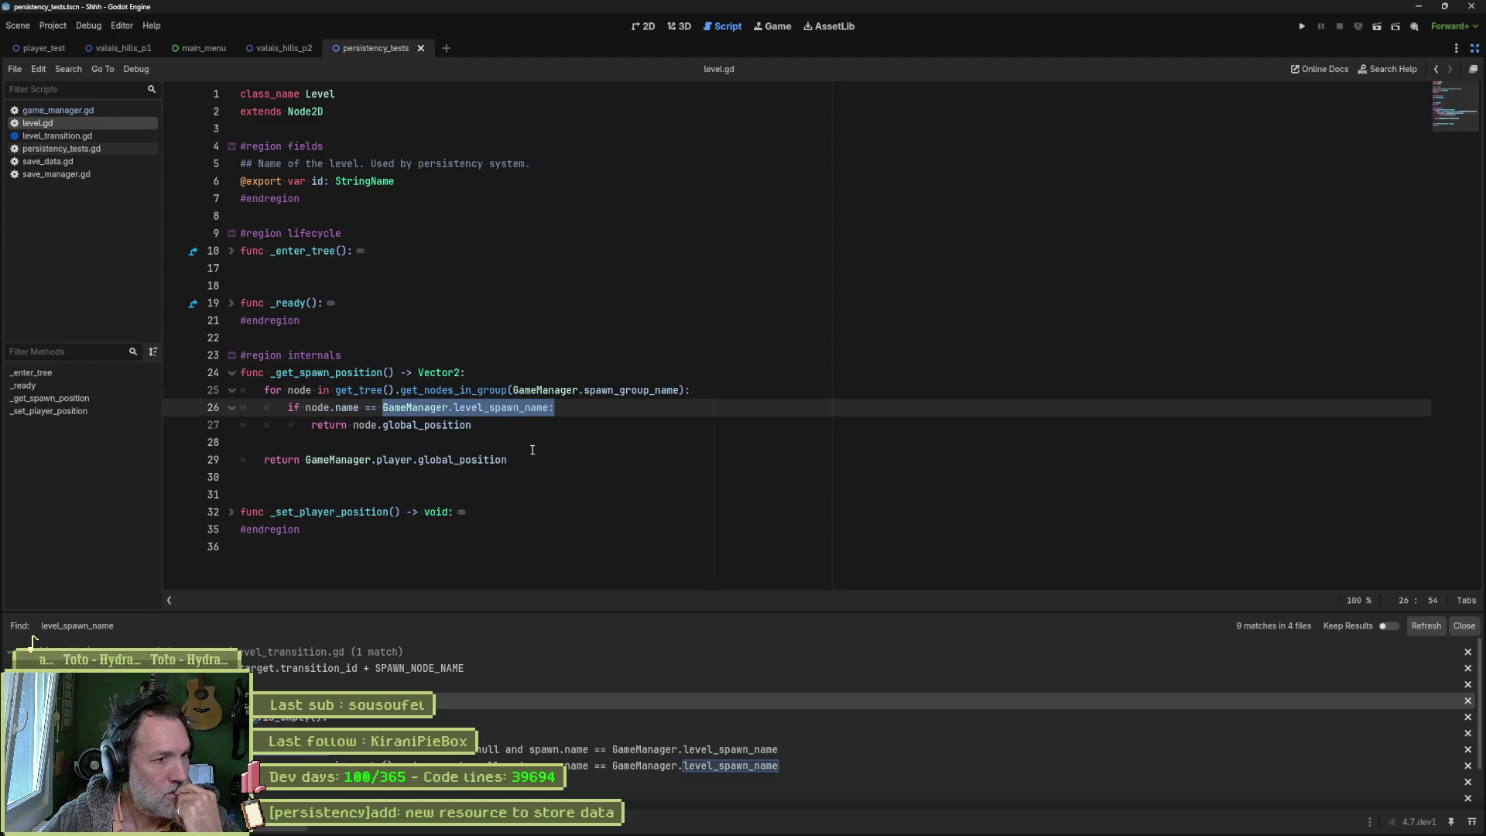
left_click_drag(383, 408, 548, 407)
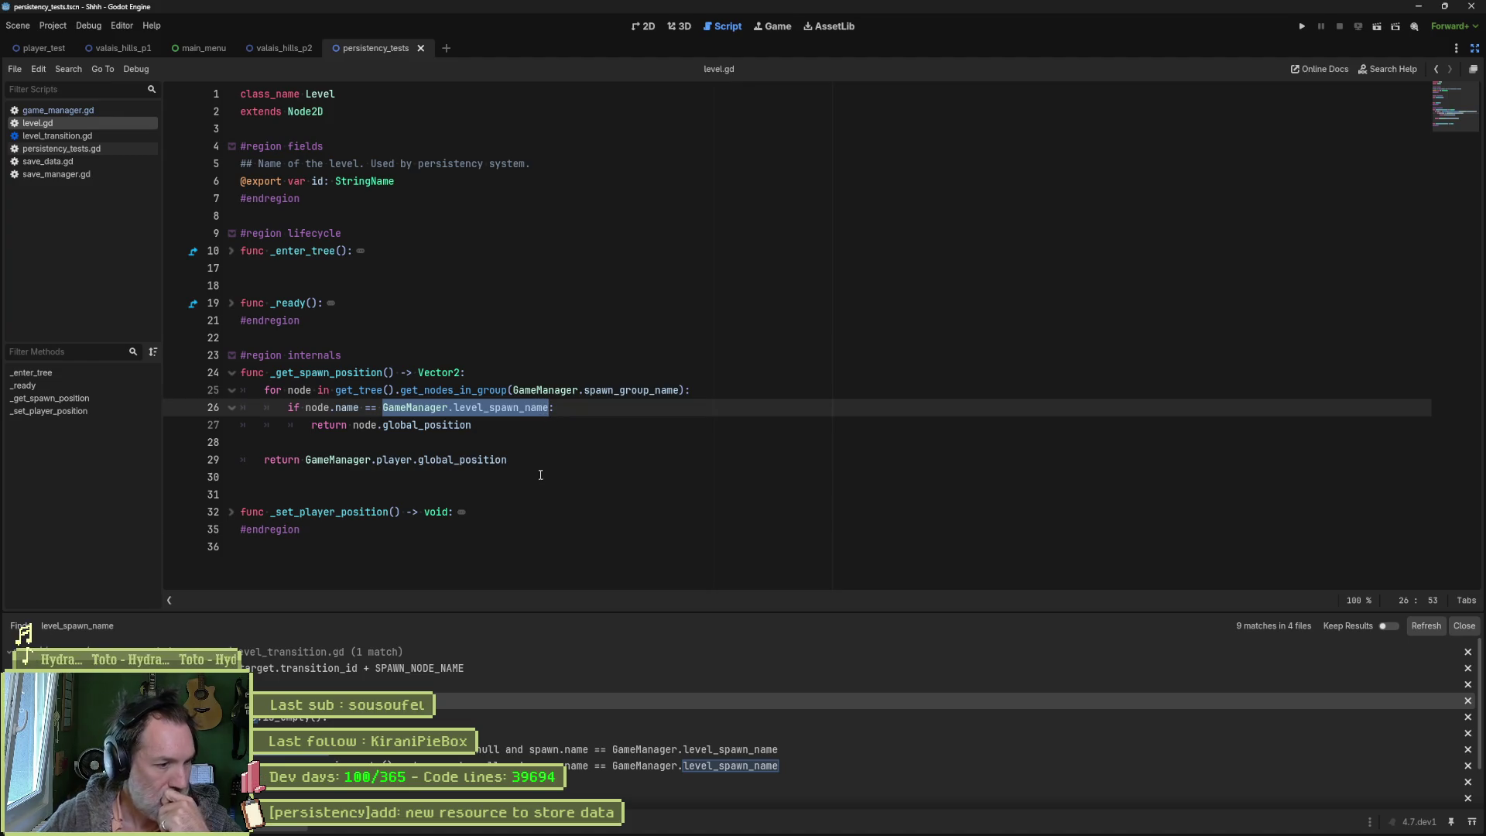
scroll(425, 724, "up", 3)
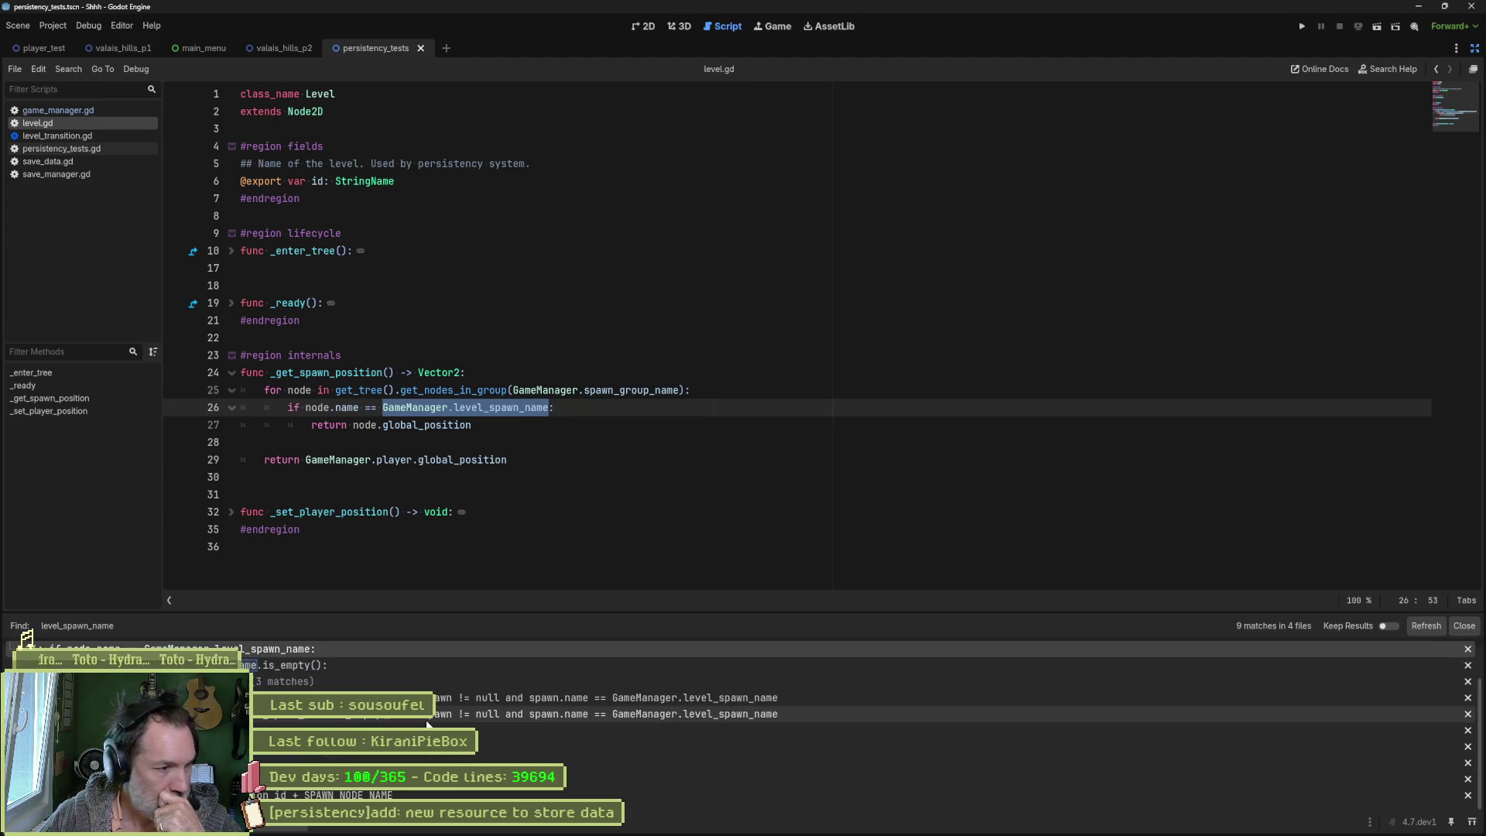
left_click(426, 716)
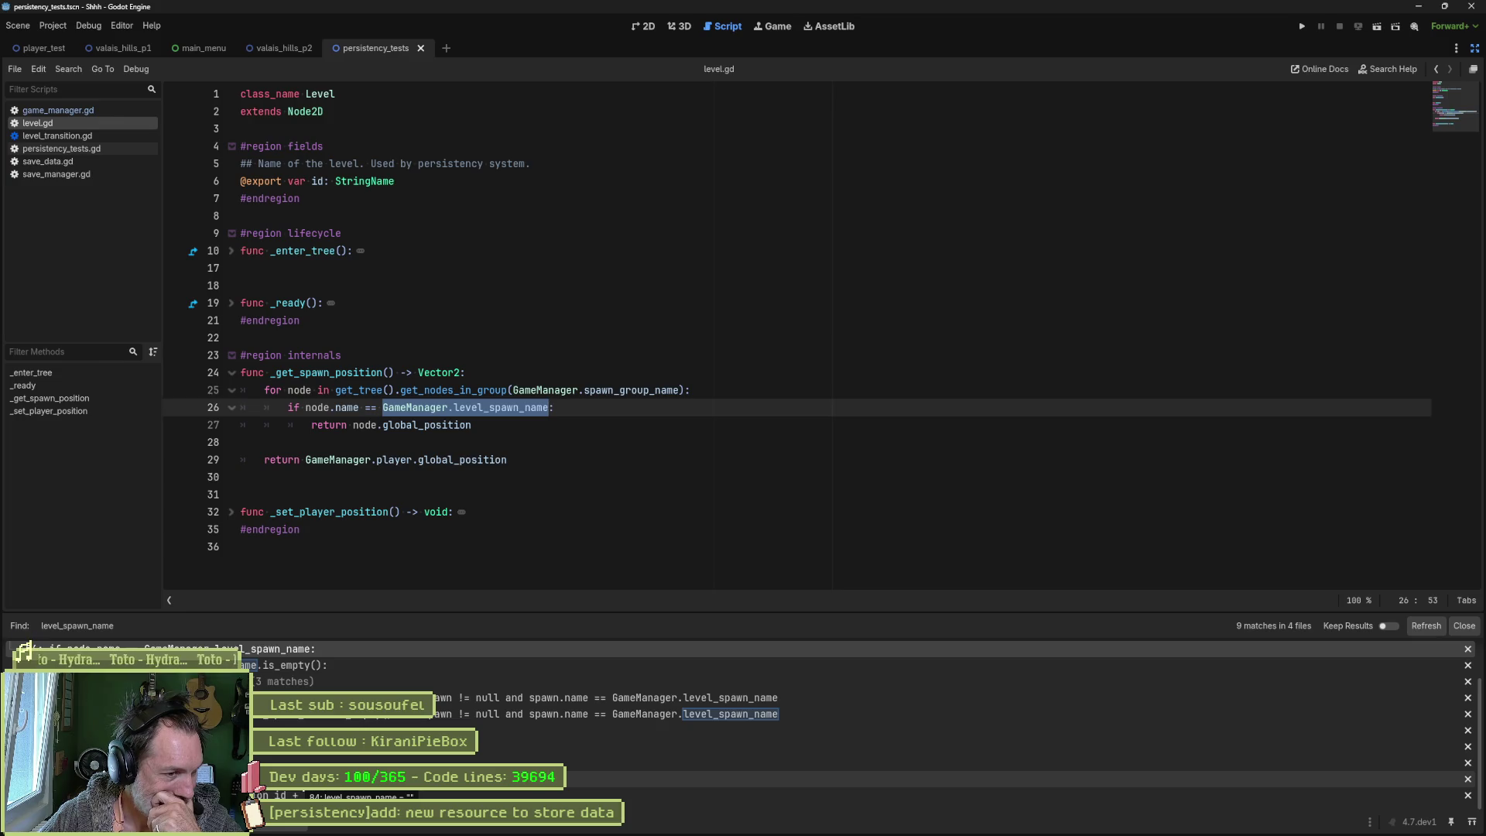
left_click(304, 782)
left_click(471, 410)
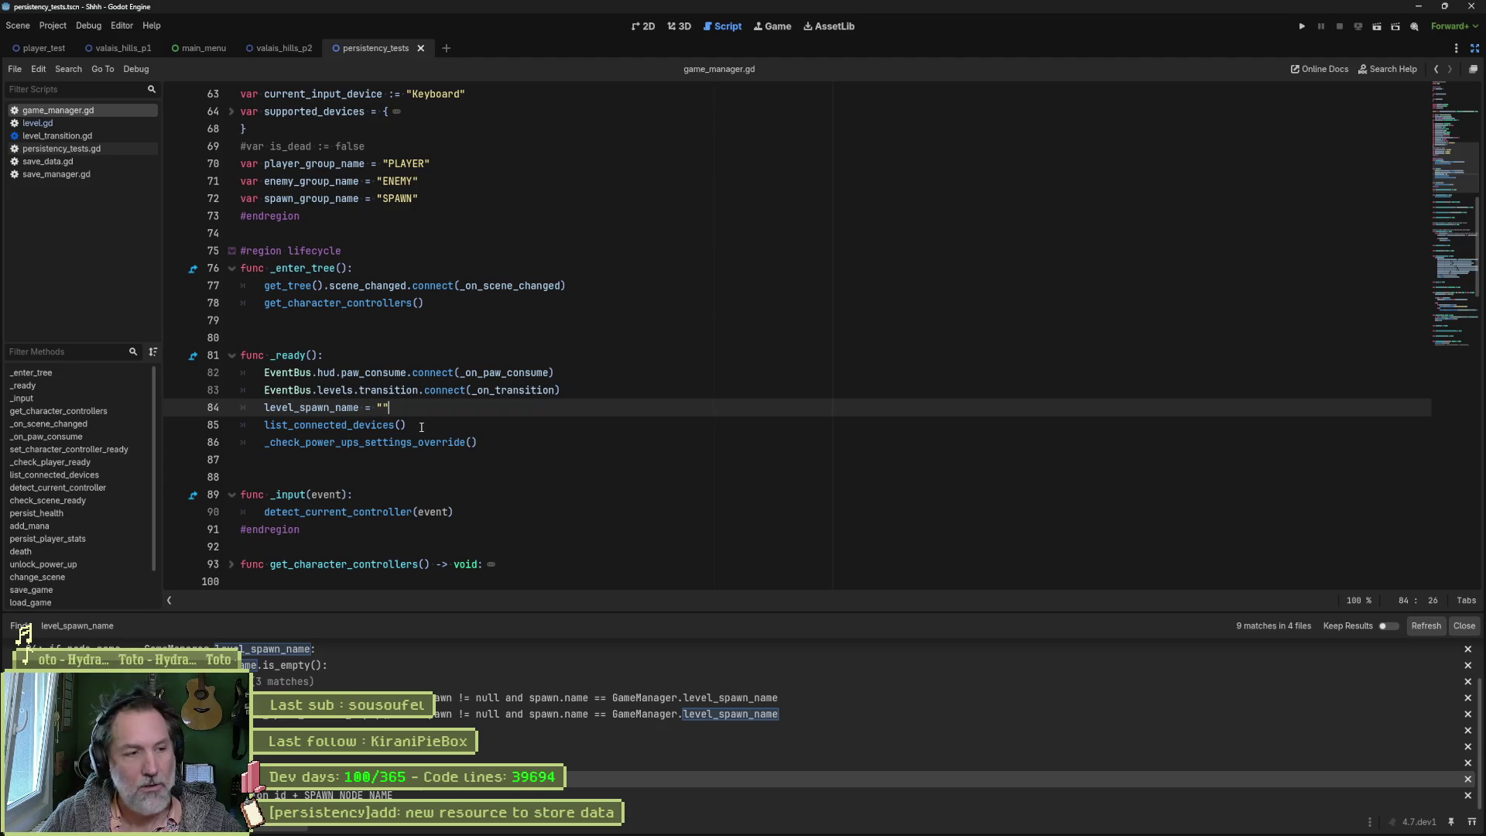
Step: Duplicate the empty level_spawn_name reset on line 84 and comment out the original
key("shift+Up")
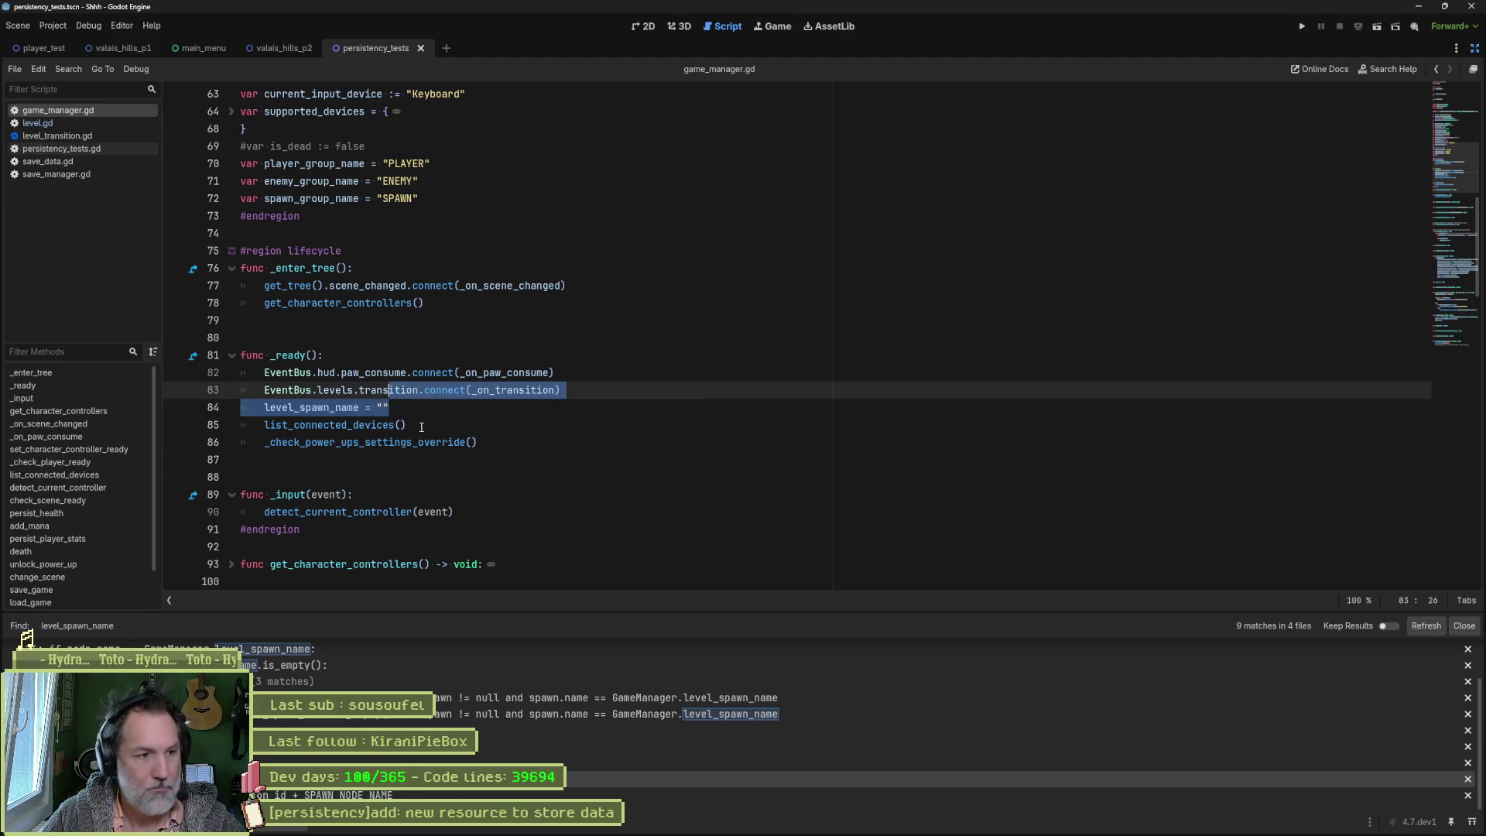
key("shift+Down")
key("ctrl+shift+d")
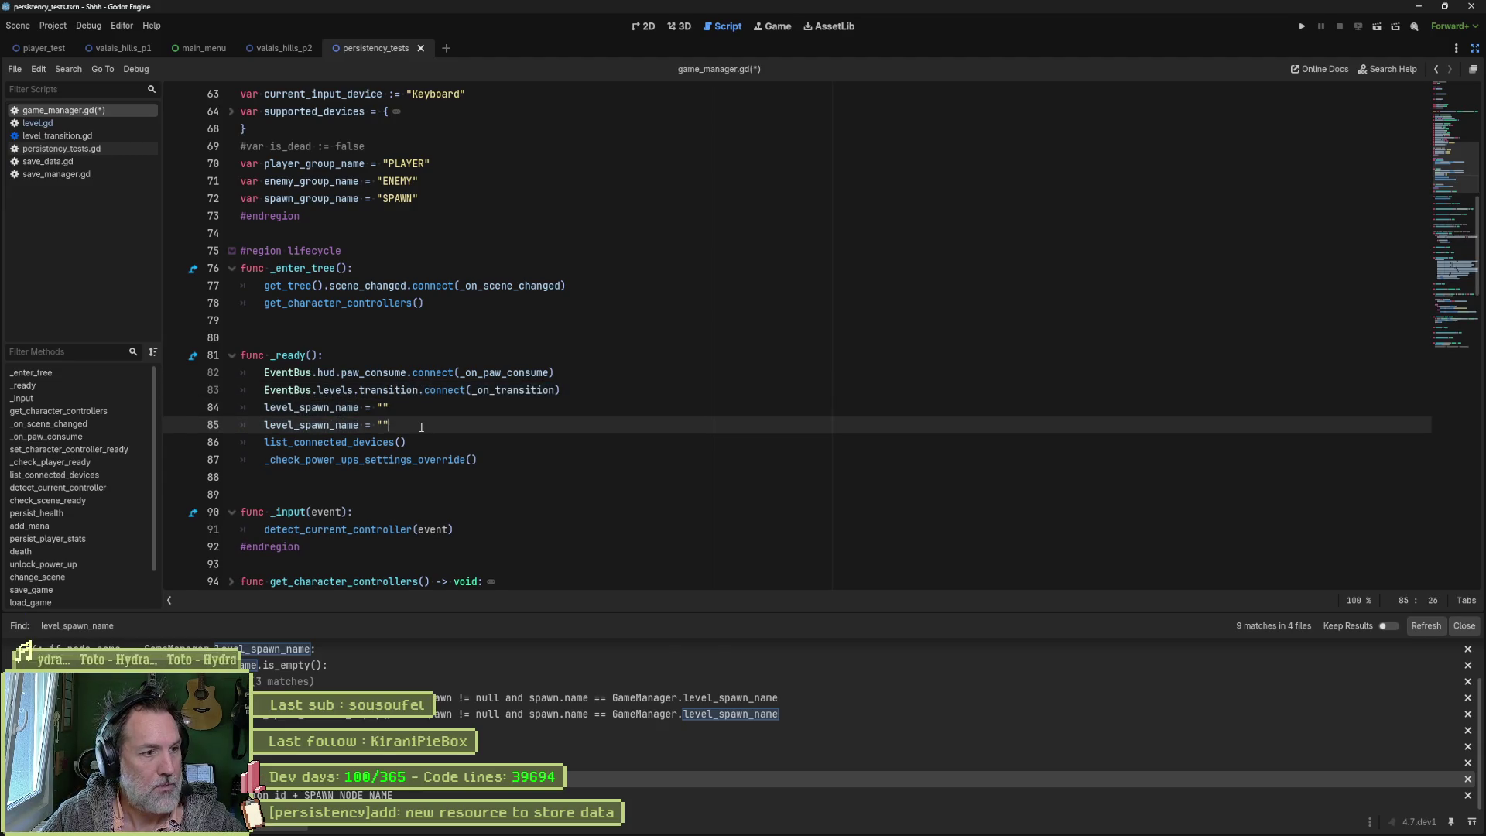
key("Up")
key("Home")
key("ctrl+k")
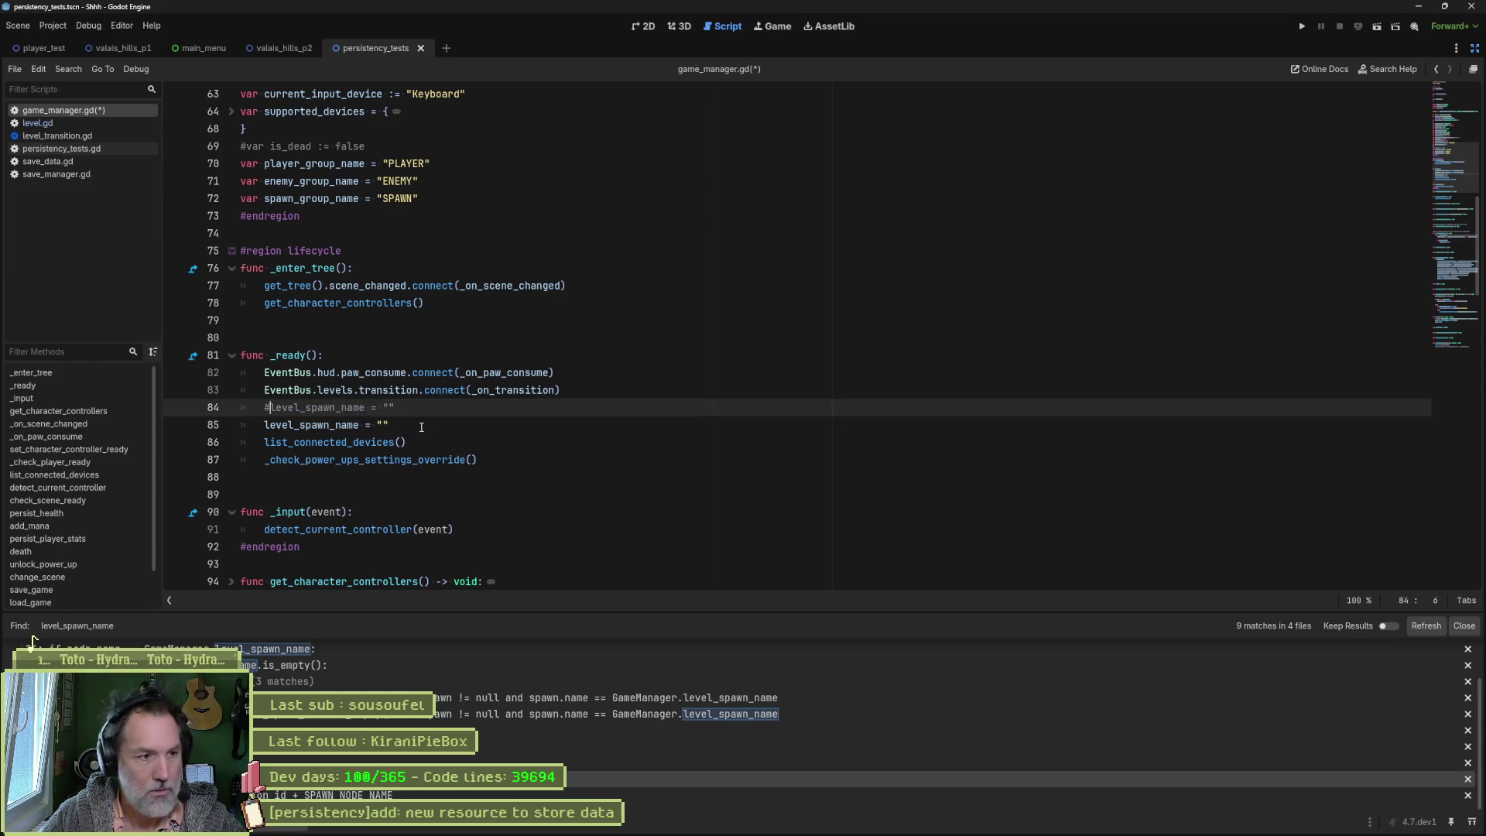
Step: Replace the empty string on the duplicated line with SaveManager.level
key("Down")
key("BackSpace")
key("BackSpace")
type("savem")
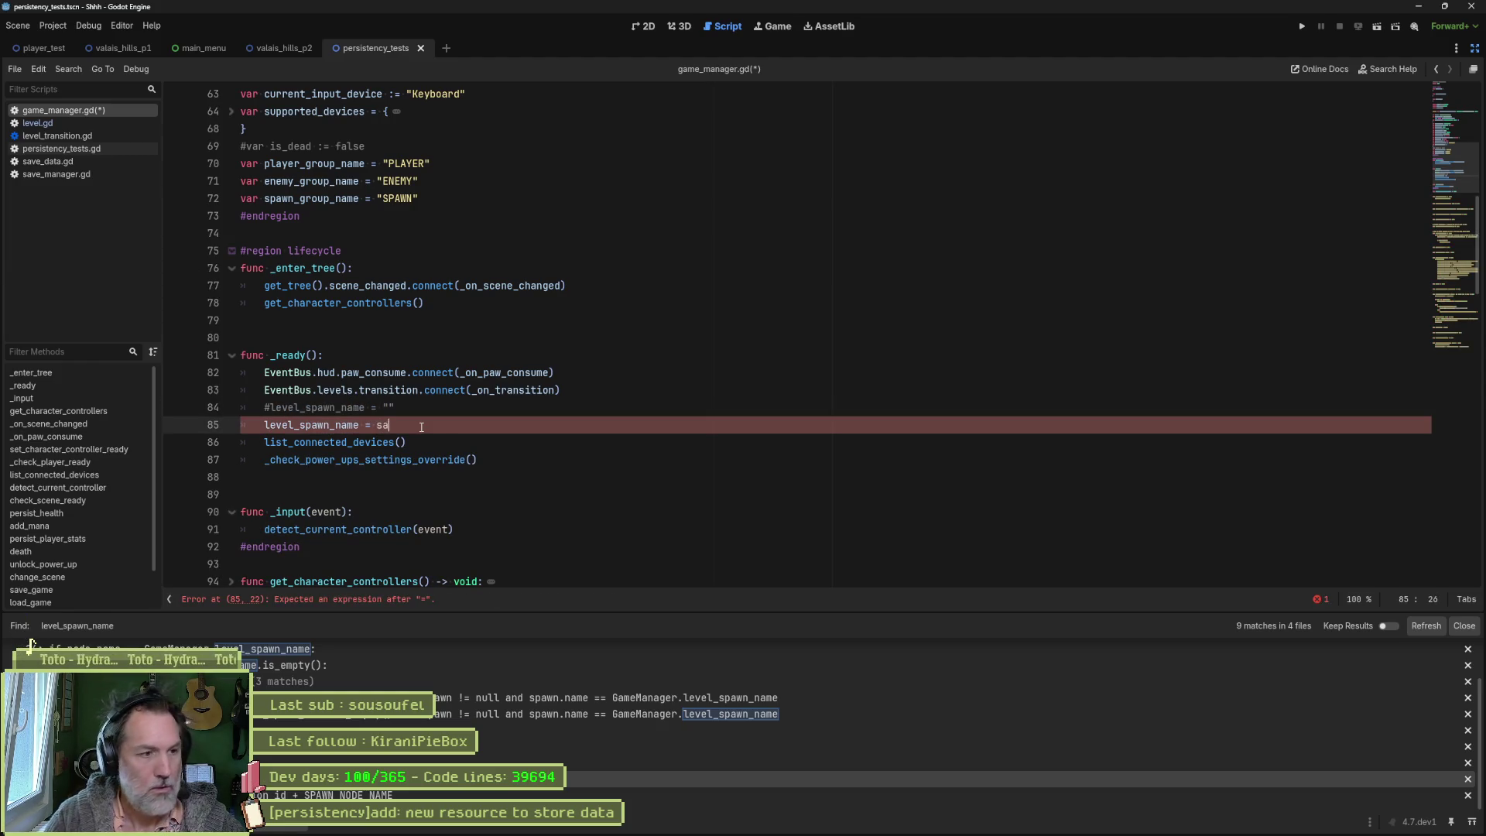
key("Return")
type(".")
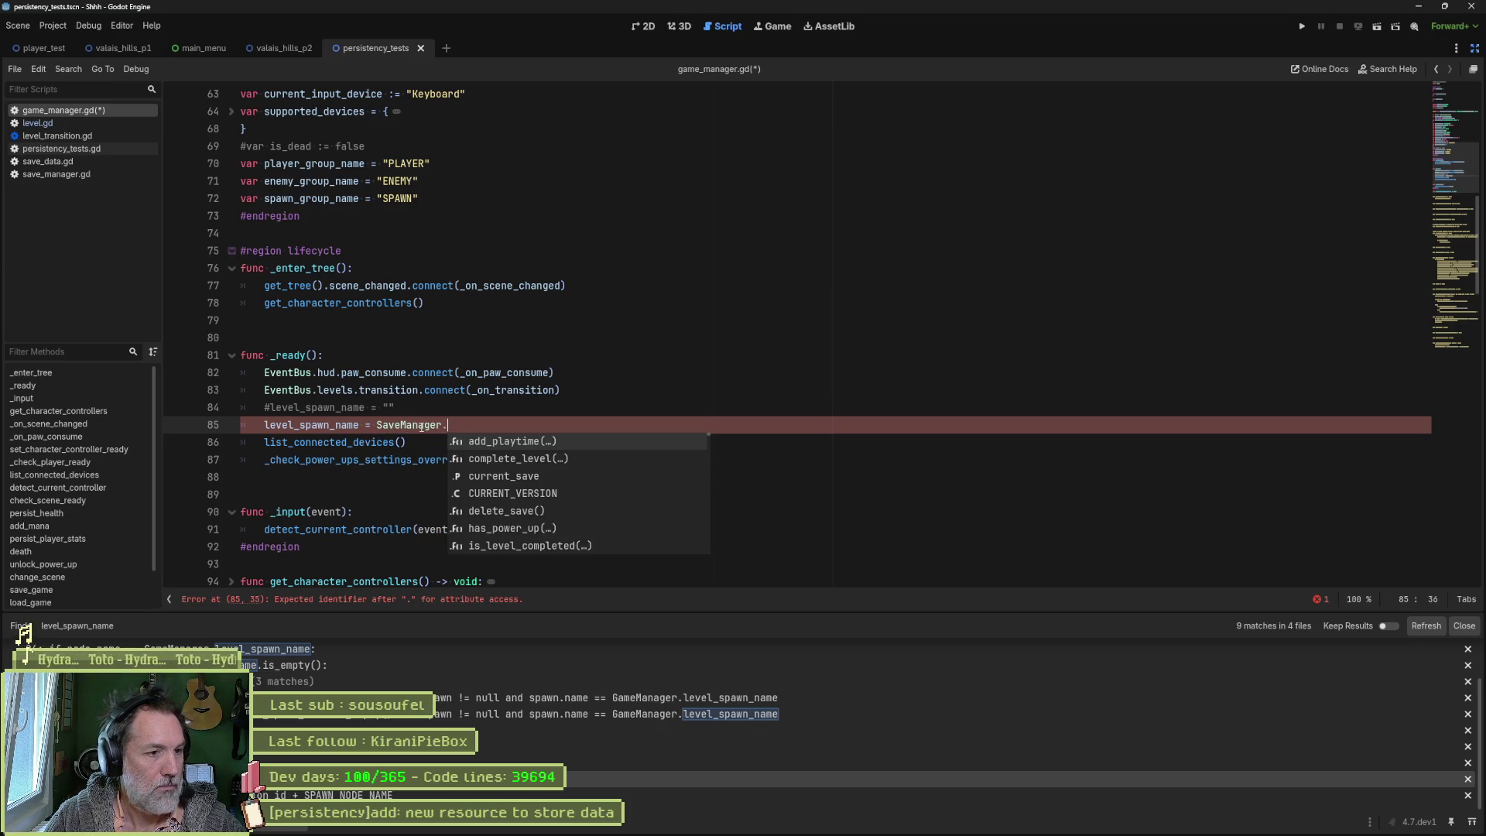
type("level")
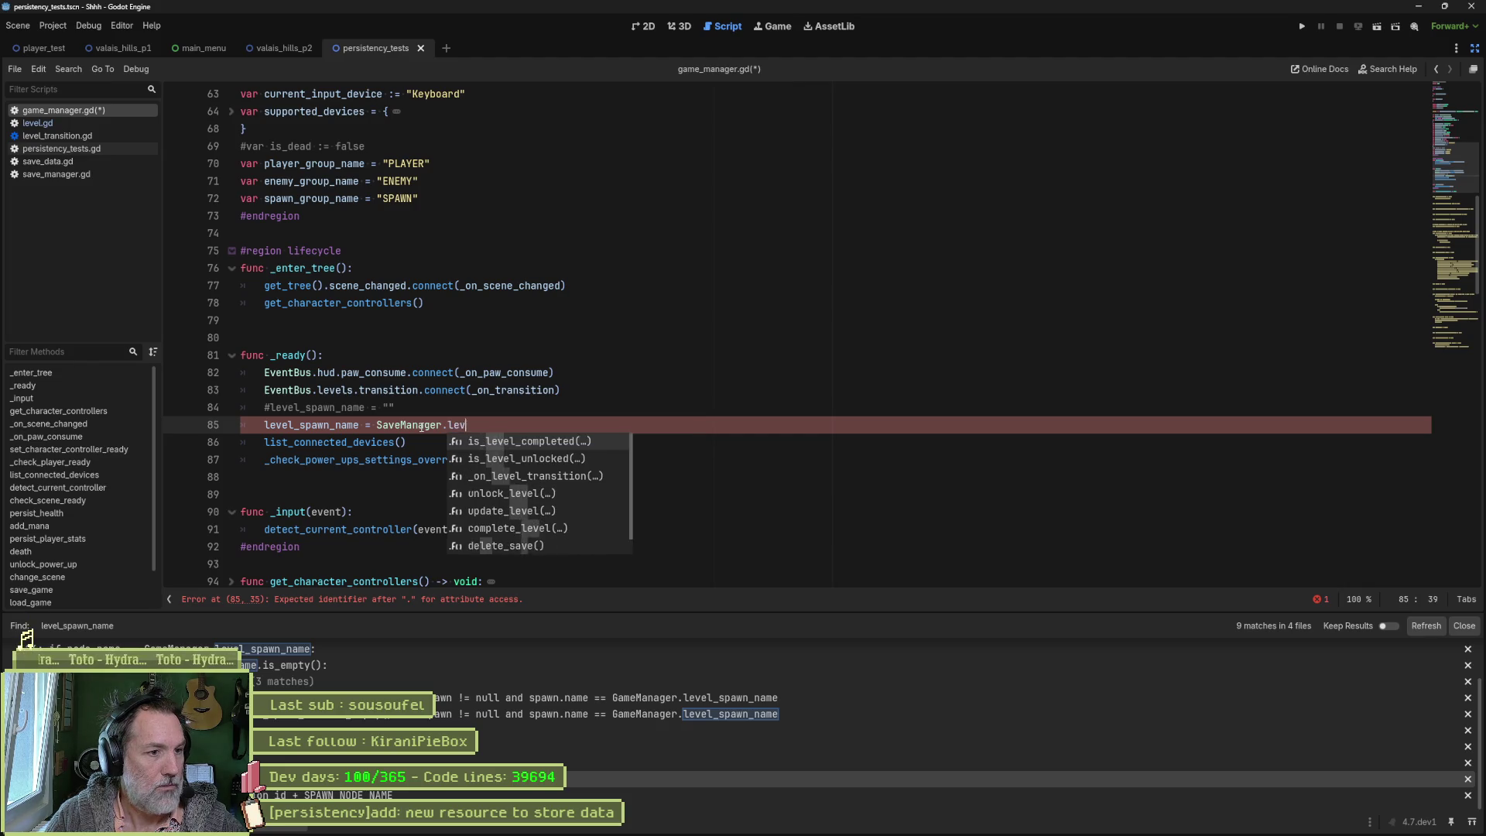
key("Down")
key("Down")
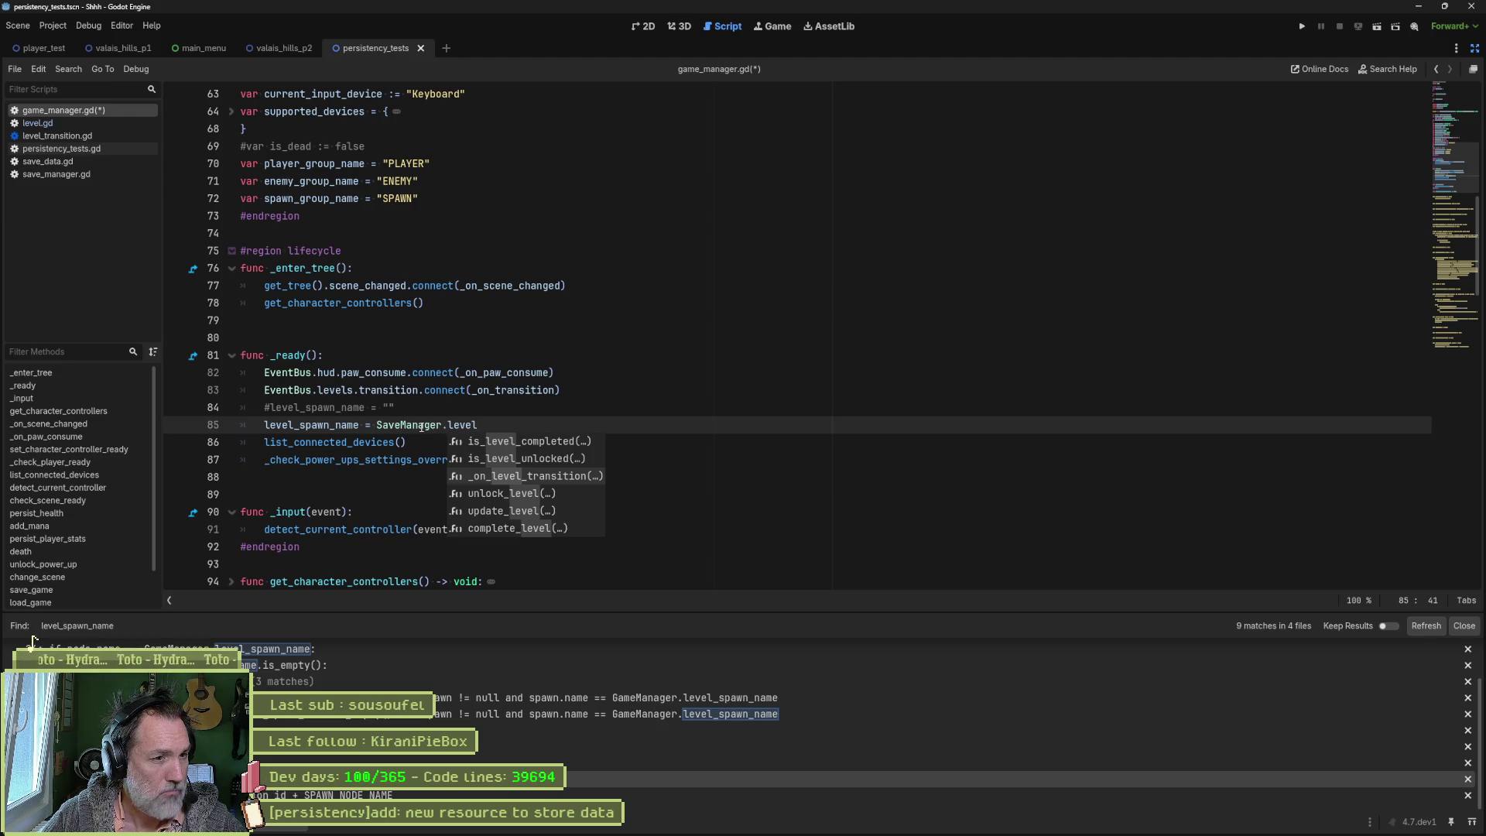
key("Down")
key("Down")
key("Down")
key("Down")
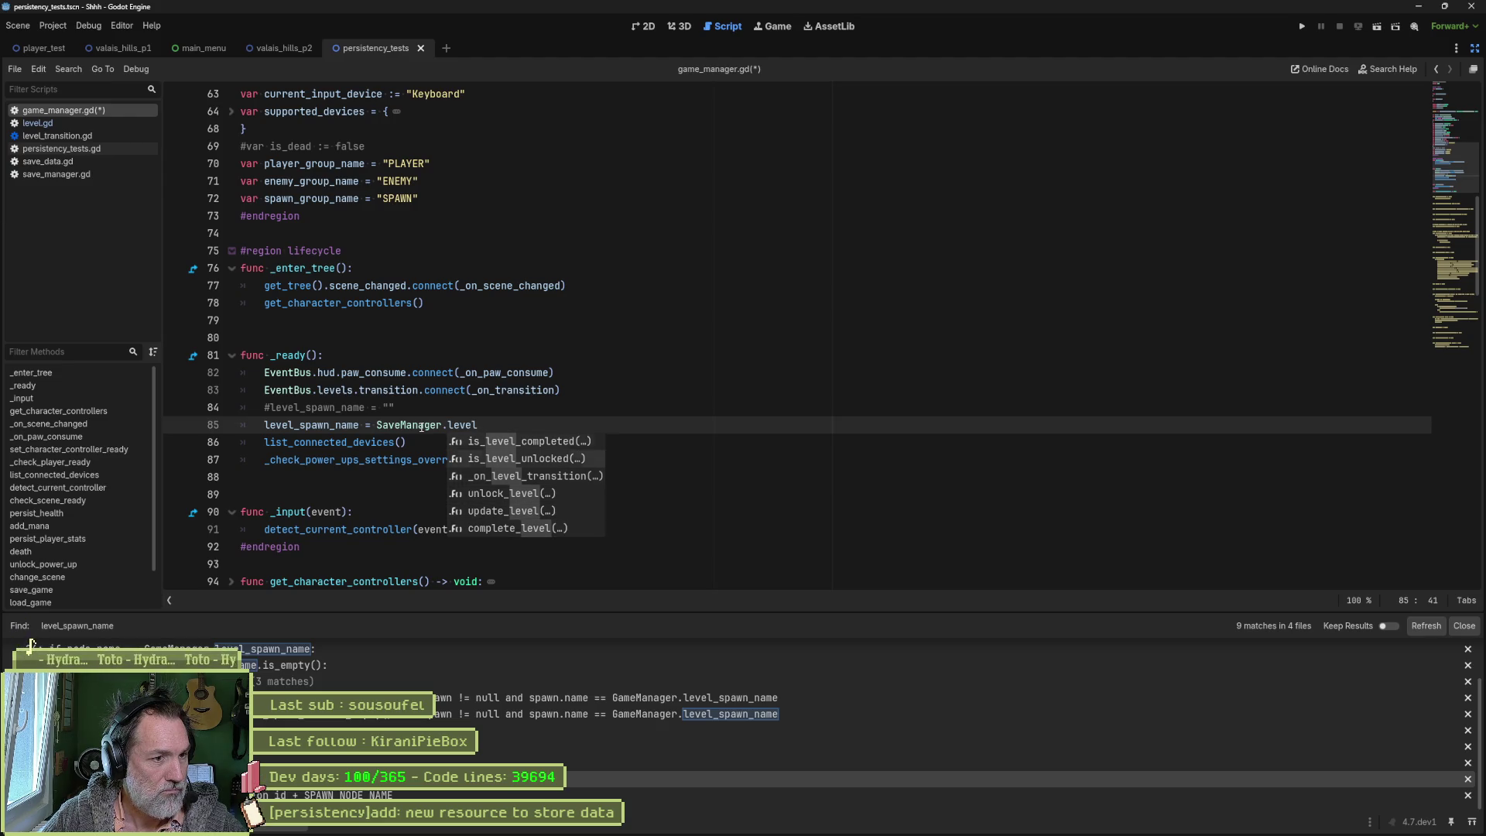
key("Down")
key("Down")
key("Down")
key("Escape")
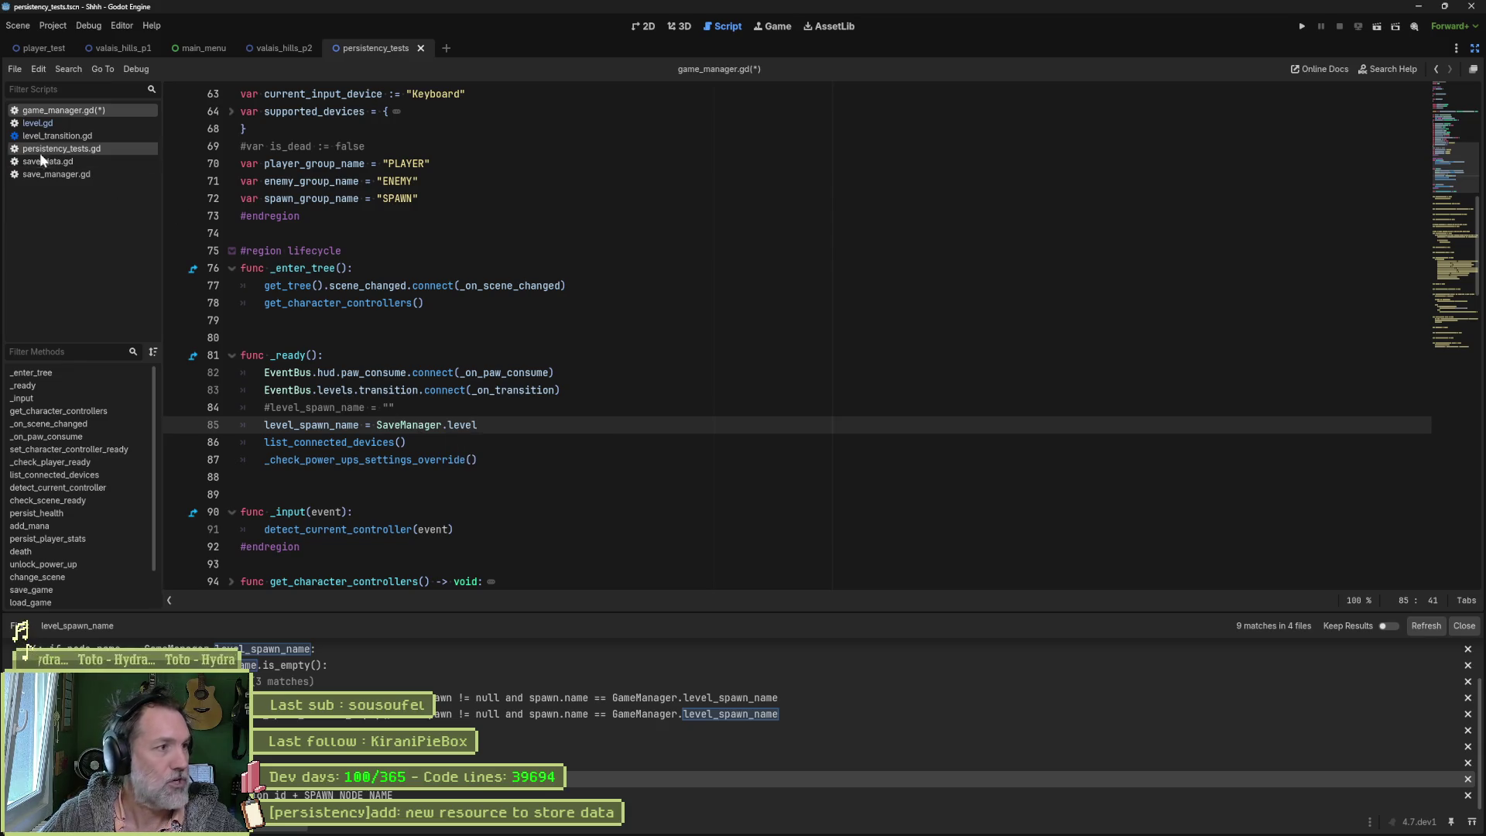
Step: Check the current_level field in save_data.gd, then highlight current_save uses in save_manager.gd
left_click(57, 173)
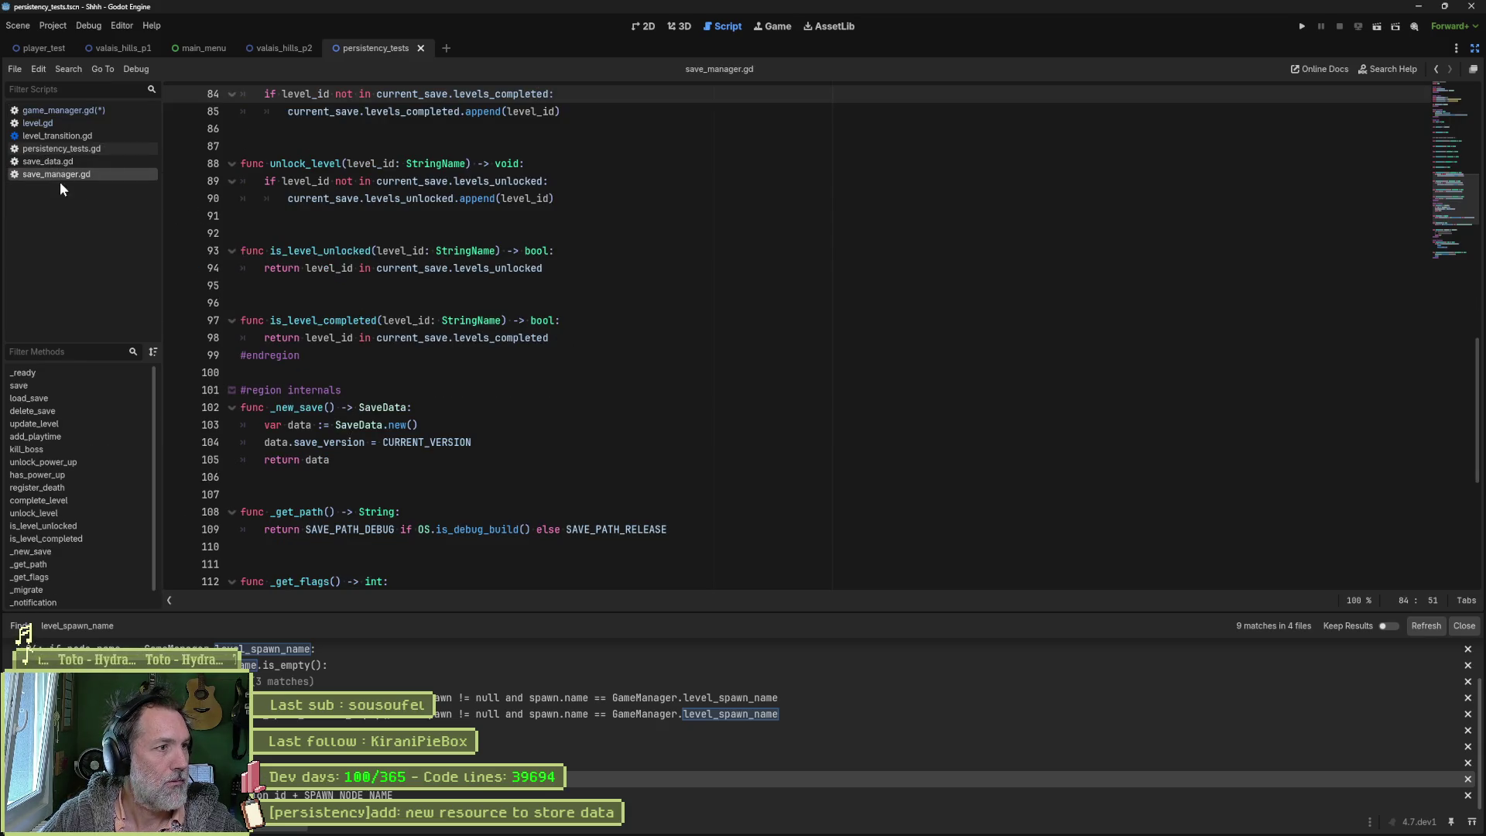
left_click(67, 160)
left_click(372, 181)
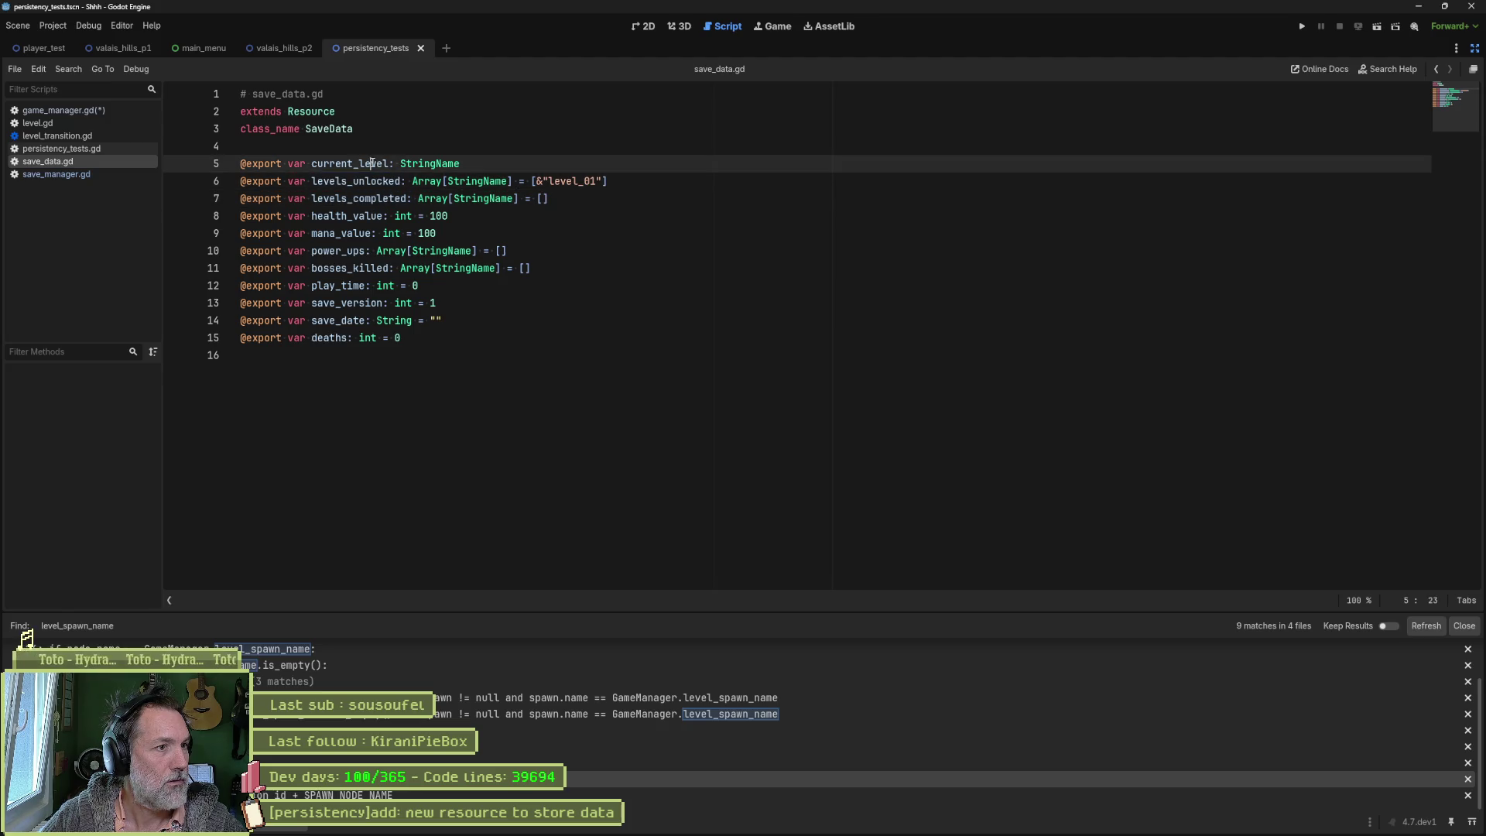
double_click(350, 163)
left_click(56, 174)
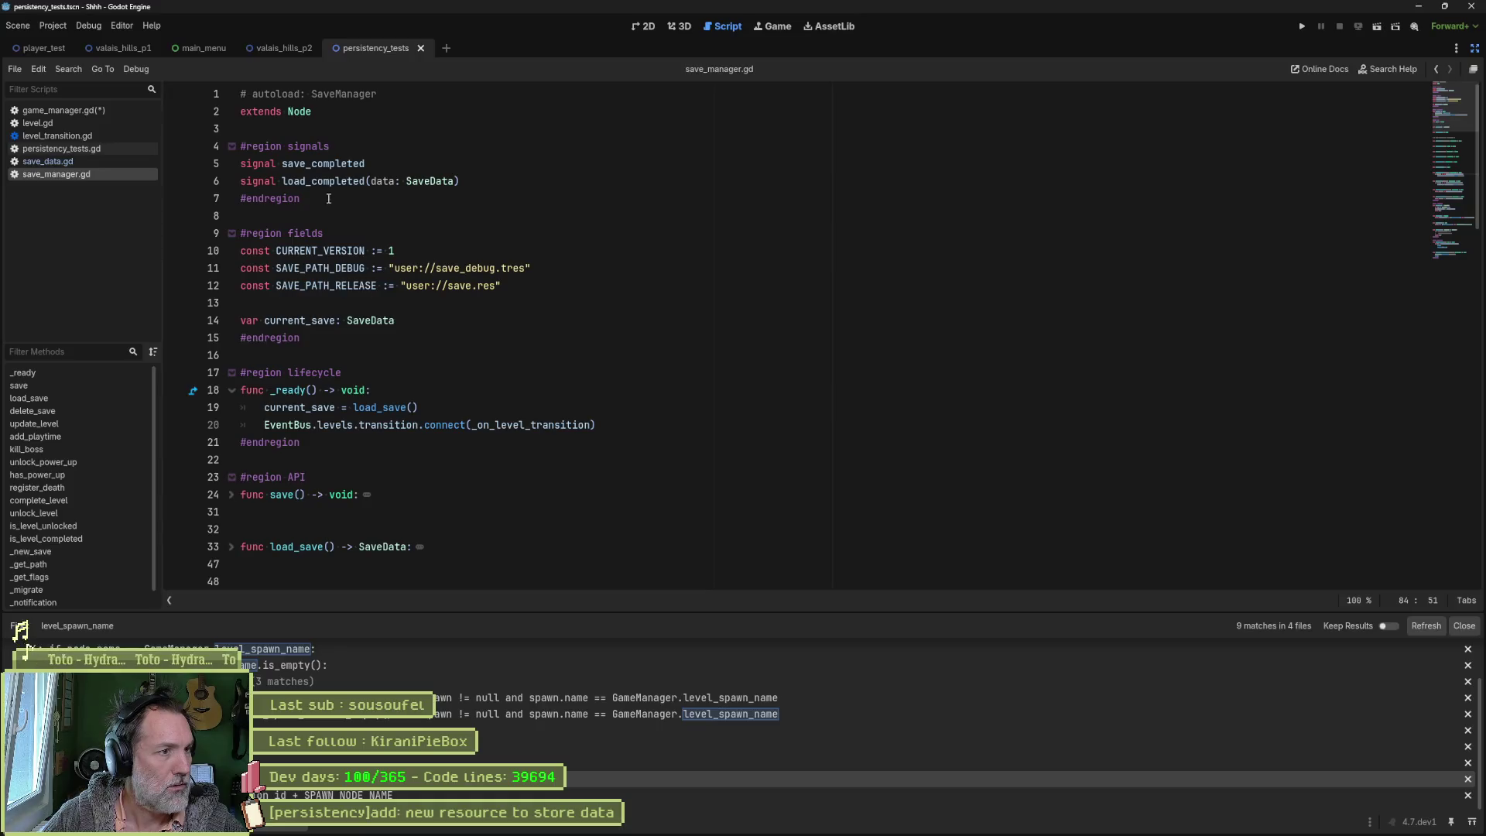
left_click(329, 164)
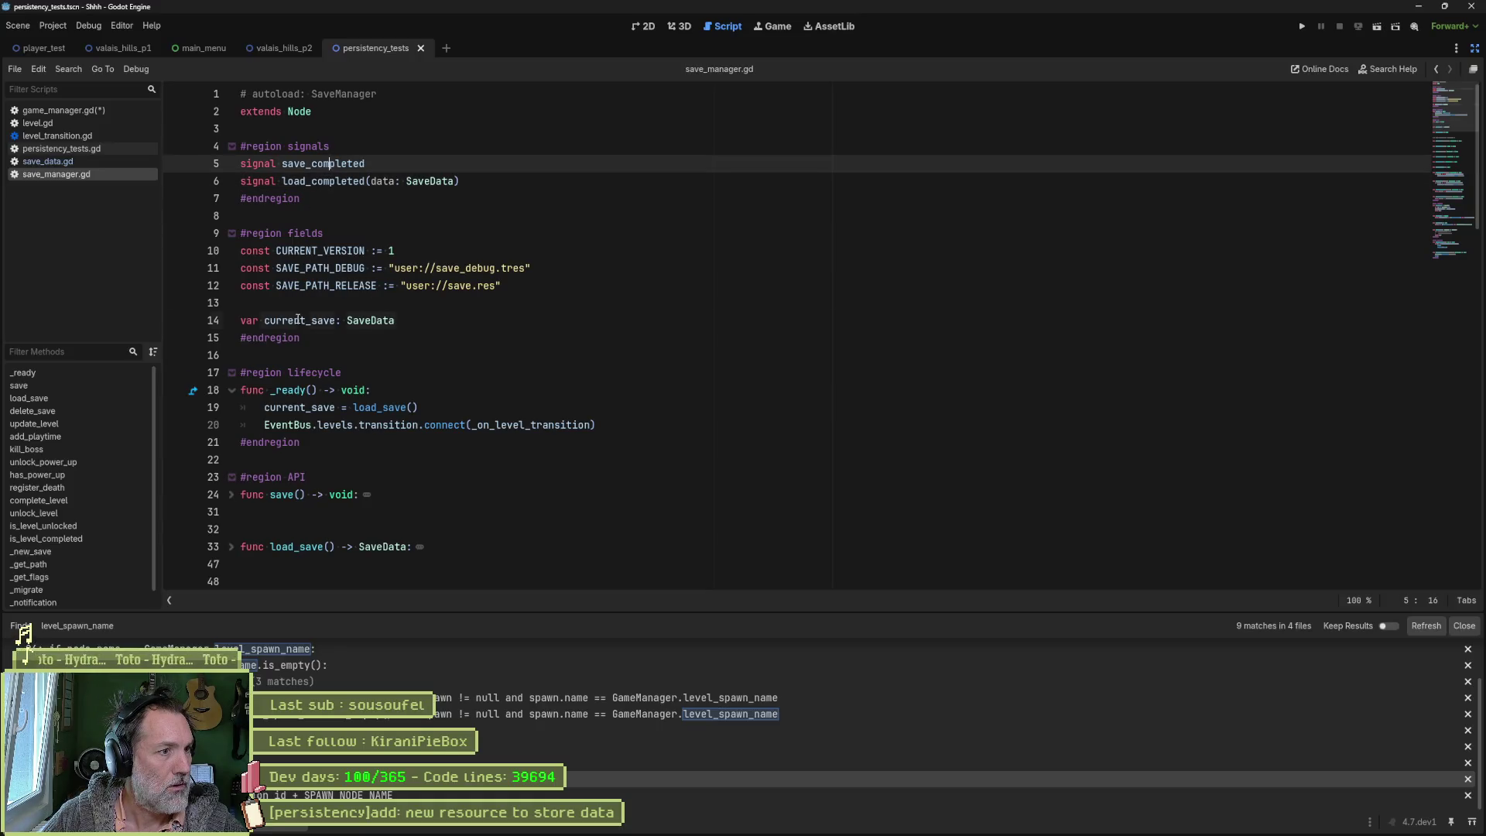
double_click(300, 320)
Step: Fold the complete_level, unlock_level, is_level_unlocked and is_level_completed functions
scroll(503, 371, "down", 4)
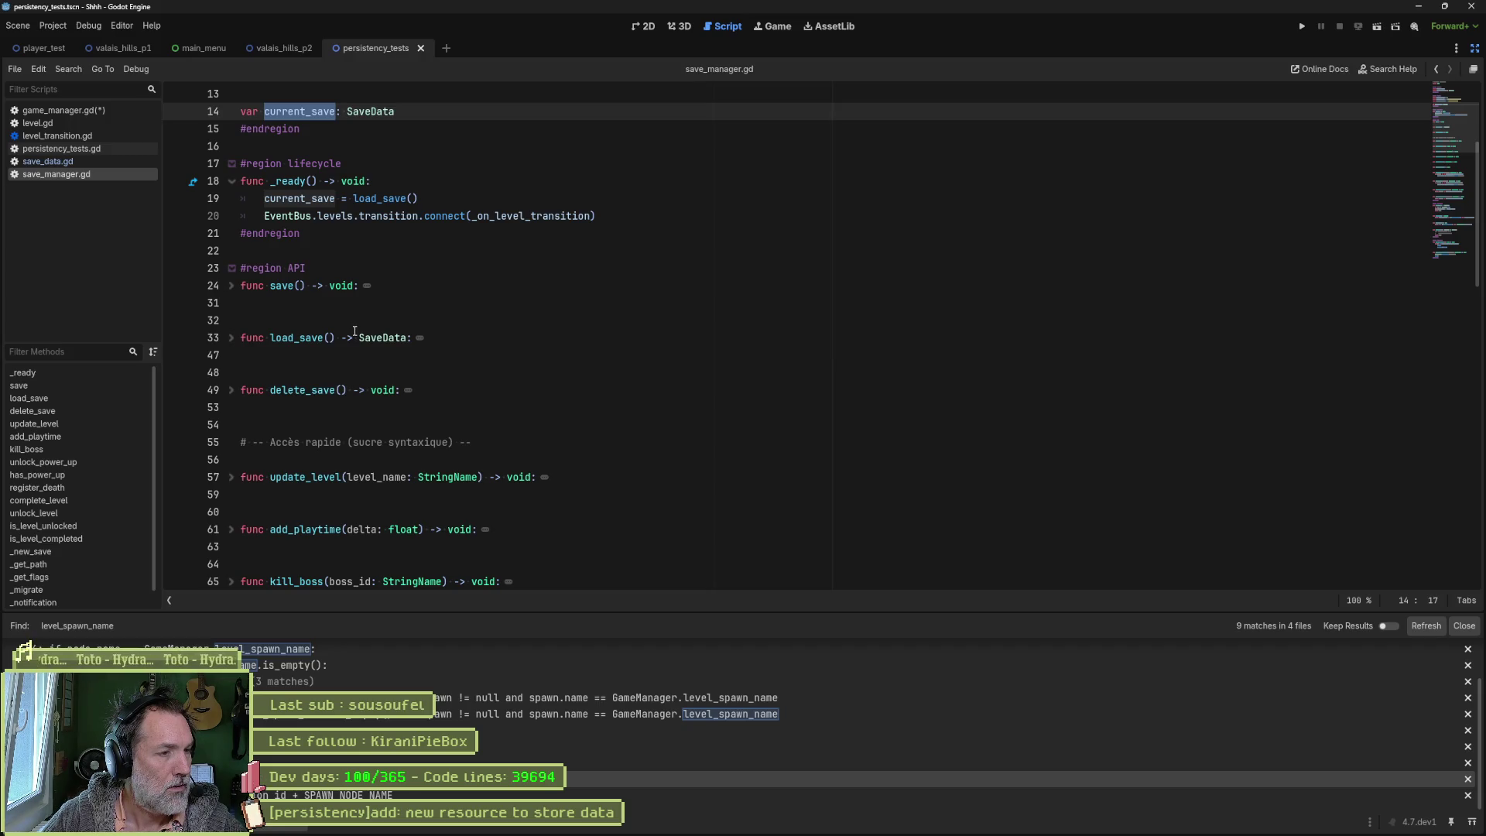
scroll(354, 331, "down", 5)
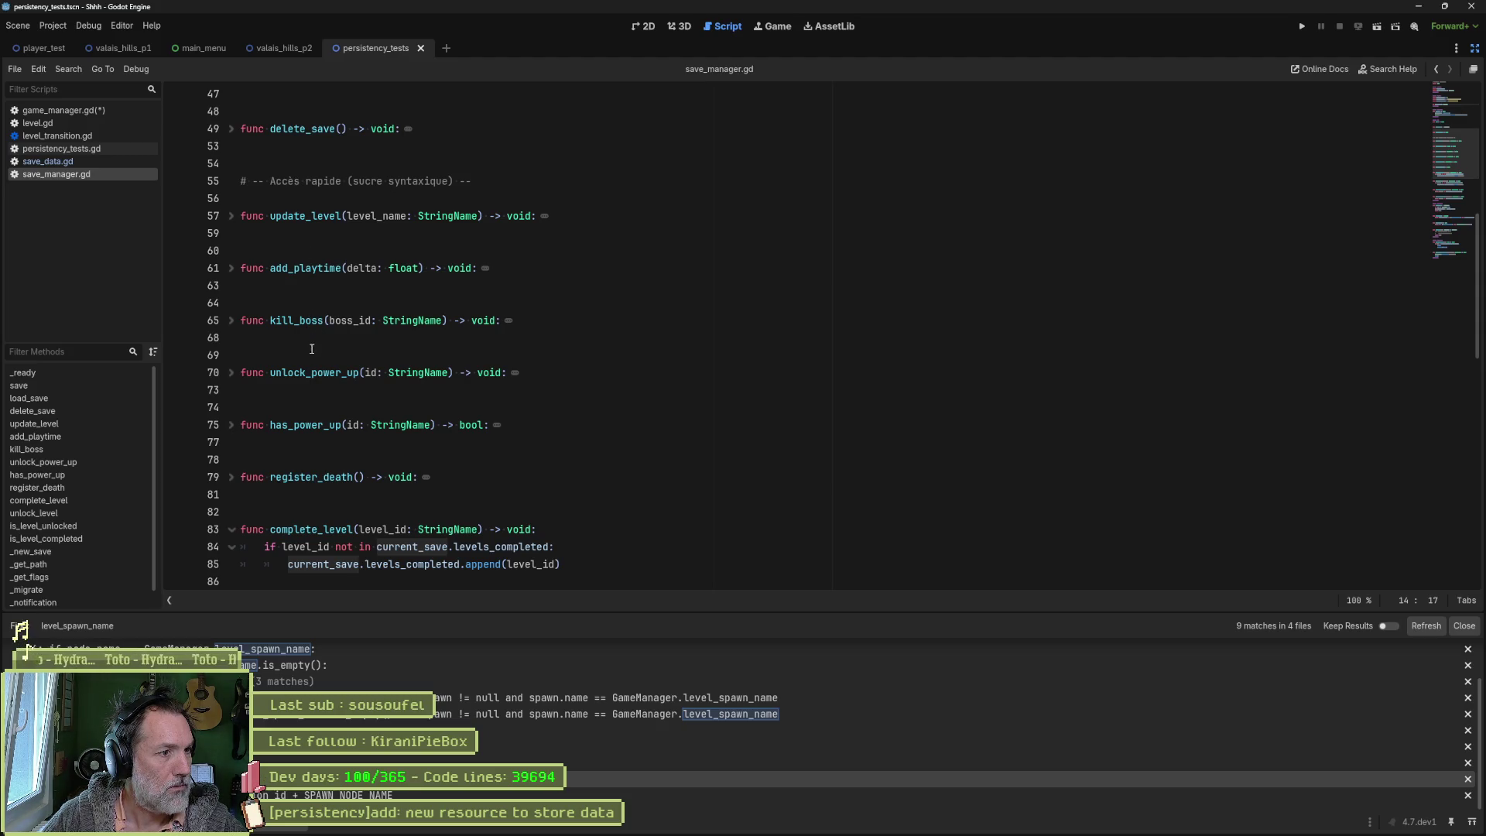
left_click(231, 529)
scroll(307, 500, "down", 2)
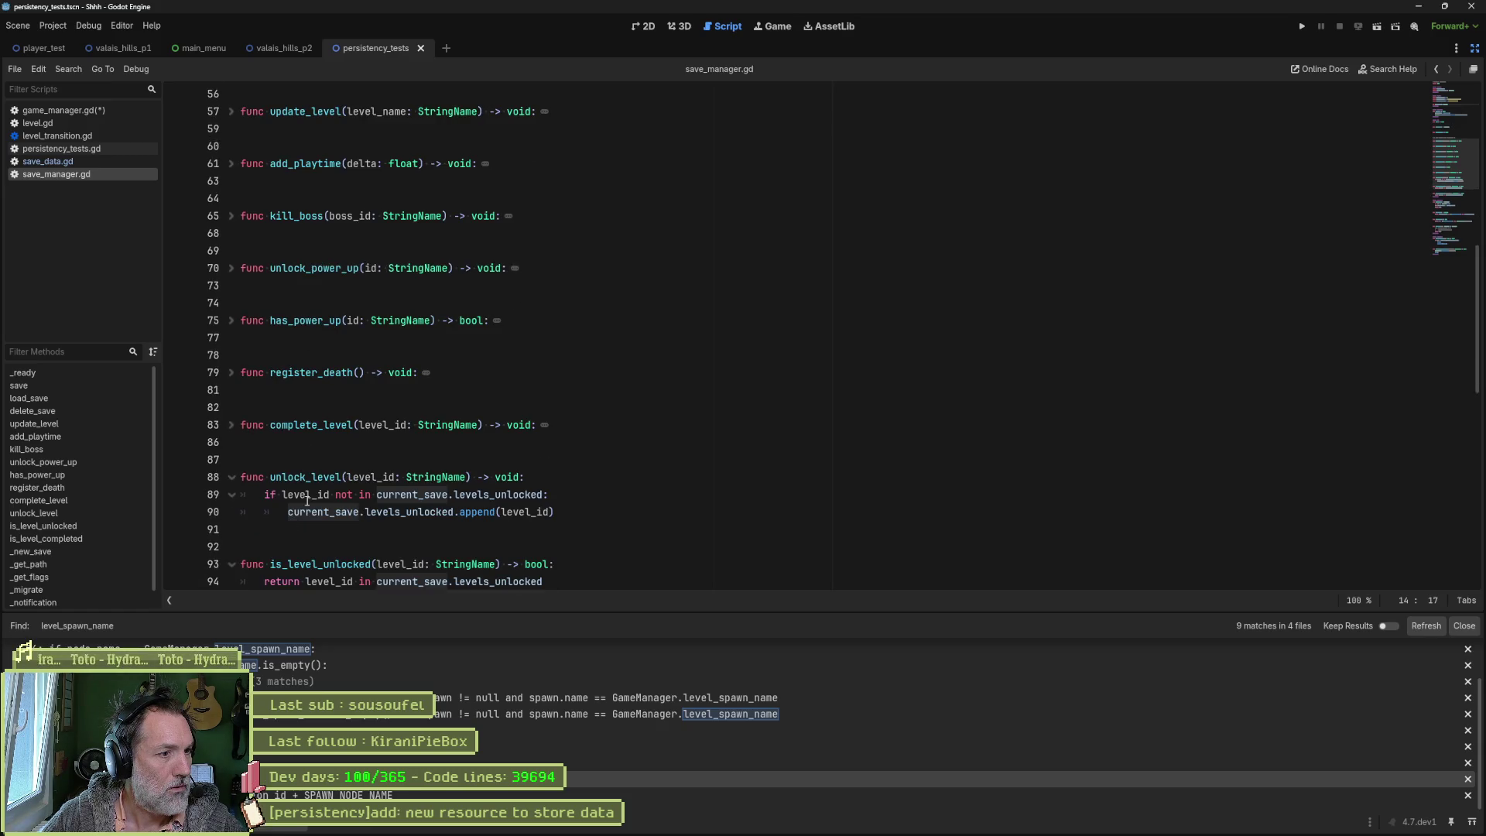
left_click(231, 477)
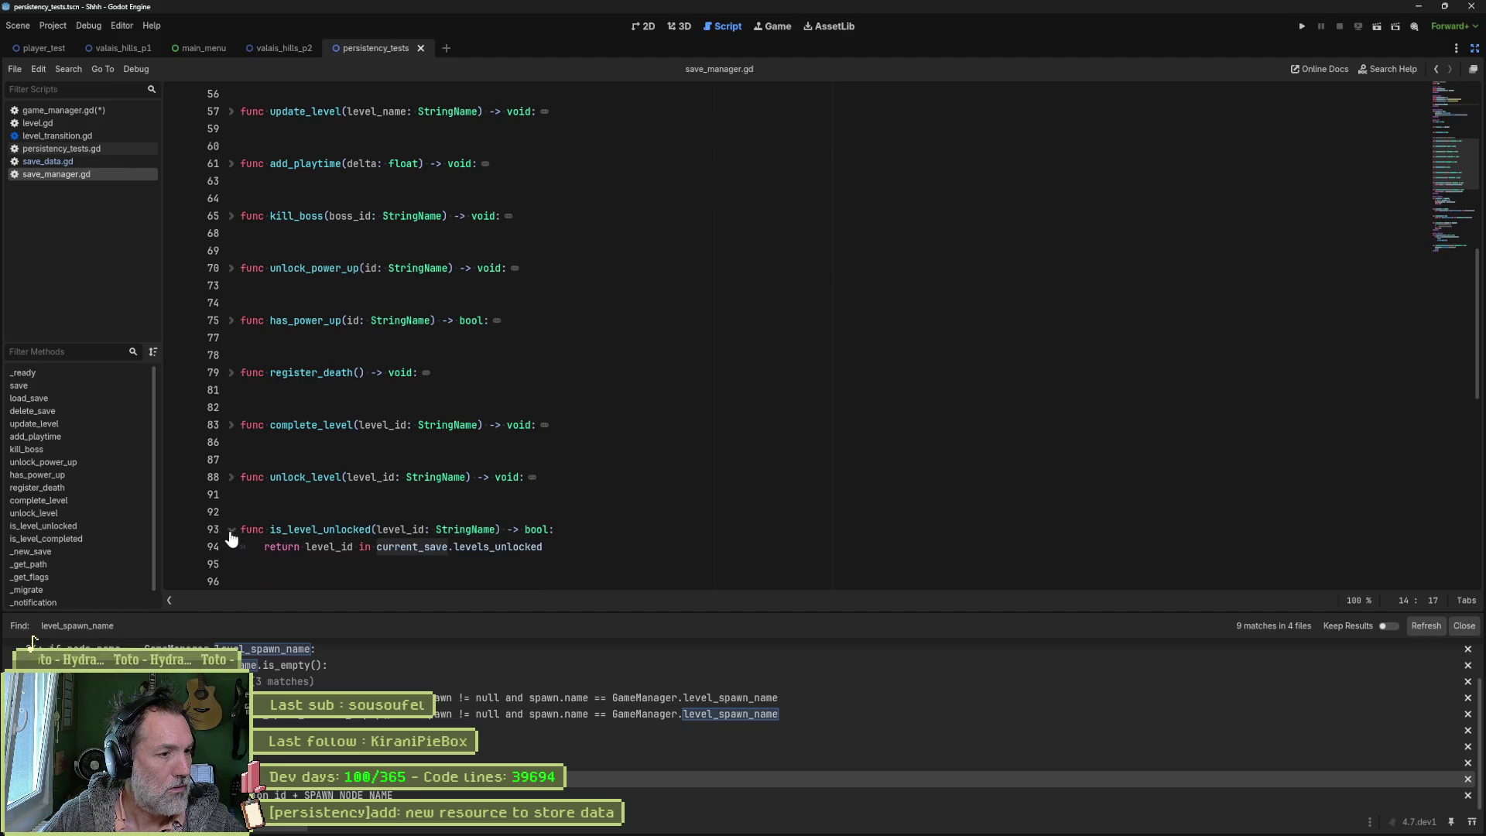
left_click(231, 531)
scroll(247, 534, "down", 1)
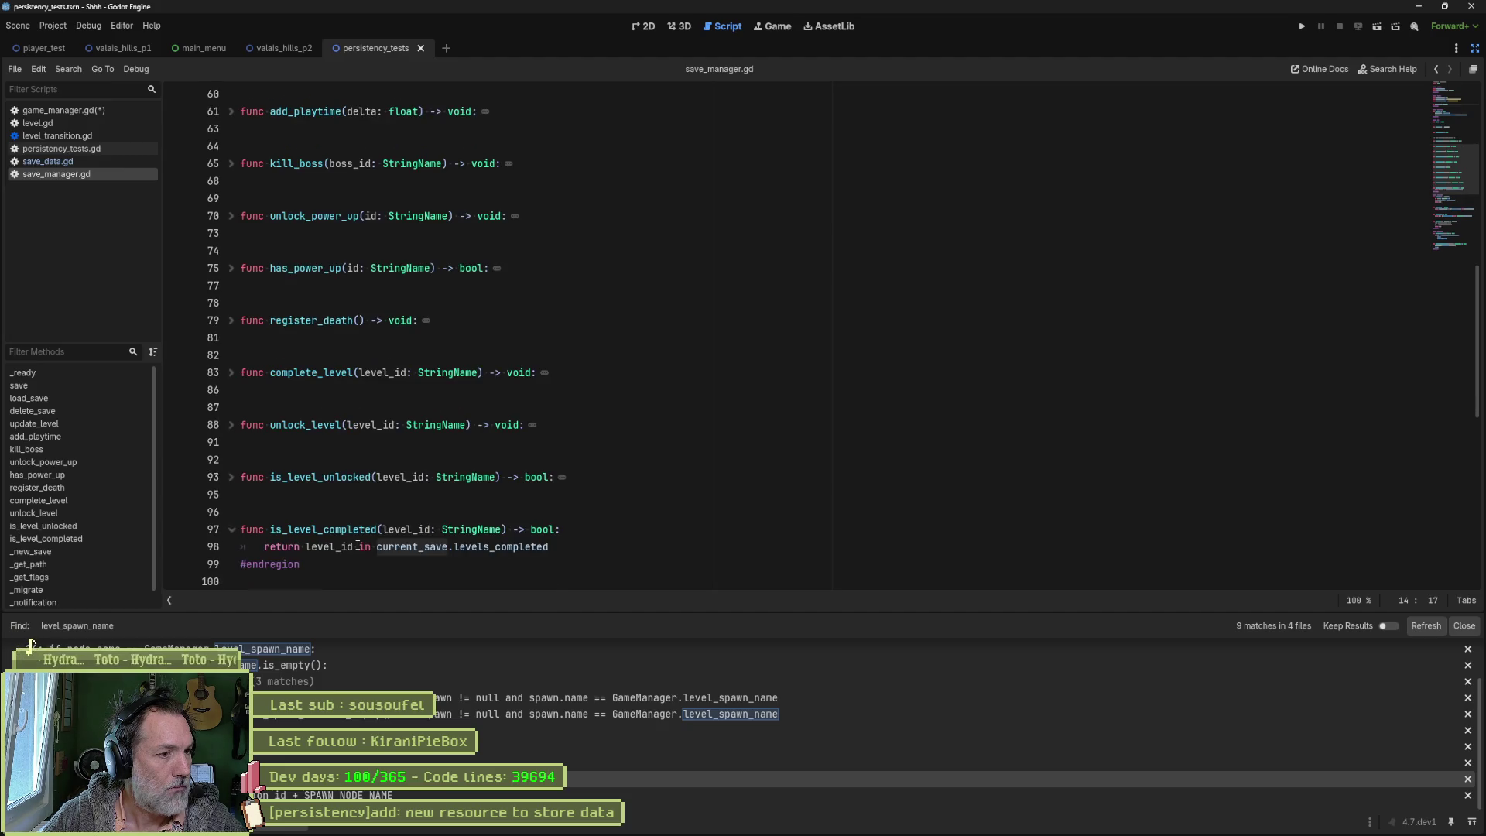
left_click(231, 530)
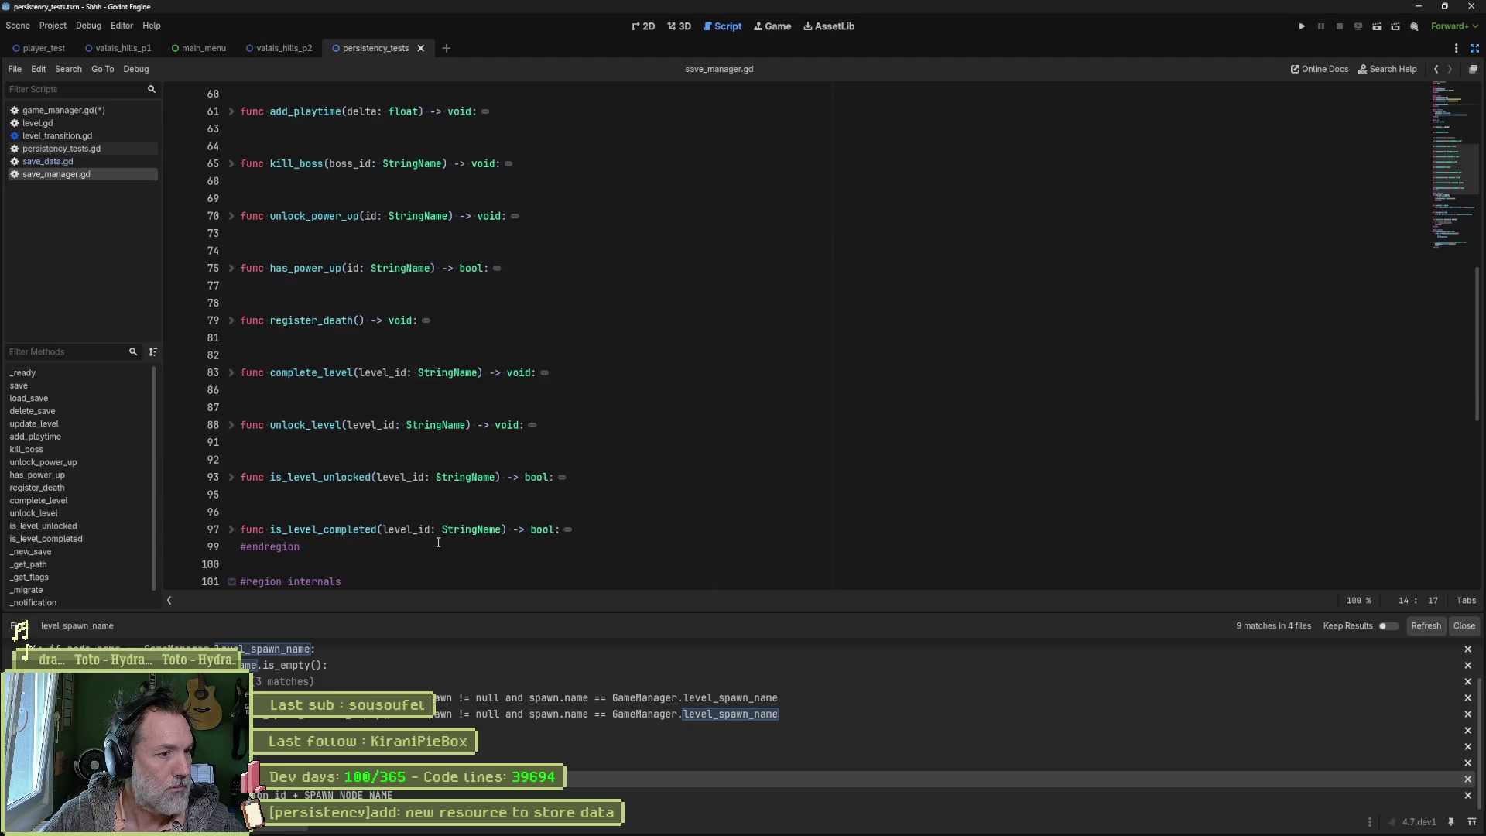
Step: Jump from the update_level call on line 130 to its definition
scroll(348, 542, "down", 2)
scroll(474, 555, "down", 5)
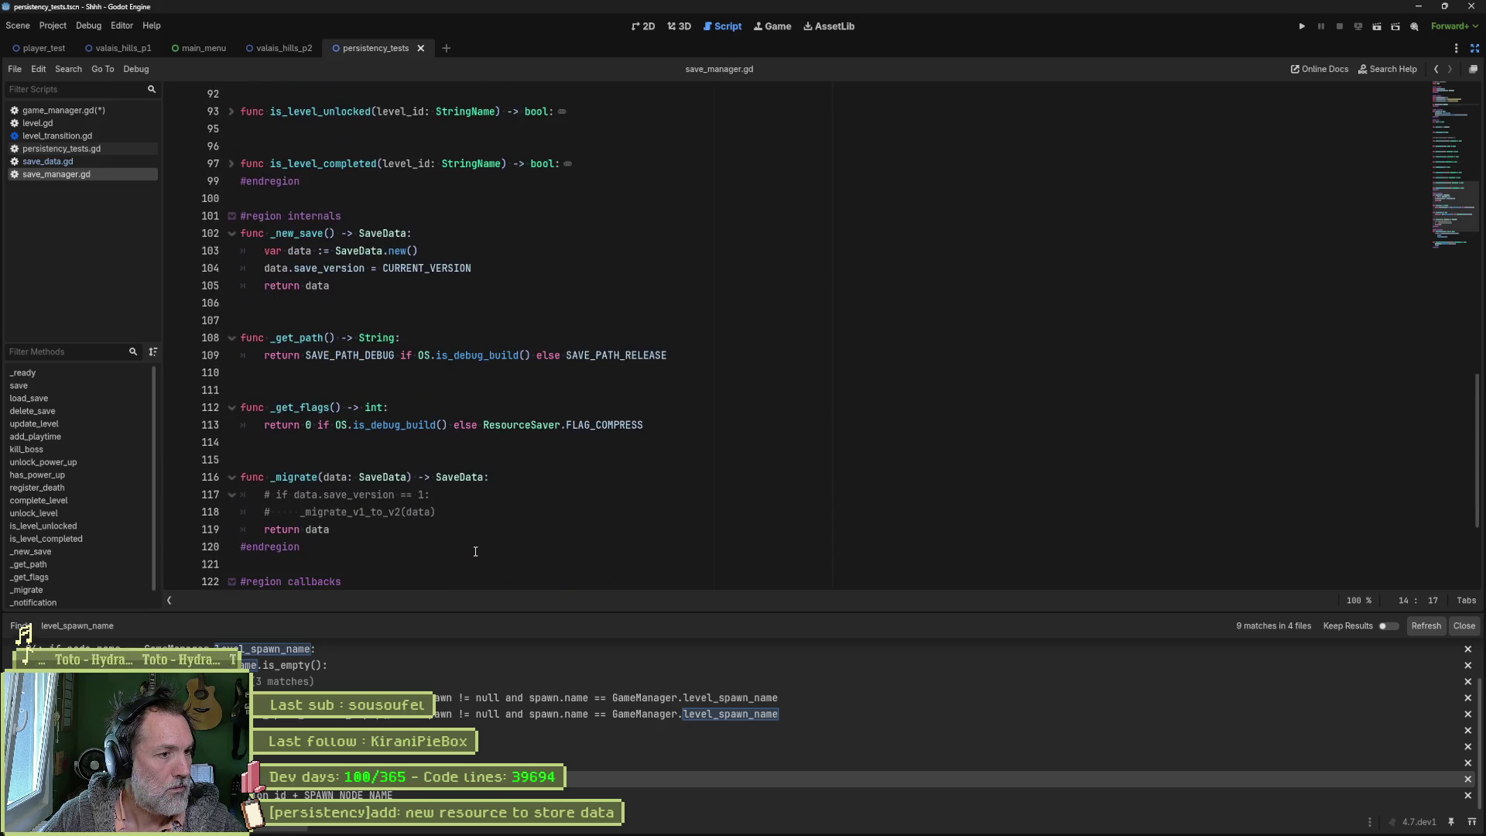
scroll(475, 551, "down", 4)
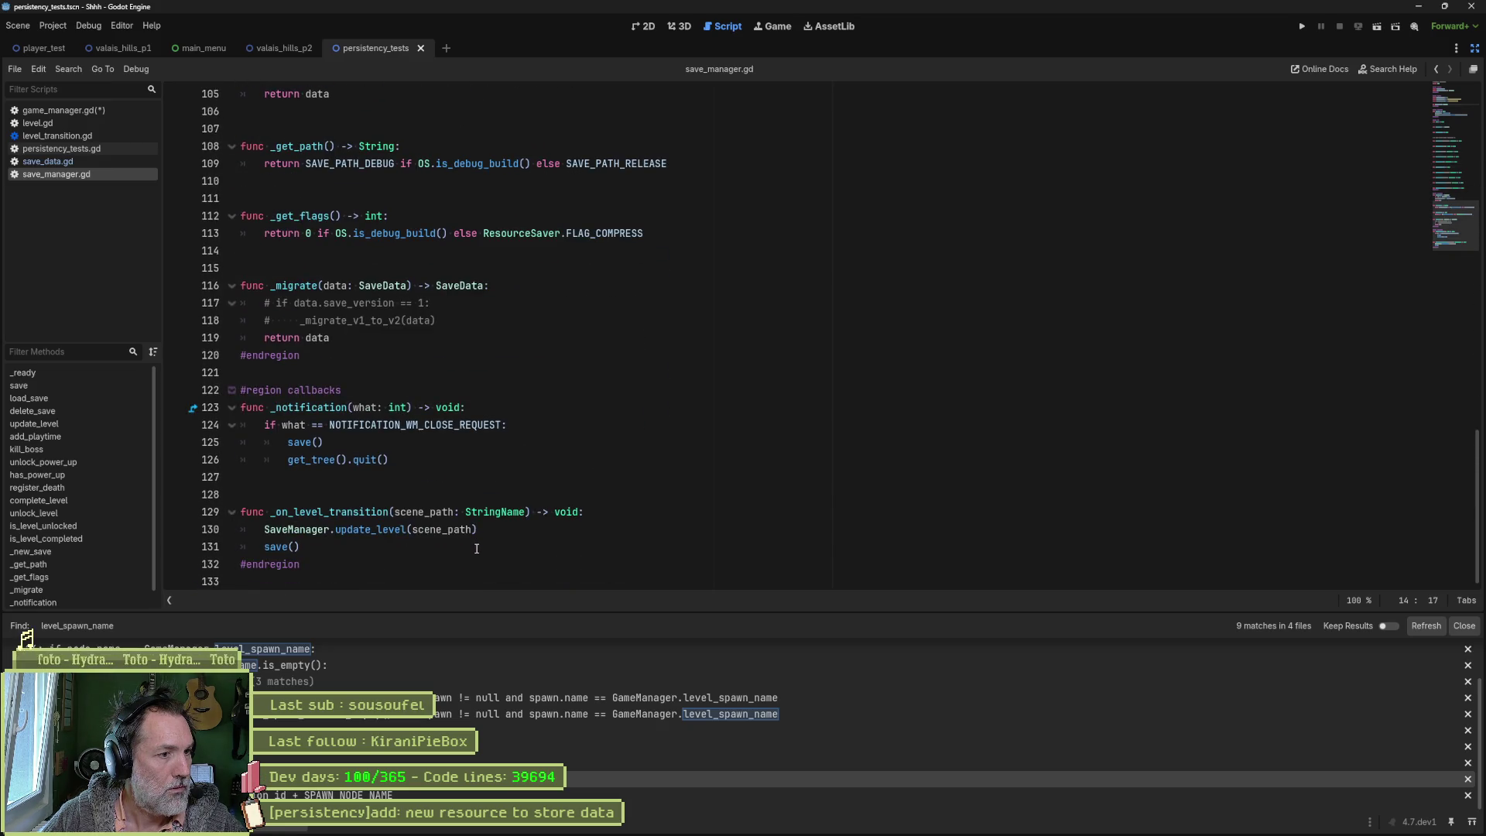
left_click(355, 528)
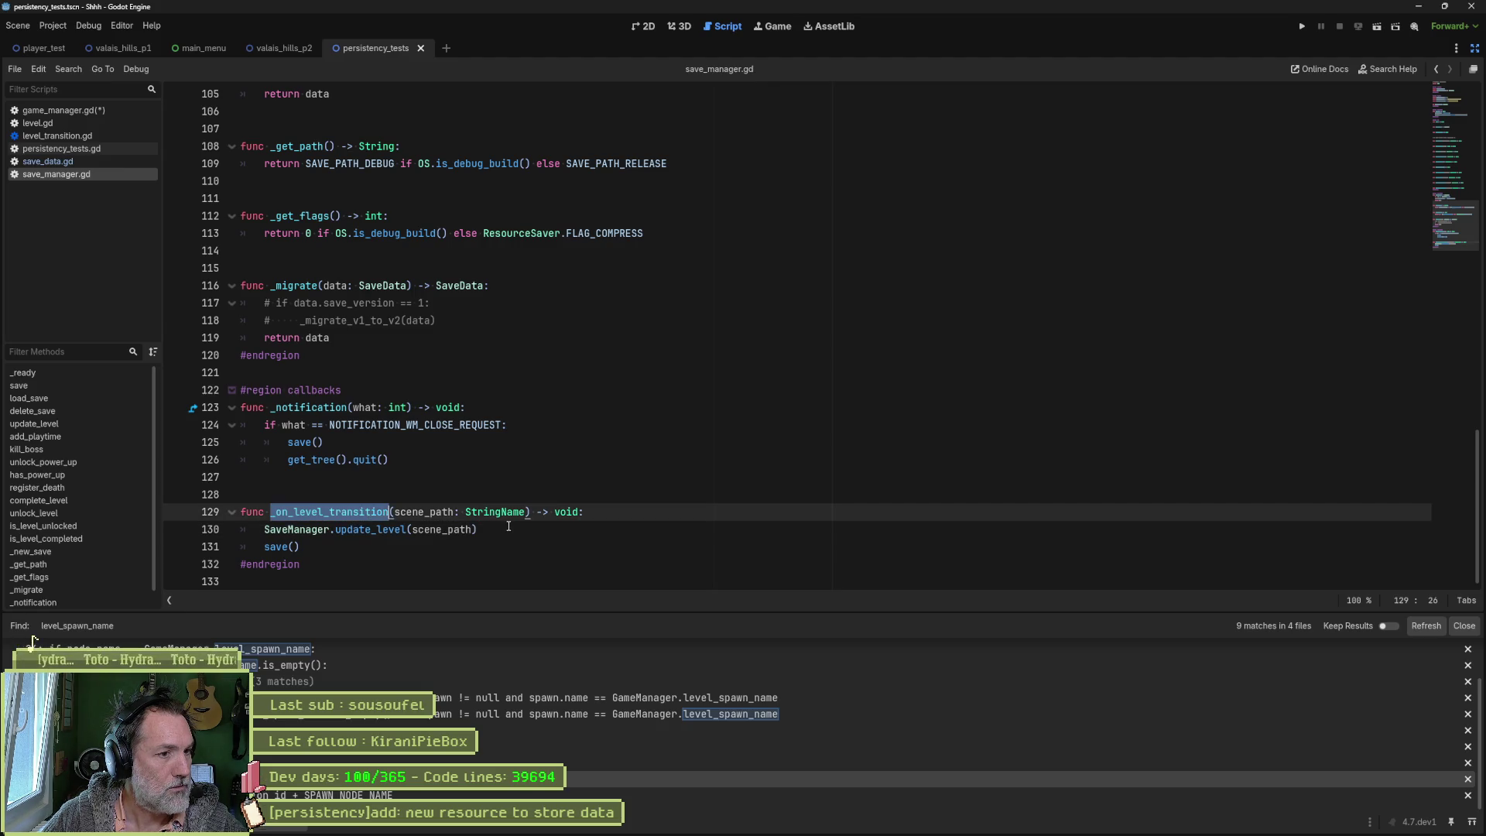
key("End")
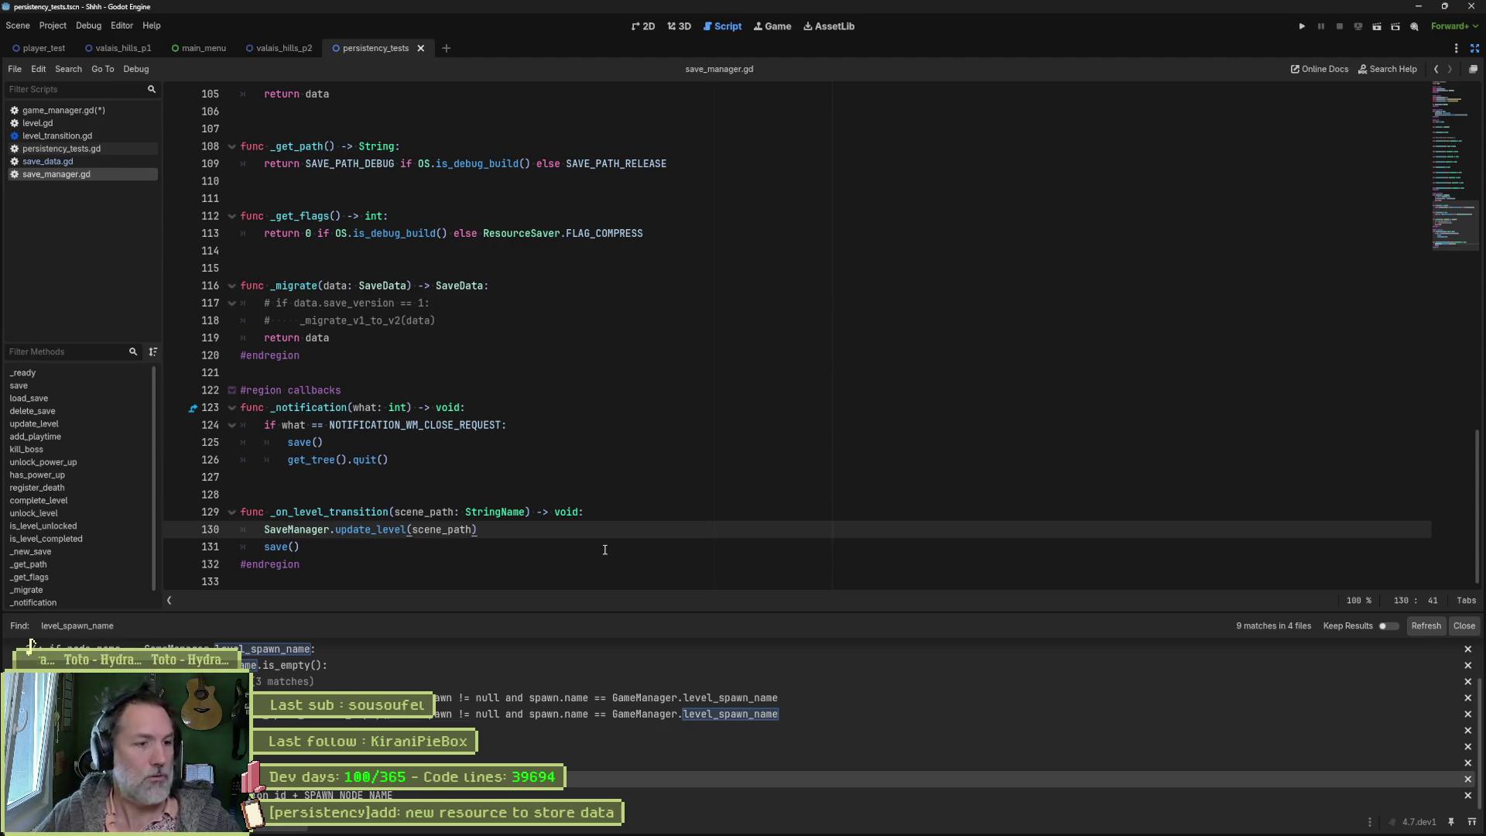
left_click(370, 529, "ctrl")
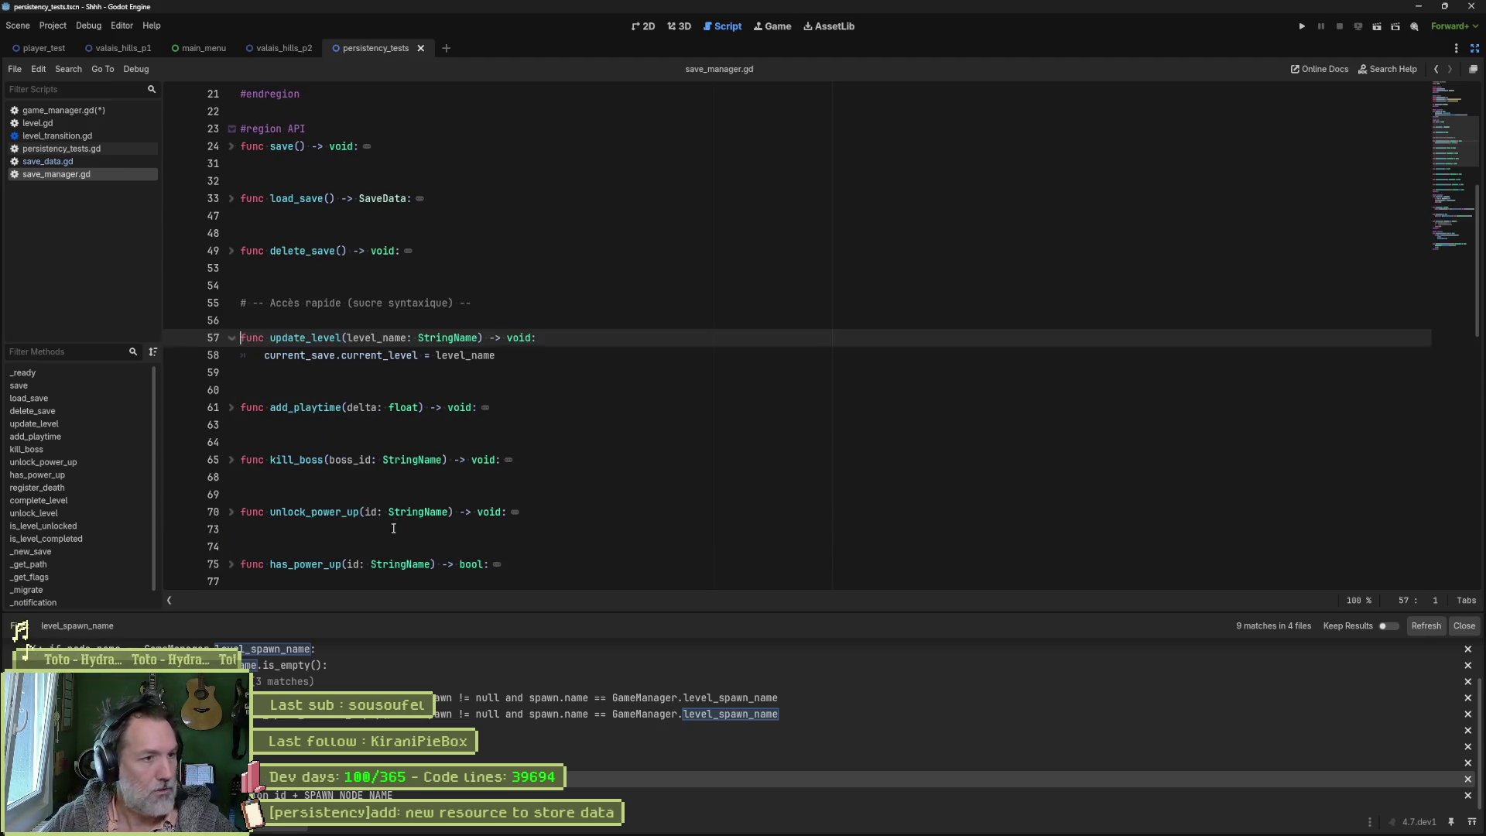
Step: Add a new func current_level() -> StringName: below update_level in save_manager.gd
double_click(380, 355)
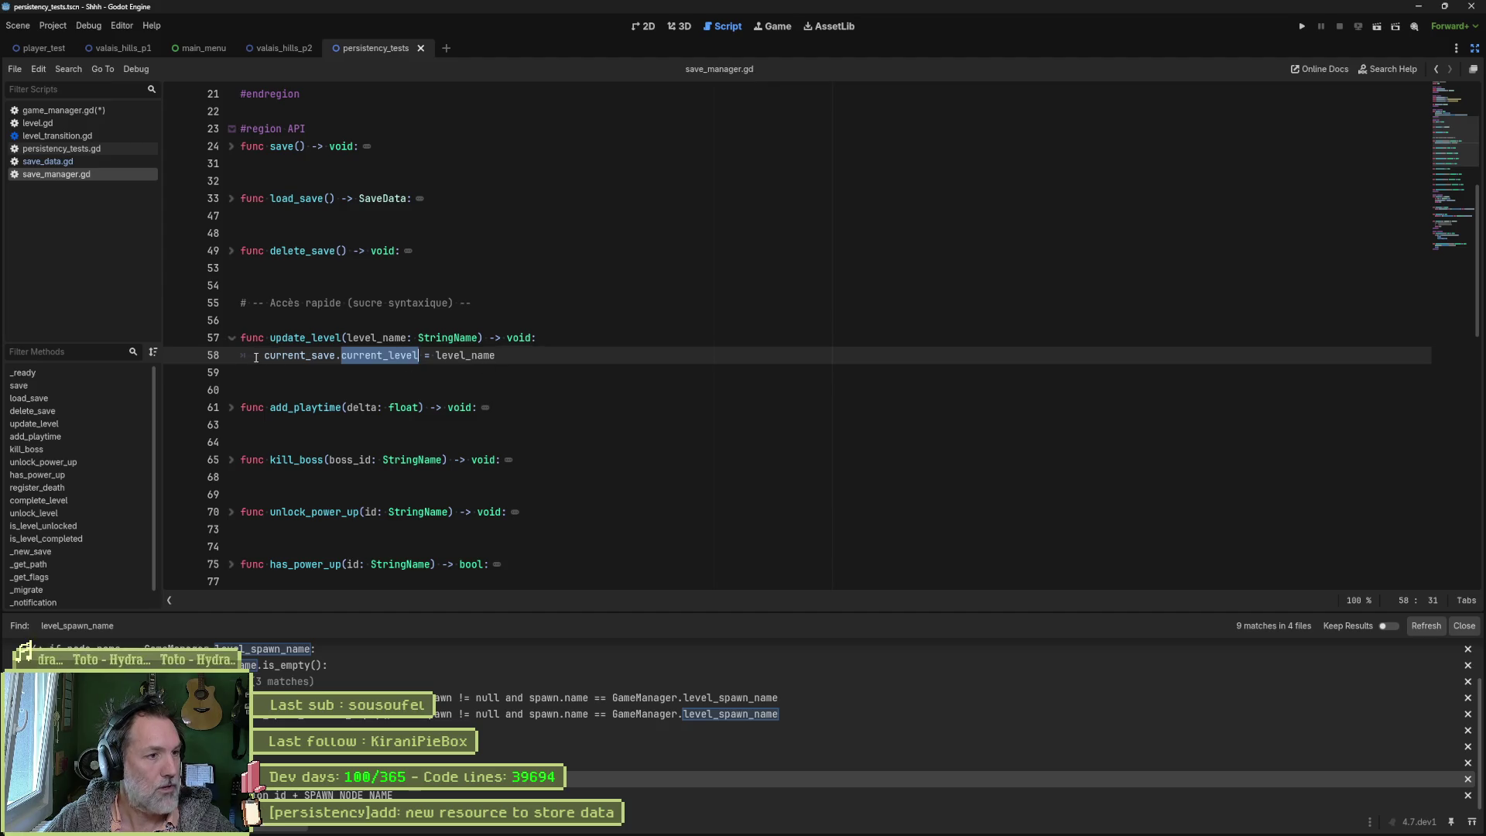
left_click_drag(263, 355, 418, 353)
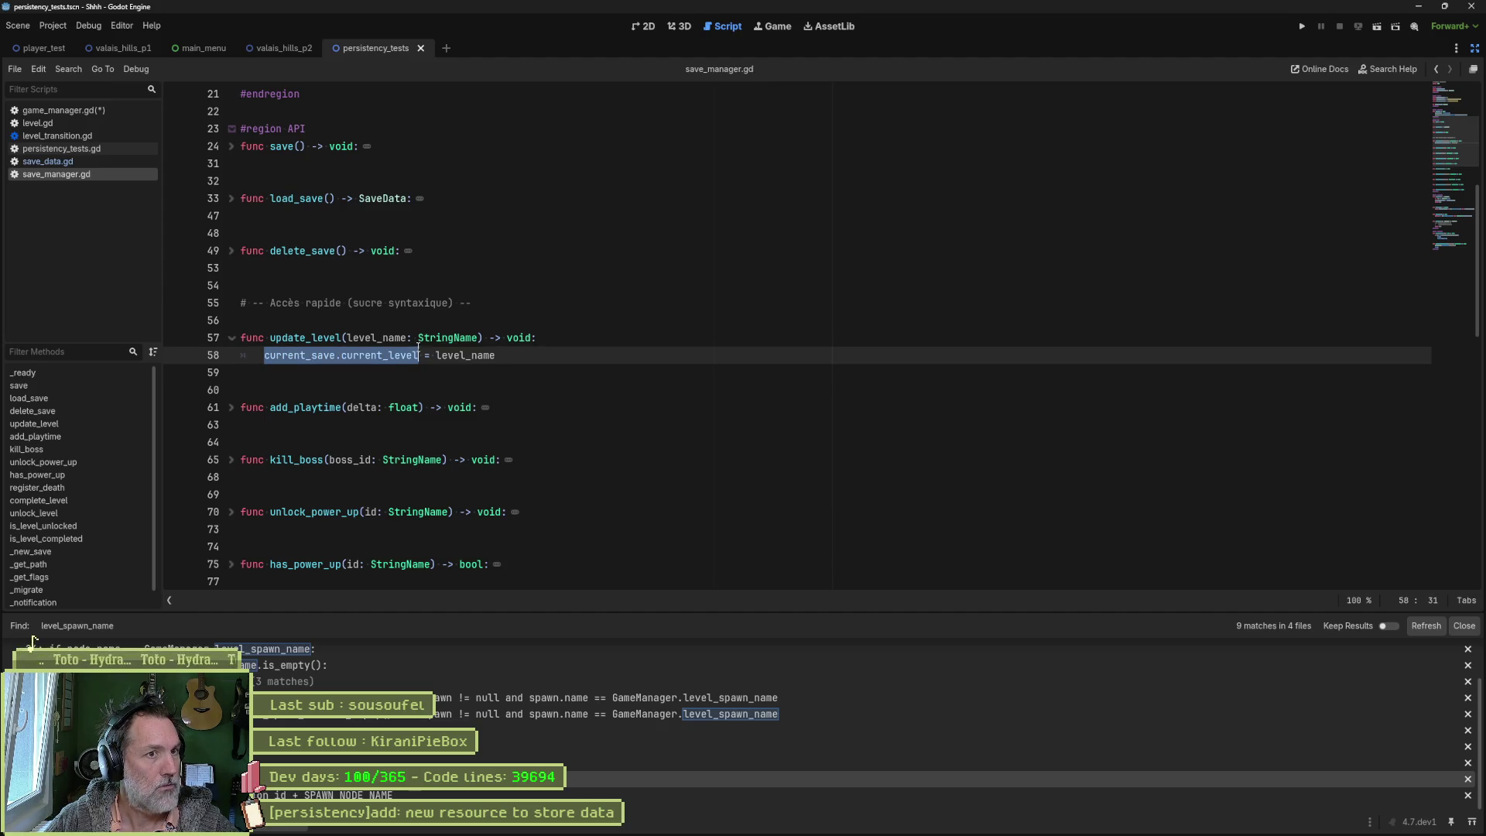
left_click(523, 358)
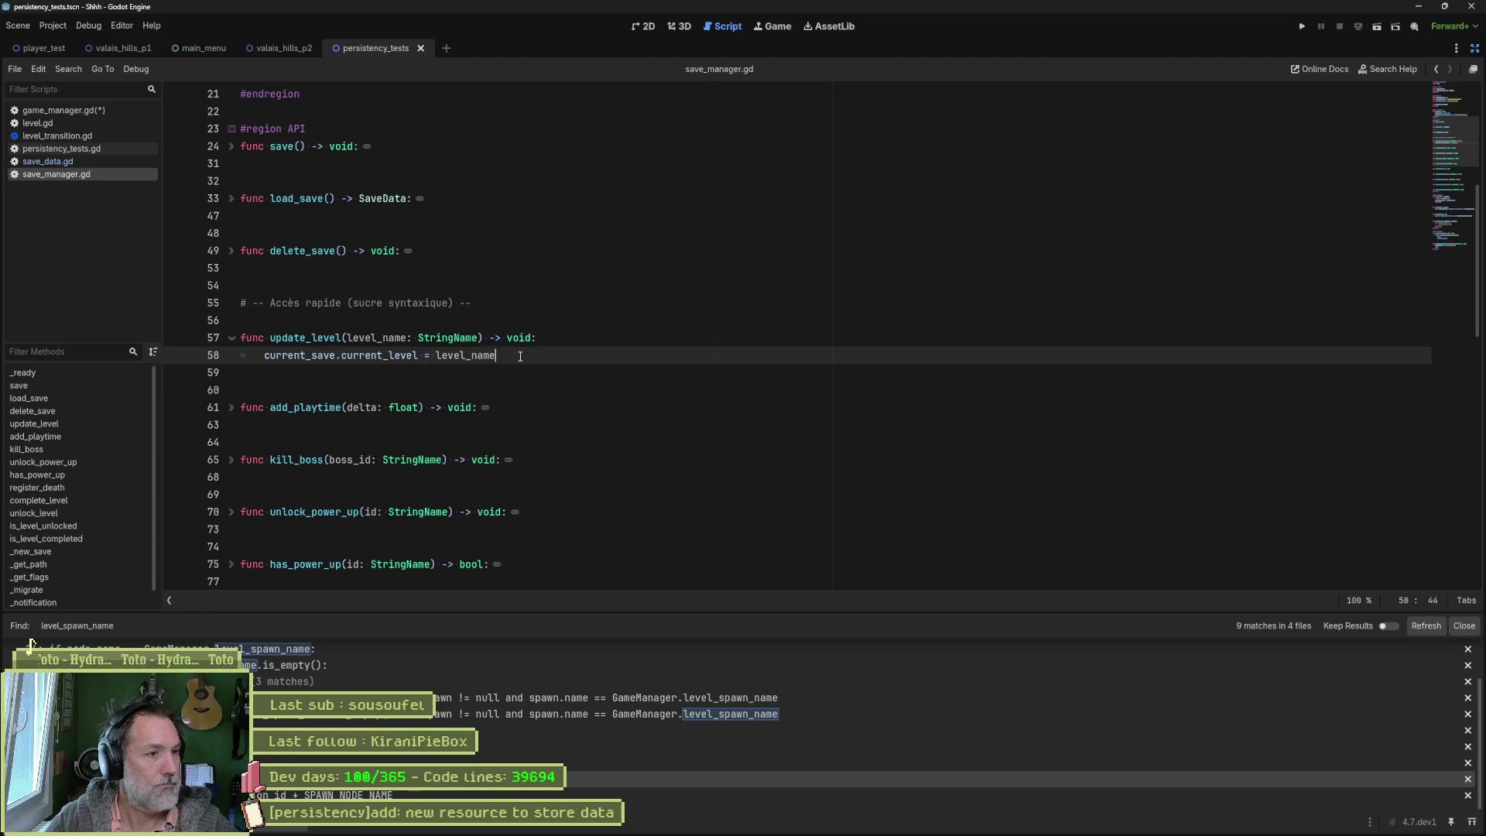
key("Return")
key("Return")
key("BackSpace")
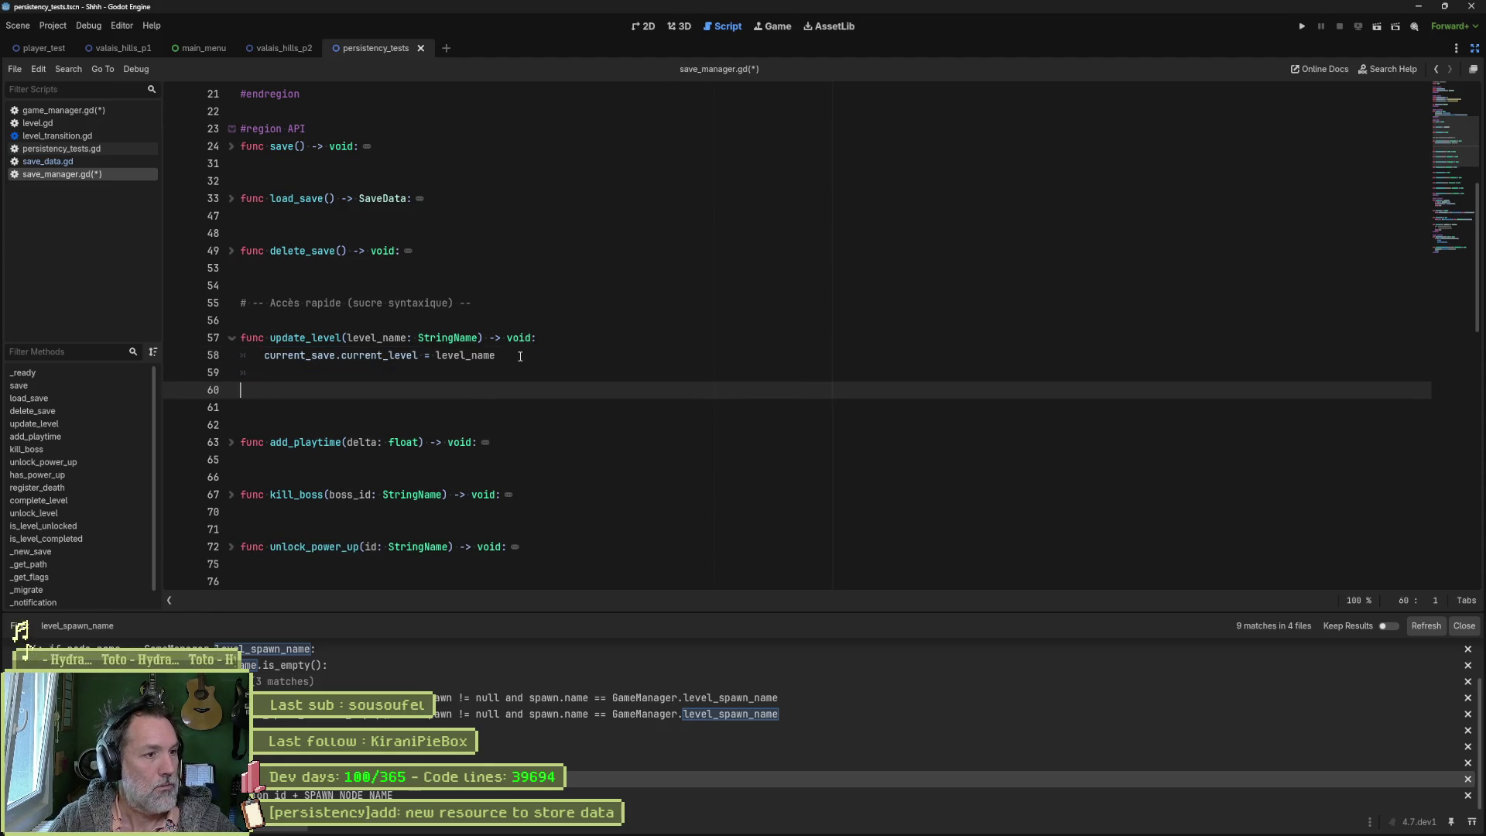
key("Return")
type("func current_")
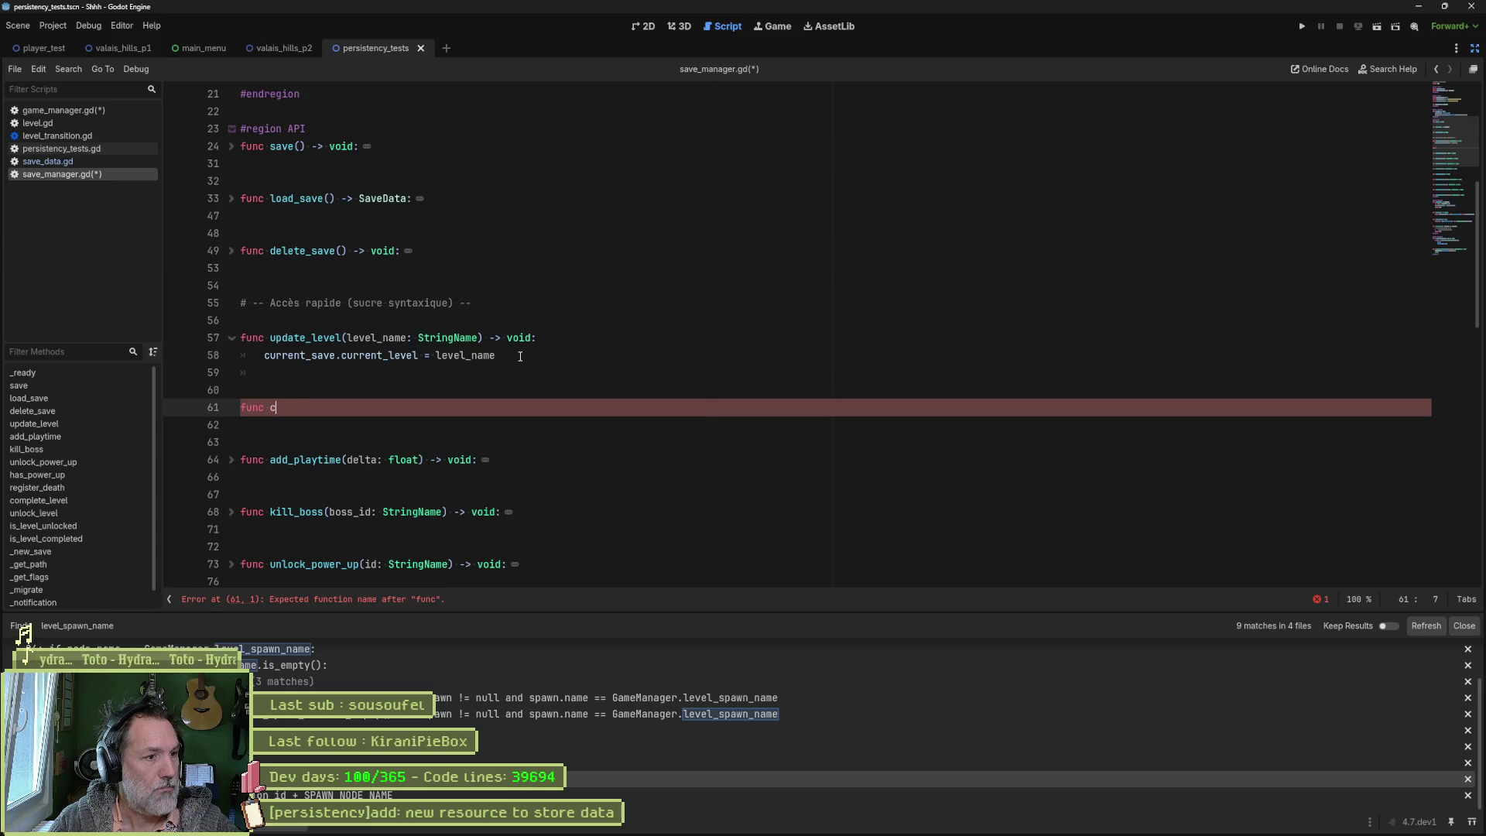
type("level() -")
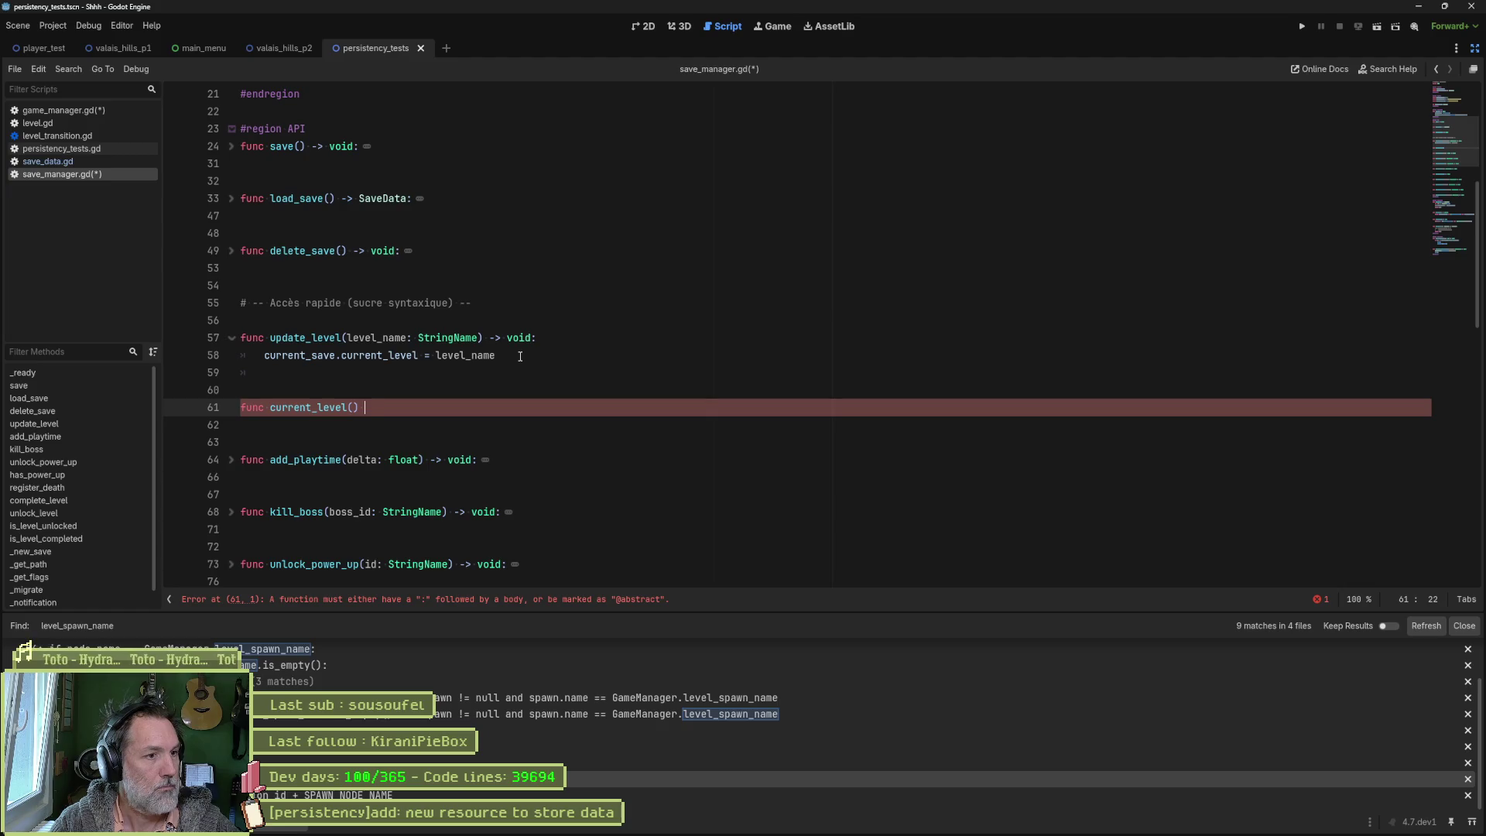
type("> StringN")
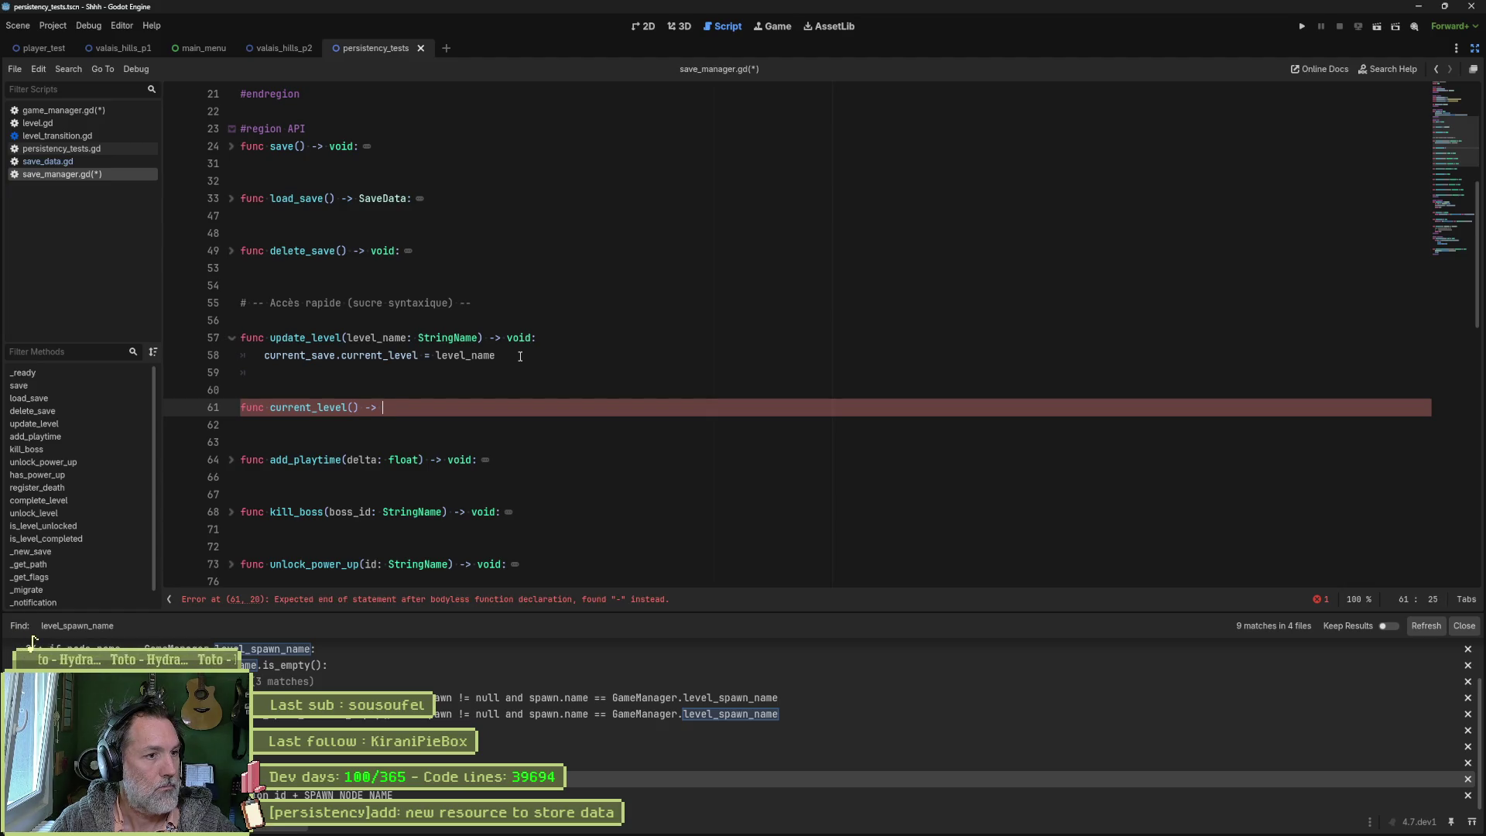
type("ame:")
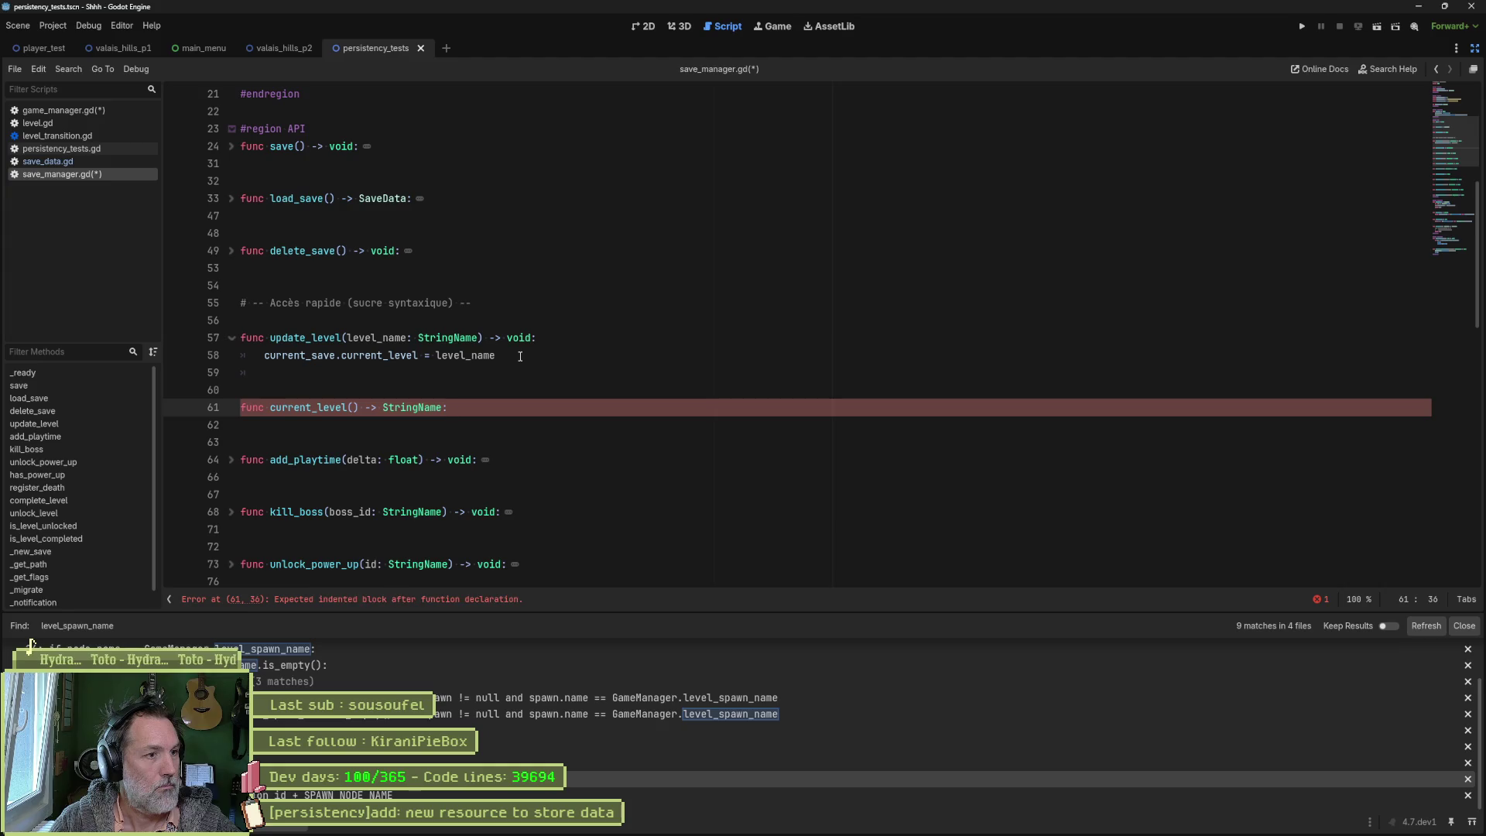
Step: Make current_level() return current_save.current_level and save save_manager.gd
key("Return")
type("return")
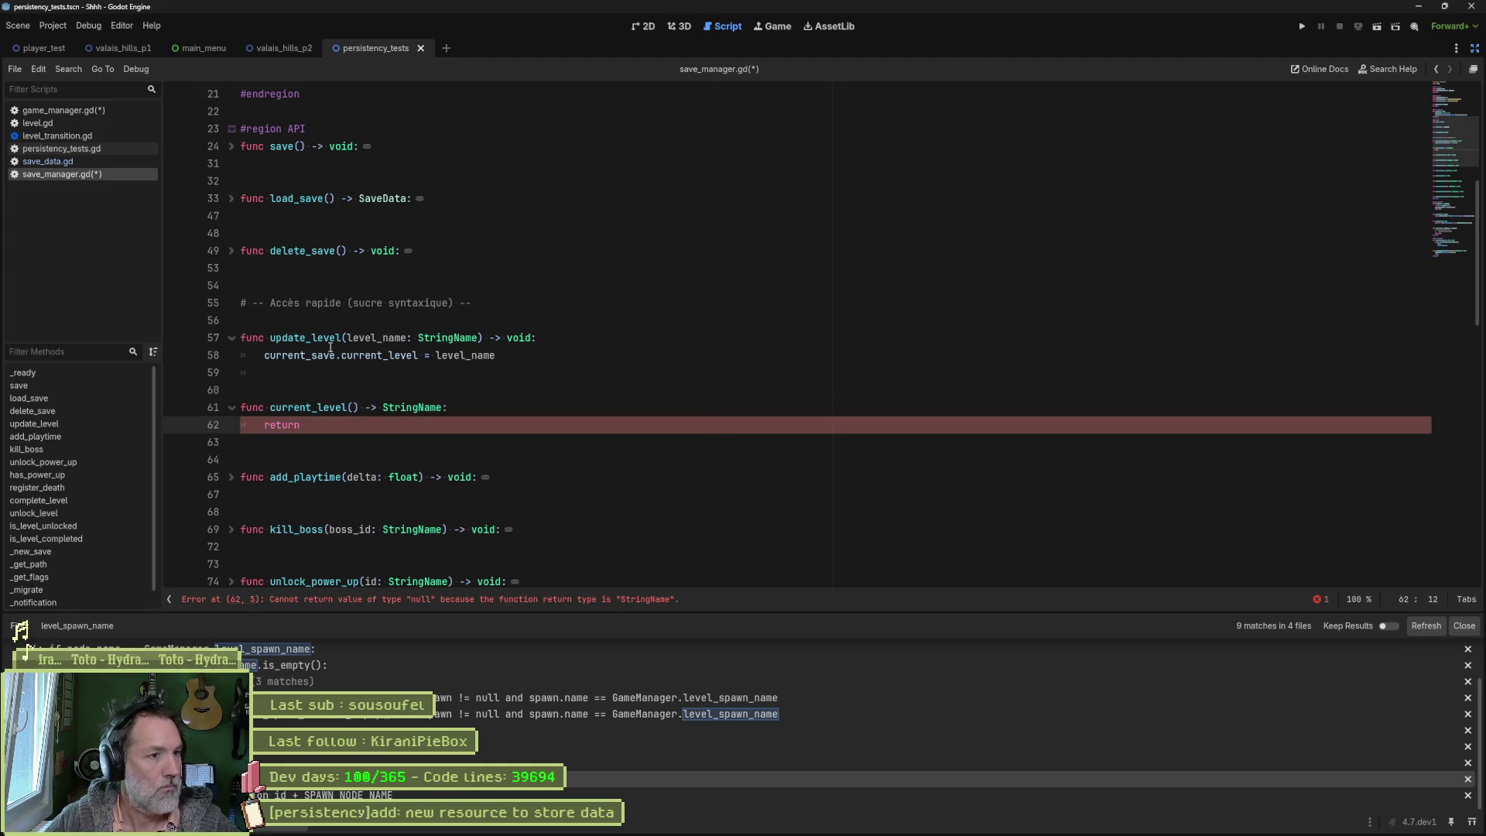
left_click_drag(265, 354, 418, 355)
left_click(393, 428)
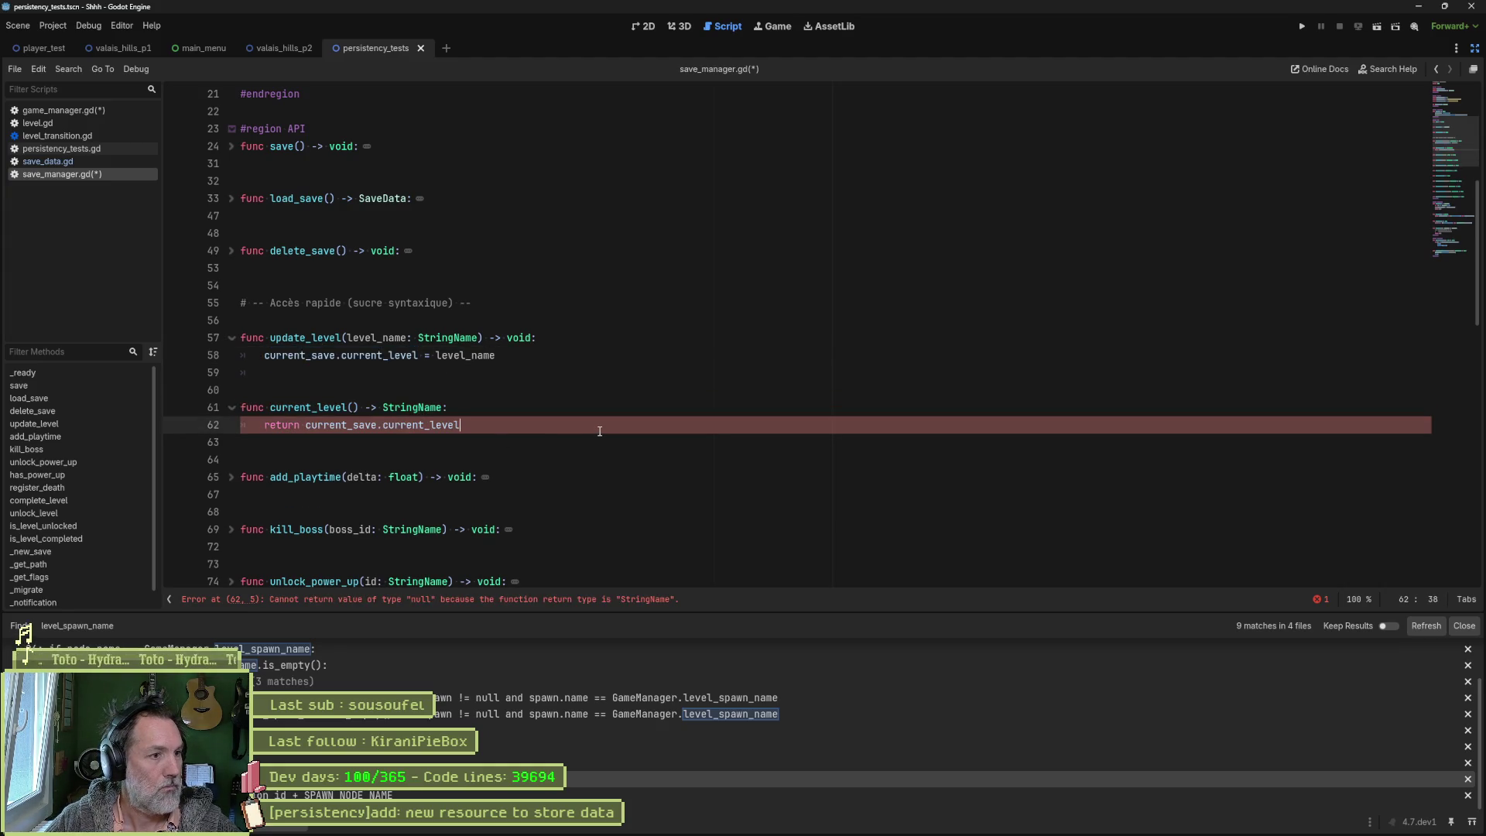
key("ctrl+v")
key("ctrl+s")
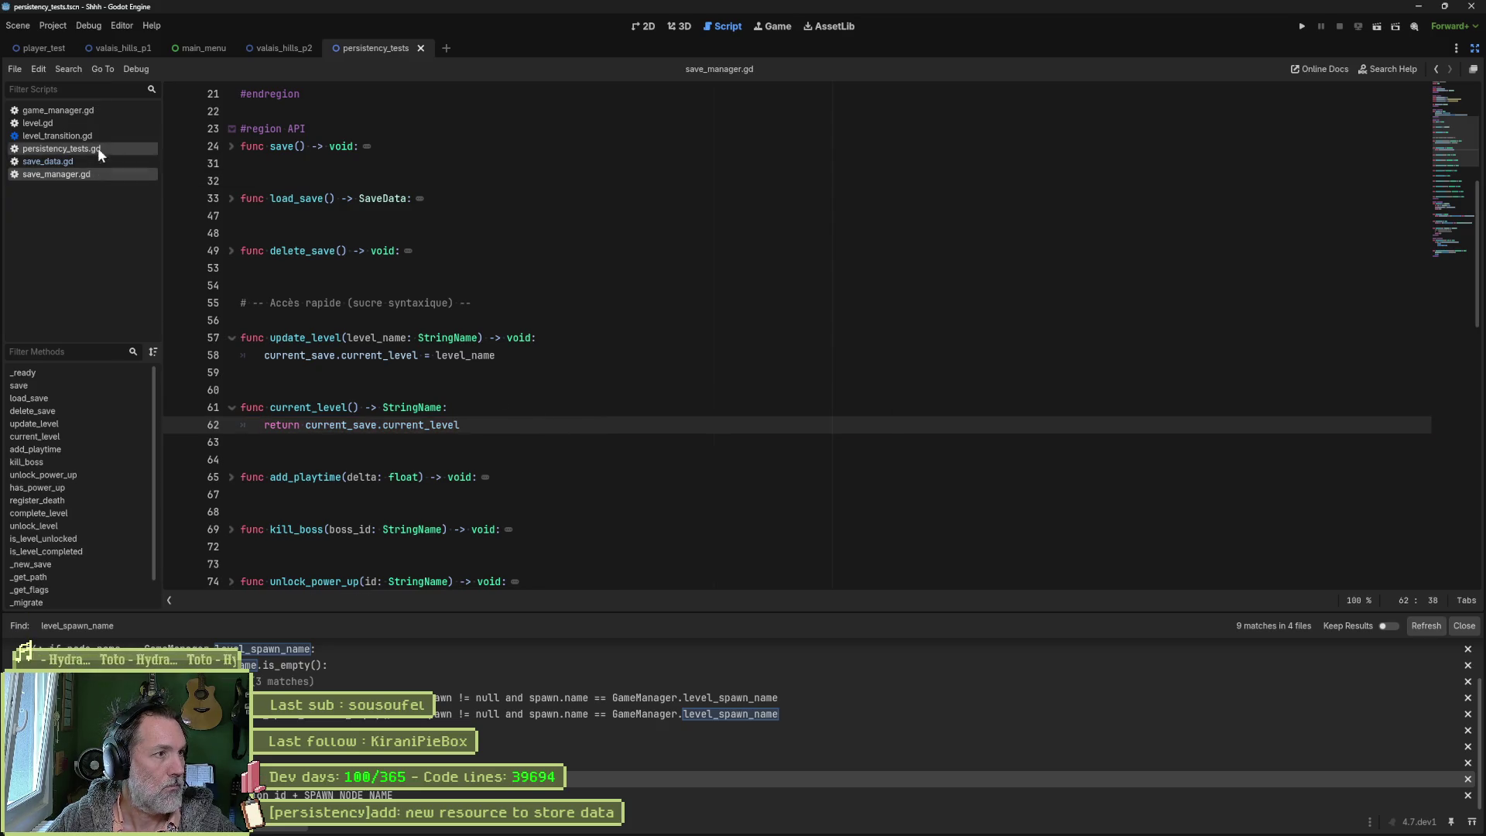
Step: Change line 85 of game_manager.gd to use SaveManager.current_level() and save it
left_click(98, 113)
left_click(488, 424)
key("BackSpace")
key("BackSpace")
key("BackSpace")
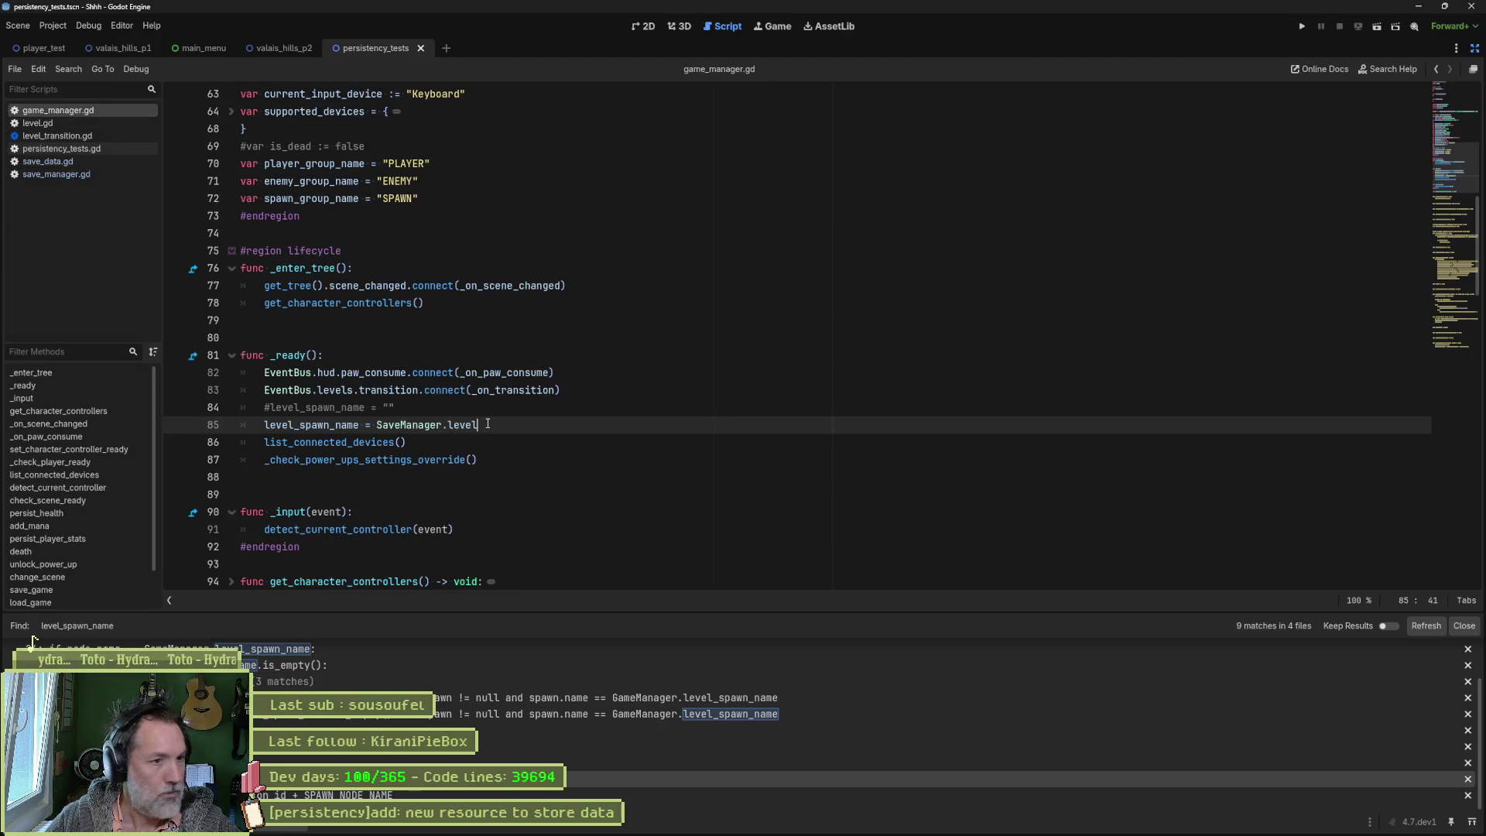
type("cu")
key("Return")
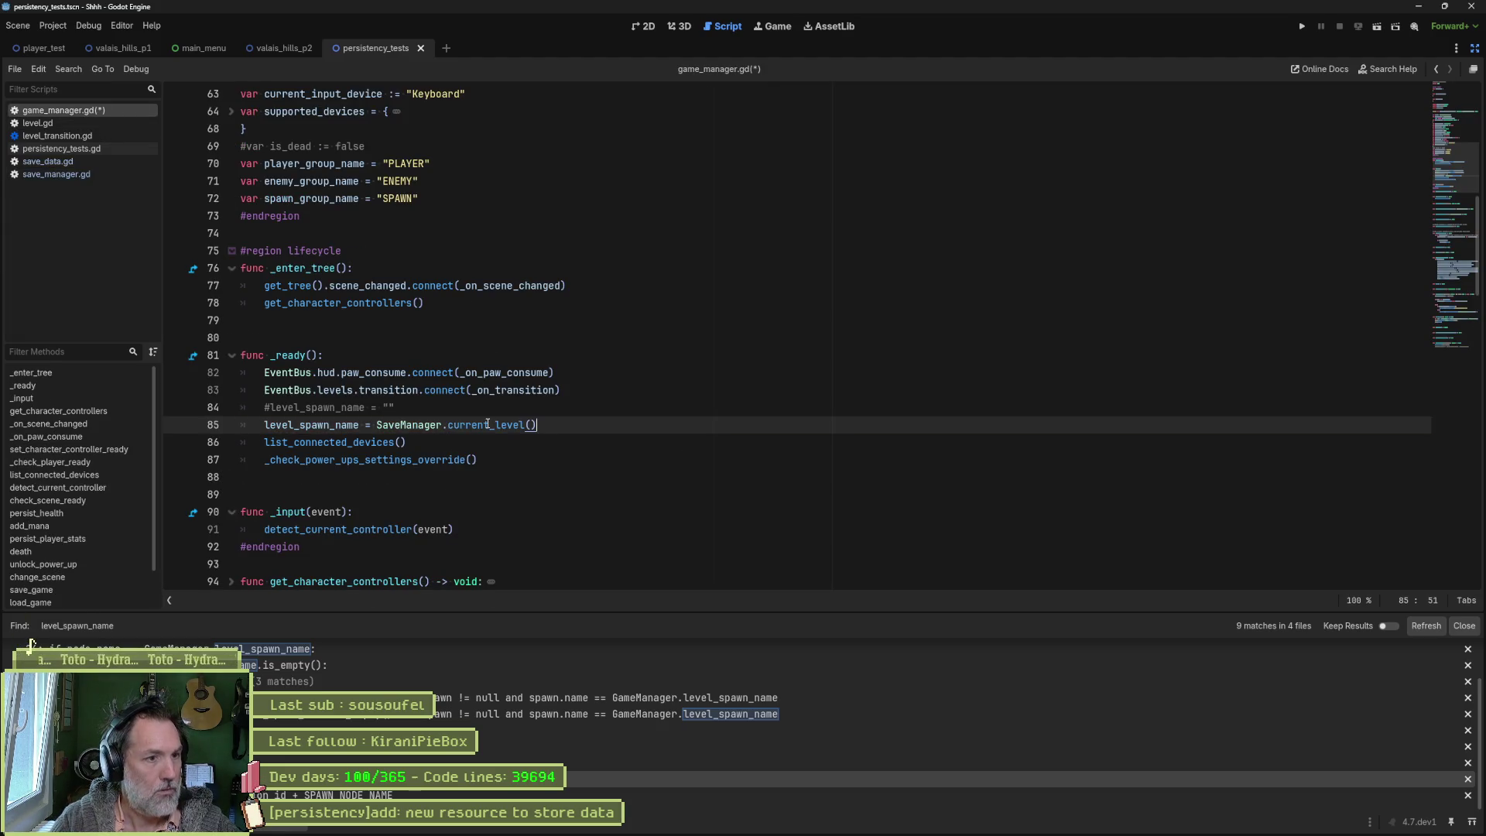
key("ctrl+s")
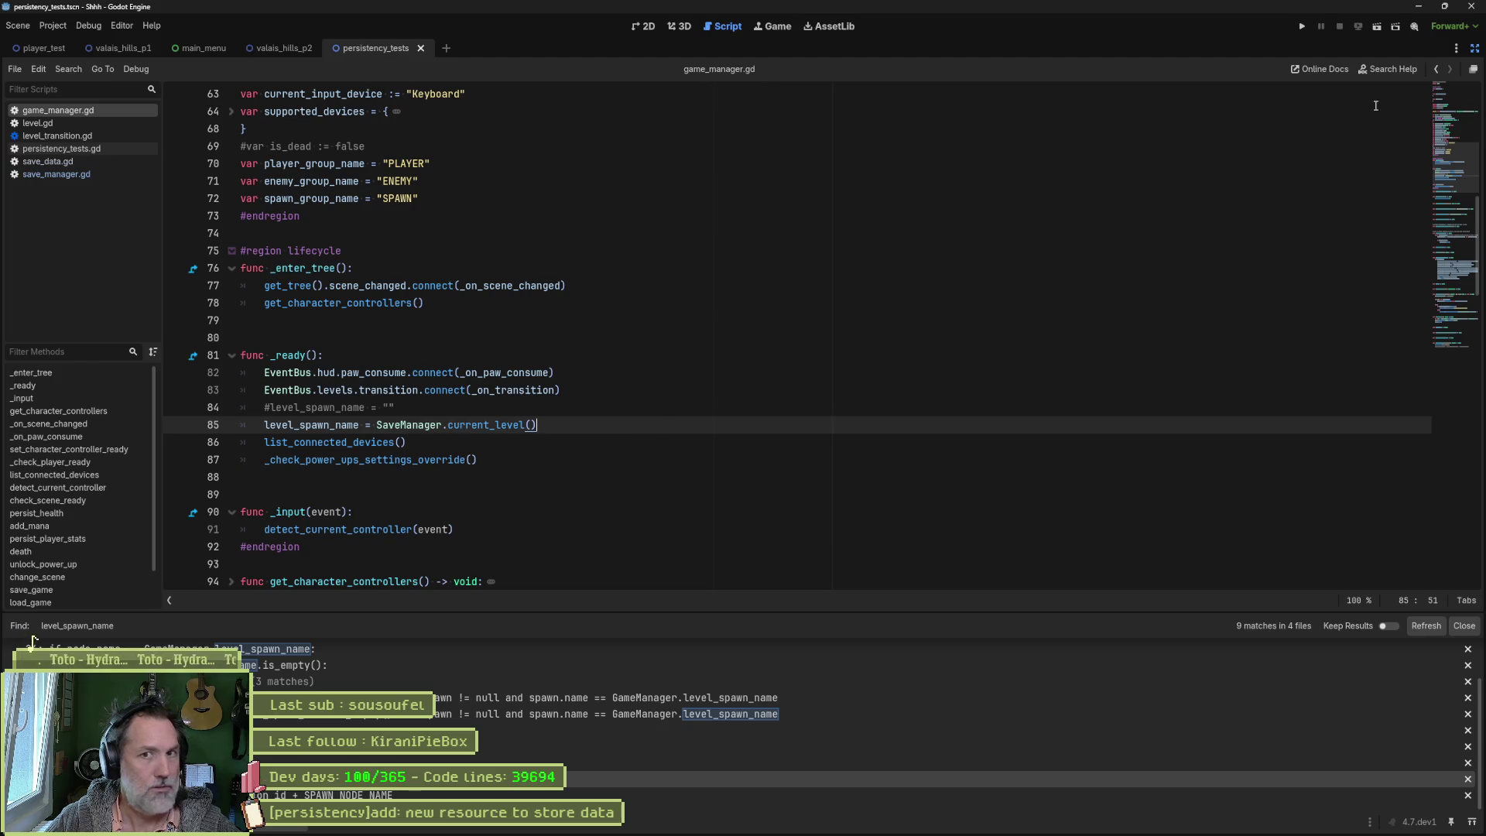
left_click(1473, 50)
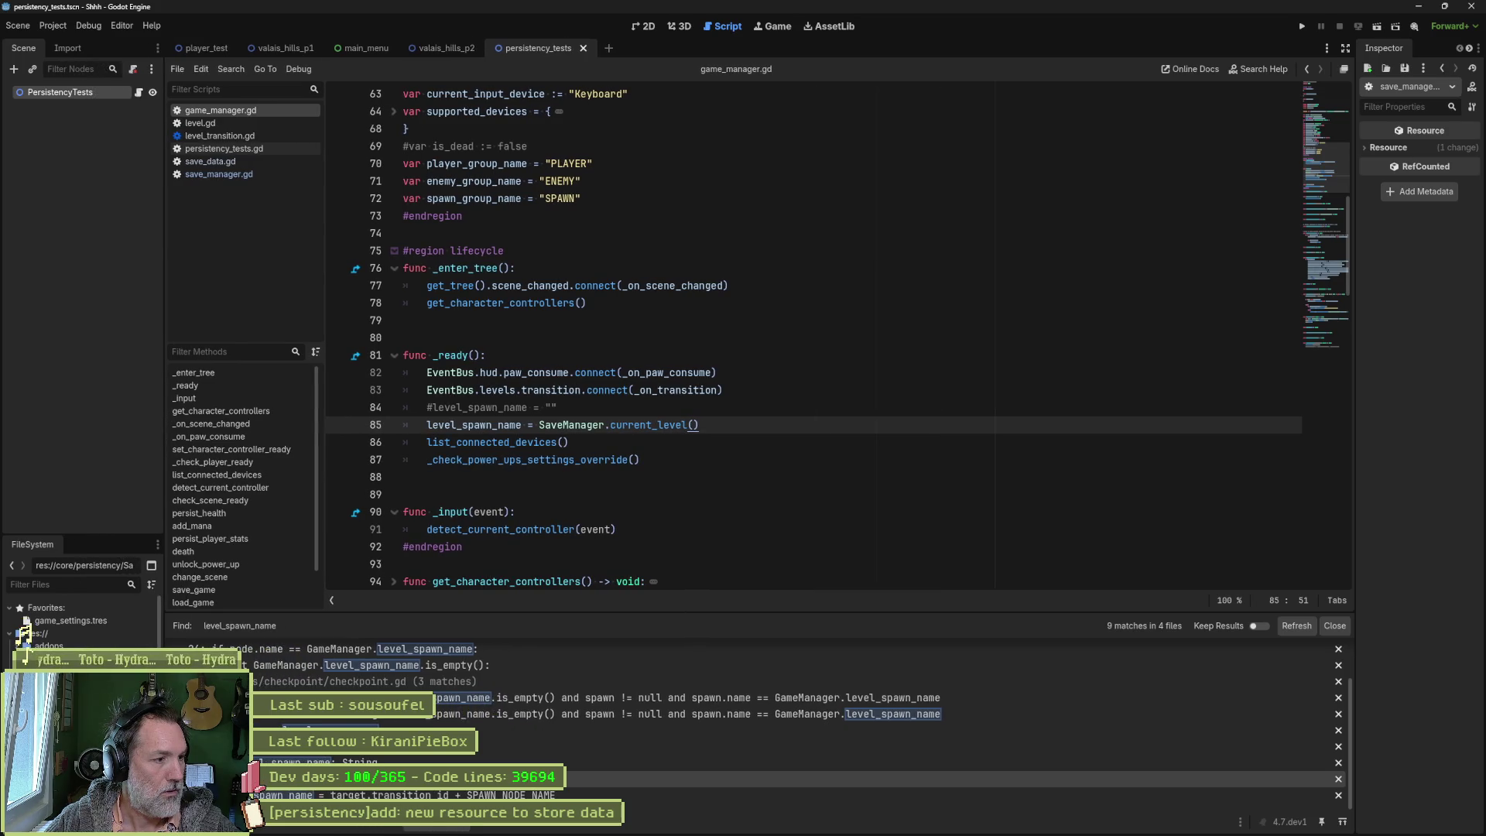
Step: Set Current Level in SaveData.tres to valais_hills_p2, then run the project with F5
scroll(23, 625, "down", 3)
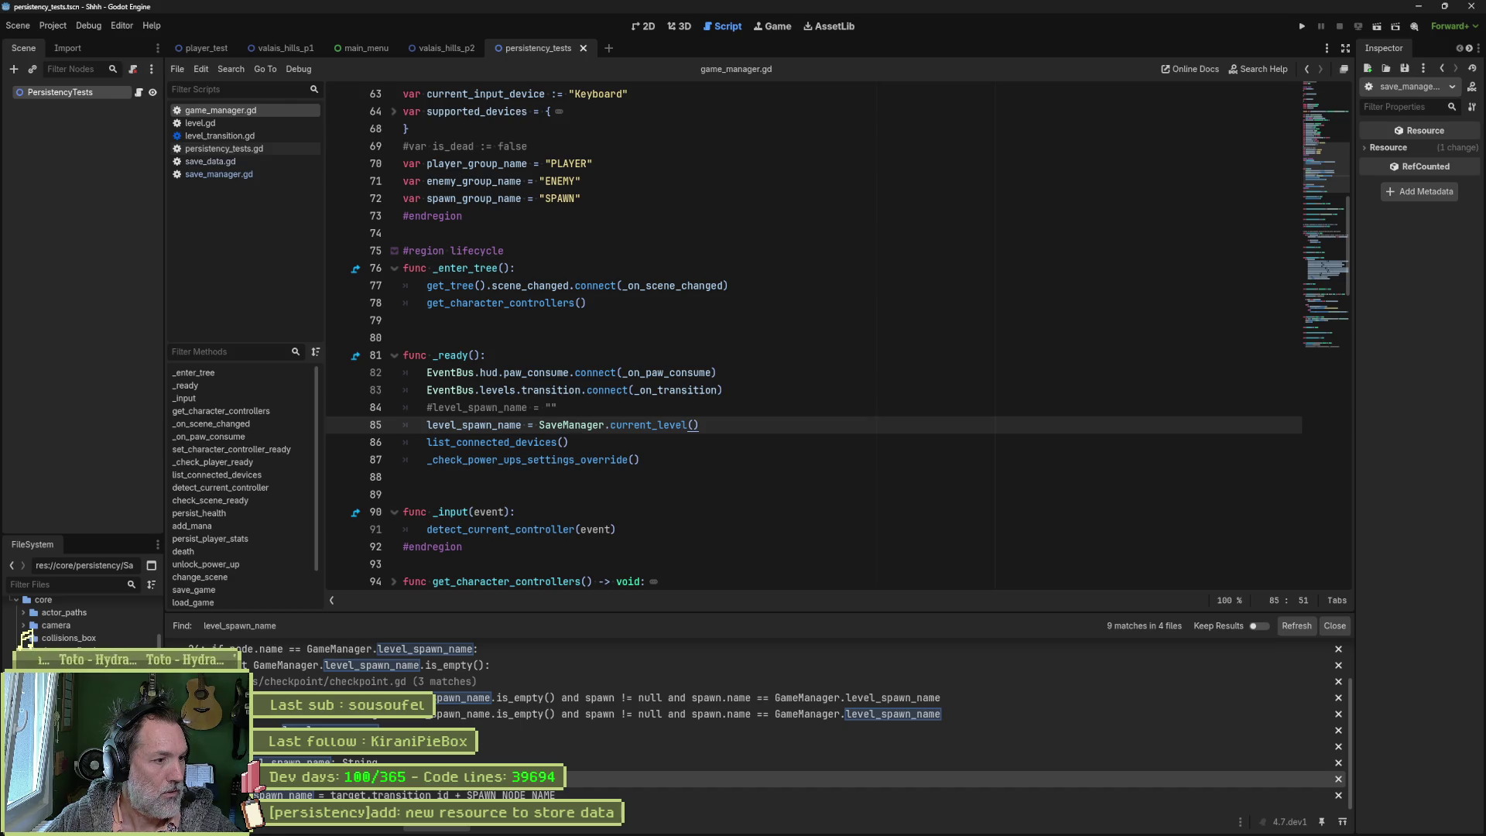
left_click(24, 631)
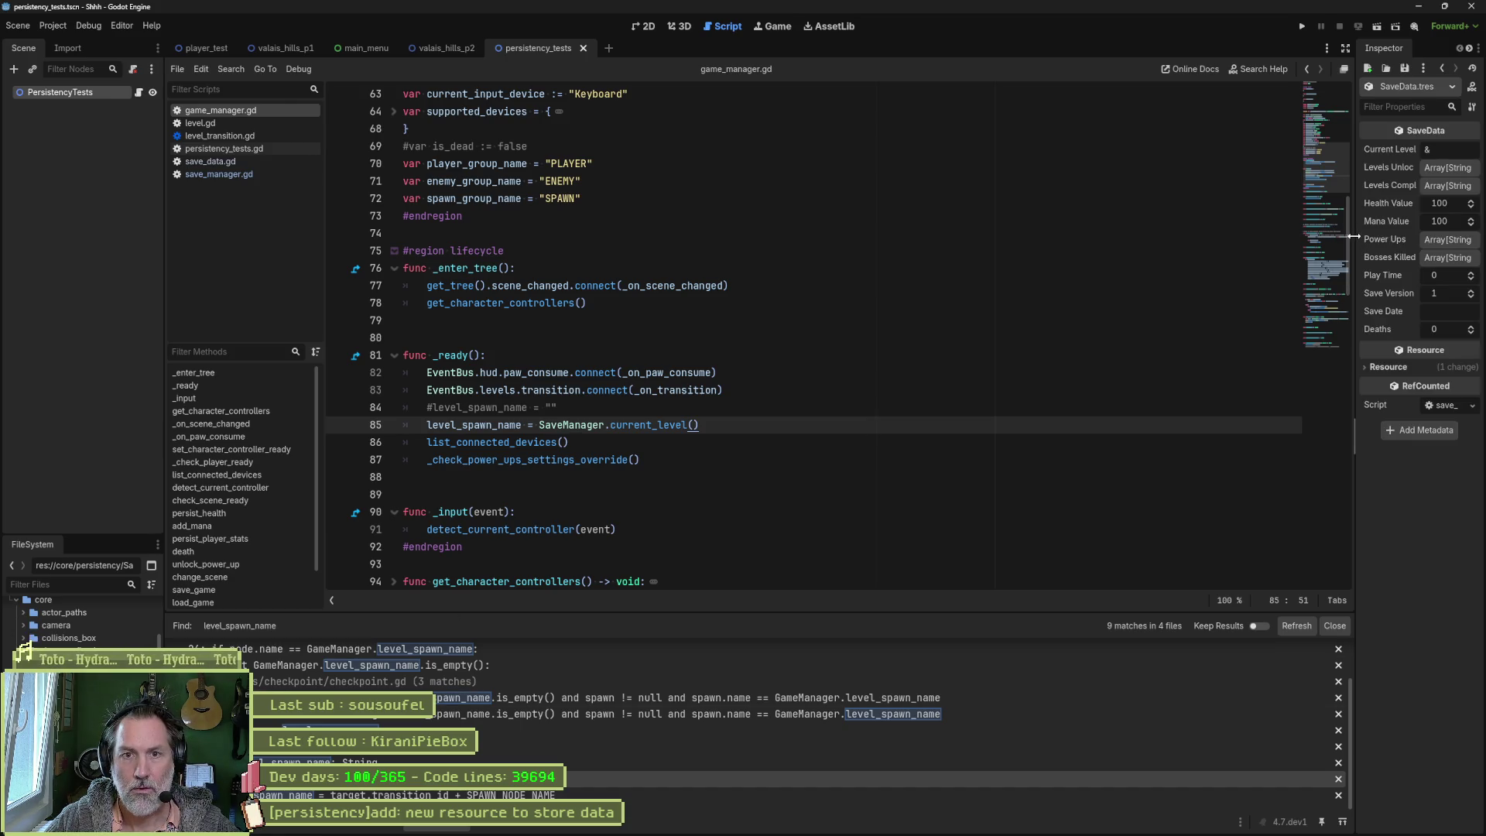
left_click_drag(1355, 236, 1299, 240)
left_click(1400, 147)
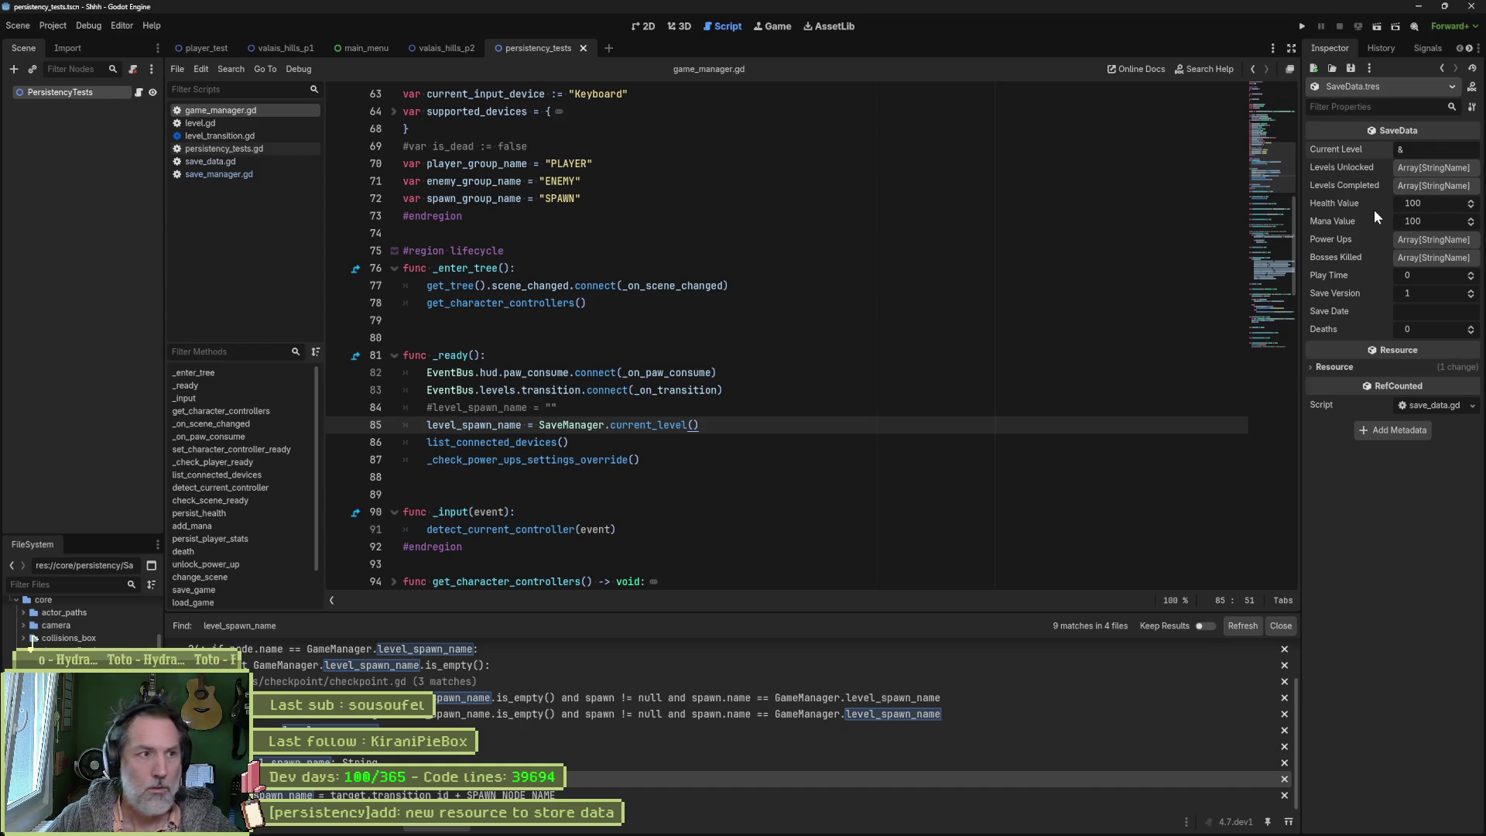
type("valais_")
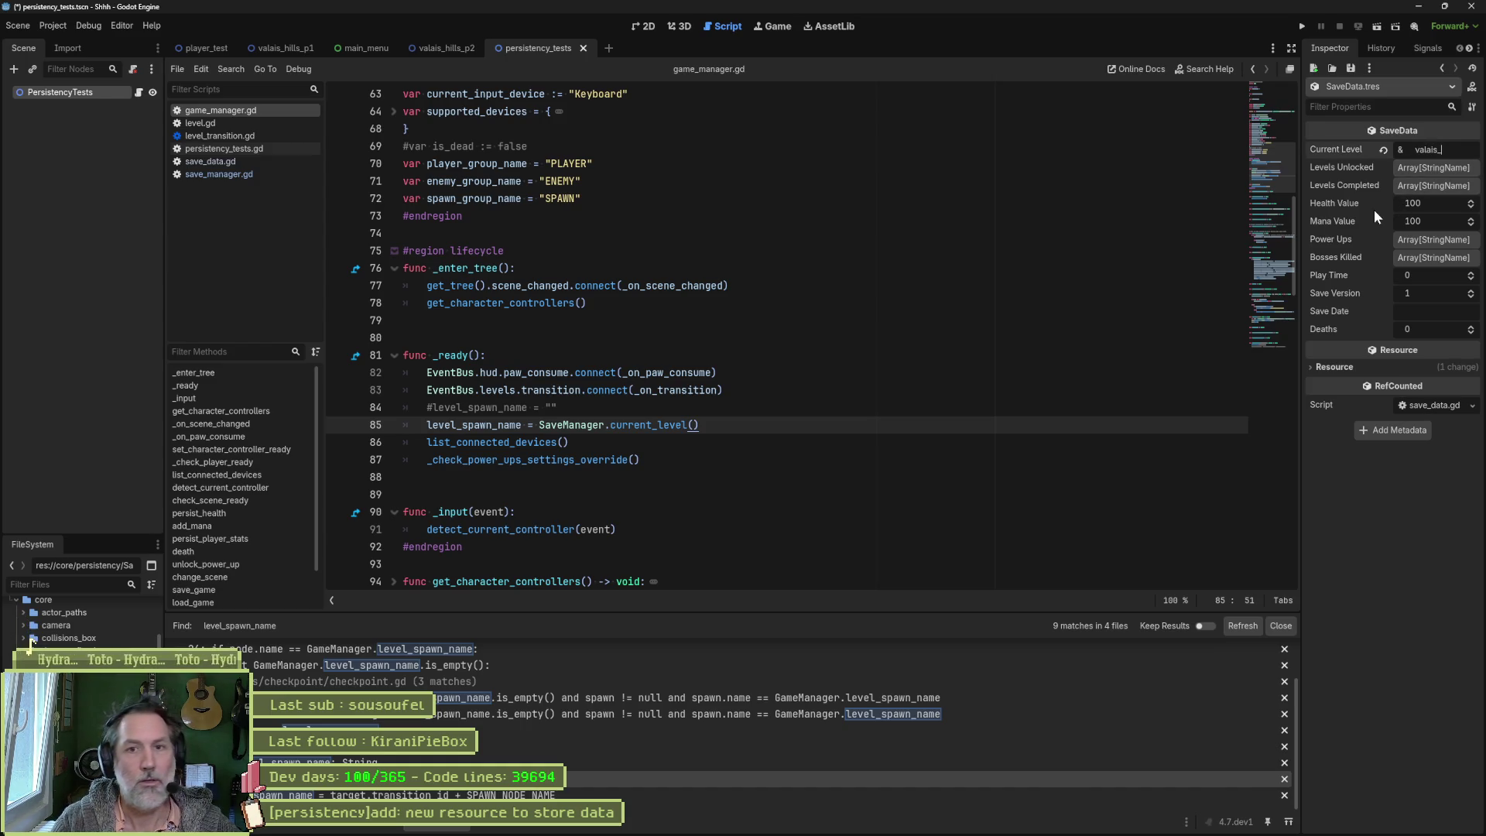
type("hills_p2")
key("Return")
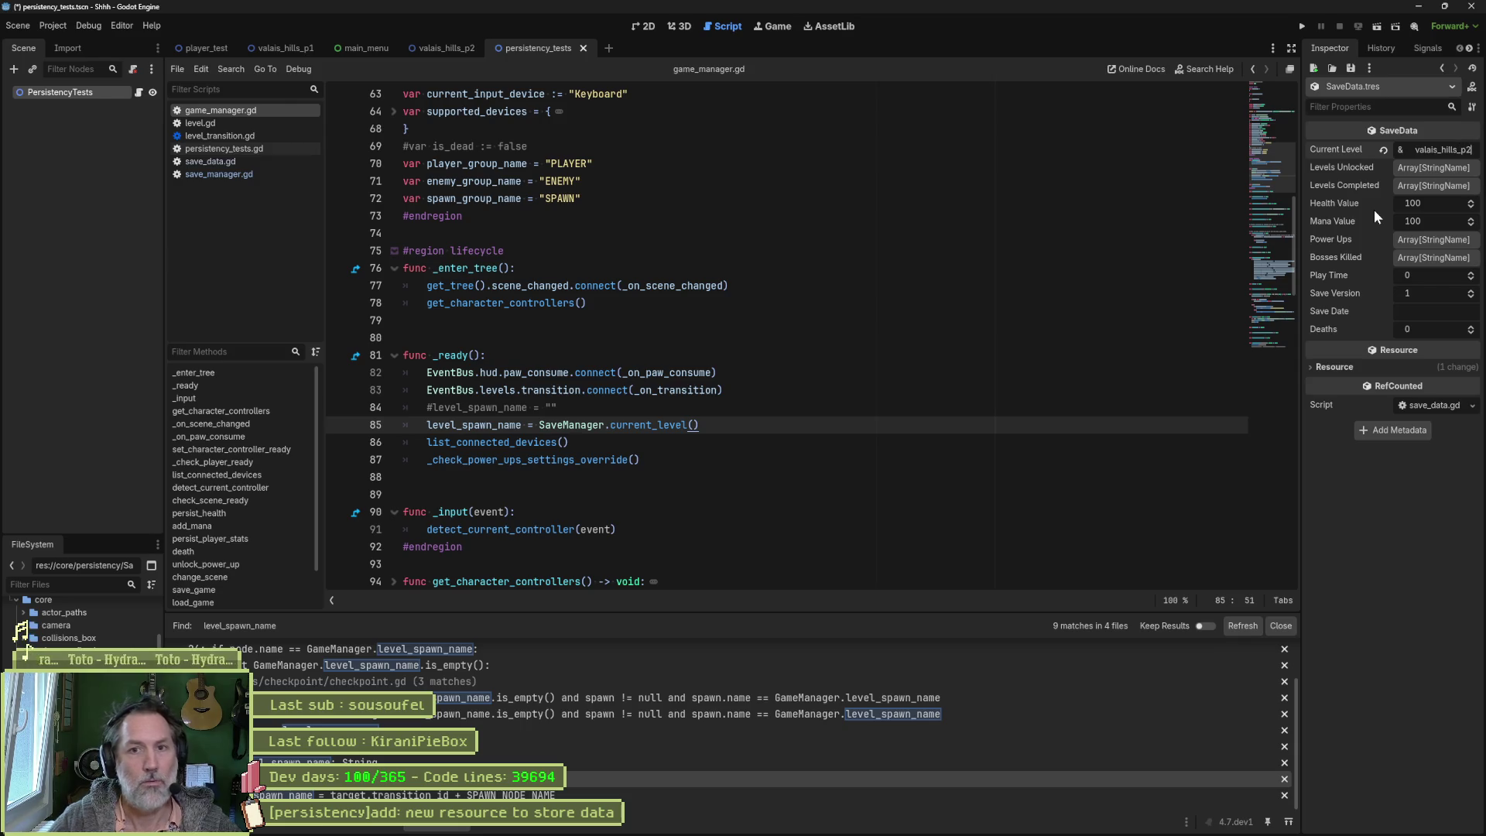
left_click(1137, 235)
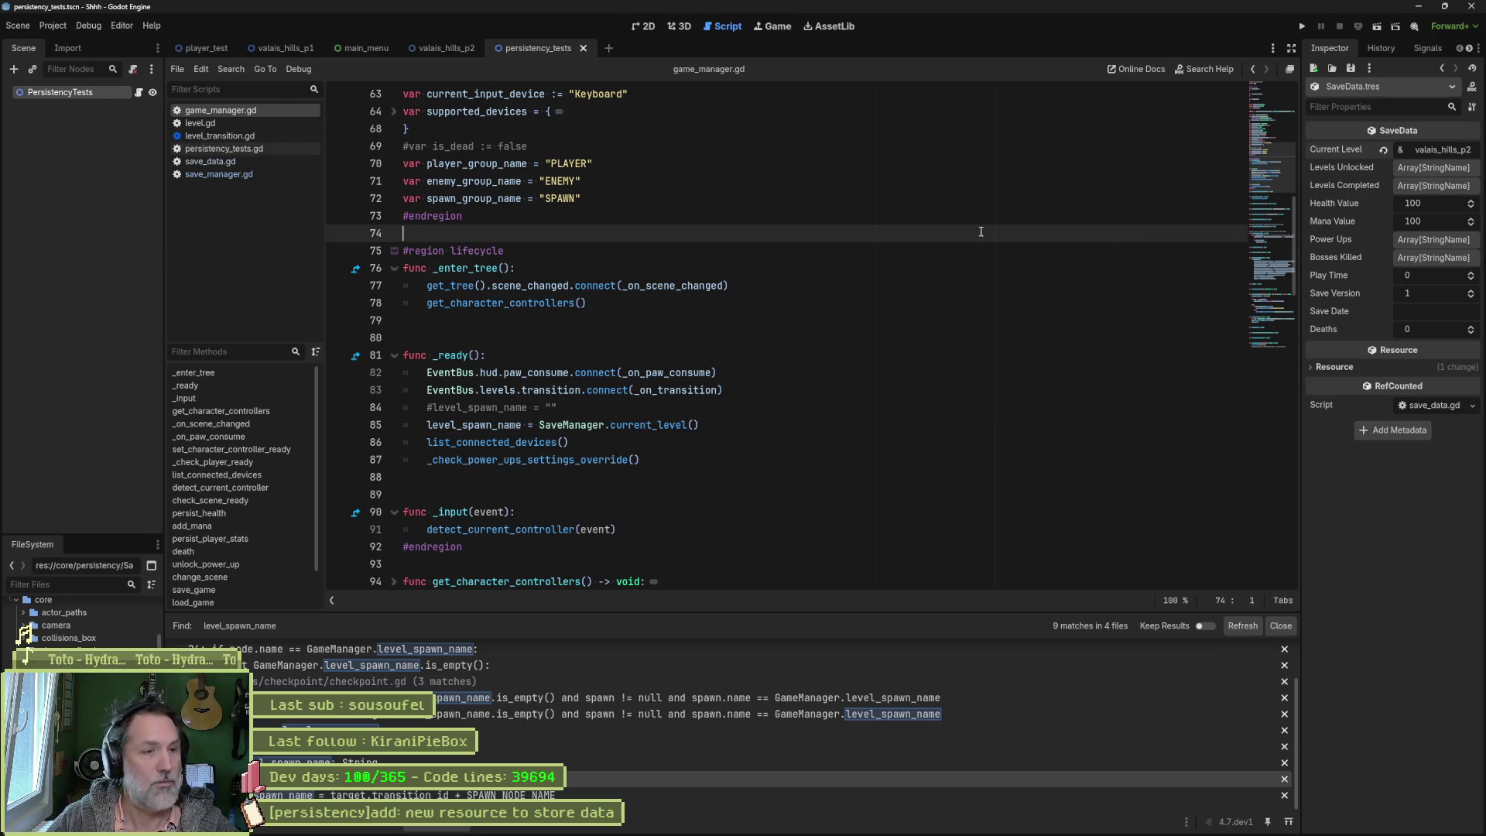
key("F5")
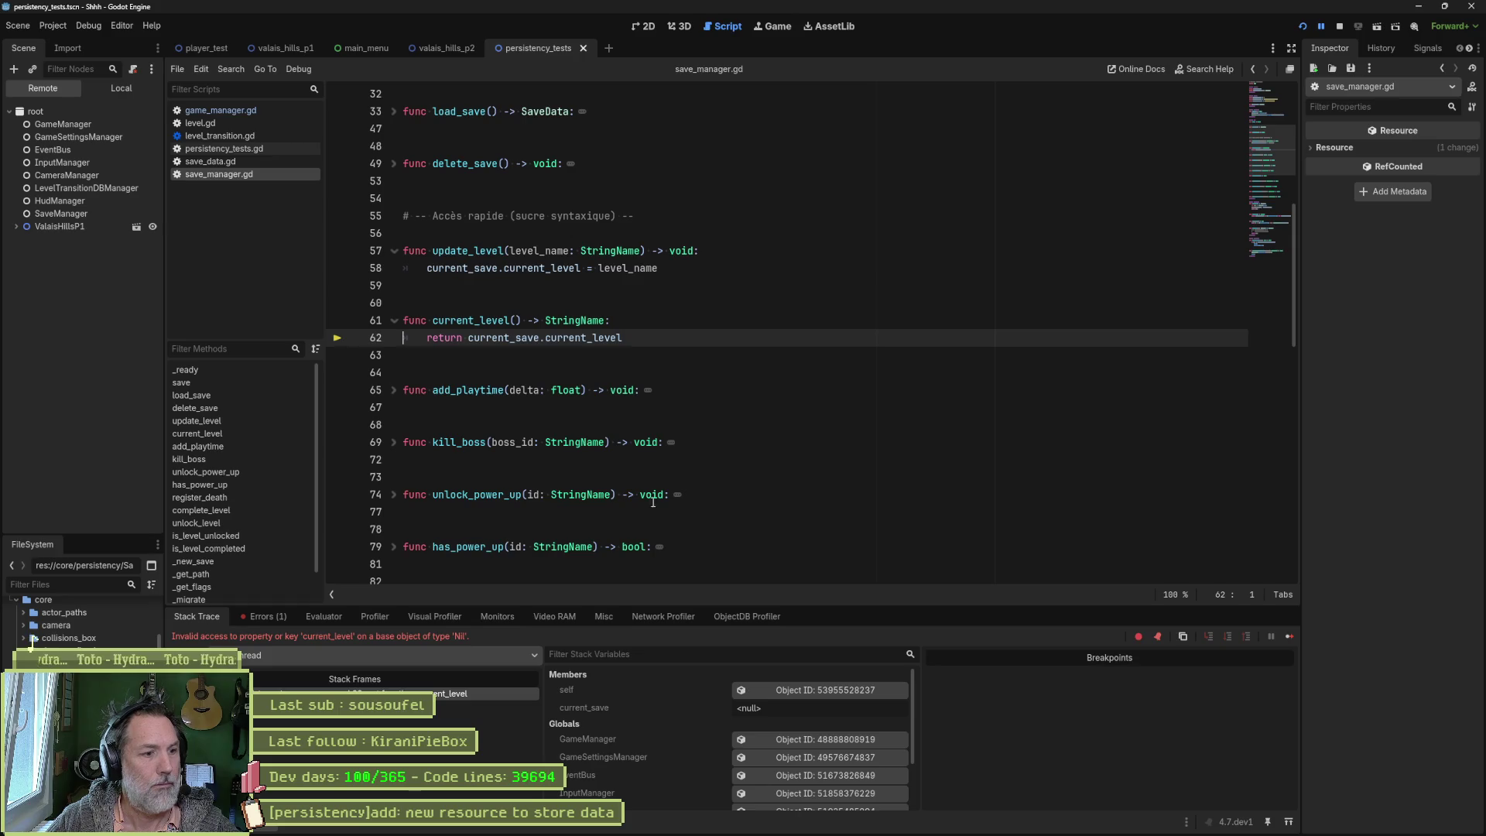
Step: Inspect the null current_save error on line 62 and stop the debug session
double_click(523, 340)
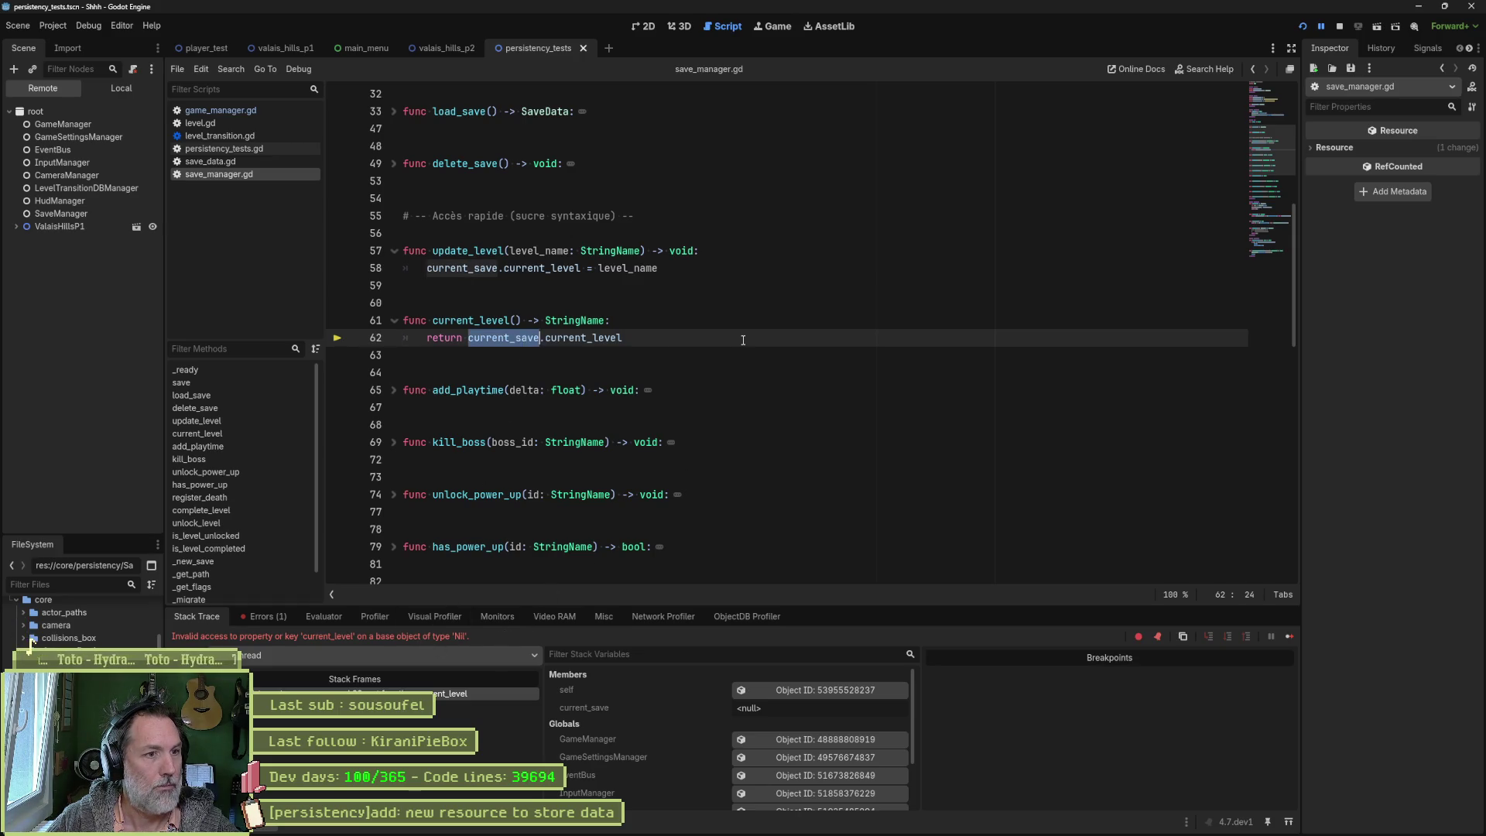
left_click(1339, 28)
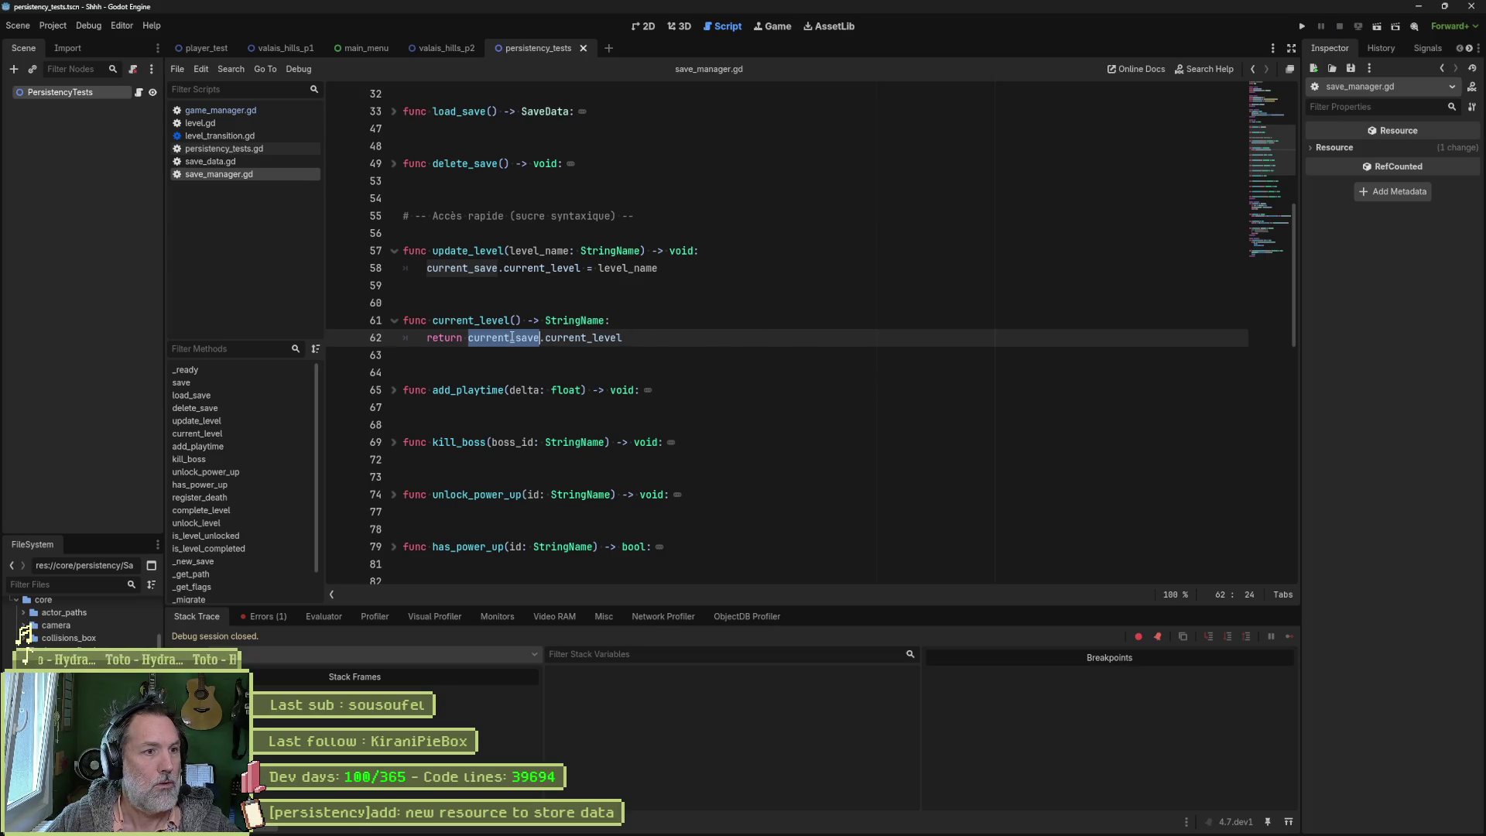
mouse_move(511, 337)
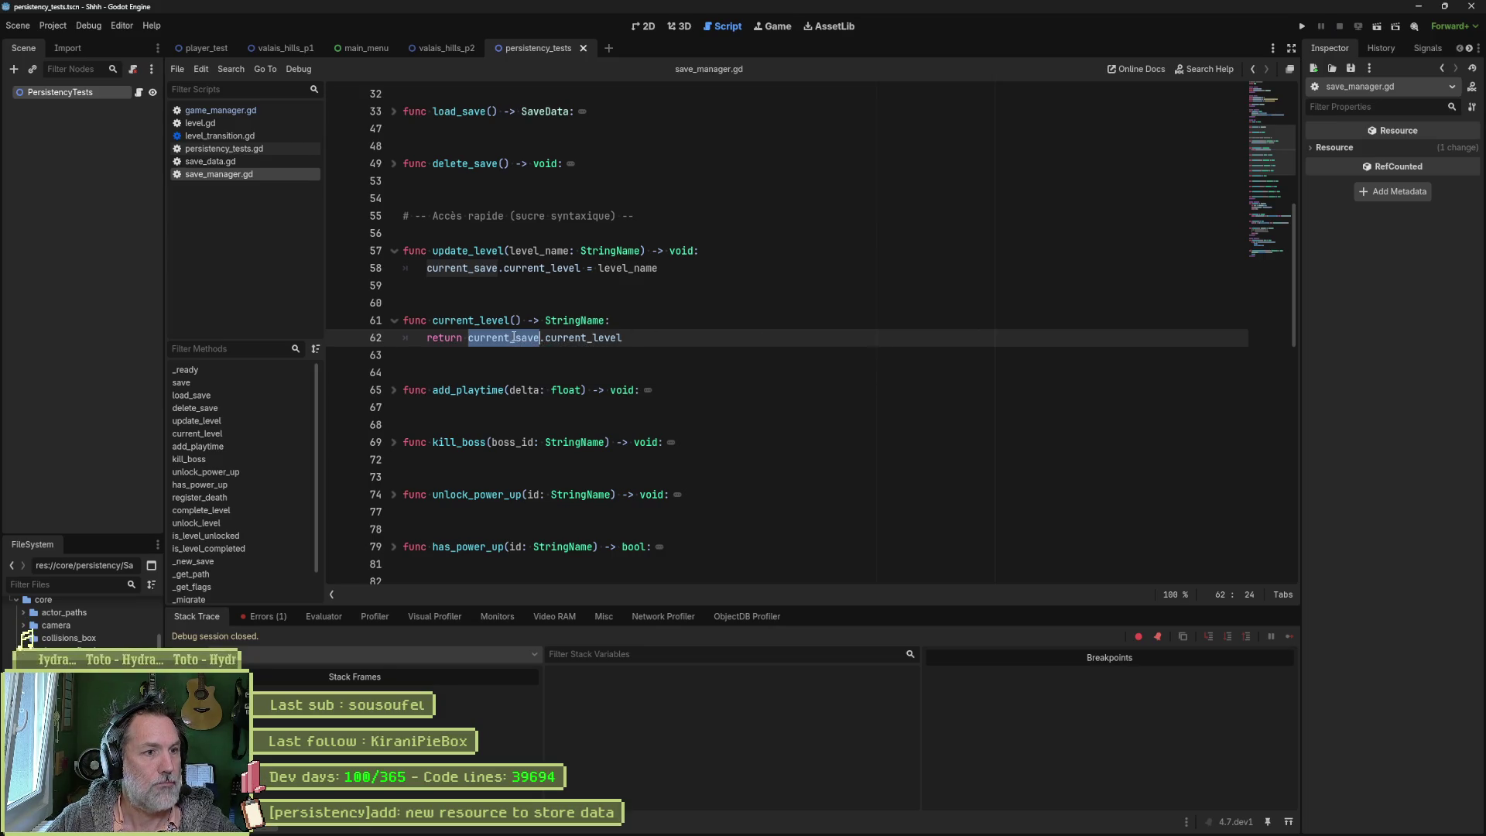
left_click(516, 340)
double_click(515, 340)
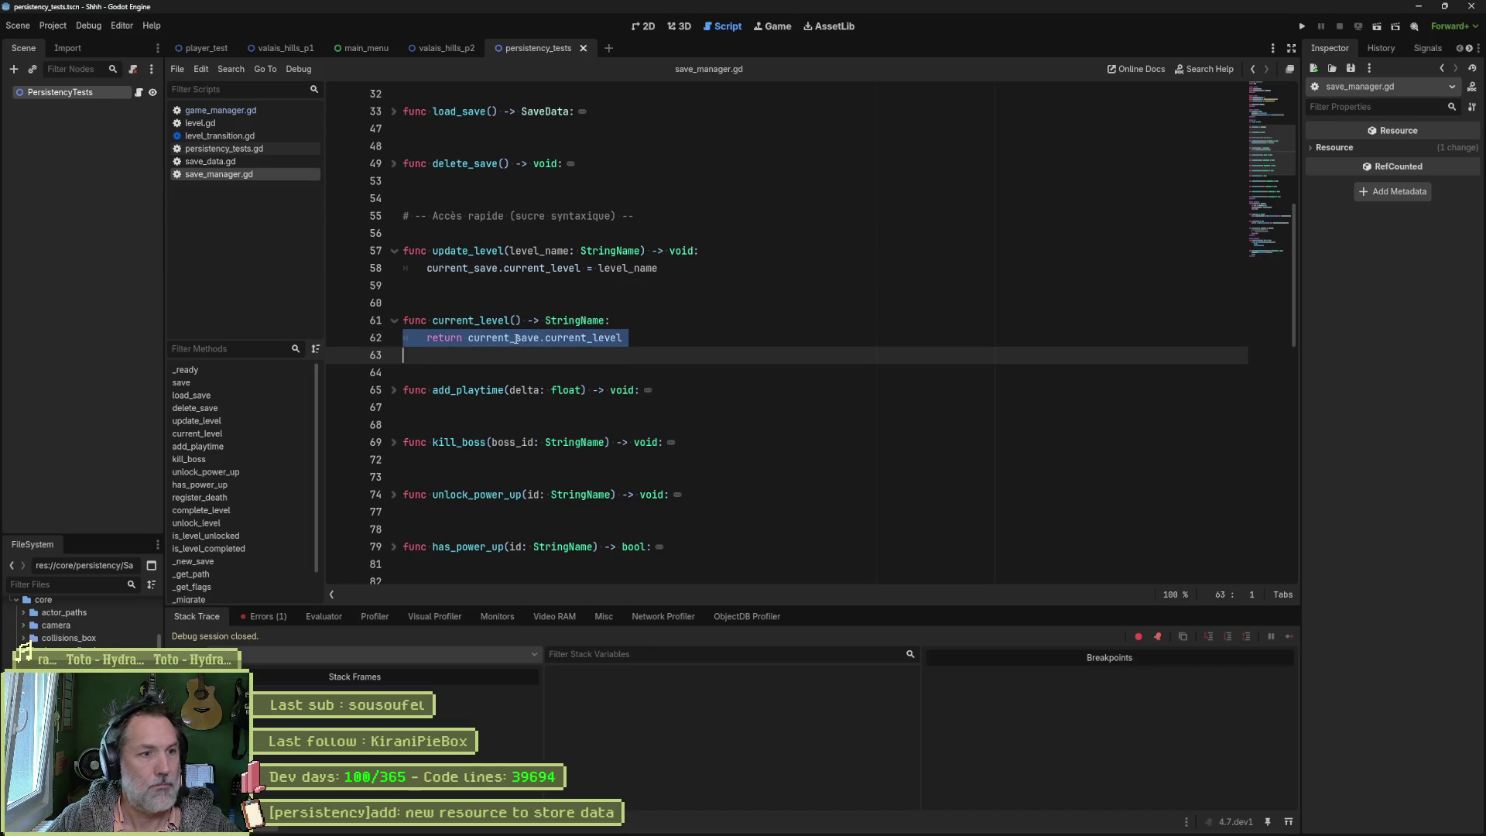
Step: Find current_save in all files, review its _ready assignment, then revisit game_manager.gd line 85
key("ctrl+shift+f")
left_click(735, 473)
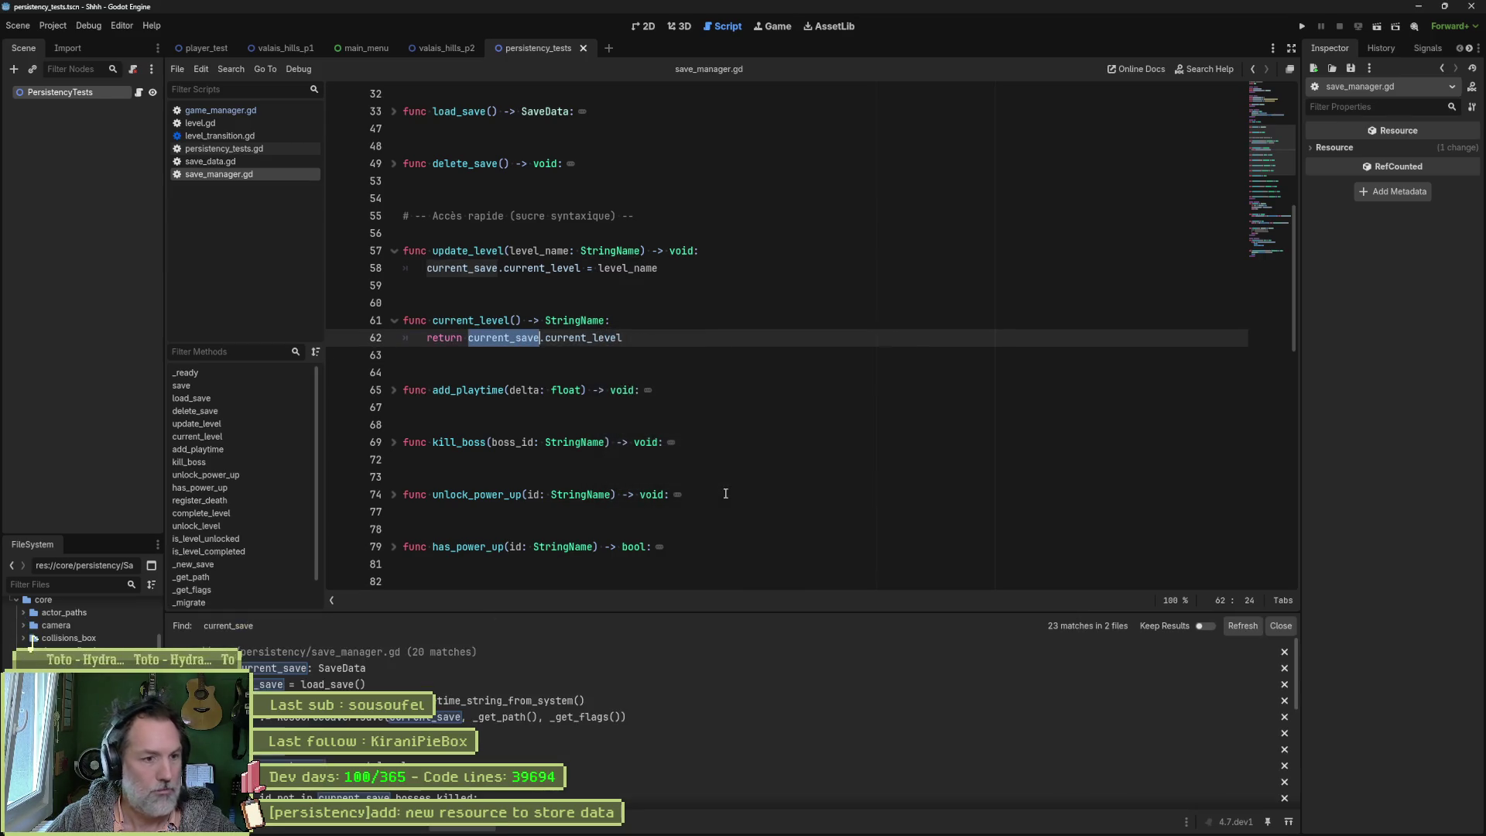
left_click(397, 688)
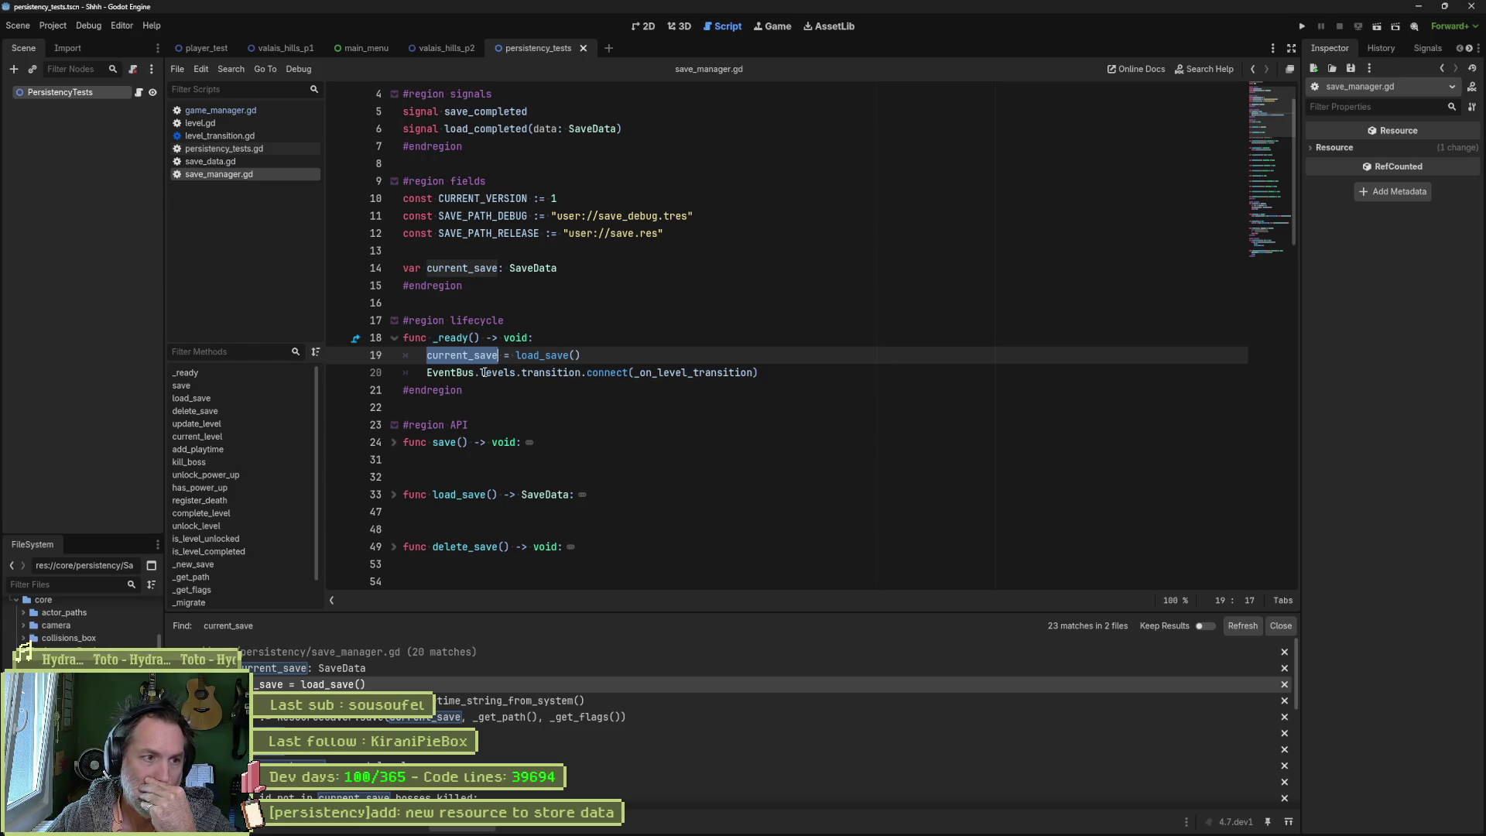
mouse_move(483, 373)
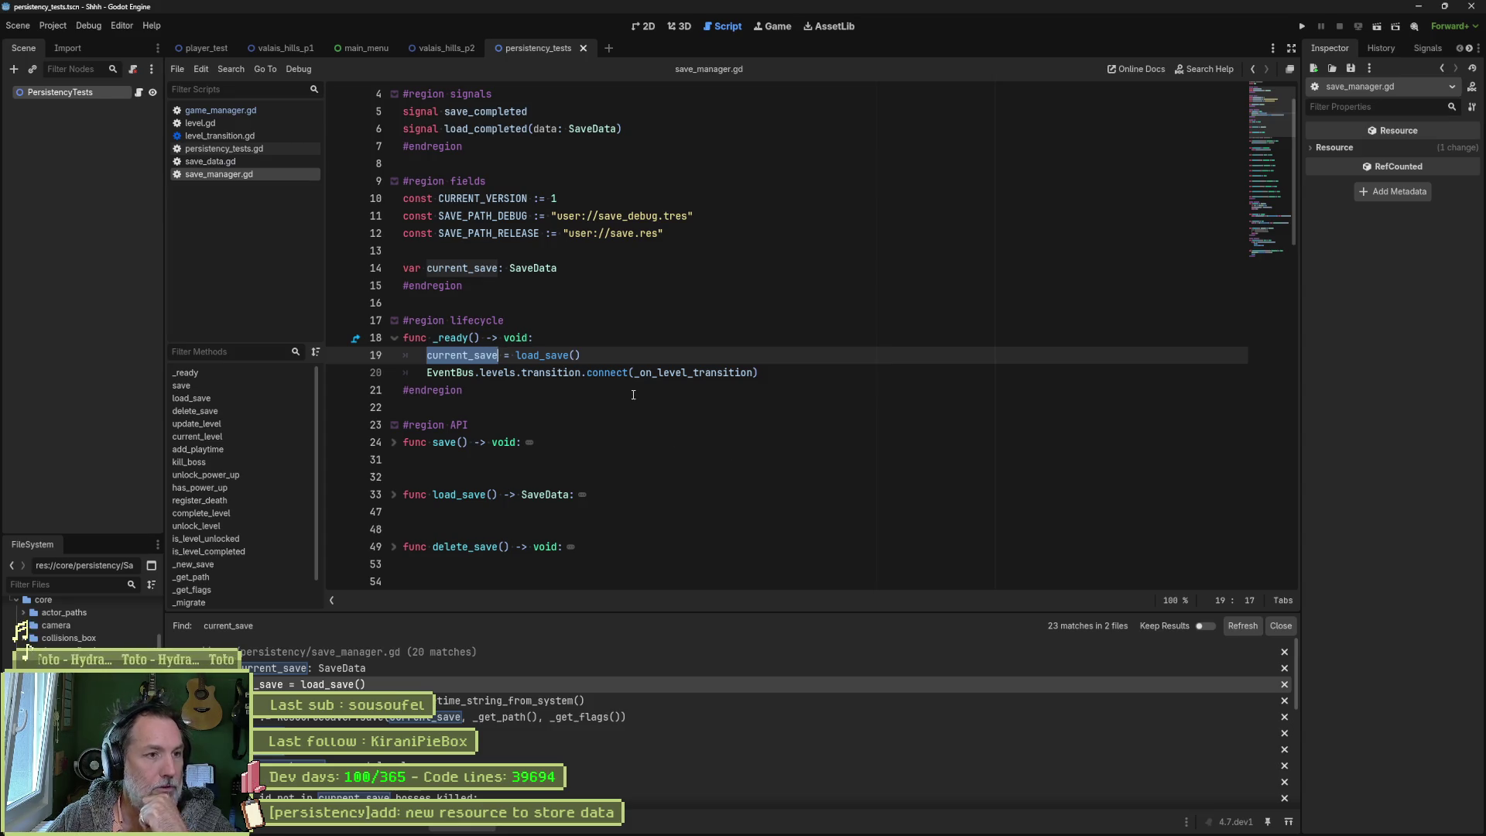
left_click(220, 110)
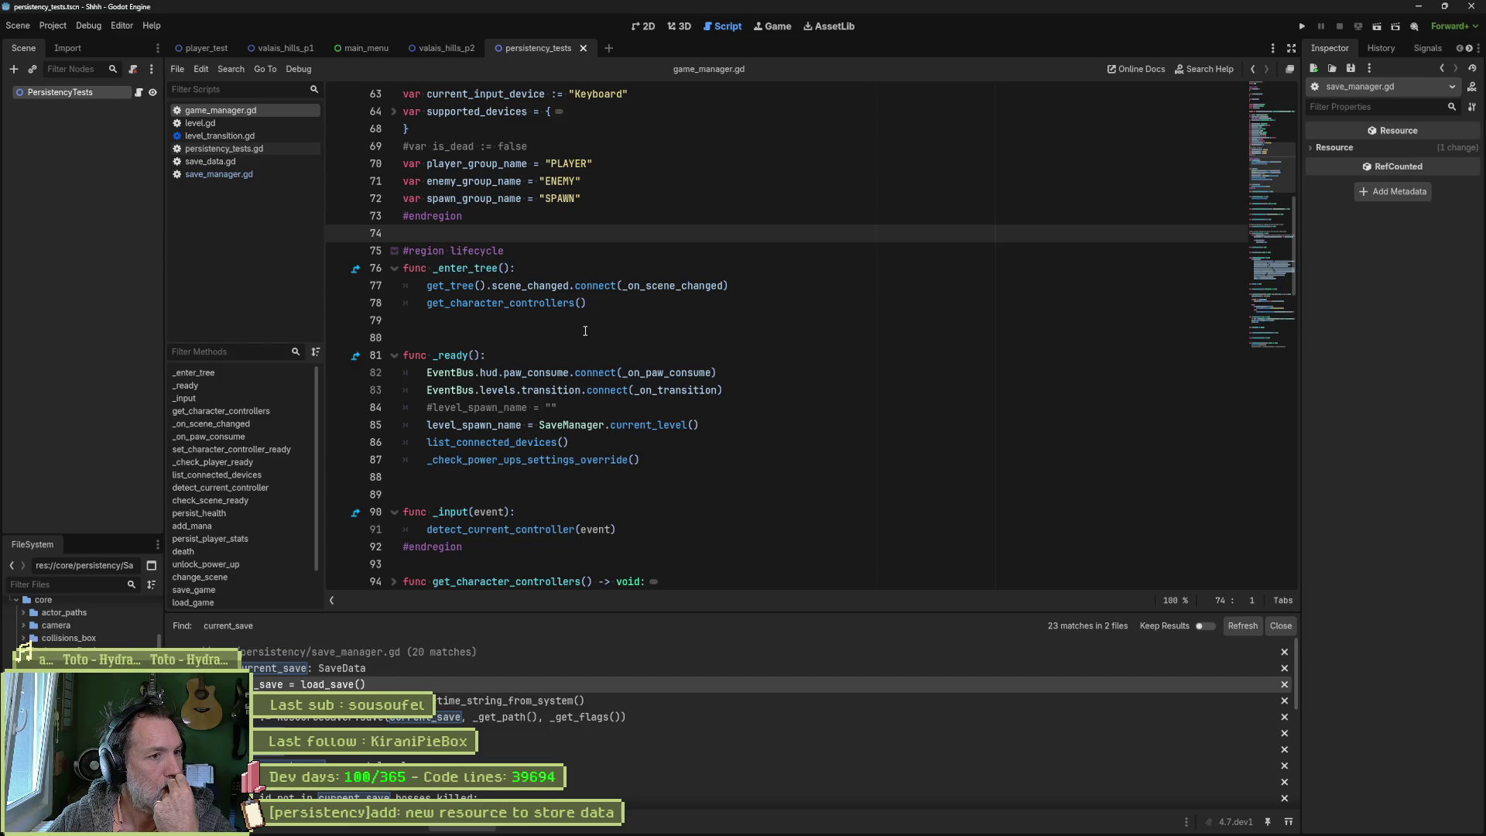
mouse_move(699, 425)
left_mouse_down()
mouse_move(464, 407)
mouse_move(428, 424)
left_mouse_up()
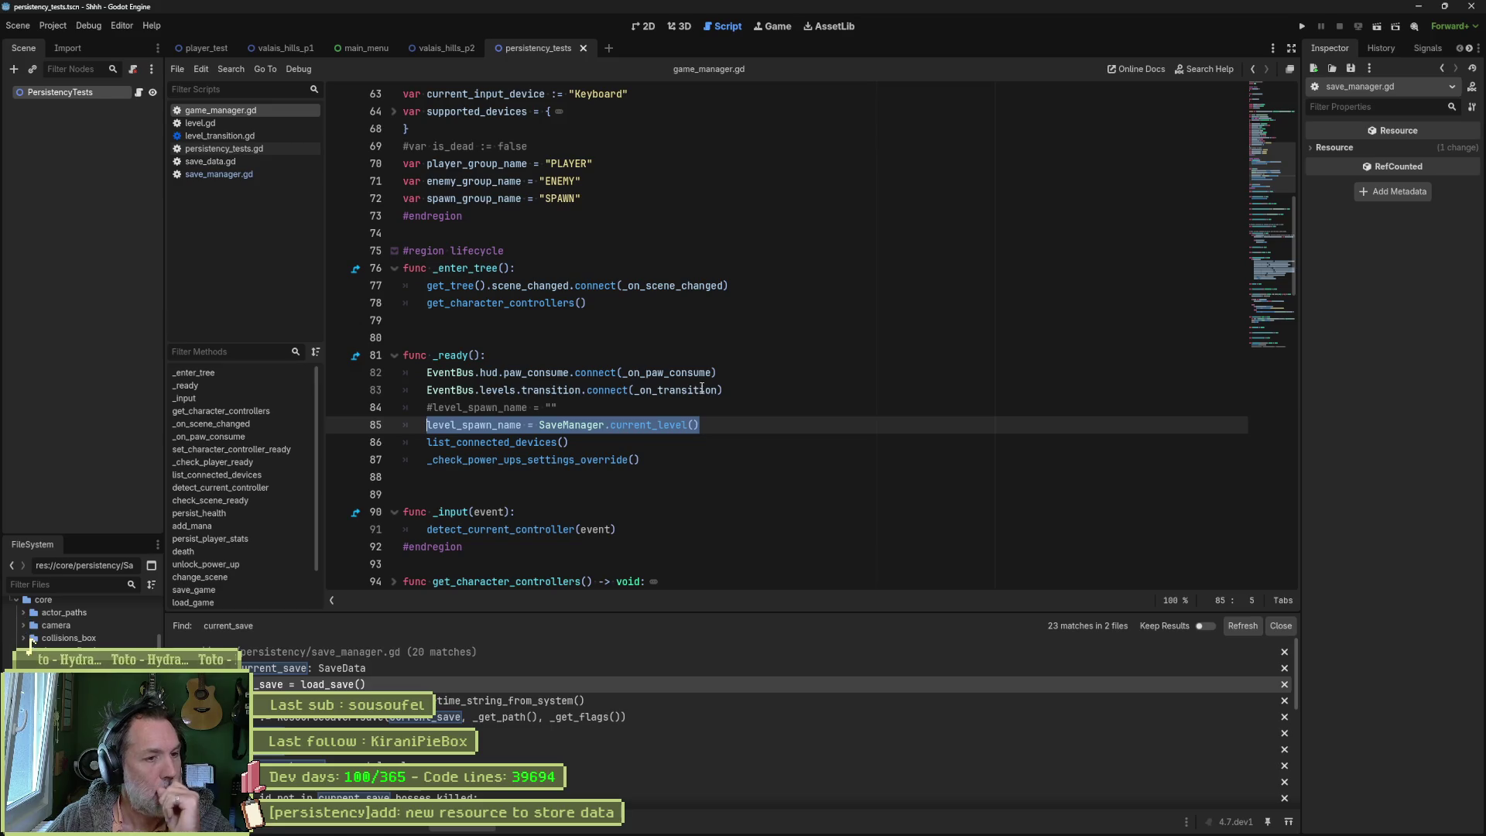
mouse_move(699, 392)
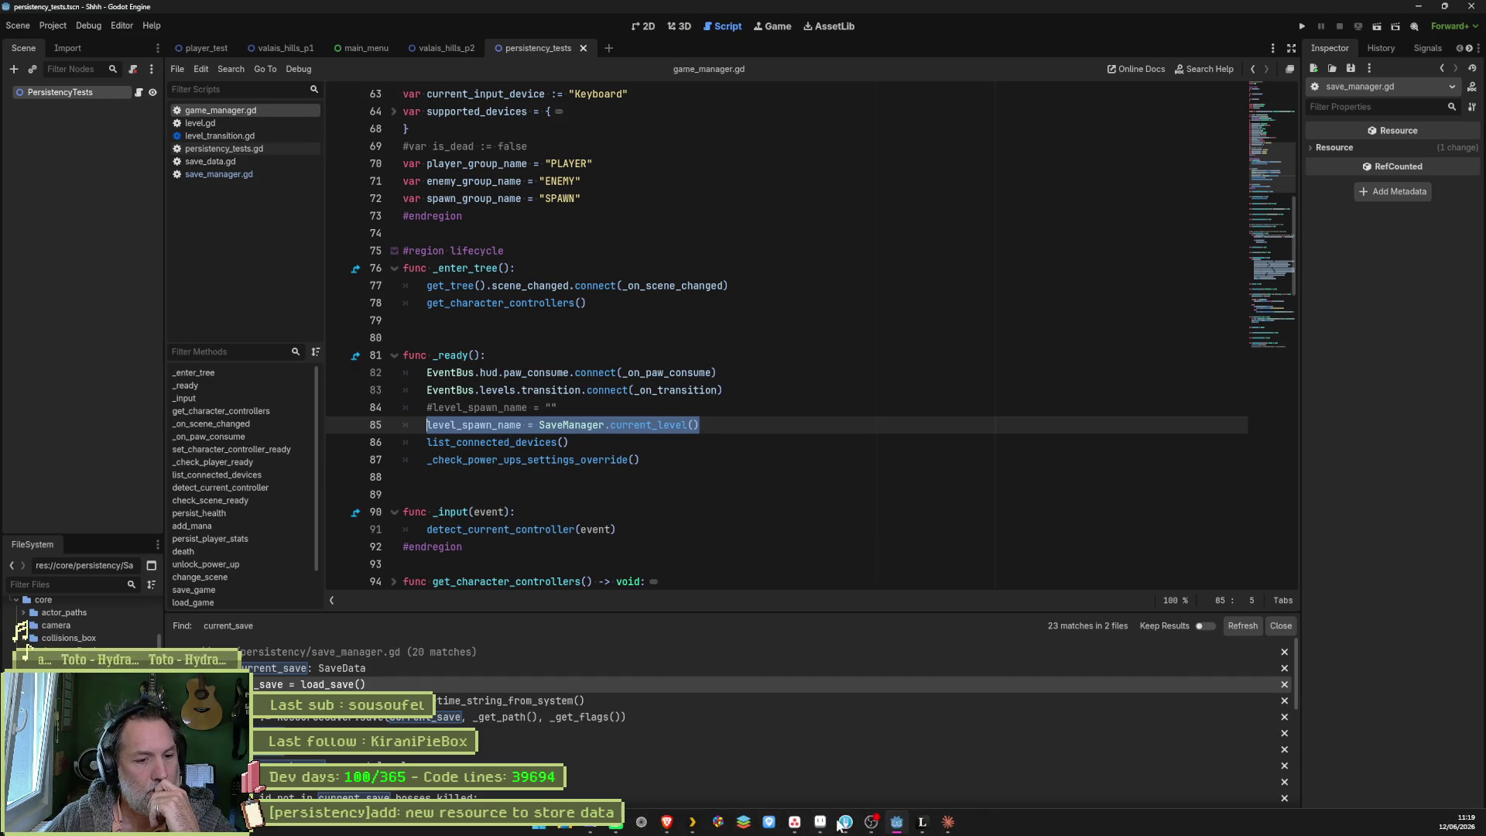
Step: Ask Claude, in French, whether an async method emitting a signal lets GameManager fetch current_level
left_click(948, 822)
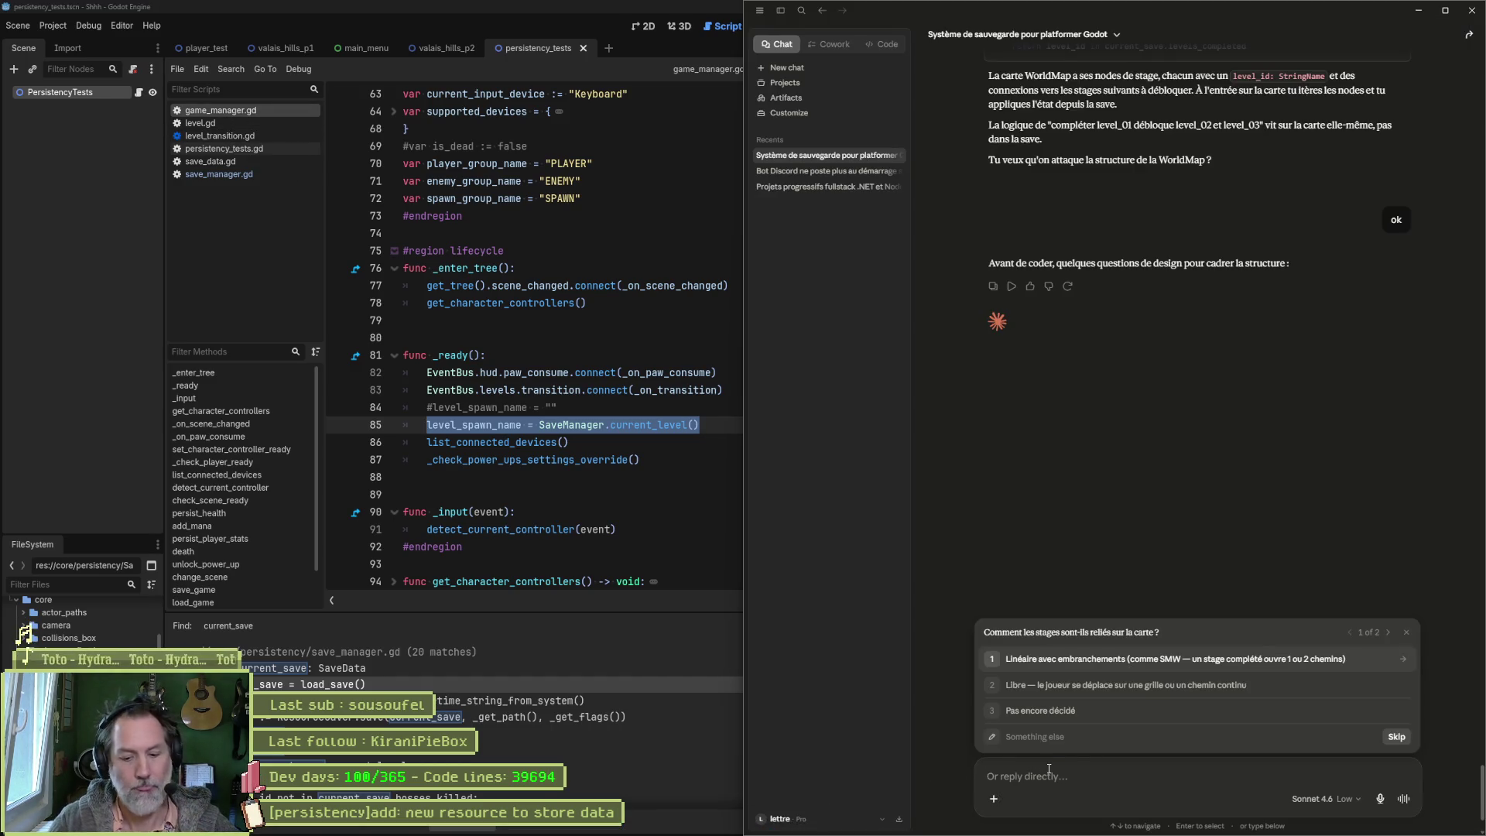
type("avant")
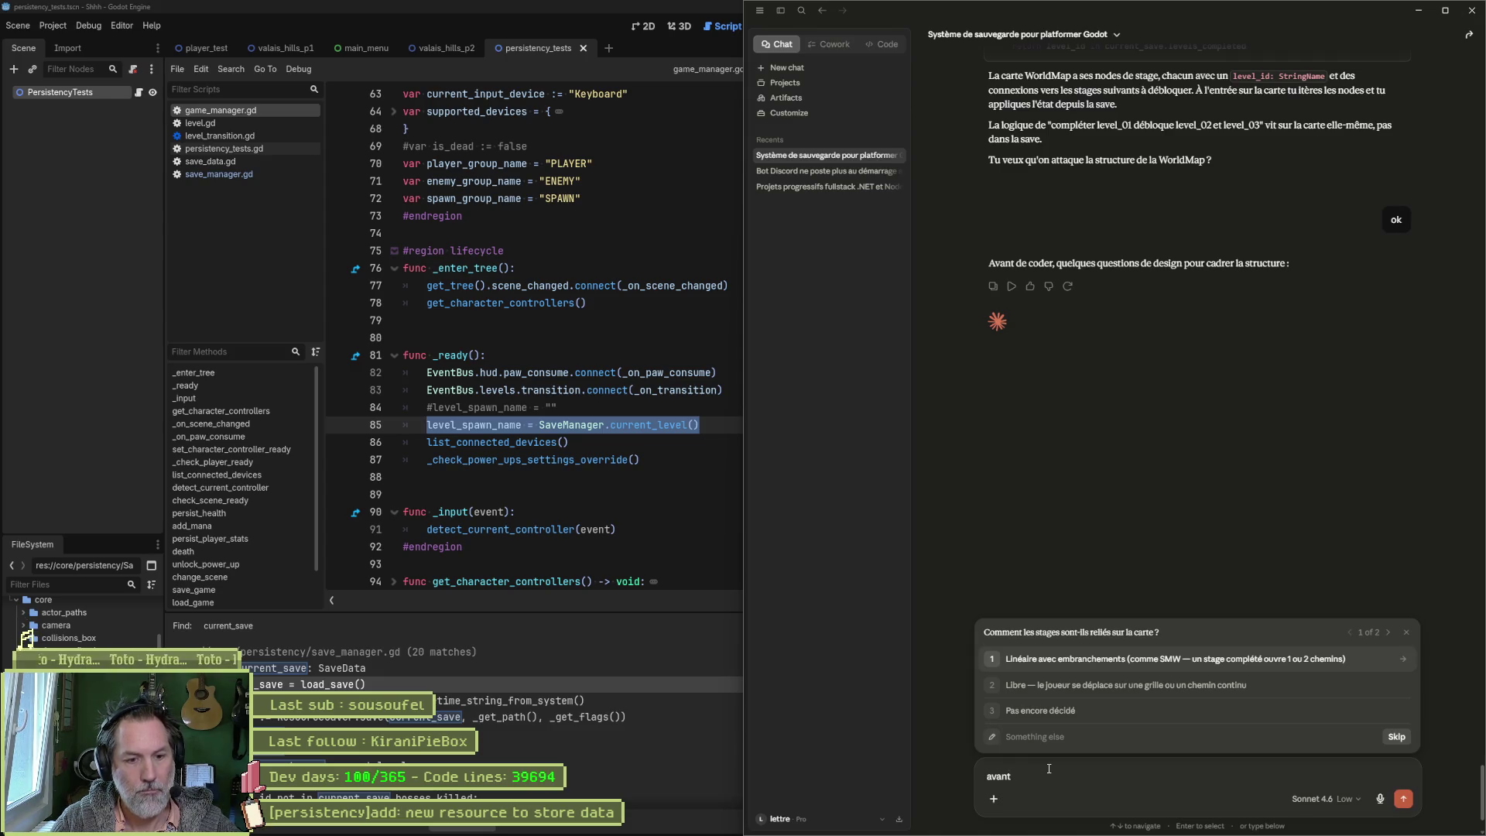
type(", est")
type("/ce qu")
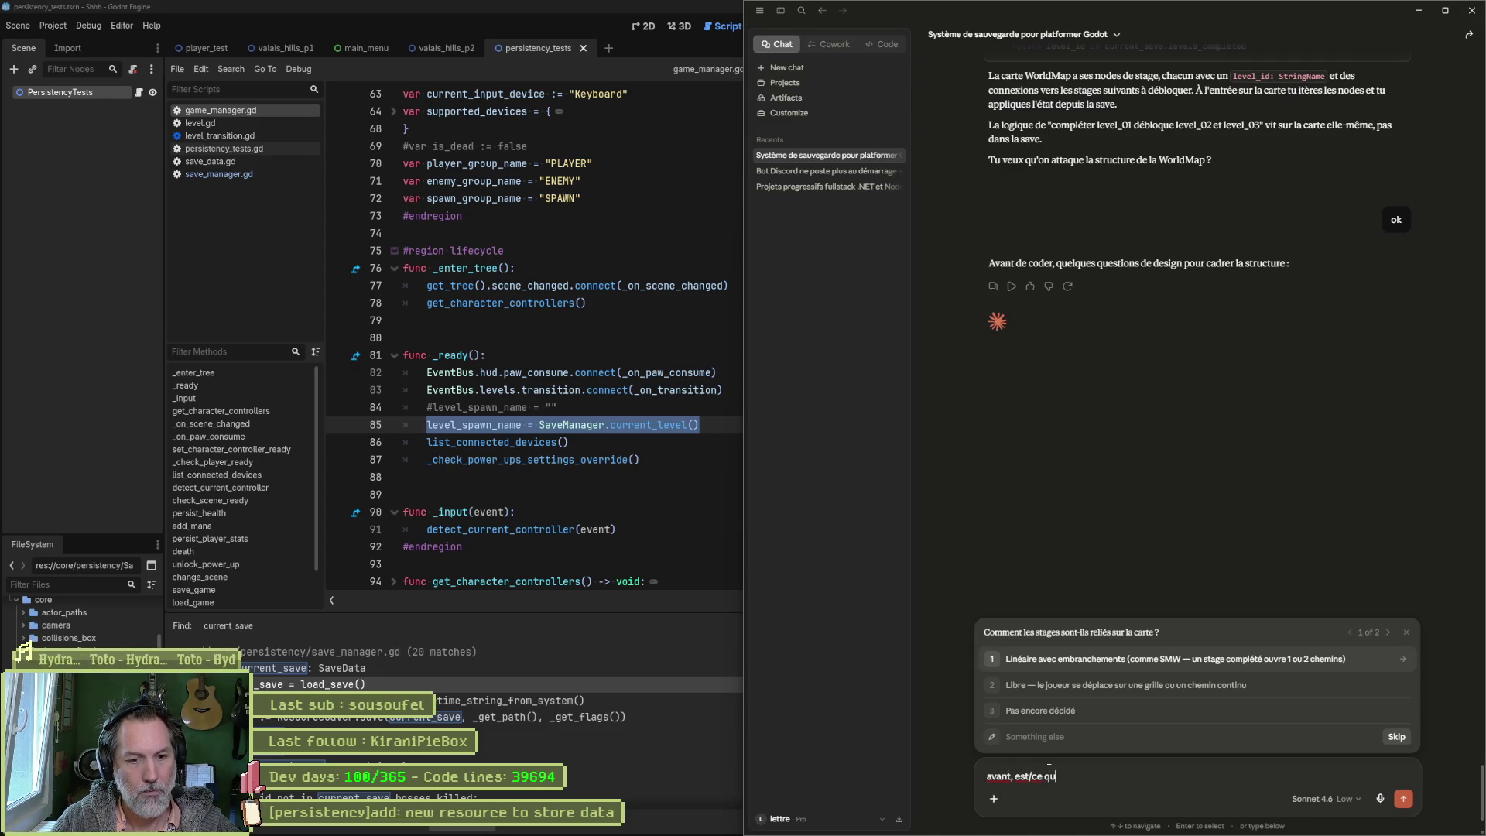
type("e je rajoute u")
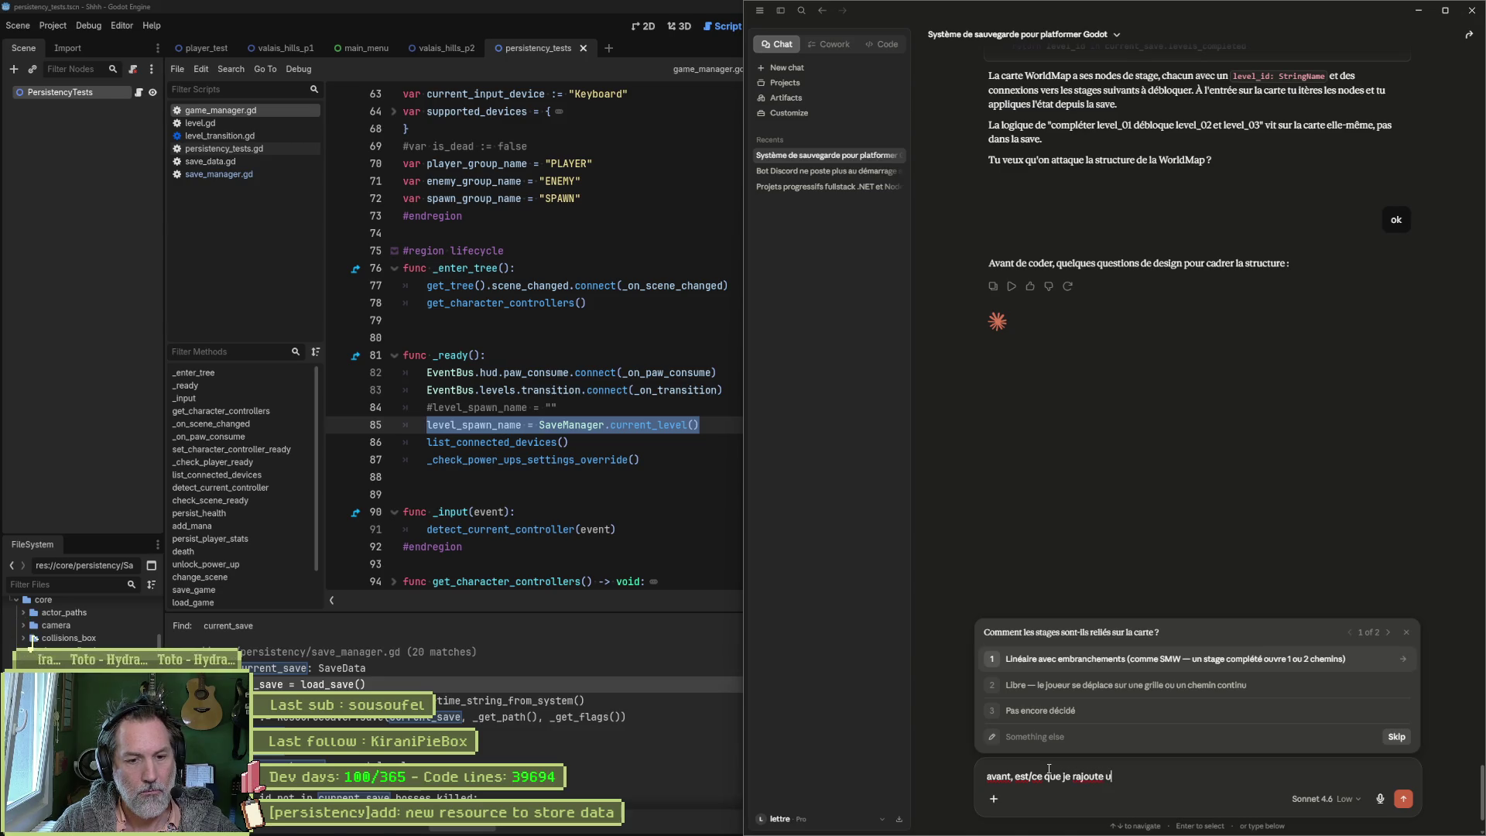
type("thode sa")
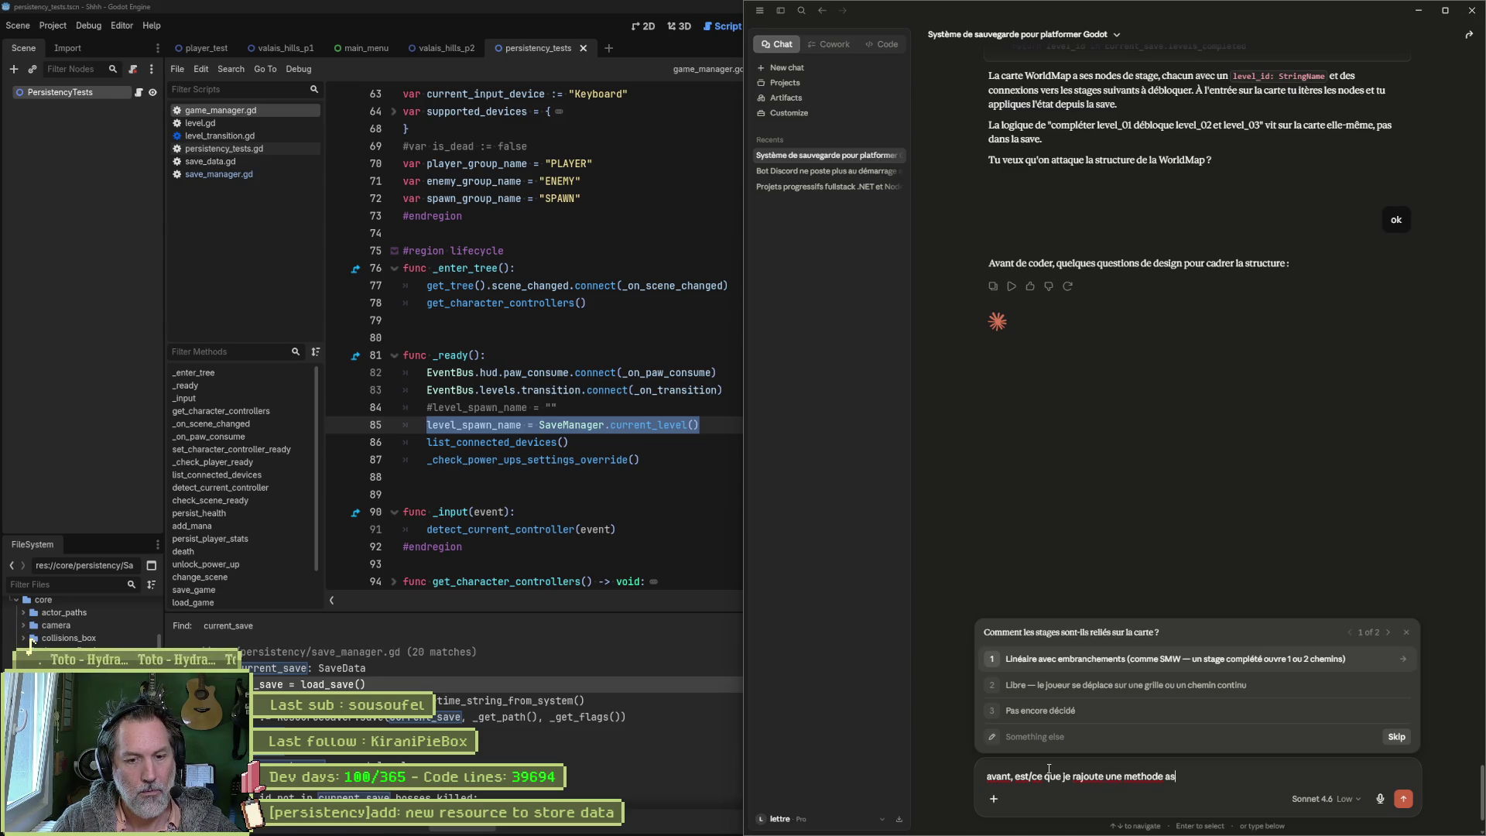
type("ync qu")
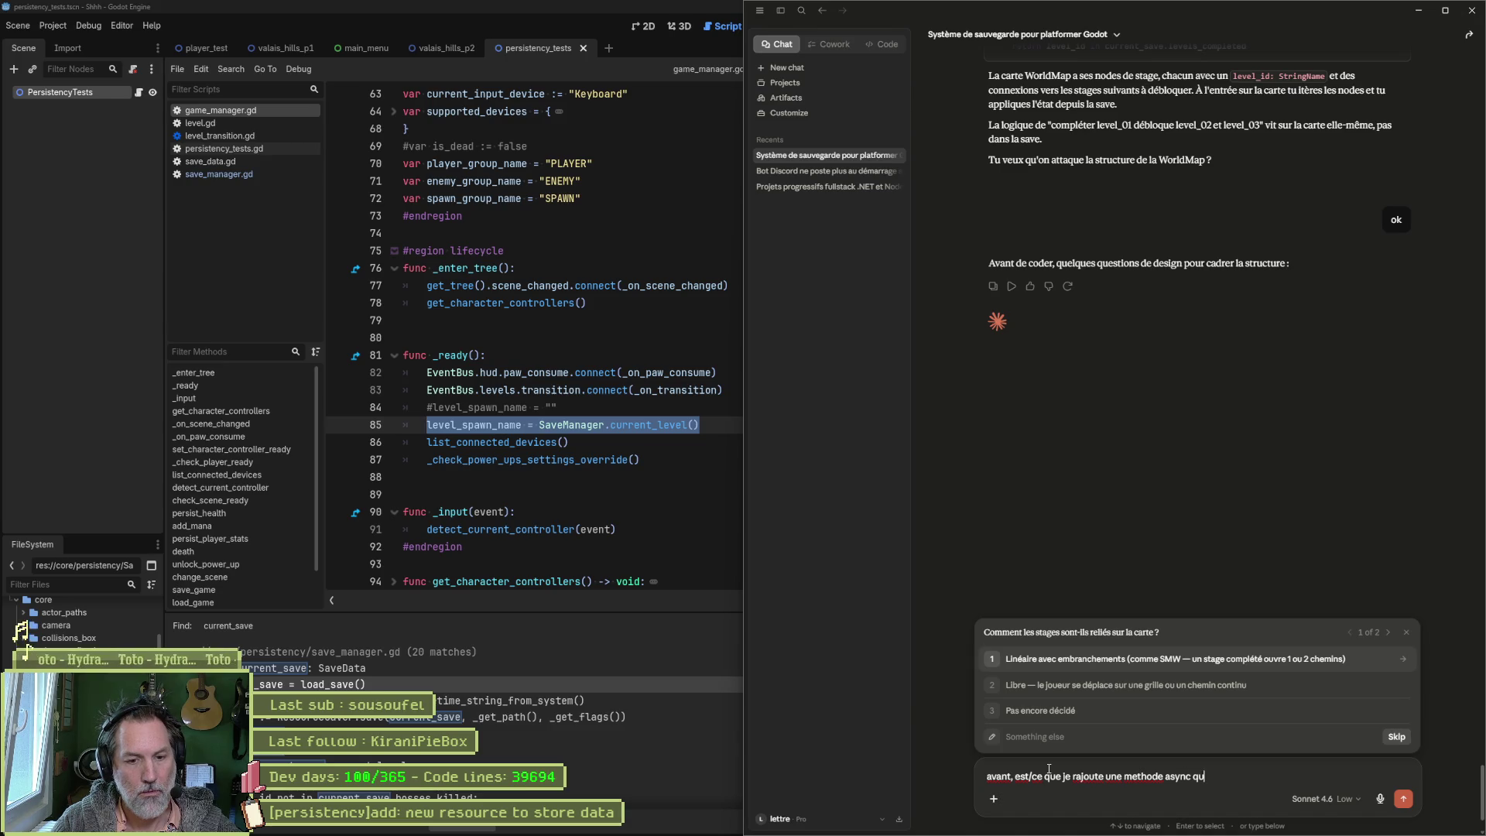
type("i emet un signa")
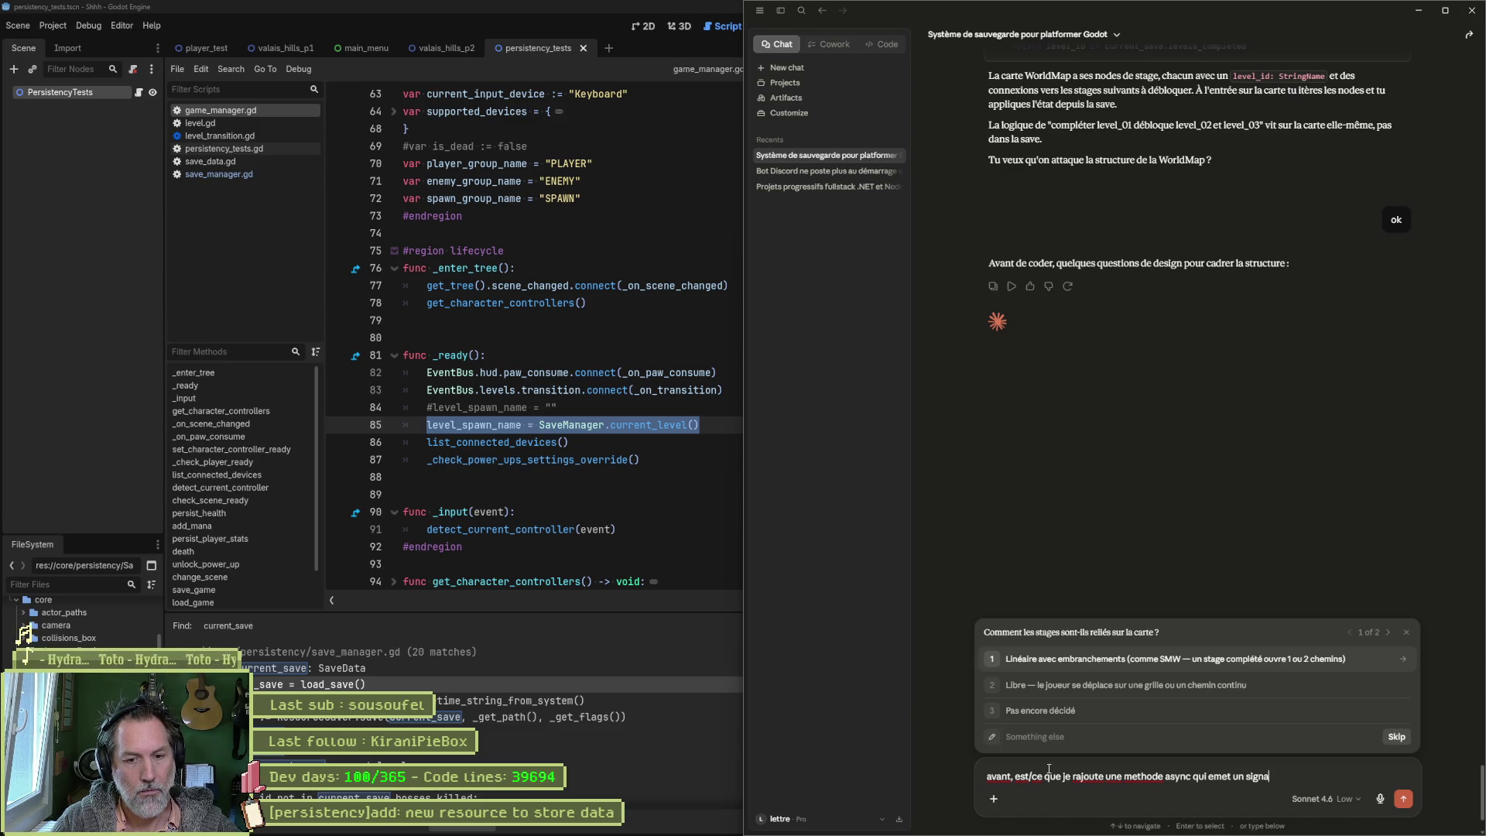
type("l quand ")
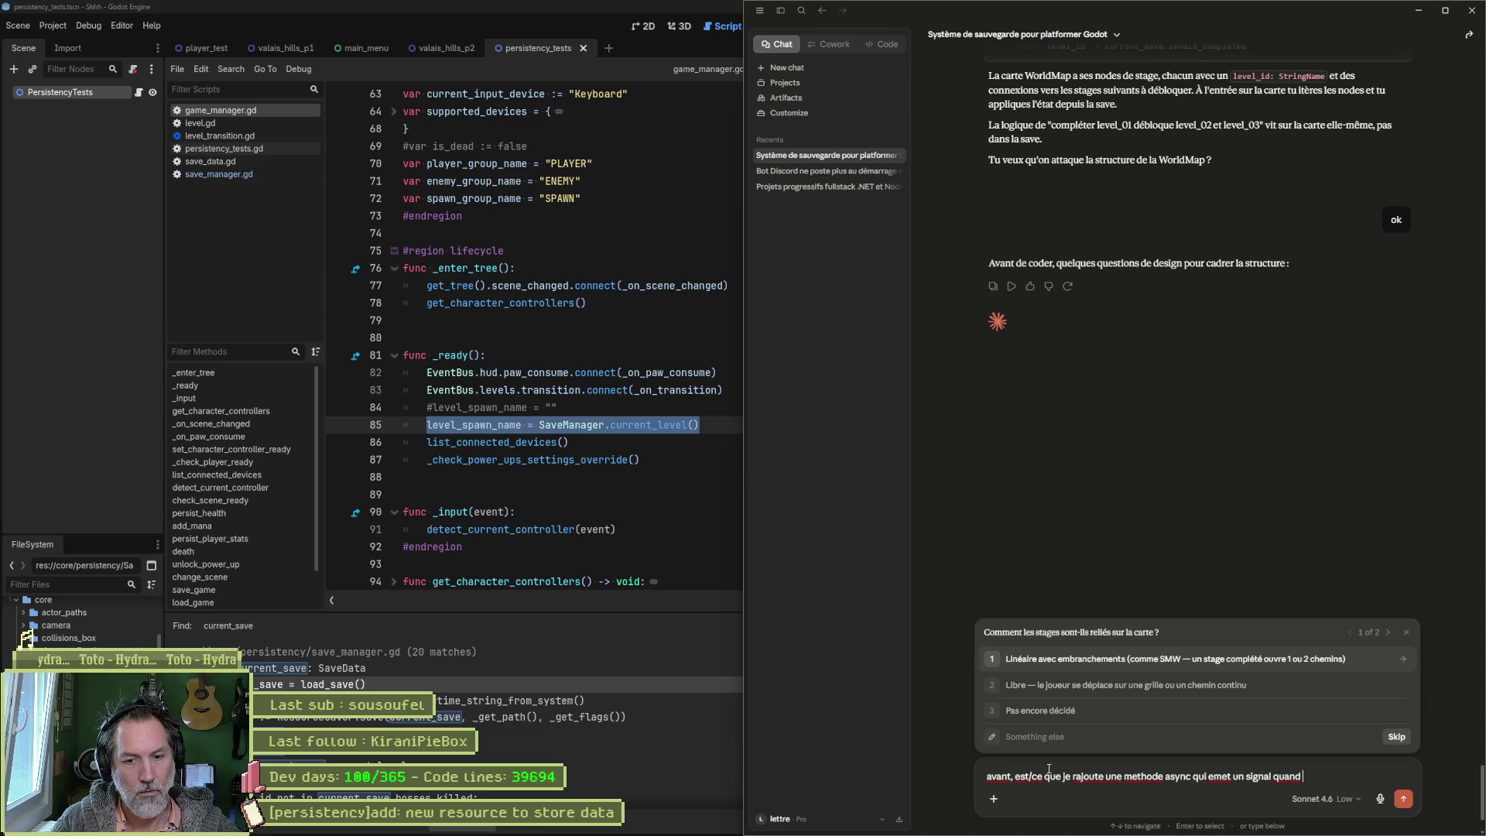
type("partie load")
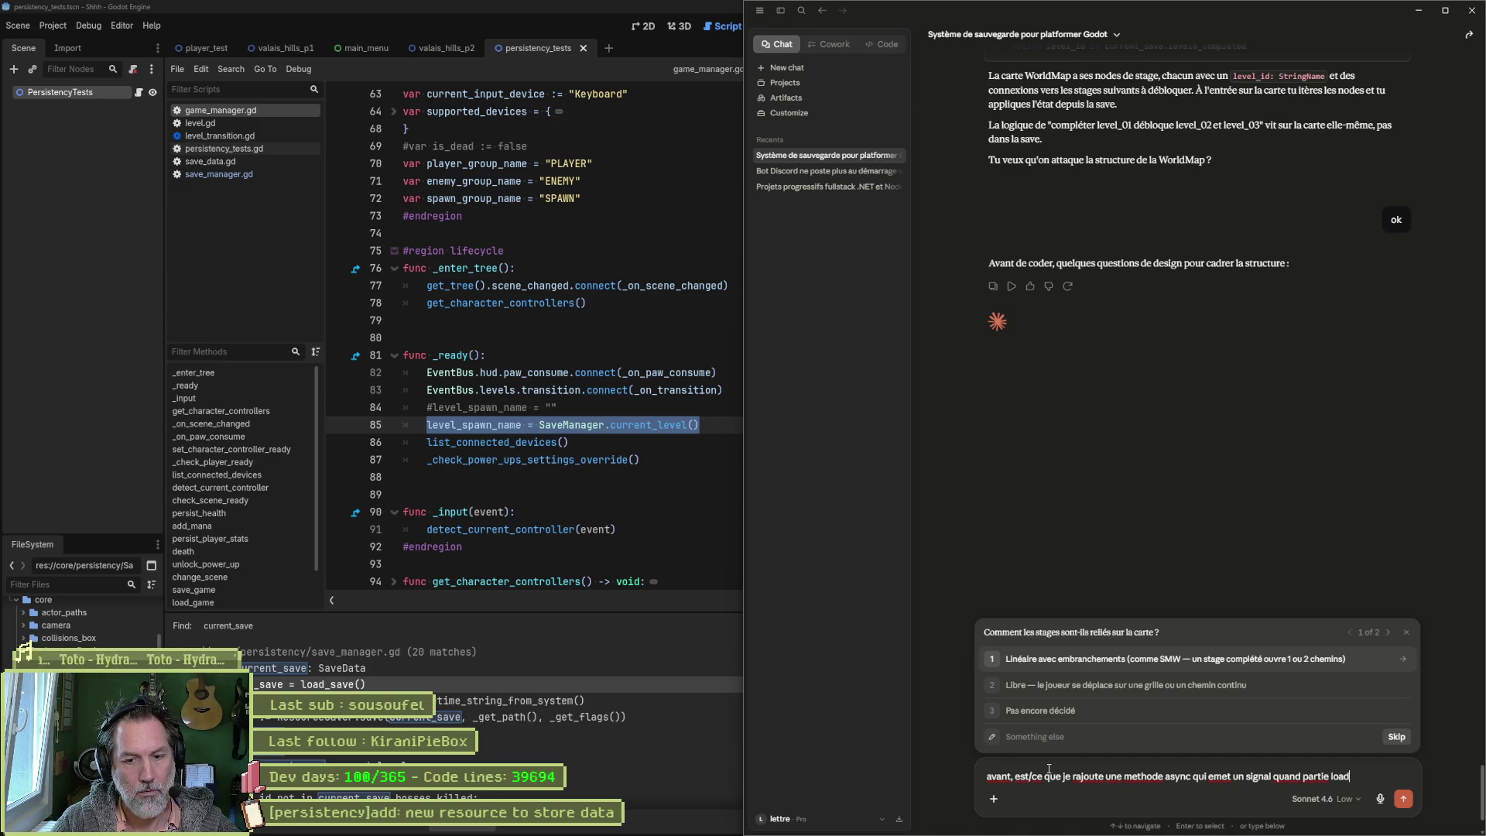
type("ee ?")
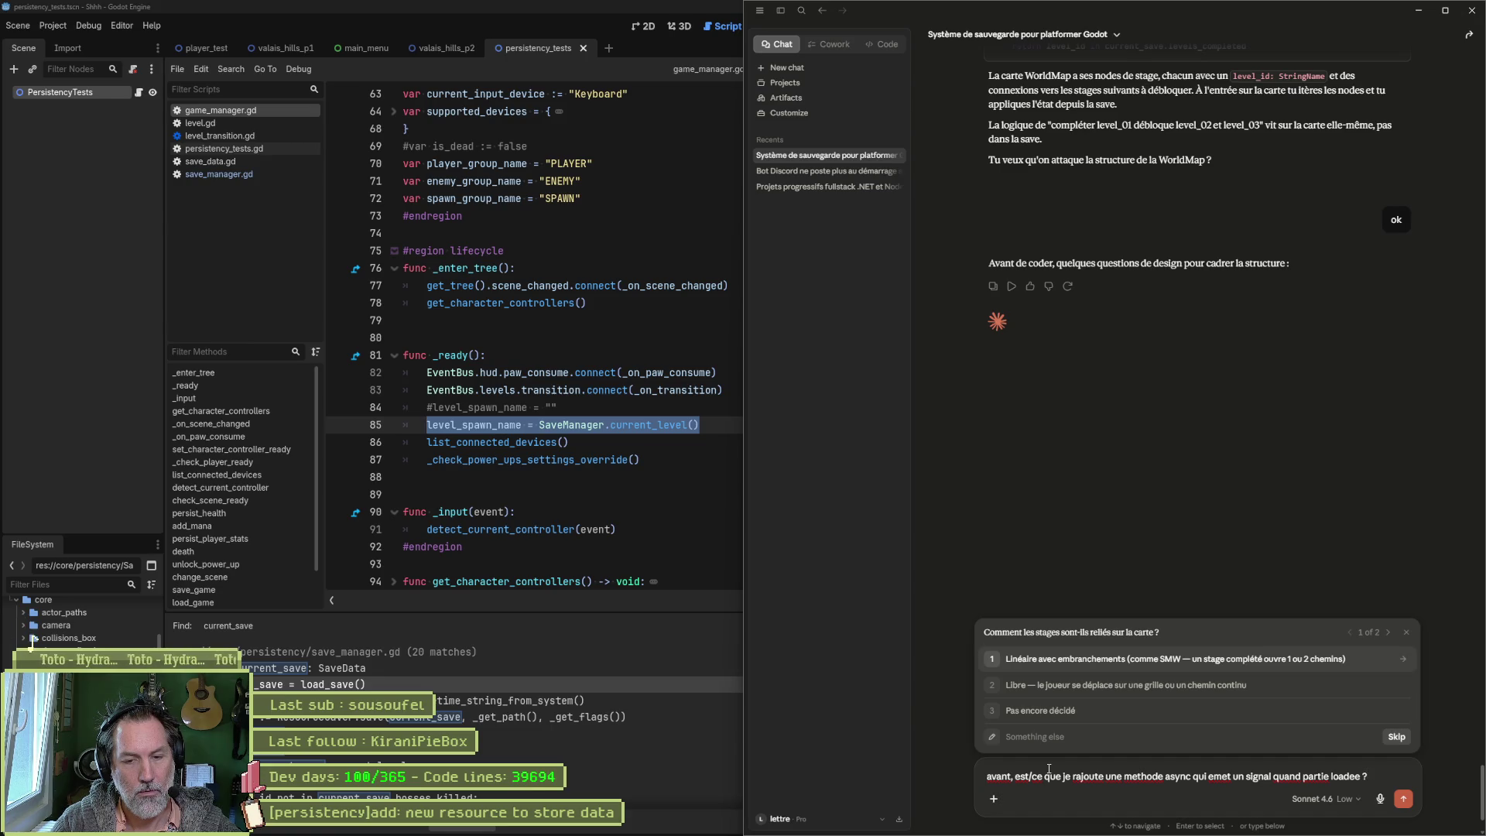
type(" comme ca le game")
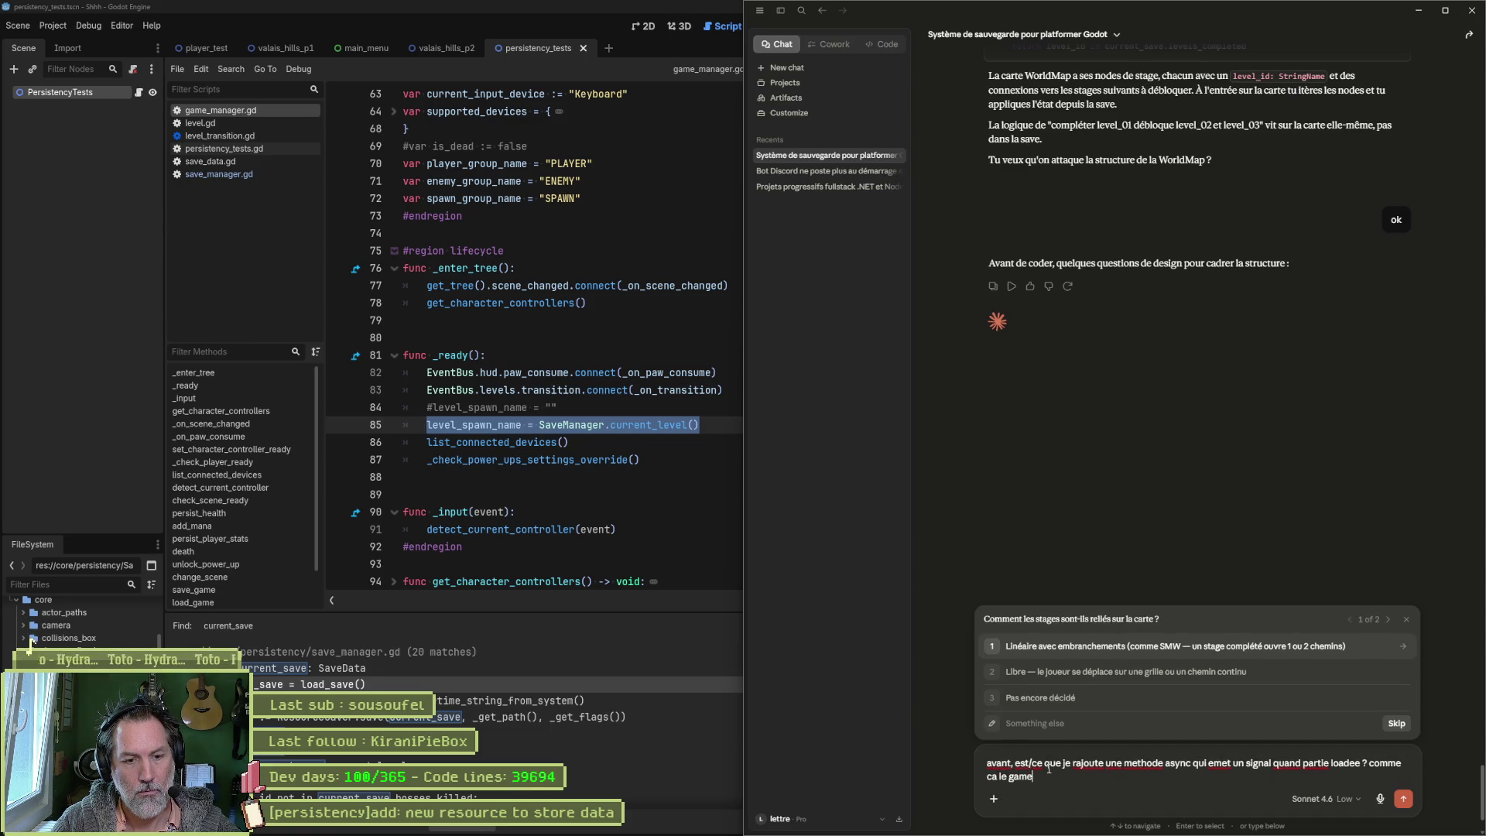
key("BackSpace")
key("BackSpace")
key("BackSpace")
type("GameManga")
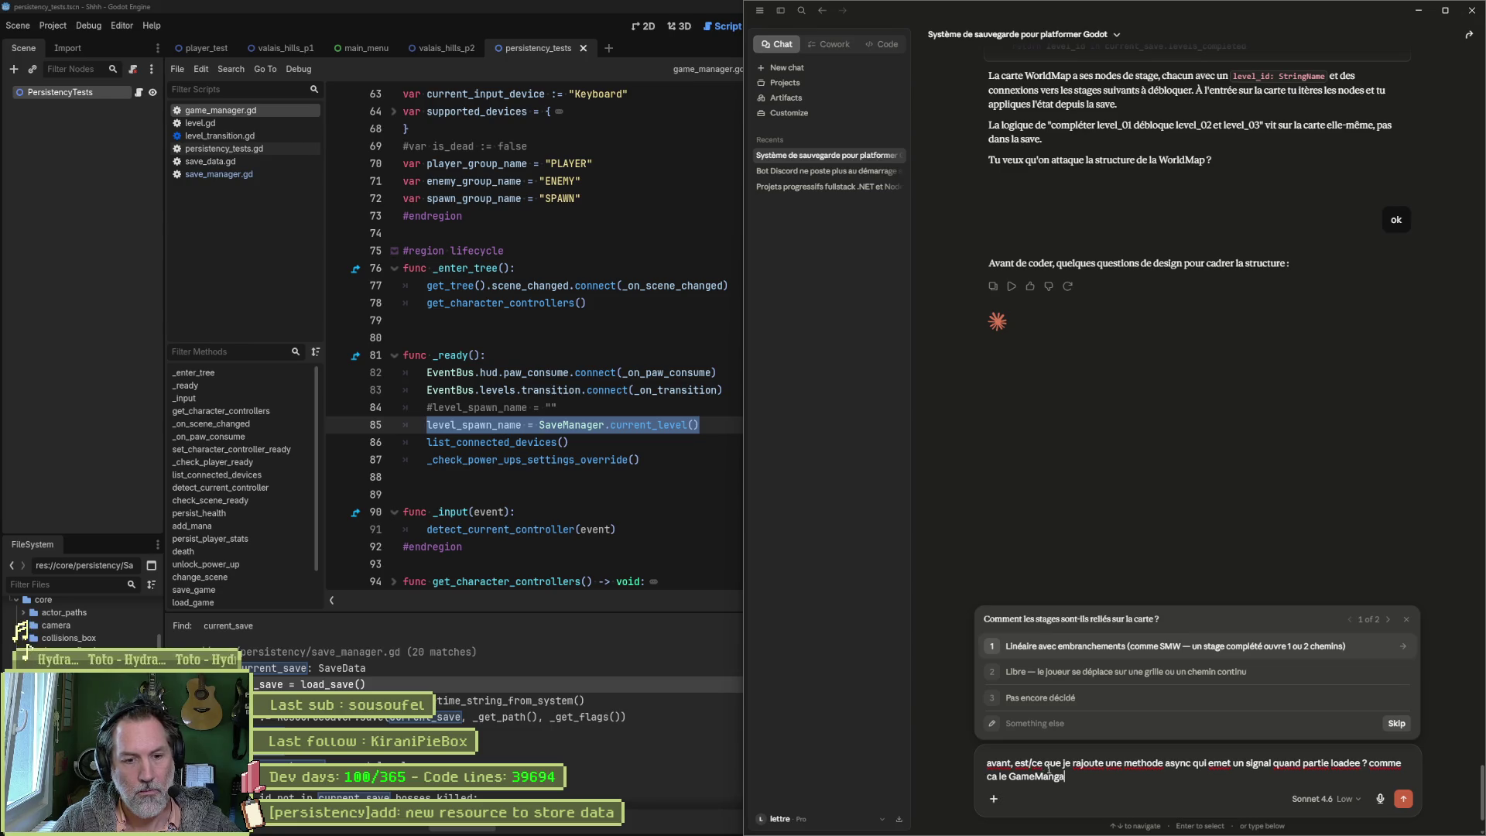
key("BackSpace")
key("BackSpace")
type("ager peut charger le current?le")
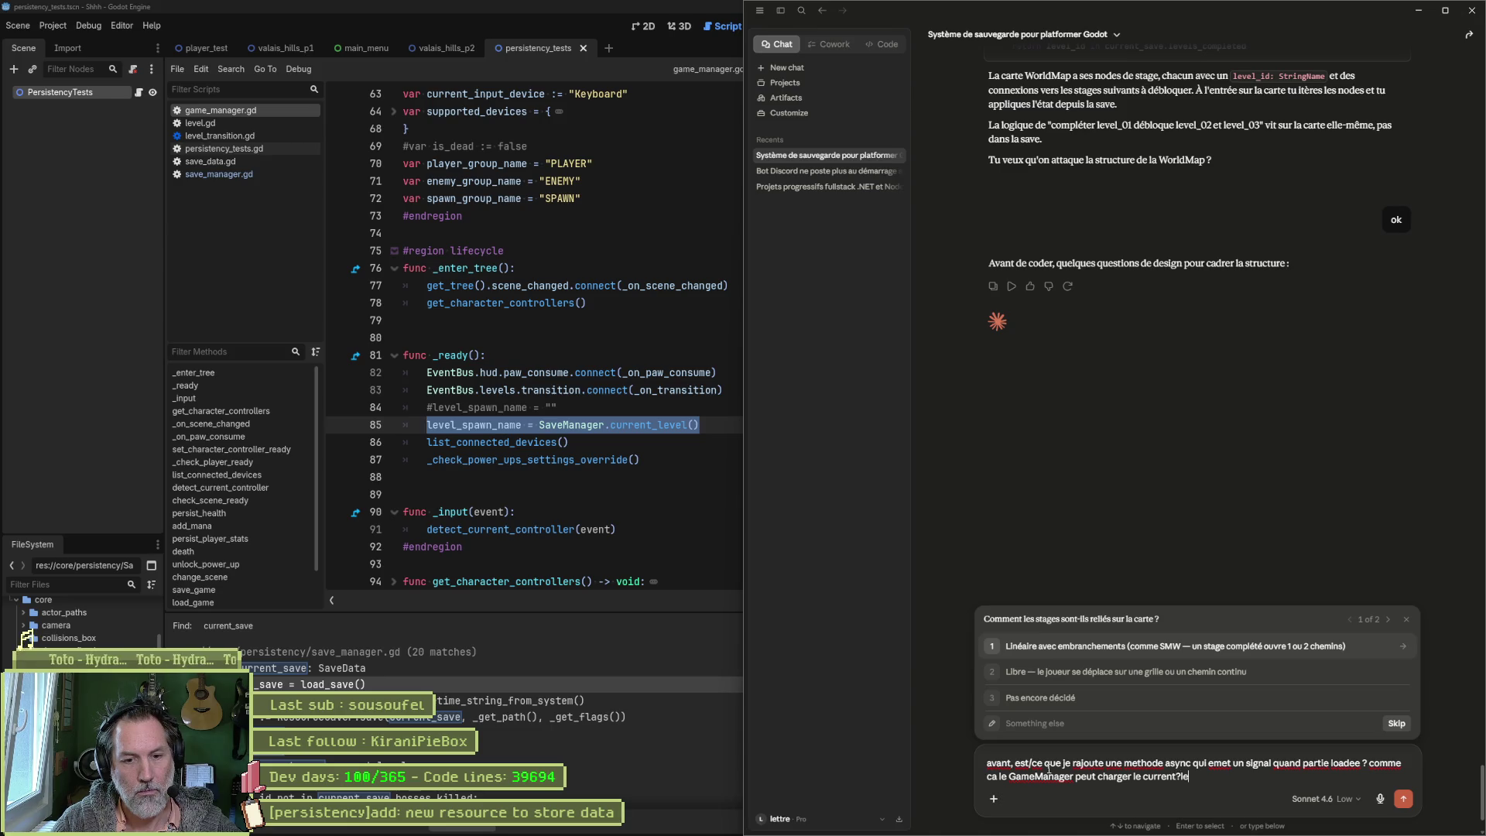
key("BackSpace")
key("BackSpace")
key("BackSpace")
type("_level par e")
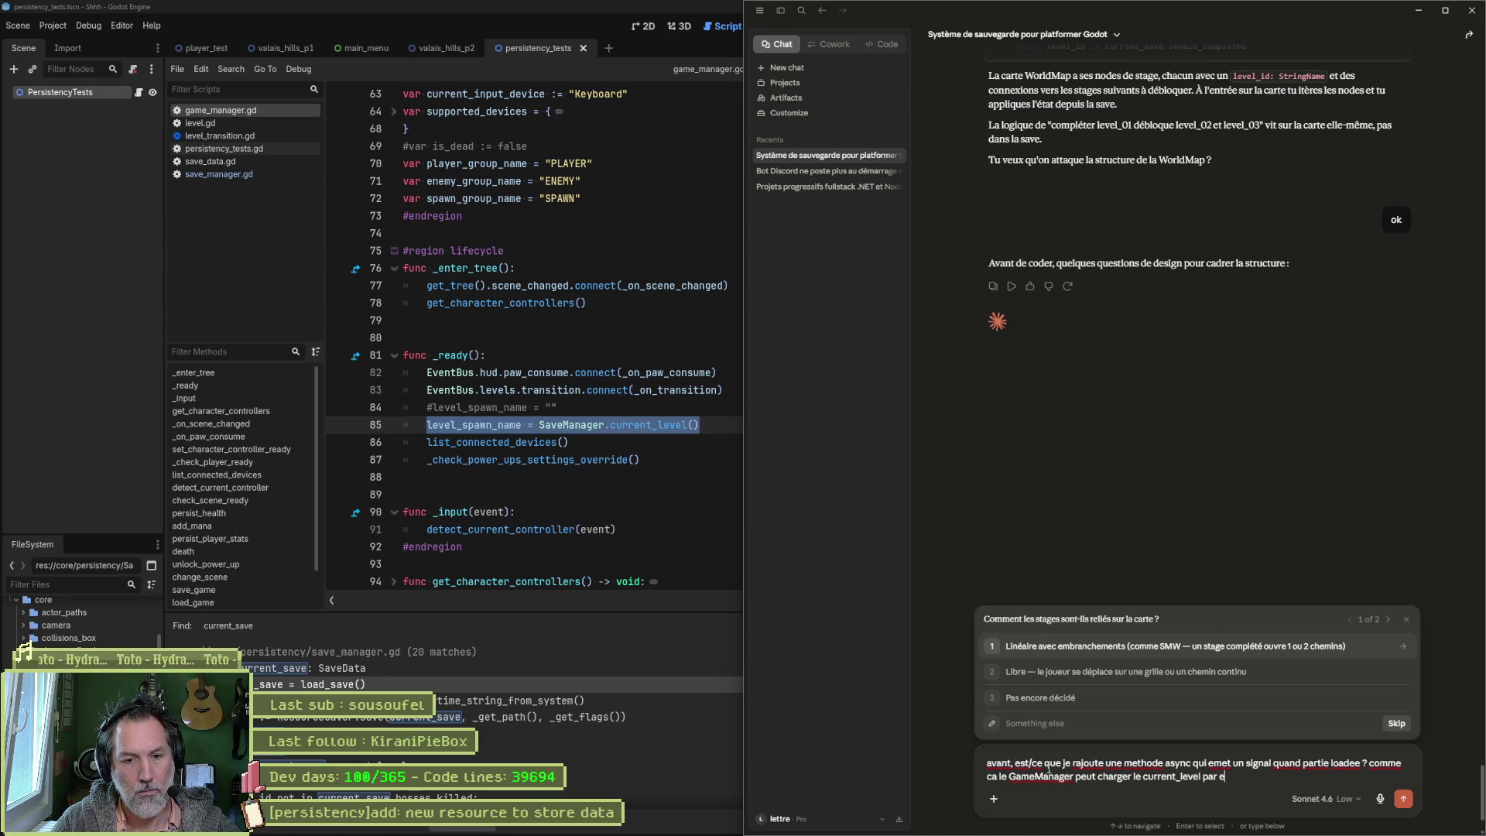
type("xemple")
key("Return")
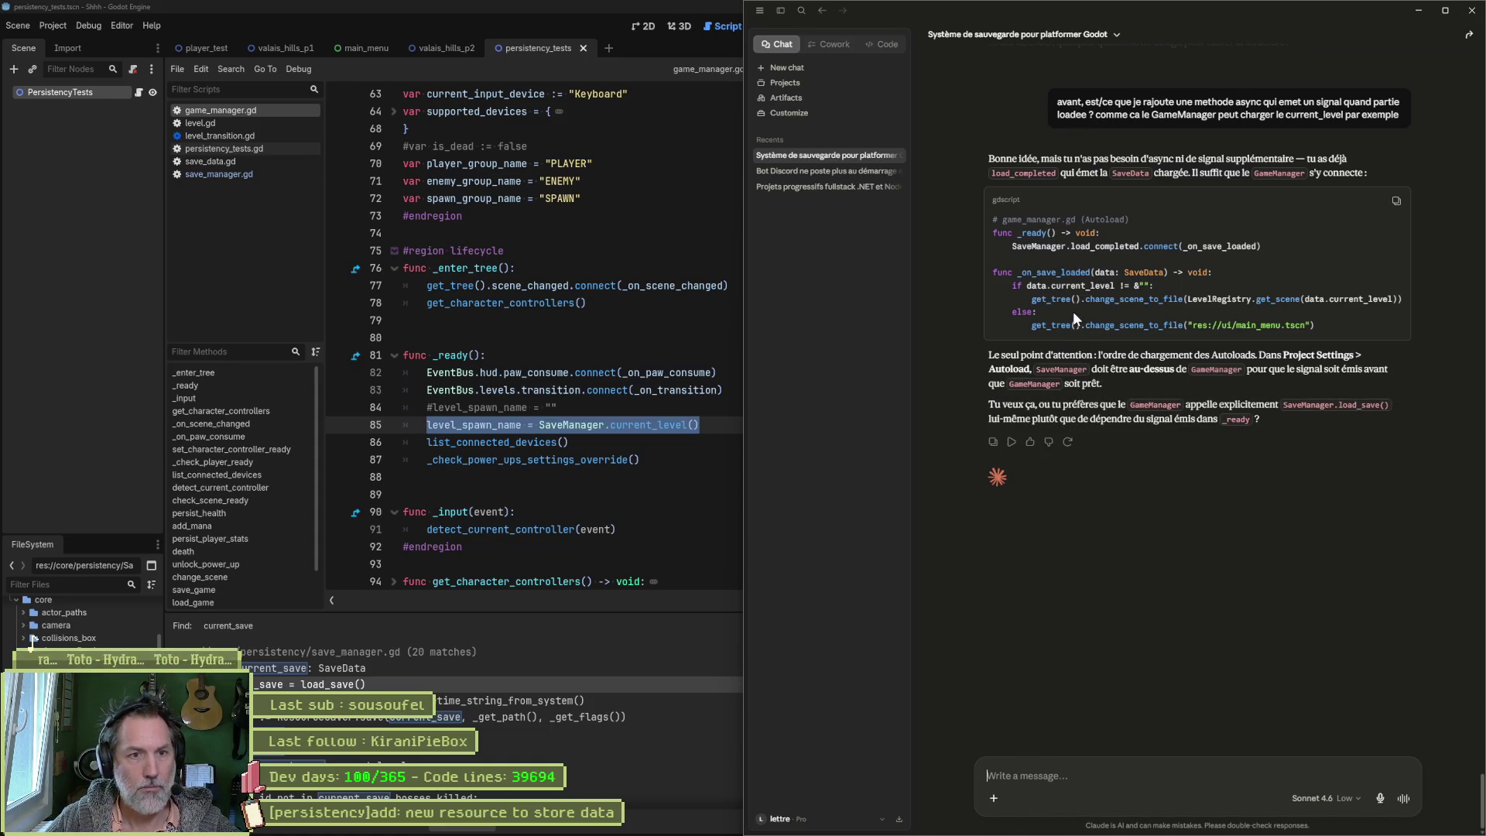
left_click(253, 107)
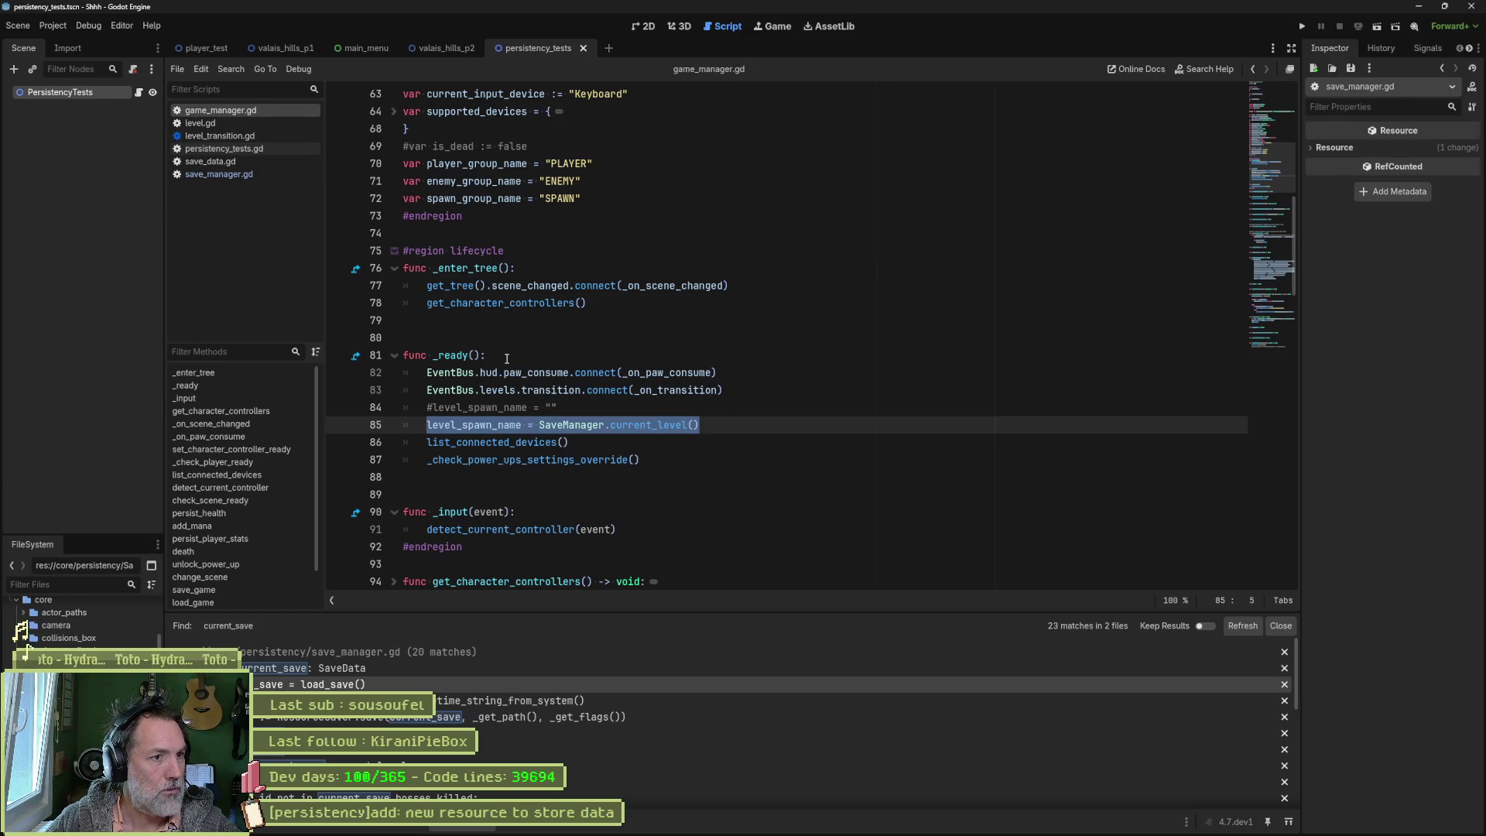
Step: Ask Claude whether save events should go through the EventBus or stay in SaveManager
left_click(739, 391)
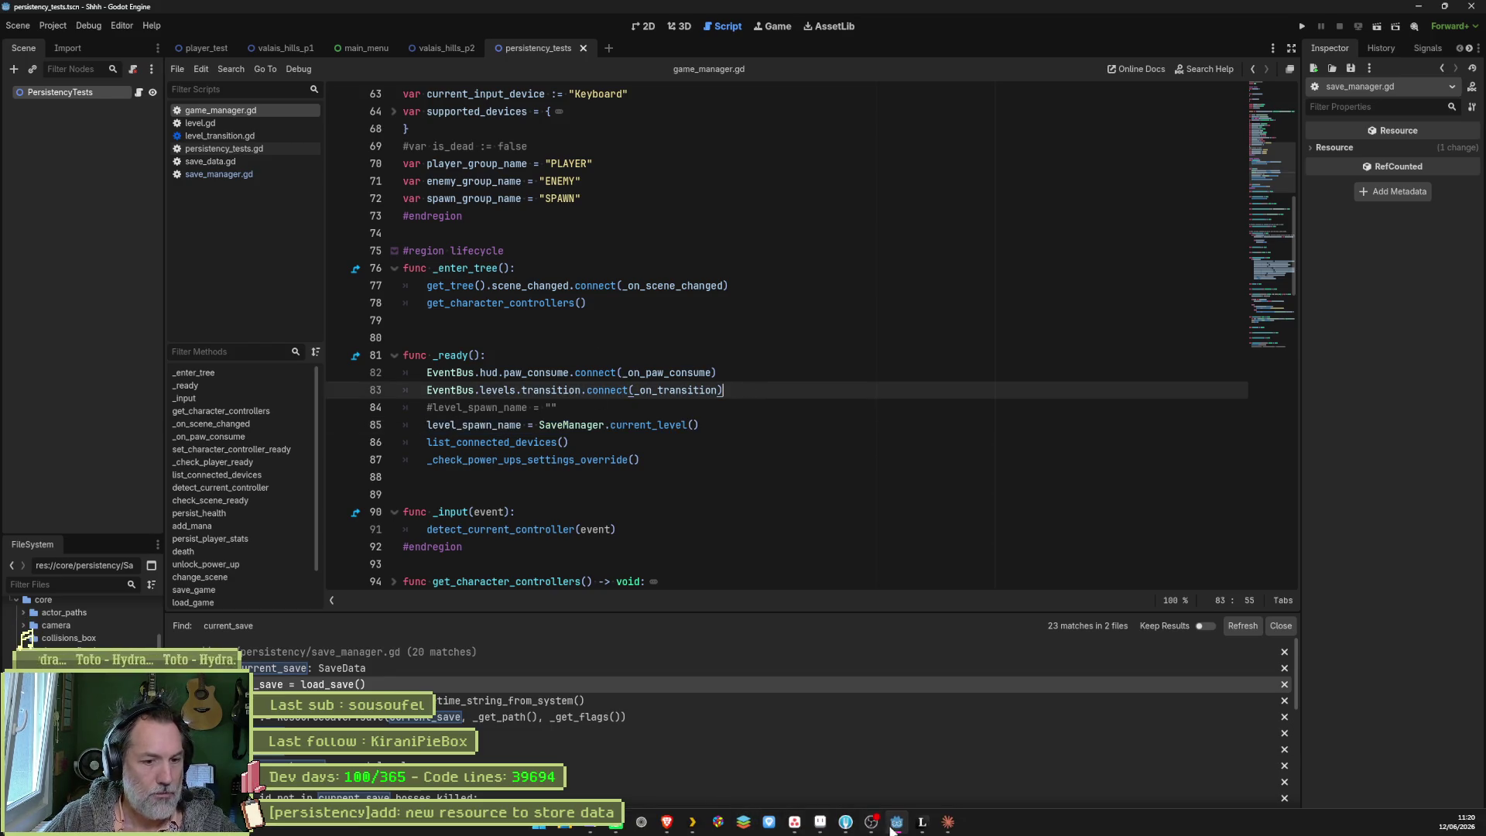
left_click(947, 822)
type("qu")
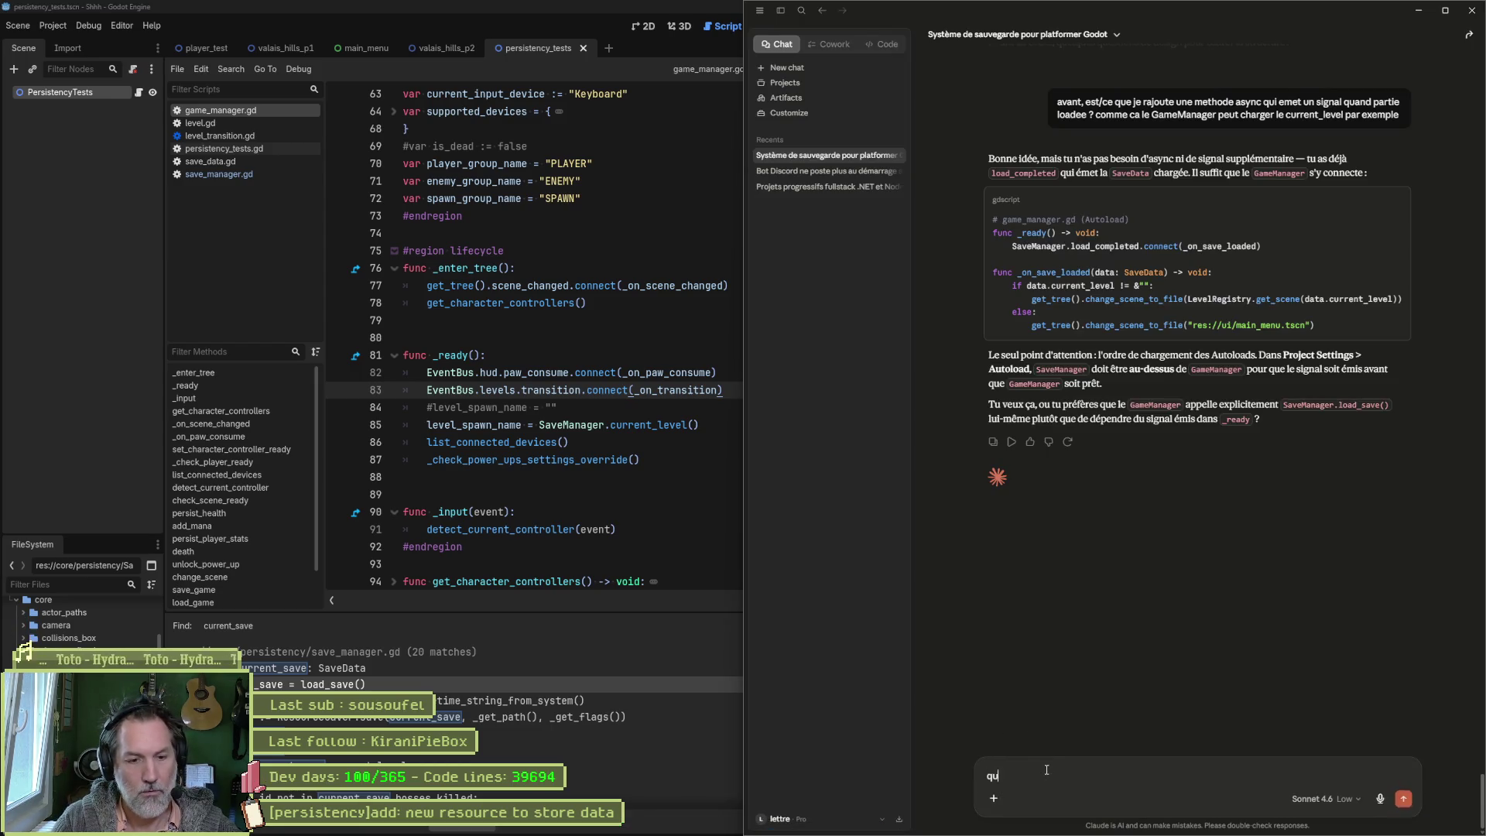
type("elleosophie> je passe")
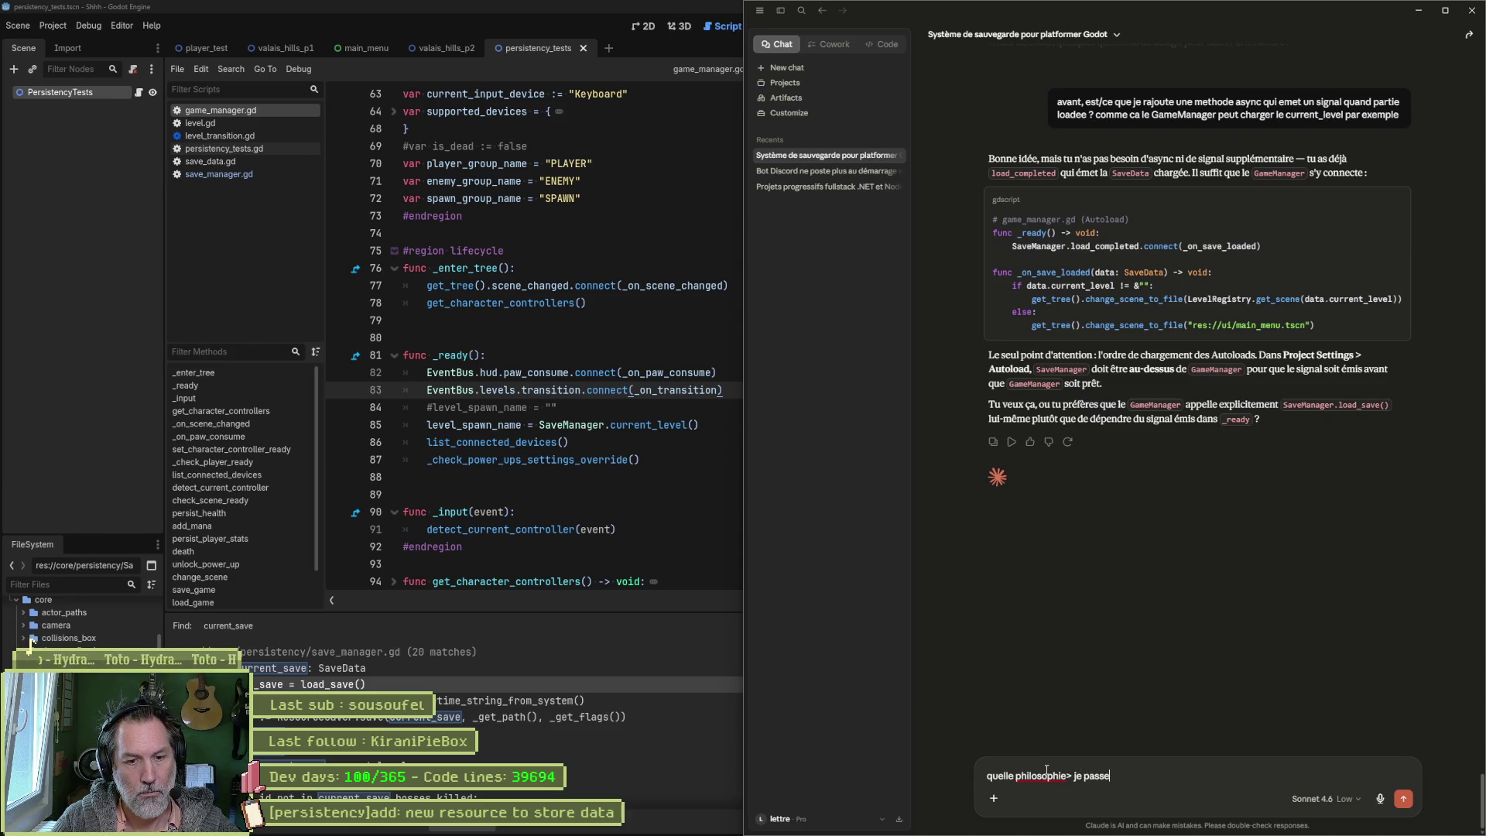
type(" c")
type("event")
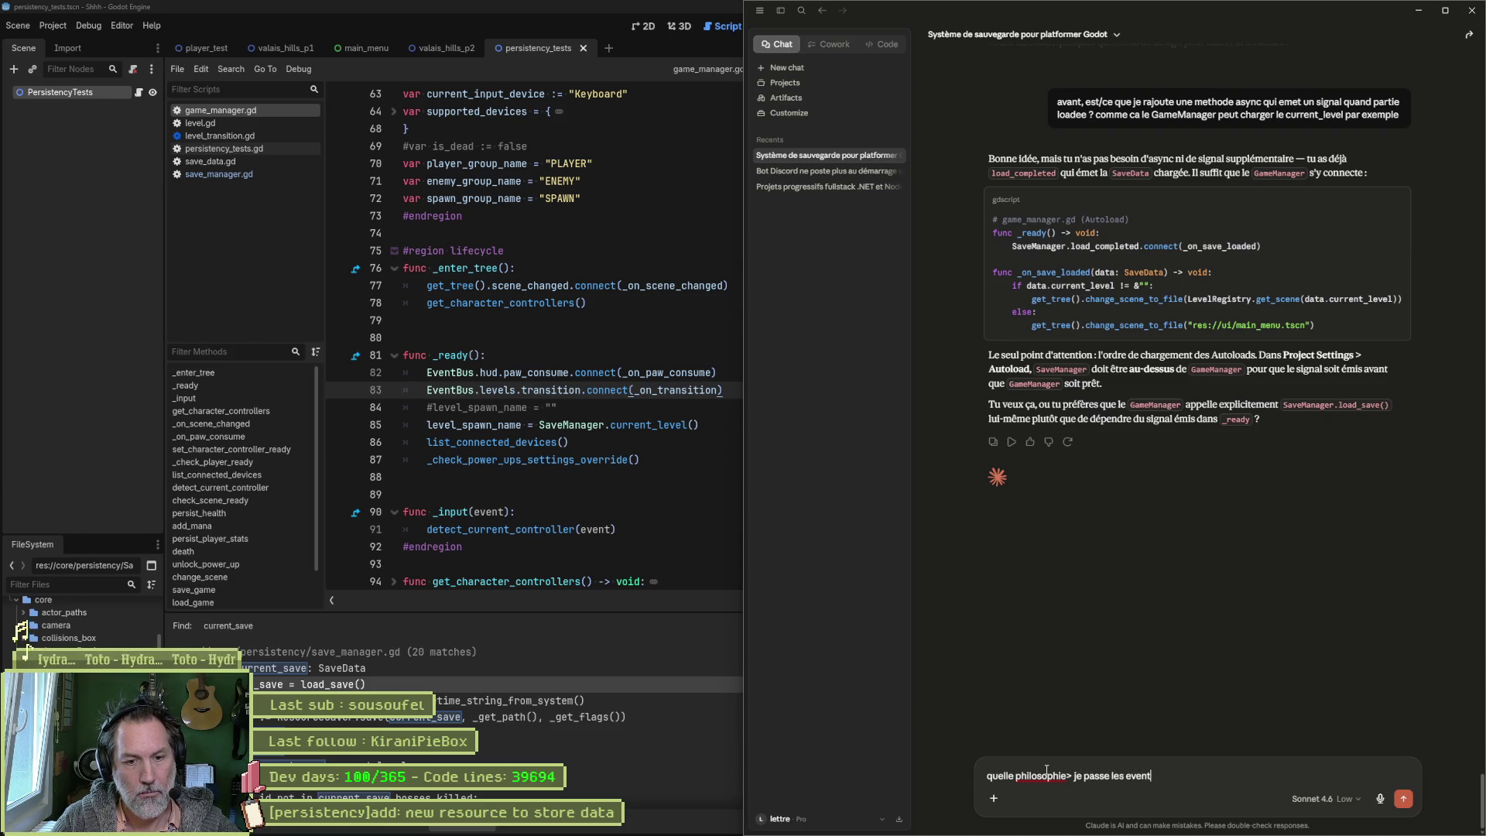
type(" via le EventBus ou je")
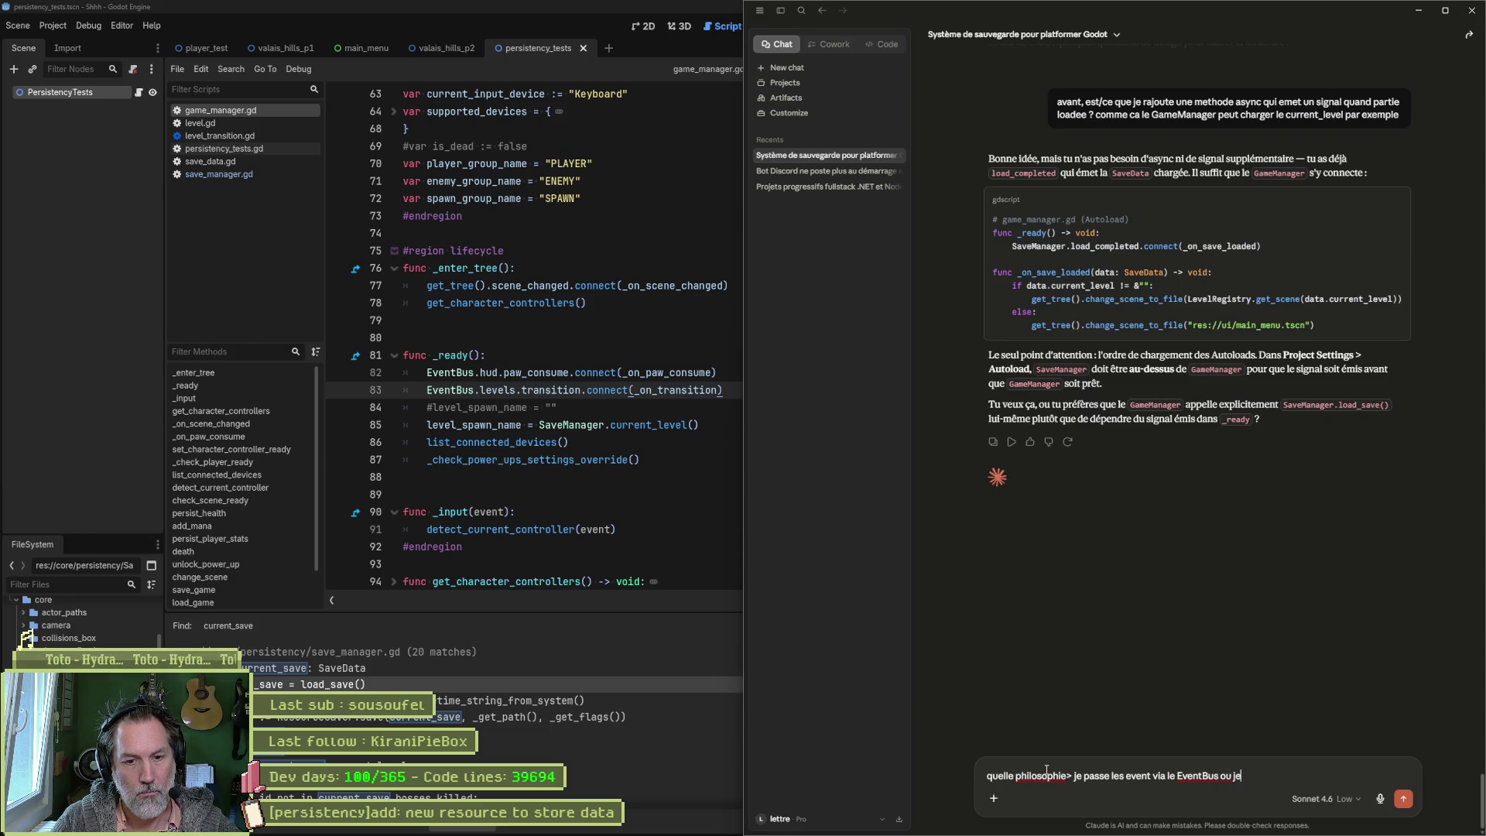
type(" les laisse dans Sa")
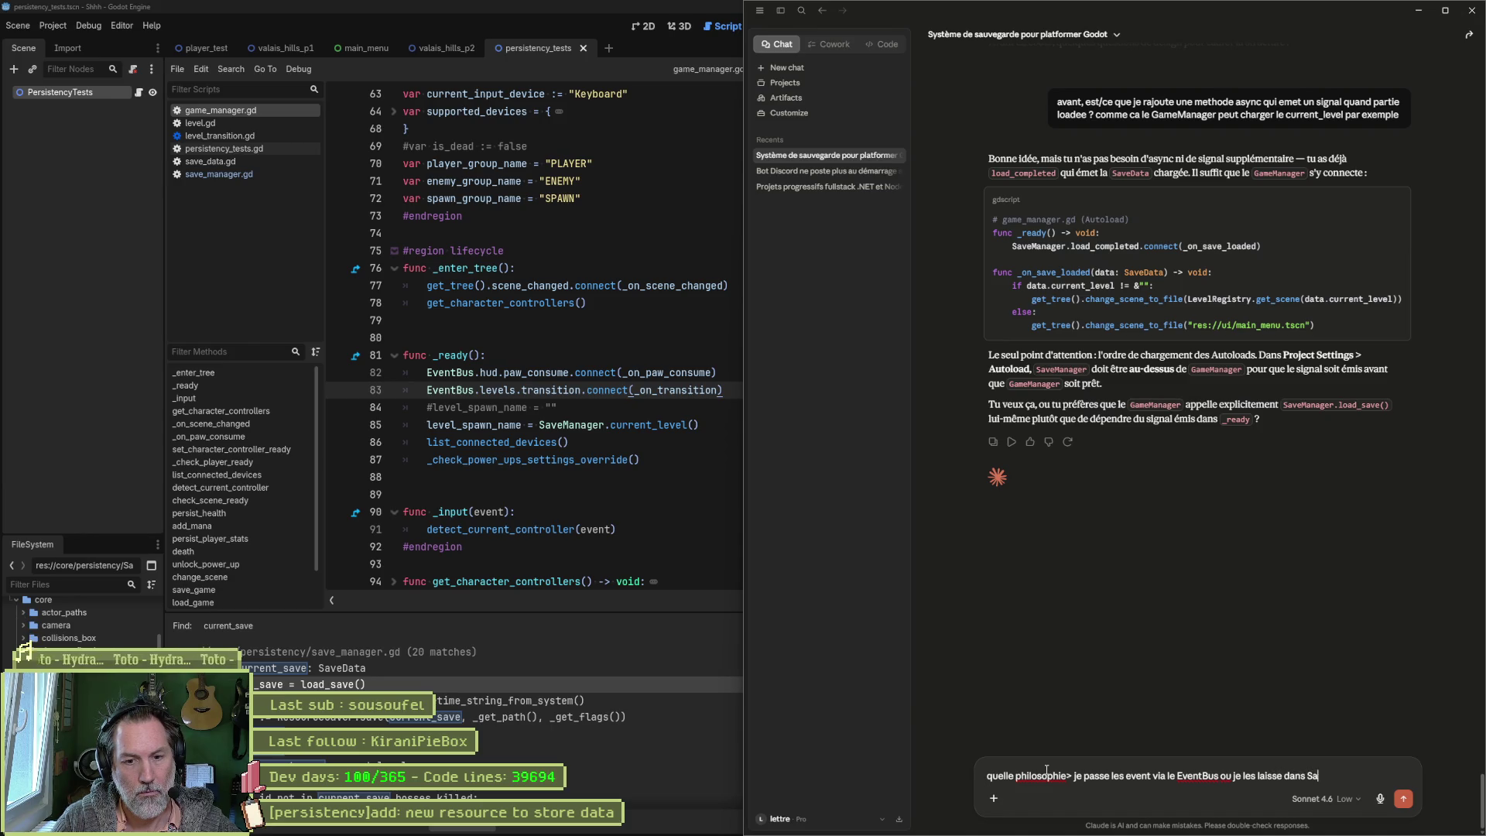
type("vemanager ?")
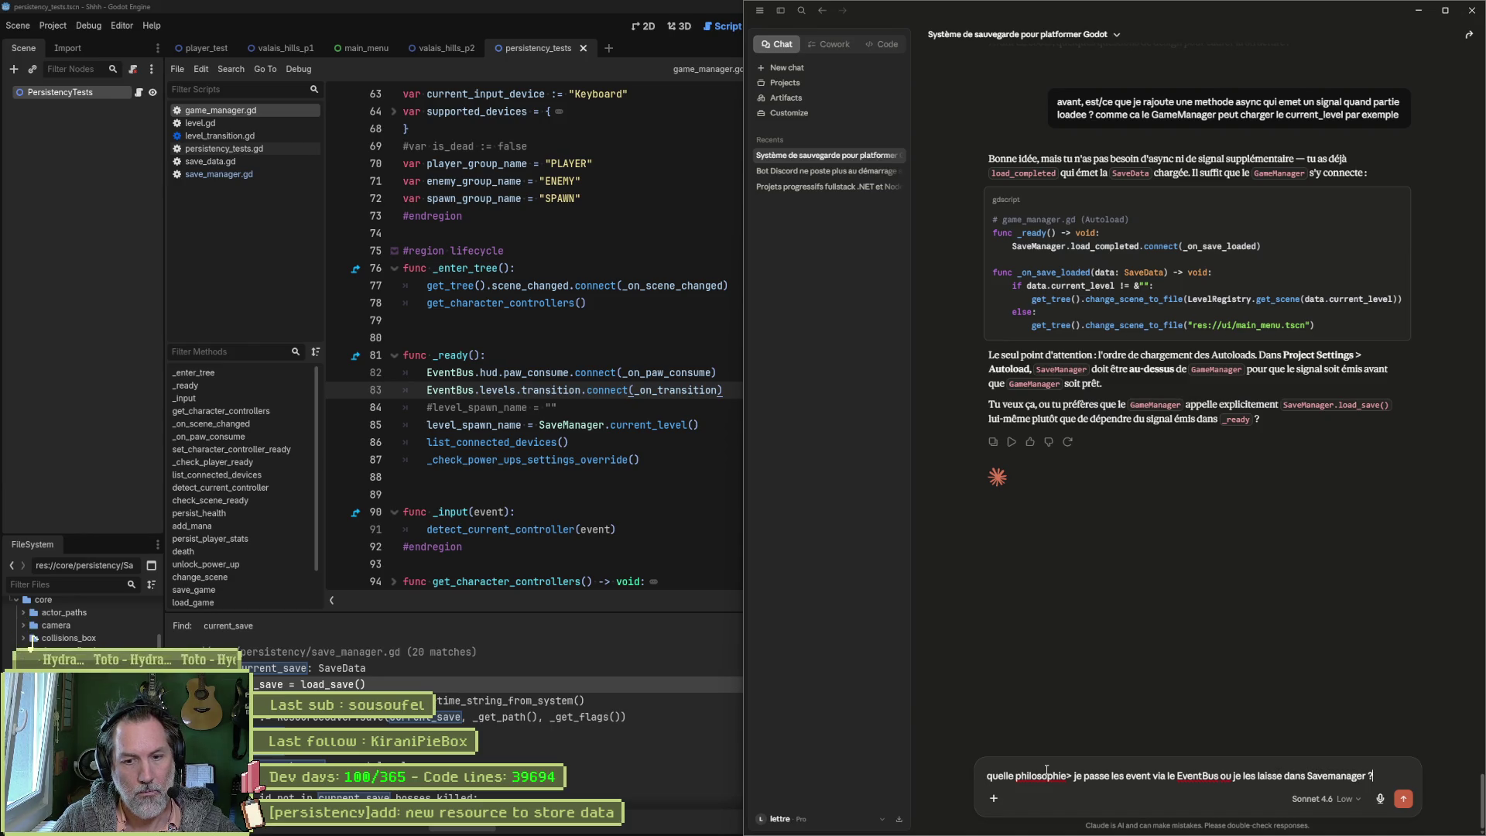
key("Return")
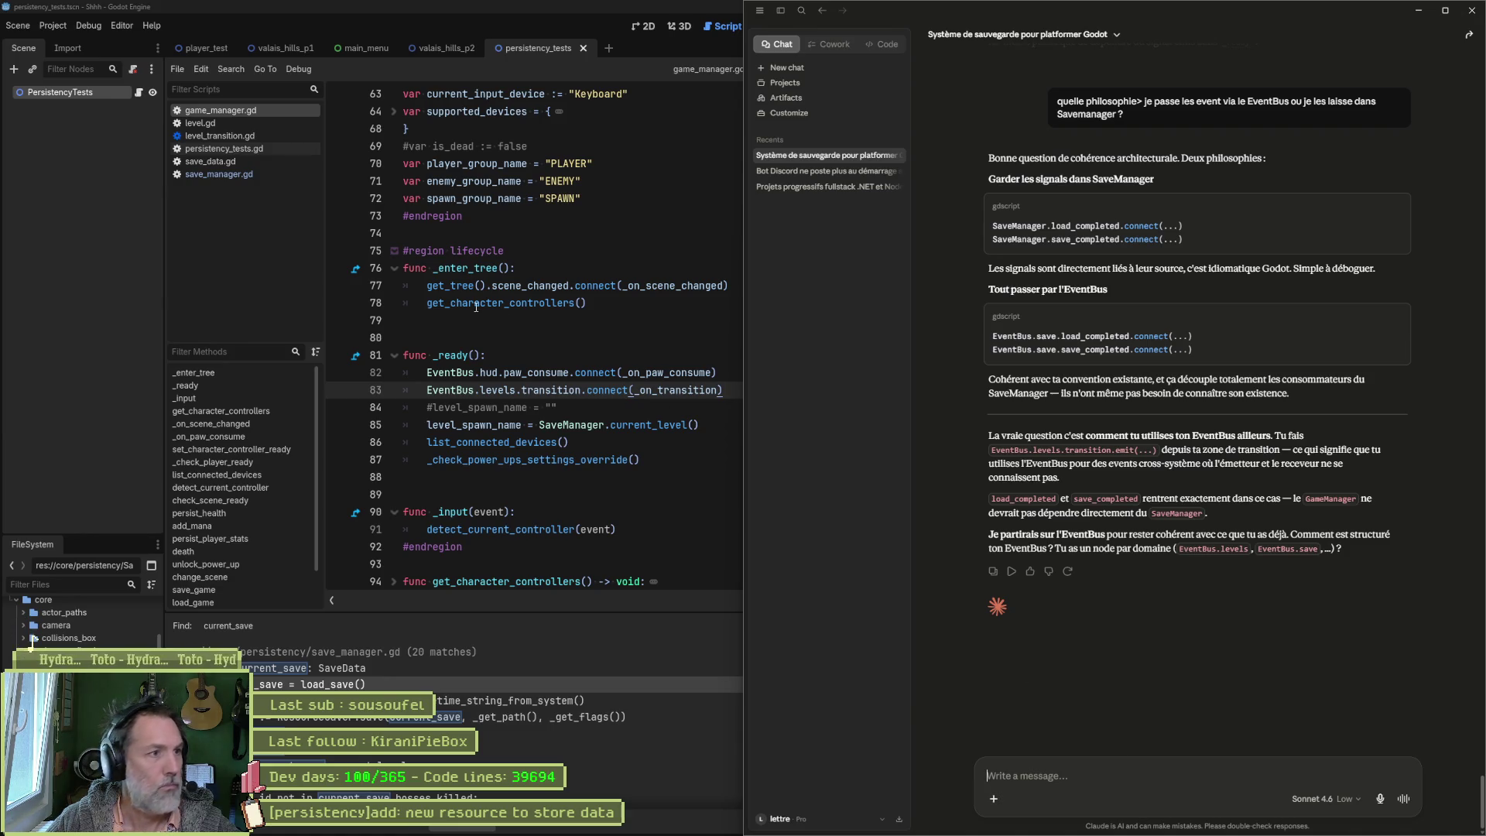
left_click(611, 317)
key("shift+alt+o")
Step: Send the full event_bus.gd code to Claude and select its suggested var save line
type("event")
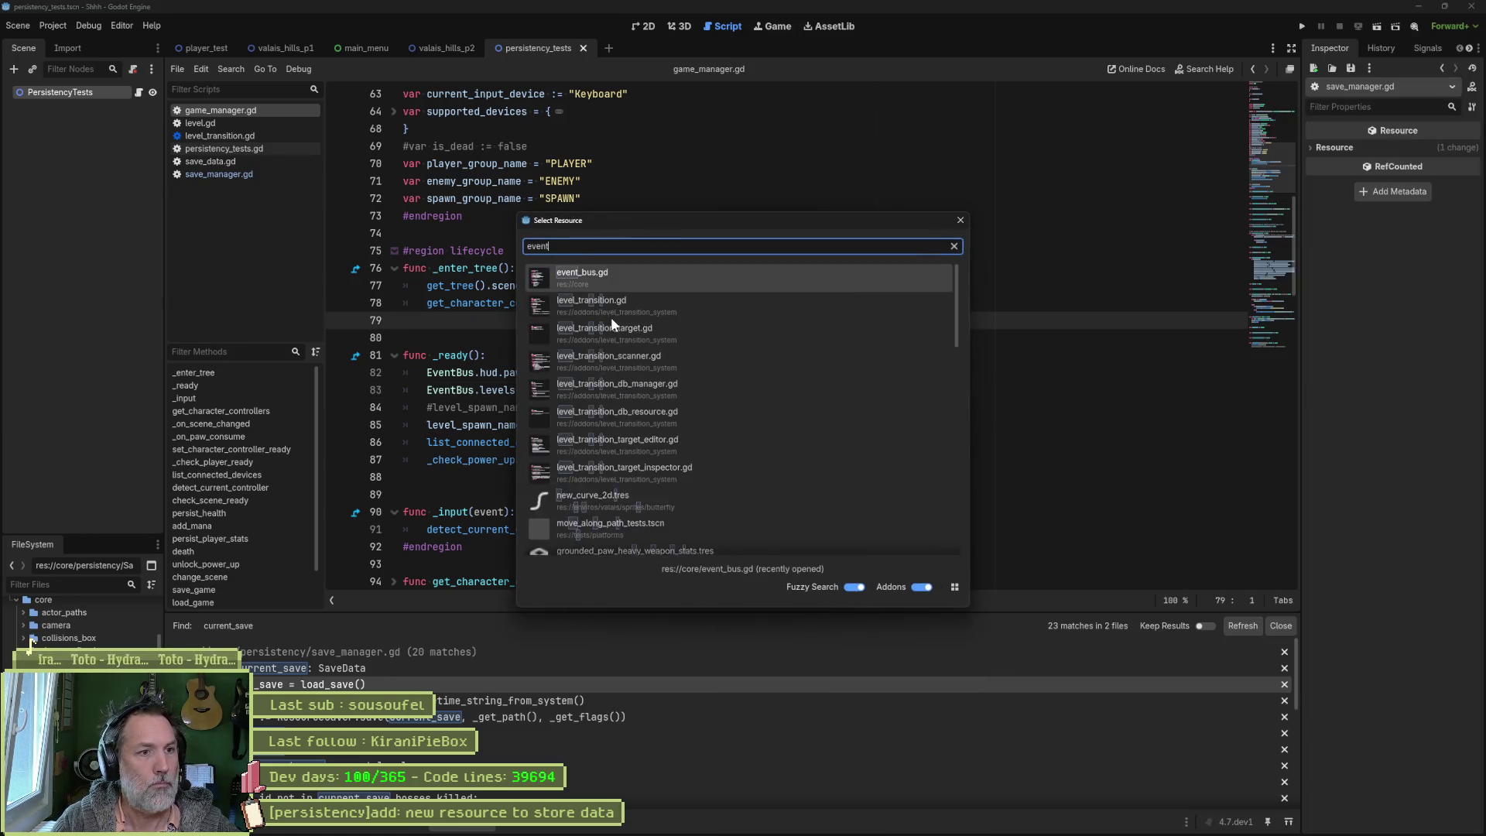
key("Return")
key("ctrl+a")
key("alt+Tab")
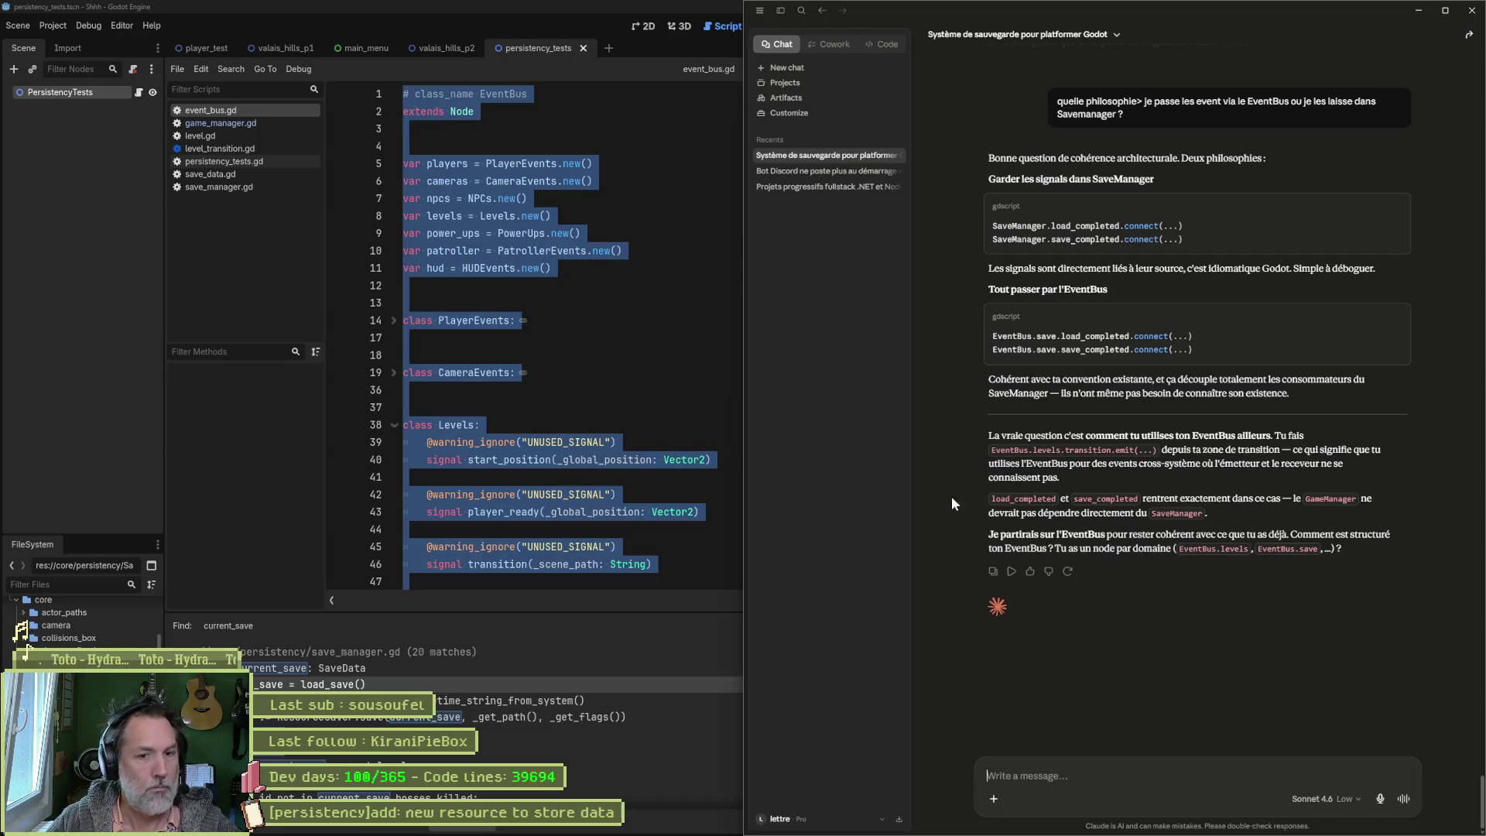
key("ctrl+v")
key("Return")
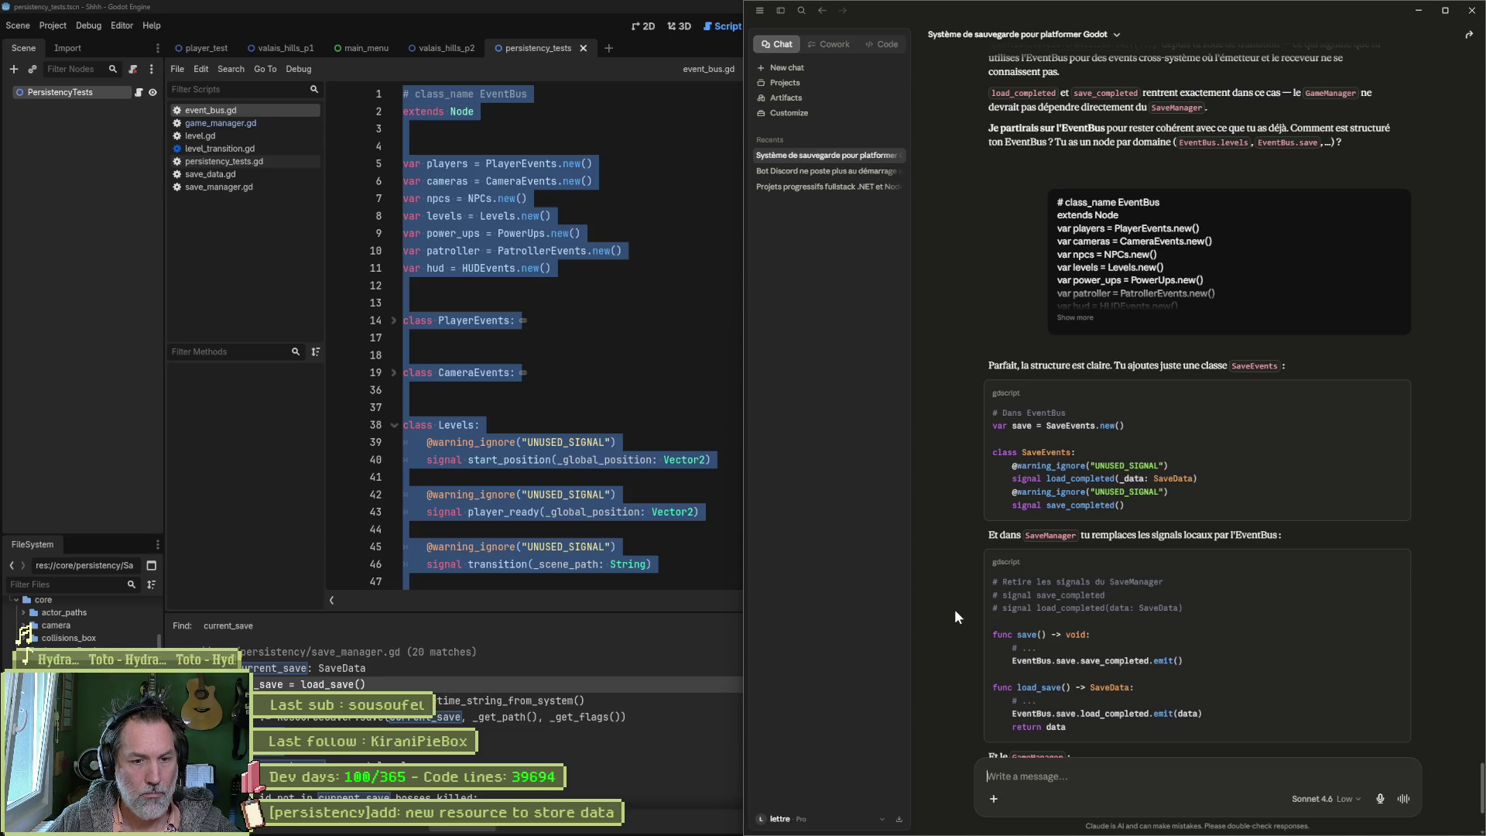
left_click_drag(1133, 418, 994, 426)
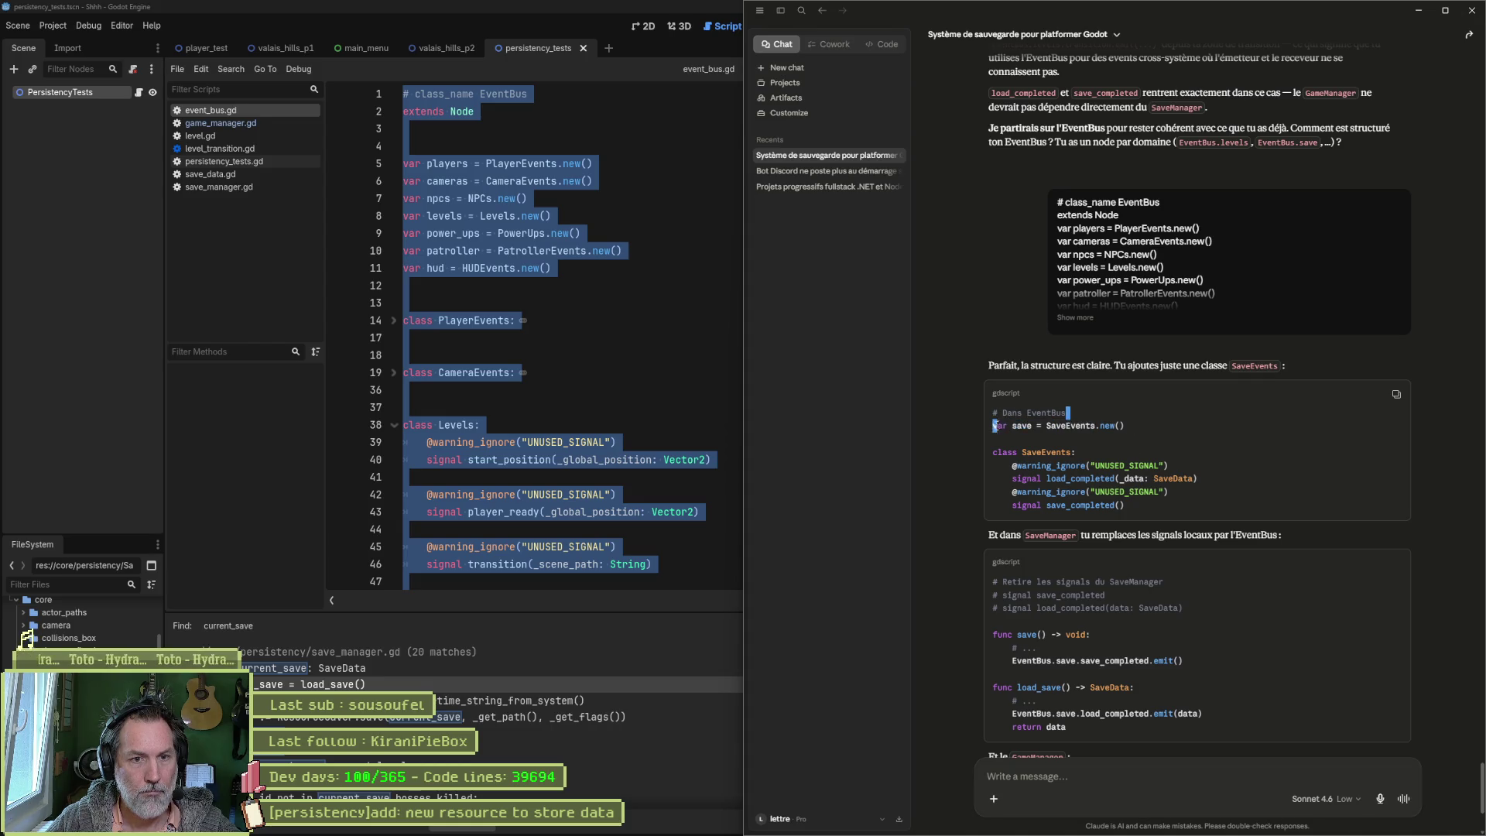
left_click(557, 233)
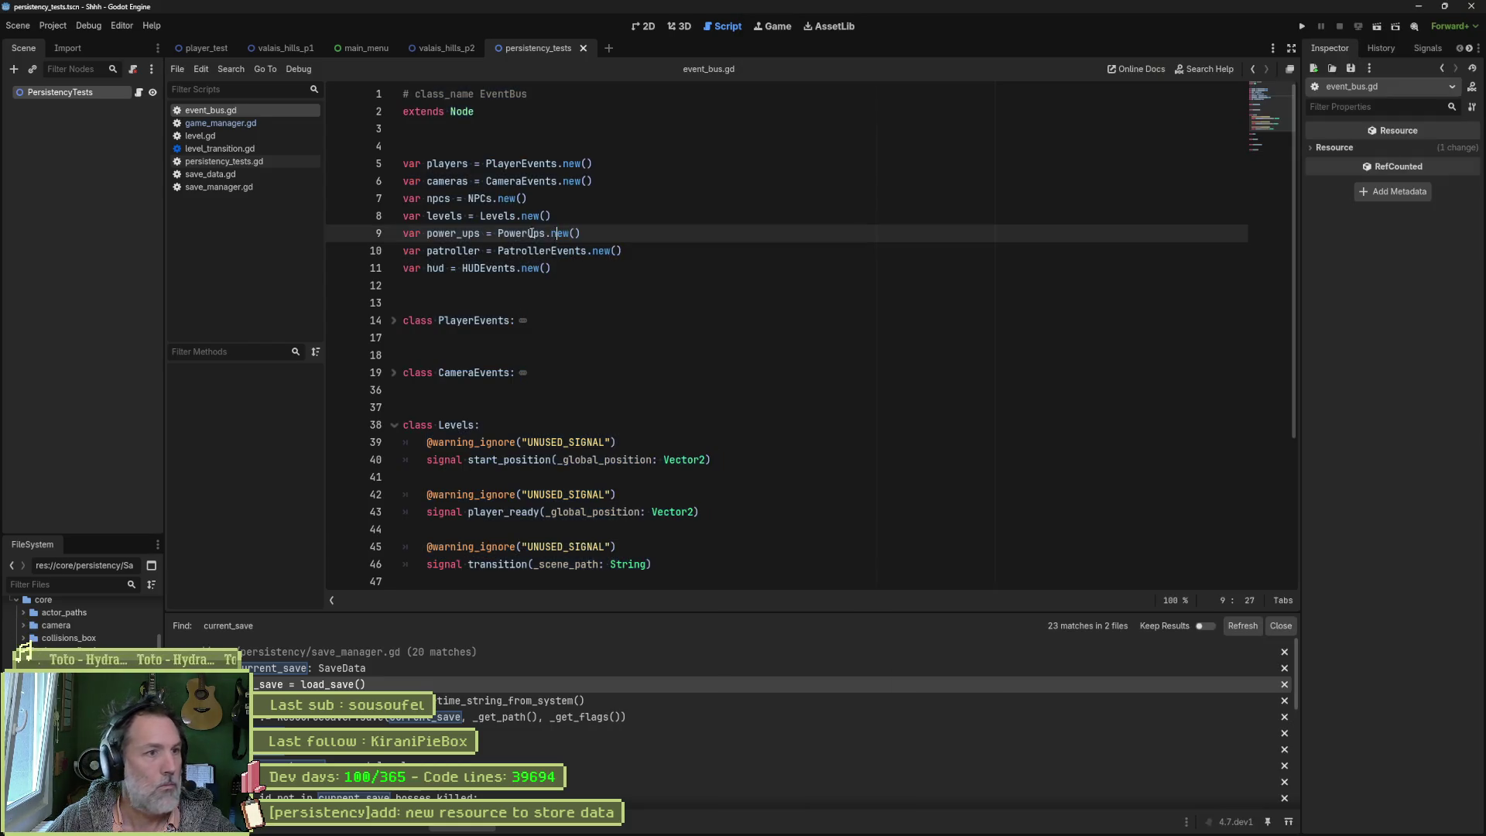
Step: Insert var save = SaveEvents.new() on the blank line after extends Node
key("Down")
key("Down")
key("Up")
key("Up")
key("Up")
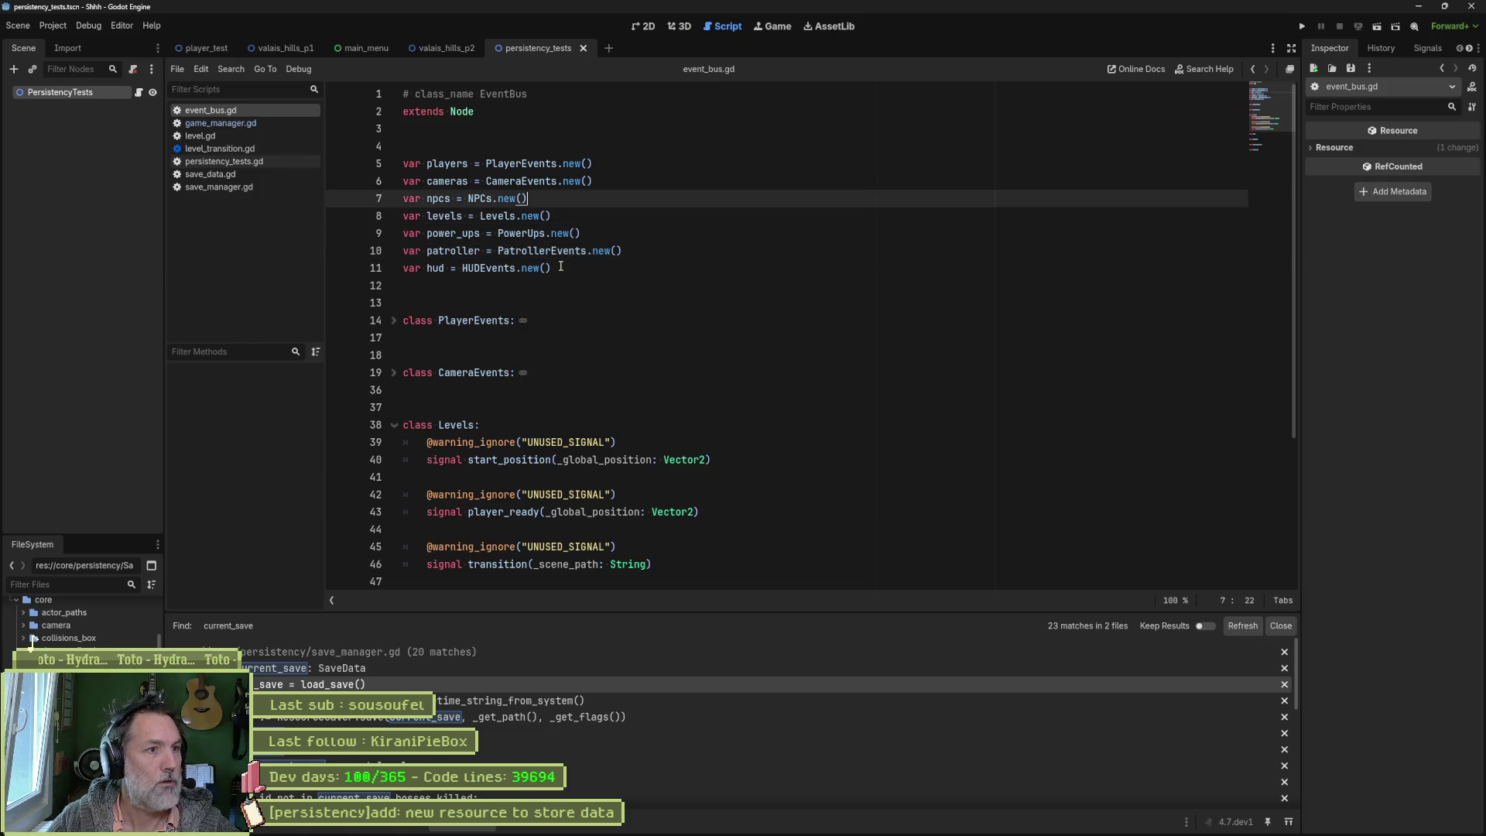
type("var save = SaveEvents.new()")
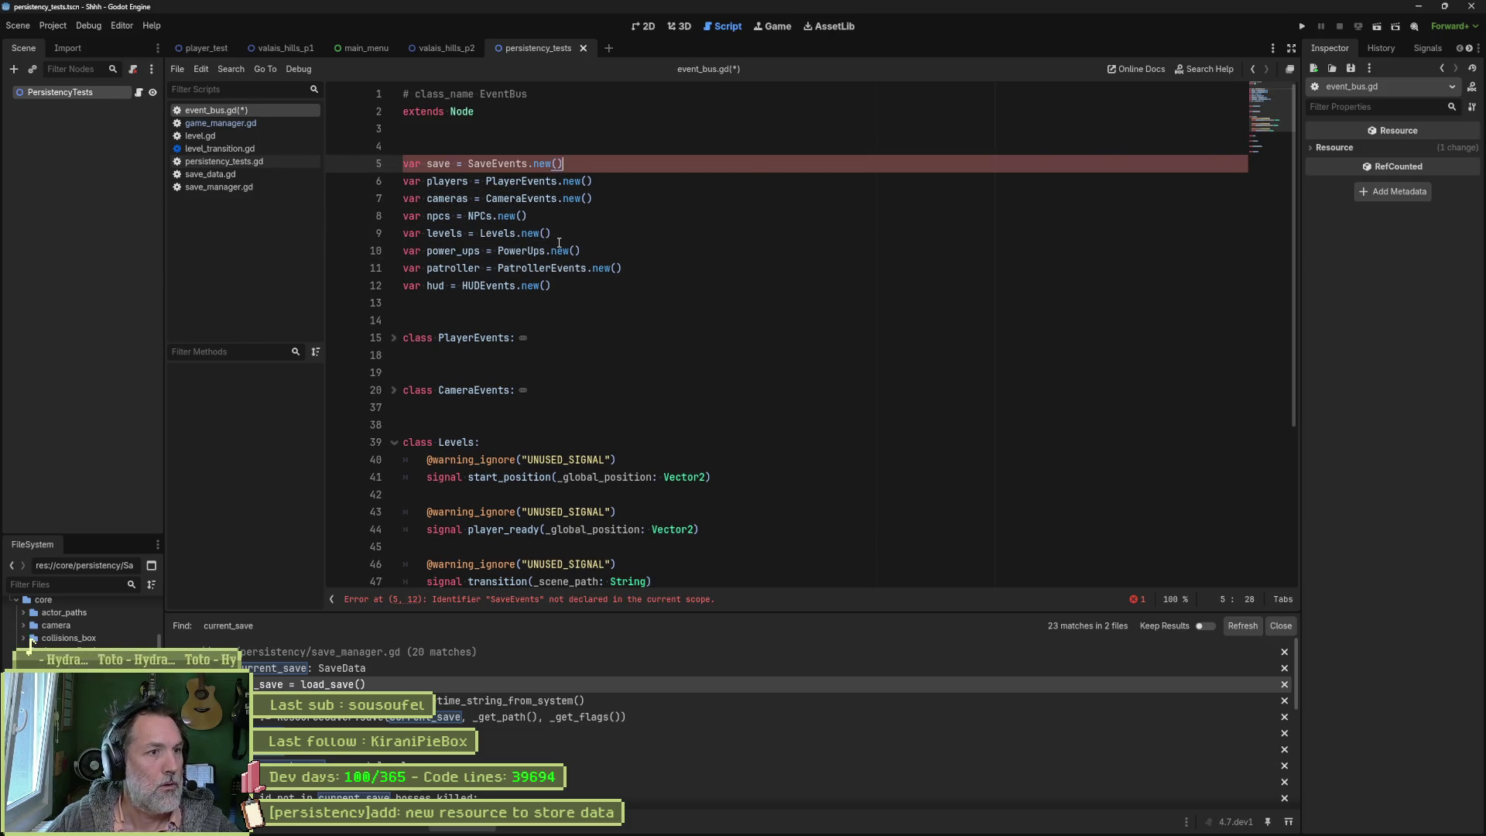
key("alt+Tab")
Step: Paste the SaveEvents class at line 14, save event_bus.gd and fold the class
left_click_drag(1129, 511, 985, 467)
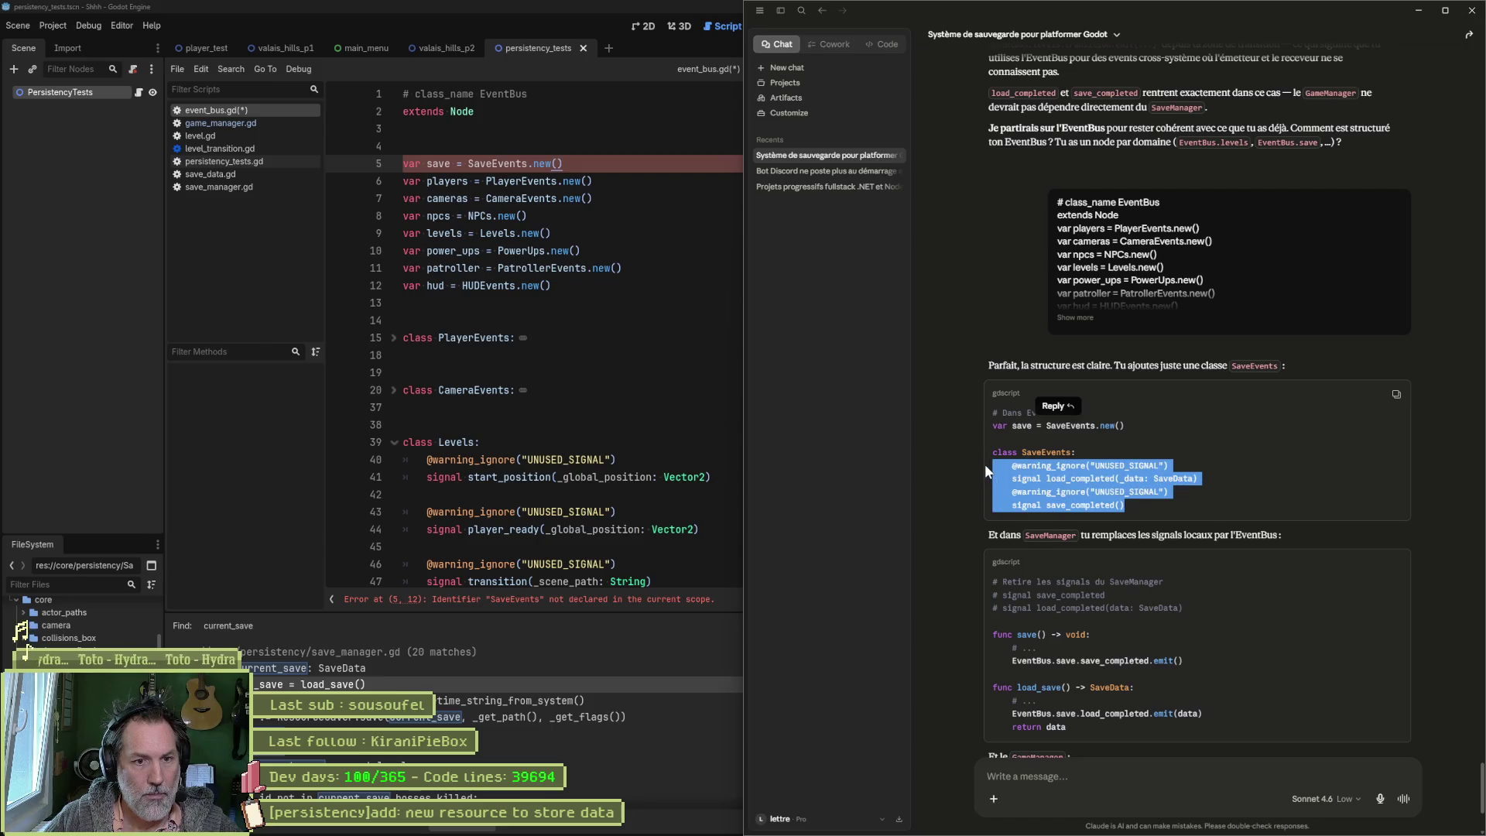
left_click(463, 321)
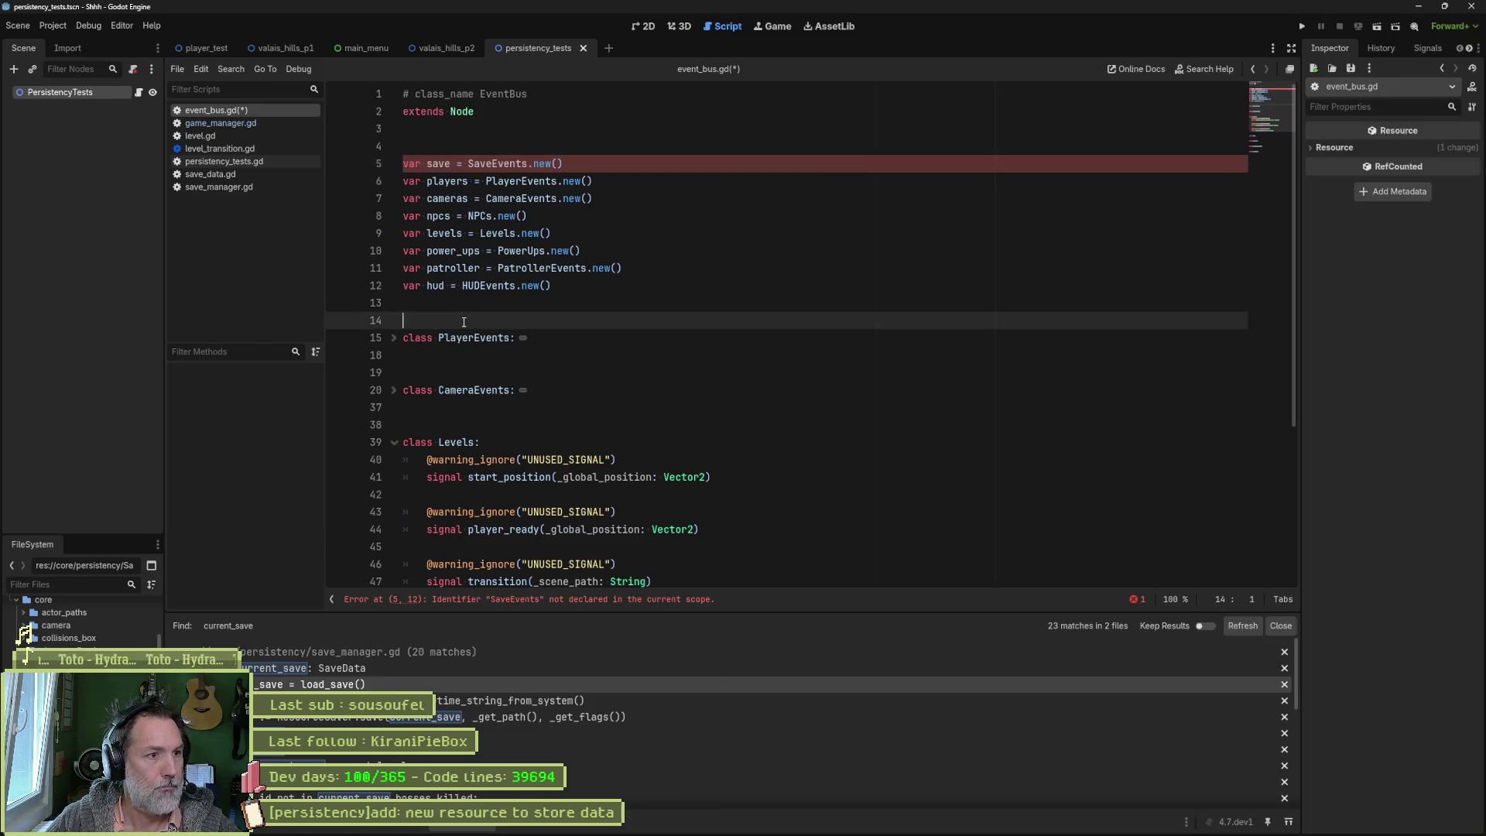
type("class SaveEvents:     @warning_ignore(\"UNUSED_SIGNAL\")     signal load_completed(_data: SaveData)     @warning_ignore(\"UNUSED_SIGNAL\")     signal save_completed()")
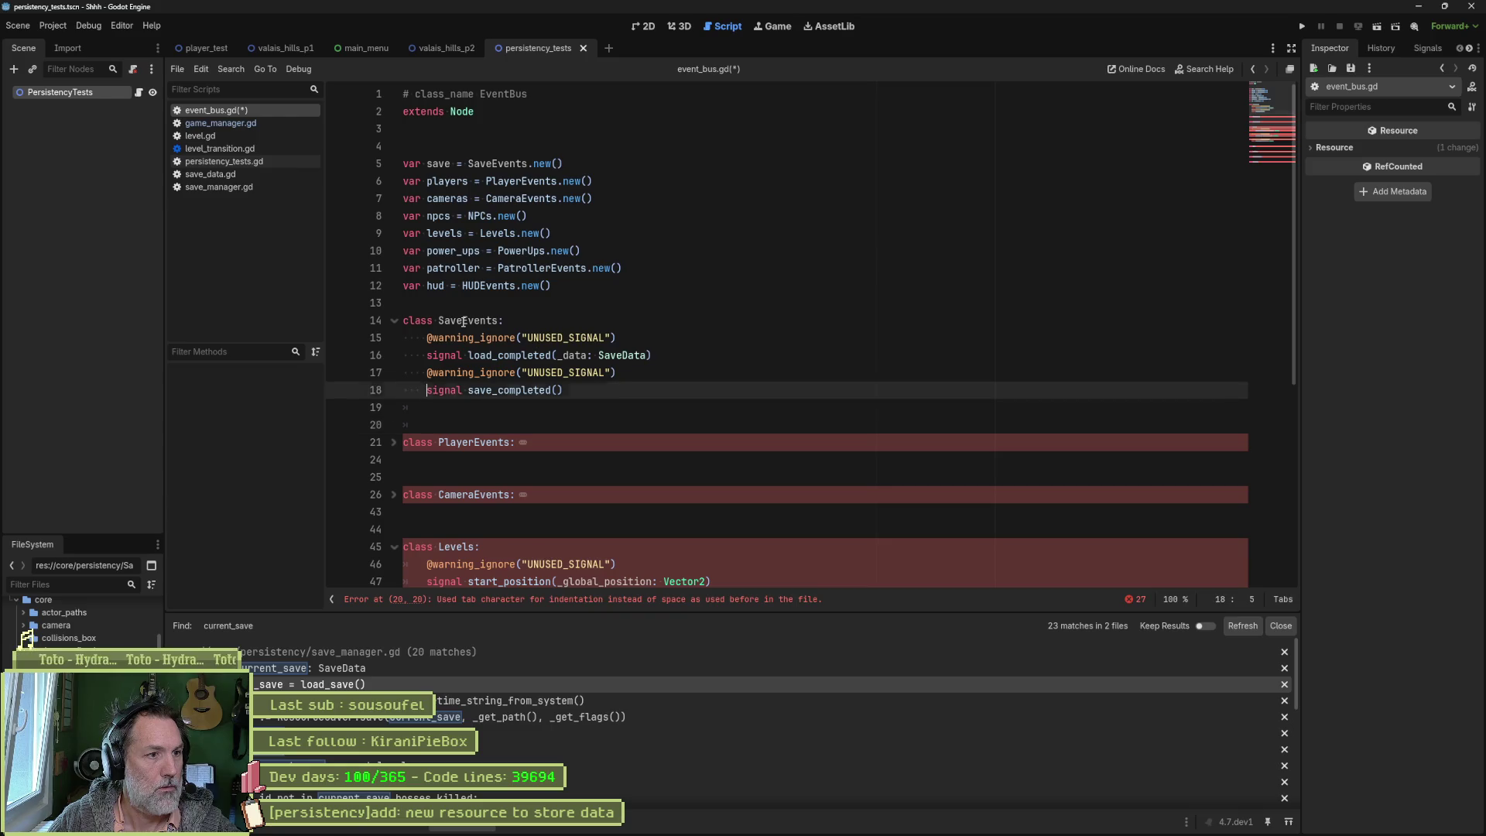
key("Up")
key("Up")
key("Up")
key("Return")
key("ctrl+s")
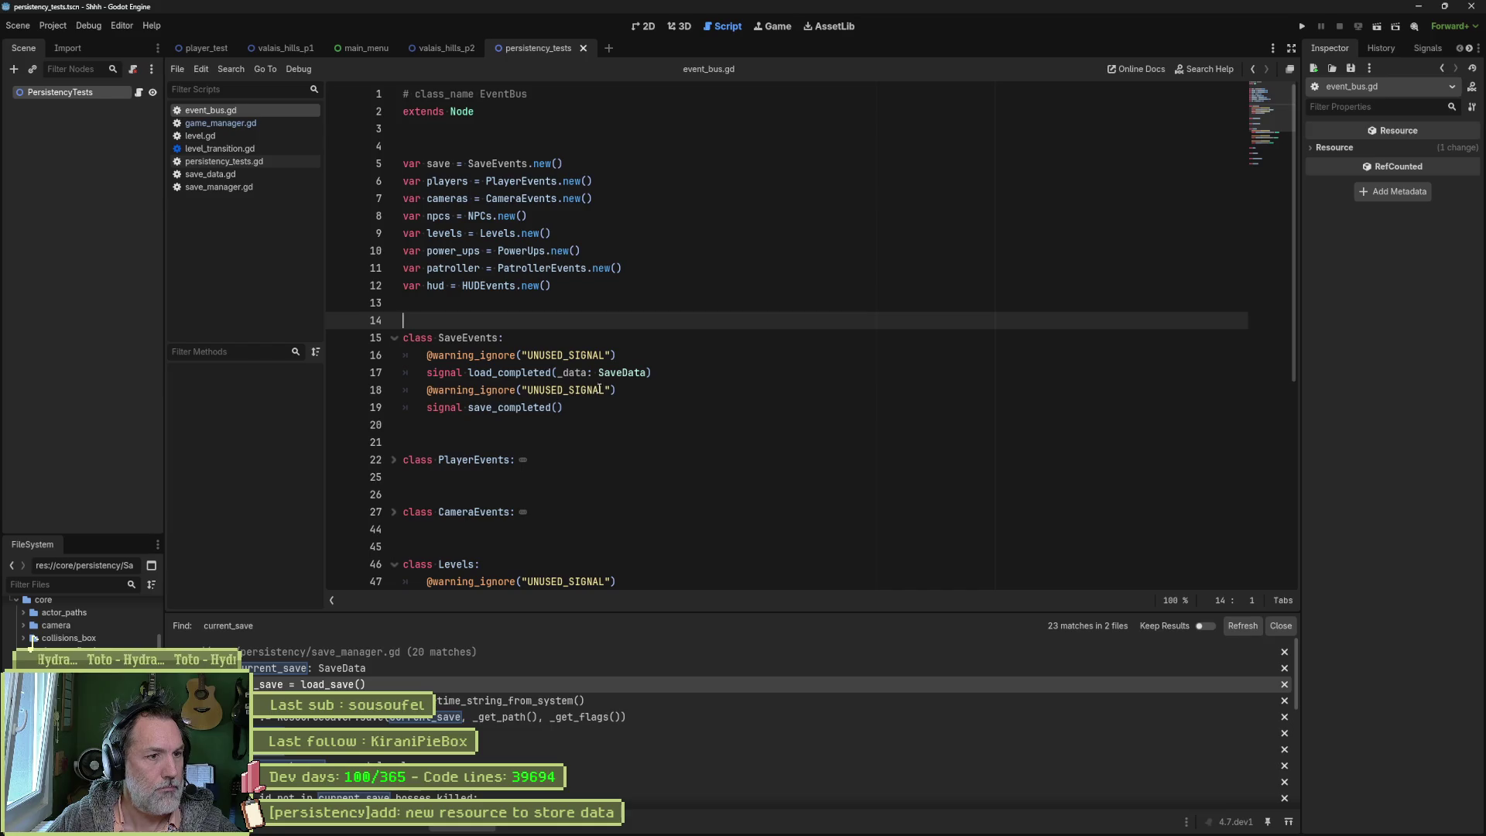
left_click(393, 338)
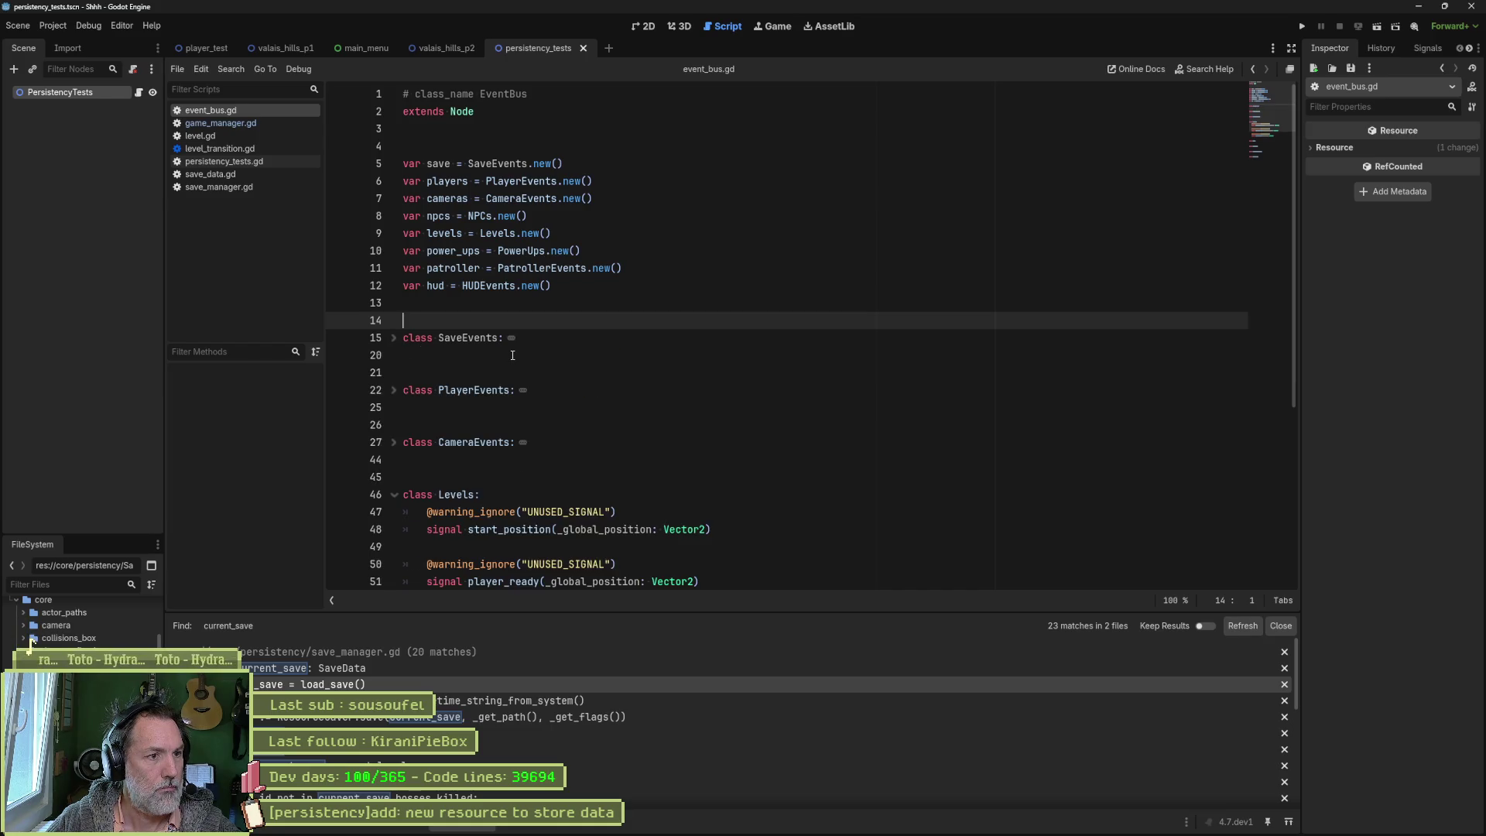
Step: Fold the Levels class block in event_bus.gd
left_click(394, 495)
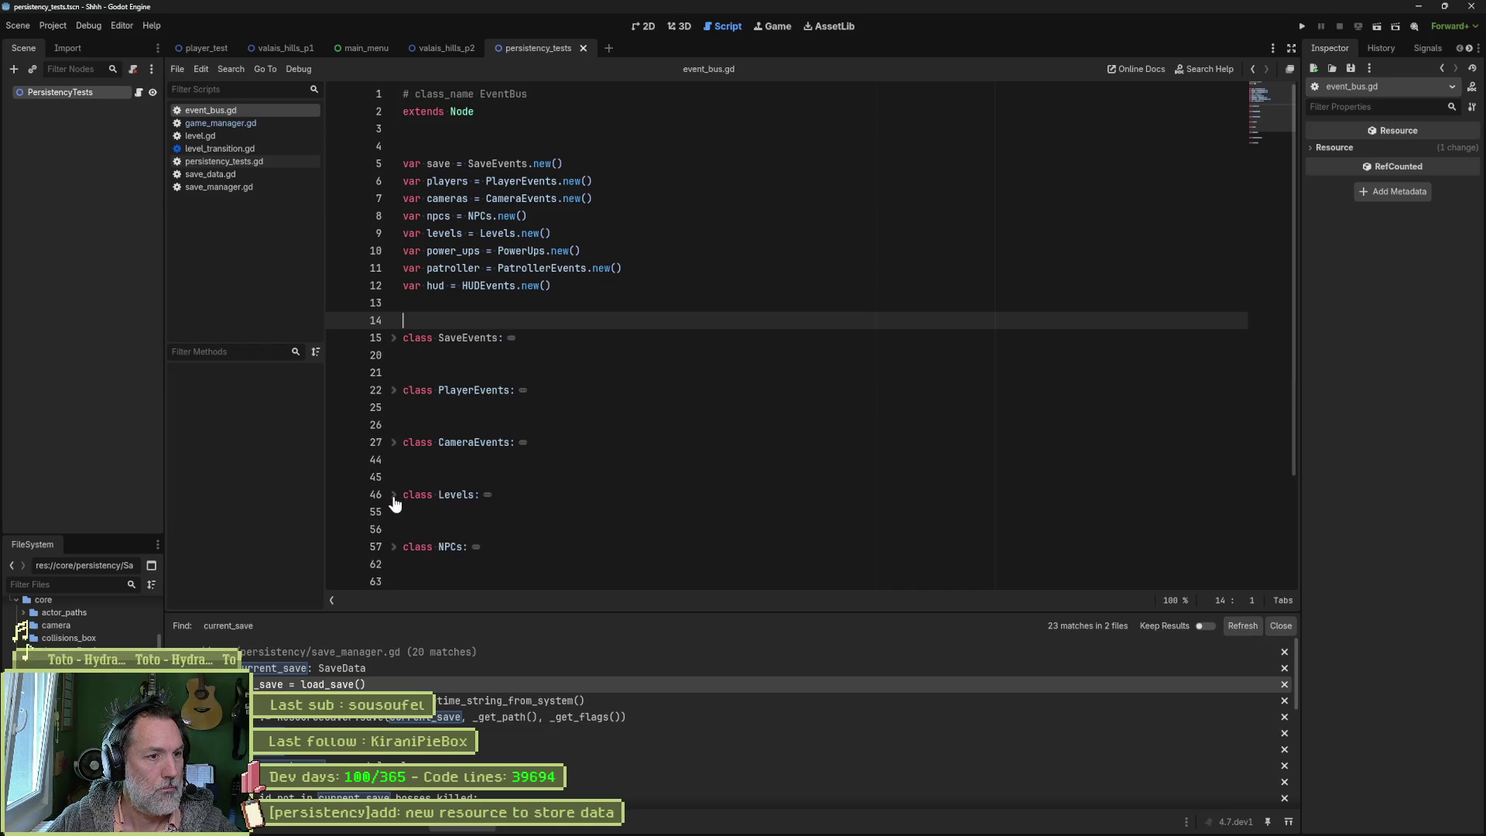
left_click(394, 495)
scroll(681, 516, "down", 2)
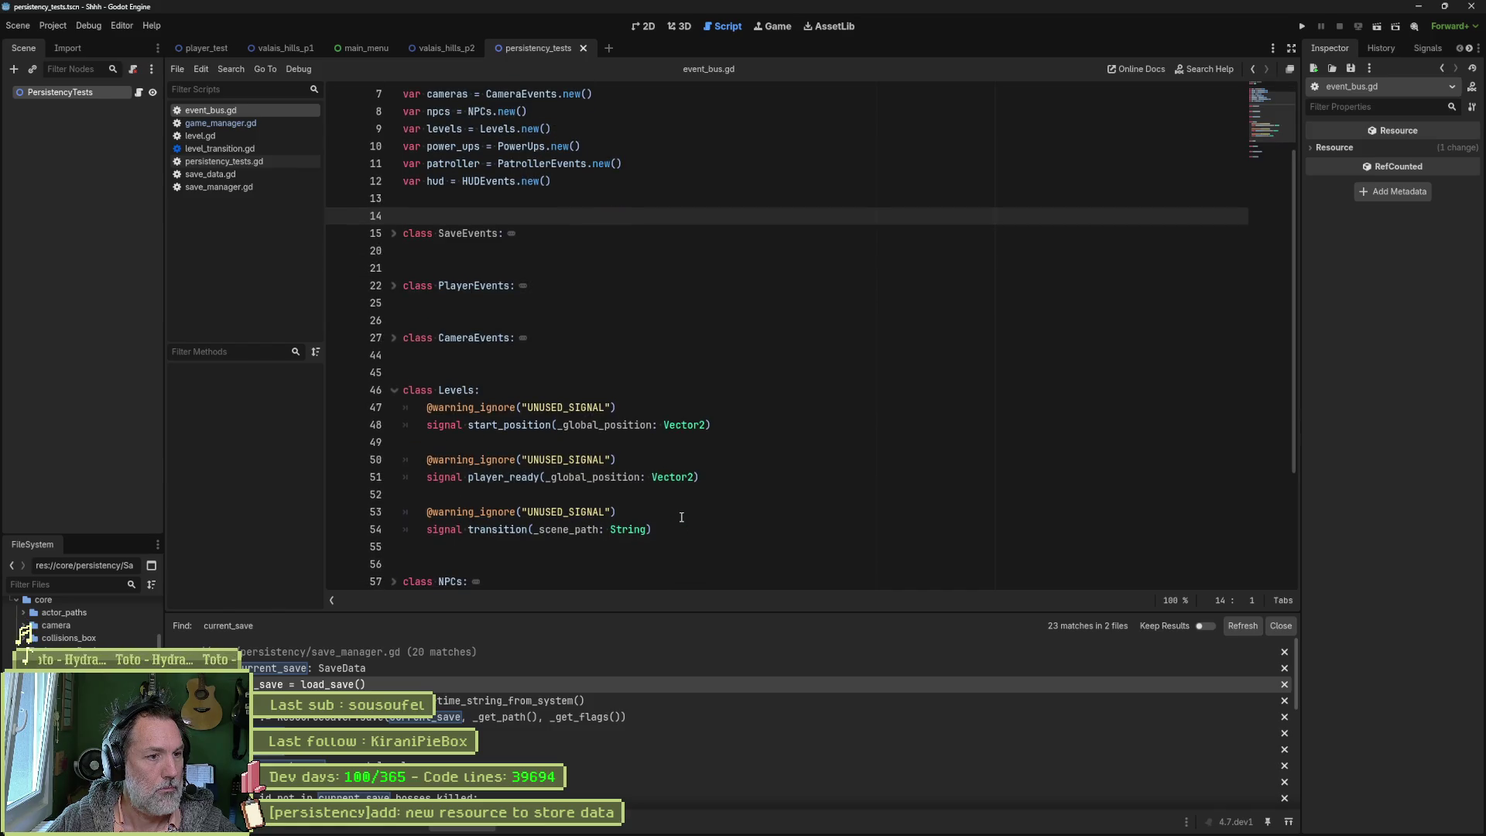
left_click(393, 390)
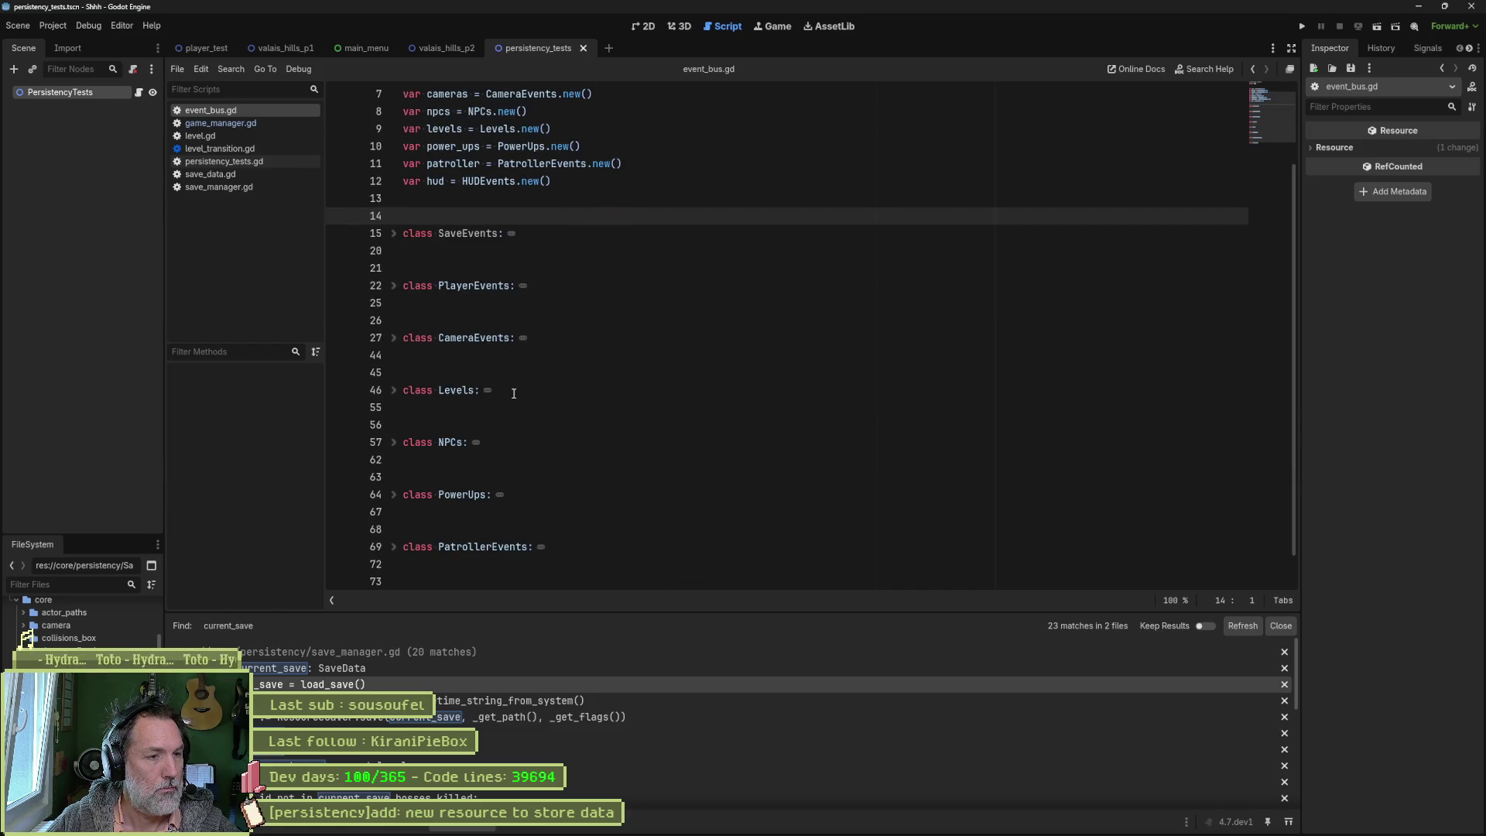
scroll(545, 419, "up", 2)
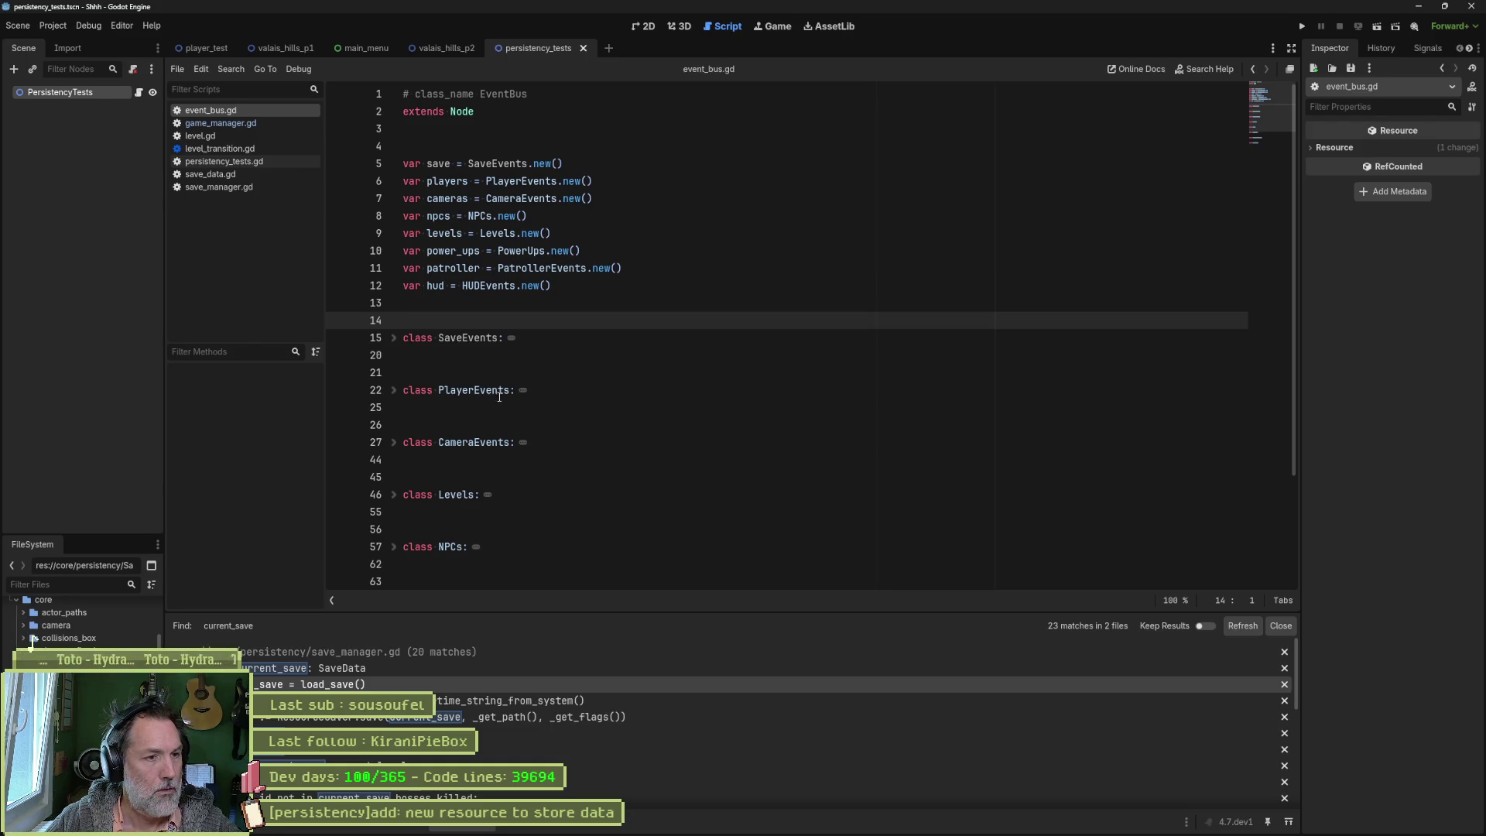
scroll(494, 403, "down", 2)
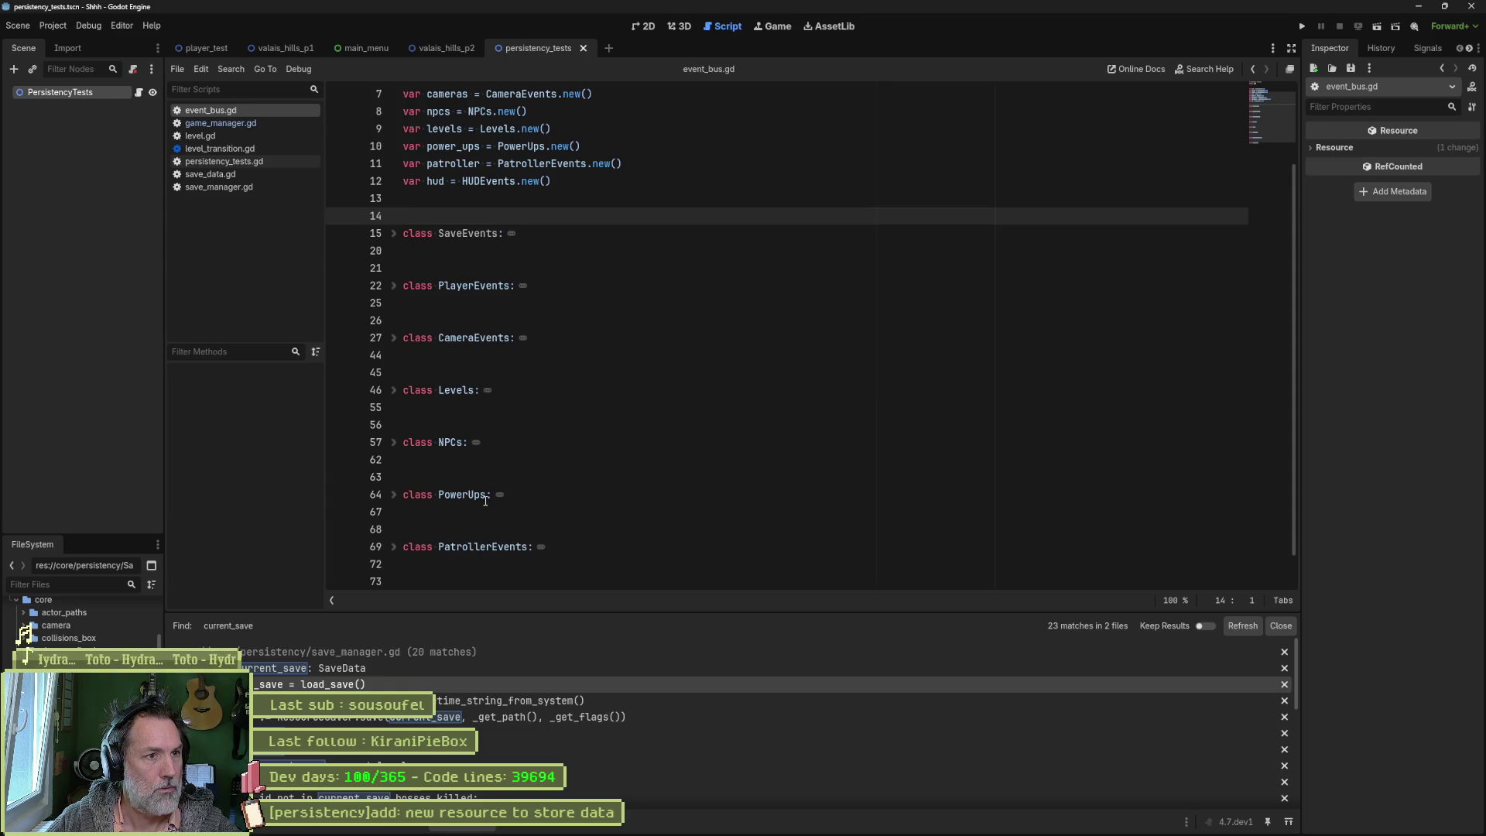
Step: Rename the PowerUps, NPCs and Levels classes to PowerUpsEvents, NPCsEvents and LevelsEvents
left_click(486, 495)
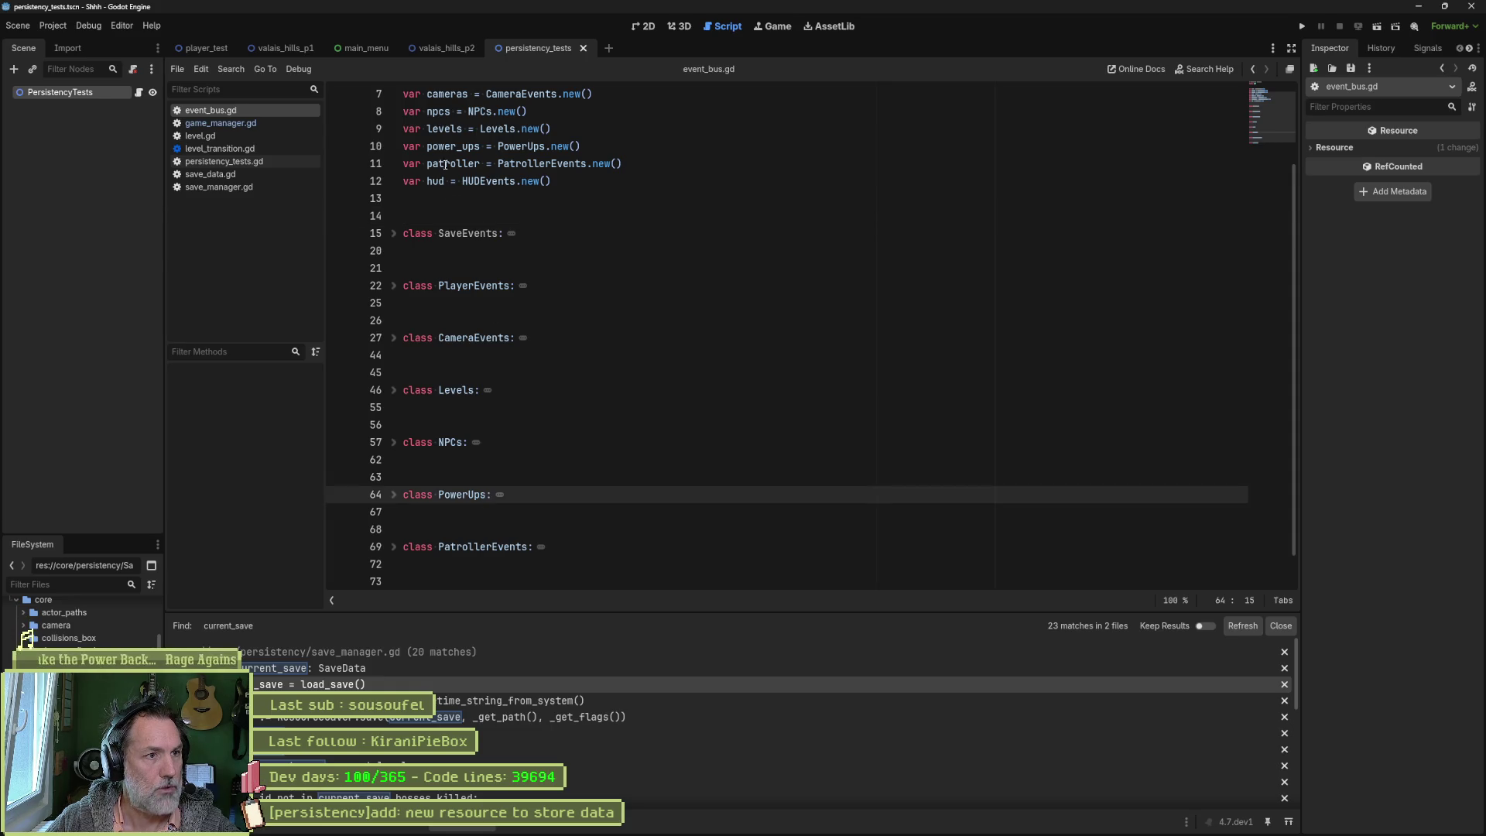
type("erUpsE")
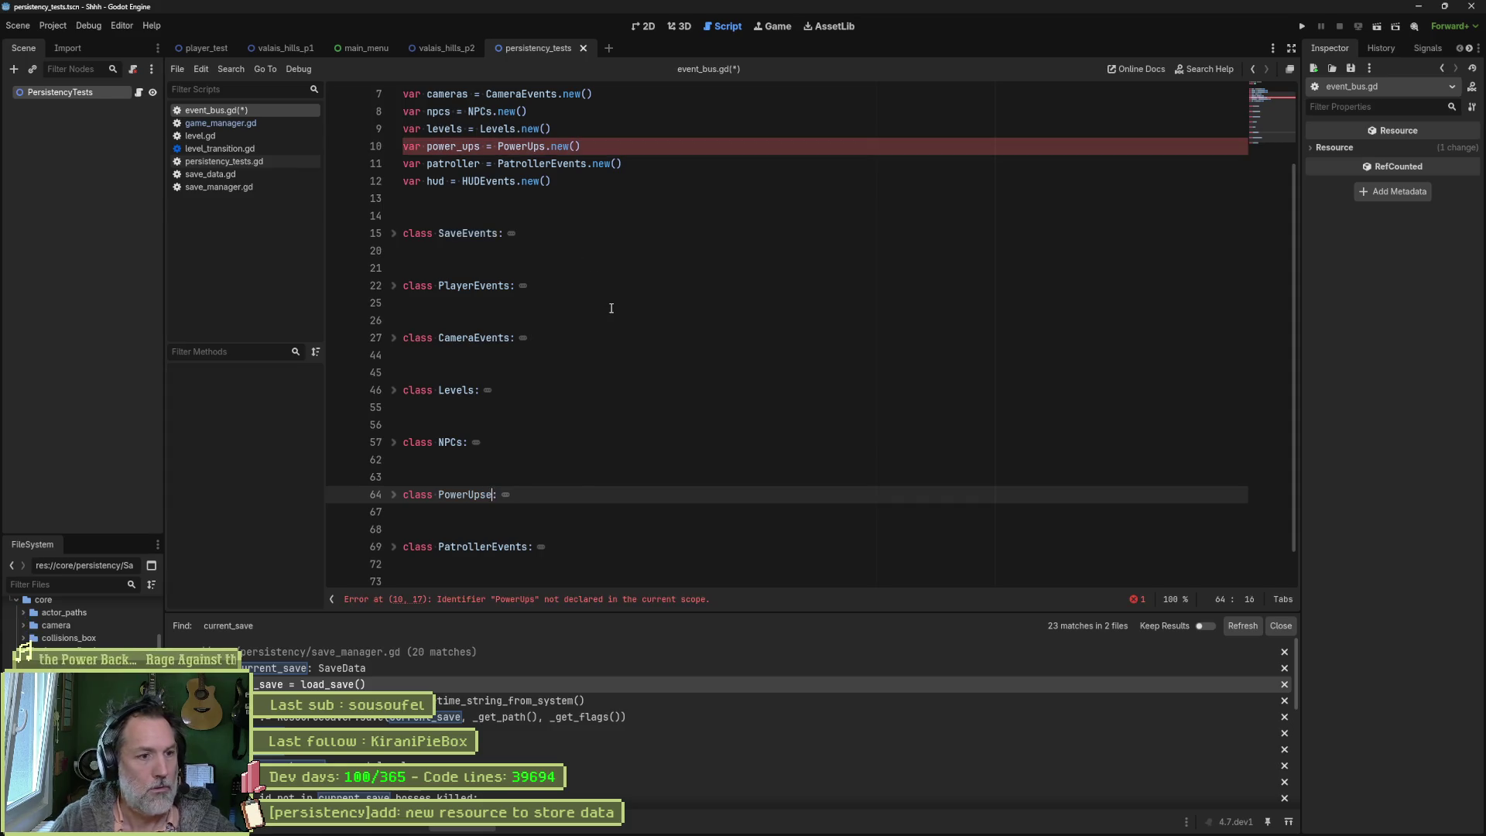
type("vent")
key("BackSpace")
key("BackSpace")
key("BackSpace")
type("Event")
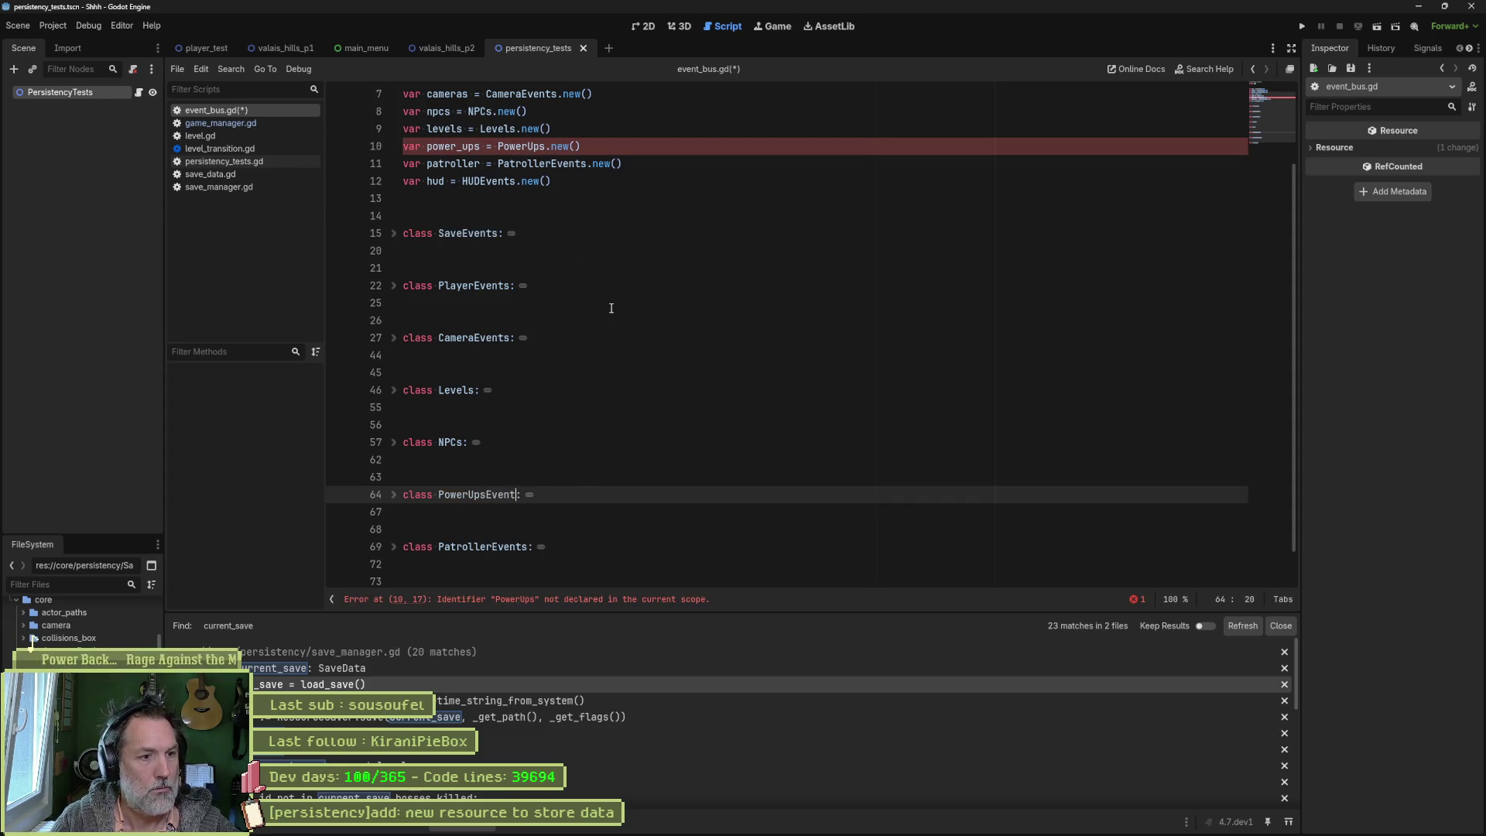
type("s")
key("shift+Left")
key("shift+Left")
key("shift+Left")
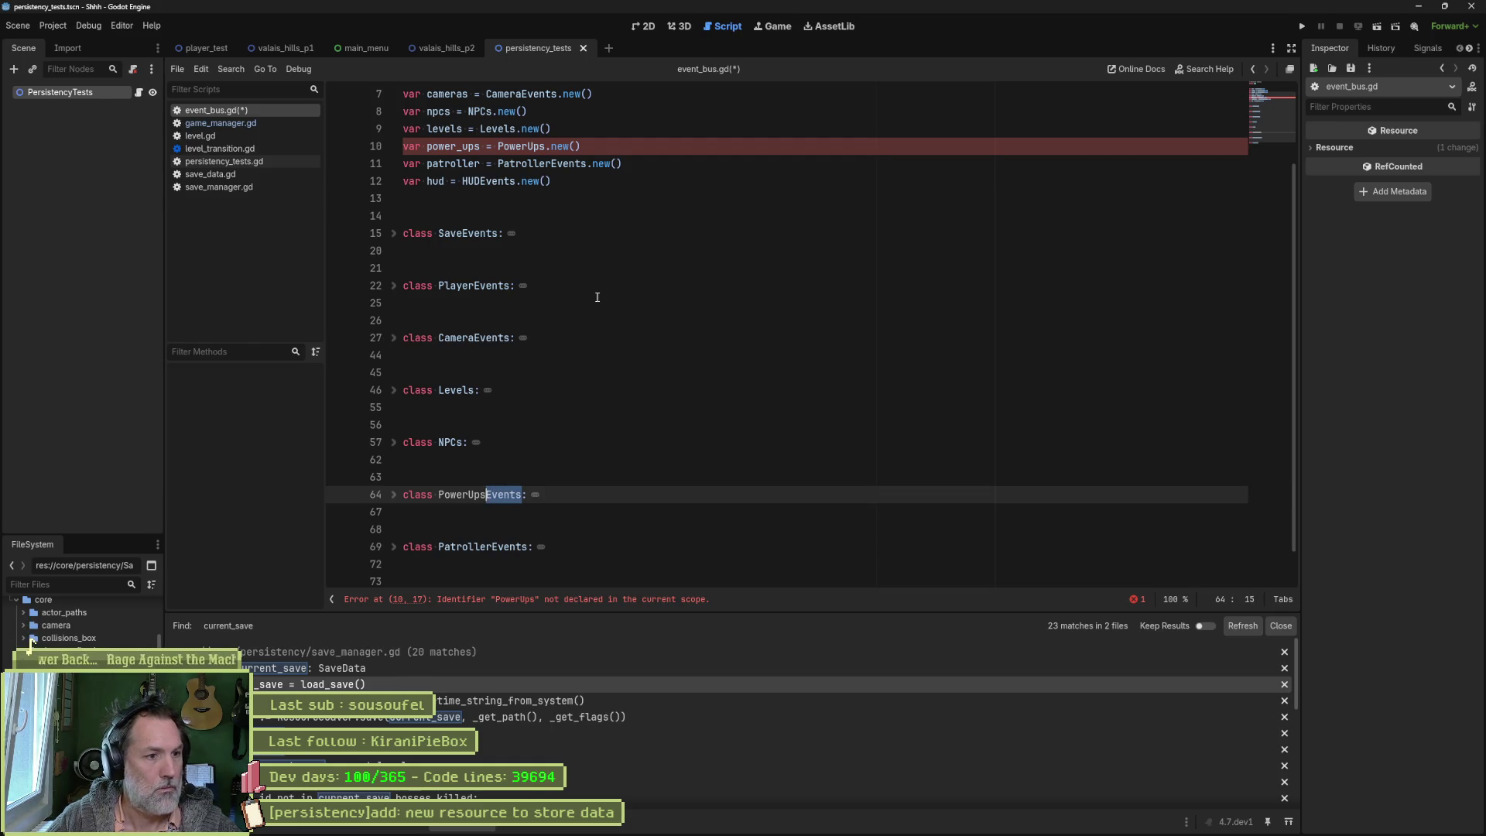
left_click(461, 442)
type("Events")
left_click(474, 390)
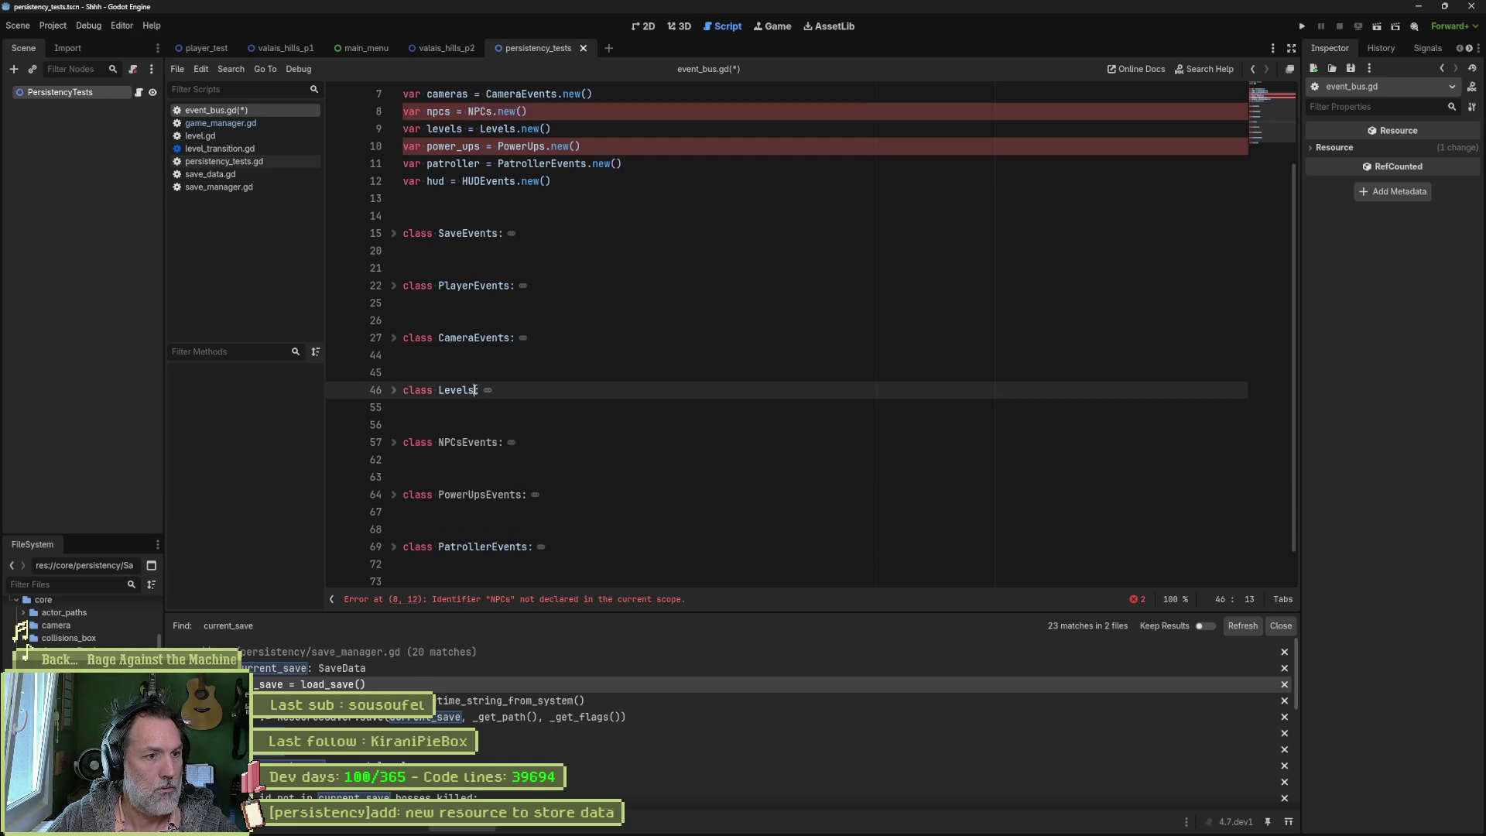
type("Events")
Step: Update the .new() calls on lines 8–10 to the Events class names and save
scroll(565, 257, "up", 2)
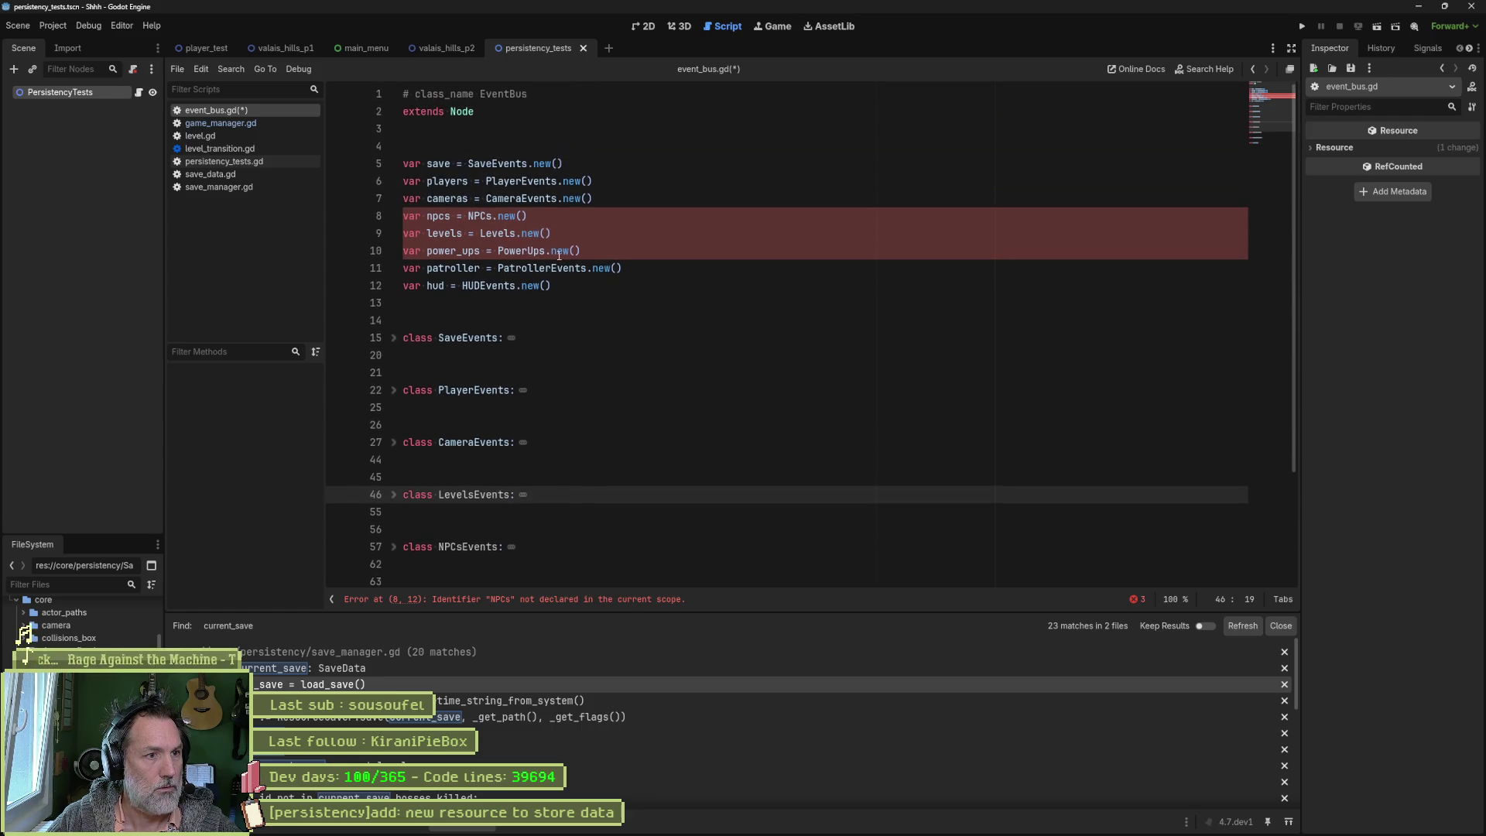
left_click(495, 216)
type("Events")
left_click(516, 233)
type("Events")
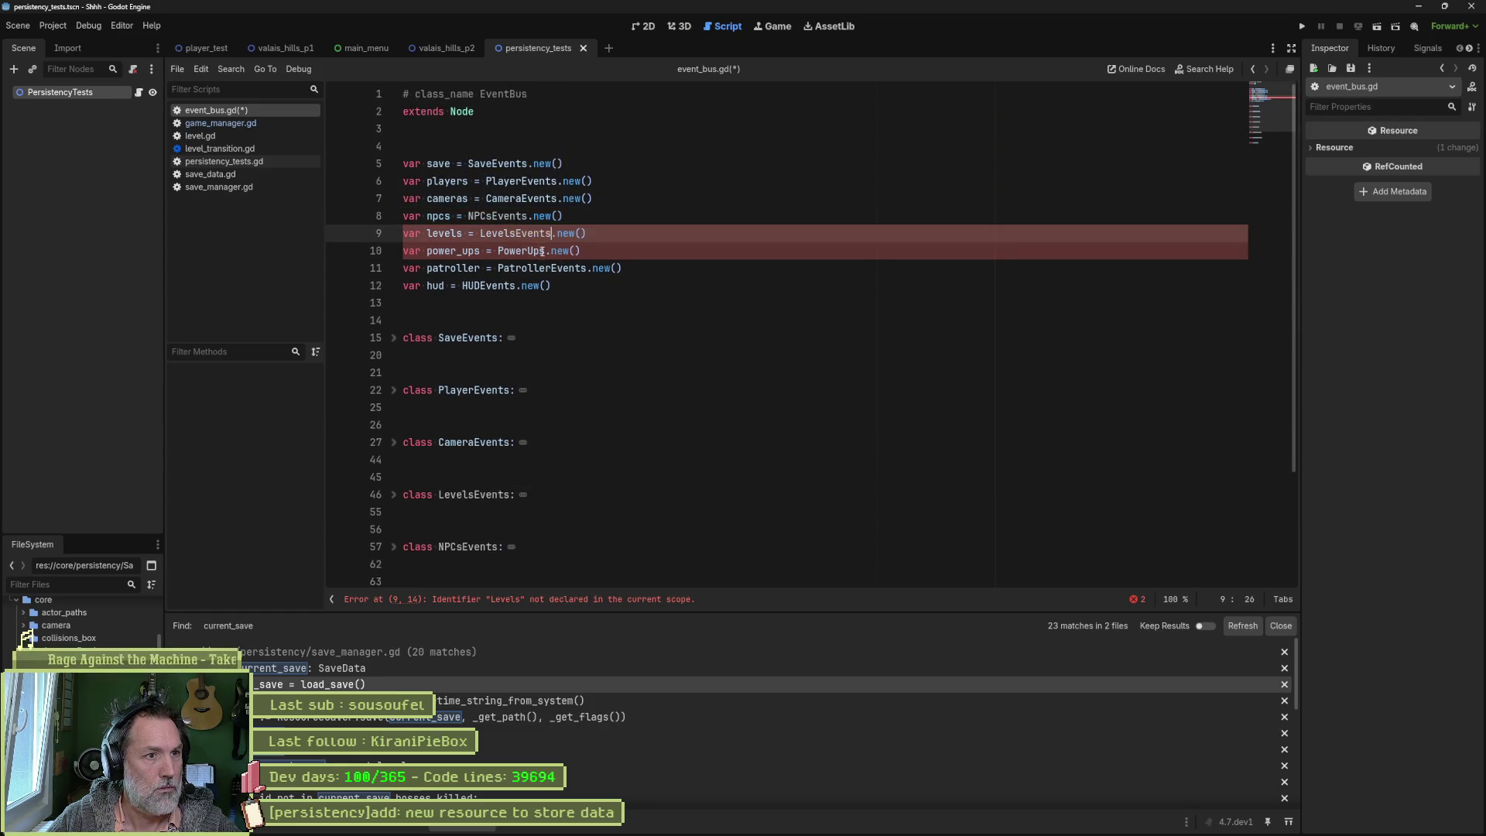
left_click(545, 251)
type("Events")
key("ctrl+s")
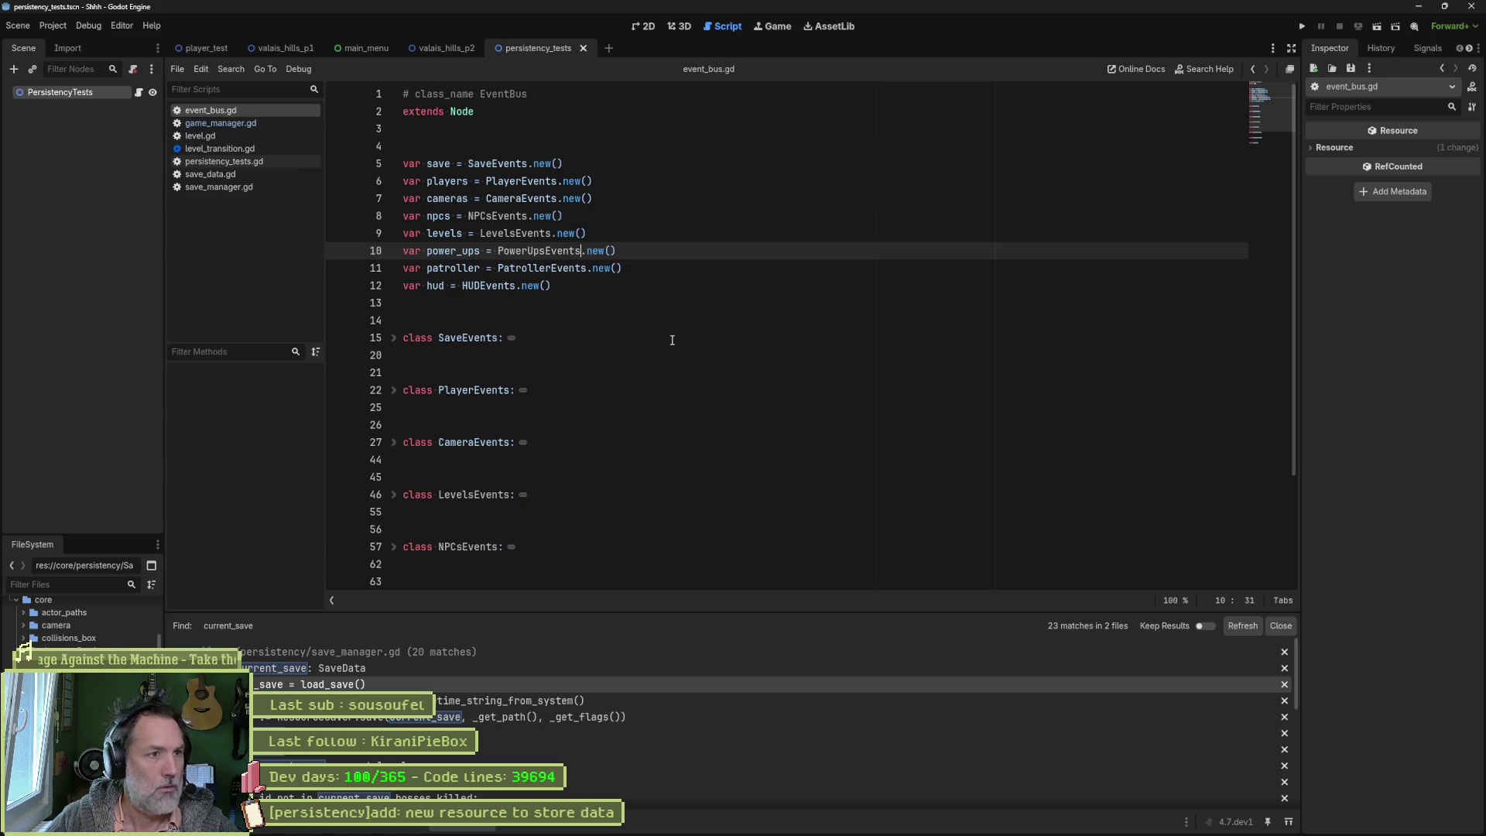
key("alt+Tab")
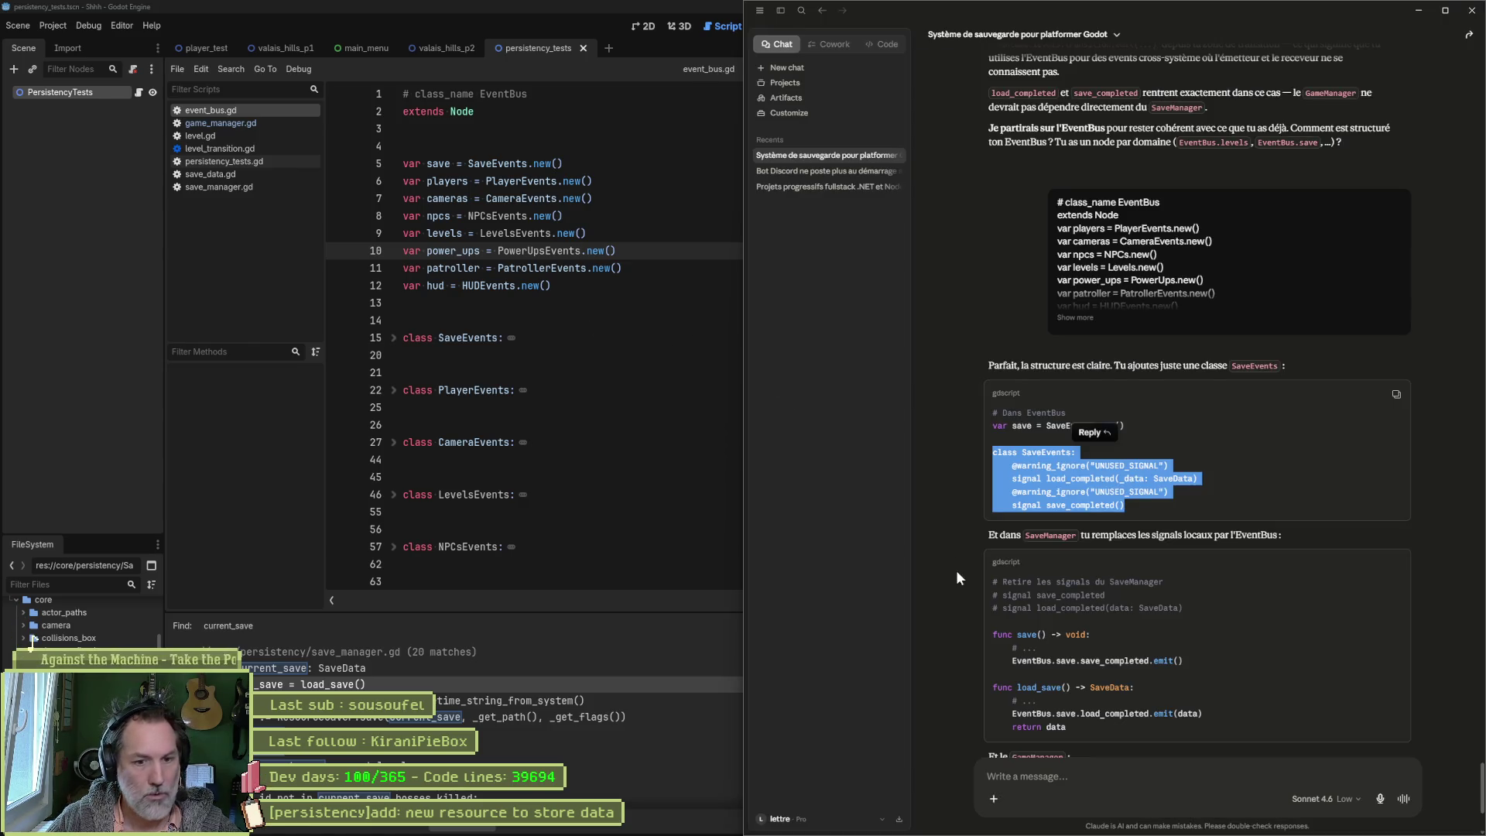
Step: Paste the EventBus.save.load_completed connection from the chat, move it into _ready, and save
scroll(956, 576, "down", 3)
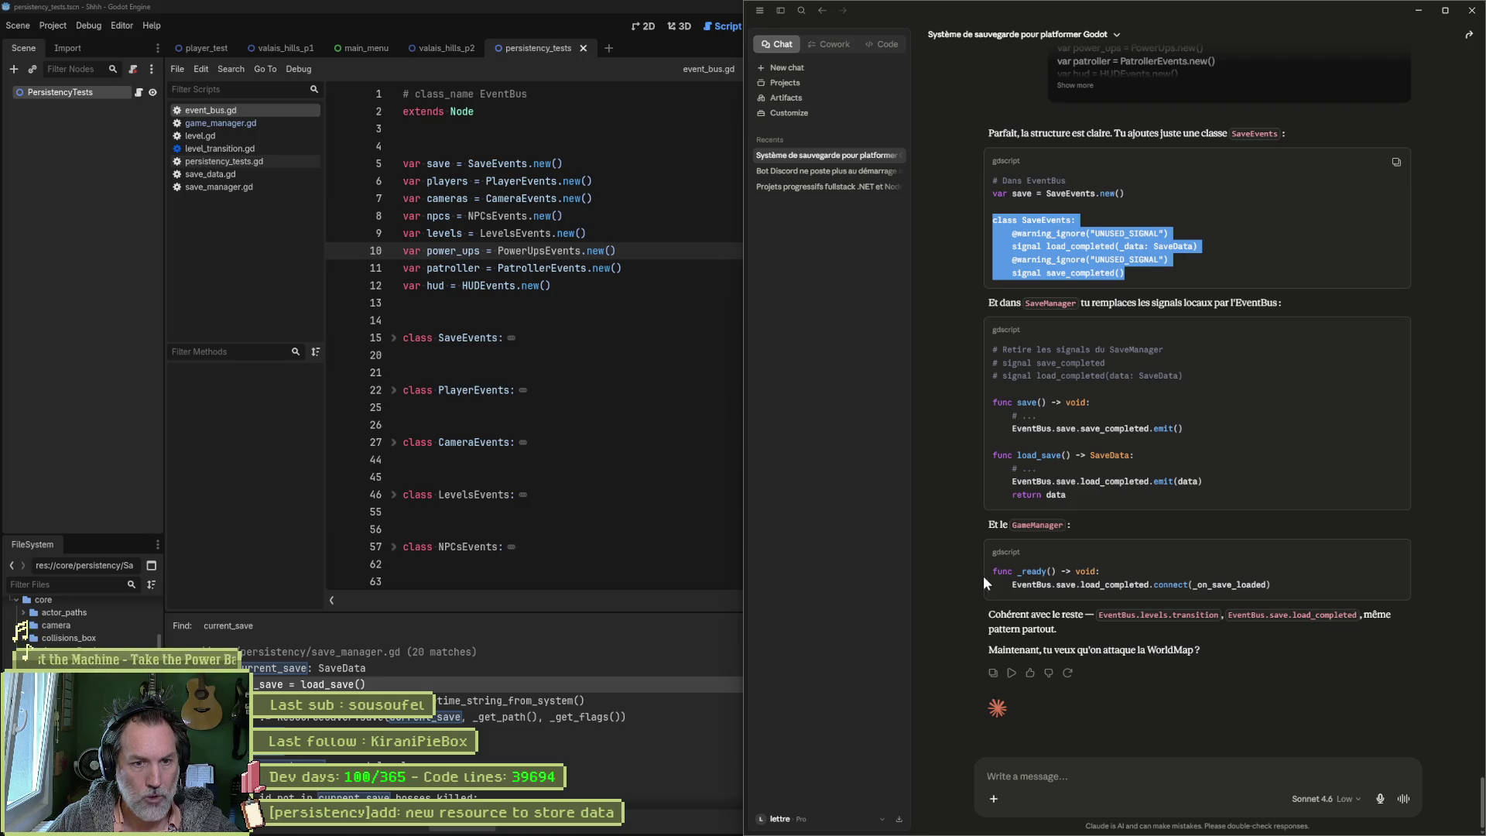
left_click(221, 123)
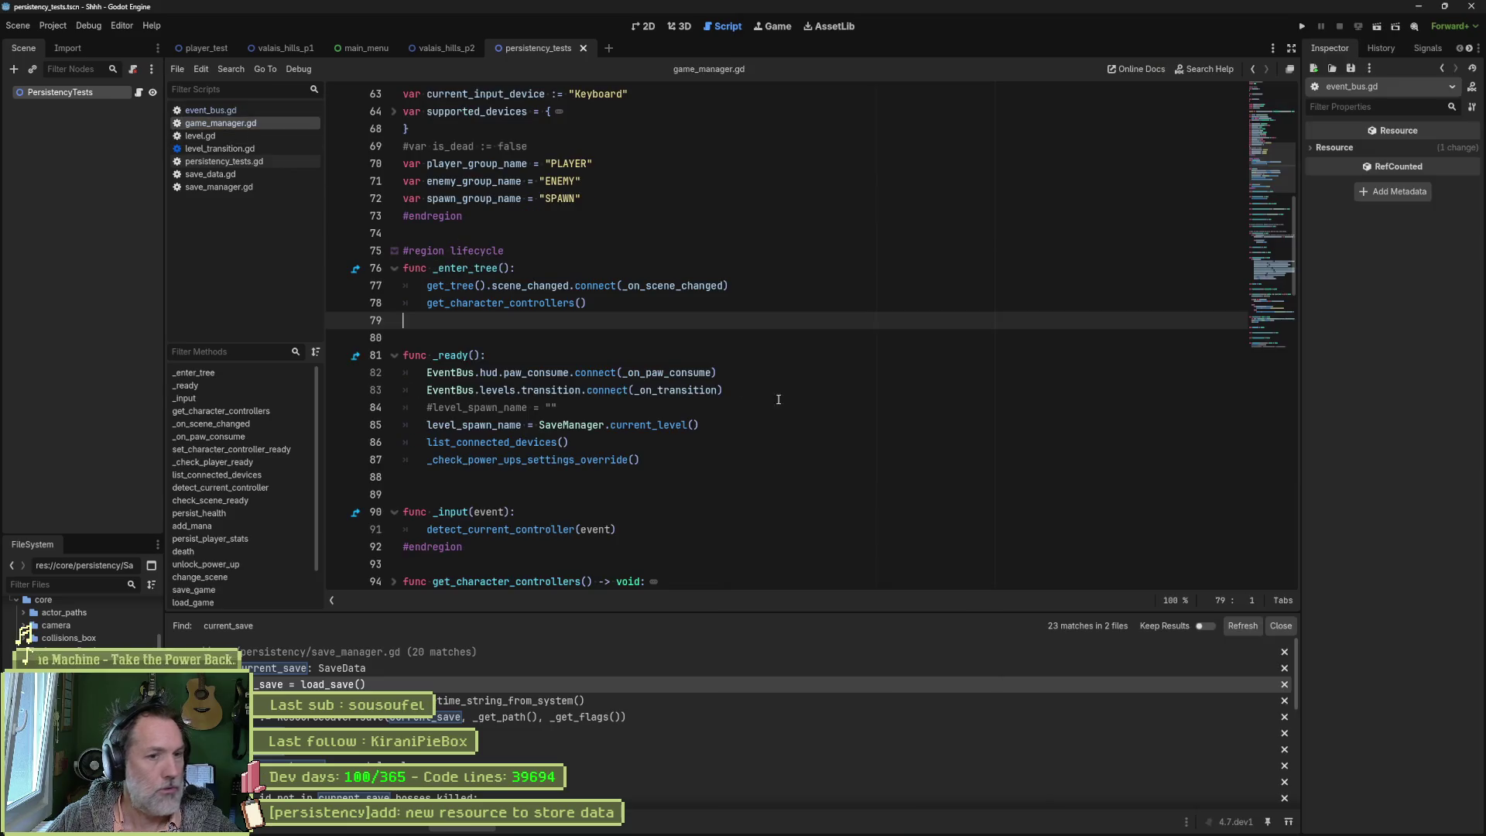
key("alt+Tab")
left_click_drag(1275, 587, 1013, 581)
key("ctrl+c")
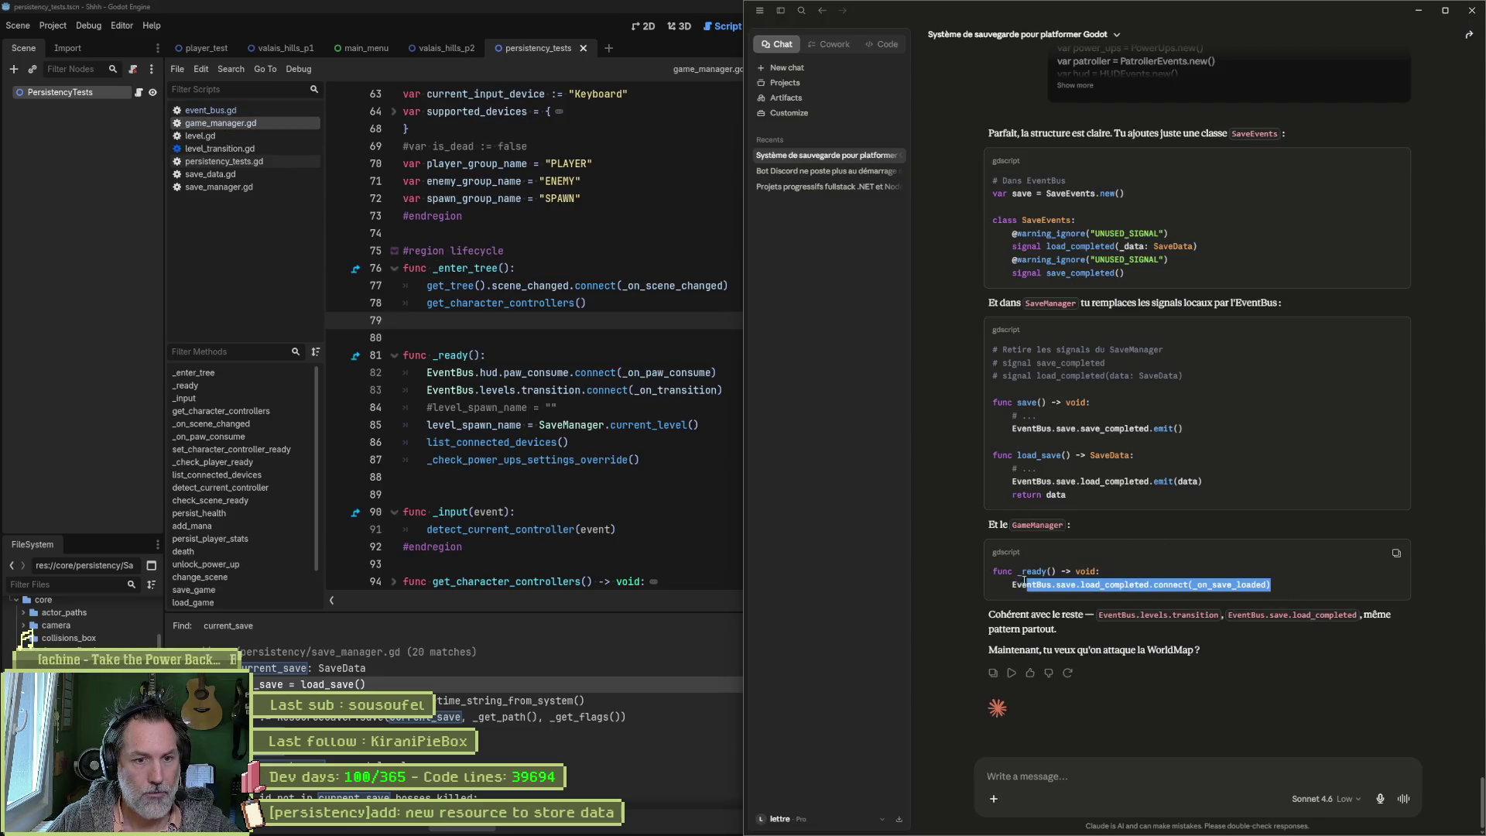
left_click(696, 288)
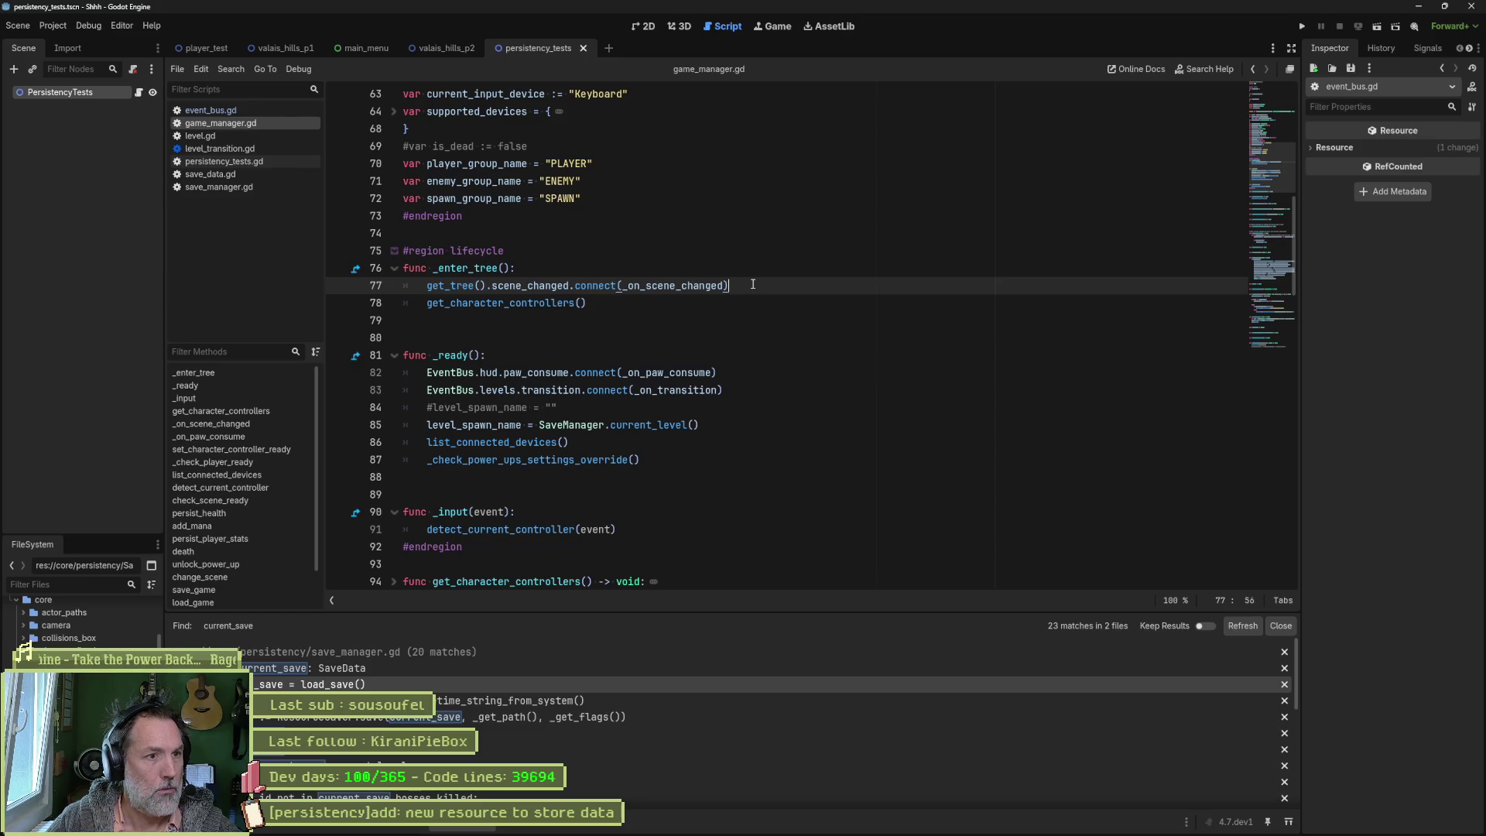
key("ctrl+shift+Return")
key("ctrl+v")
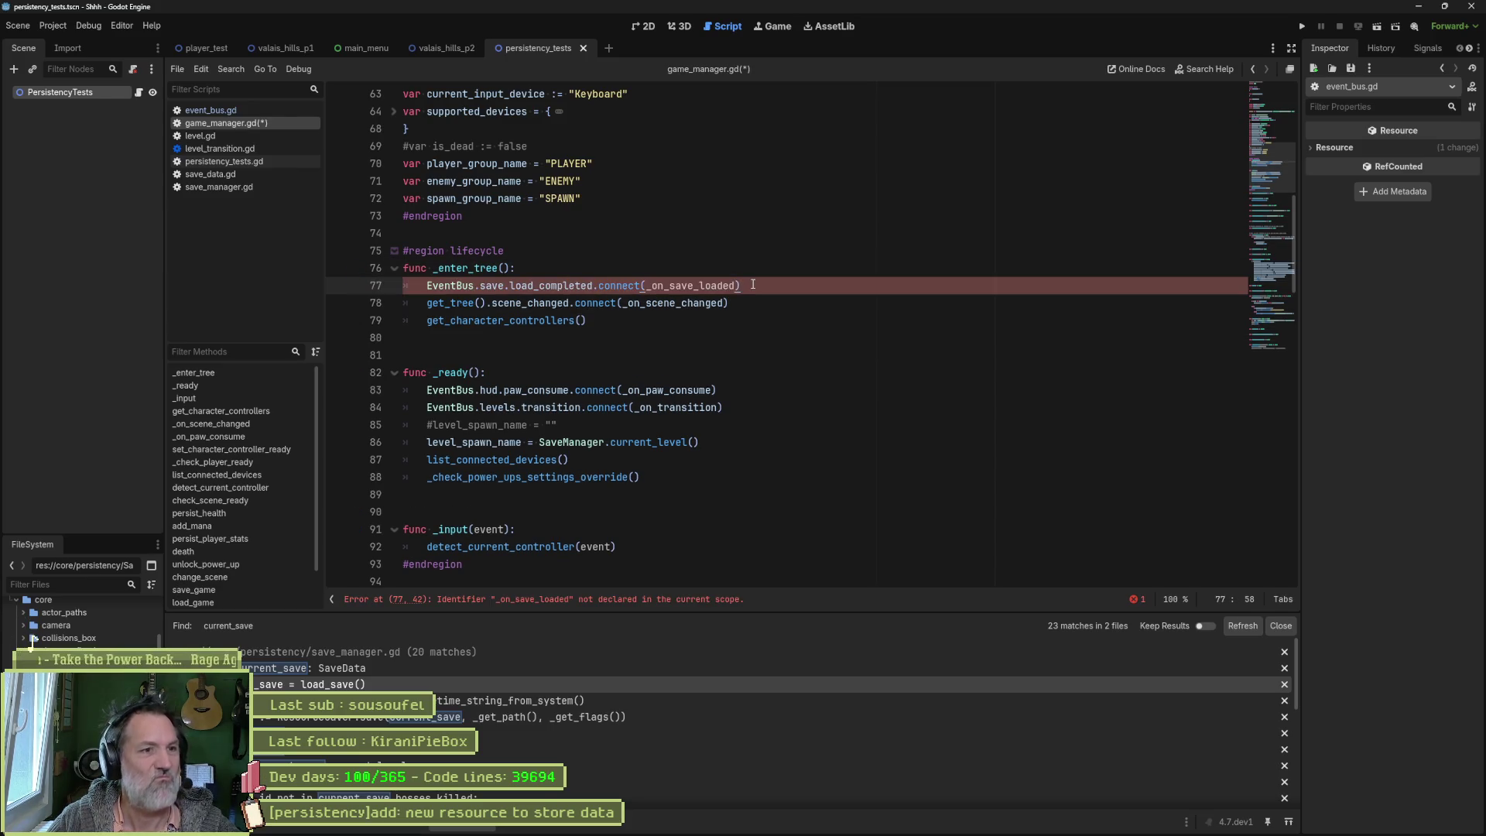
key("alt+Tab")
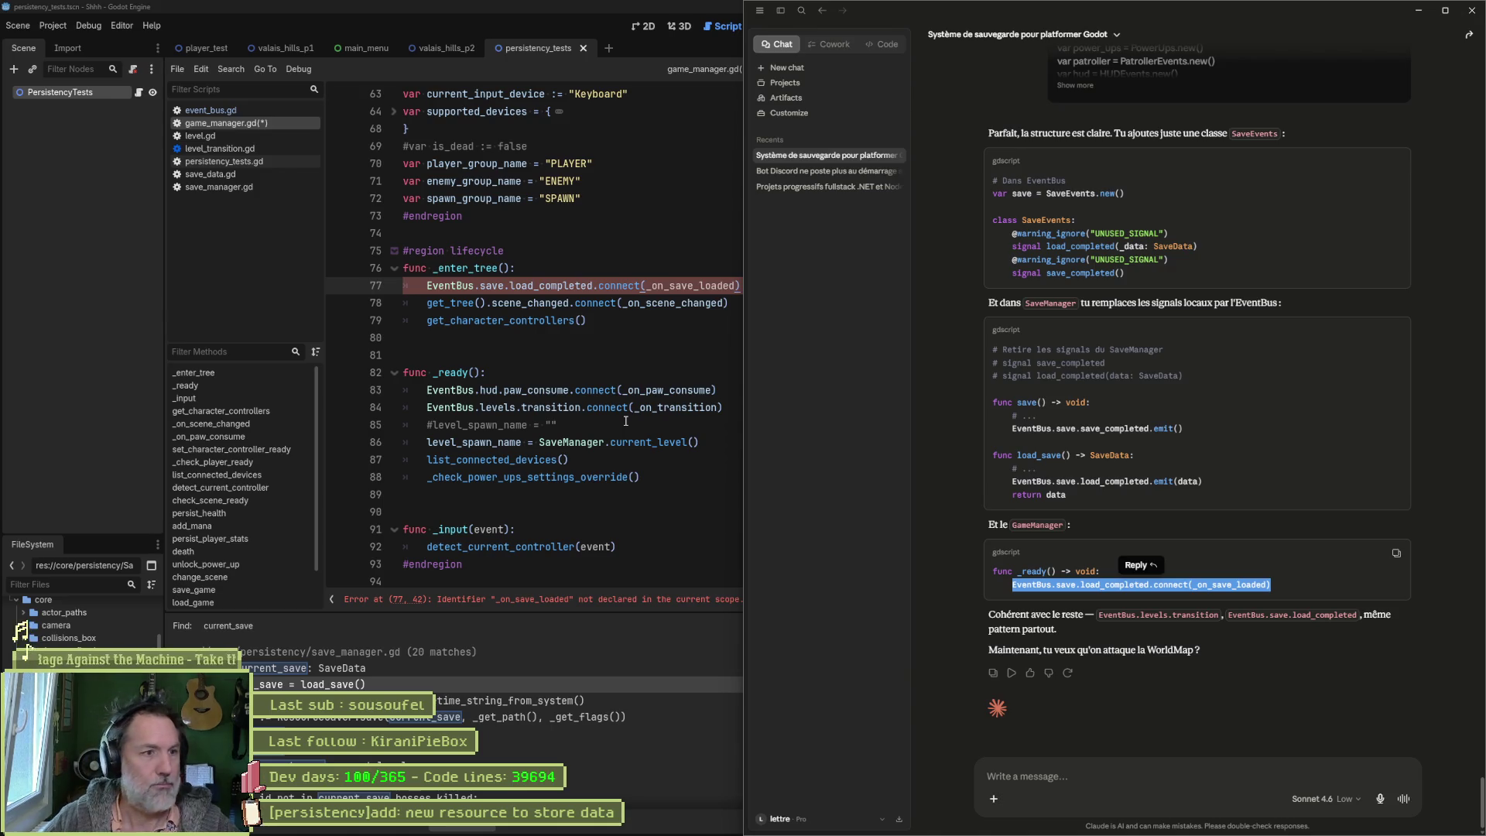
left_click(534, 276)
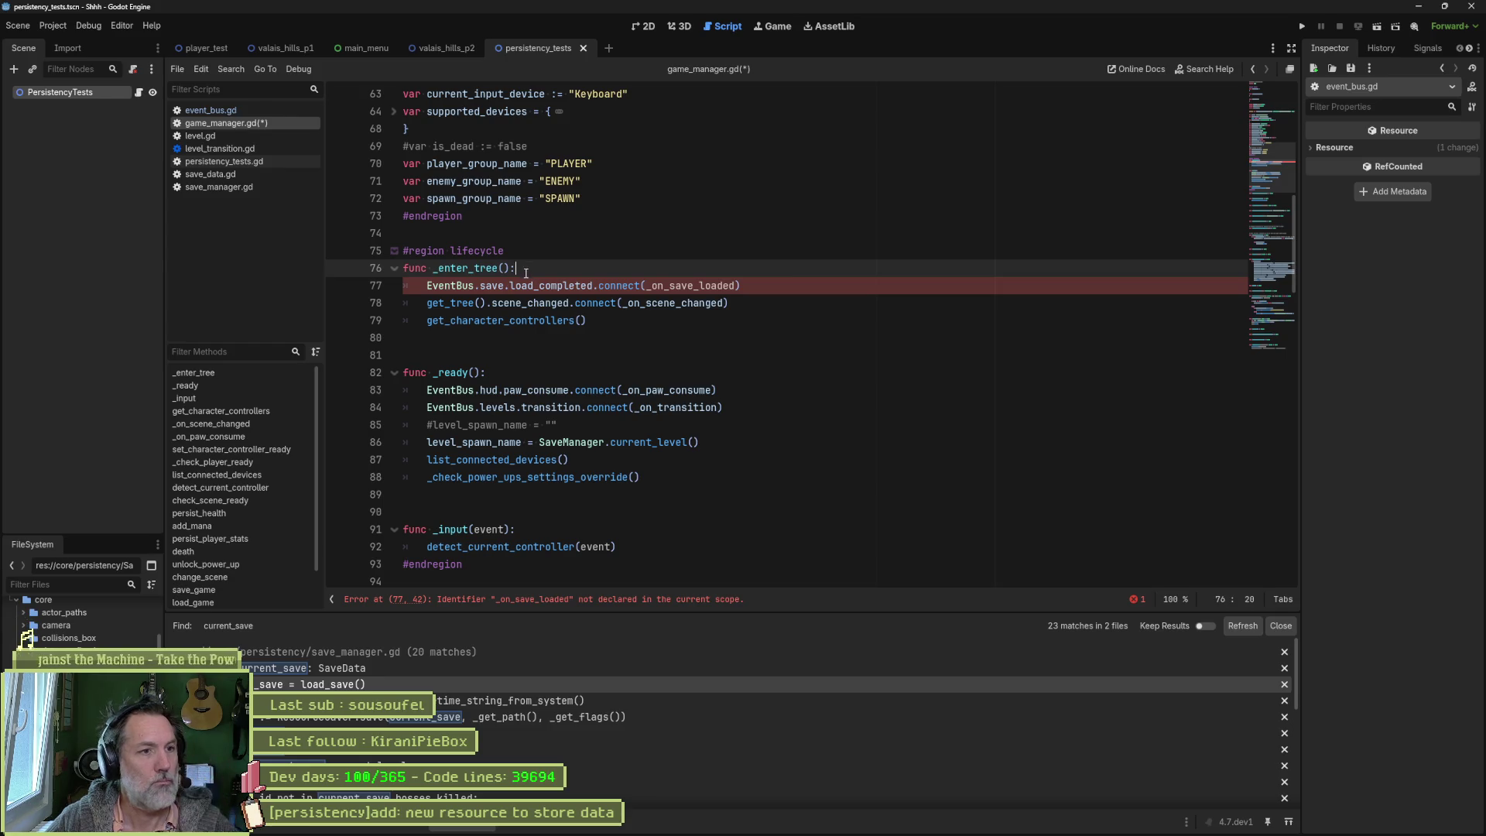
key("Down")
key("alt+Down")
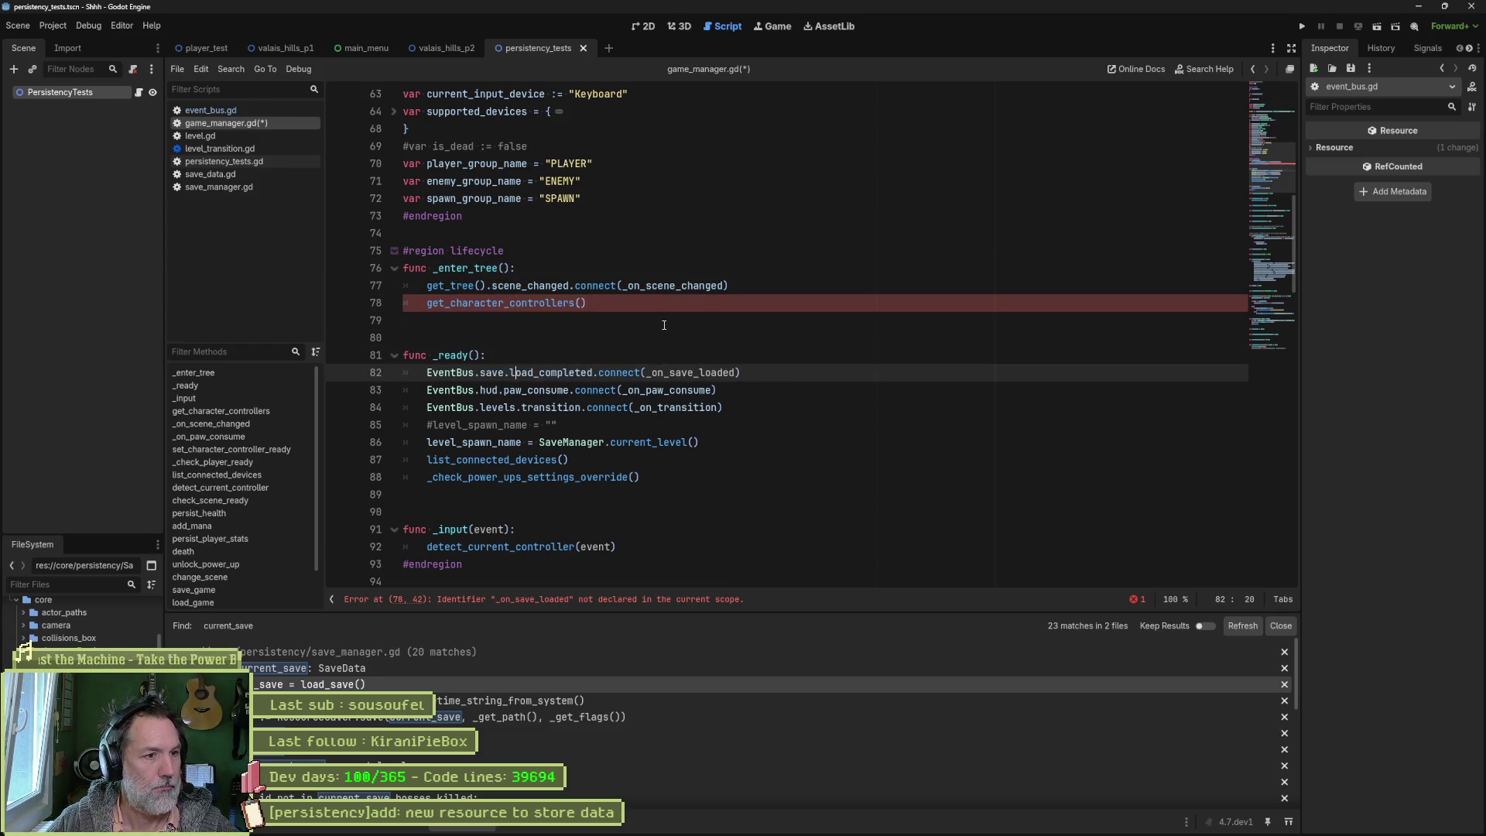
key("alt+Down")
key("alt+Down")
key("alt+Down")
key("ctrl+s")
Step: Append 'func _on_save_loaded() -> void:' with a pass body at the end of the script
double_click(699, 372)
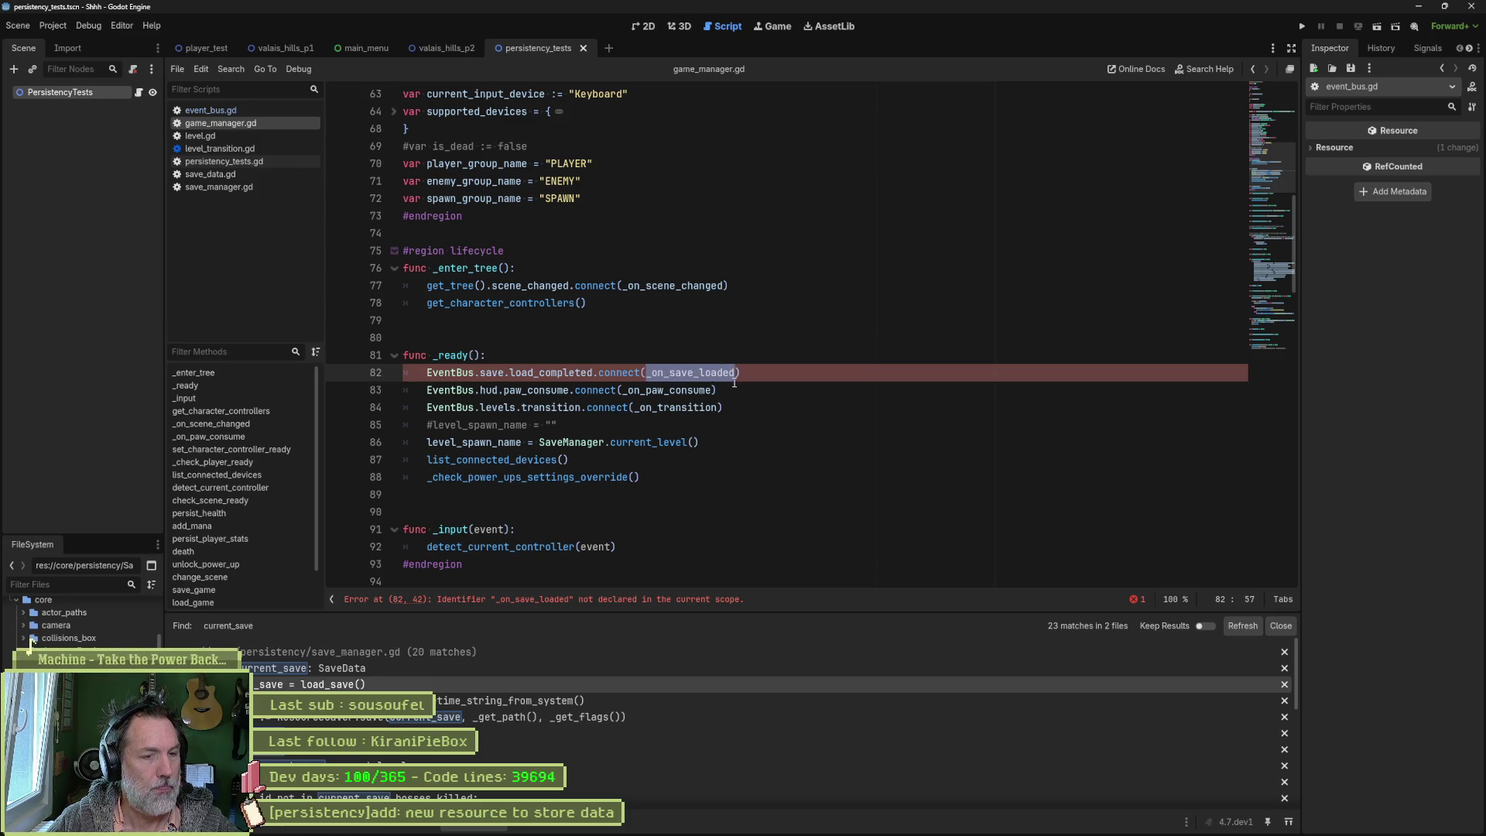
scroll(540, 503, "down", 3)
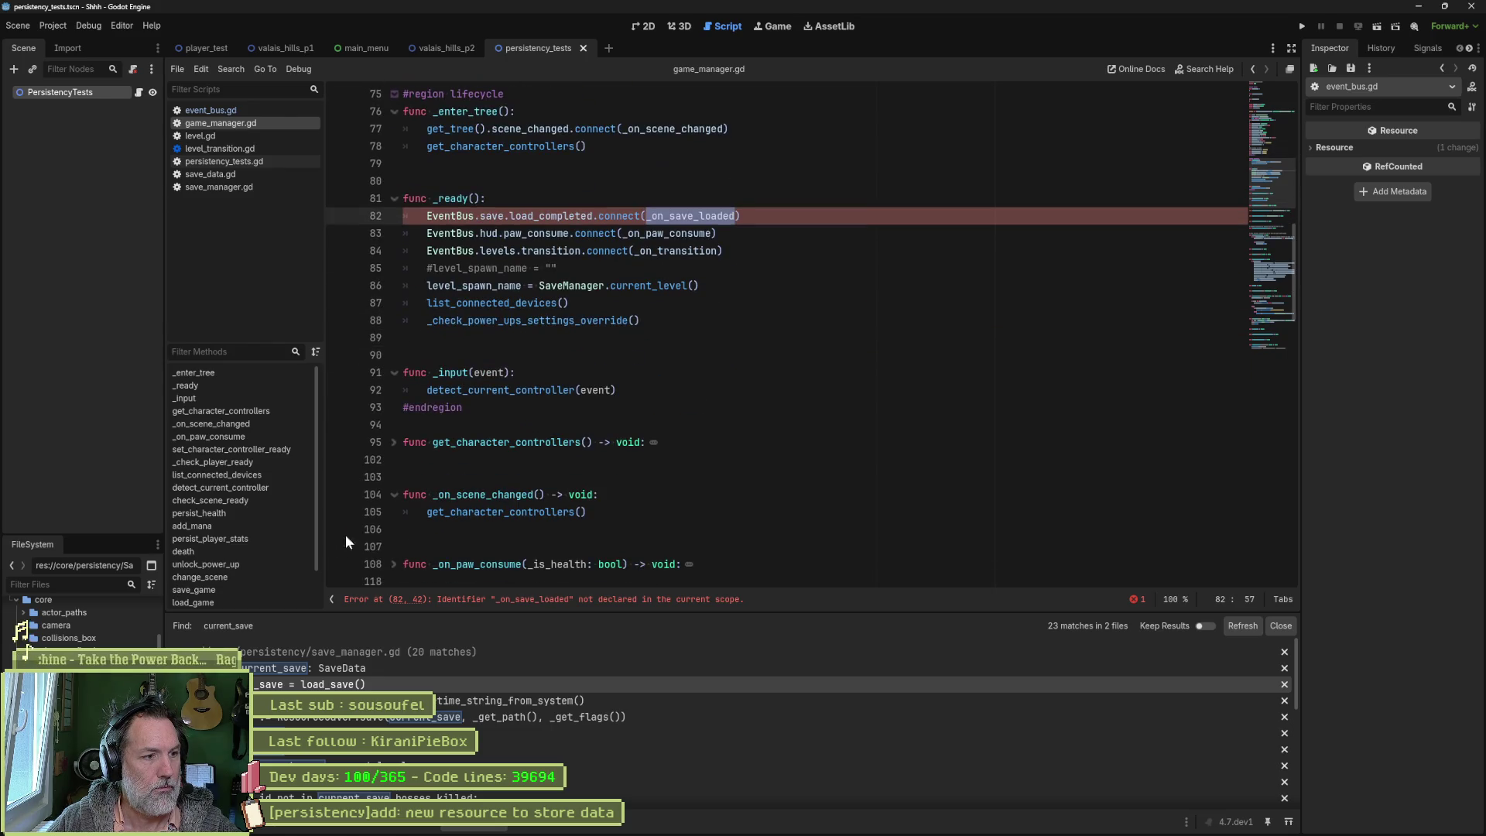
key("ctrl+alt+f")
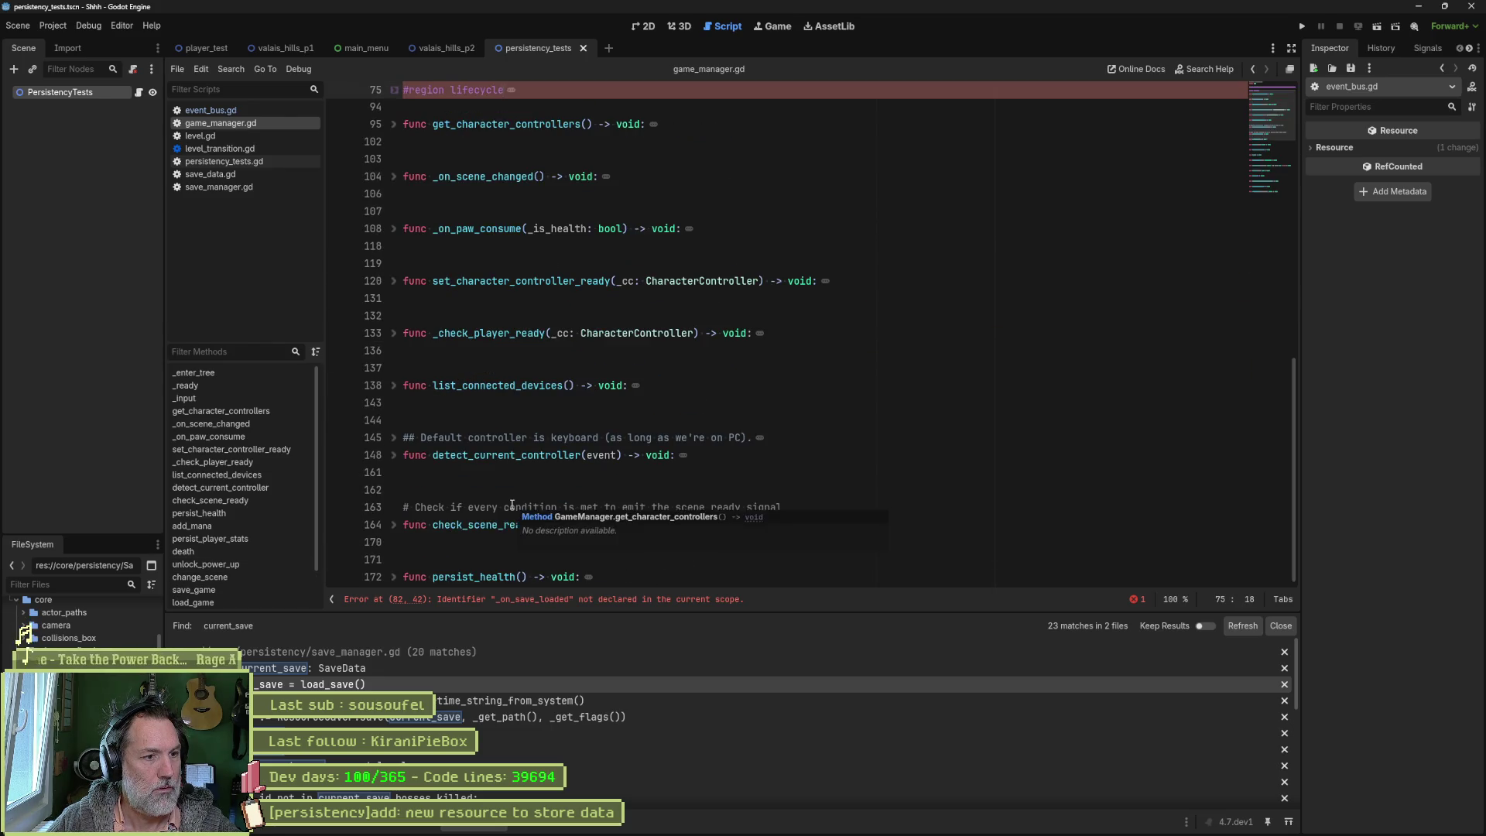
scroll(512, 505, "down", 10)
left_click(468, 574)
key("Return")
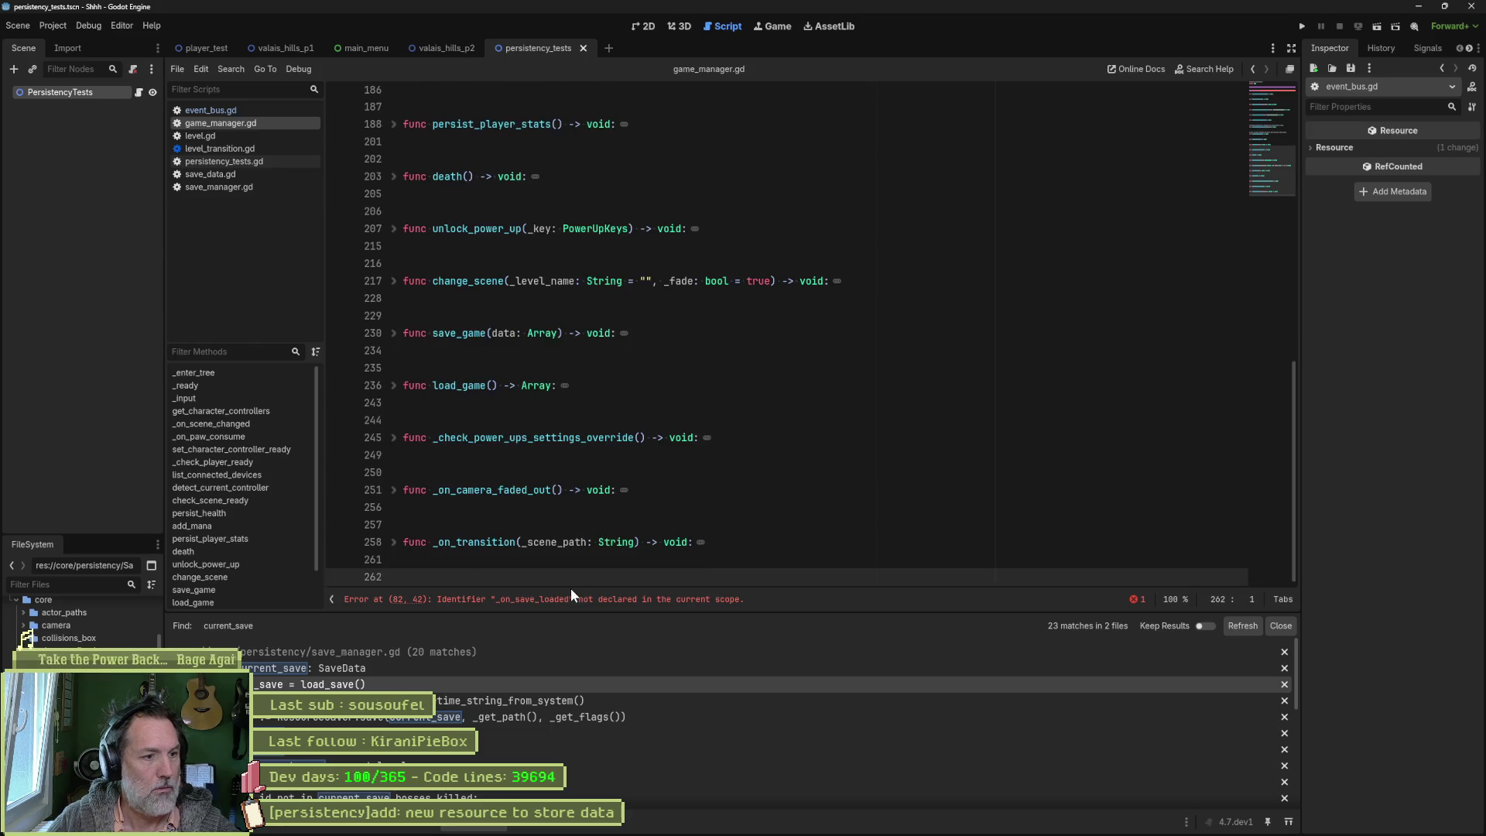
type("func _on_save_loaded()")
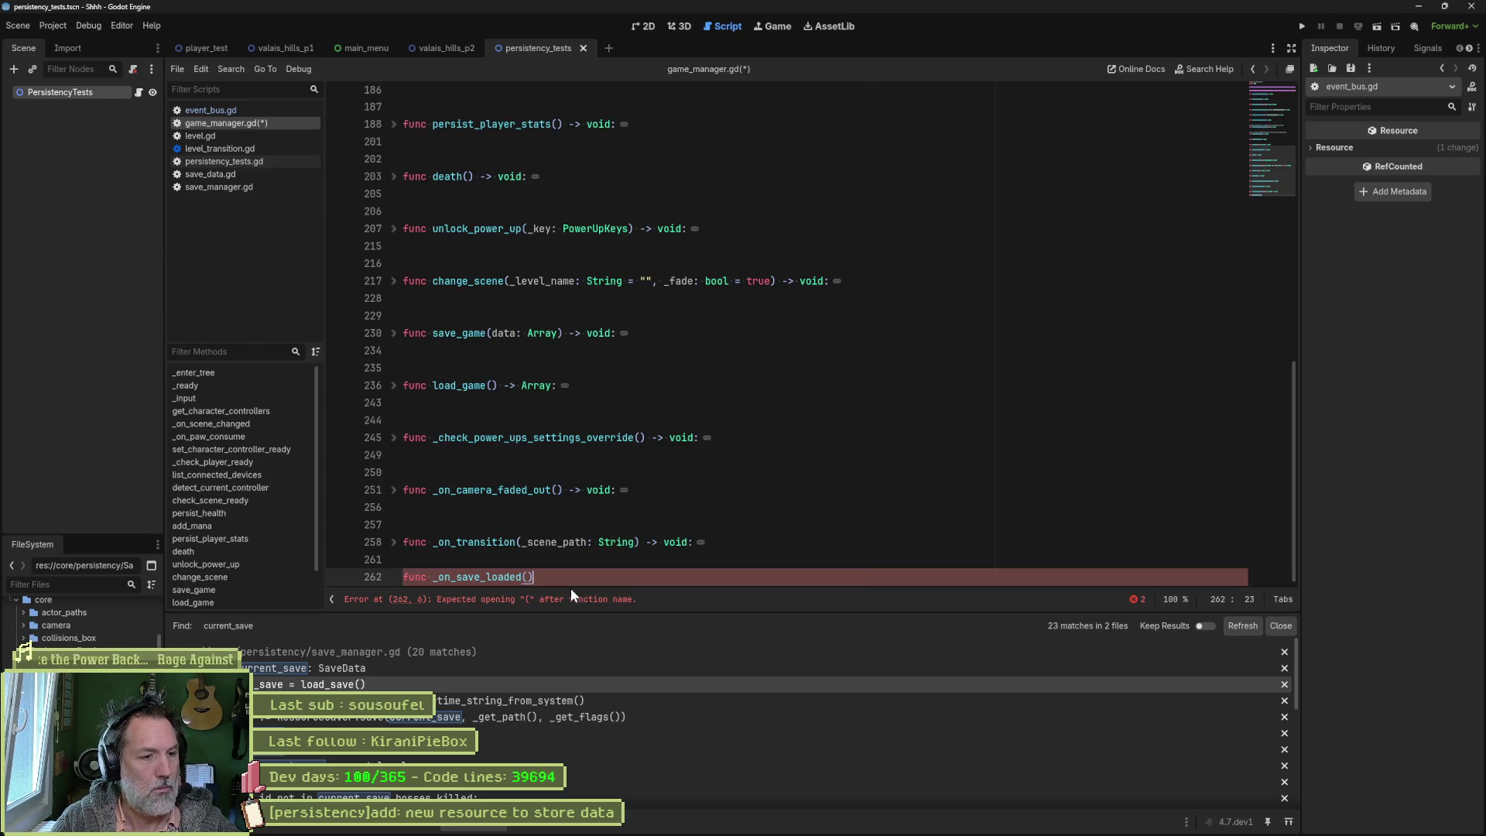
type(" -> void:")
key("Return")
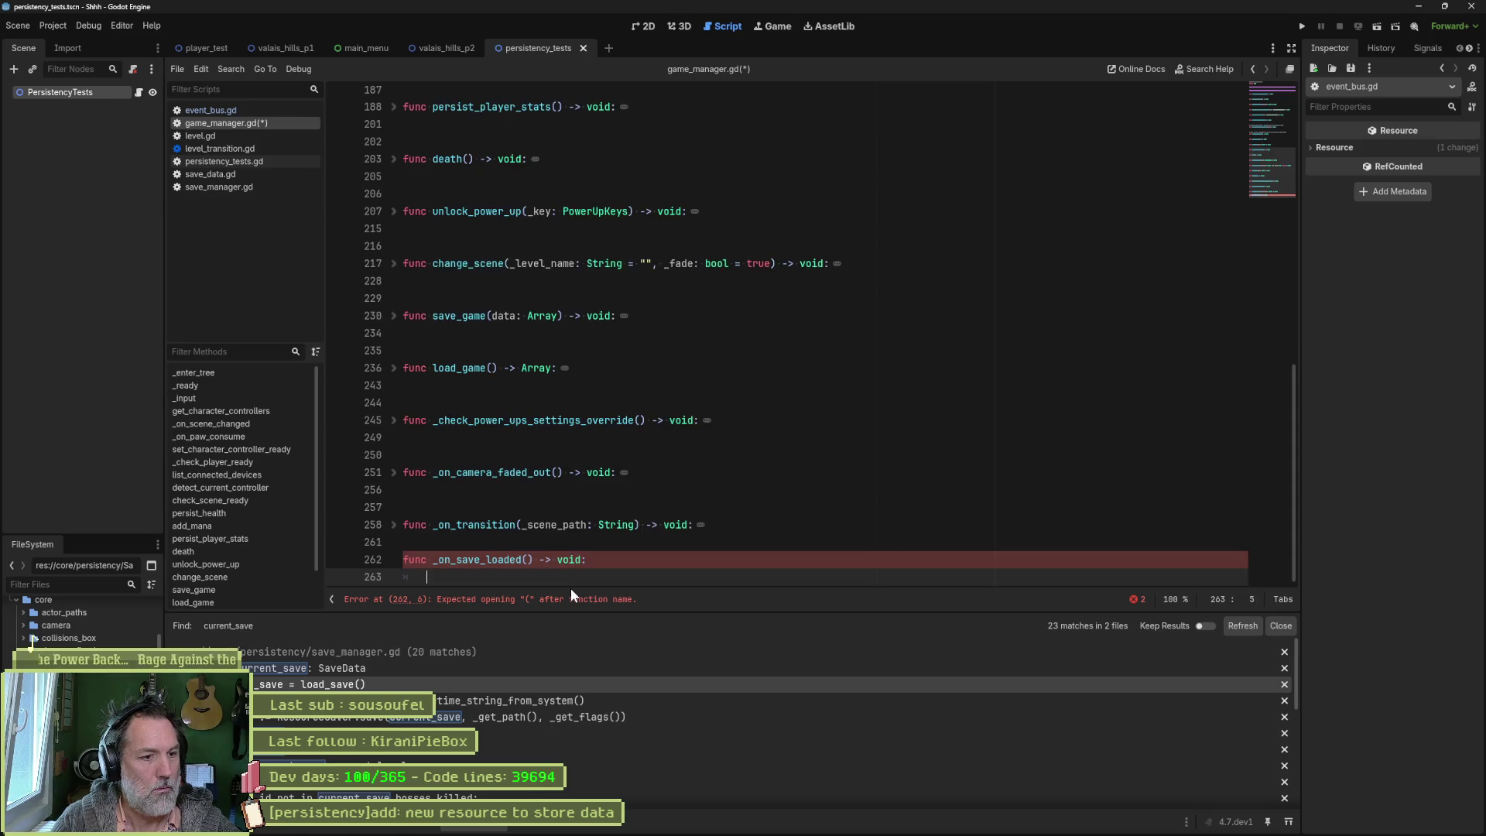
type("pass")
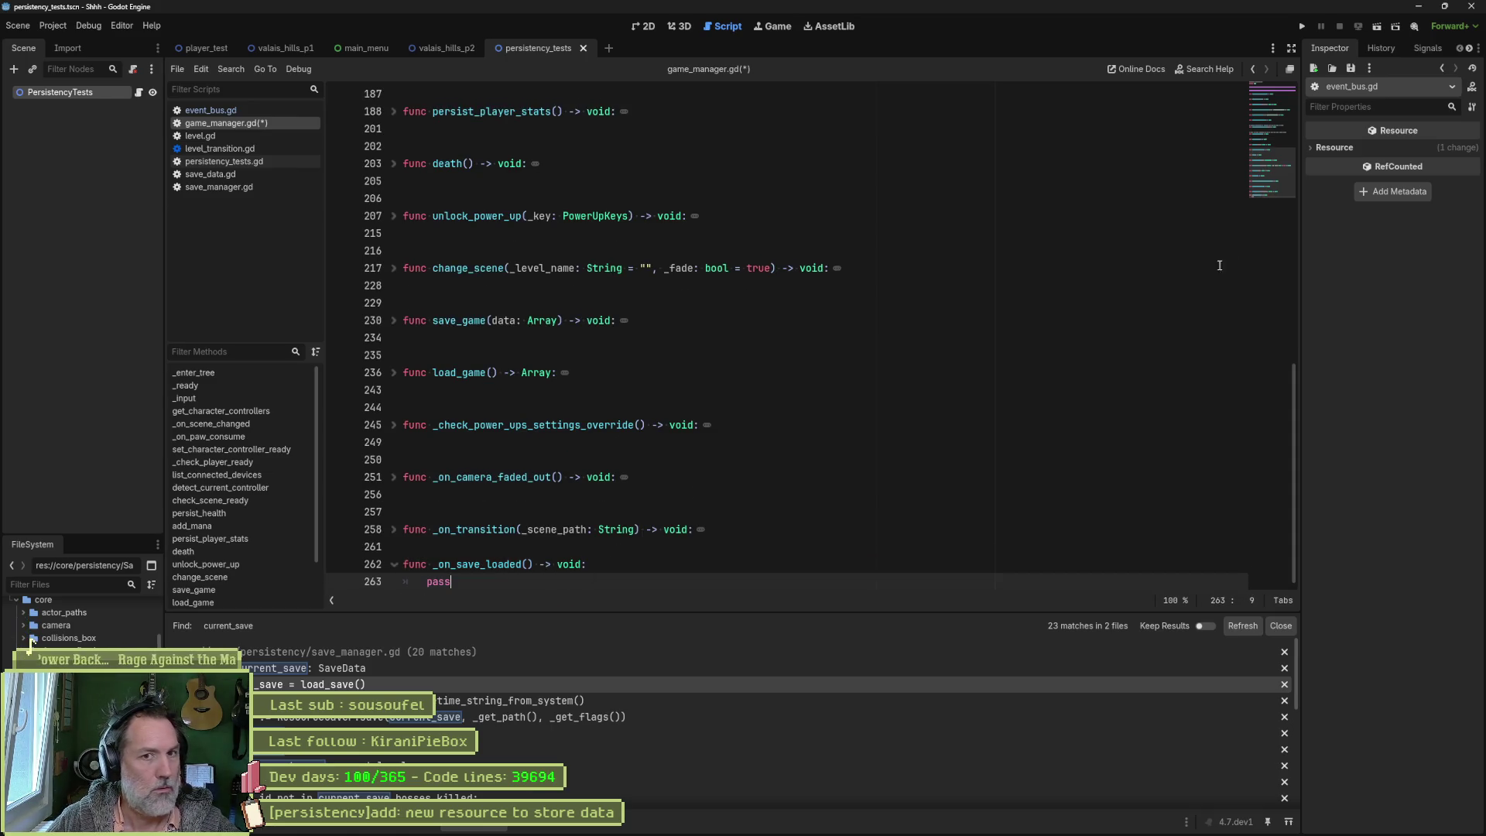
scroll(664, 311, "up", 10)
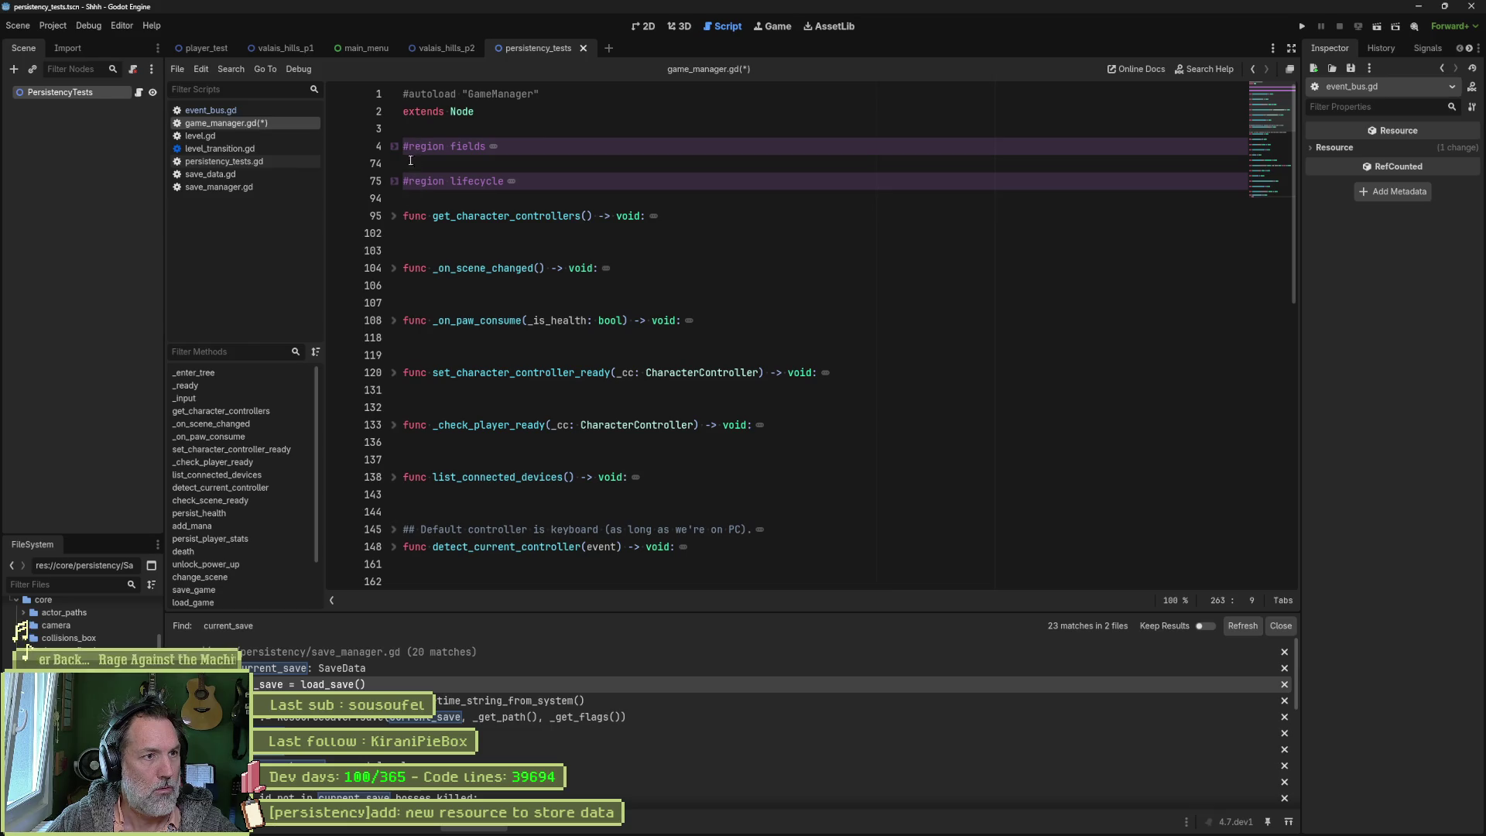
Step: Expand the lifecycle region and look up where load_completed is defined, closing the Variant help
left_click(394, 181)
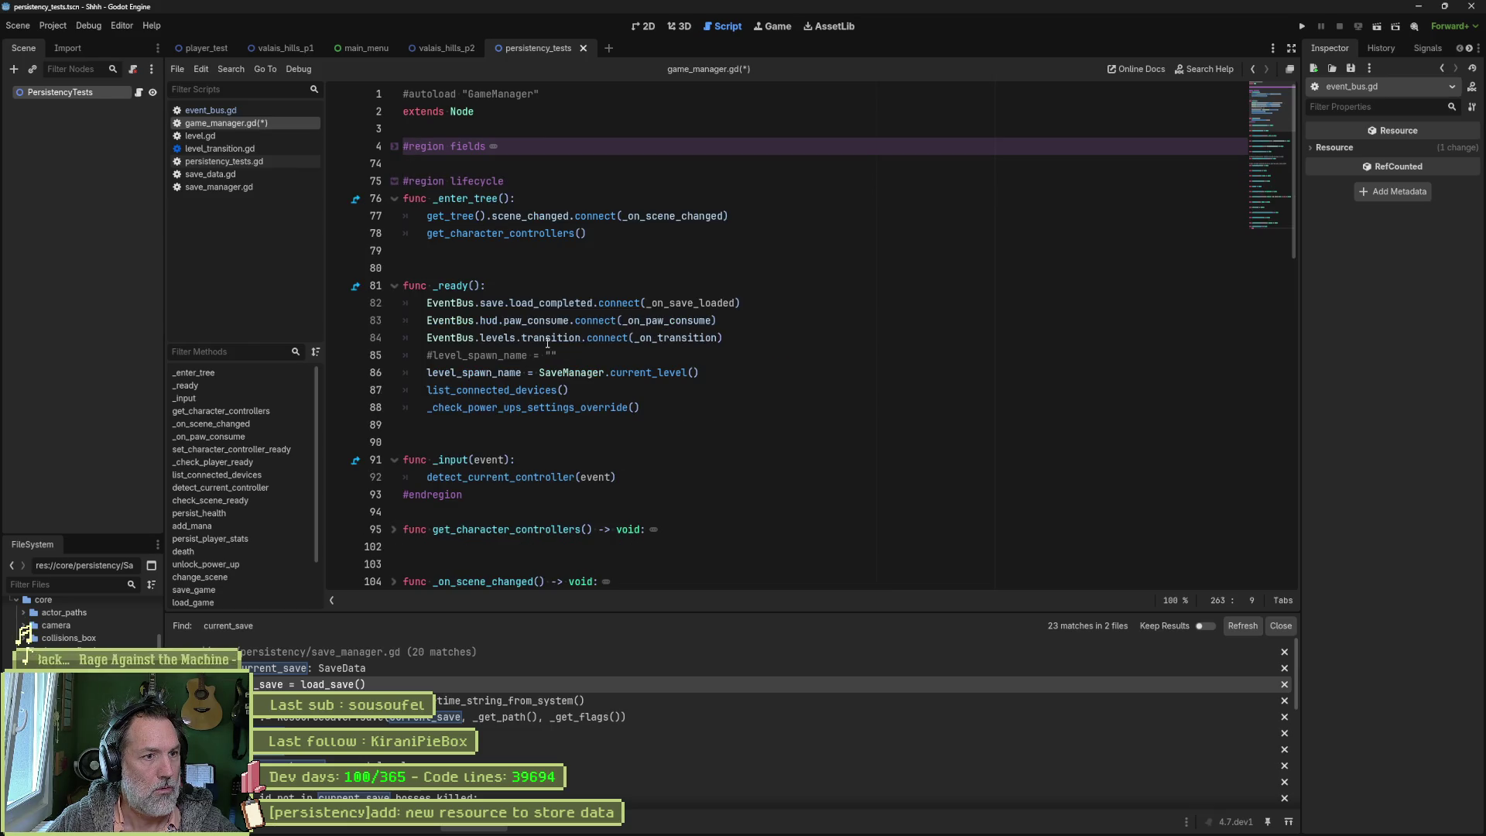
left_click(540, 303)
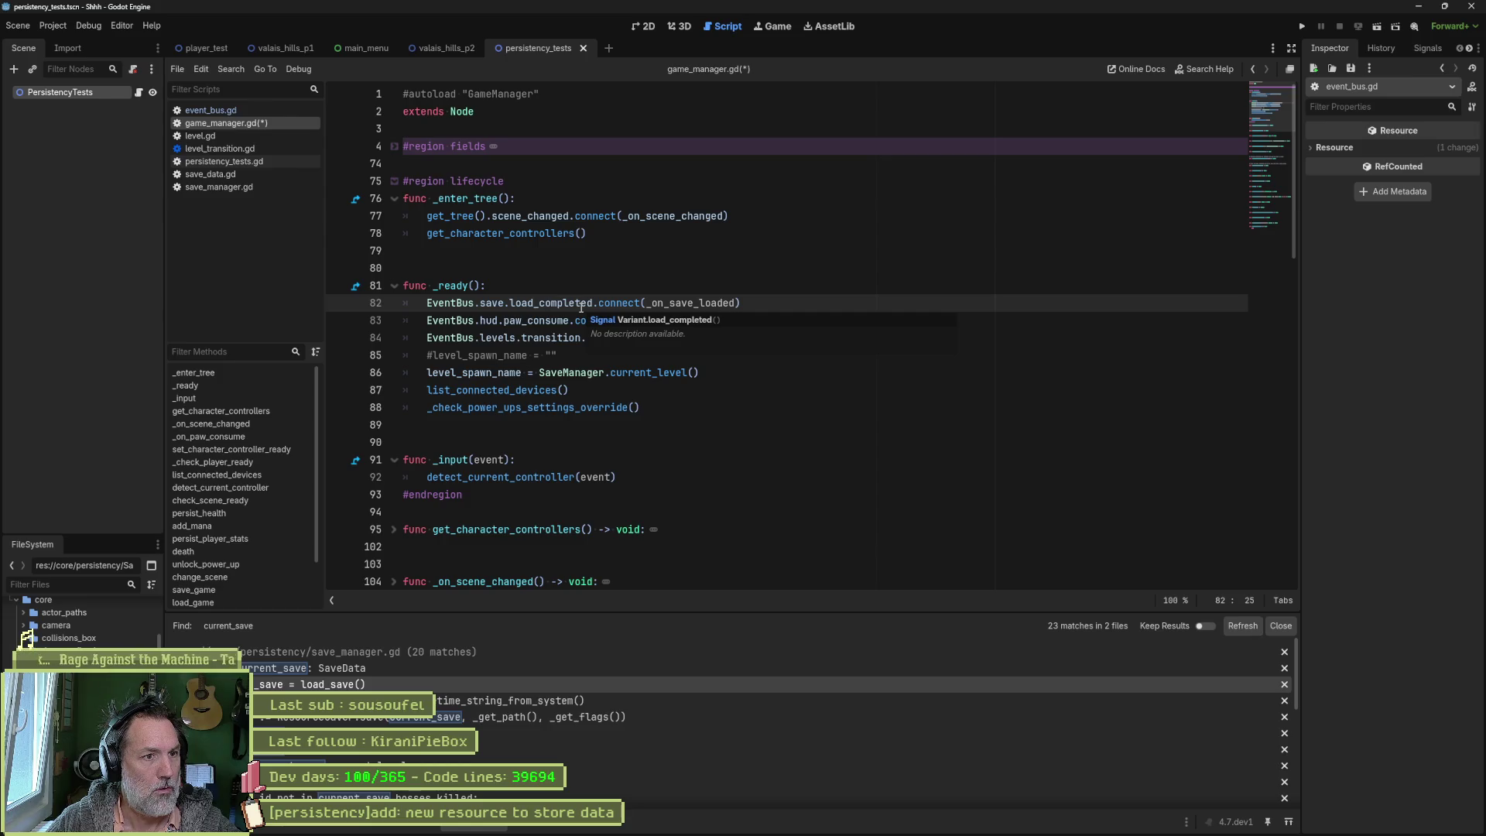
left_click(581, 304, "ctrl")
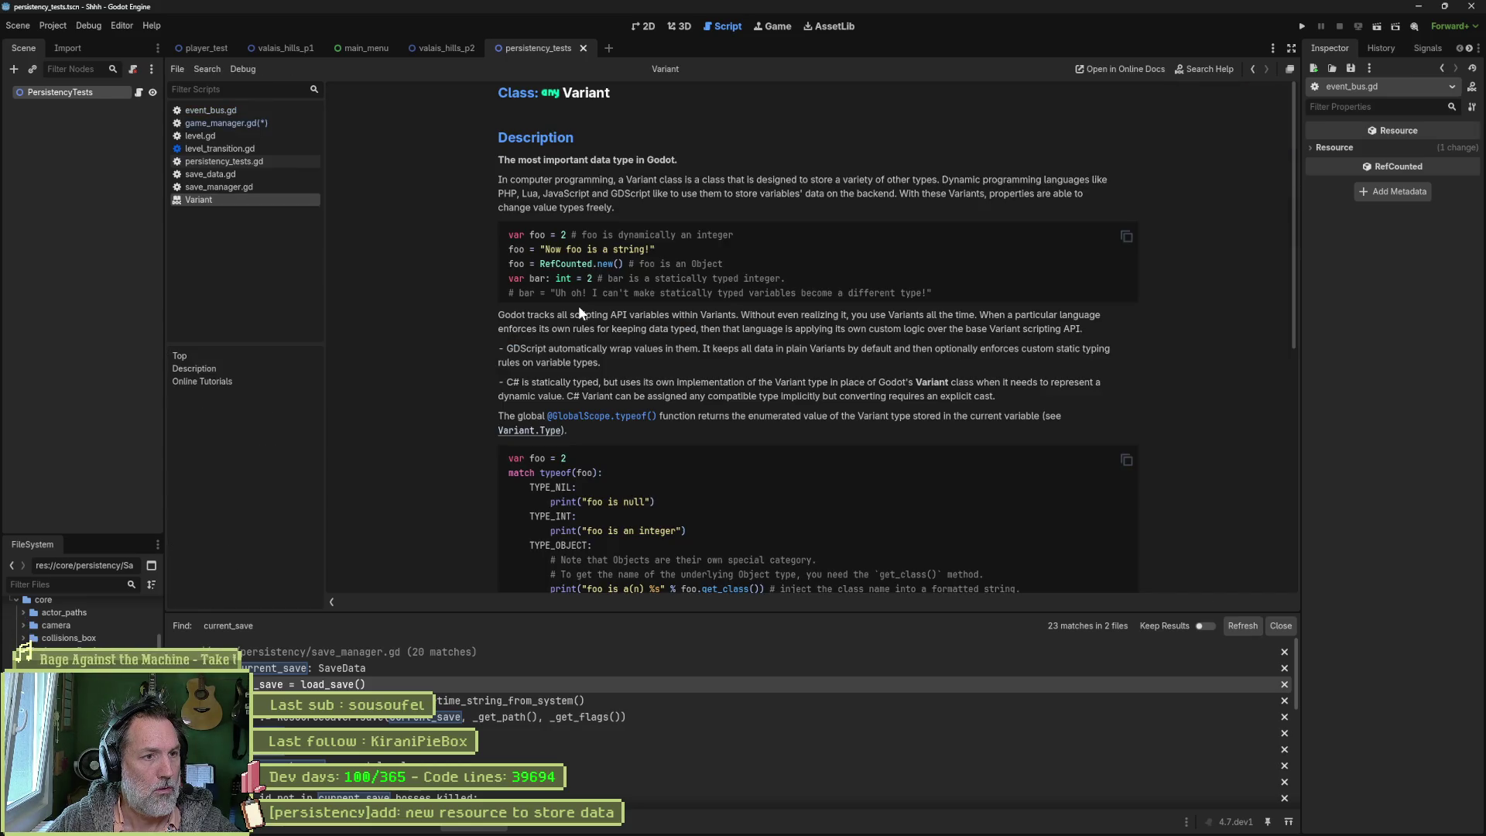
key("ctrl+w")
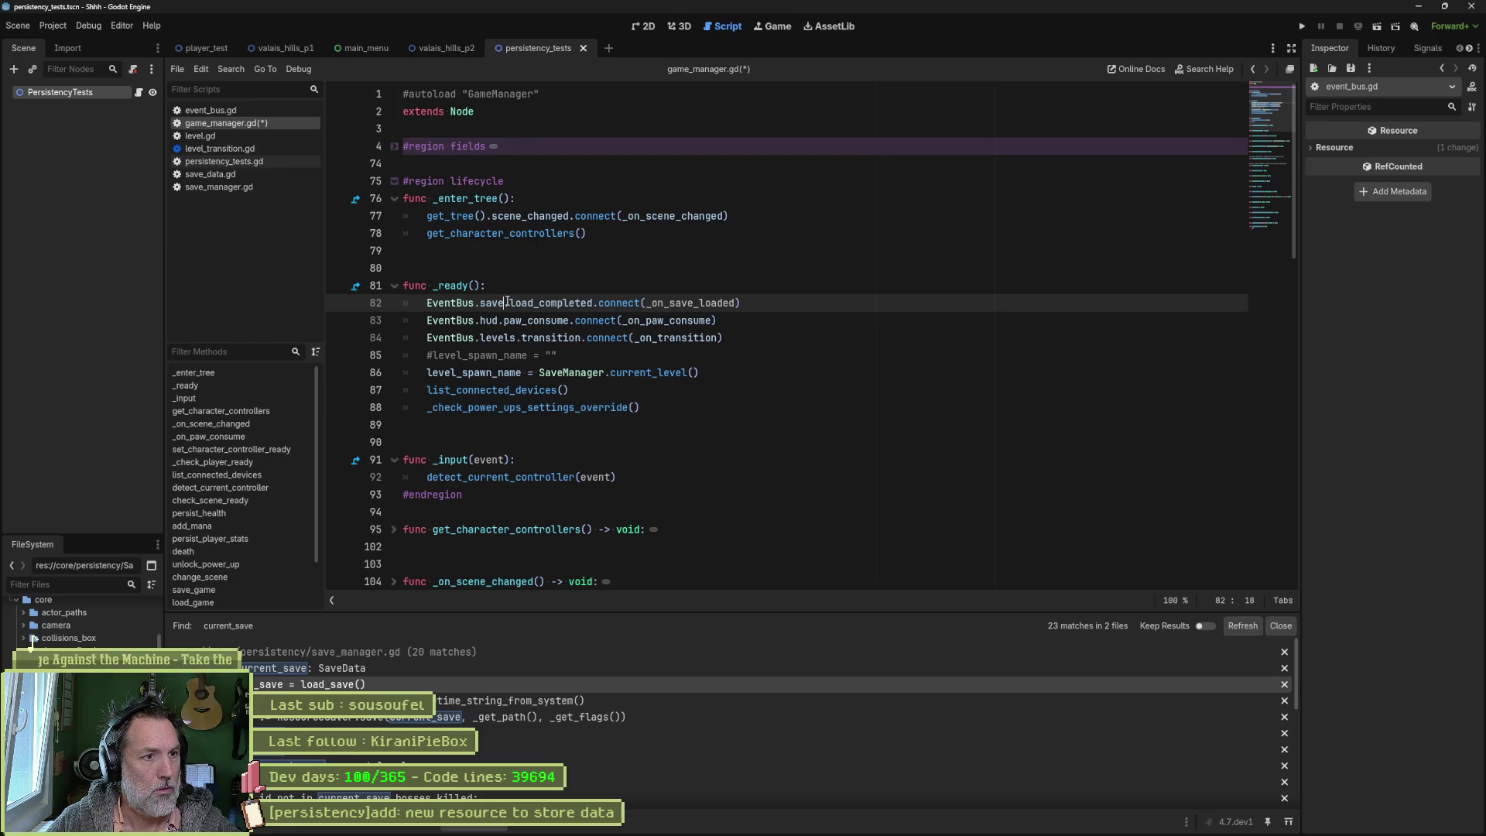
Step: In event_bus.gd's SaveEvents, copy load_completed's '_data: SaveData' parameter, then close event_bus.gd
double_click(488, 308)
left_click(489, 306, "ctrl")
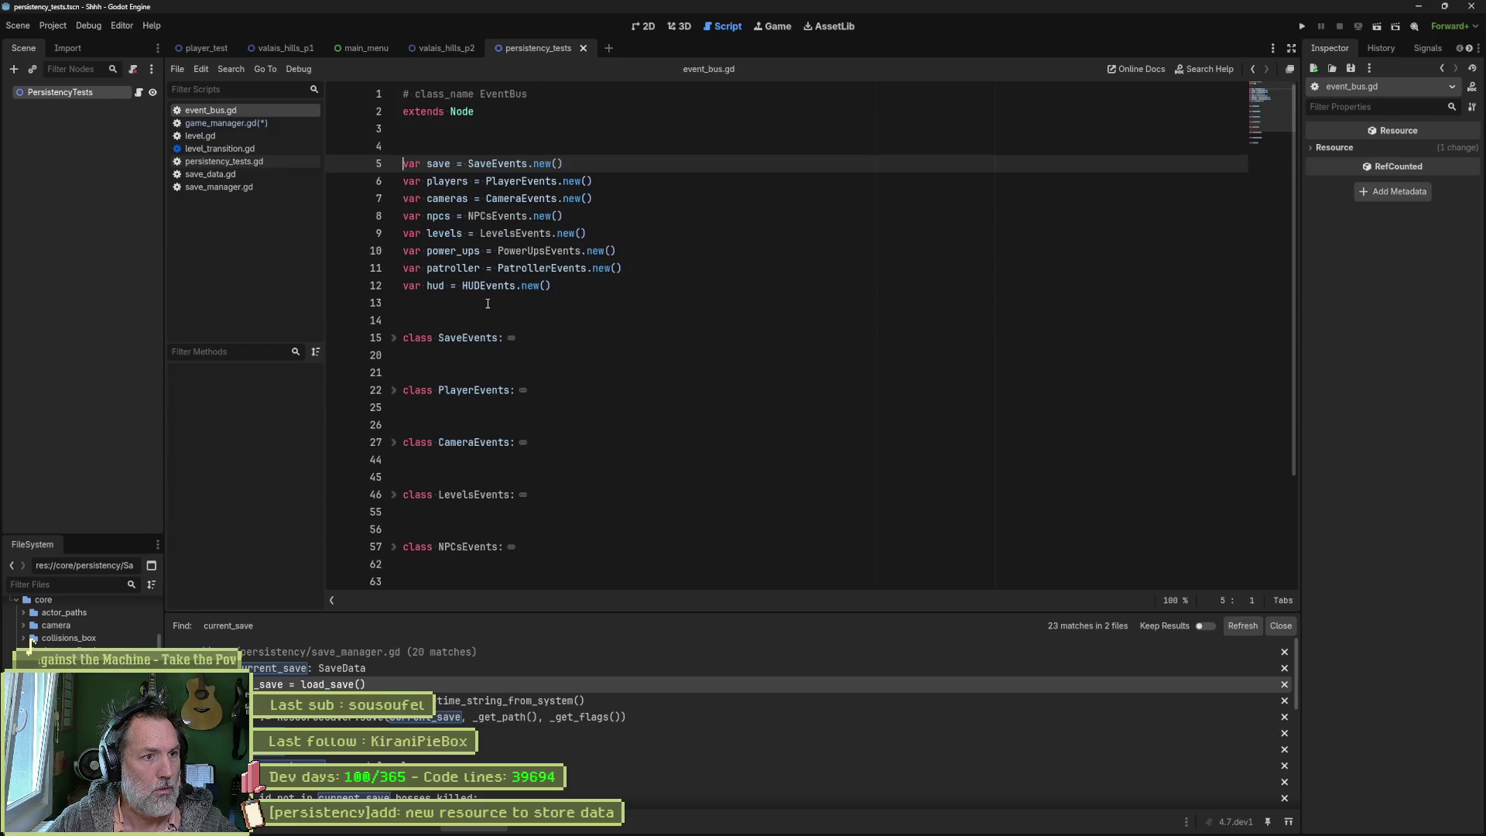
left_click(393, 337)
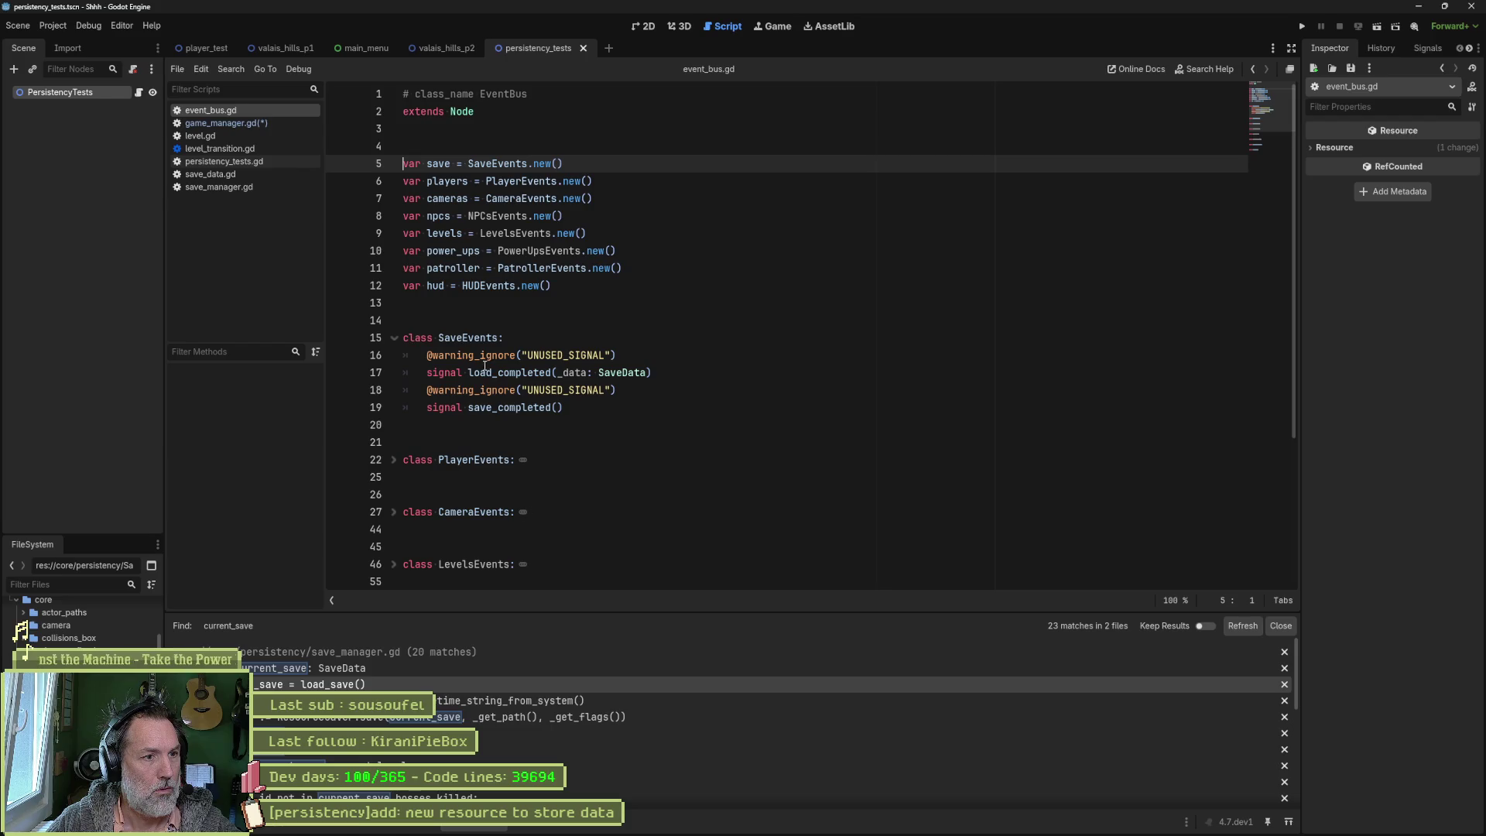
double_click(517, 372)
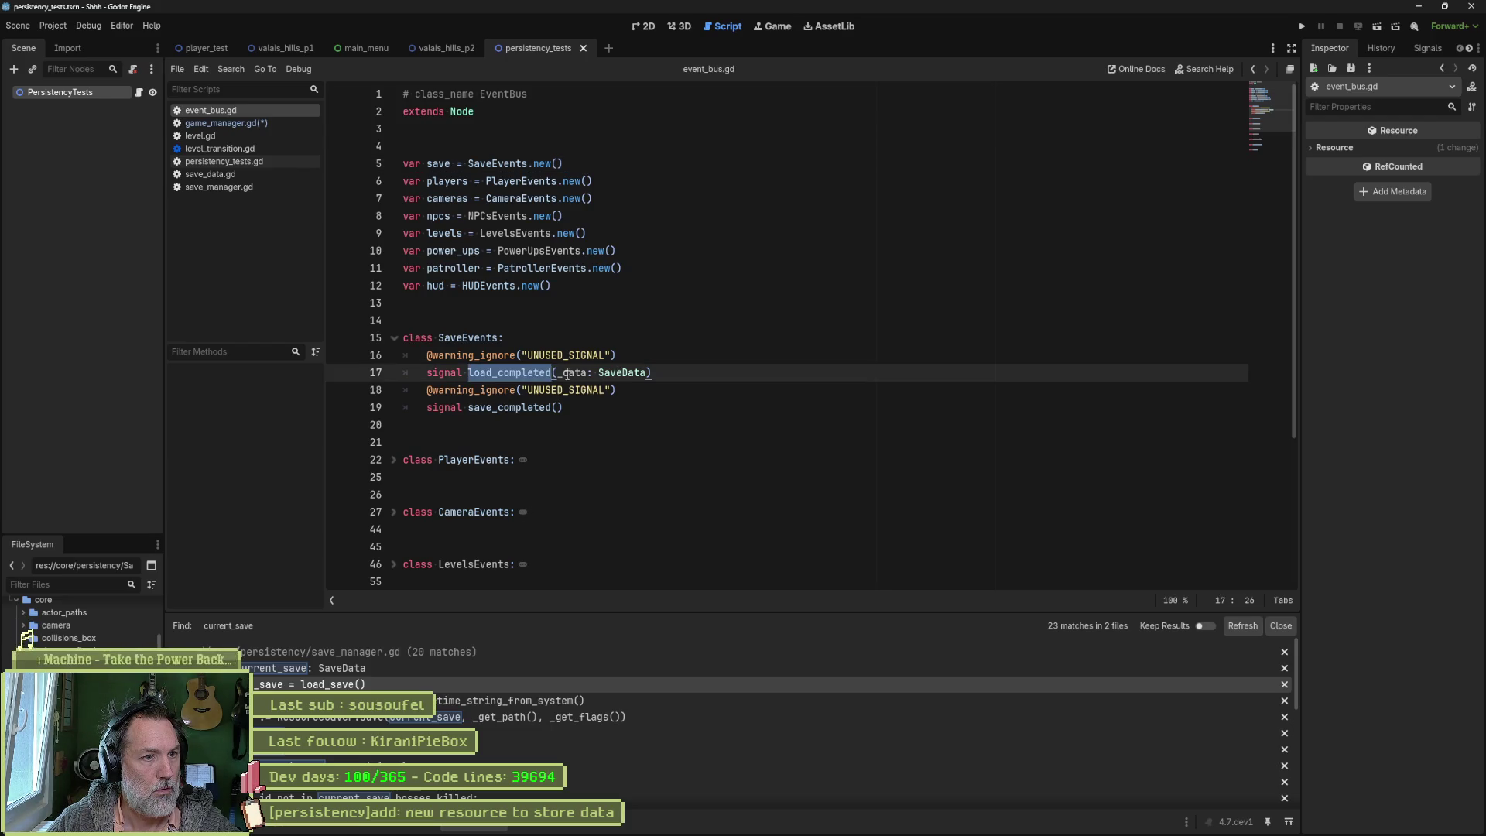
left_click_drag(647, 372, 558, 373)
key("ctrl+w")
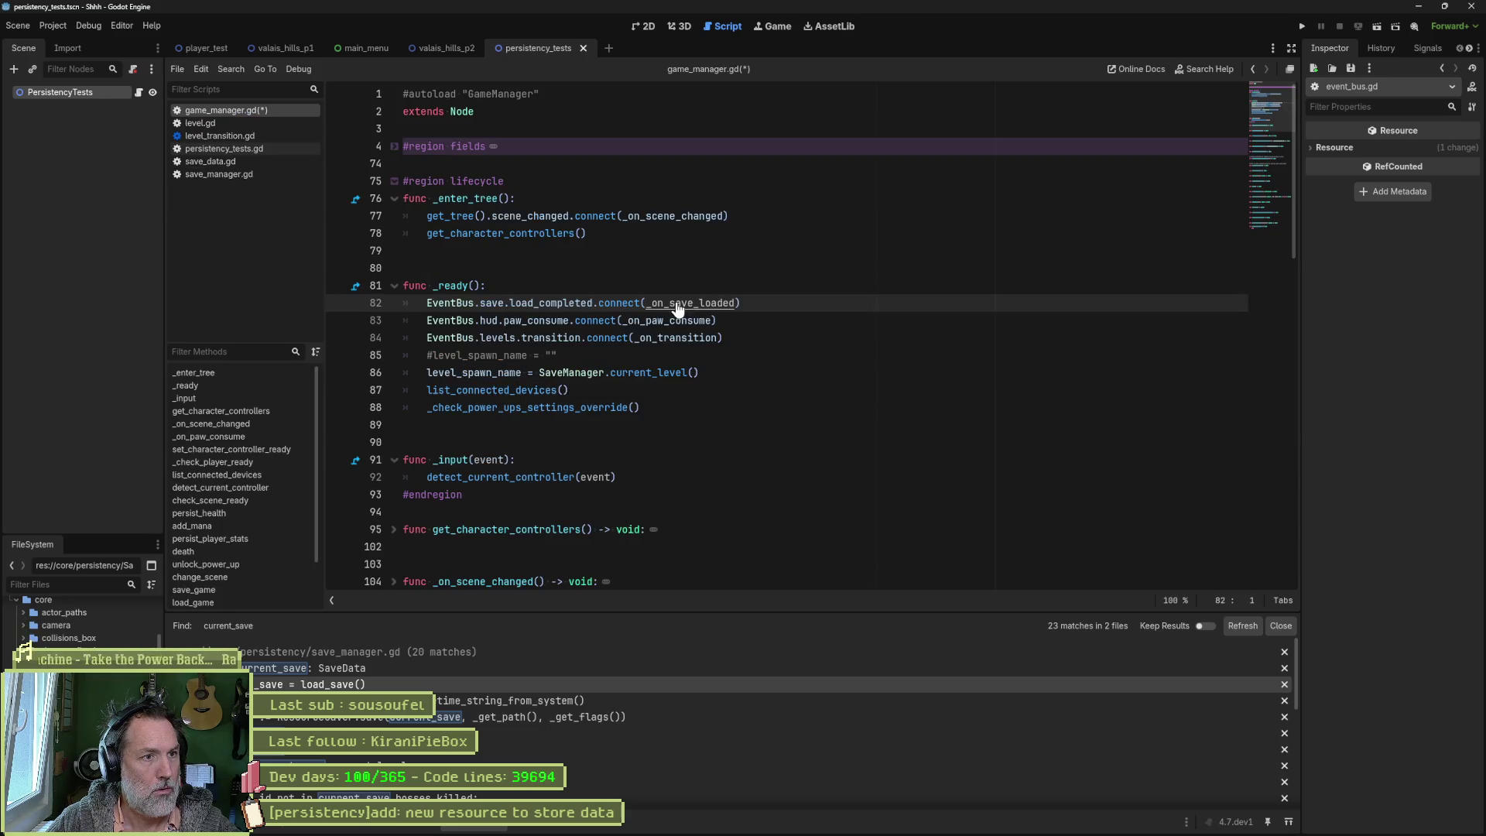
left_click(243, 600)
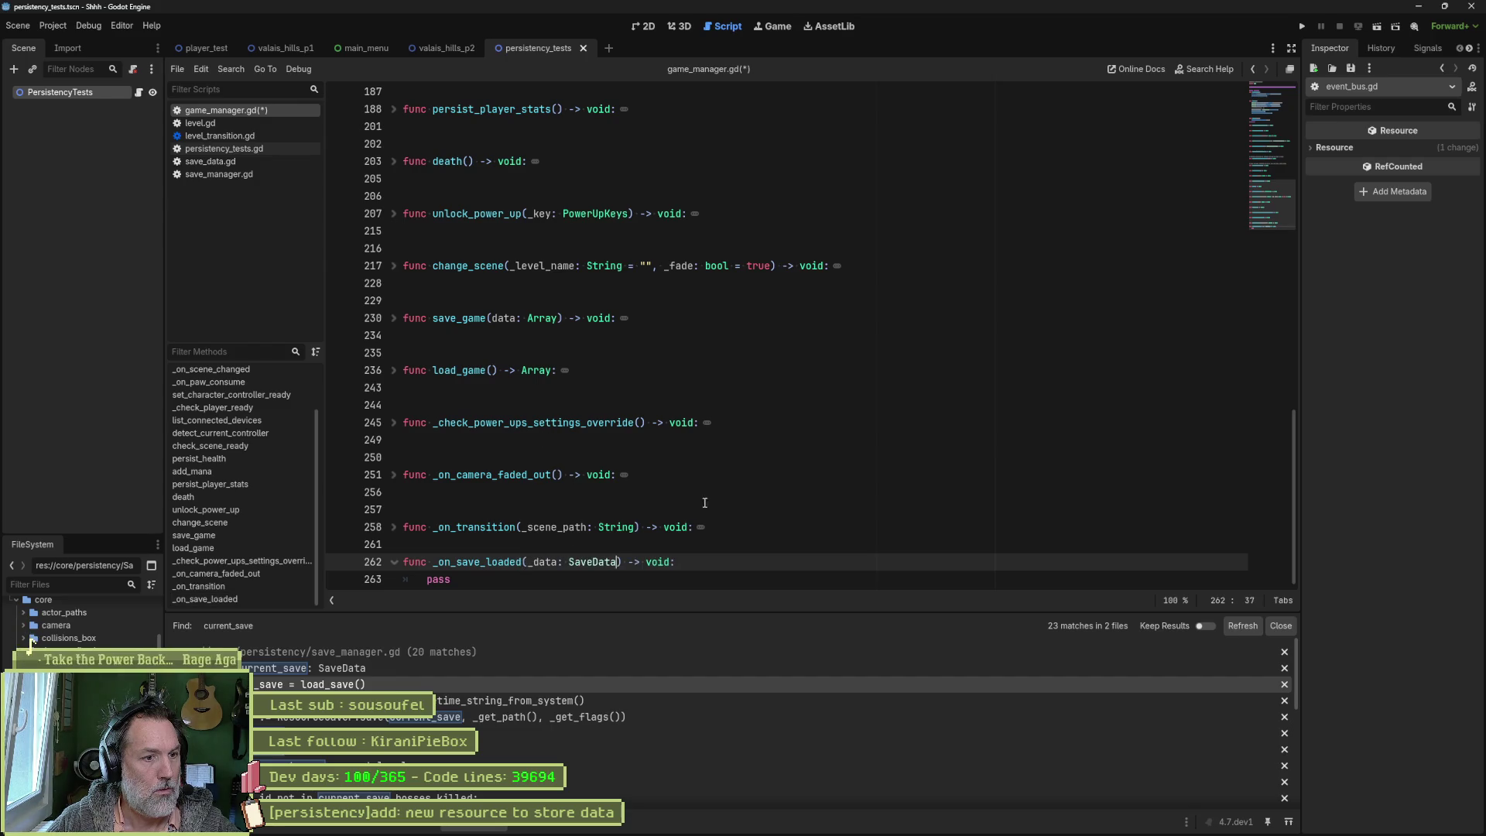
Step: Give _on_save_loaded a _data: SaveData parameter and print_debug("Level ", _data.current_level, ...), then save and run
key("ctrl+v")
key("ctrl+s")
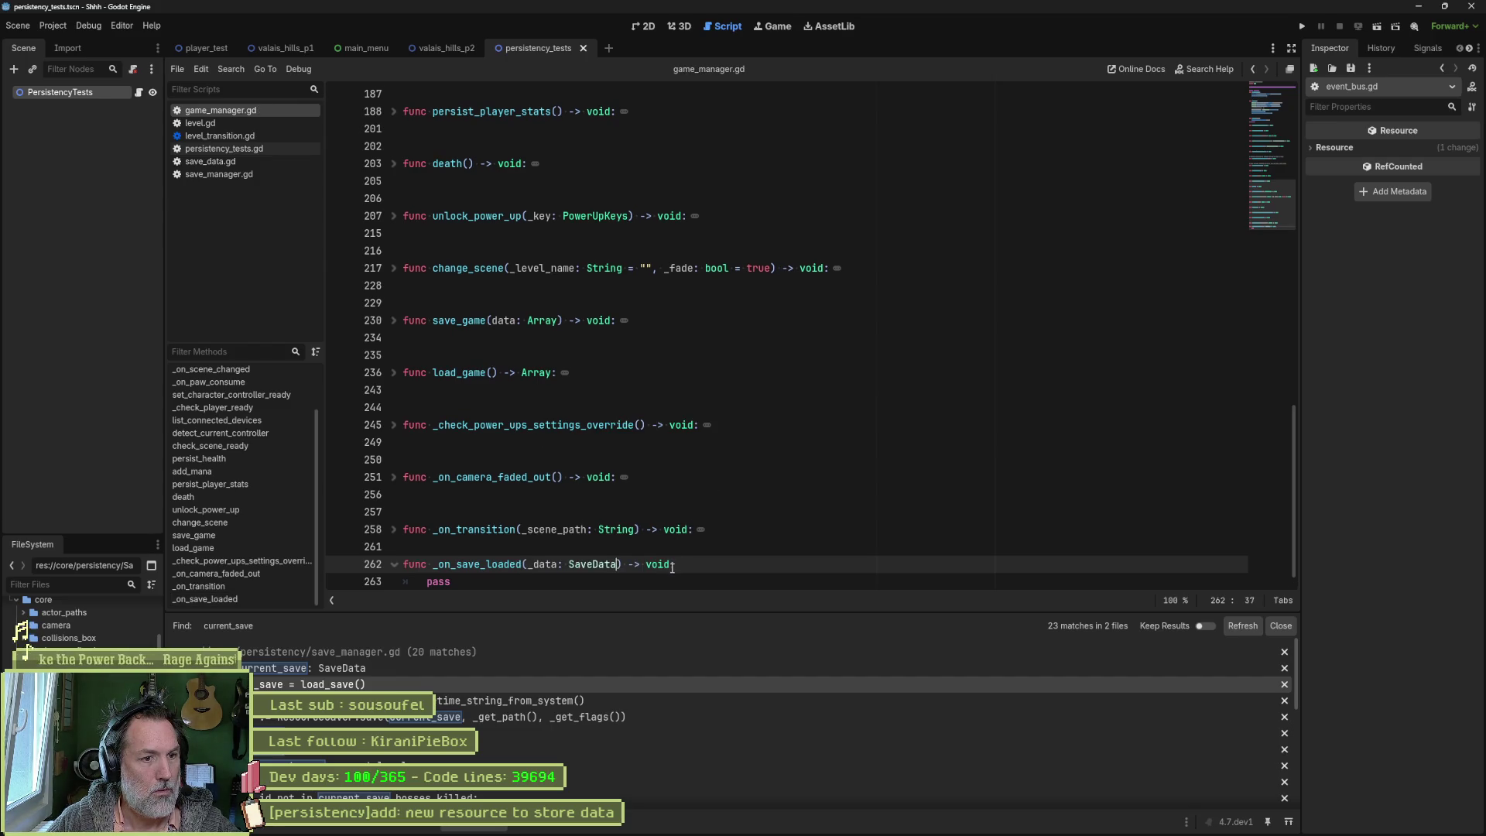
double_click(441, 581)
type("pr")
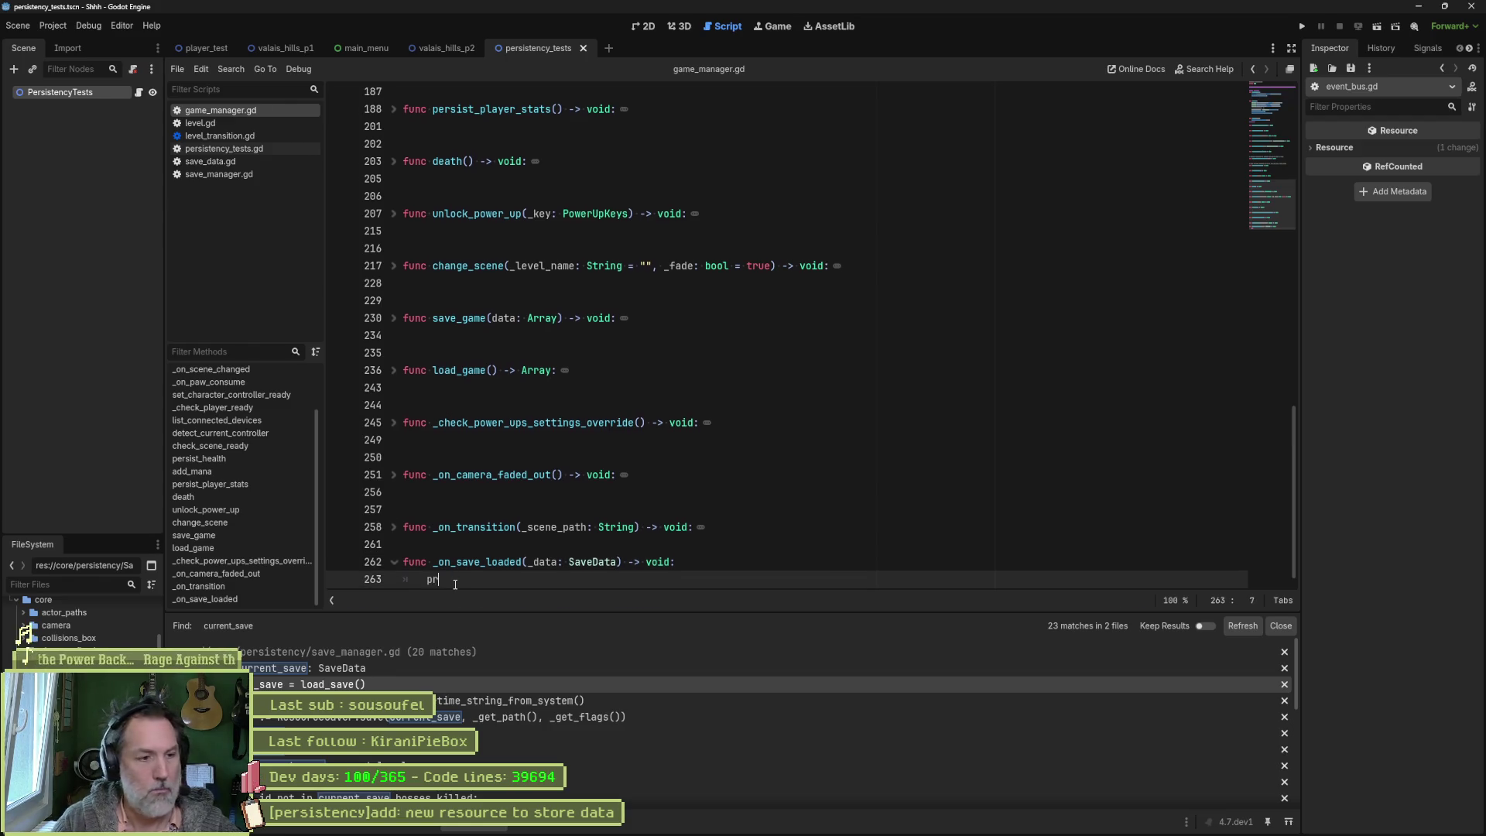
type("int_debug")
key("Return")
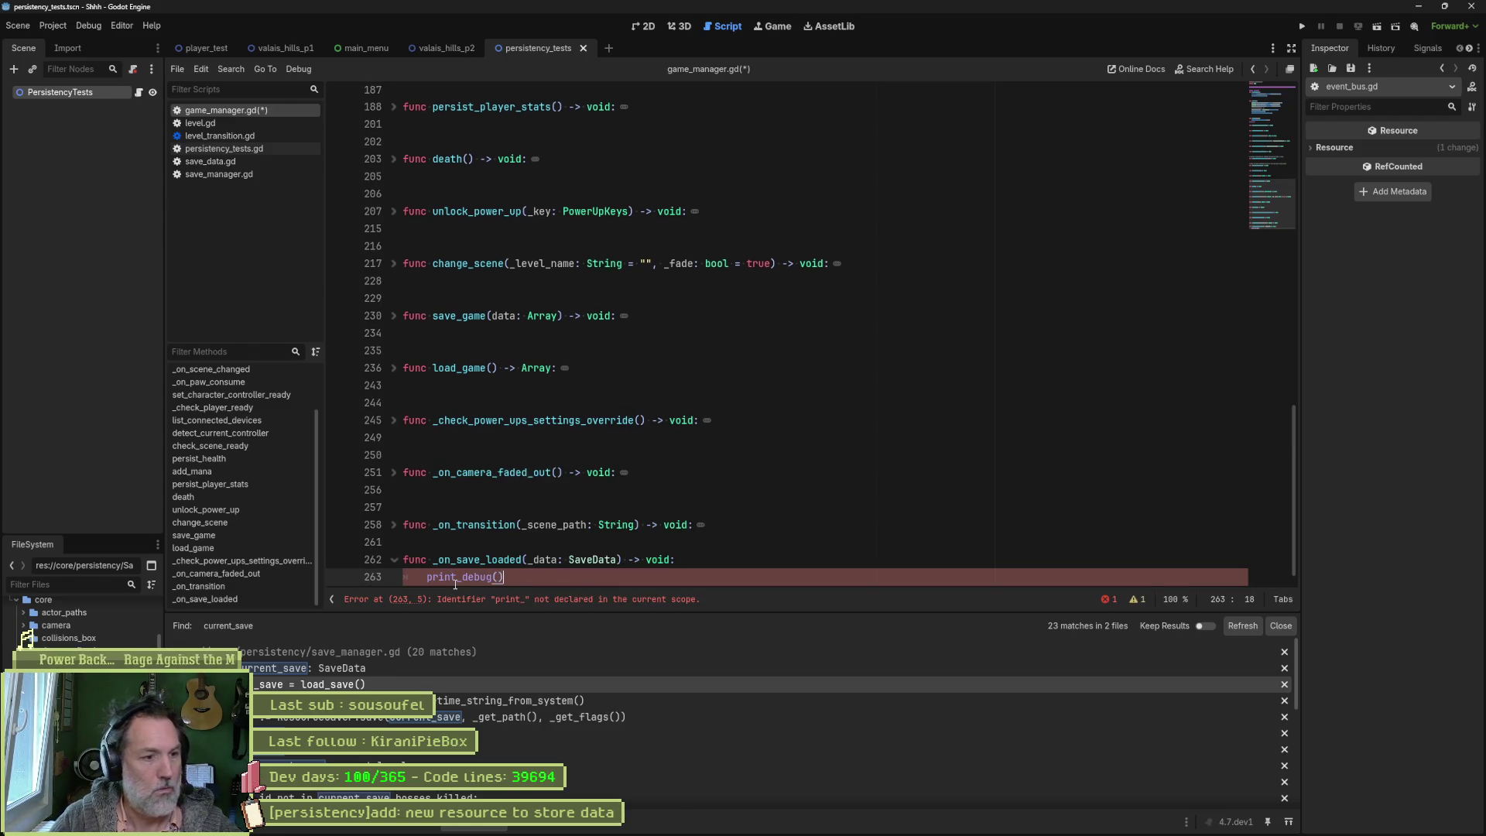
key("Left")
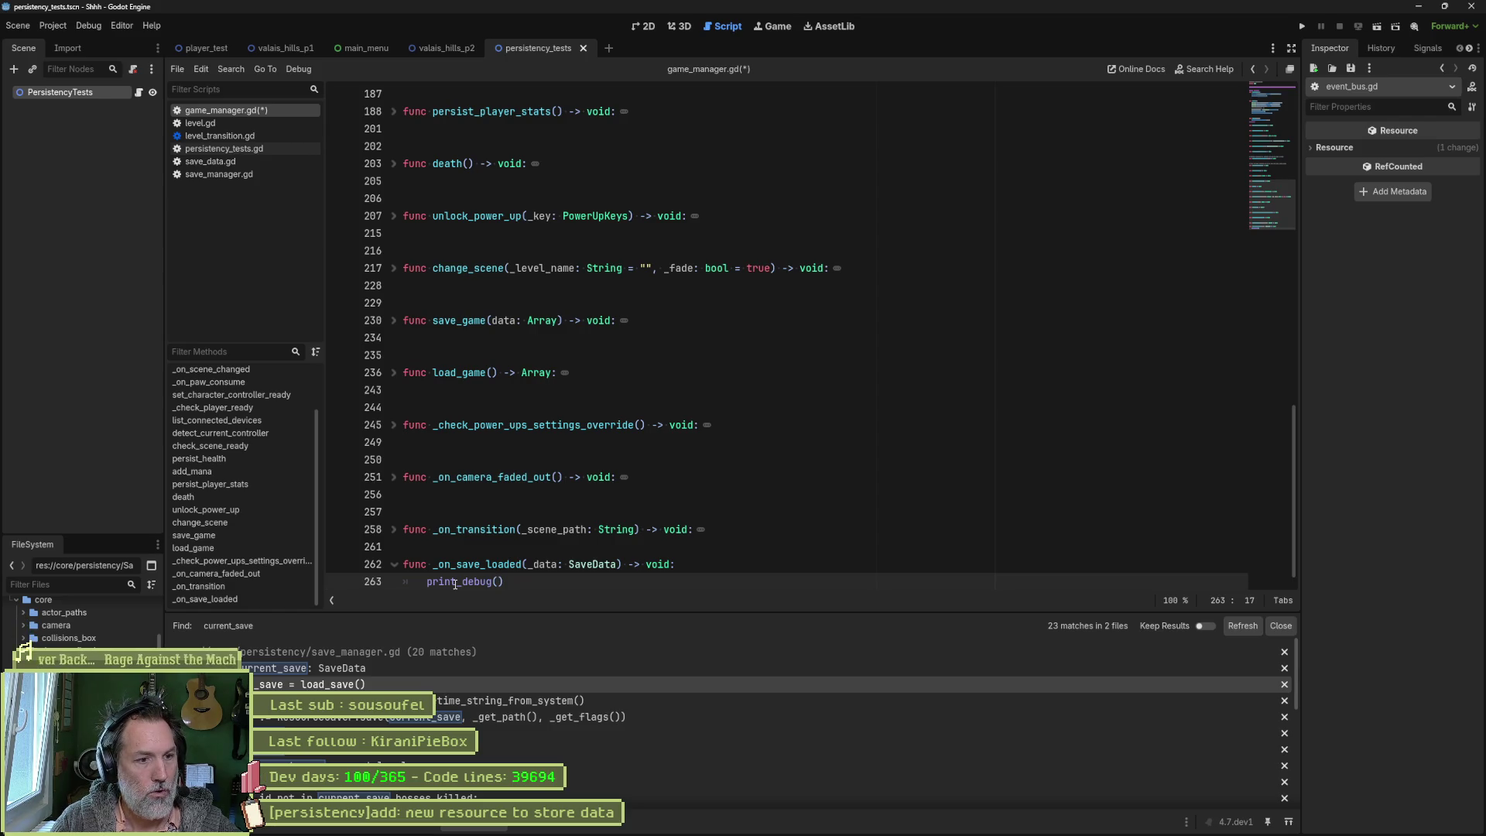
type("\"L")
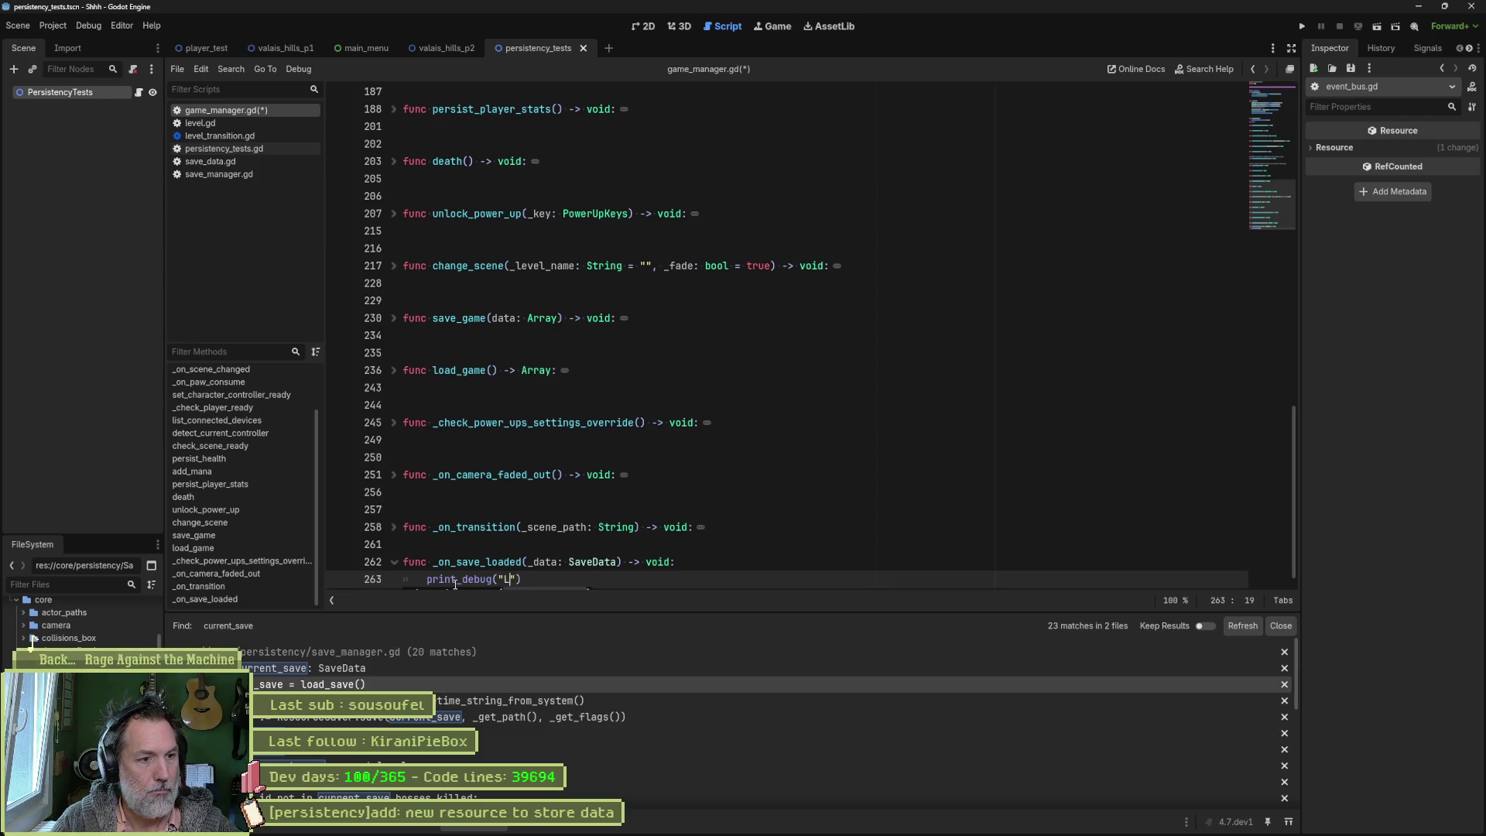
type("evel \", ")
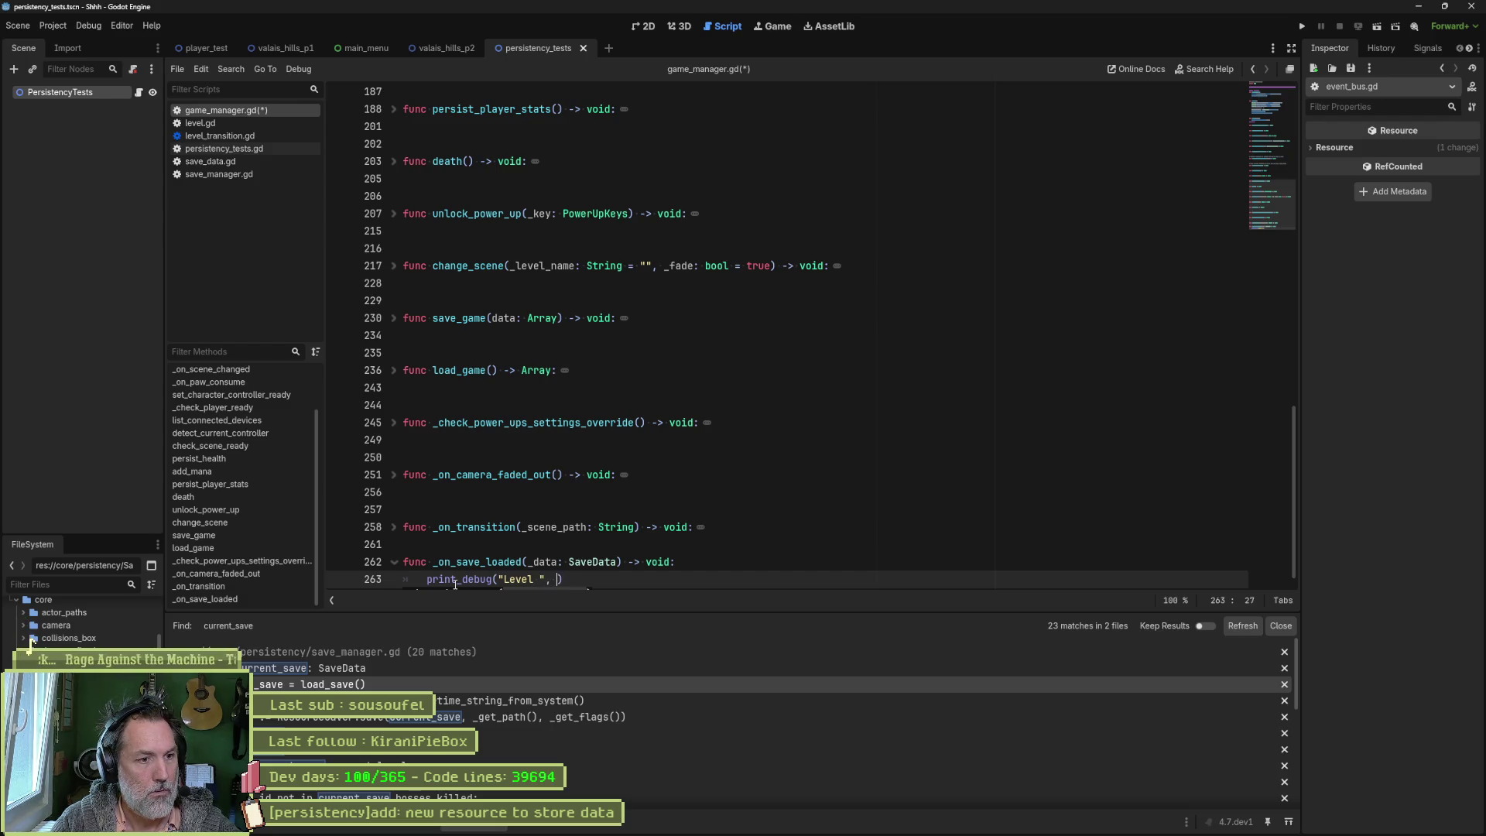
type("_data")
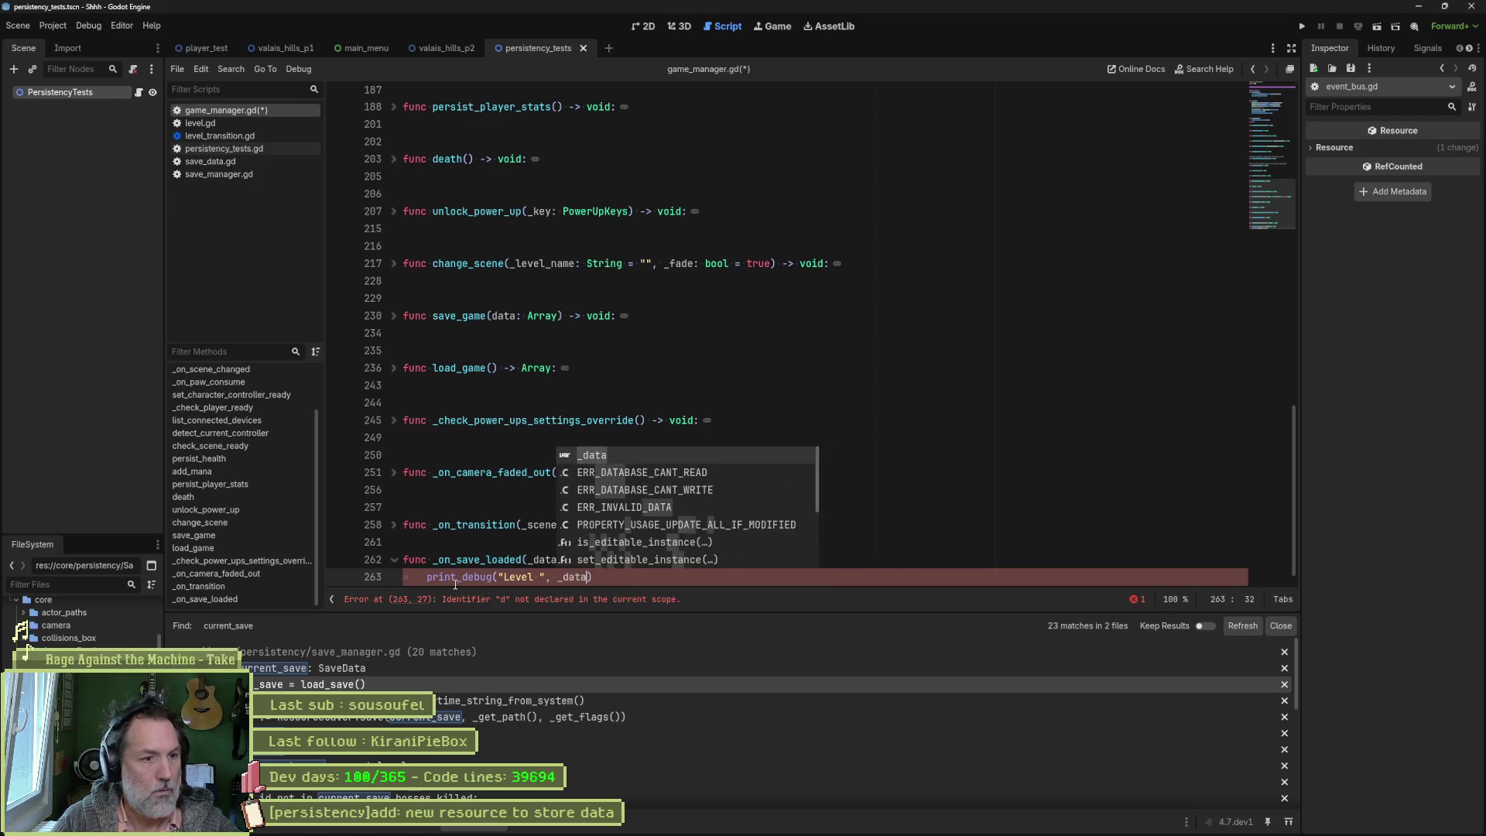
type(".cu")
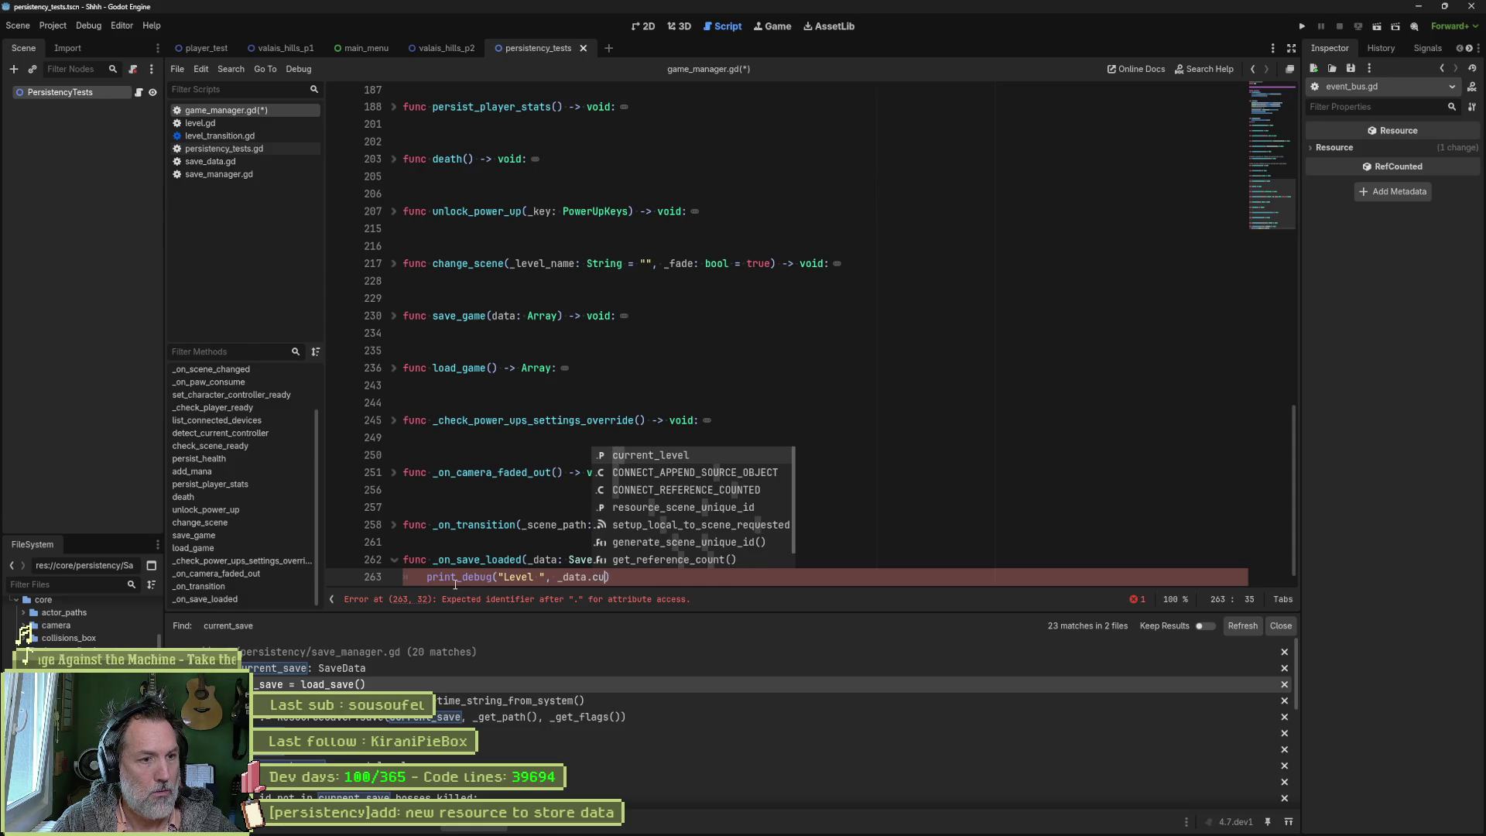
key("Return")
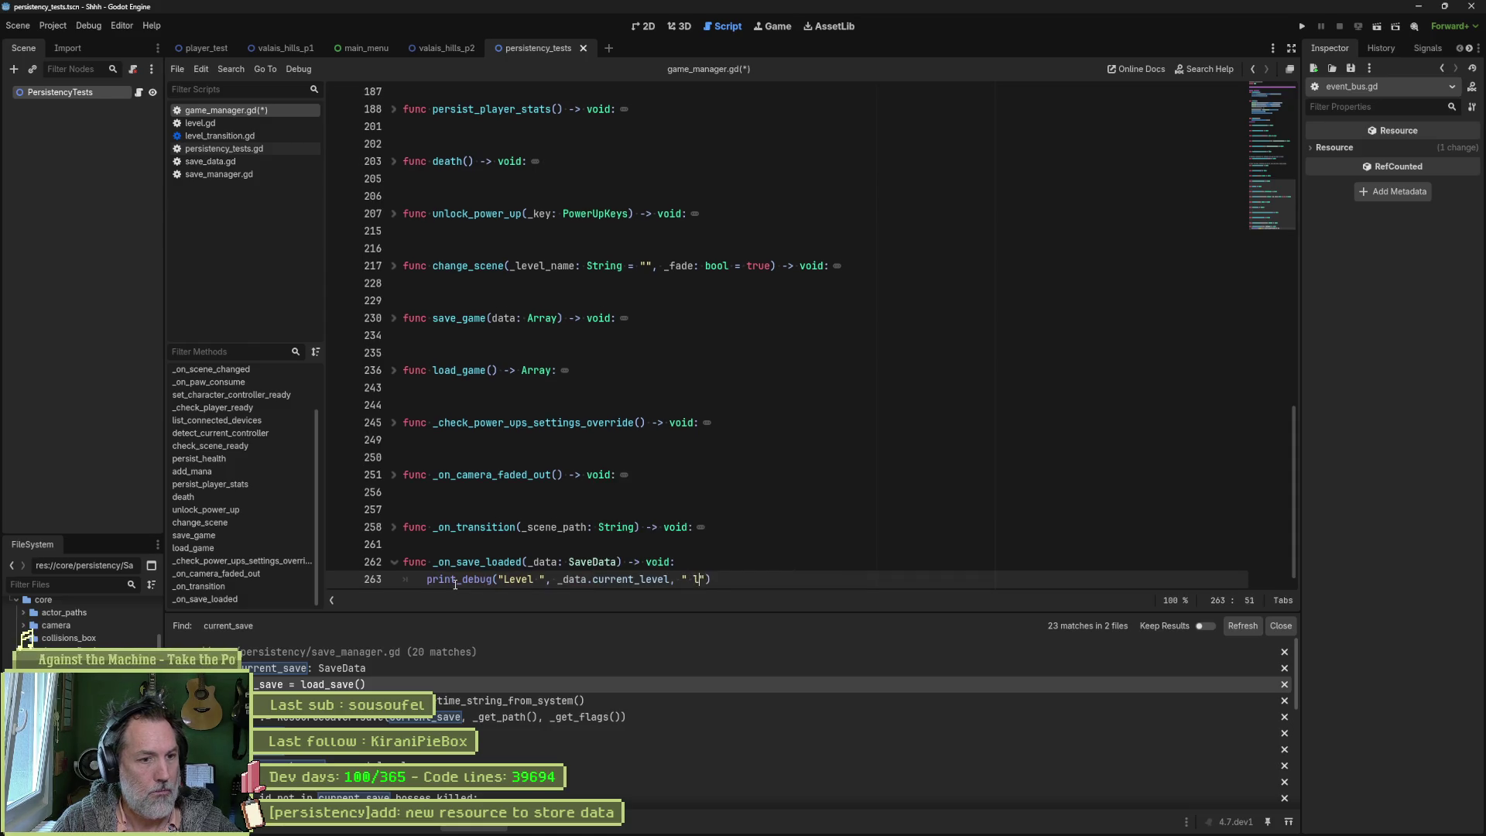
key("ctrl+s")
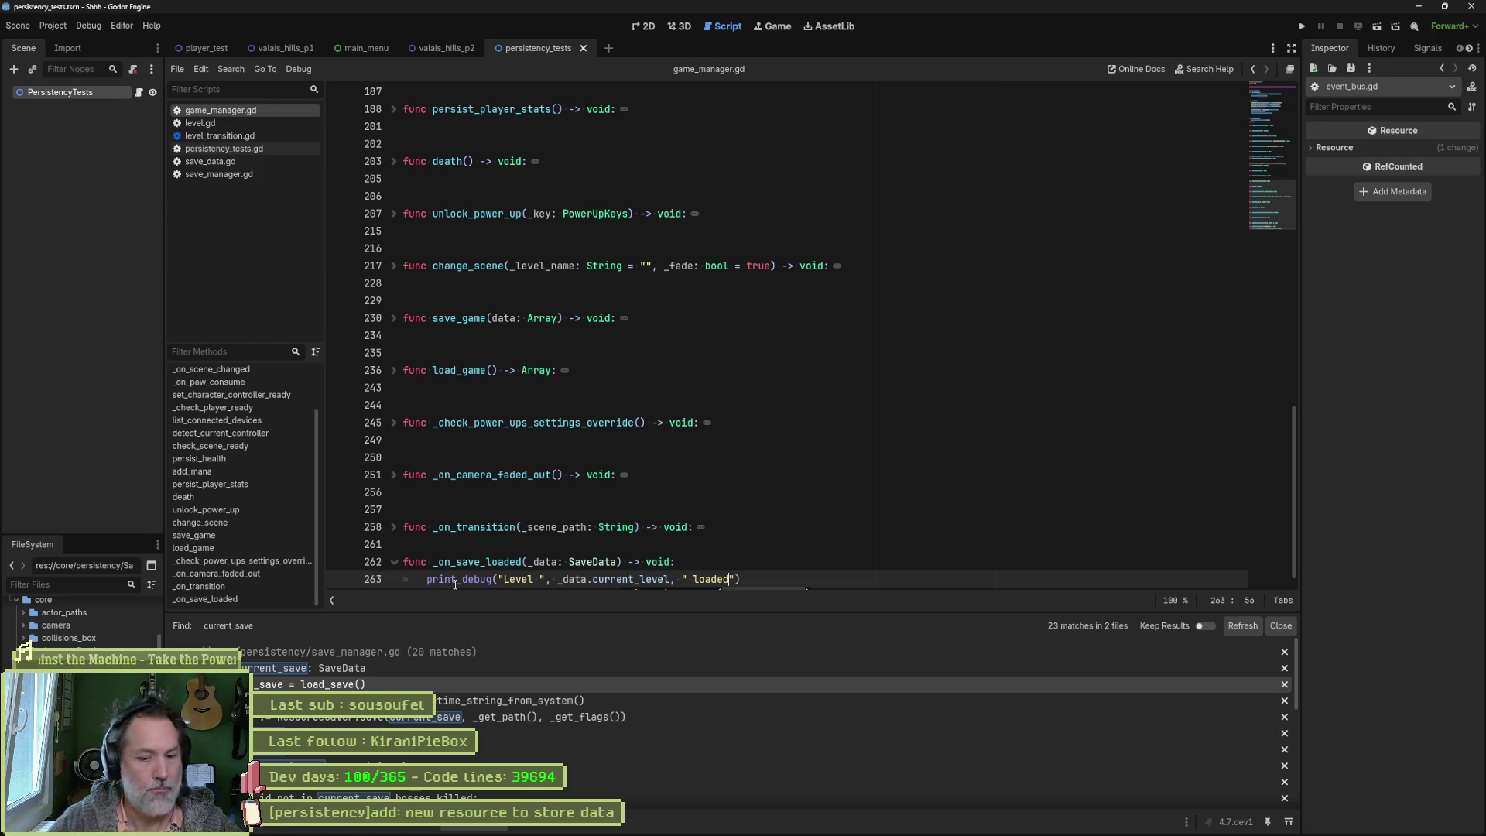
key("F6")
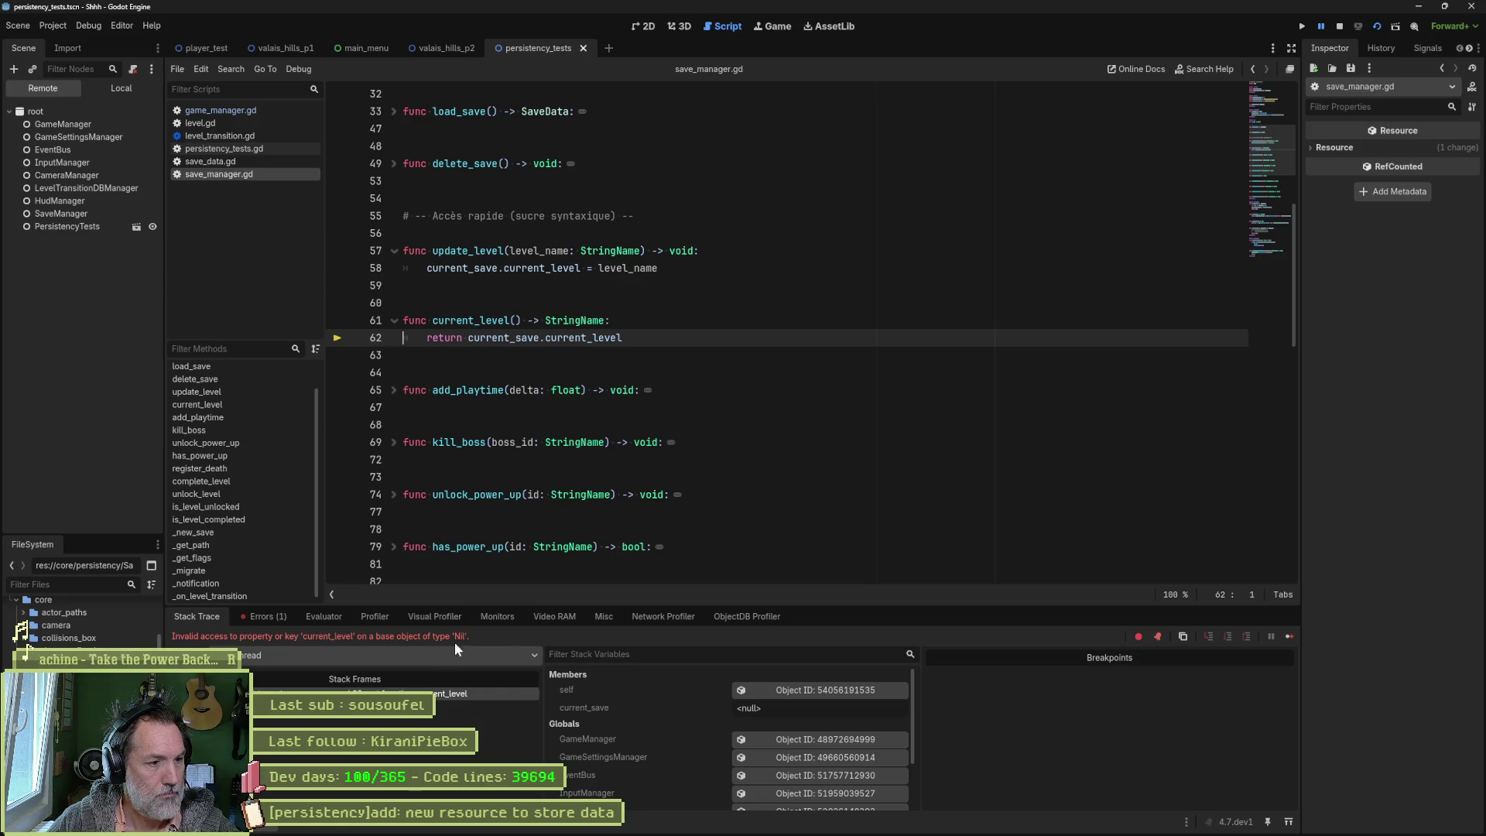
Step: Inspect the calling frame in game_manager.gd and stop the running game
left_click(464, 706)
left_click(557, 372)
key("F8")
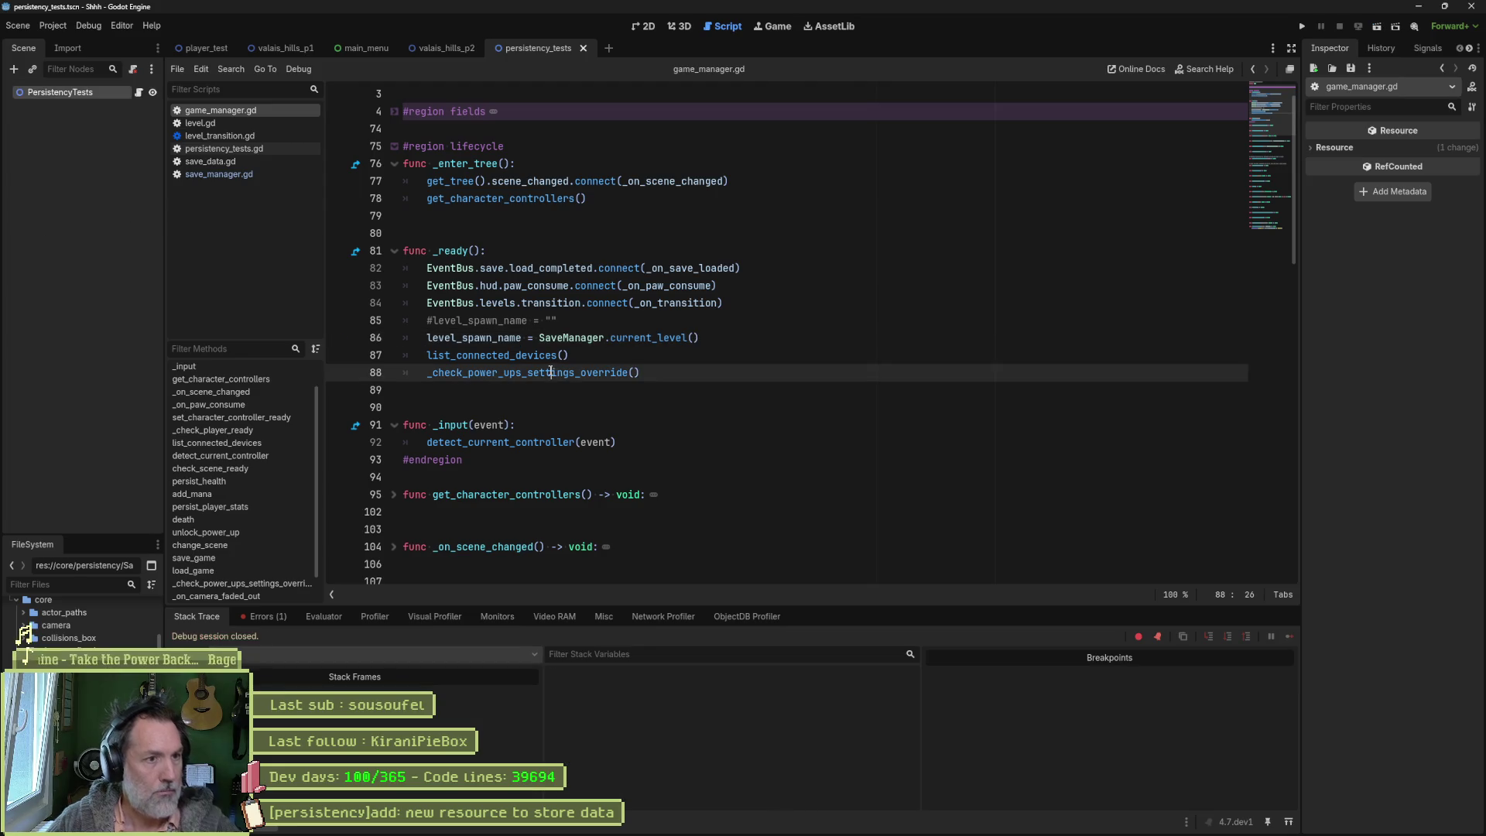
Step: Move the level_spawn_name = SaveManager.current_level() line below print_debug in _on_save_loaded, save, and rerun
left_click(575, 338)
mouse_move(580, 341)
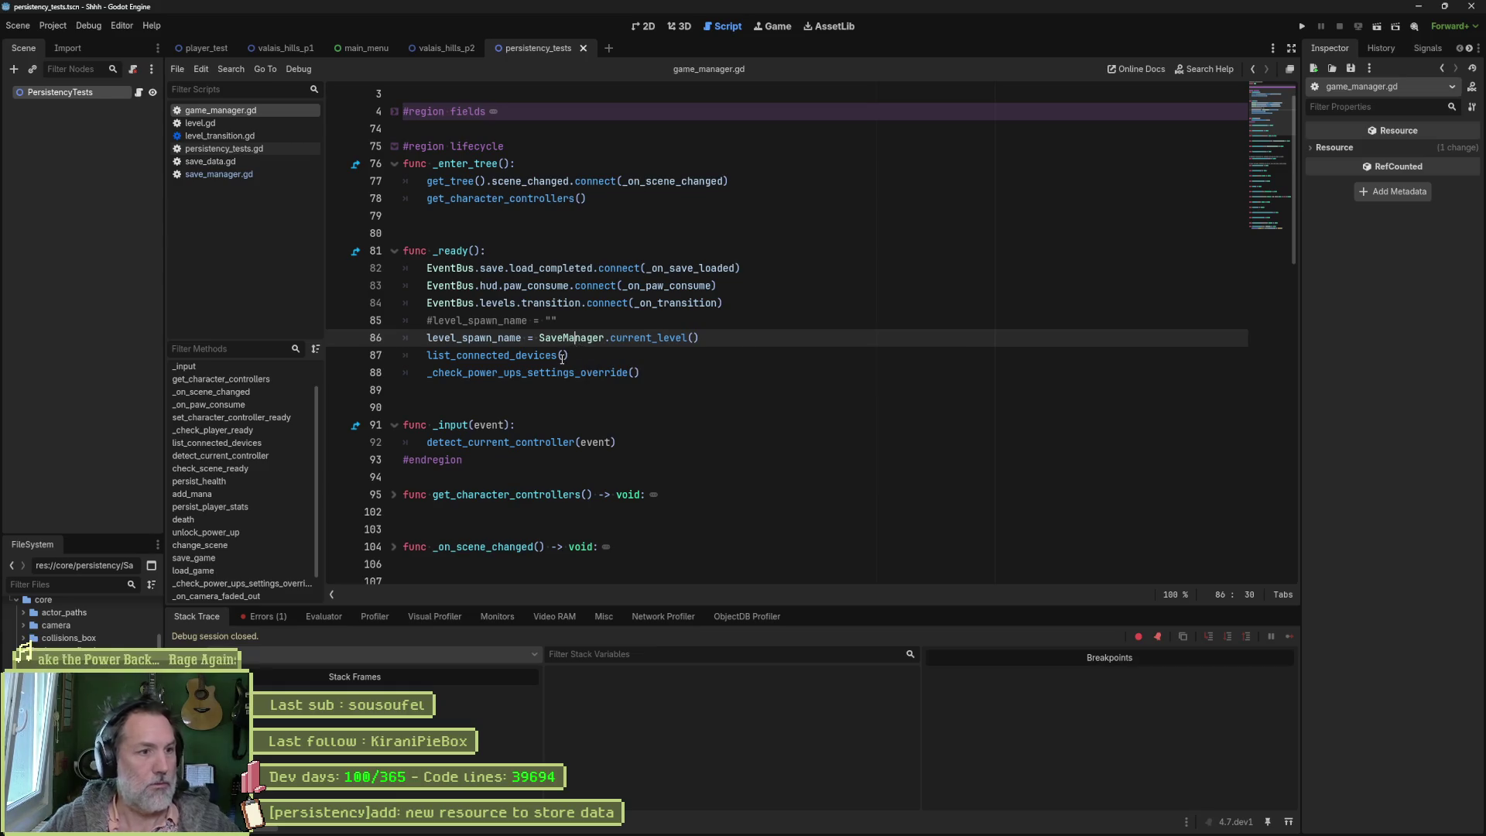
left_click(701, 337)
key("shift+Up")
key("ctrl+c")
key("BackSpace")
scroll(226, 544, "down", 2)
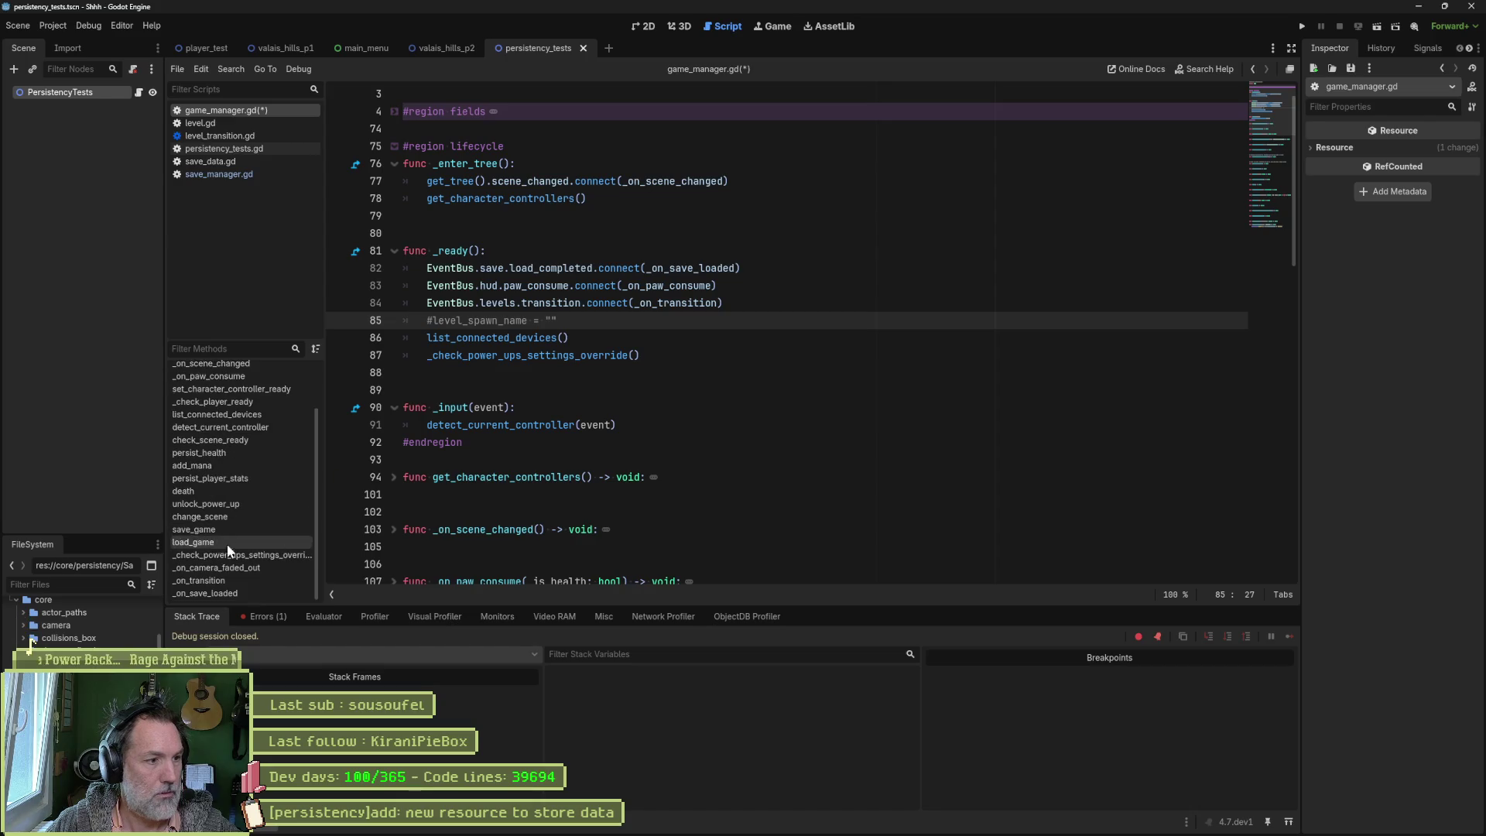
left_click(217, 594)
left_click(747, 554)
key("ctrl+v")
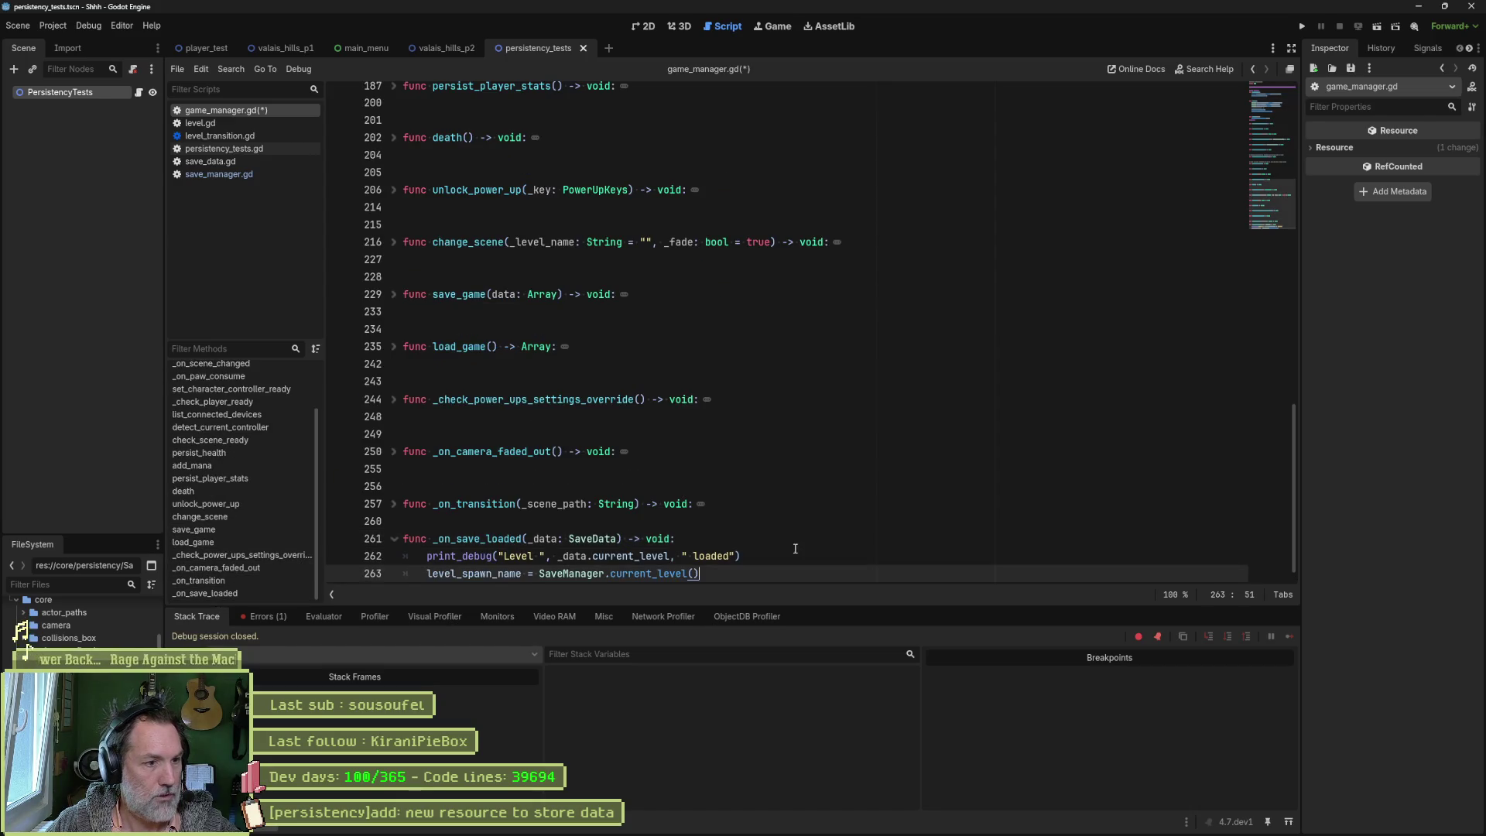
key("ctrl+s")
key("F6")
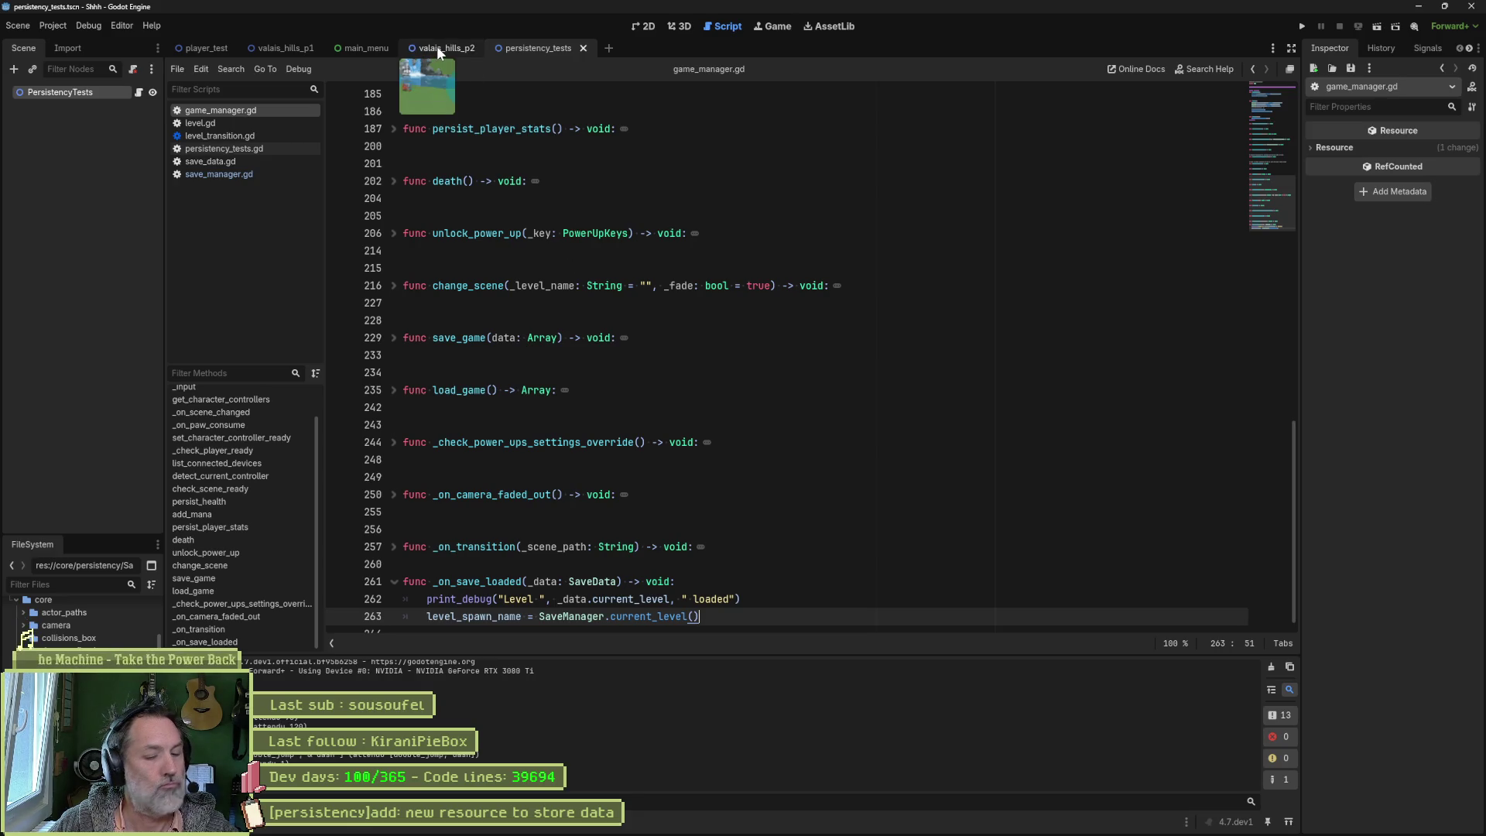
Step: Test-run and stop the game, then move the load_completed connection up into _enter_tree and rerun
key("F6")
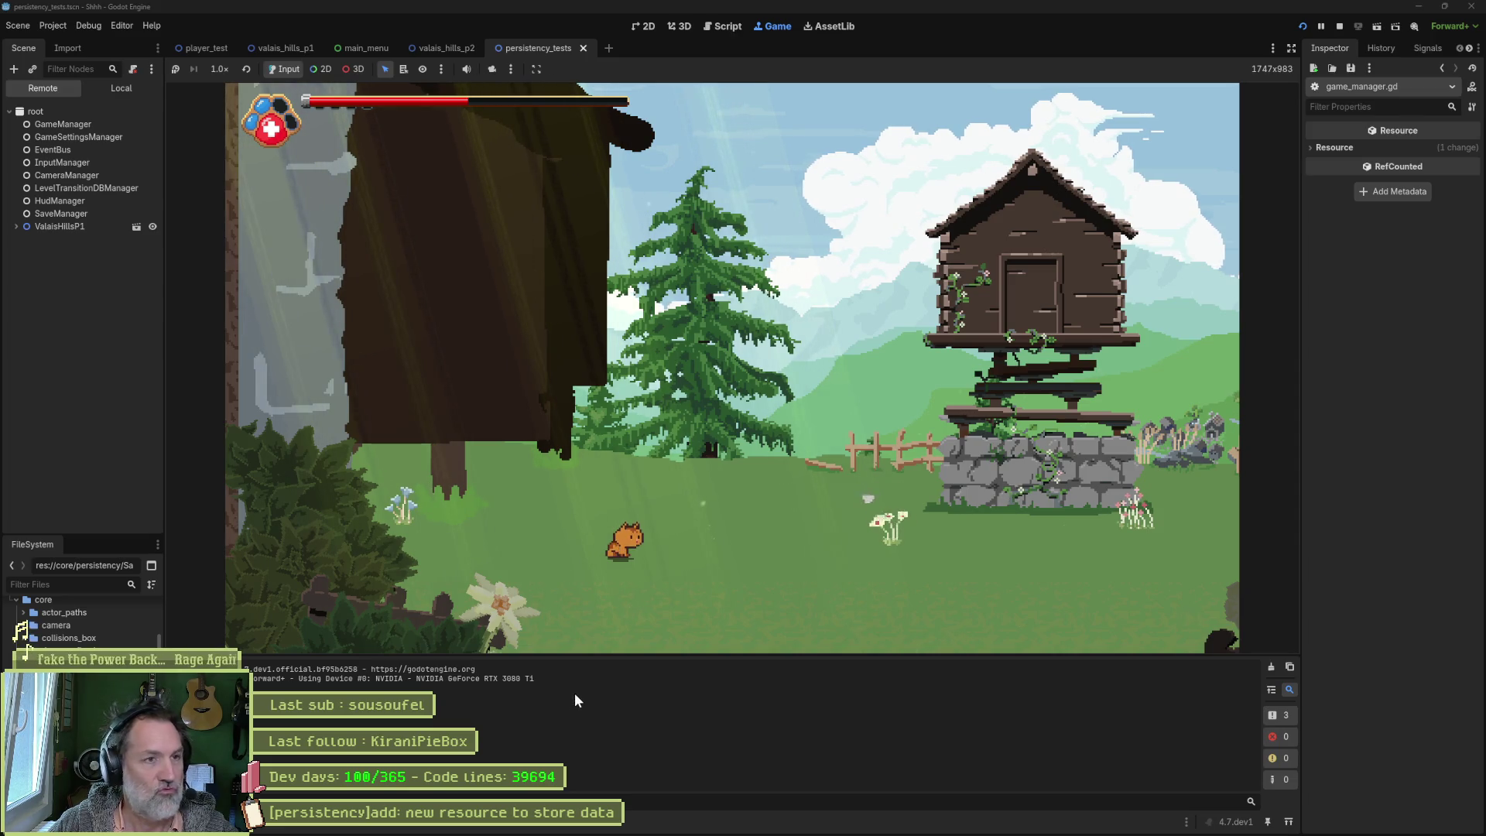
key("F8")
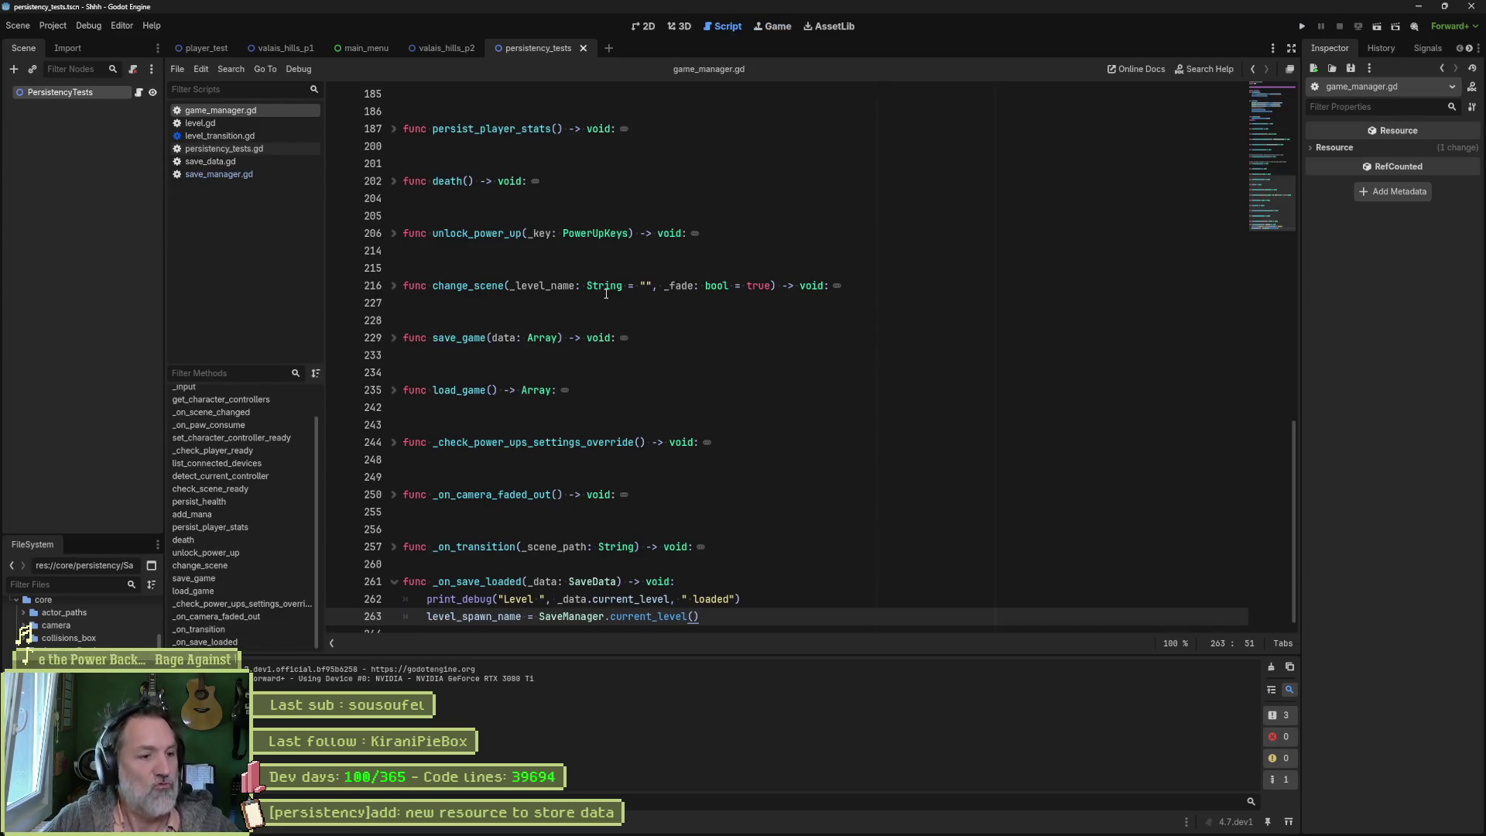
mouse_move(606, 294)
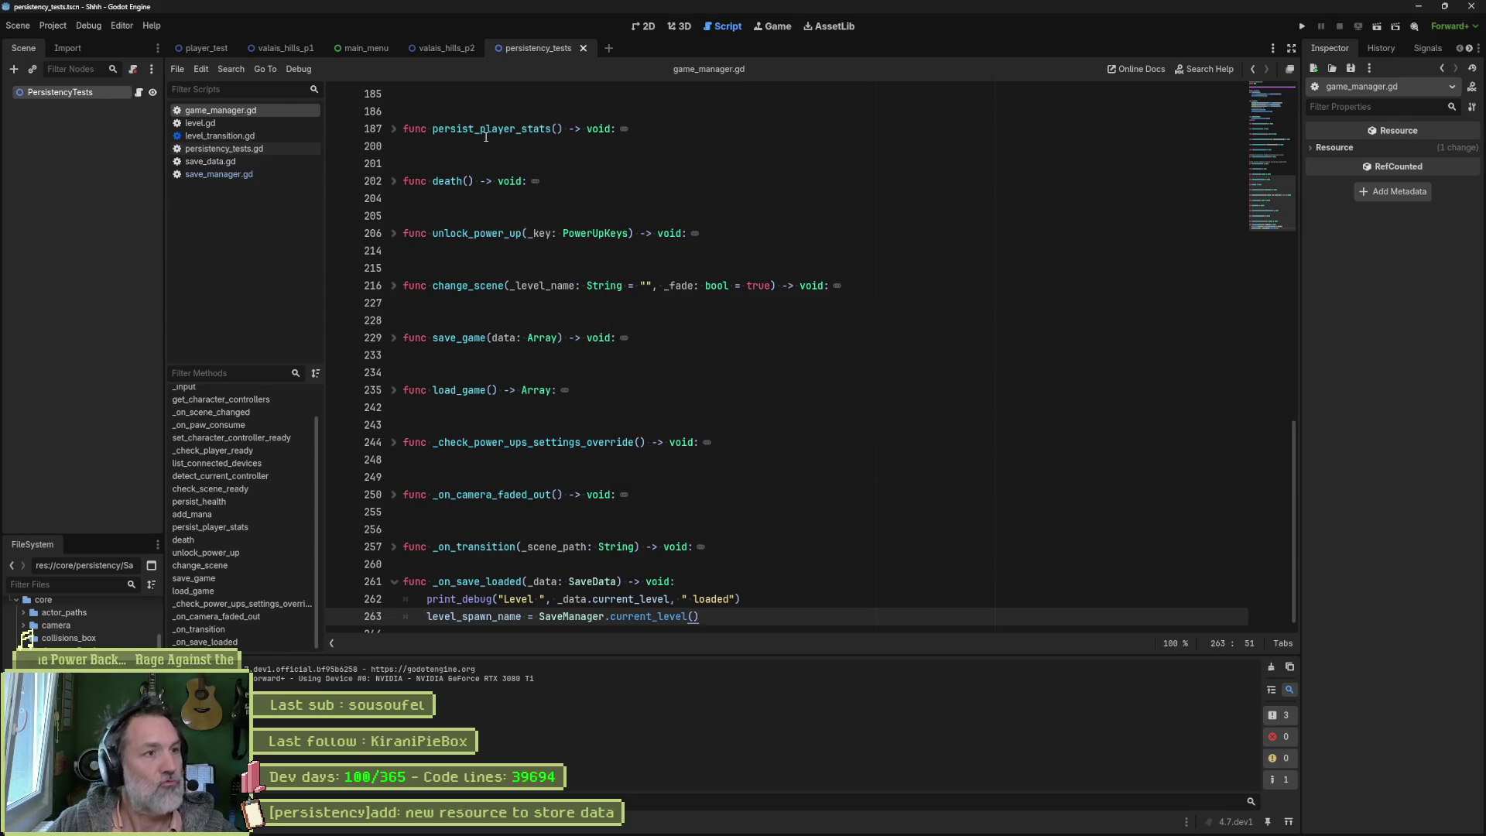
double_click(511, 582)
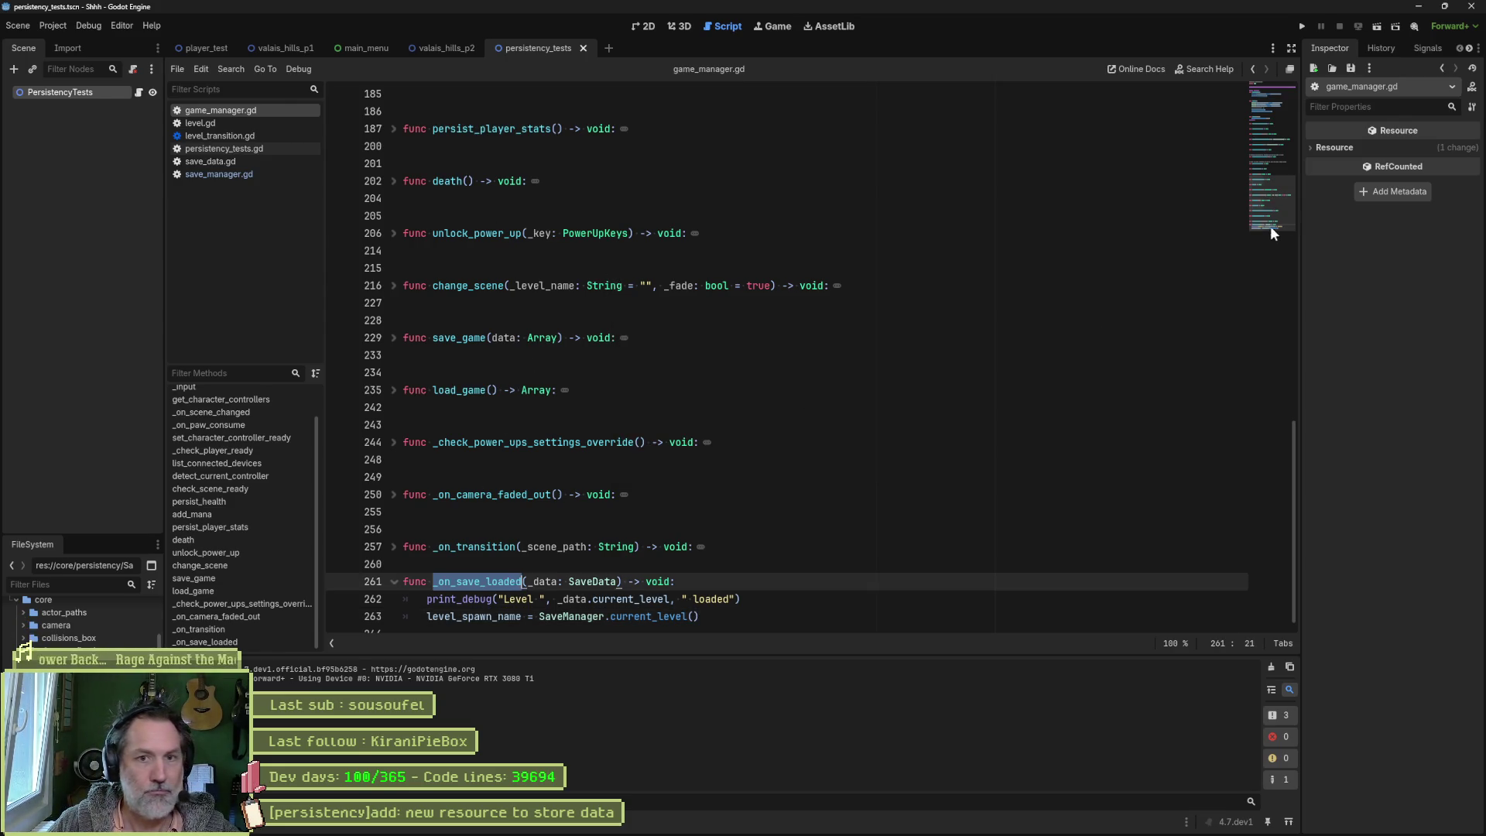
left_click_drag(1269, 226, 1275, 115)
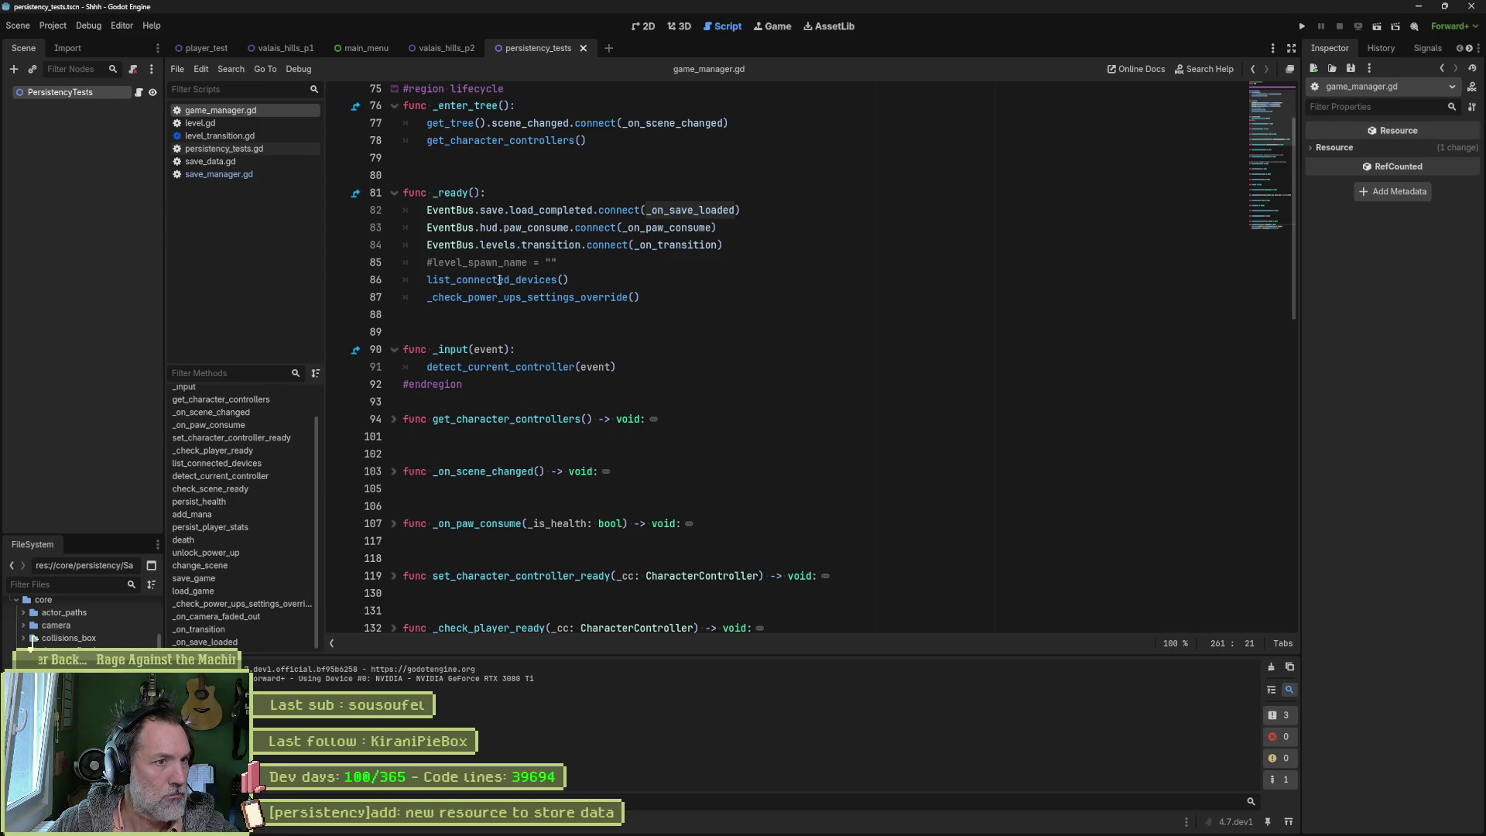
double_click(679, 211)
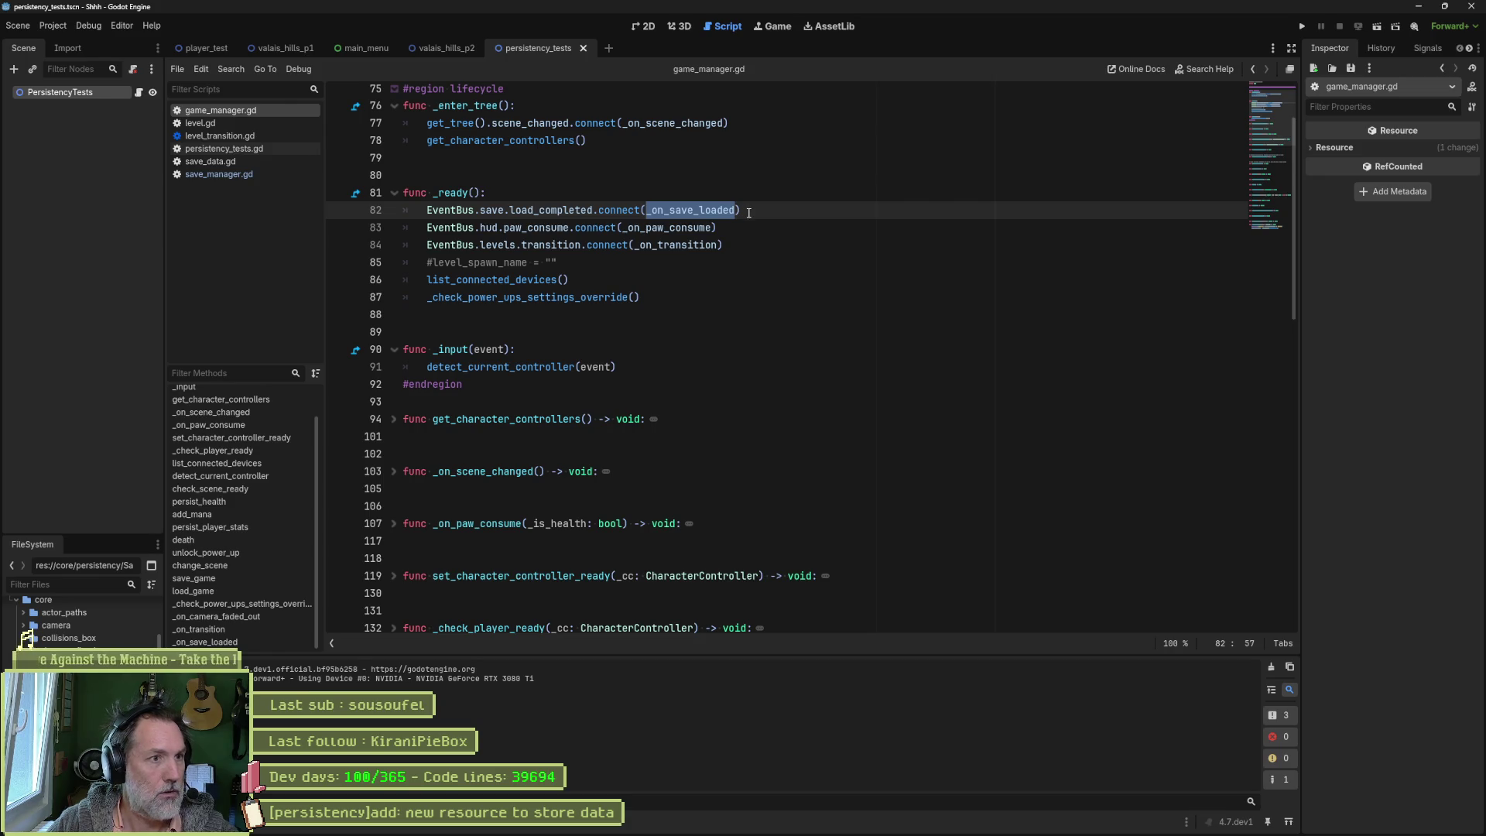
key("alt+Up")
key("alt+Up")
key("alt+Up")
key("F6")
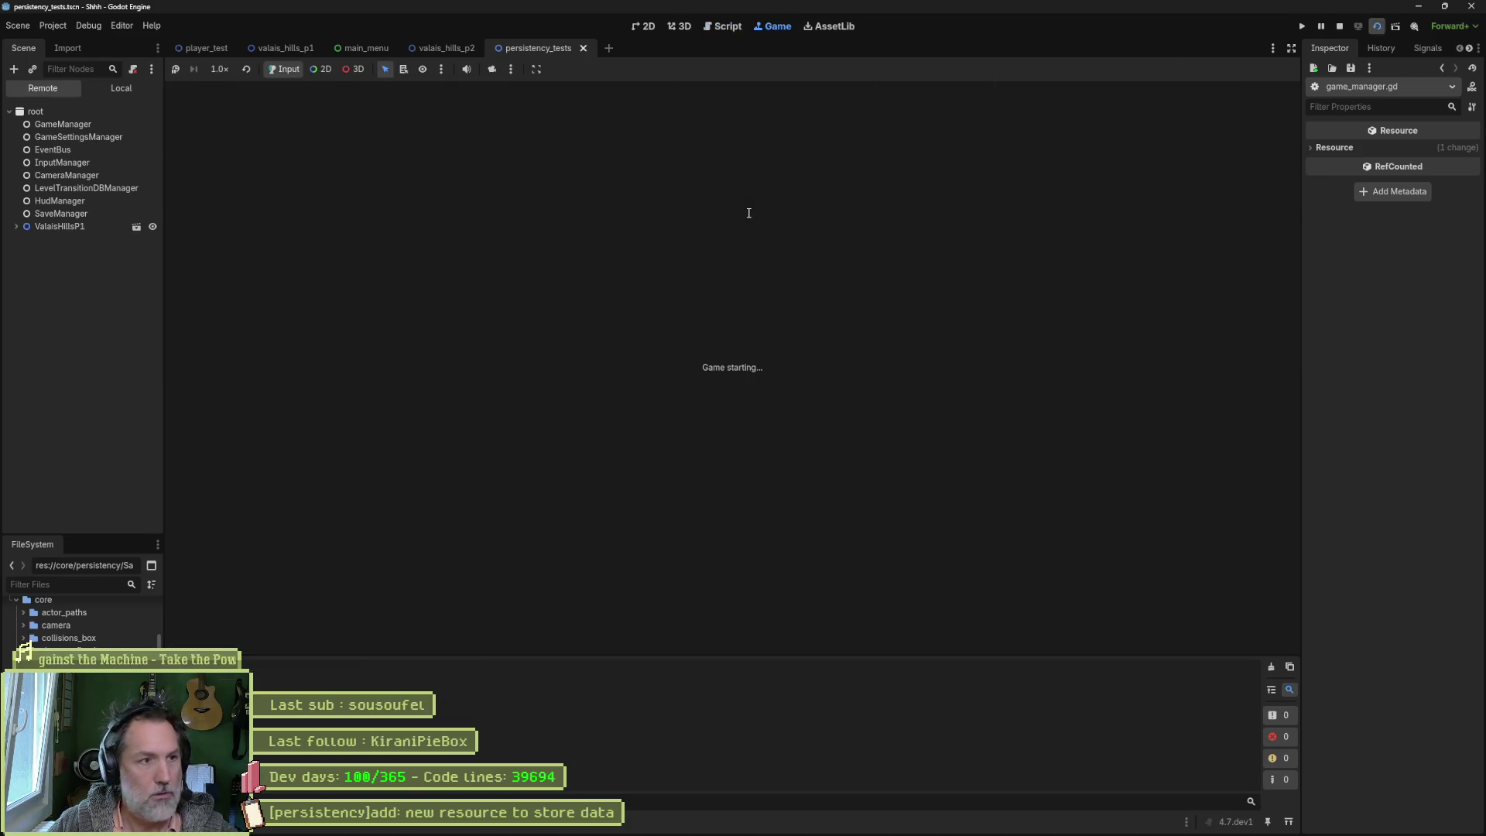
Step: Run the project, move the load_completed connection back into _ready, and run it again
key("F5")
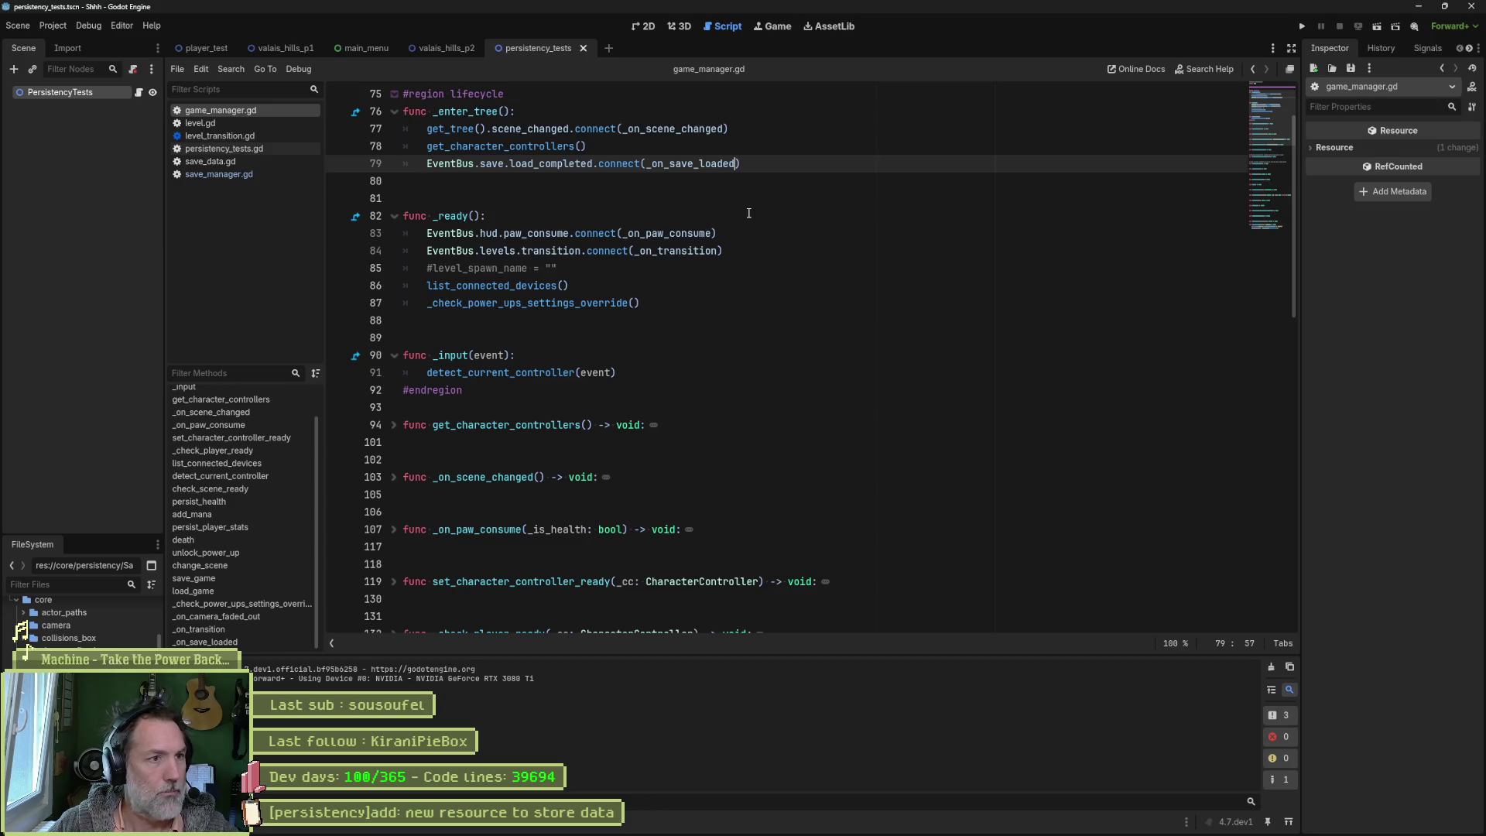
key("alt+Down")
key("alt+Down")
key("alt+Down")
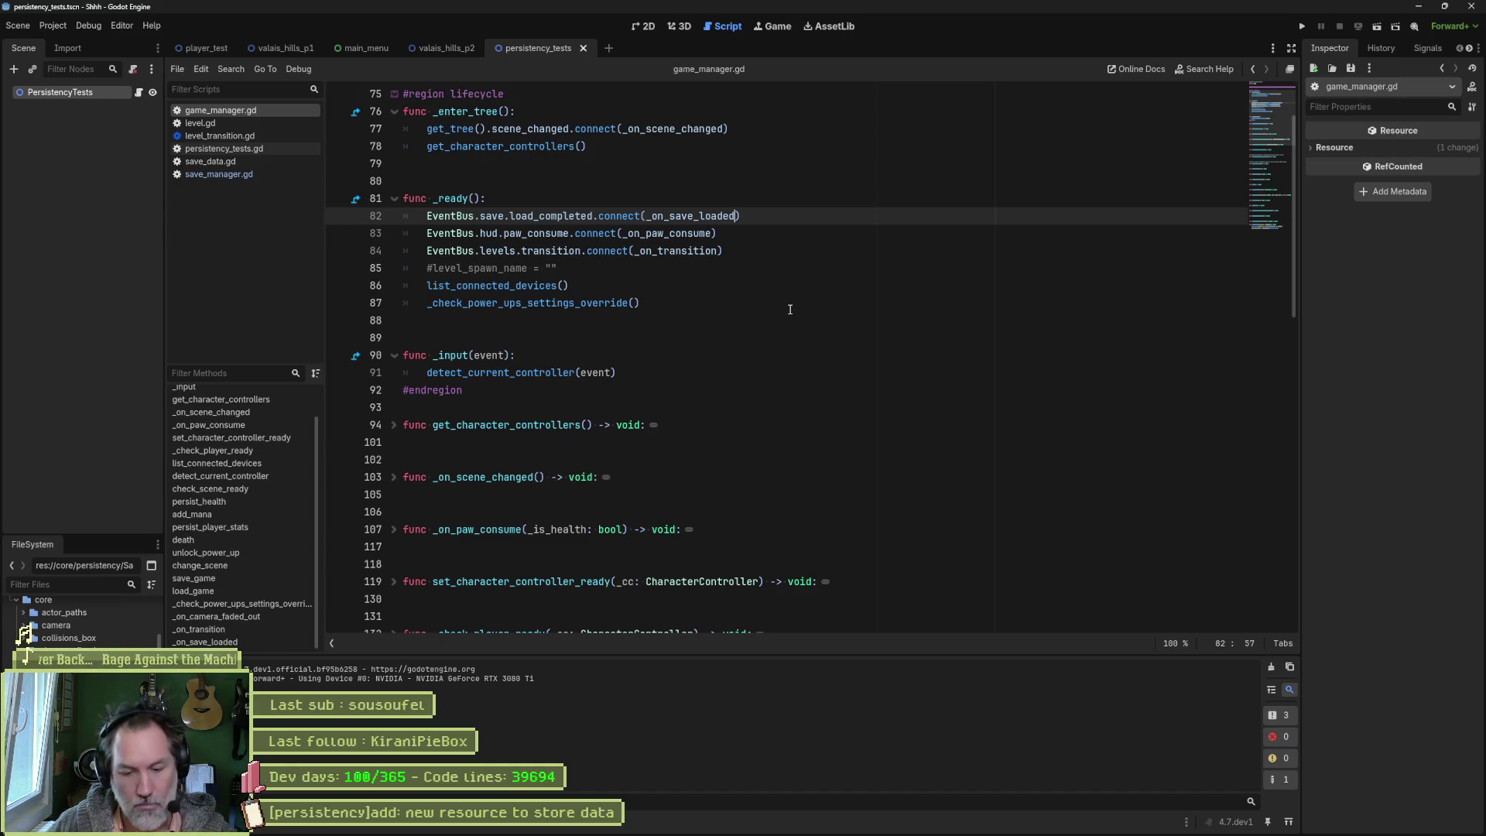
key("shift+alt+o")
type("levelman")
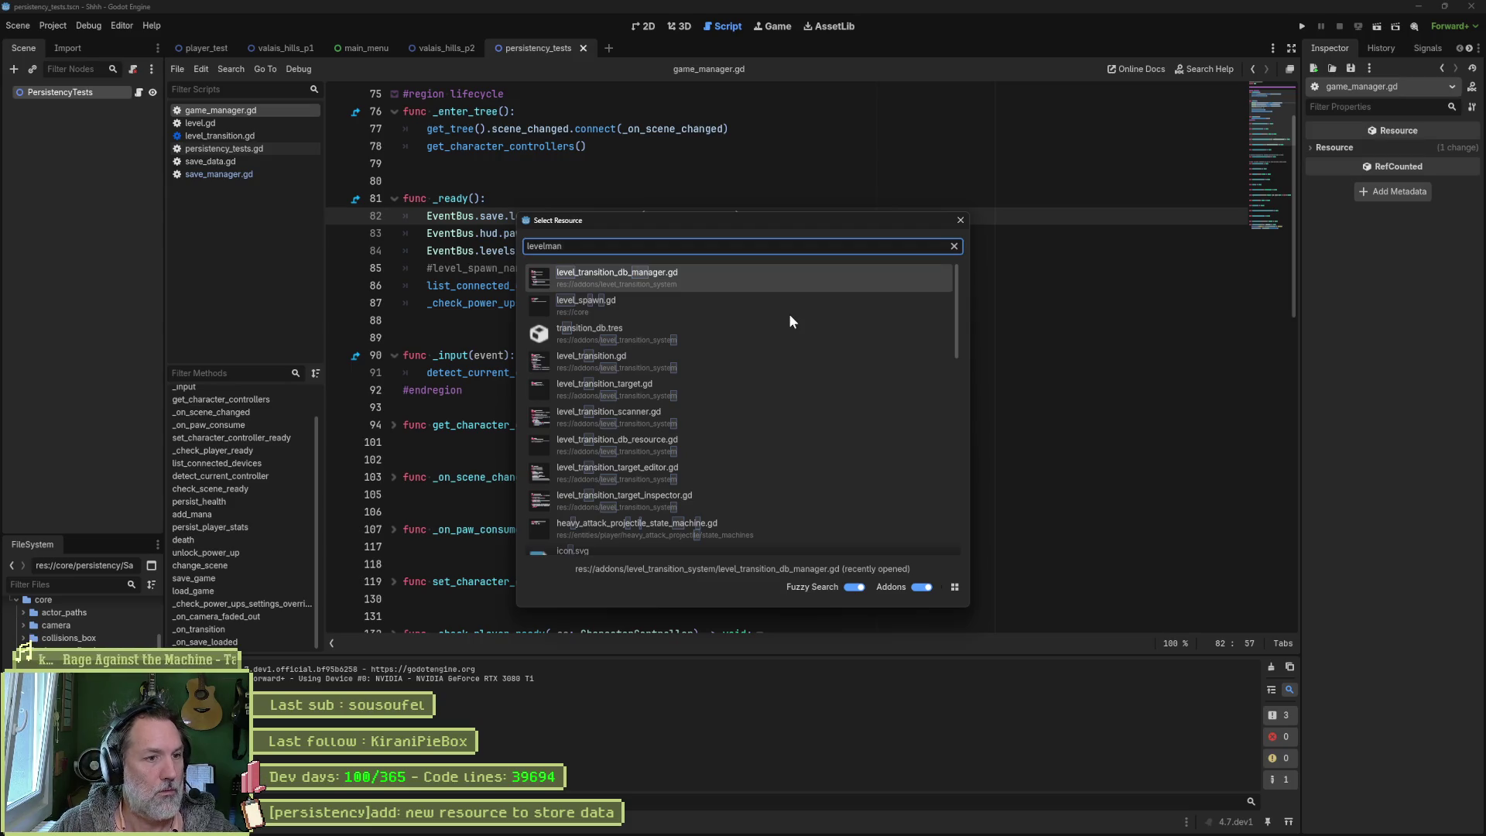
key("Escape")
key("F5")
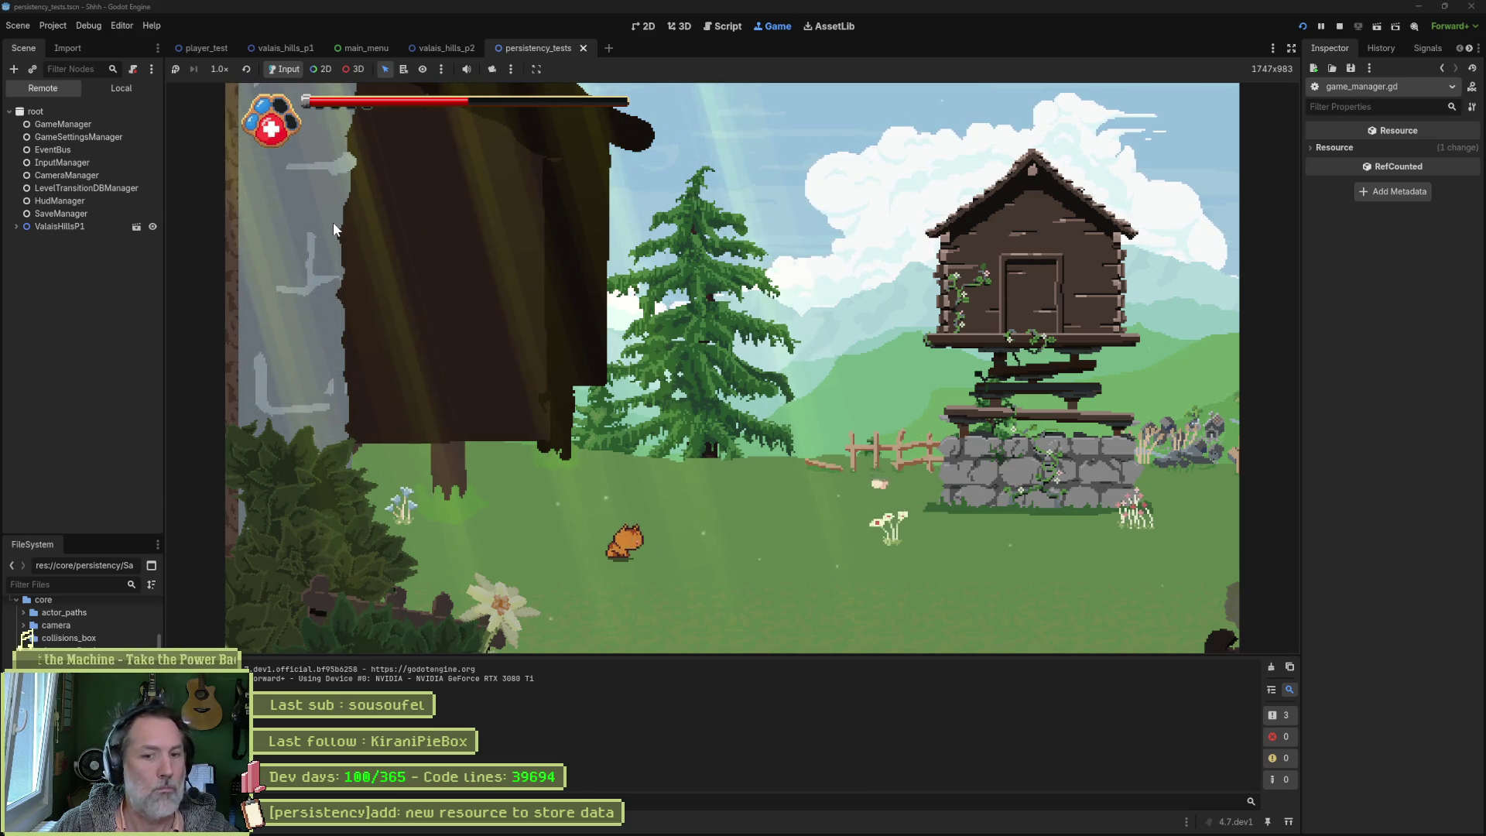
Step: Stop the game and check save_manager.gd's functions before returning to game_manager.gd
key("F8")
mouse_move(533, 254)
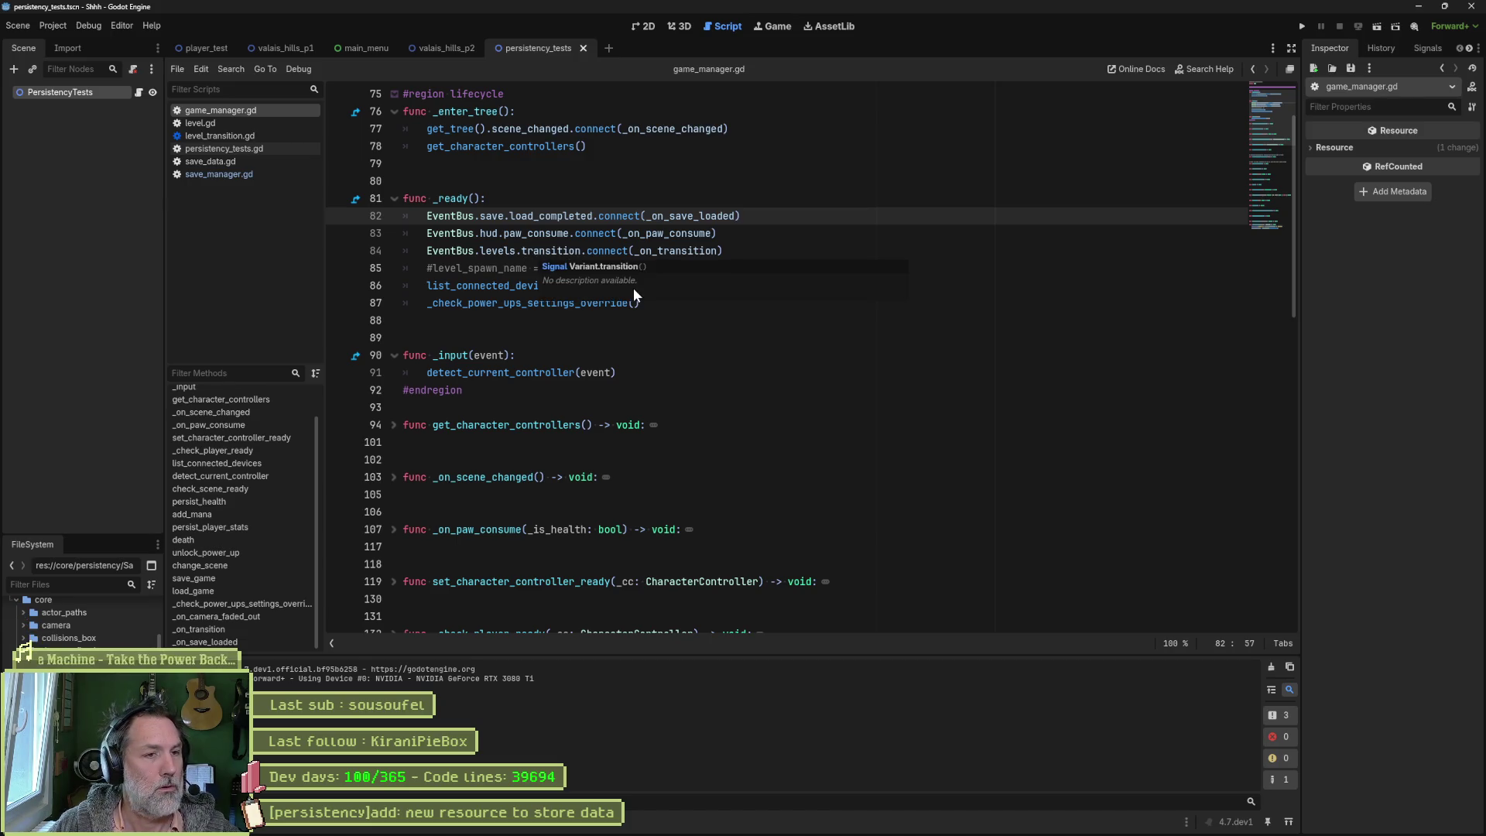
left_click(737, 332)
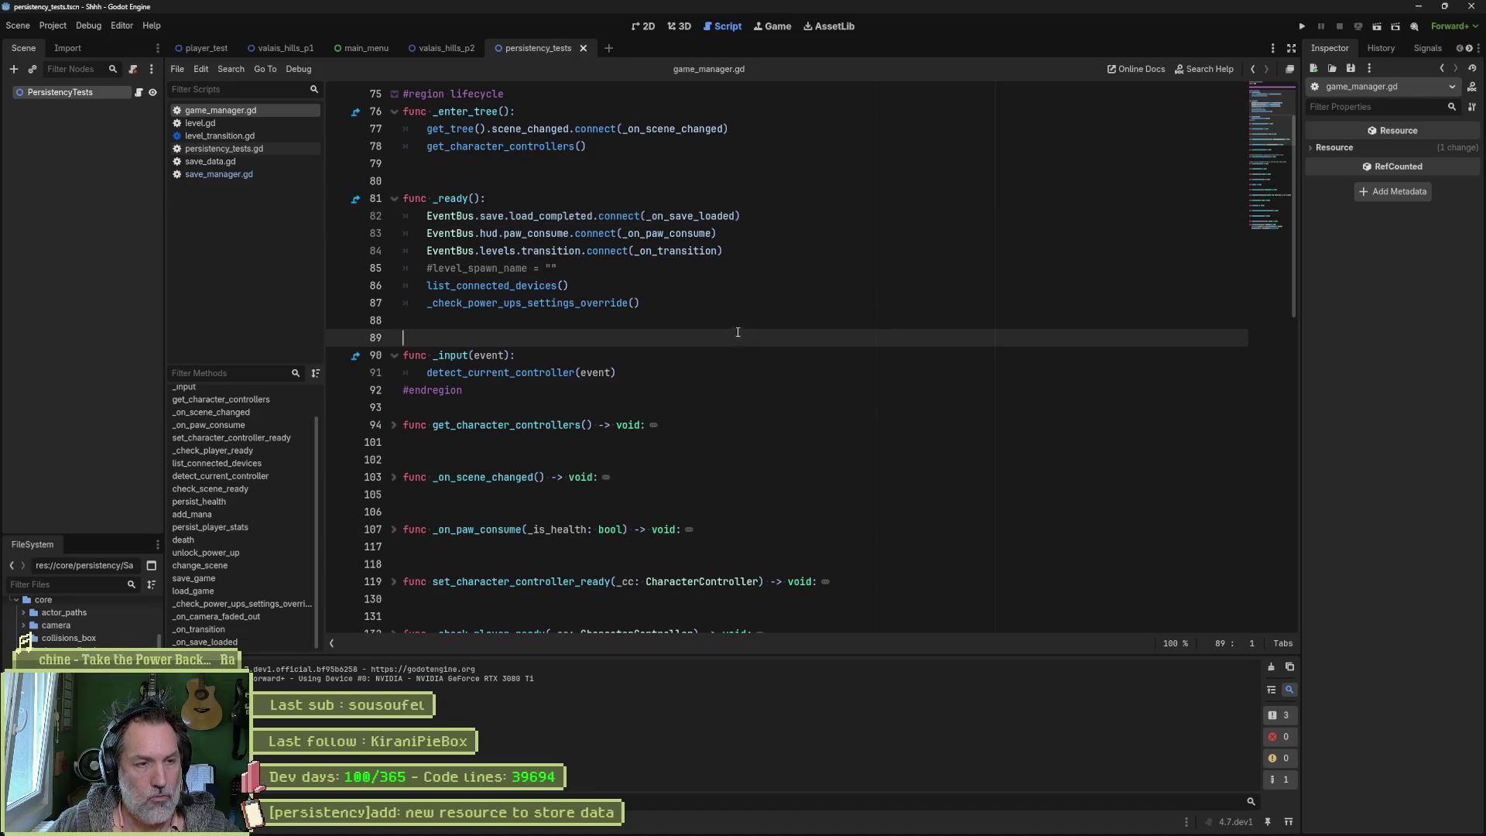
left_click(257, 175)
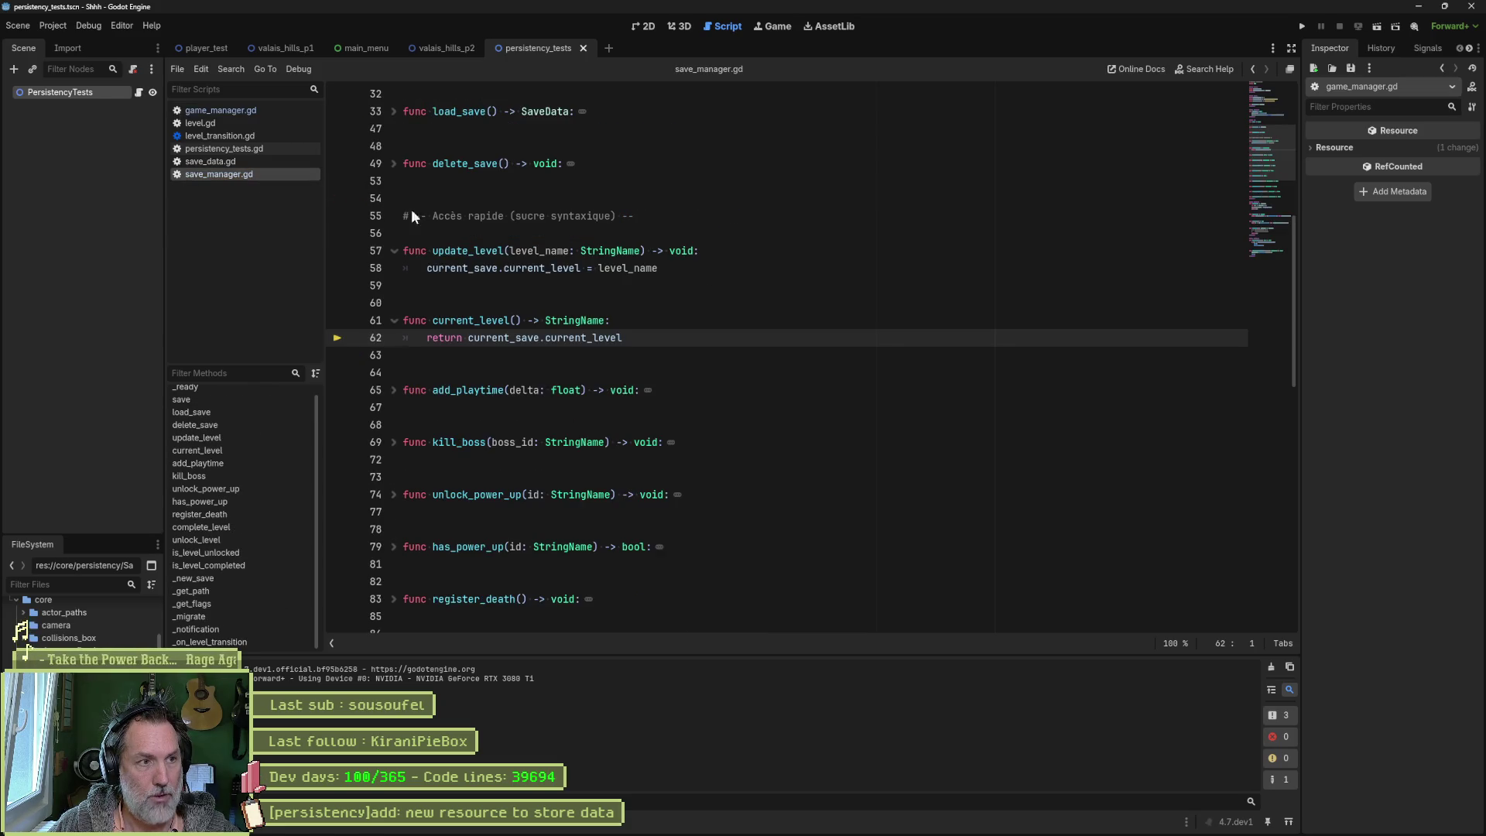
left_click(249, 115)
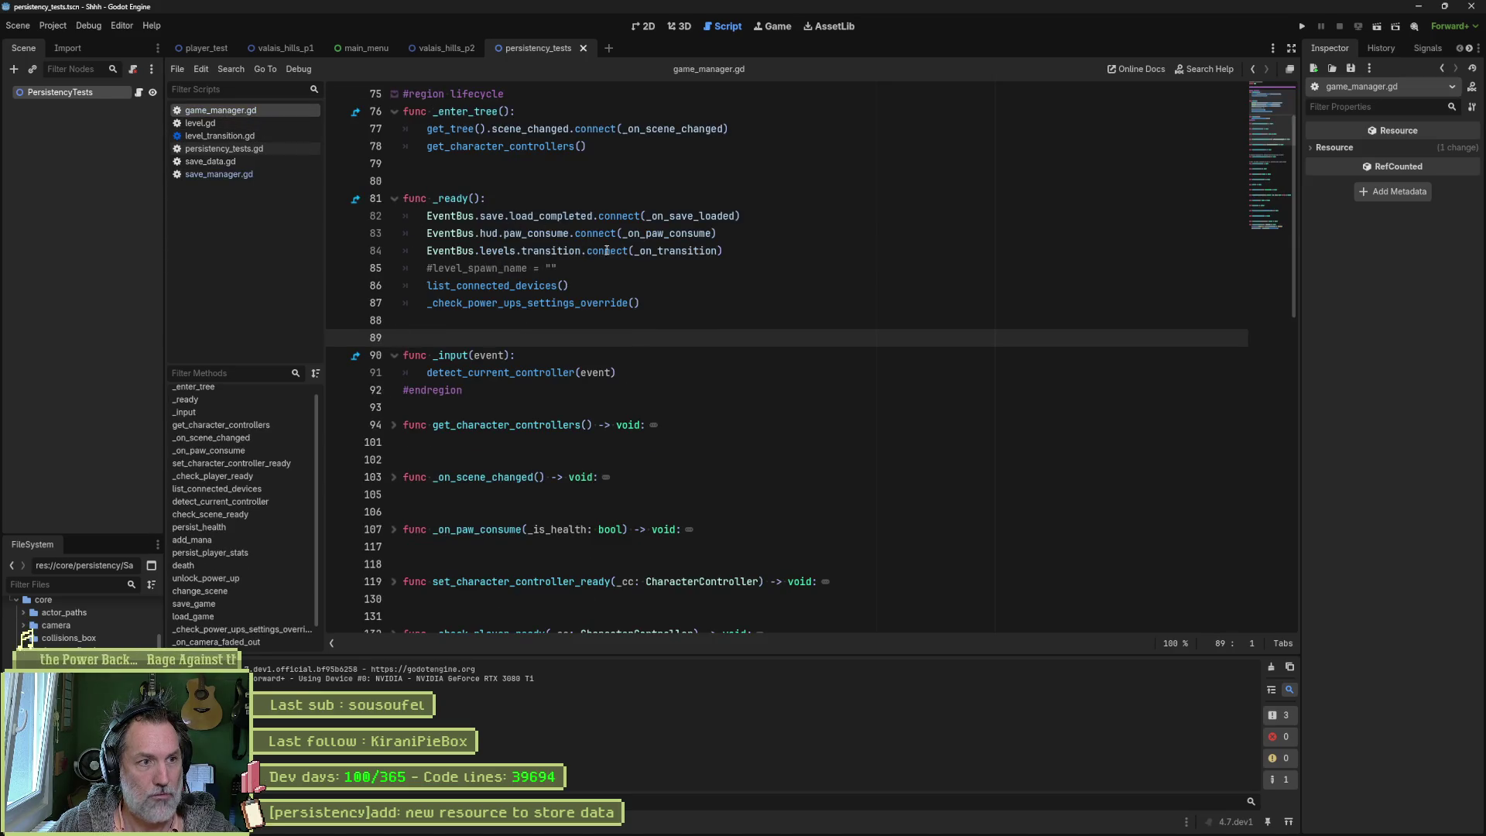
Step: Add a SaveManager.load_save() call after the connections in _ready and run the project
left_click(739, 249)
key("Return")
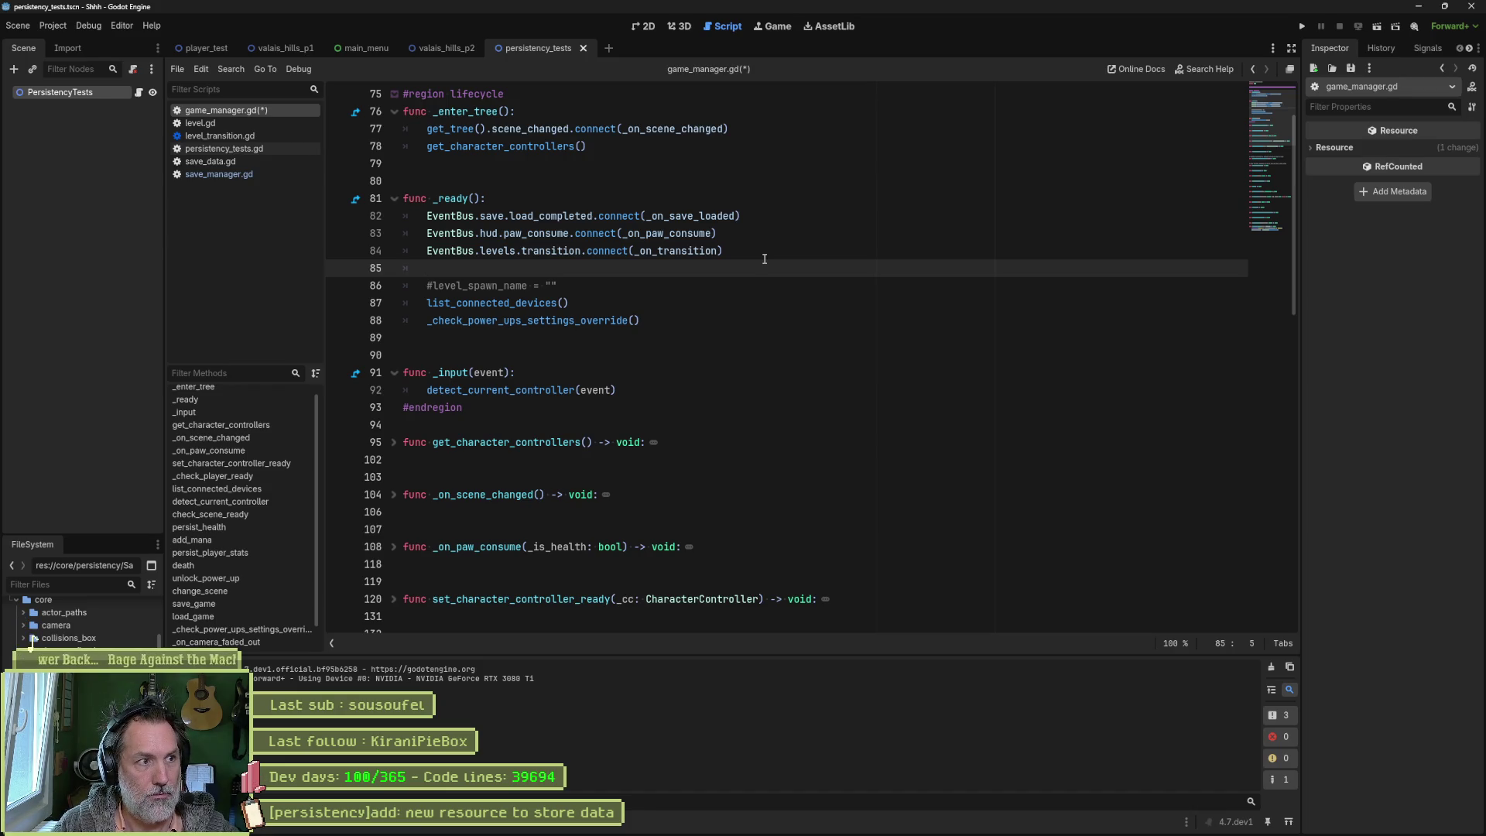
type("save")
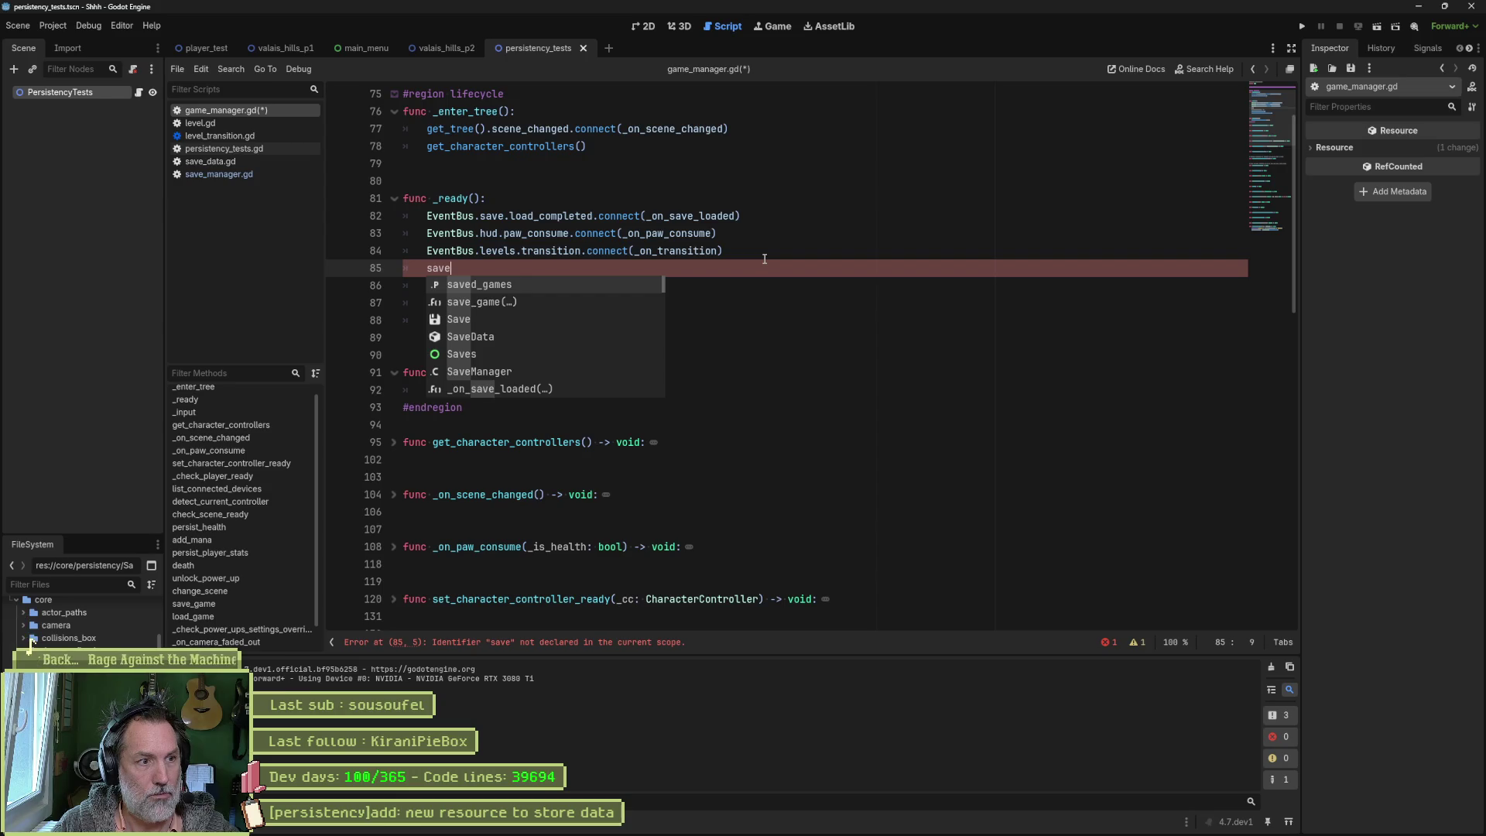
type("M")
key("Return")
type(".lo")
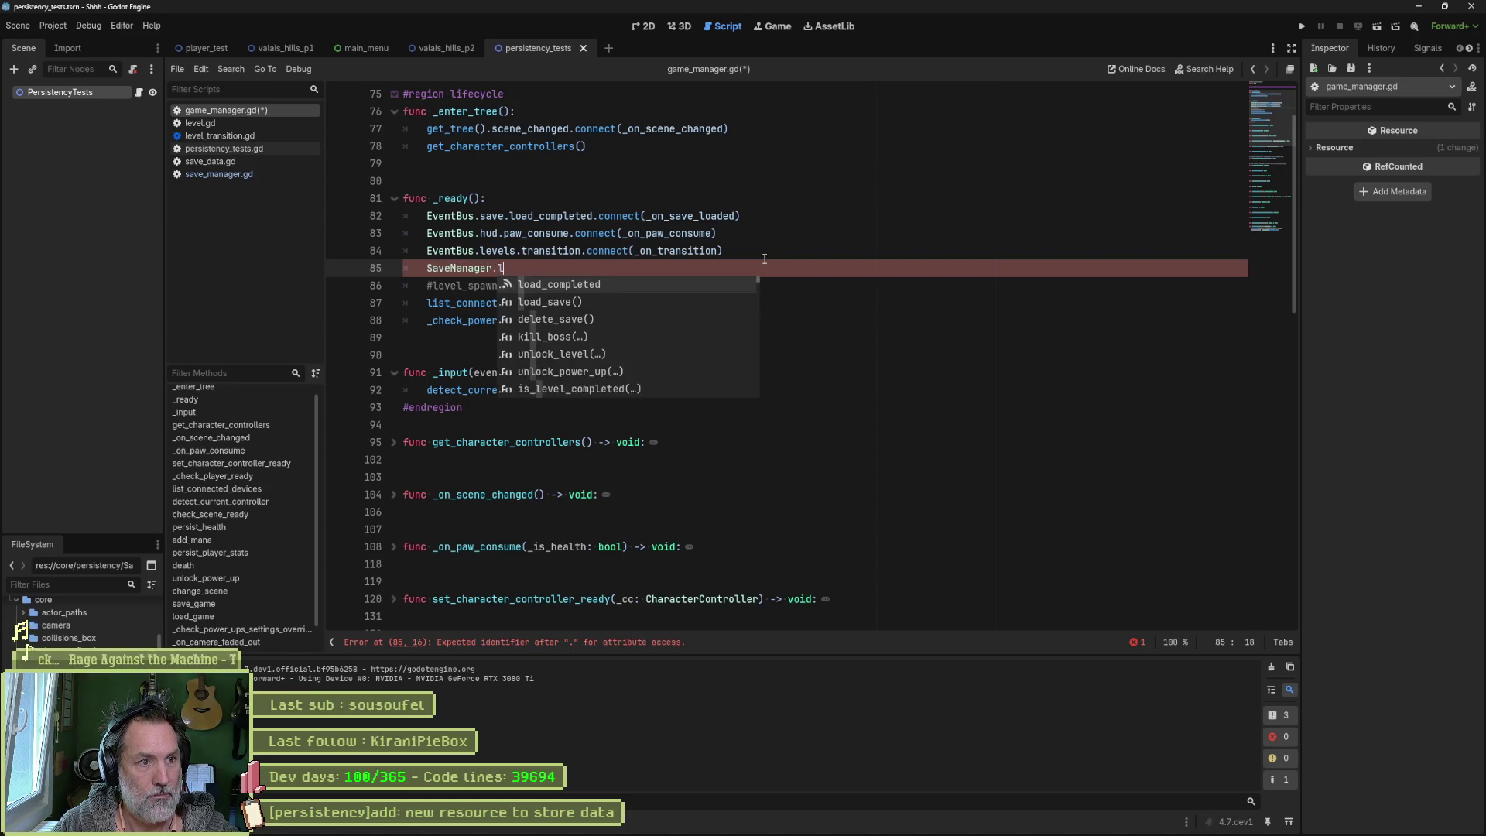
key("Down")
key("Return")
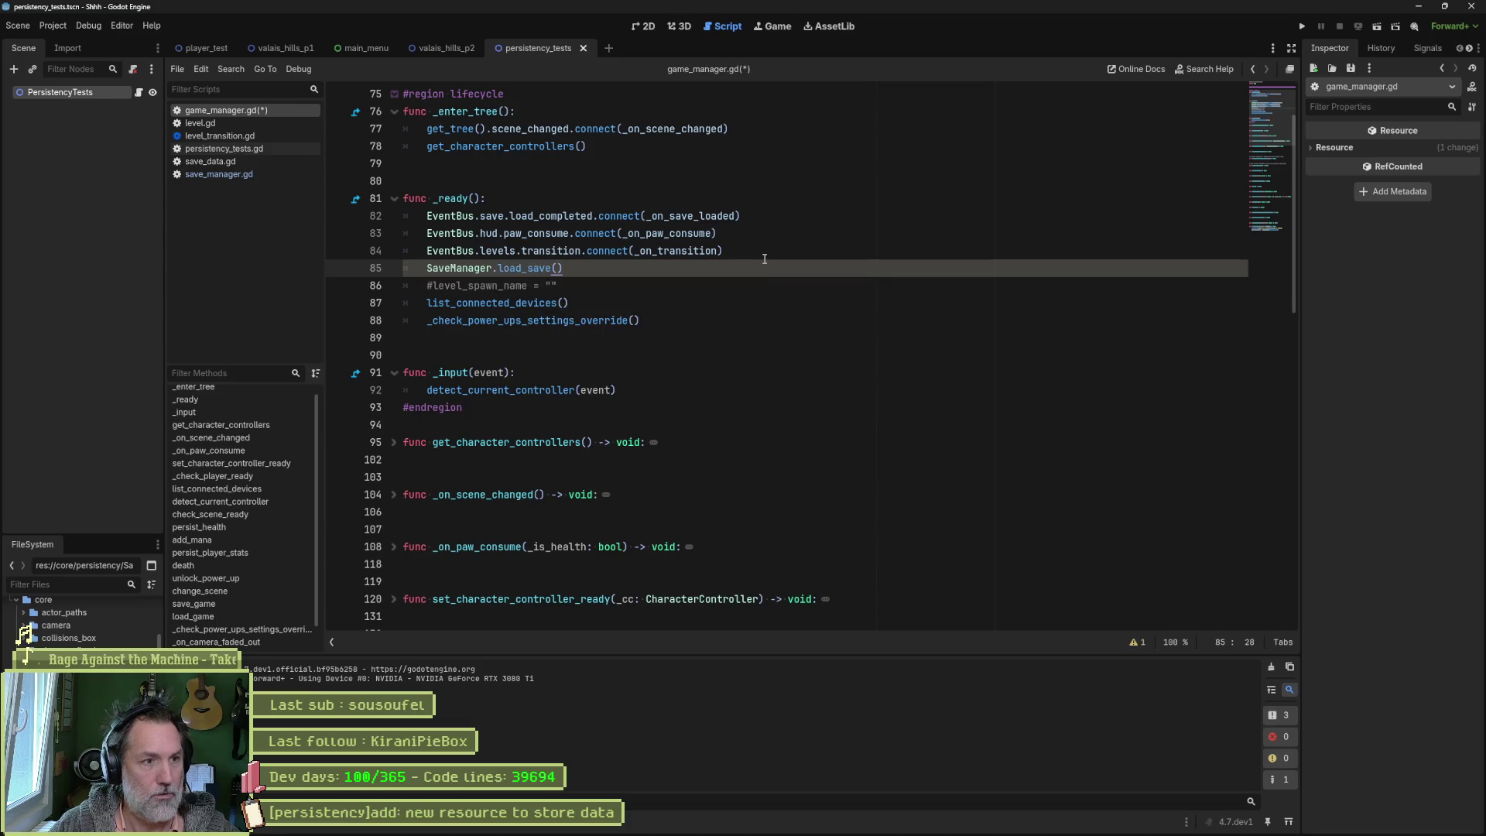
key("F5")
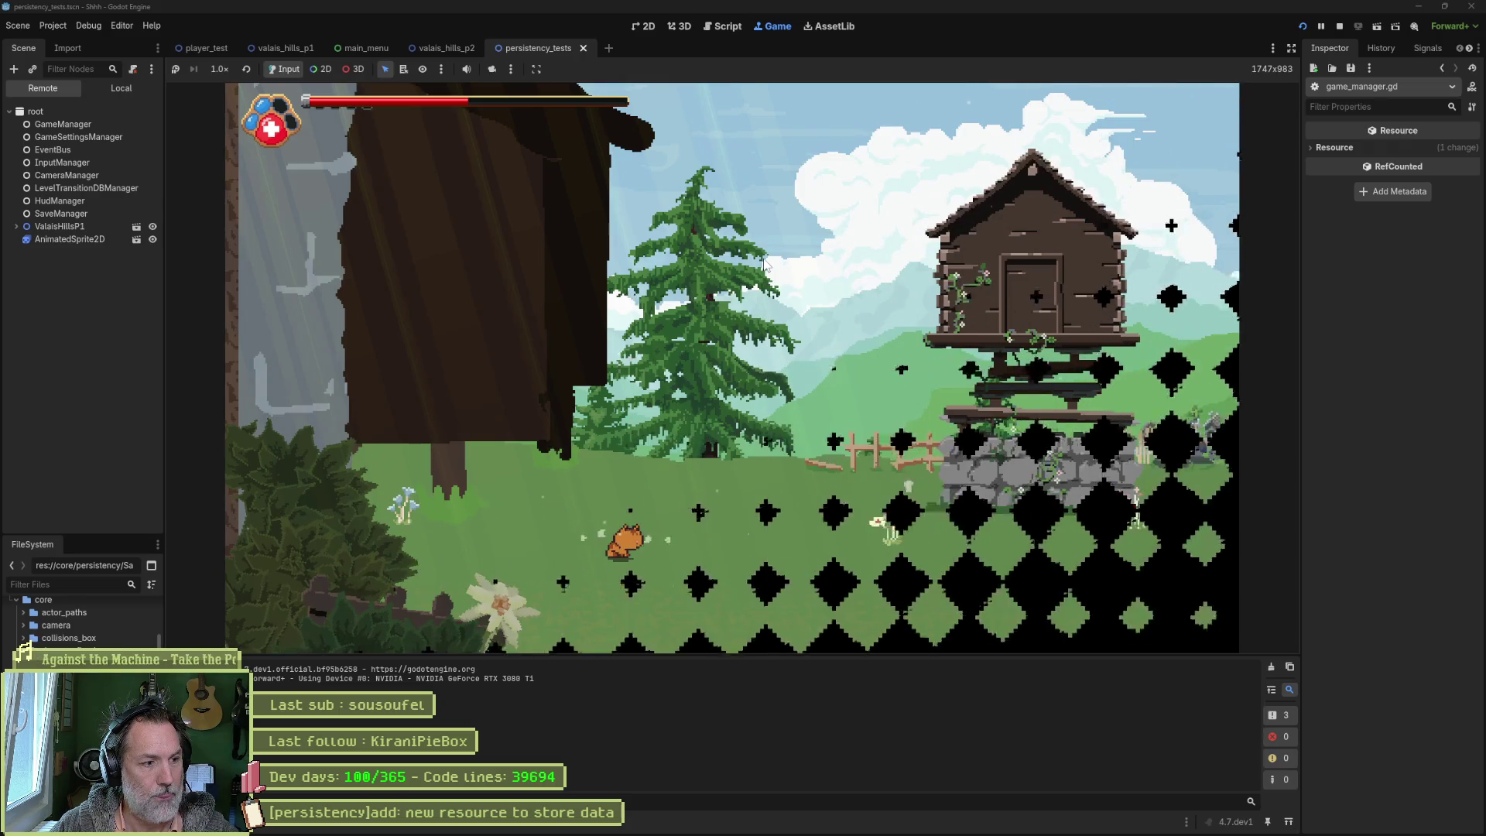
key("F8")
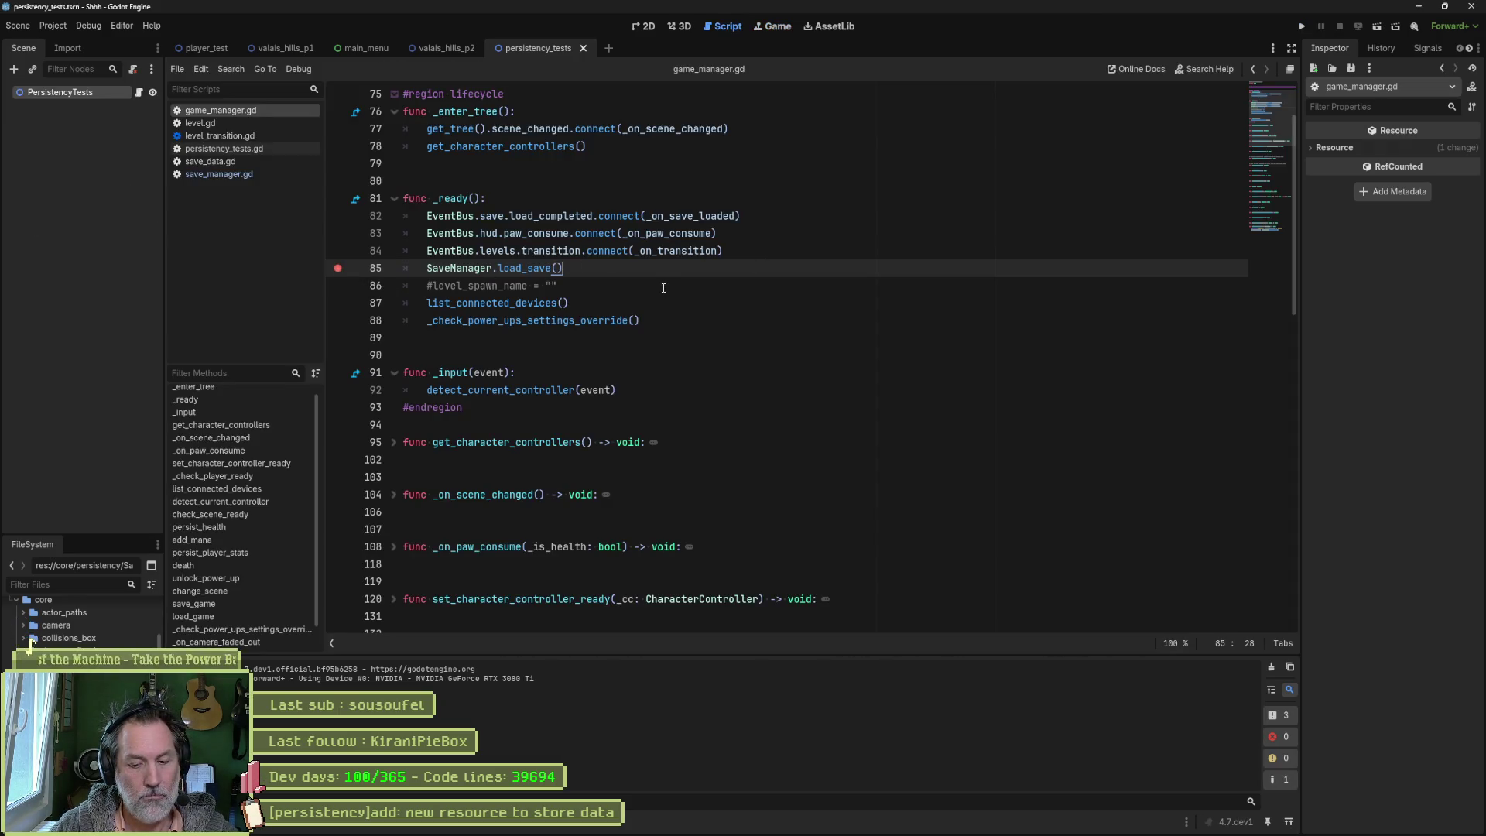
key("F5")
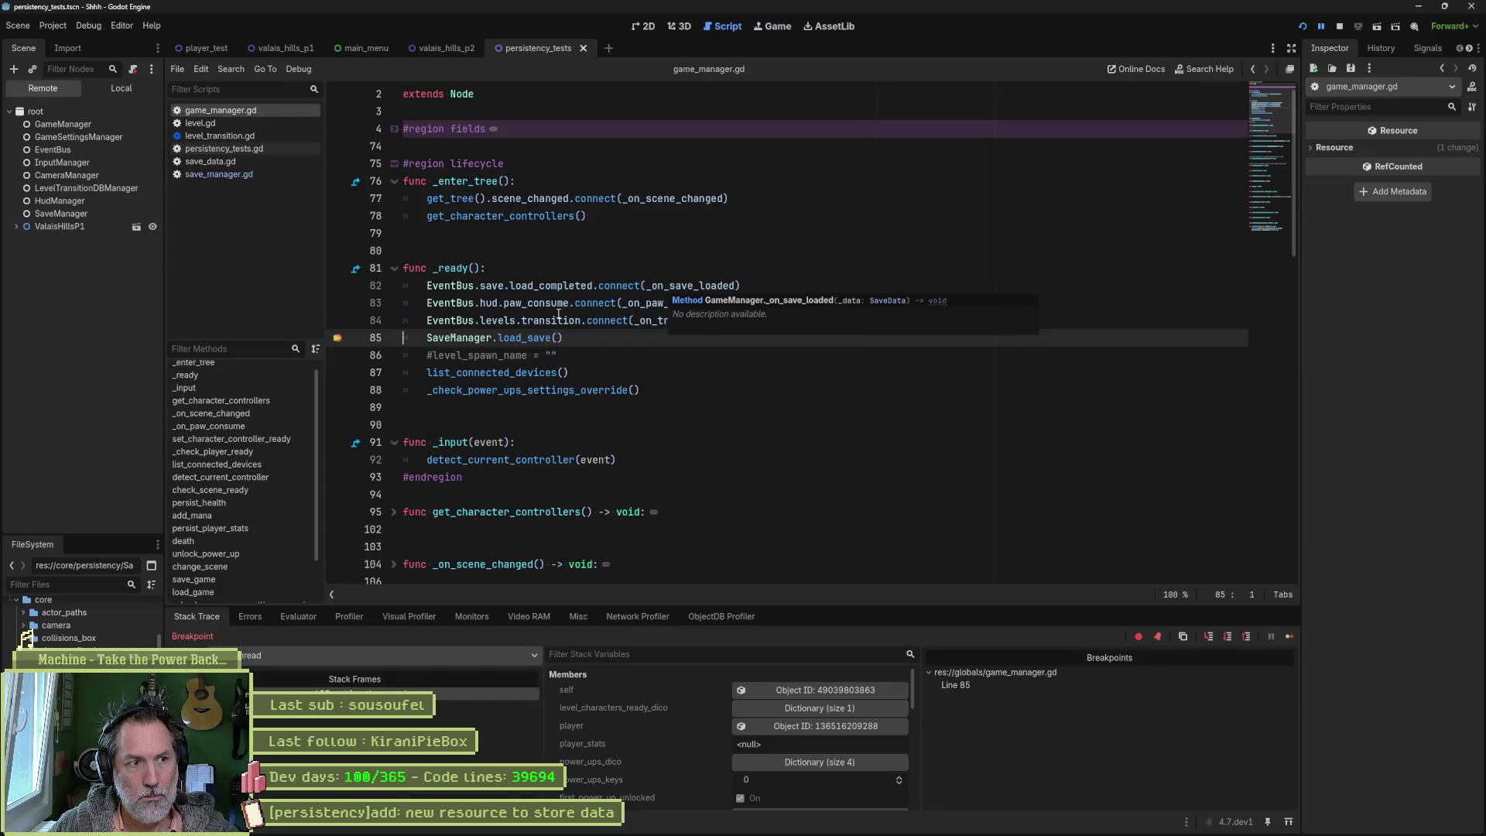
Step: Step into load_save(), add a breakpoint at its start, and continue execution
left_click(535, 337, "ctrl")
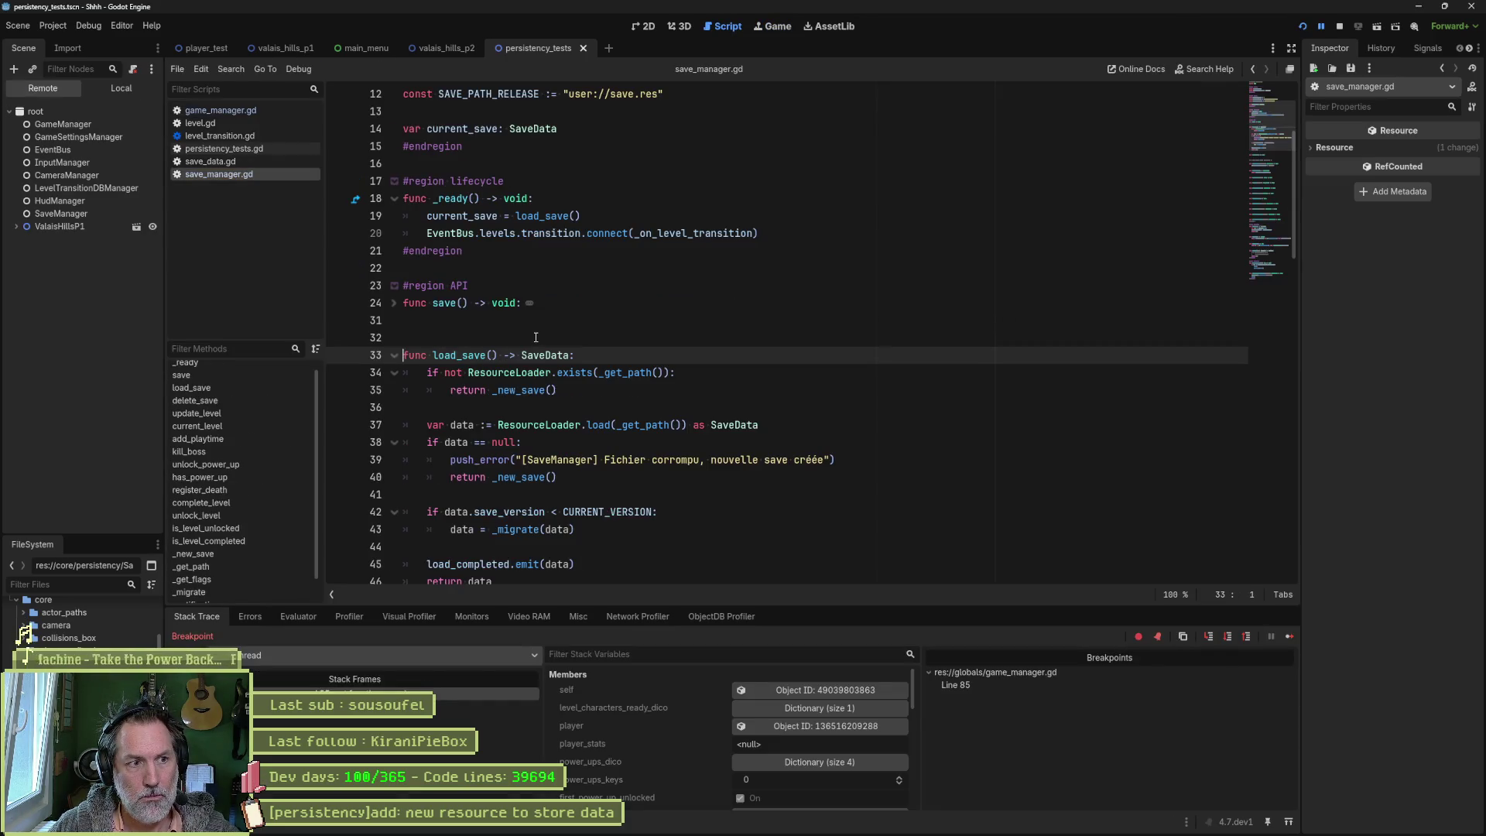
scroll(545, 352, "down", 1)
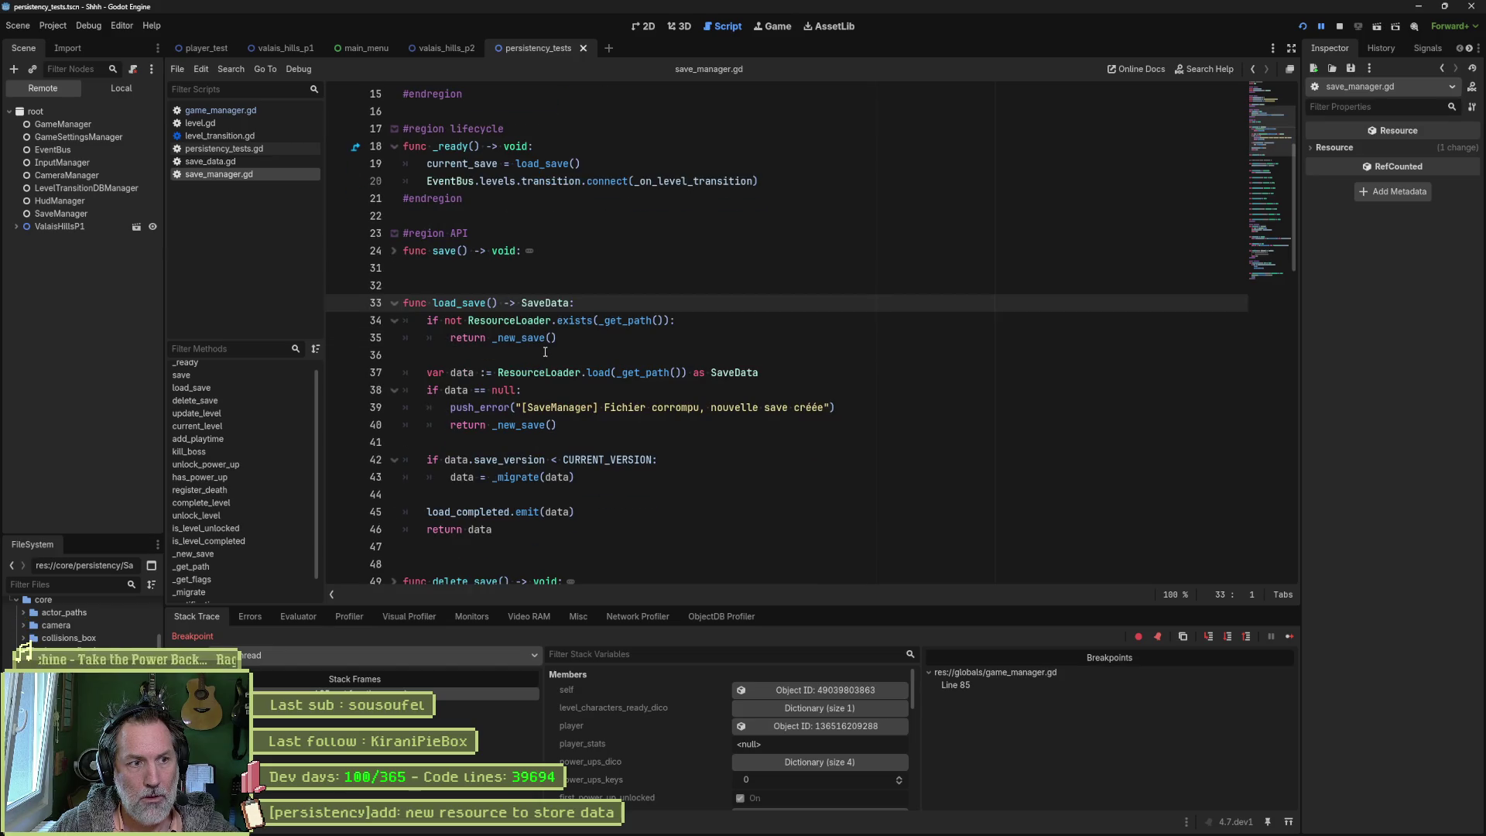
left_click(342, 326)
left_click(1288, 636)
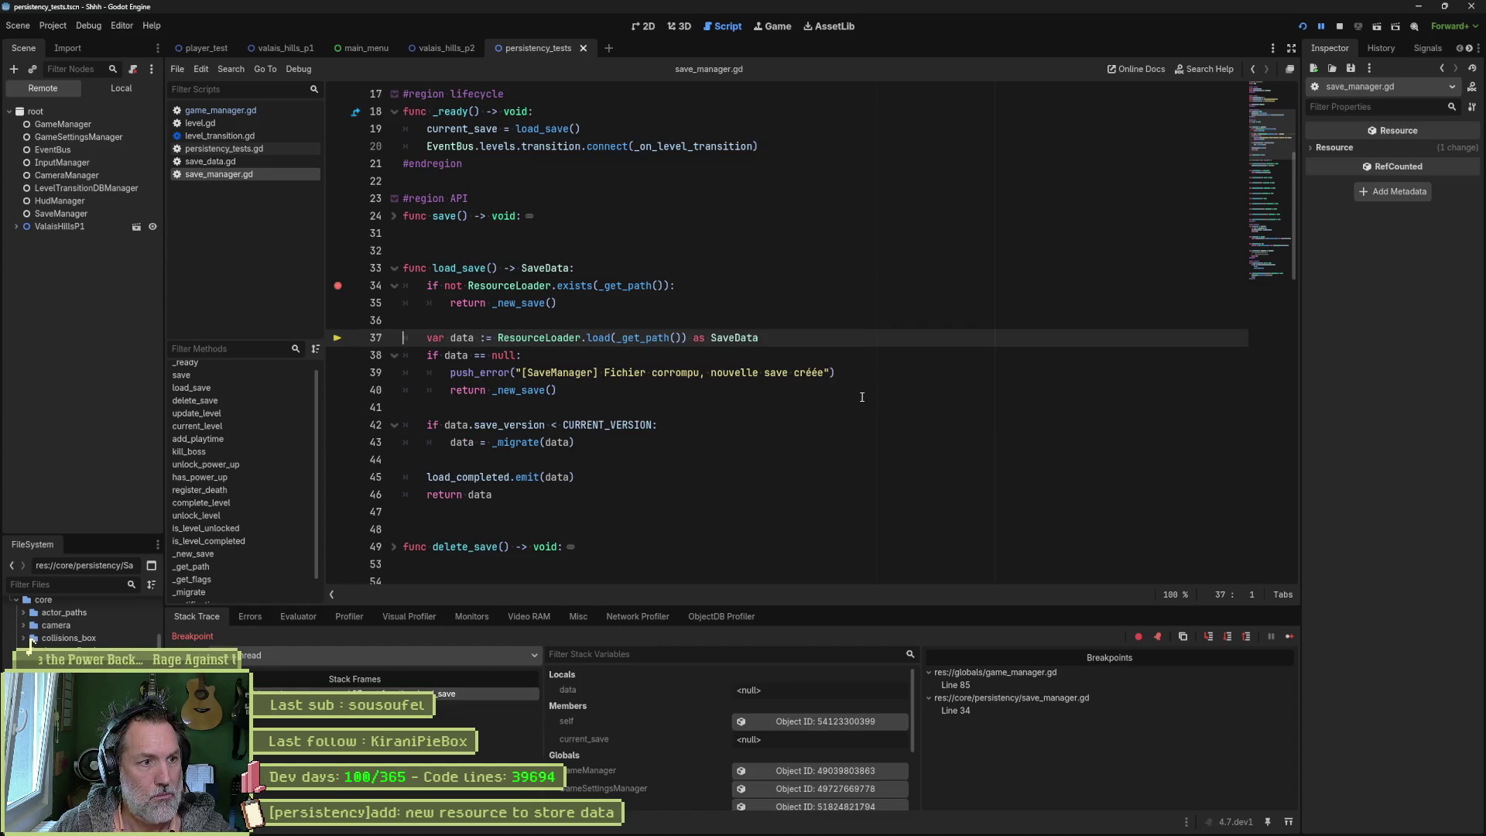
Step: Step to the load_completed emit and inspect the loaded data: level_02, 75 health, 5 deaths
key("F10")
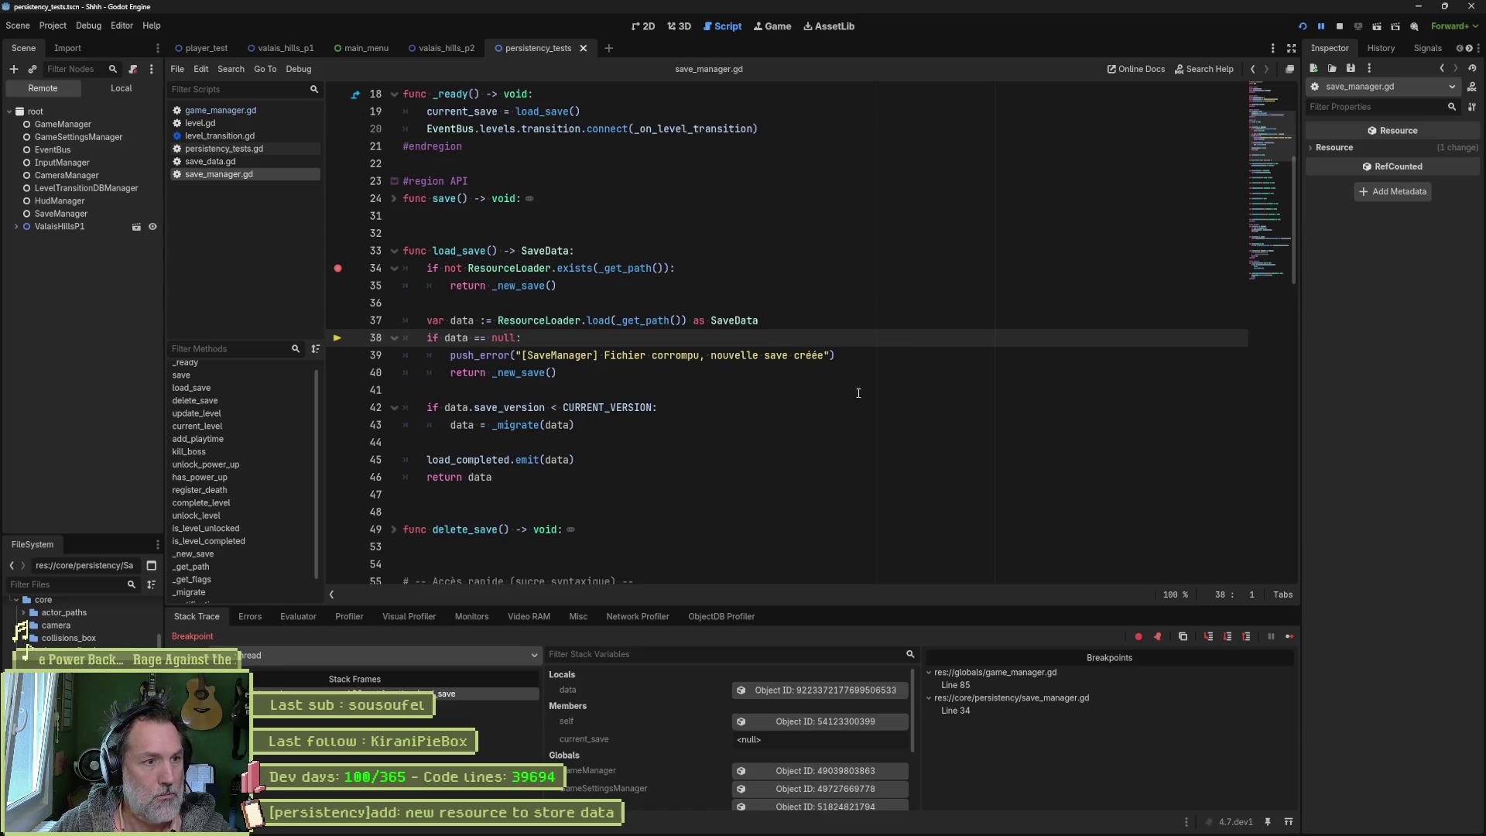
key("F10")
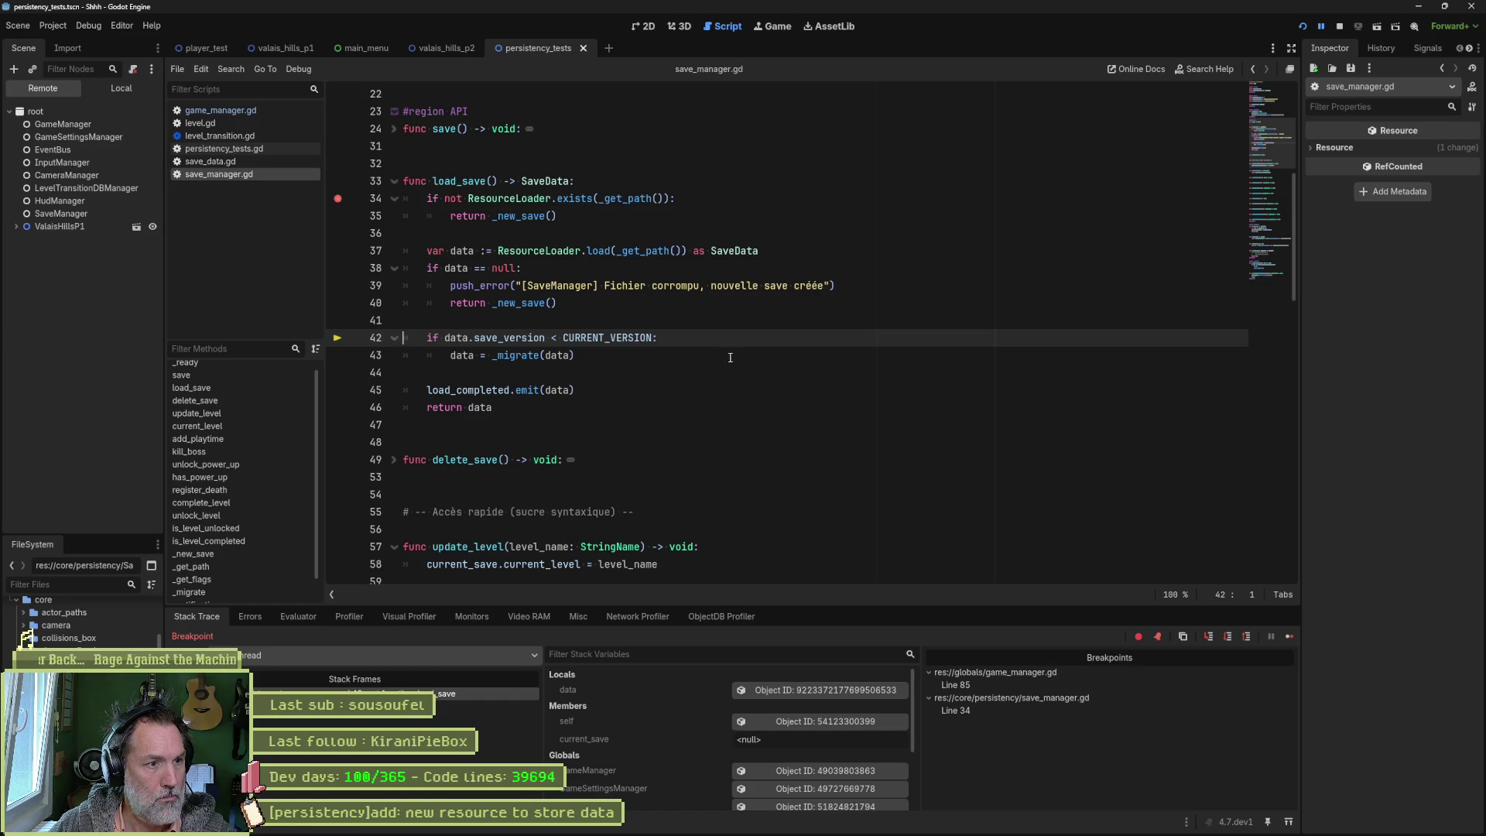
key("F10")
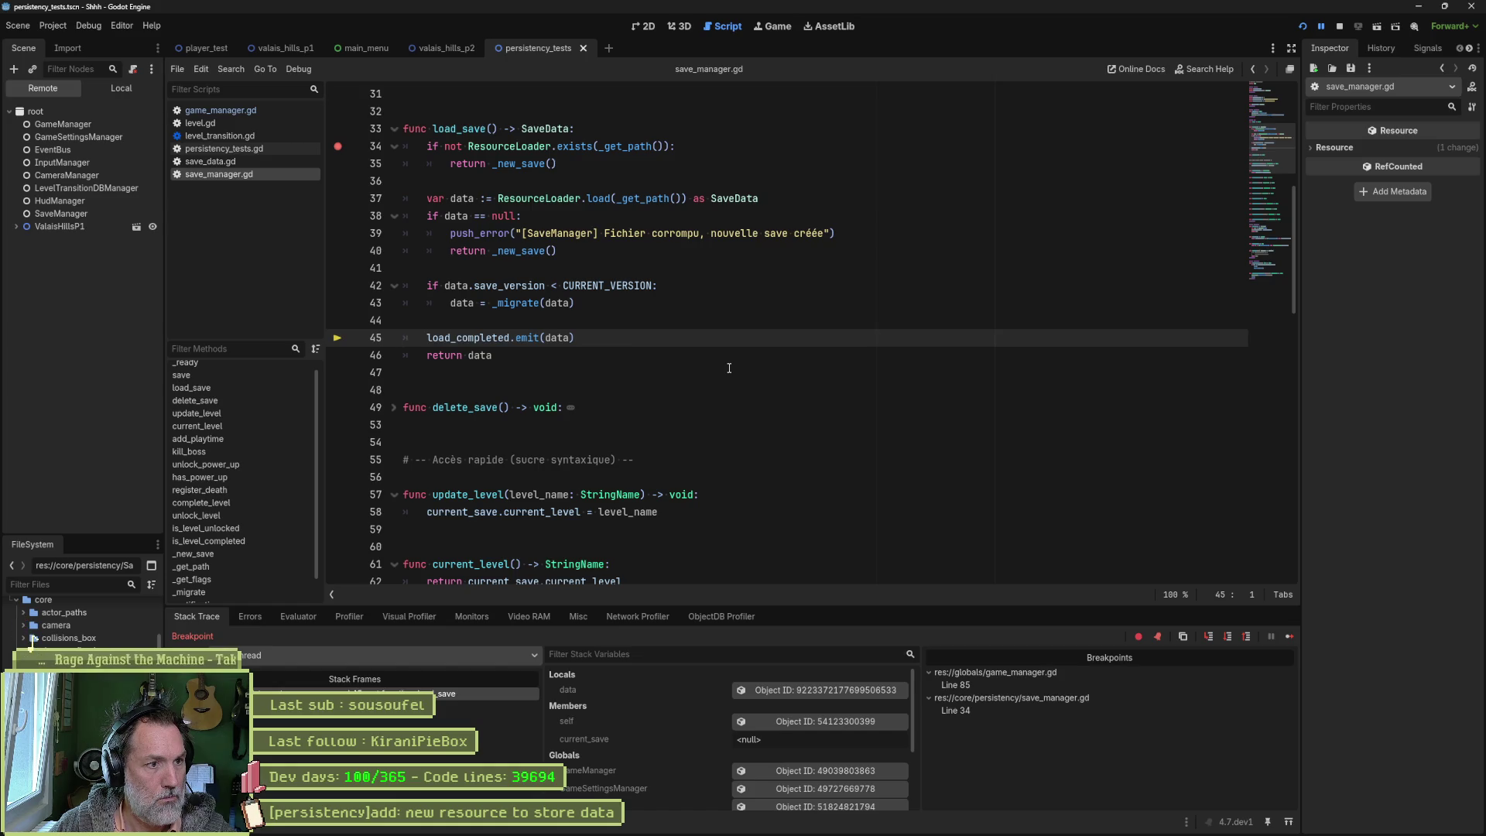
left_click(793, 688)
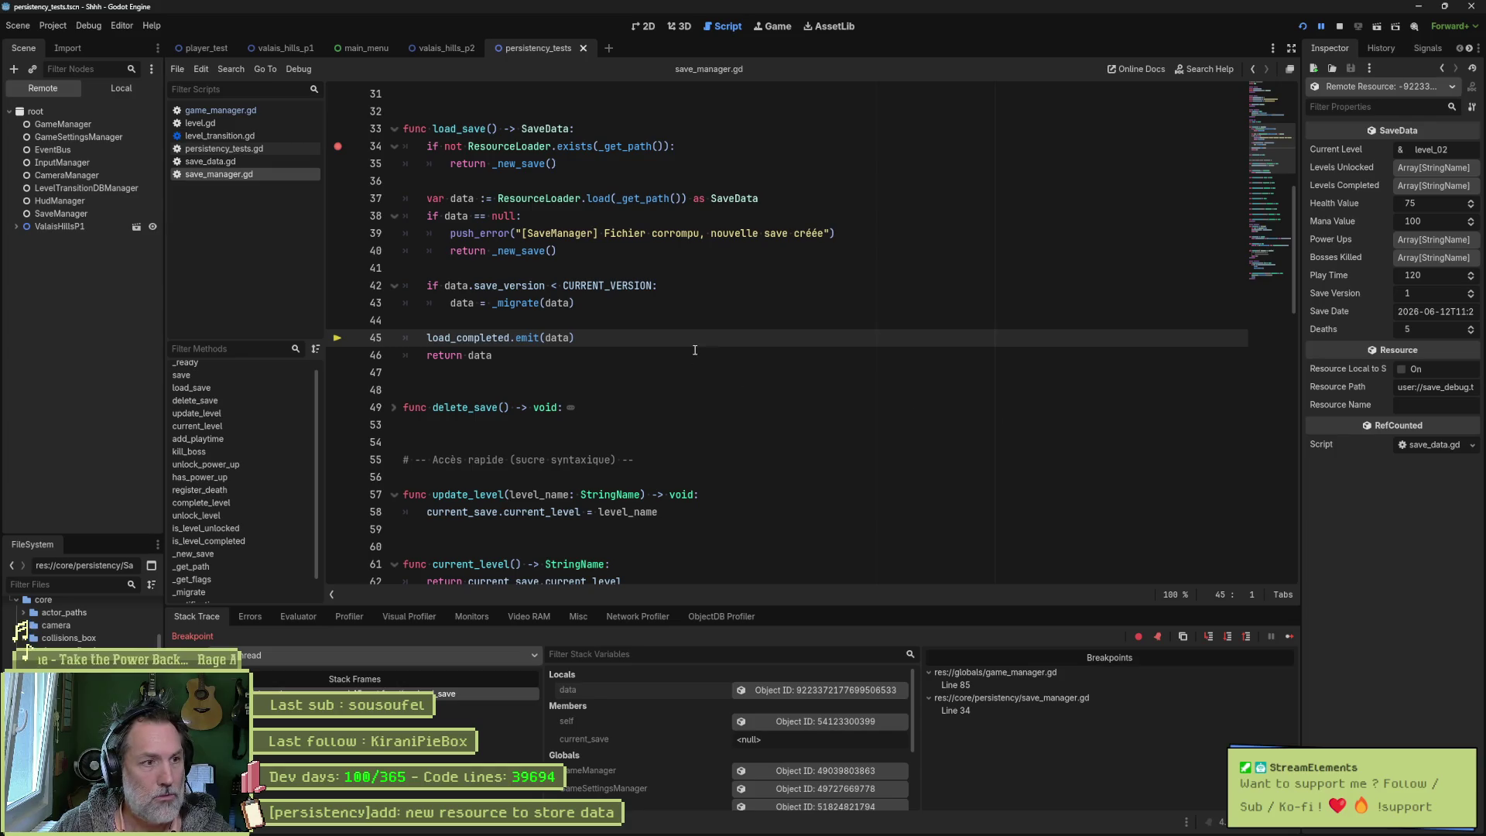
left_click(250, 114)
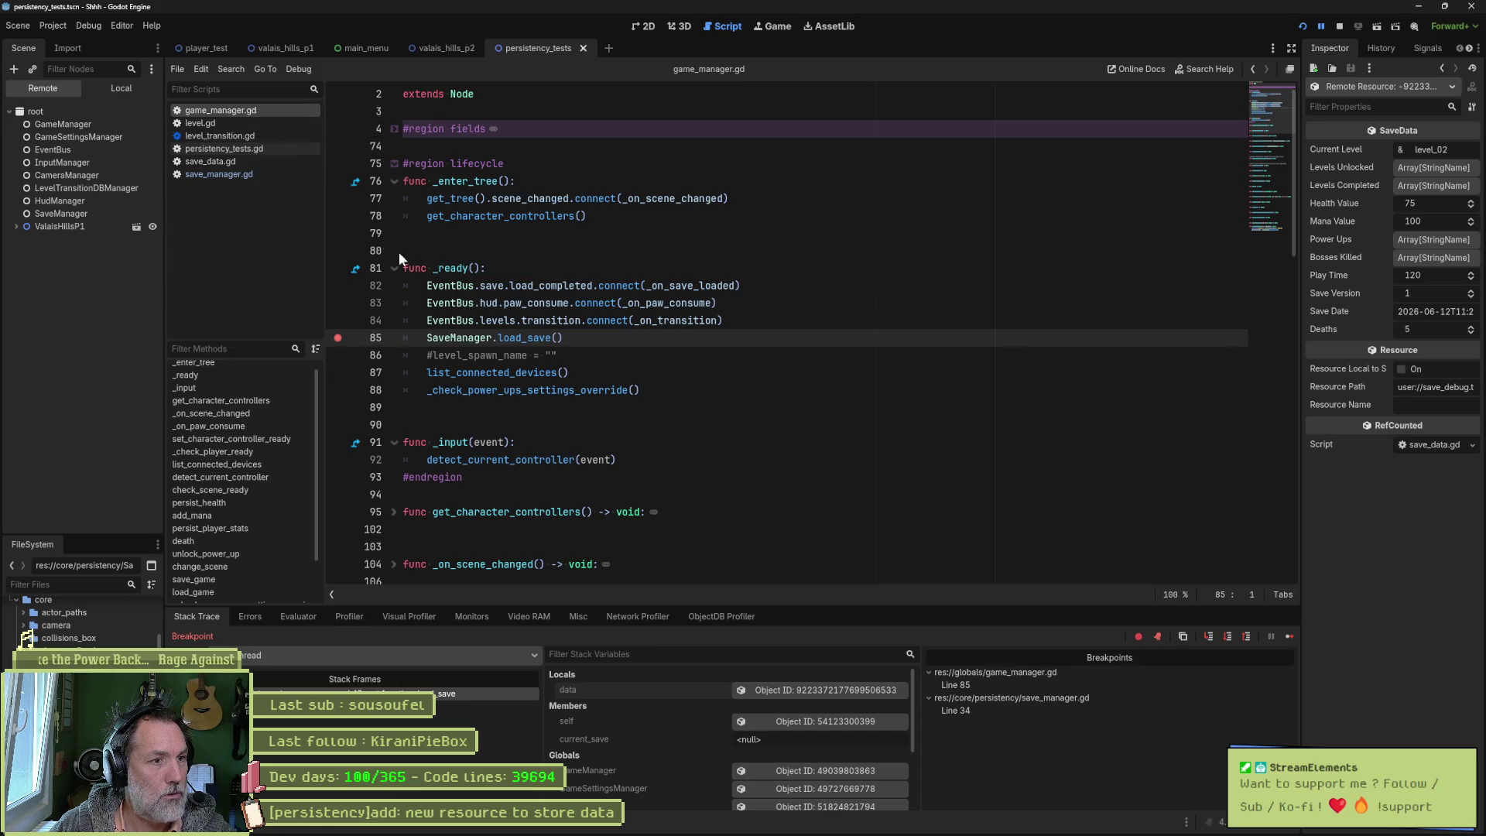
Step: Review the _on_save_loaded handler and save_manager.gd, then stop the paused debug session
left_click(697, 286, "ctrl")
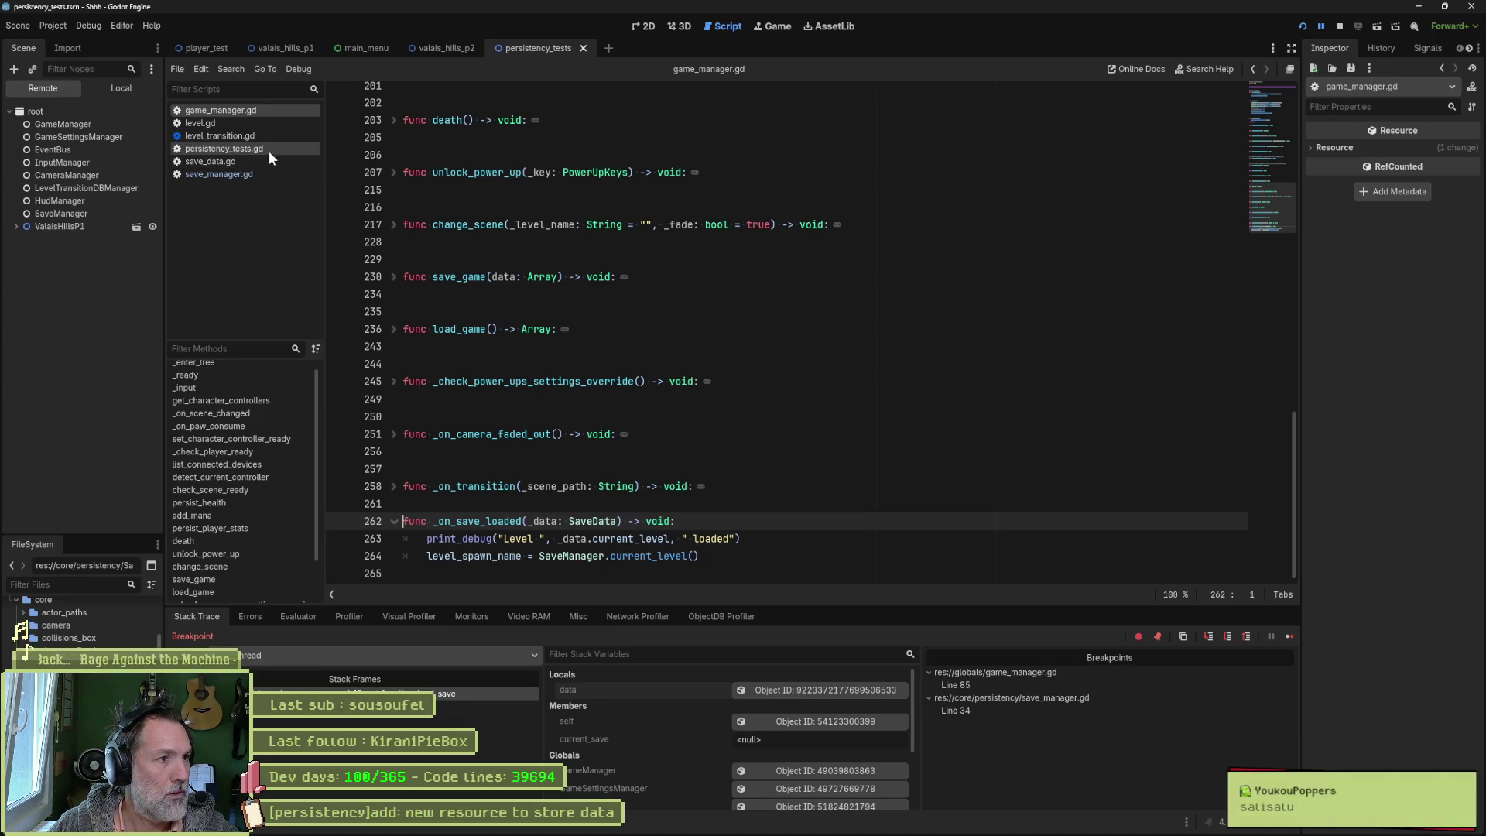
left_click(255, 175)
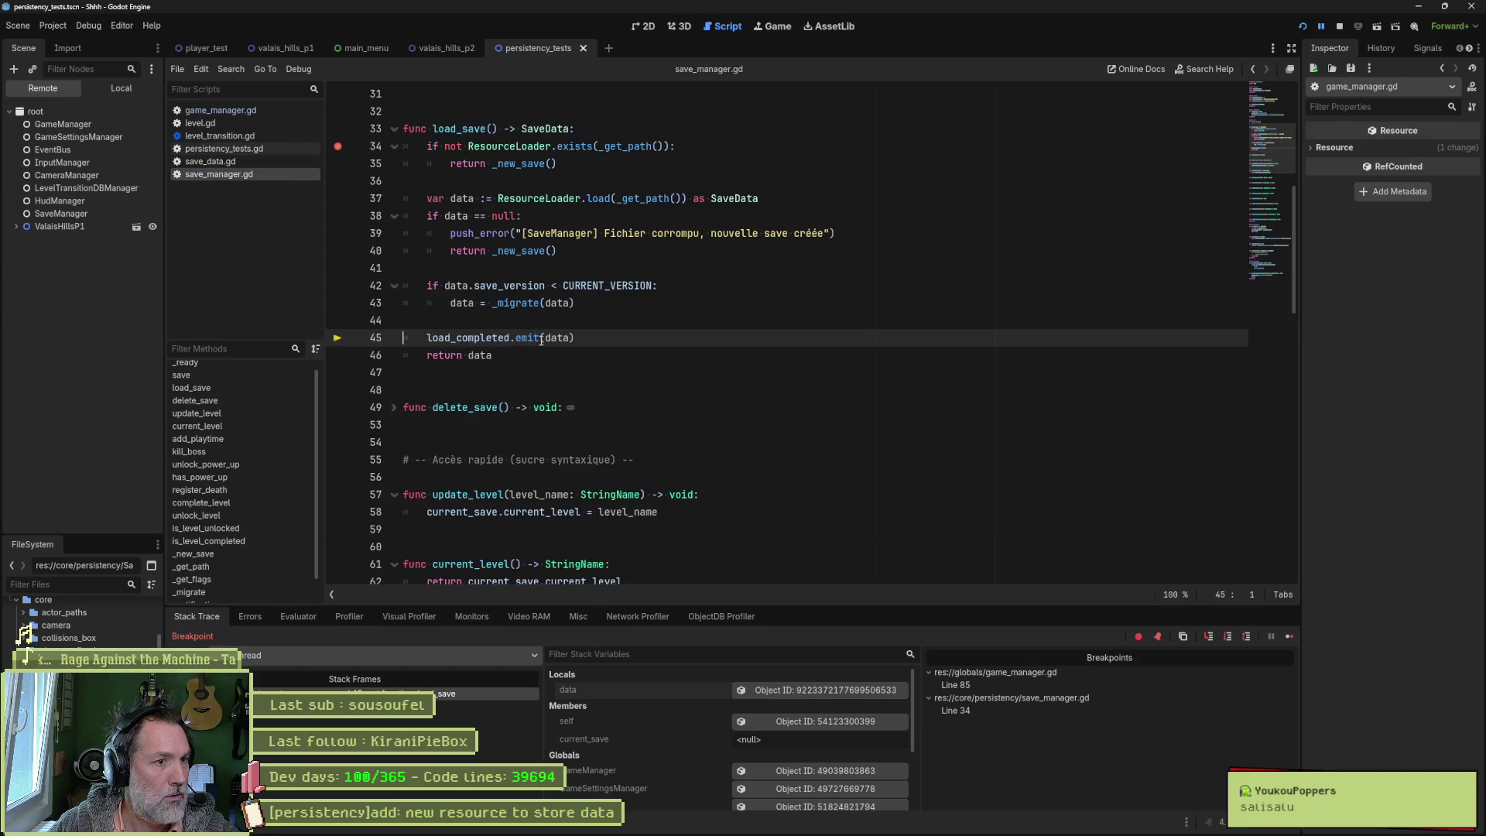
left_click(267, 111)
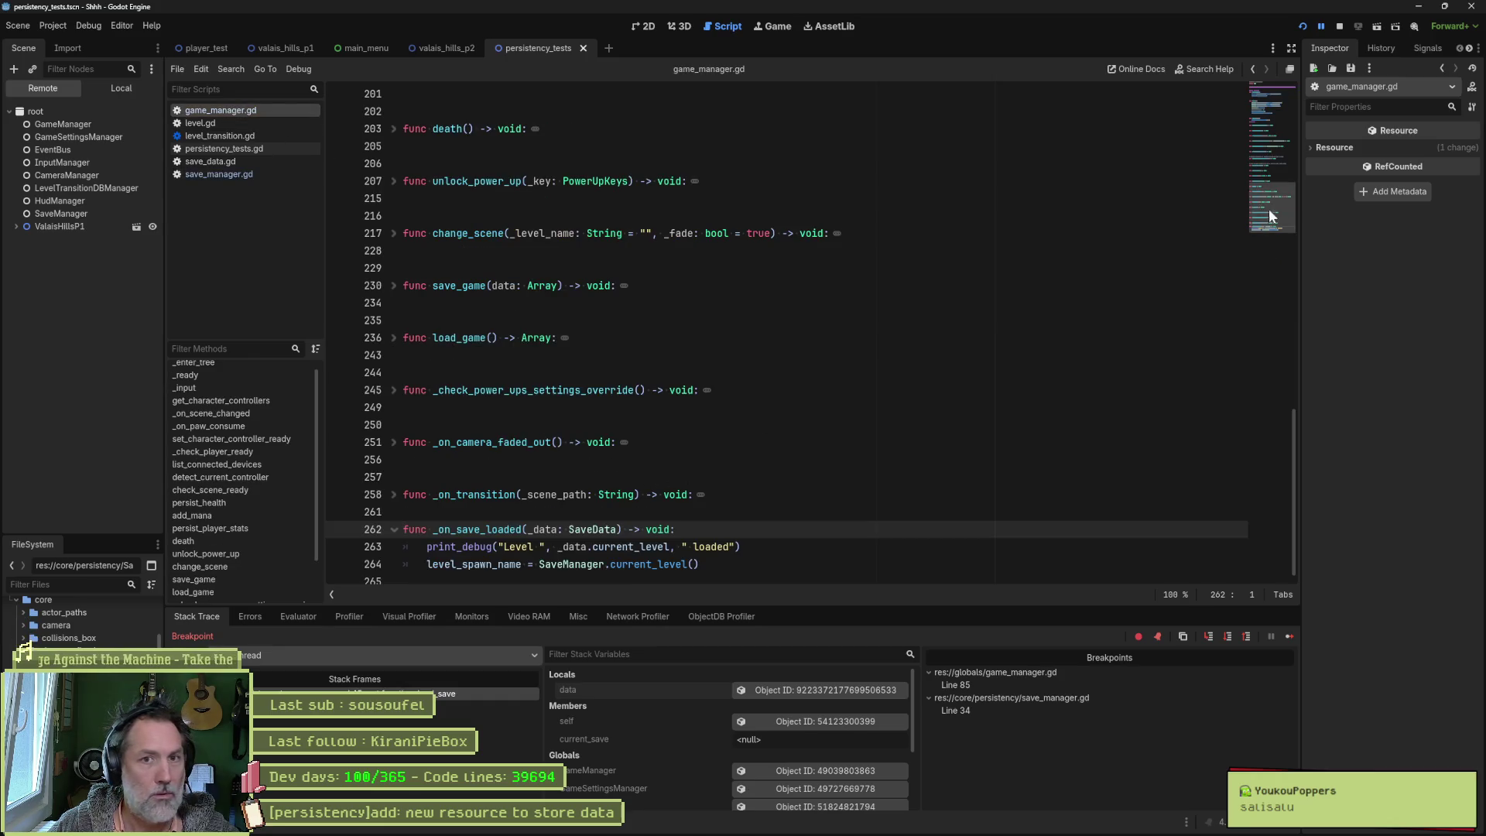
left_click_drag(1270, 207, 1275, 99)
key("F8")
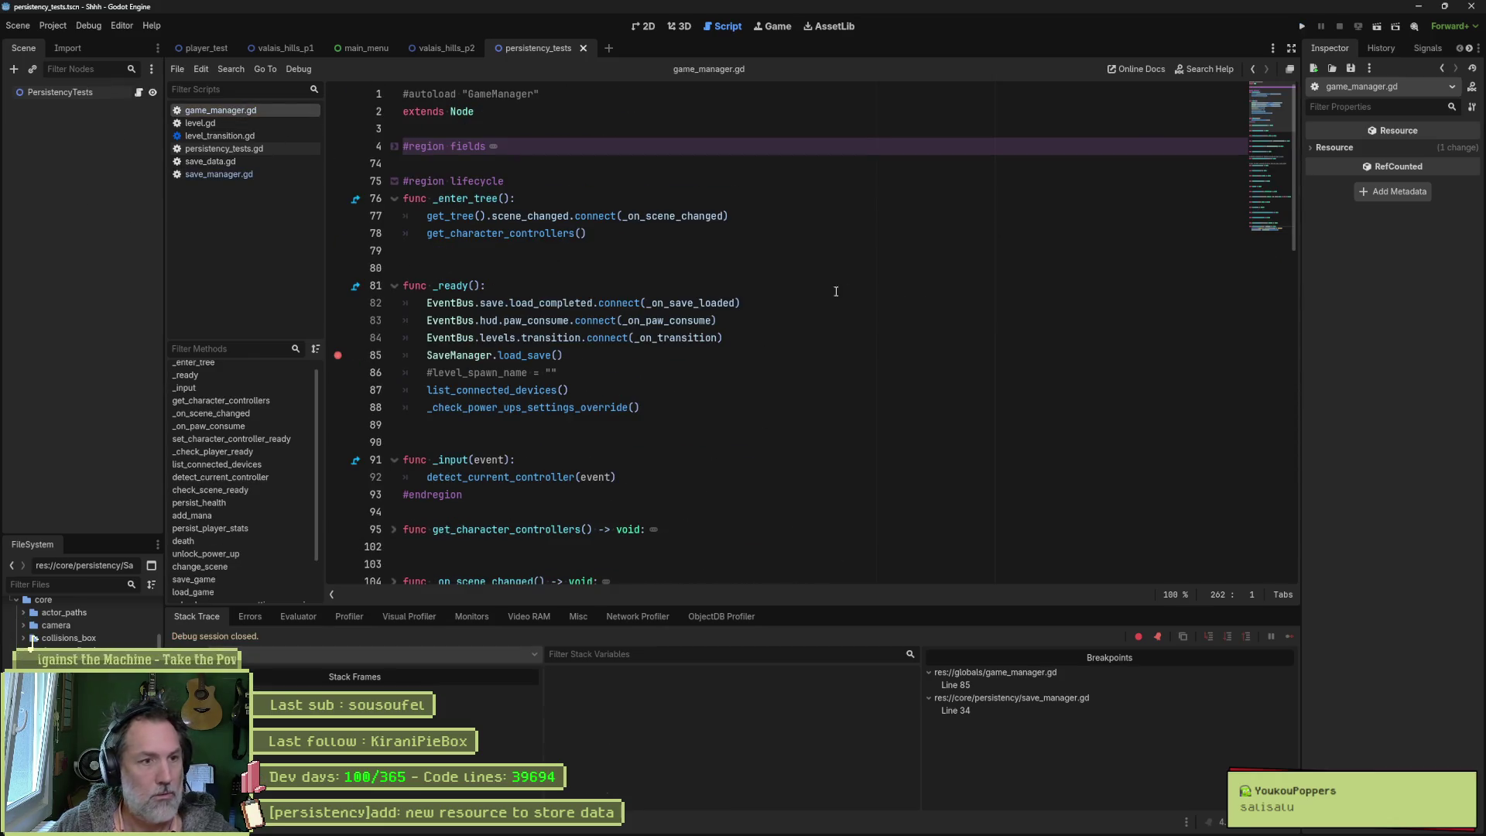
Step: Rename the handler to _on_load_completed in line 82's connection and line 262's definition, then save
left_click_drag(778, 304, 782, 289)
key("ctrl+shift+d")
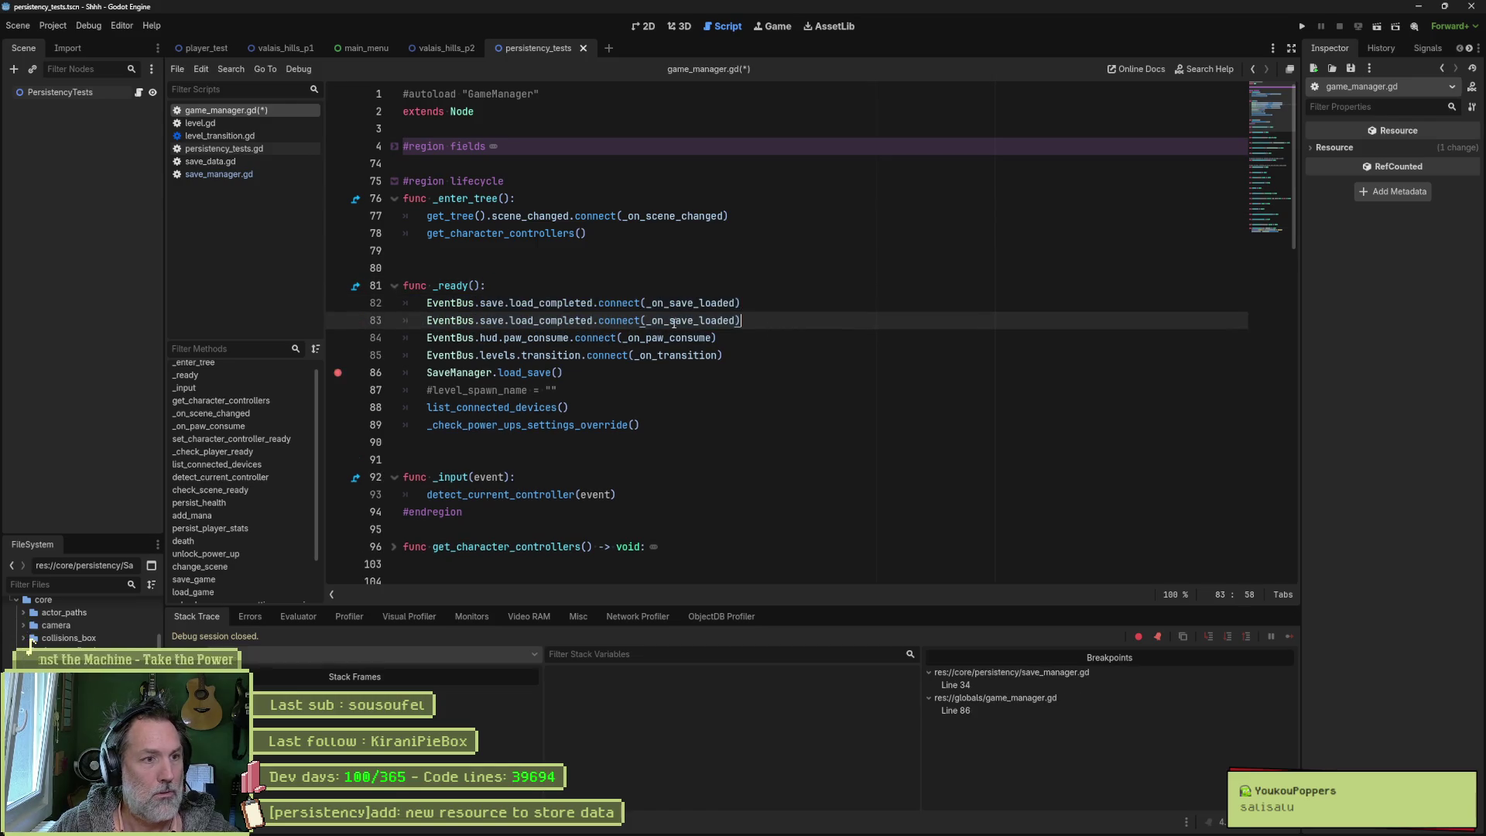
double_click(557, 320)
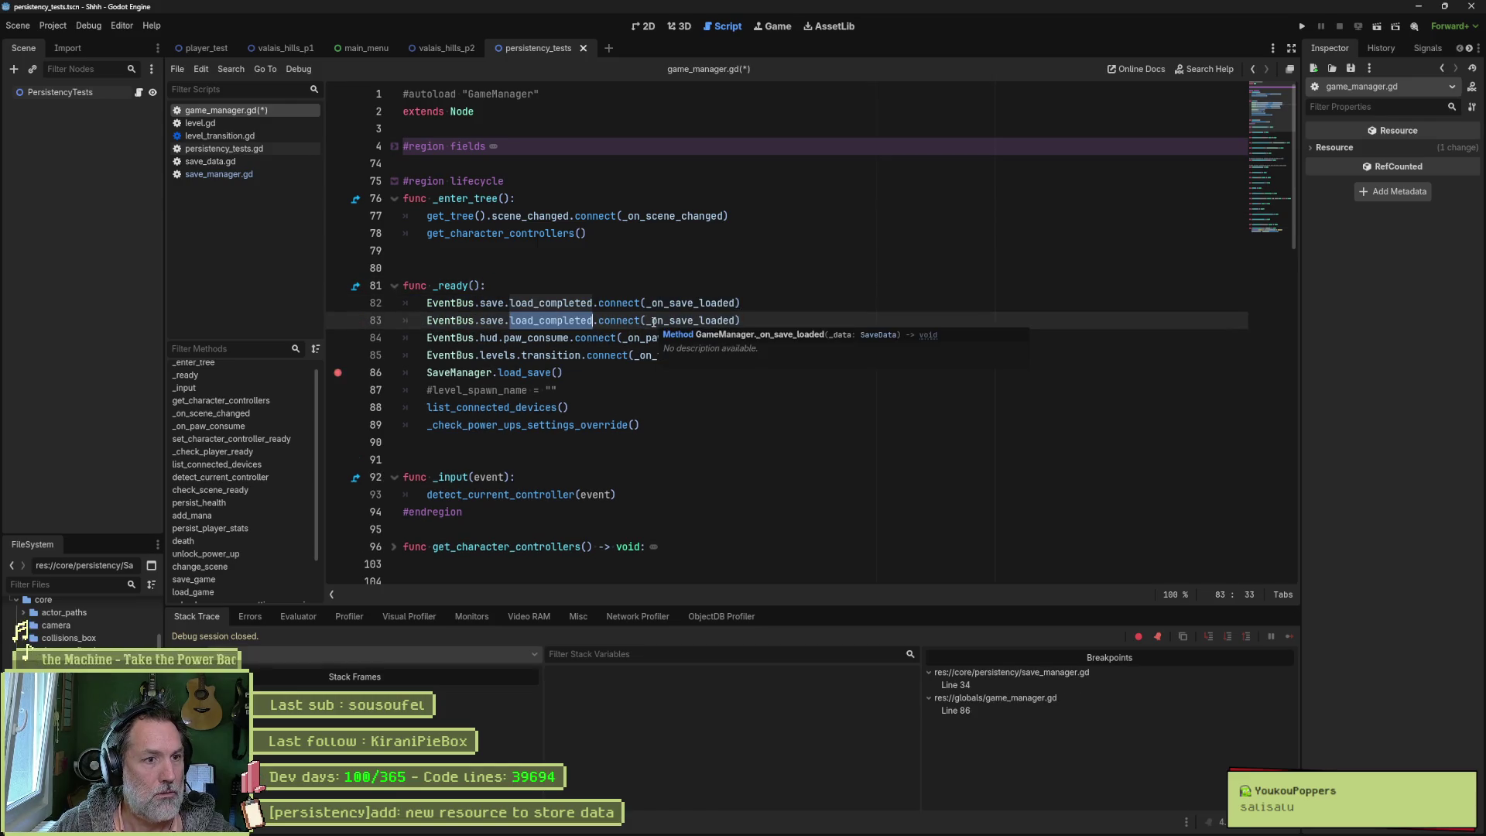
key("ctrl+z")
double_click(685, 302)
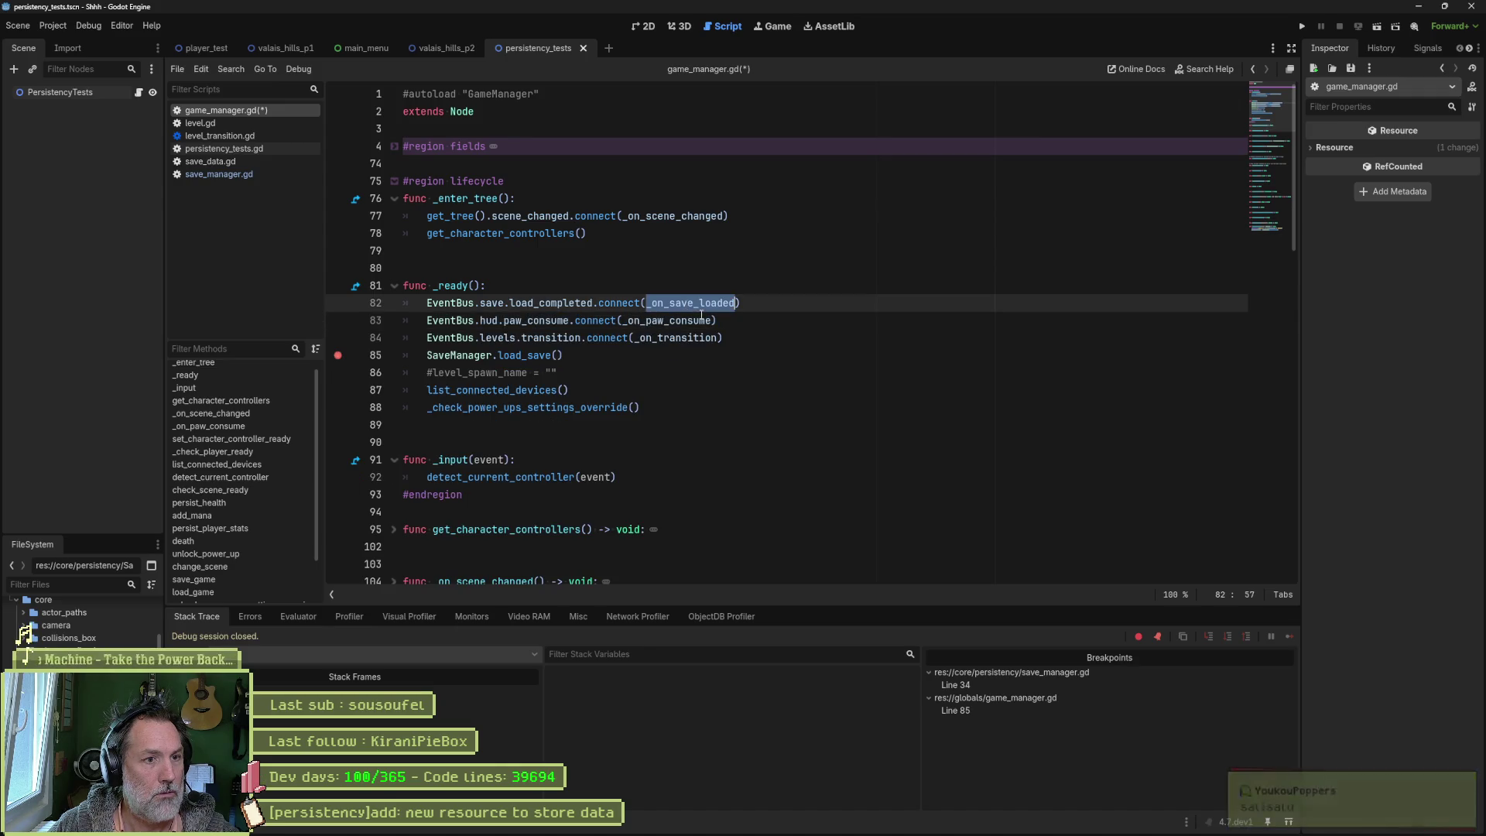
type("_on_")
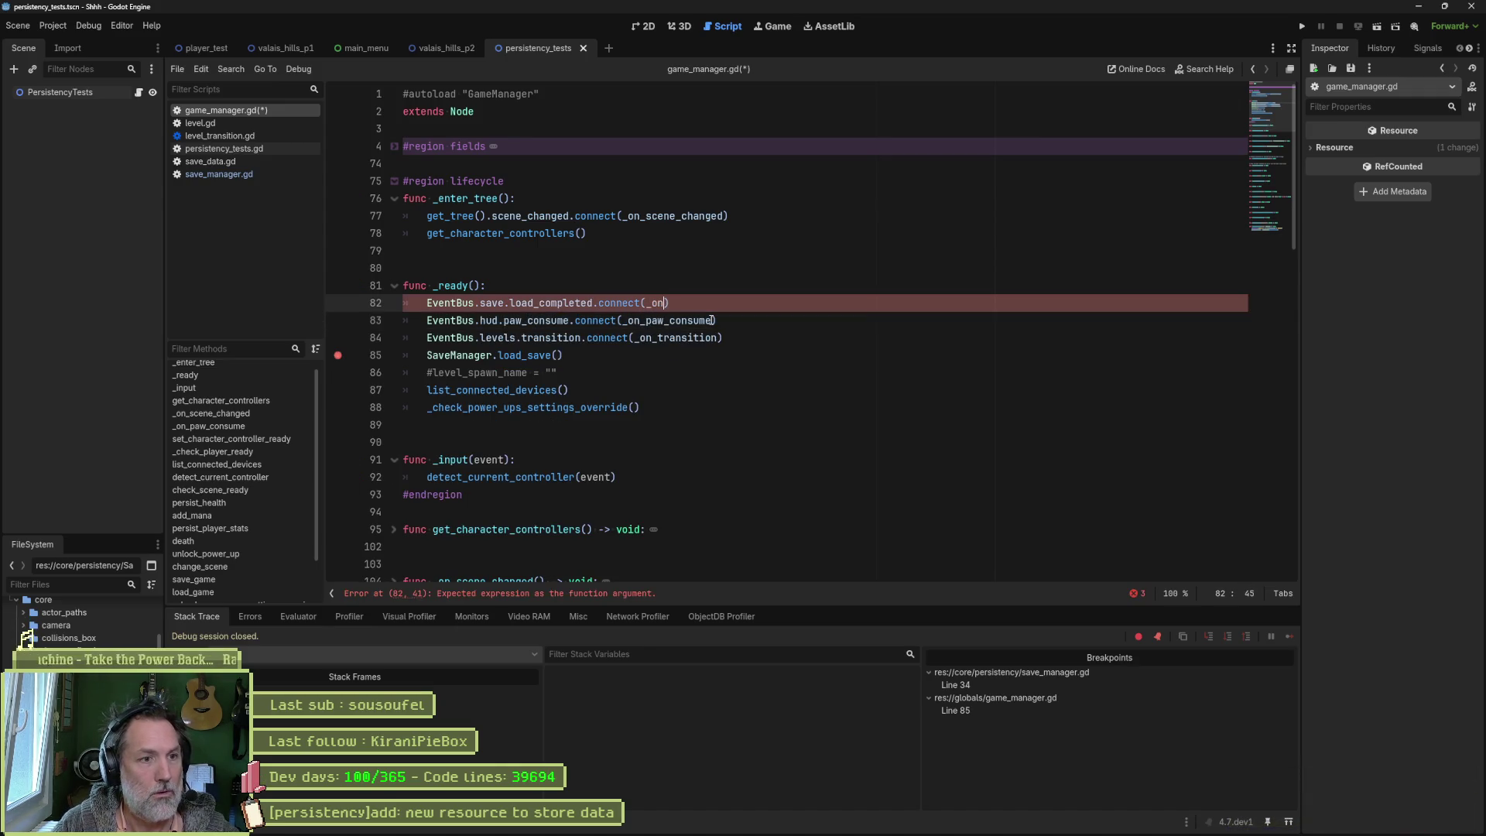
type("load_comp;l")
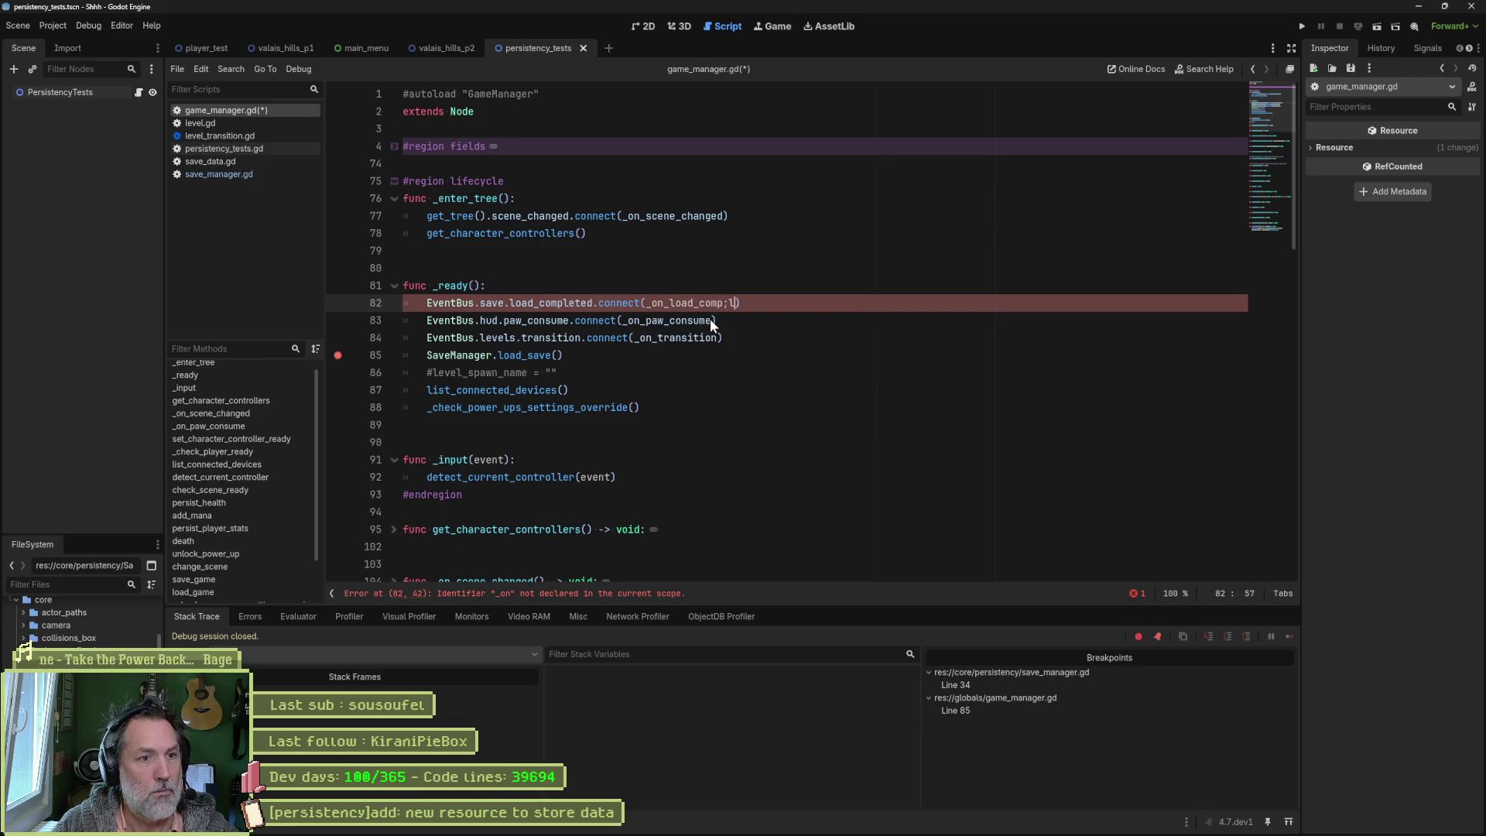
type("ed")
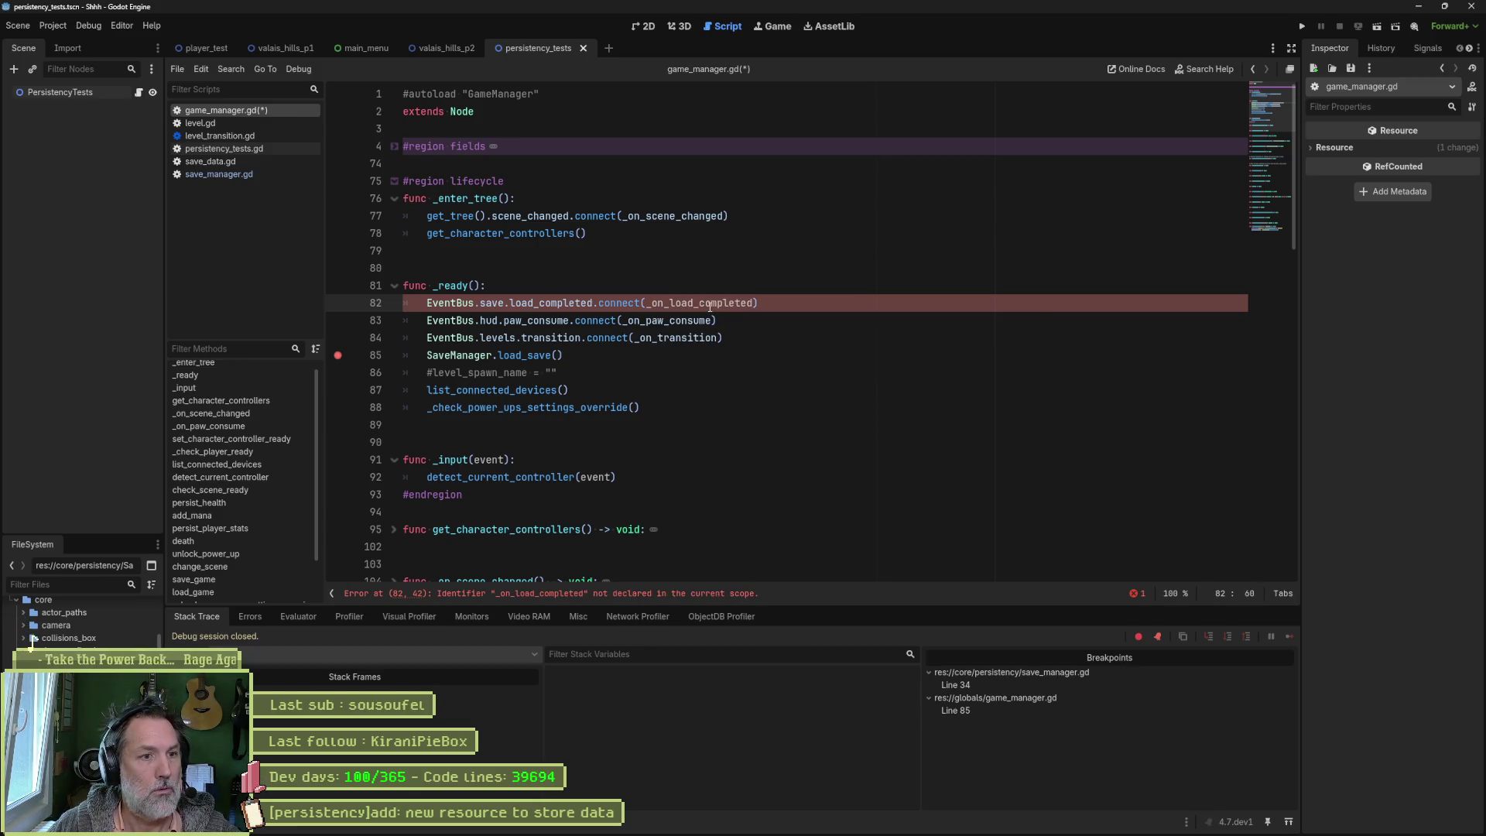
double_click(710, 304)
scroll(929, 348, "down", 10)
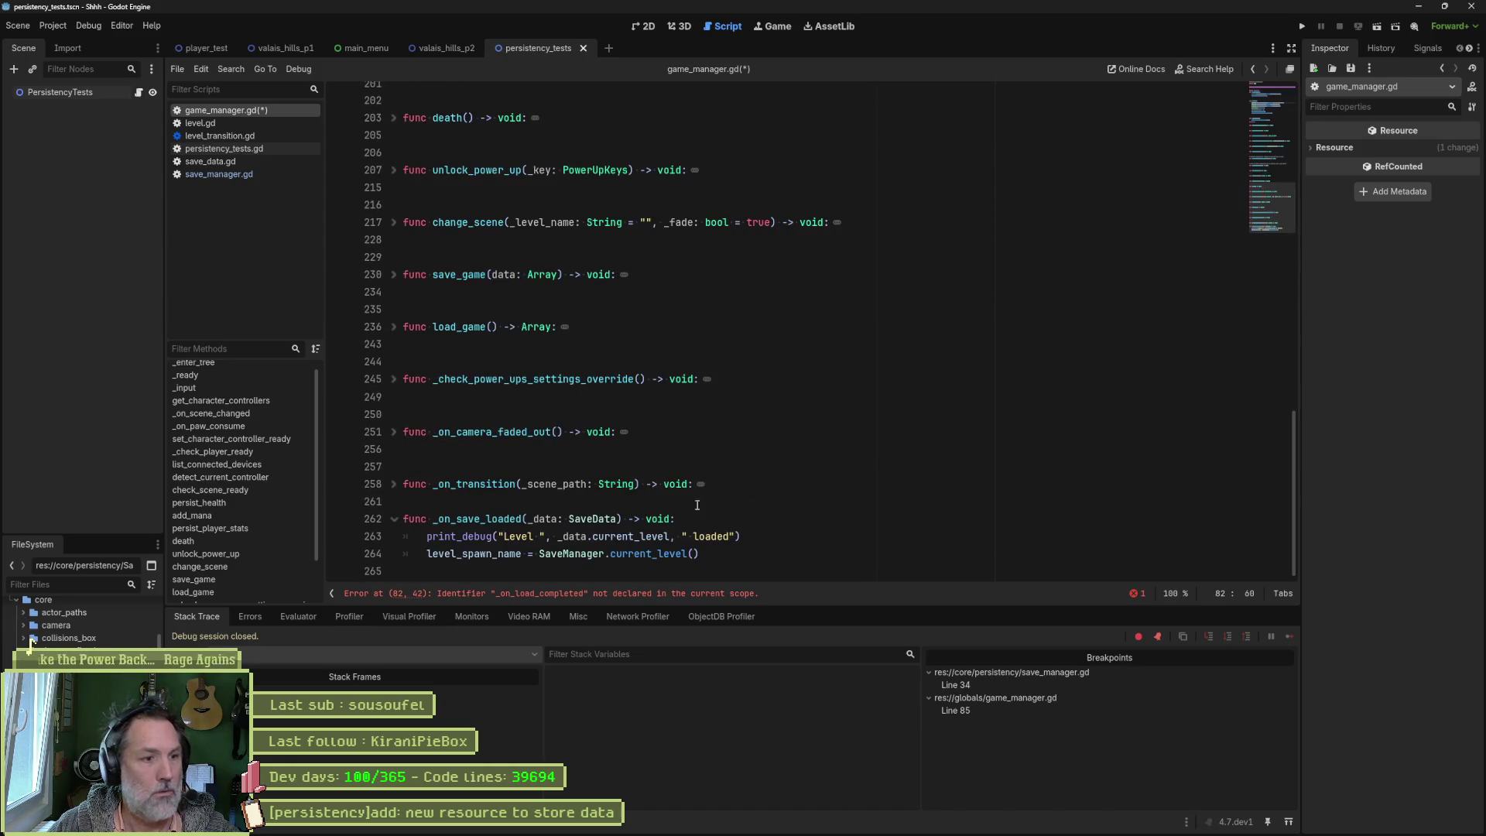
left_click(540, 519)
key("ctrl+s")
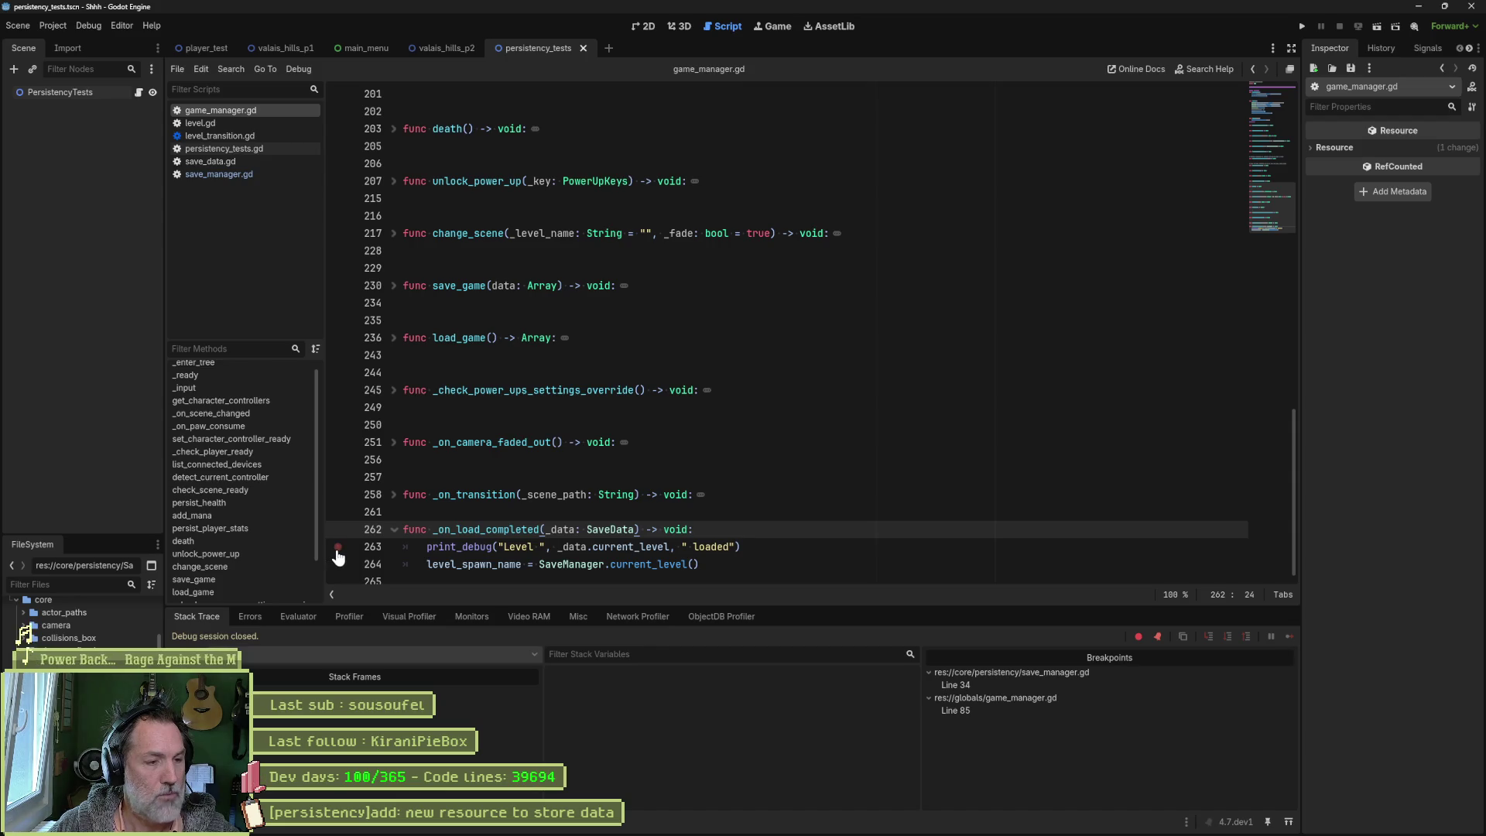
scroll(602, 421, "up", 10)
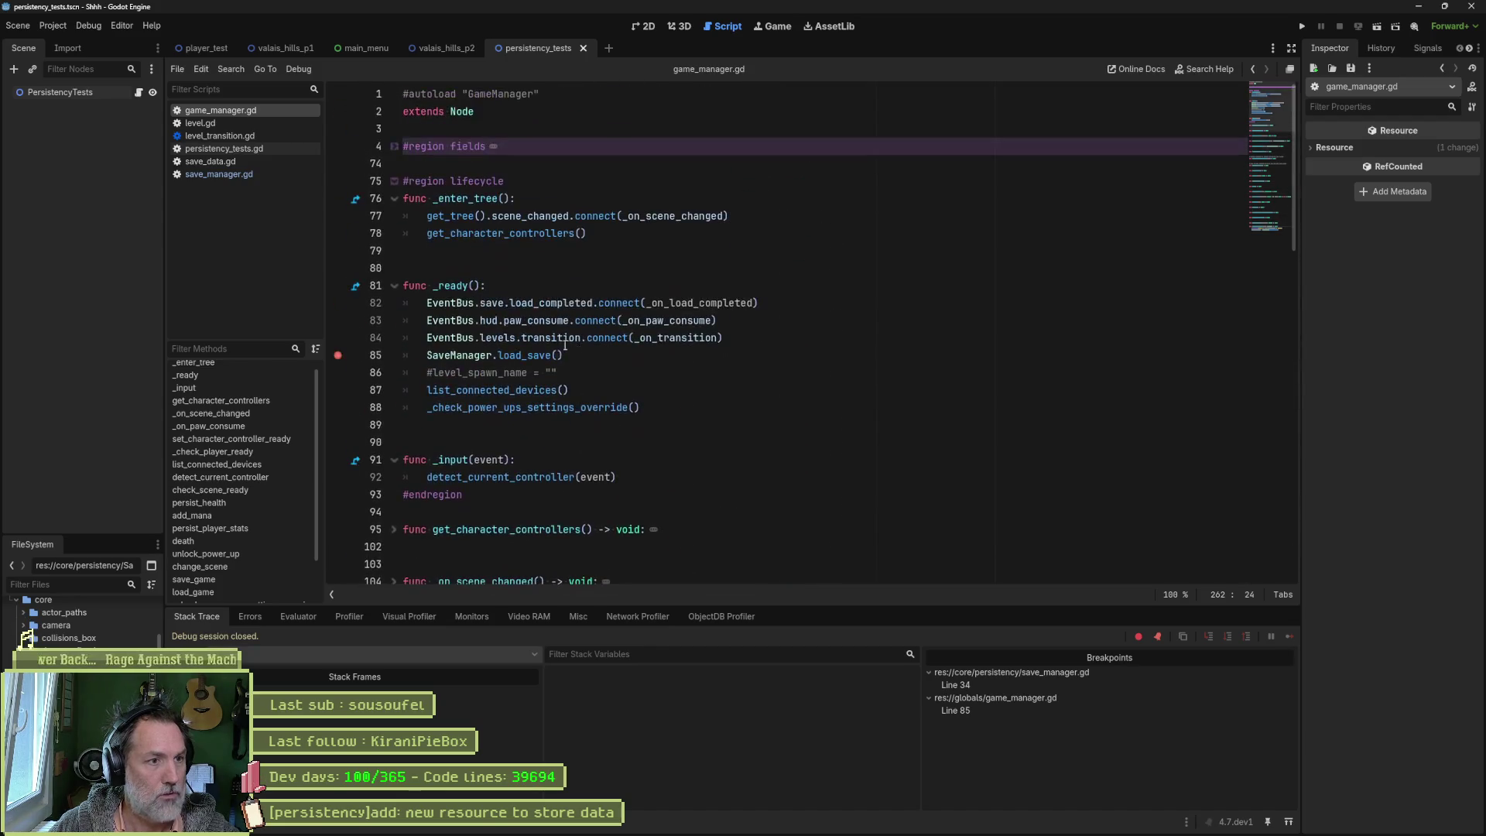
Step: Set a breakpoint on line 82, start debugging, and step through load_save back to game_manager.gd
left_click(341, 303)
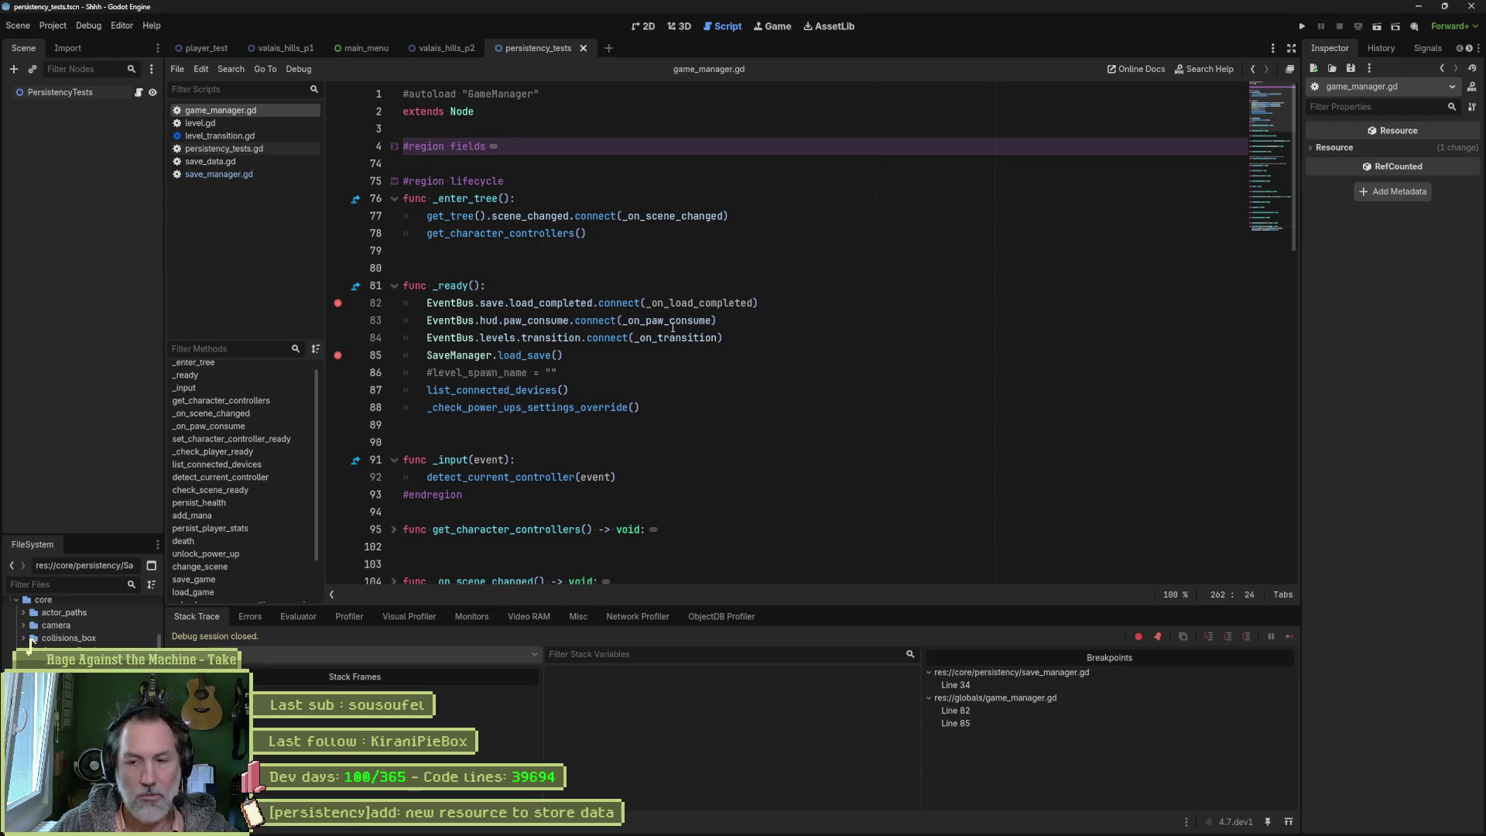
key("F5")
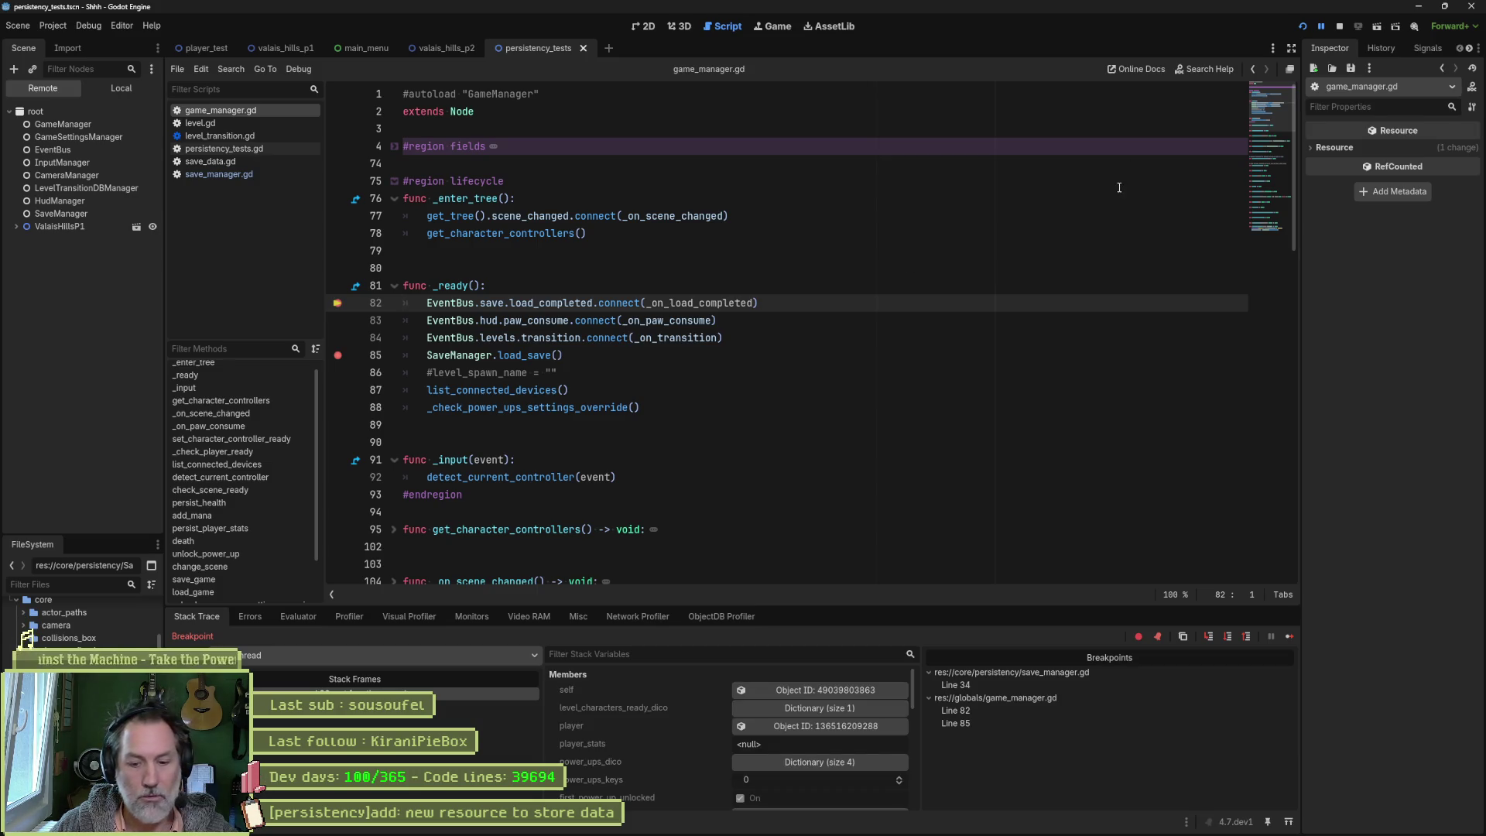
key("F10")
key("F10")
key("F10")
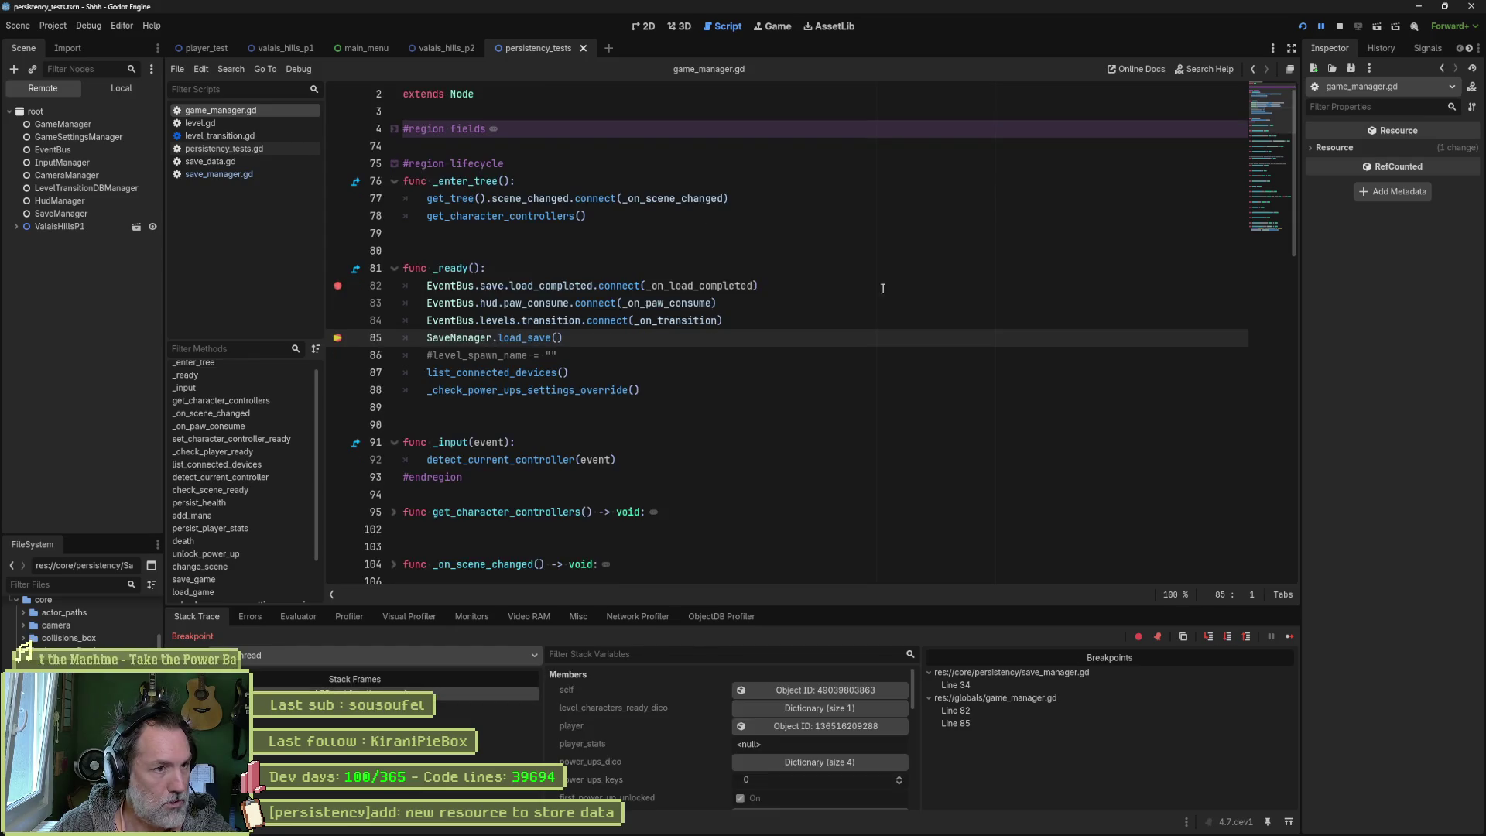
key("F11")
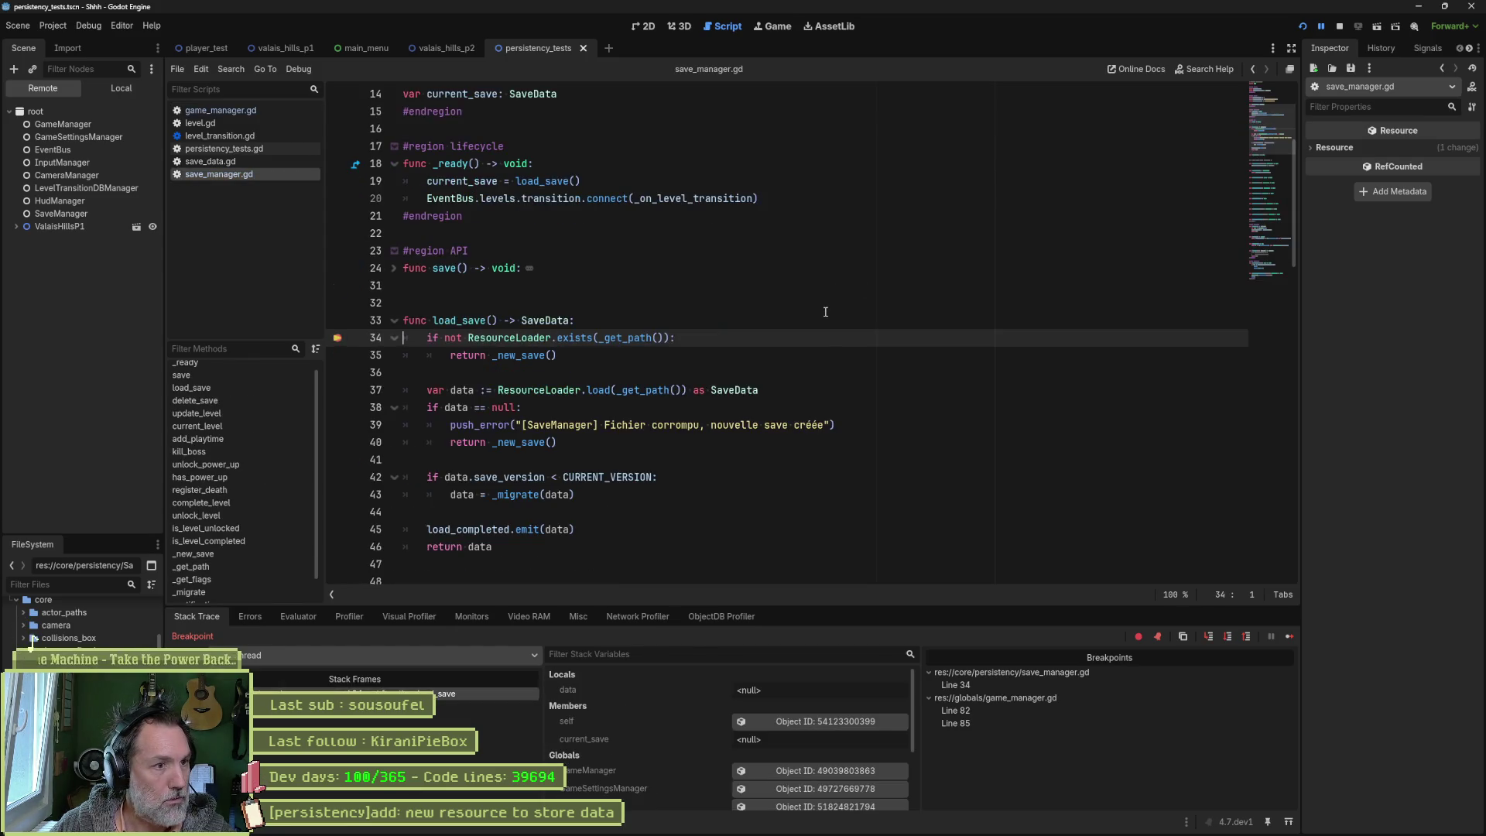
key("F10")
key("F10")
key("F10")
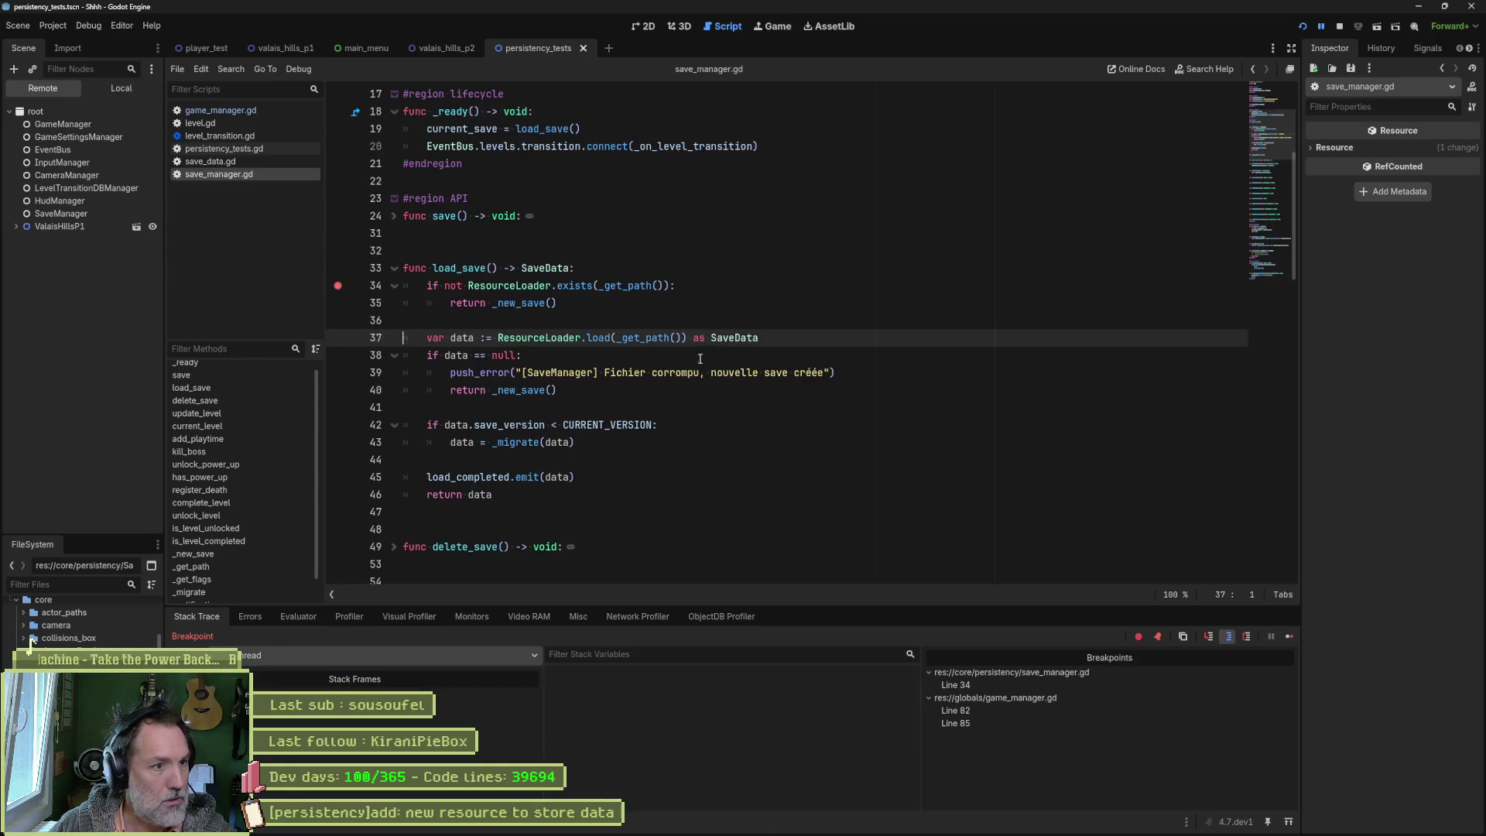
key("F10")
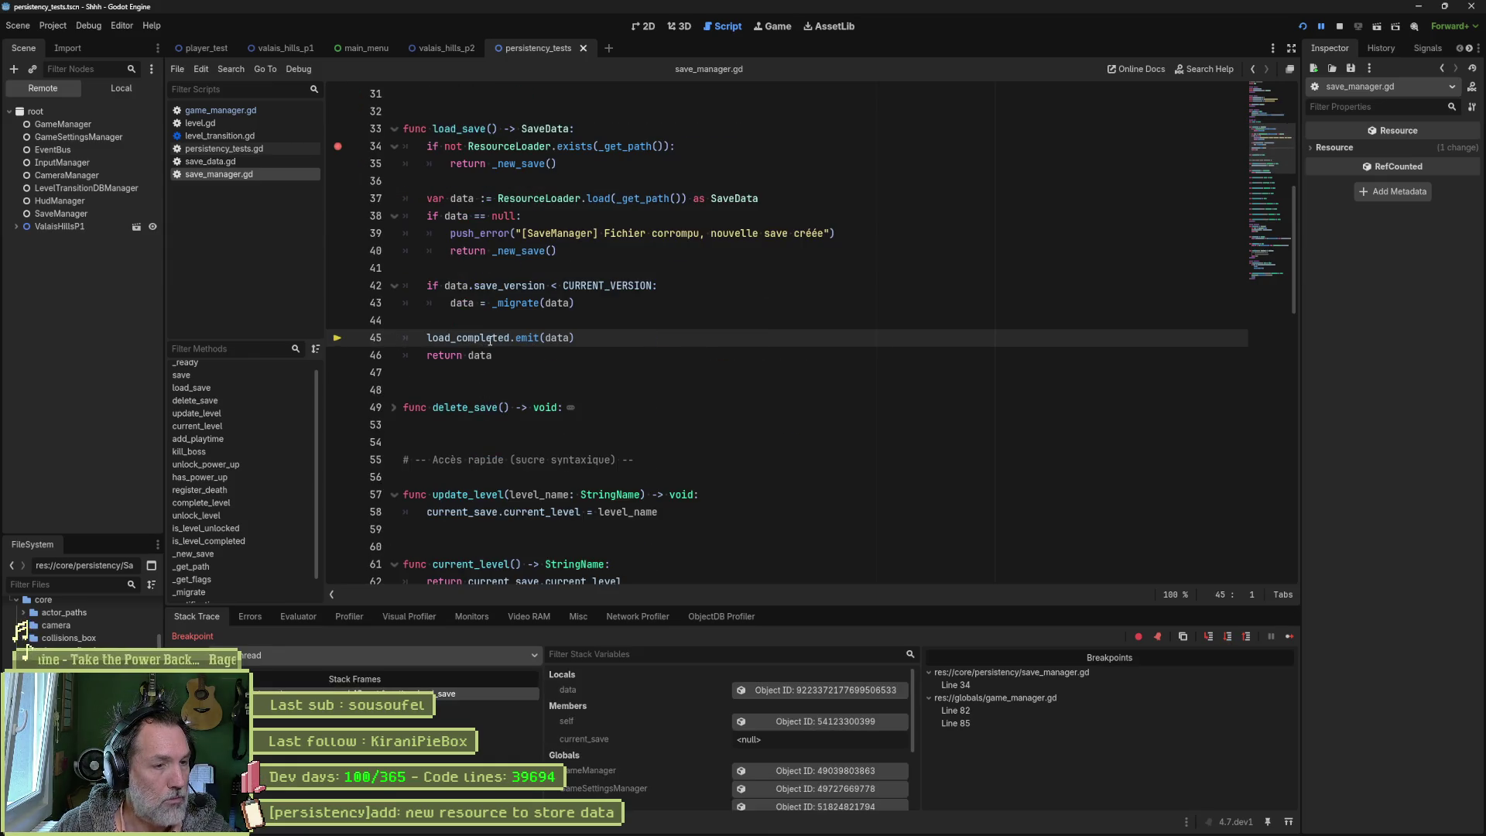
key("F10")
key("F10")
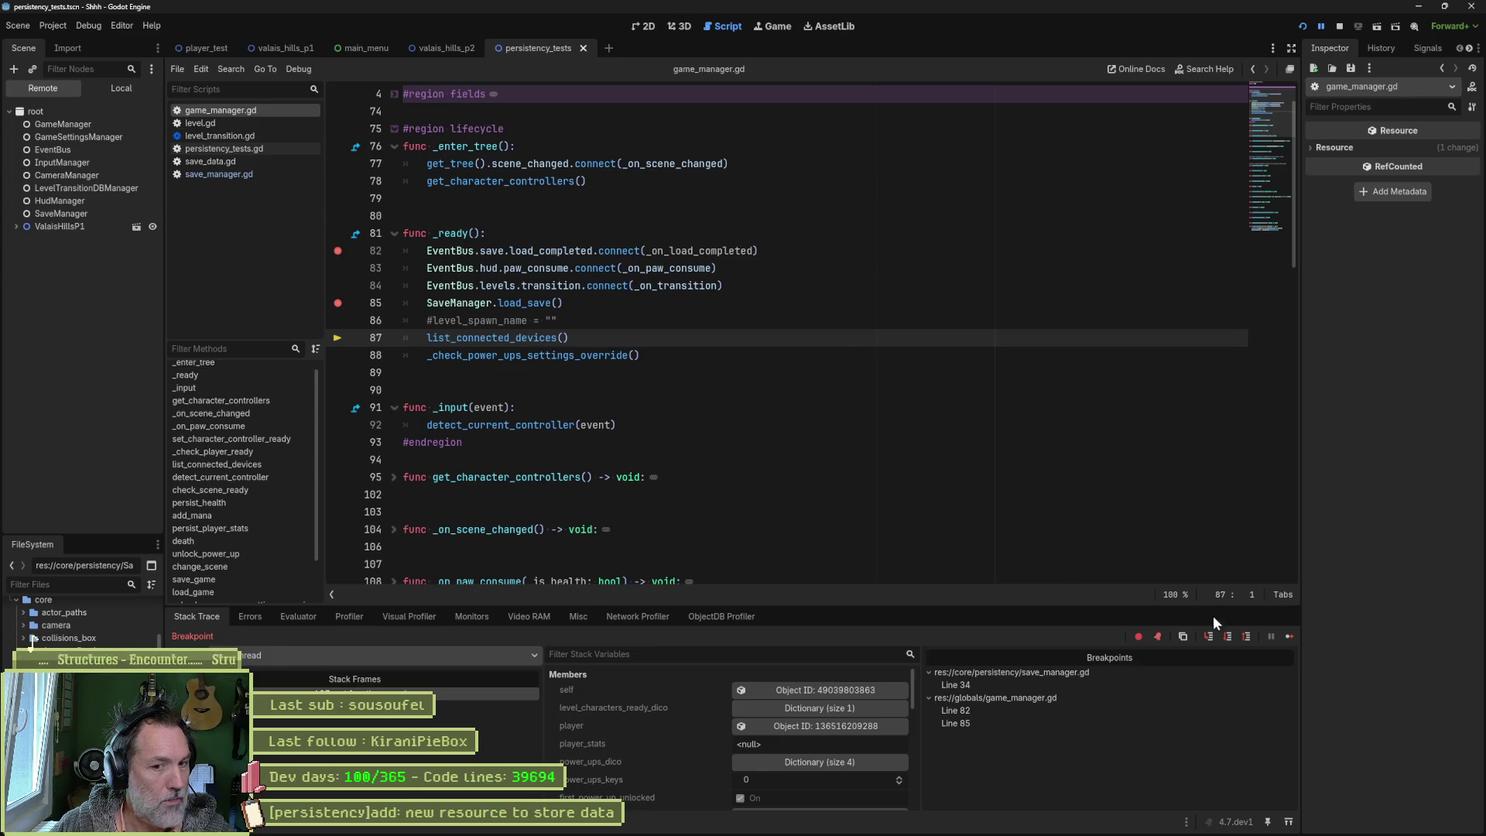
Step: Resume to SaveManager's _ready frame, stop the debug run, and return to game_manager.gd
left_click(1286, 636)
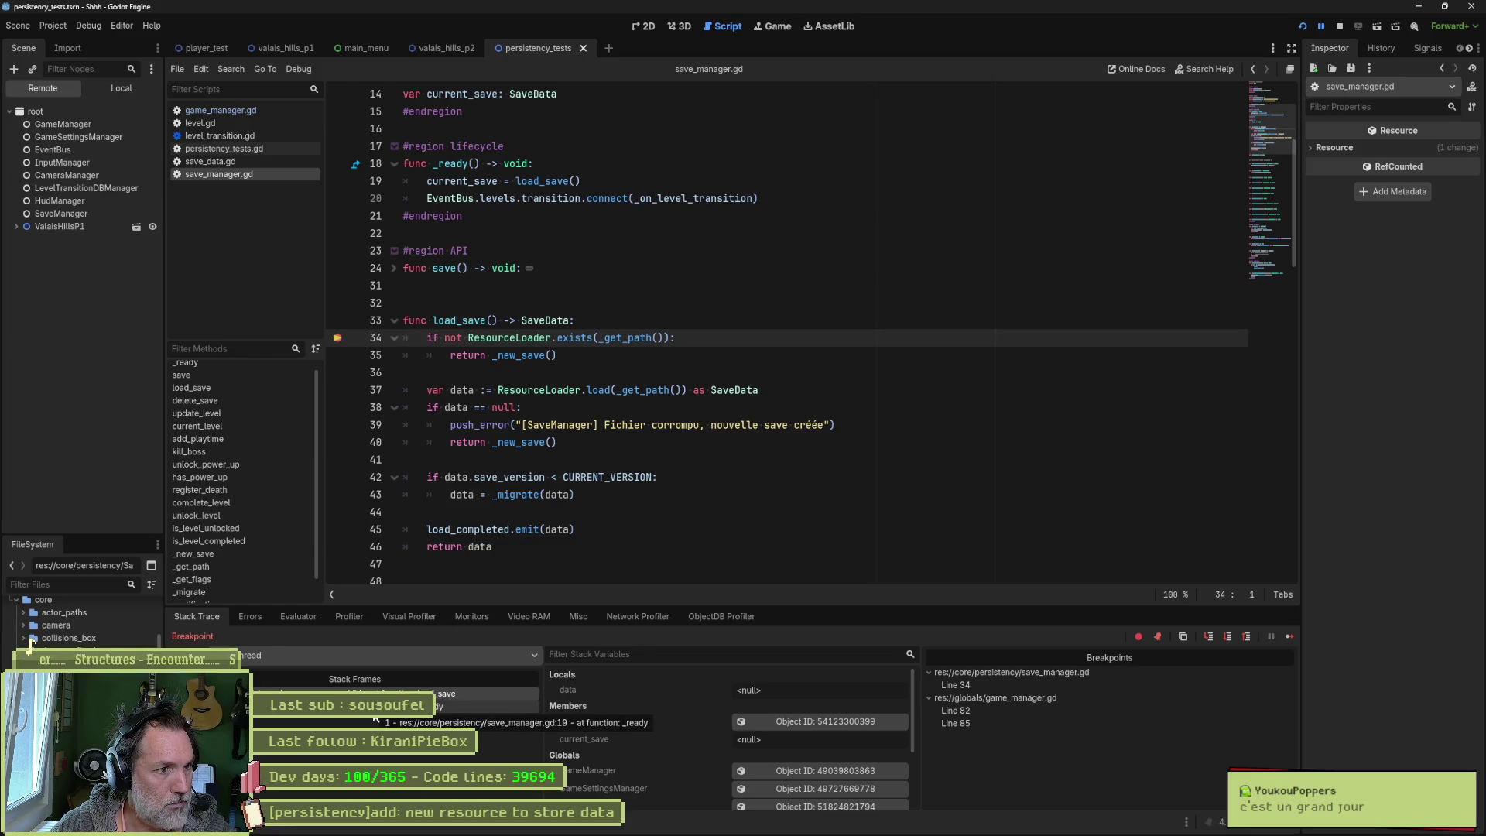
left_click(375, 717)
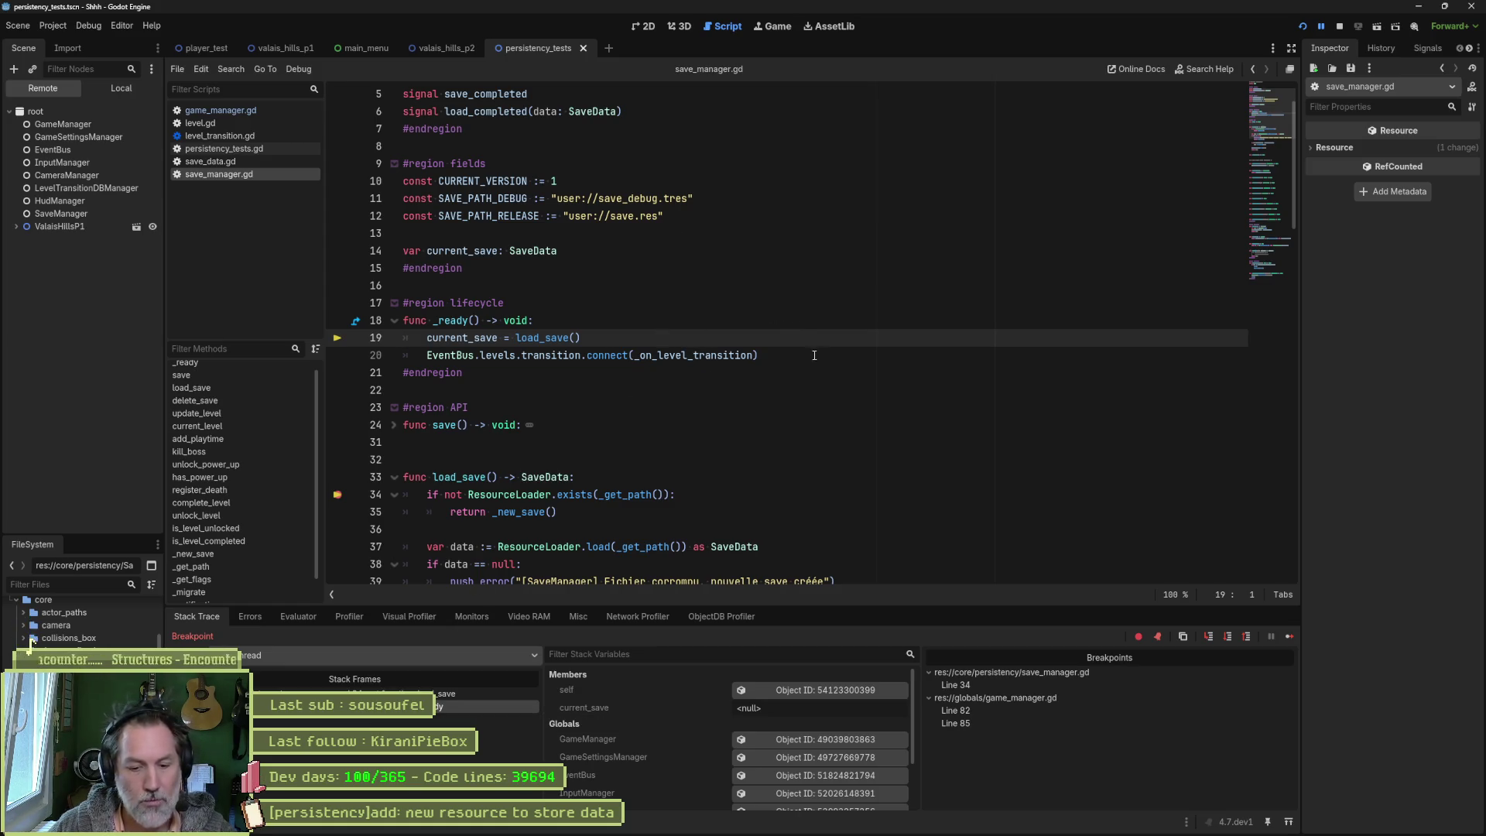
left_click(581, 337)
left_click(260, 110)
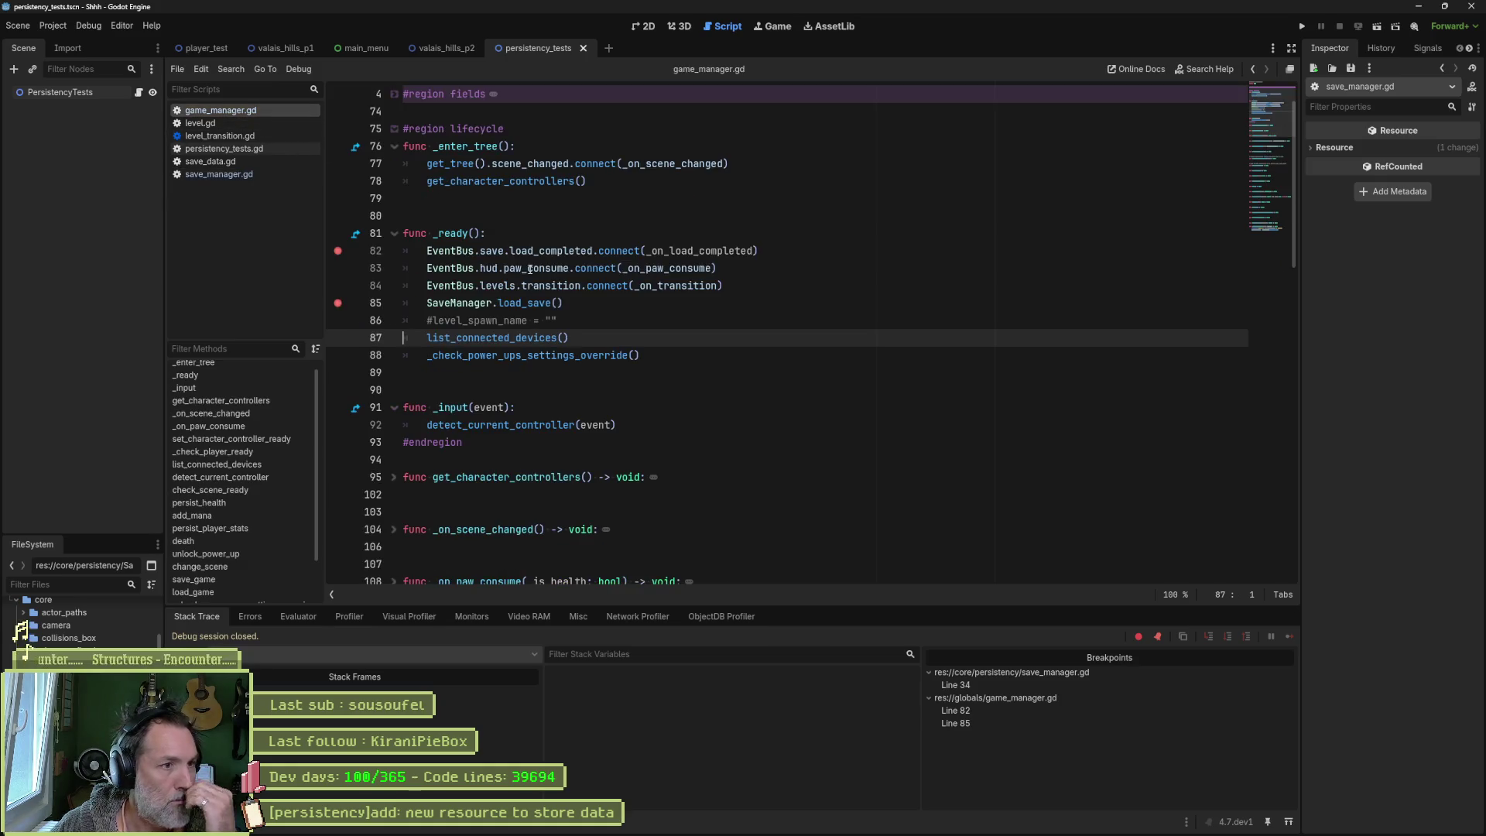
left_click(639, 304)
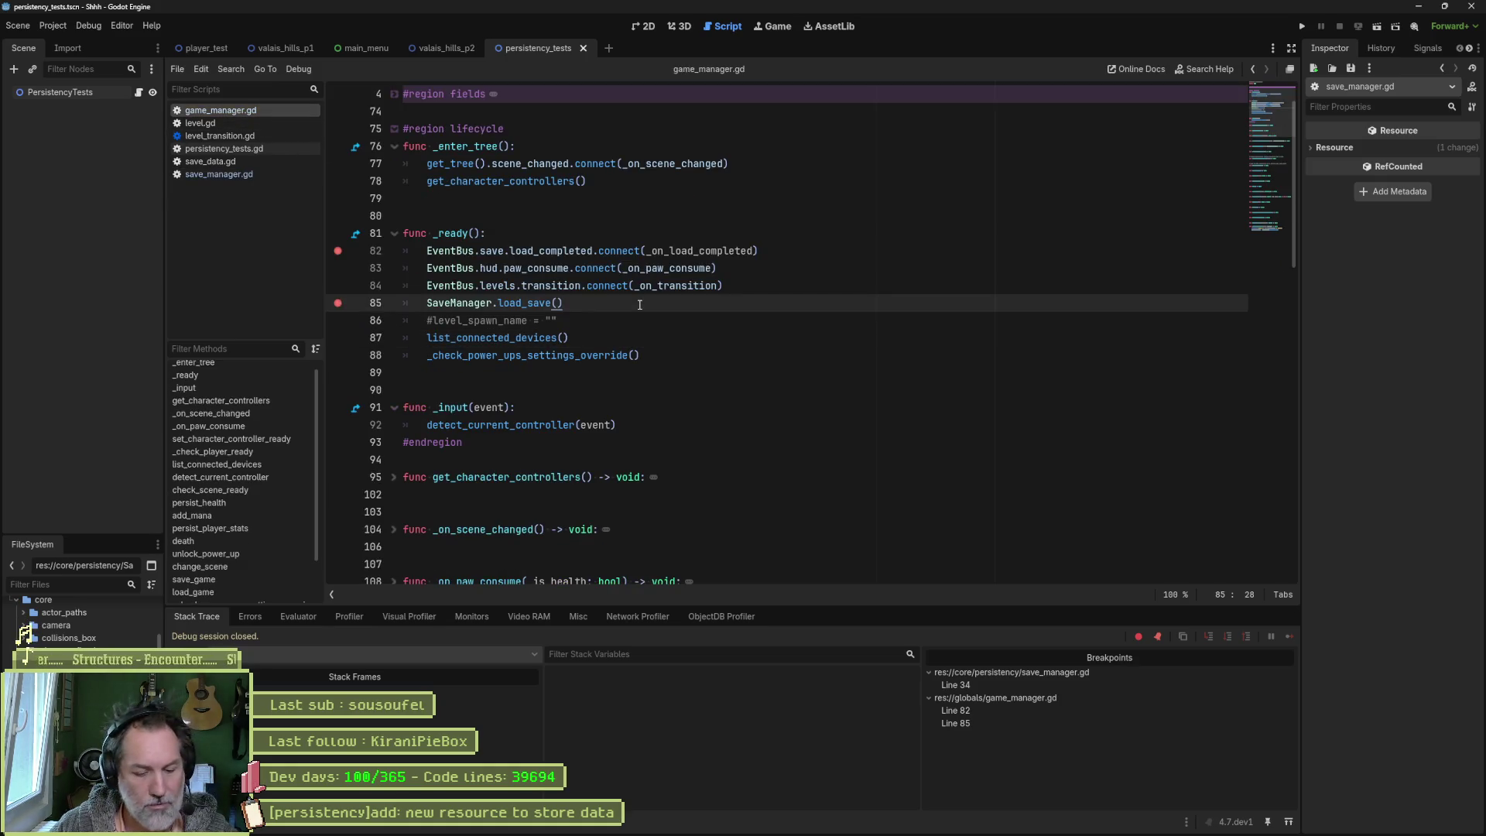
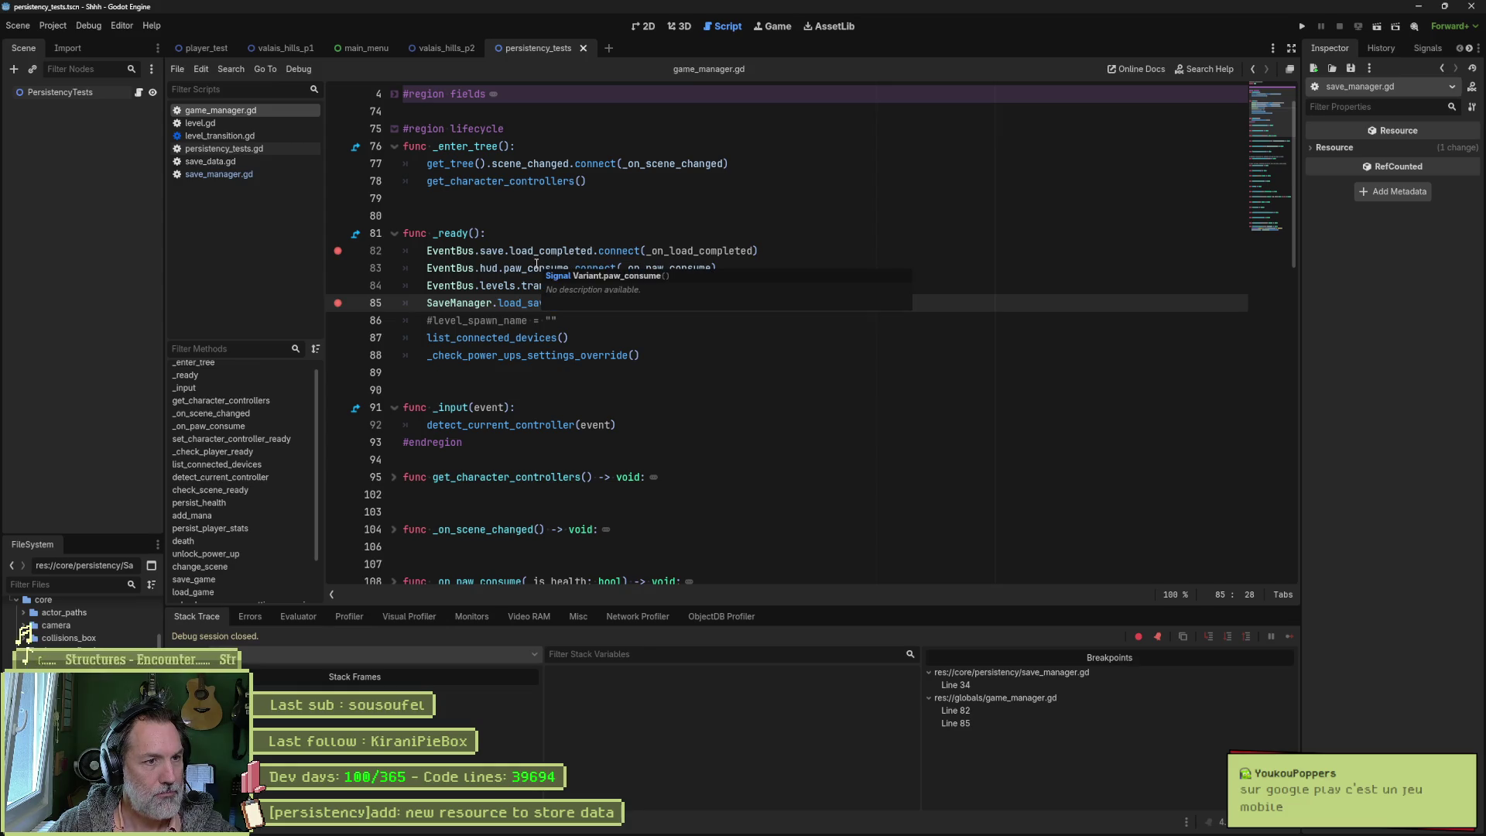
Step: Delete the SaveManager.load_save() line from _ready in game_manager.gd
left_click(526, 304)
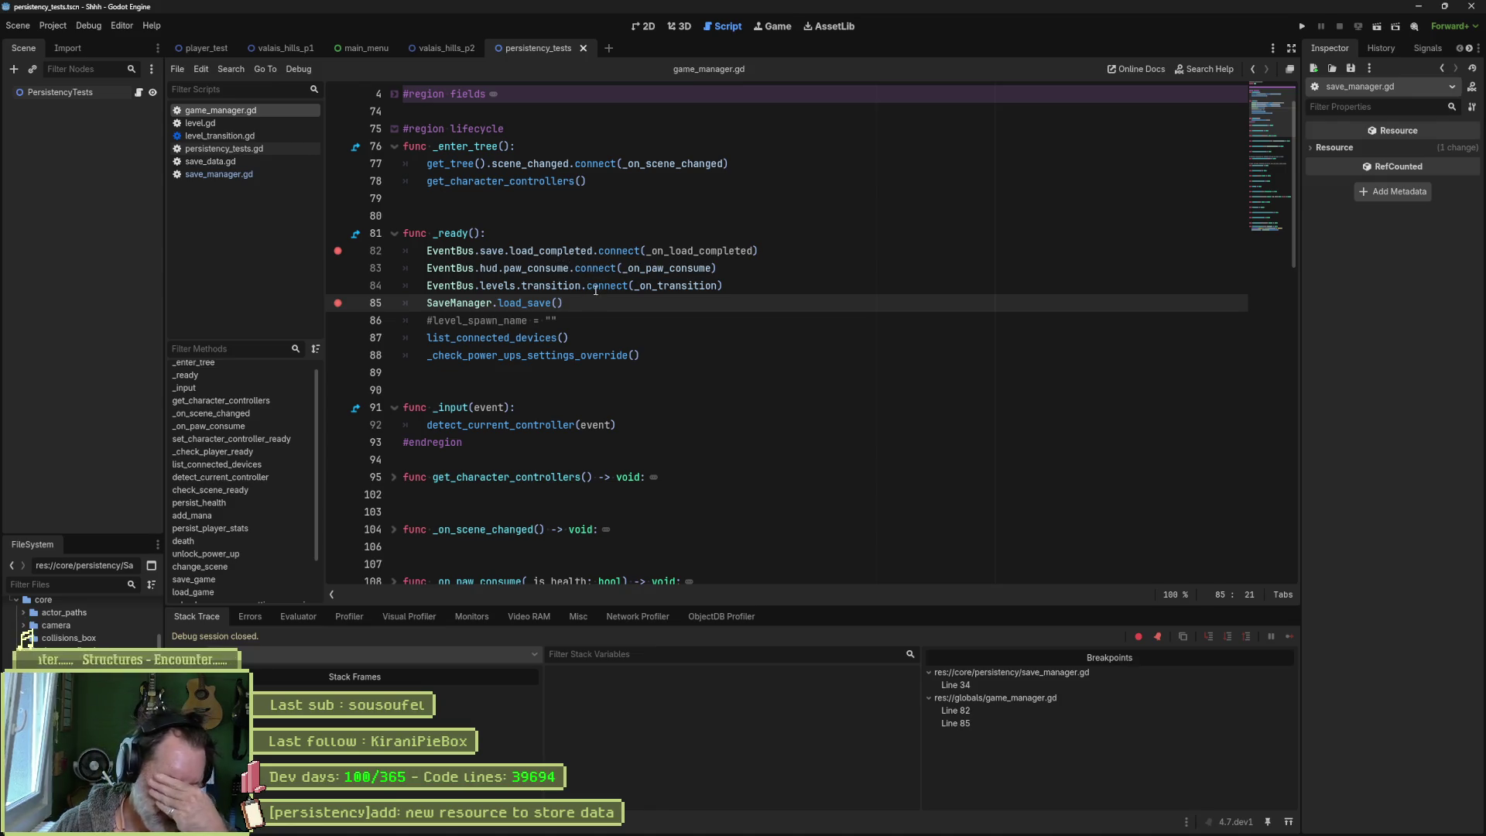
mouse_move(595, 290)
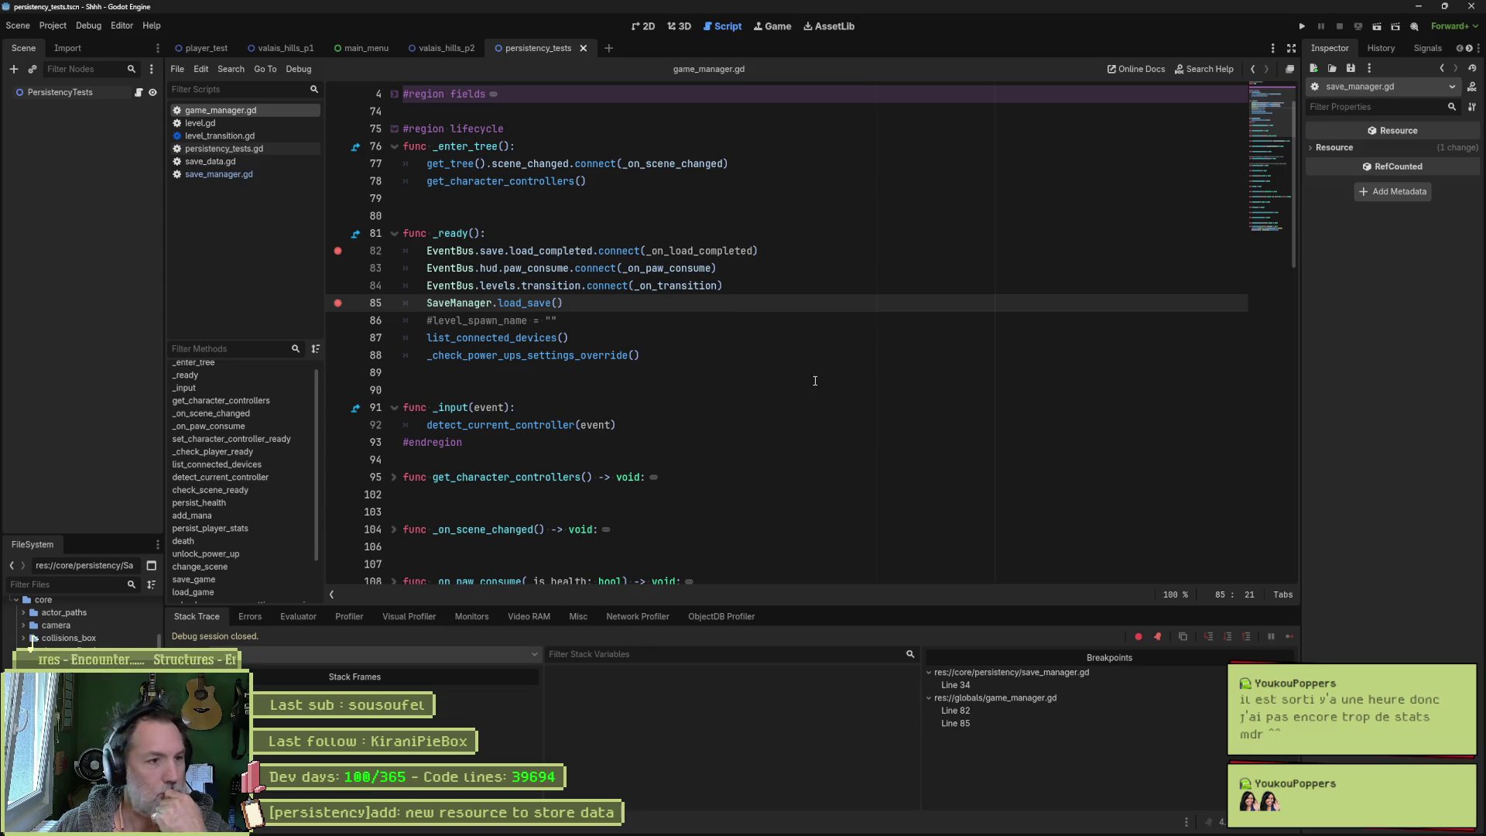
left_click(746, 319)
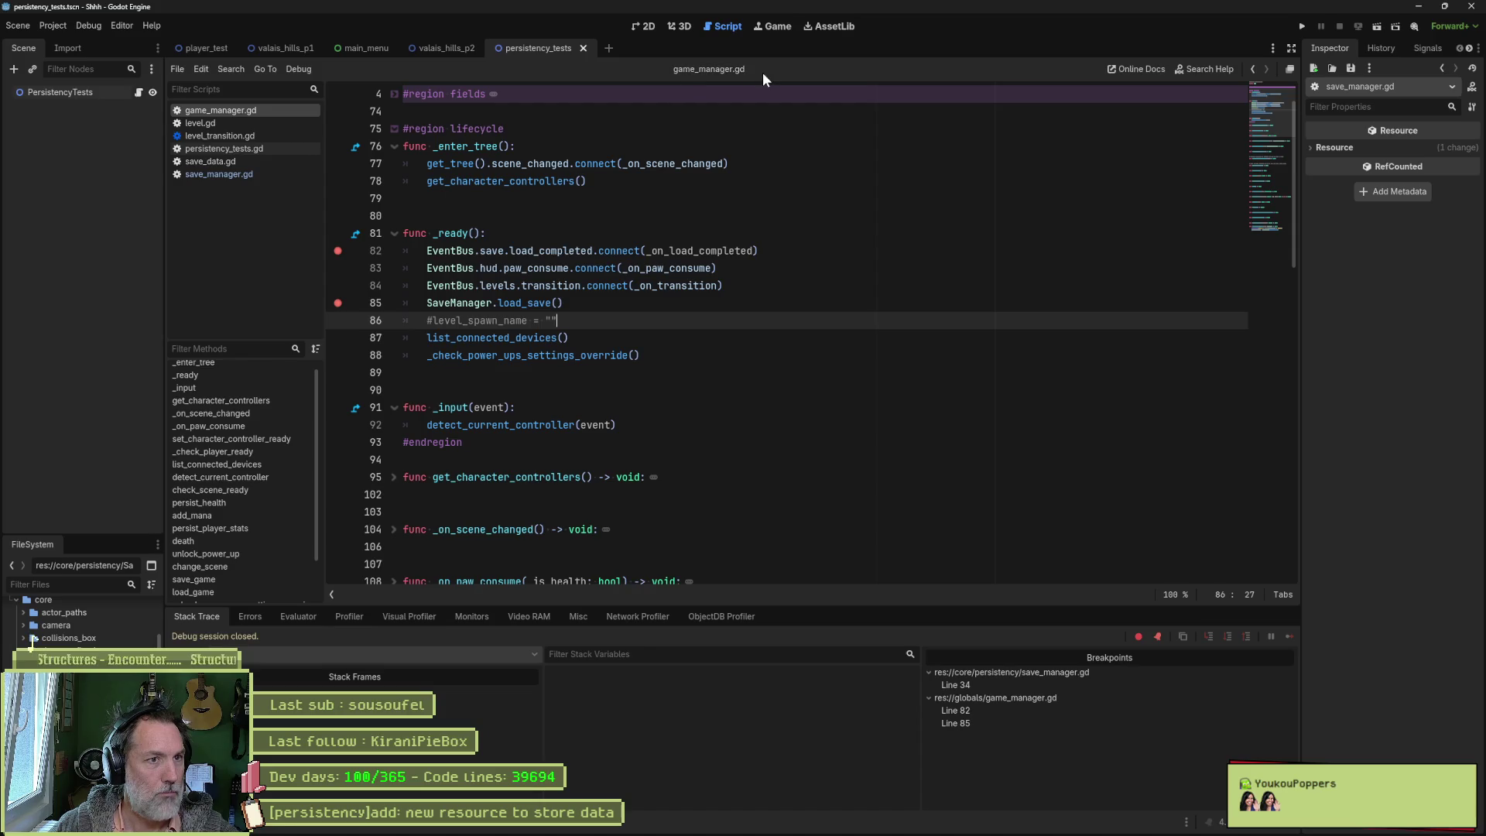
left_click(592, 302)
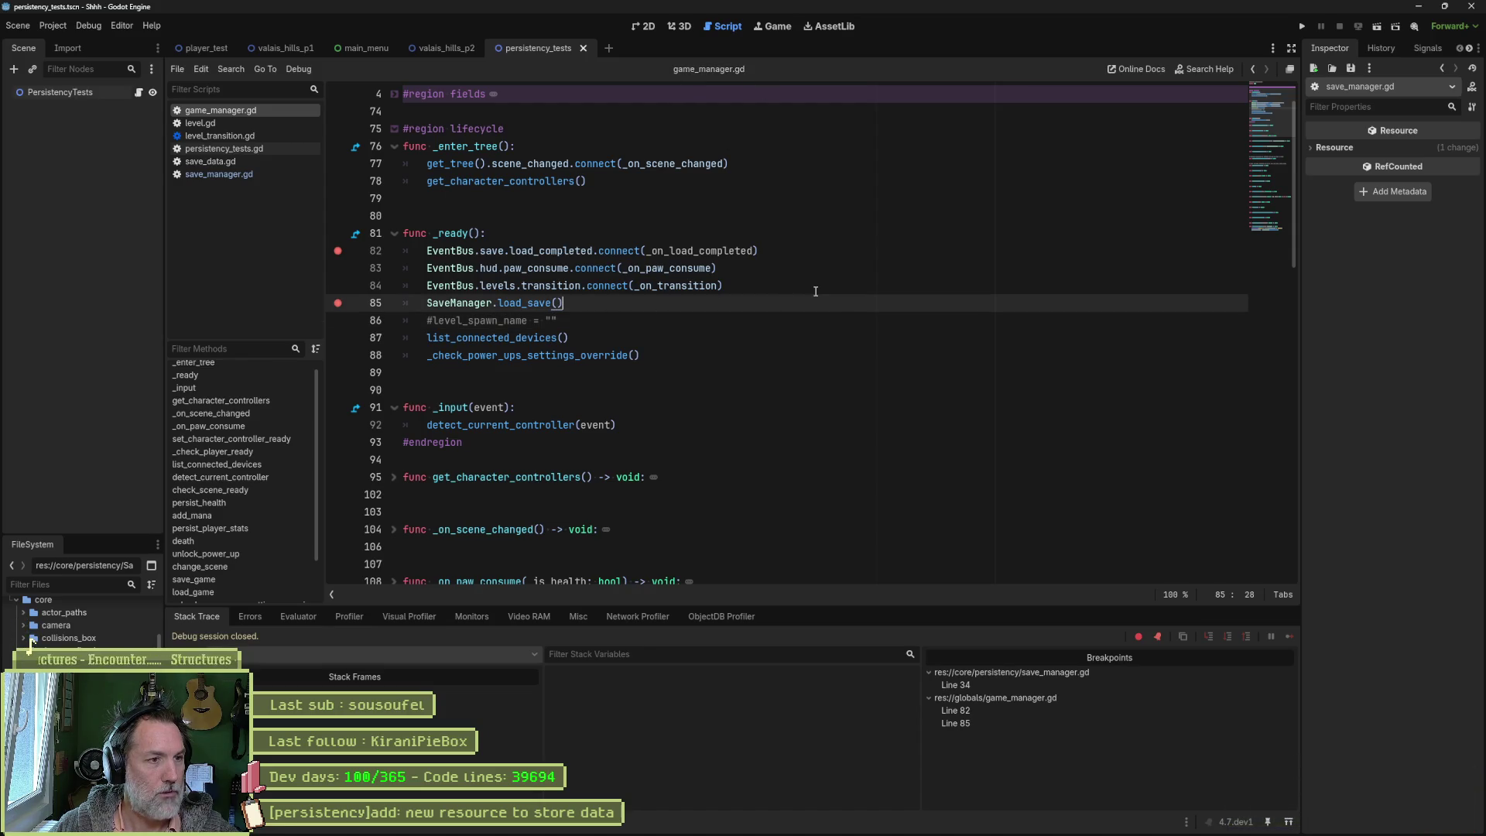
key("ctrl+shift+k")
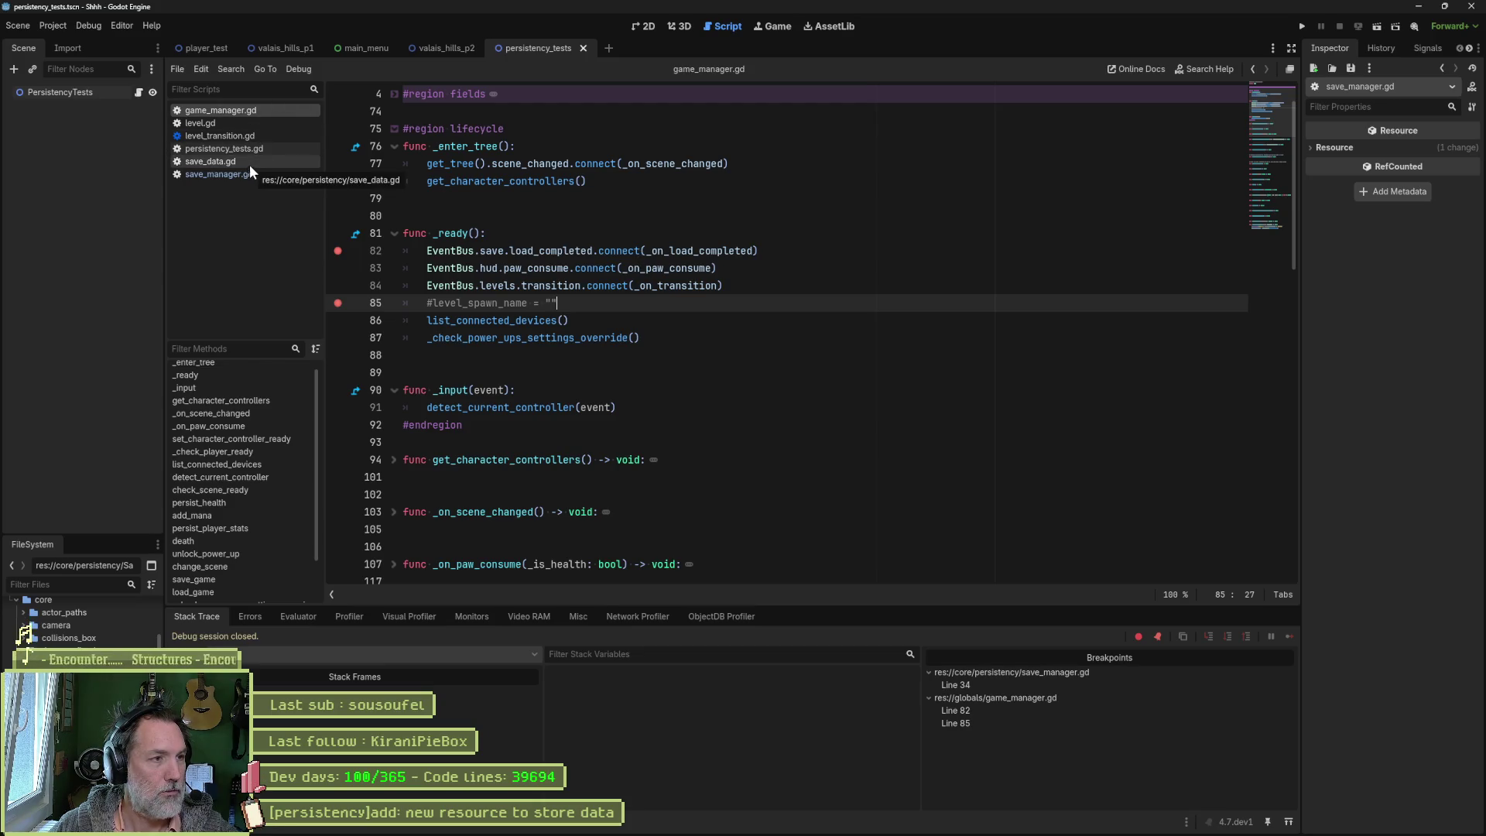
Step: Inspect the current_save = load_save() line in save_manager.gd's _ready function
left_click(232, 174)
double_click(463, 320)
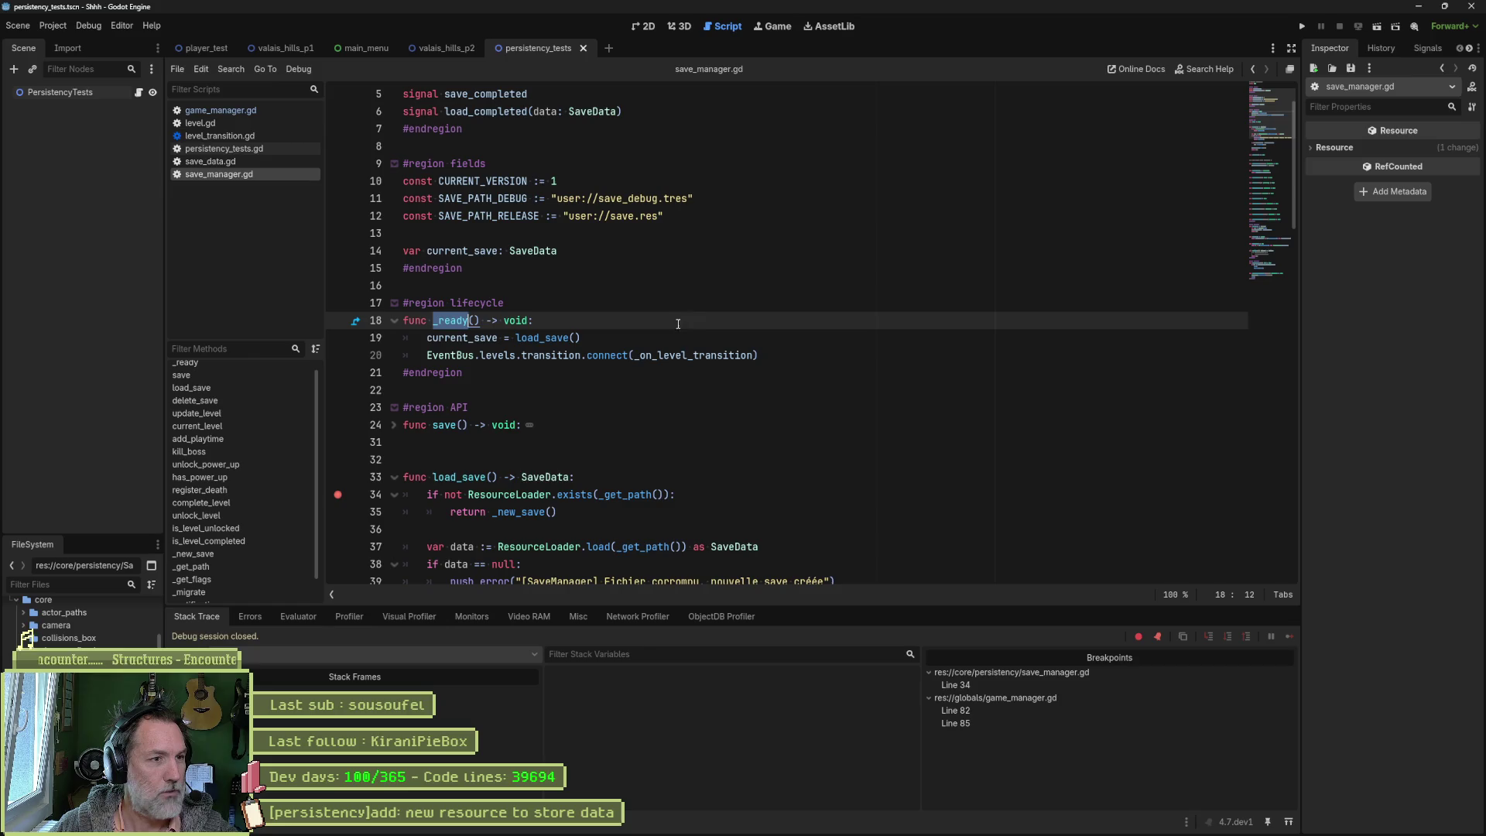
left_click_drag(719, 333, 423, 333)
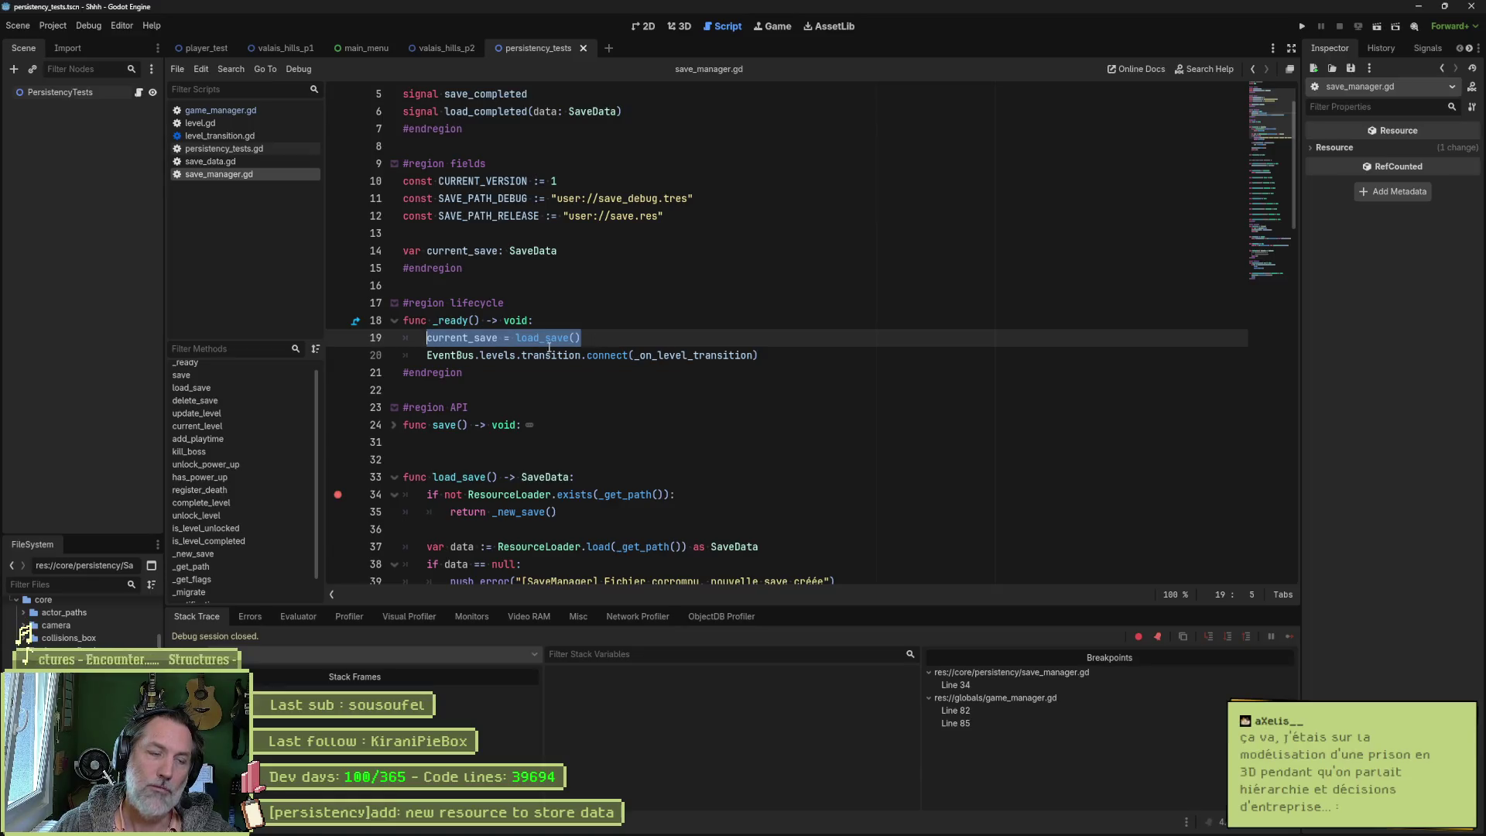
Step: Check the _on_load_completed connection in game_manager.gd, then switch to the 2D view
left_click(220, 110)
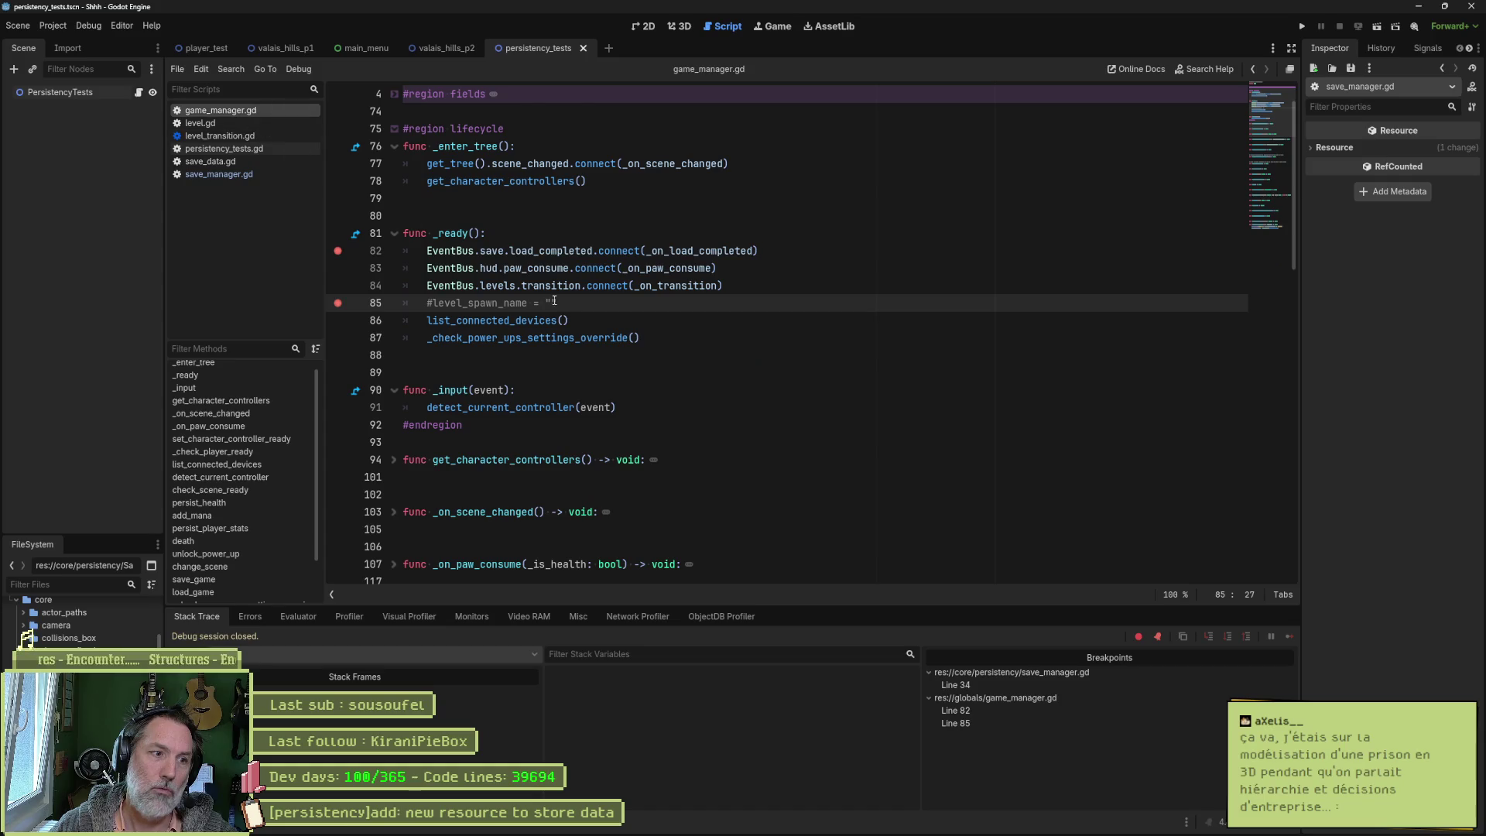
left_click(599, 290)
double_click(648, 251)
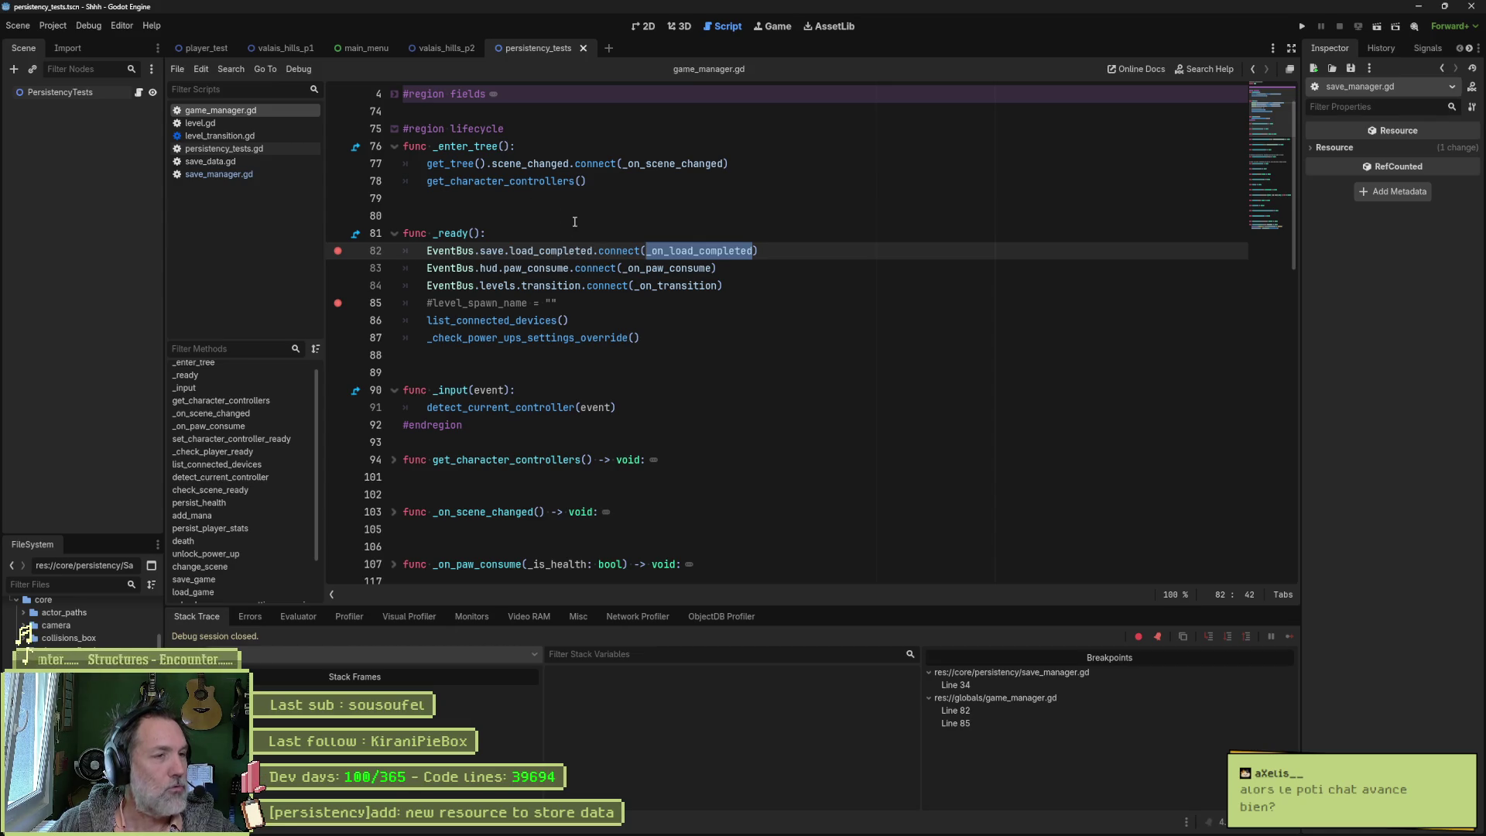
left_click(650, 27)
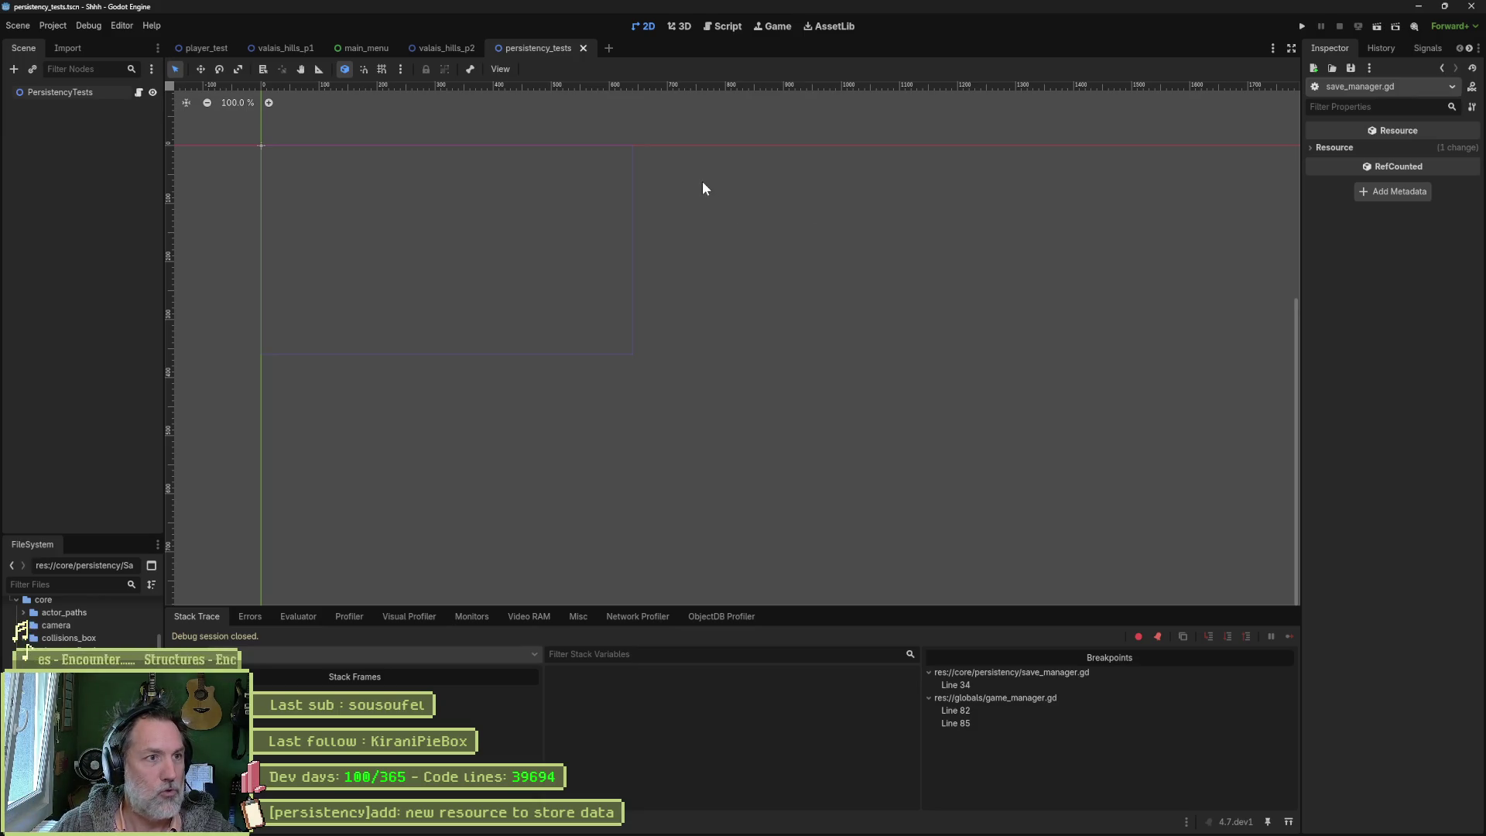
Step: Run valais_hills_p1, removing breakpoints on lines 82, 85 and save_manager.gd line 34
left_click(295, 50)
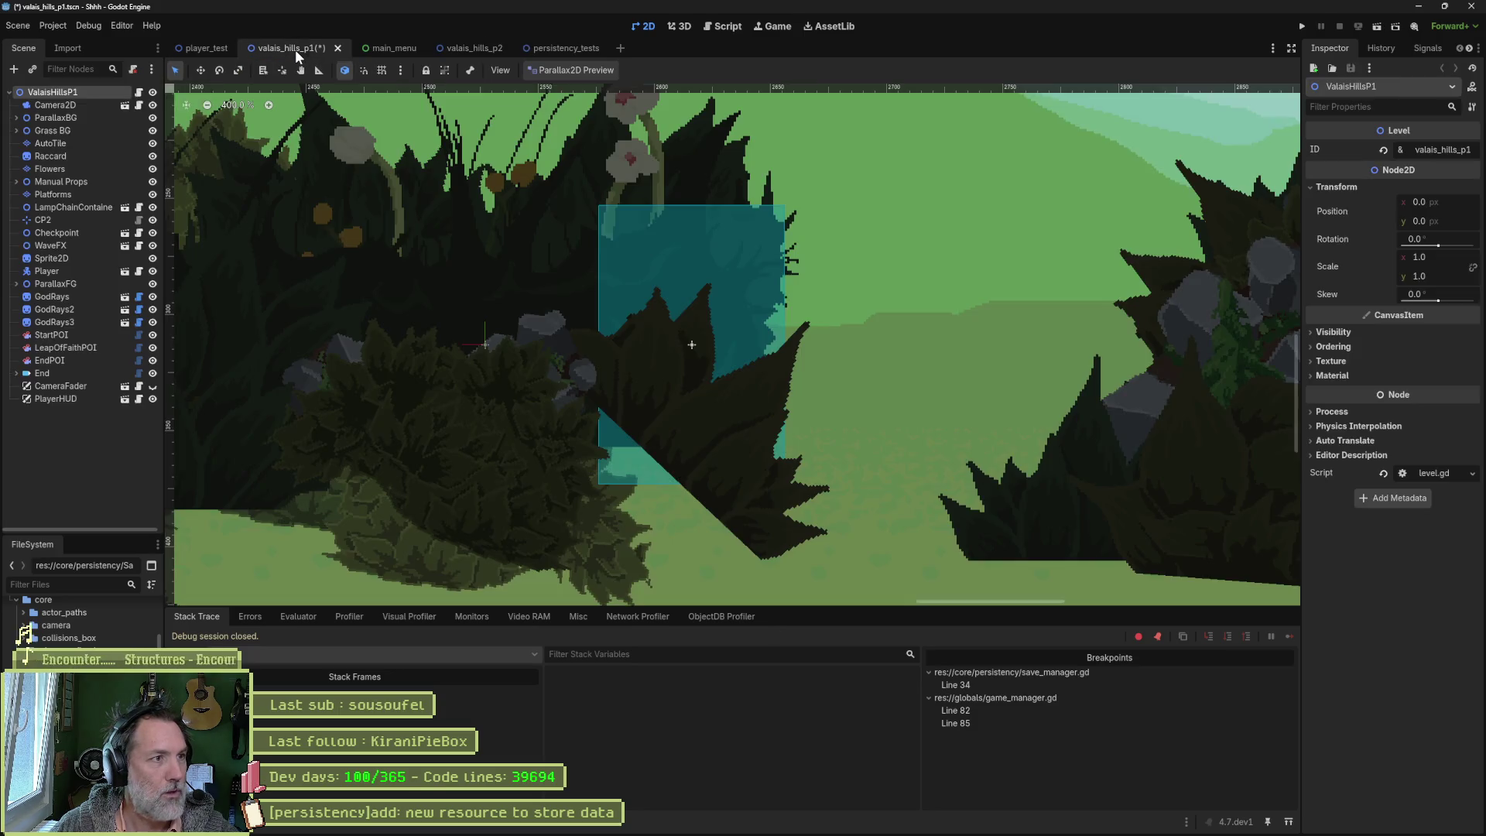
key("F5")
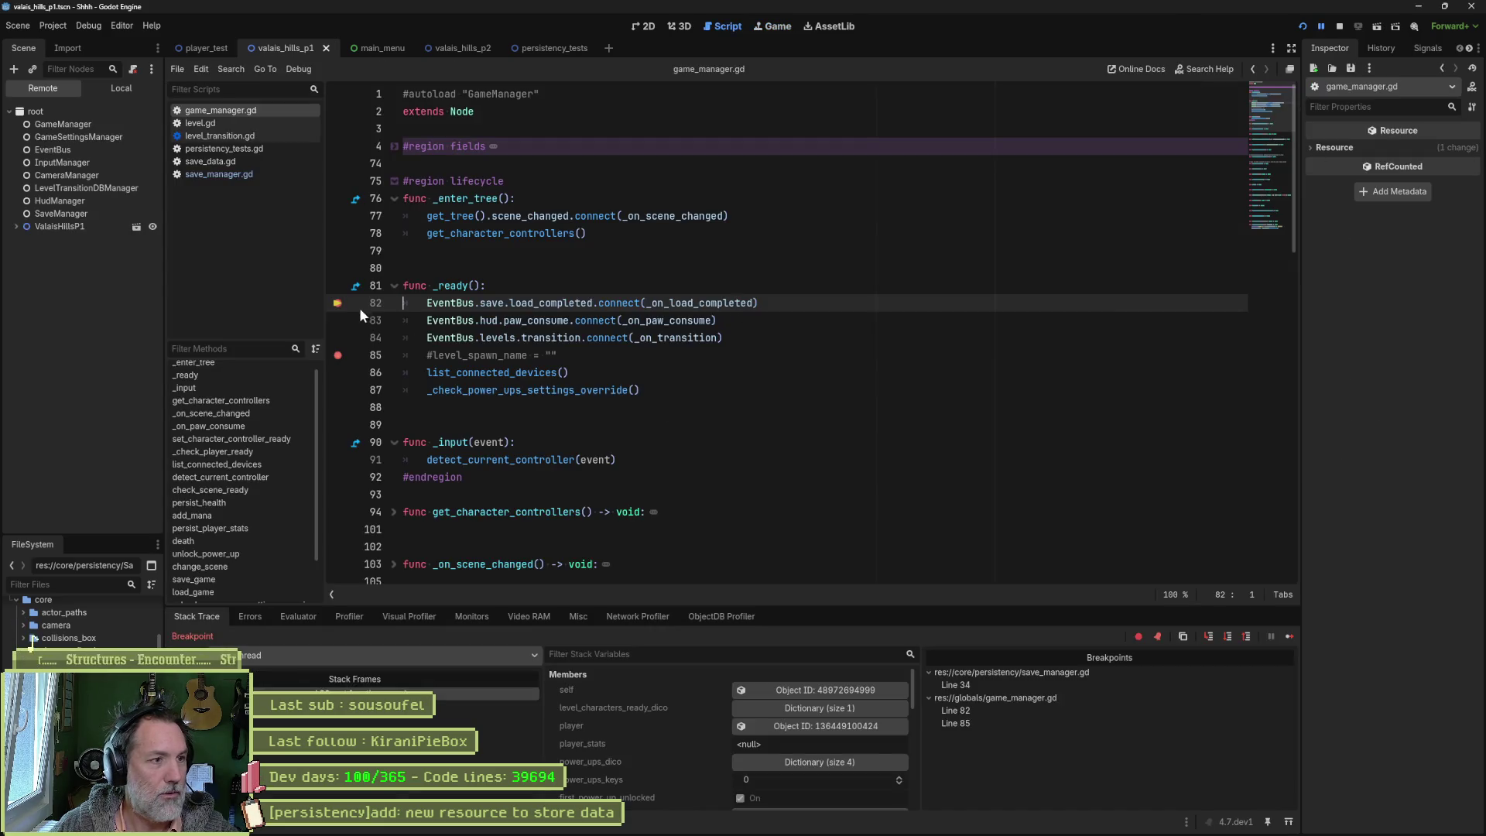
left_click(338, 302)
left_click(338, 355)
left_click(1288, 636)
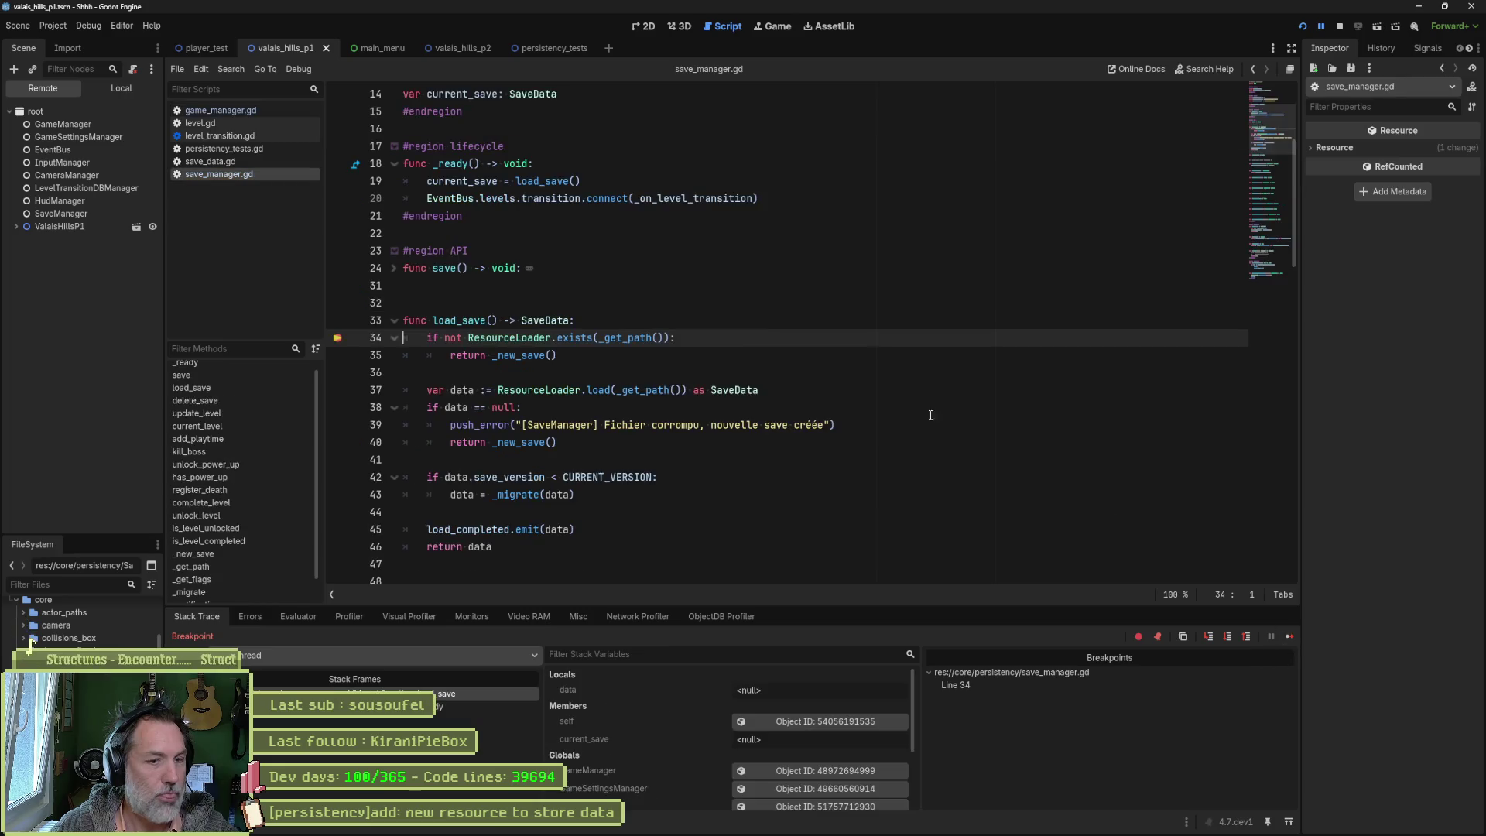
left_click(337, 338)
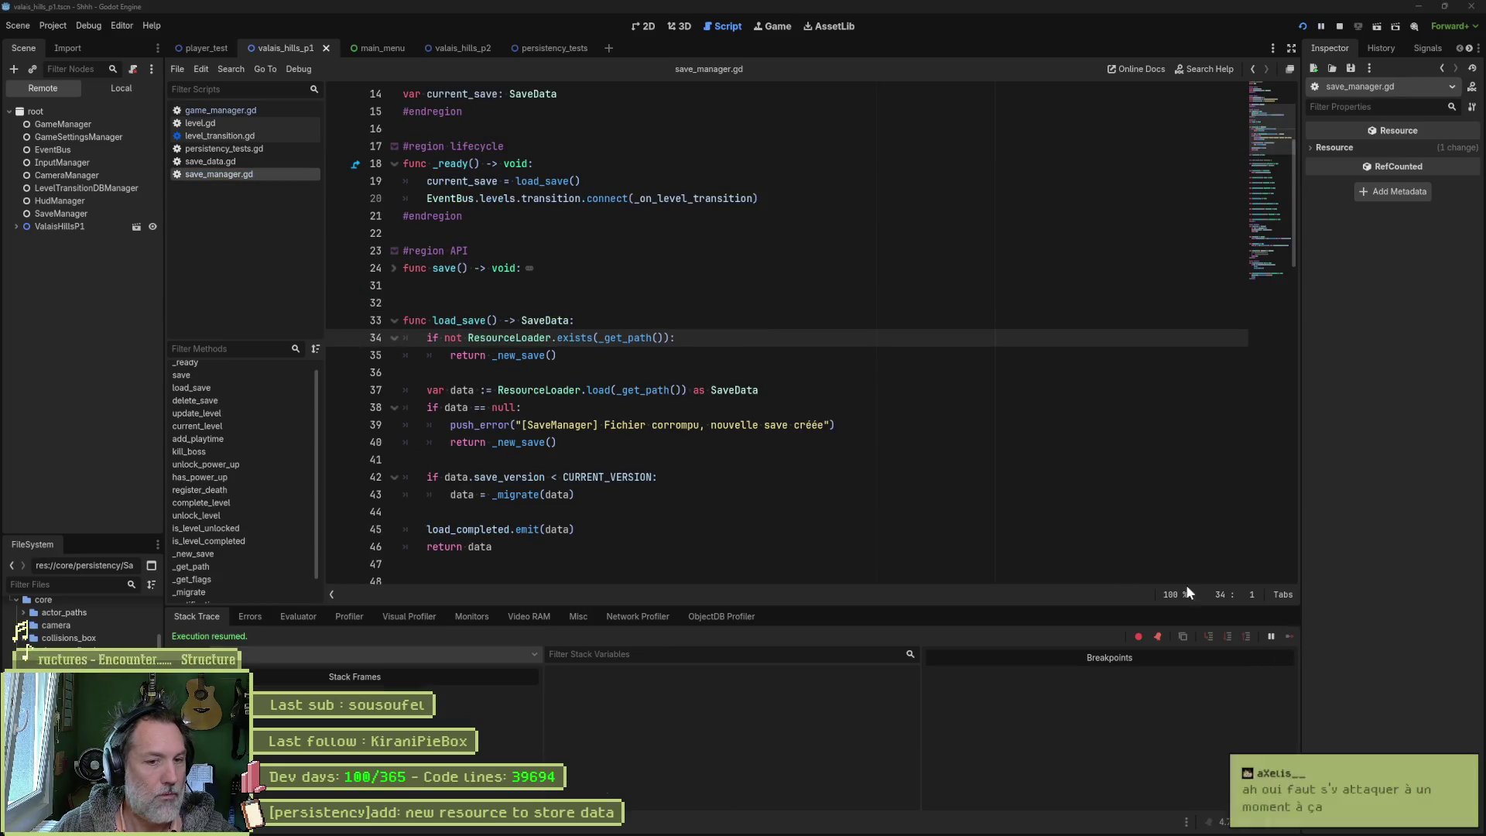
left_click(1288, 636)
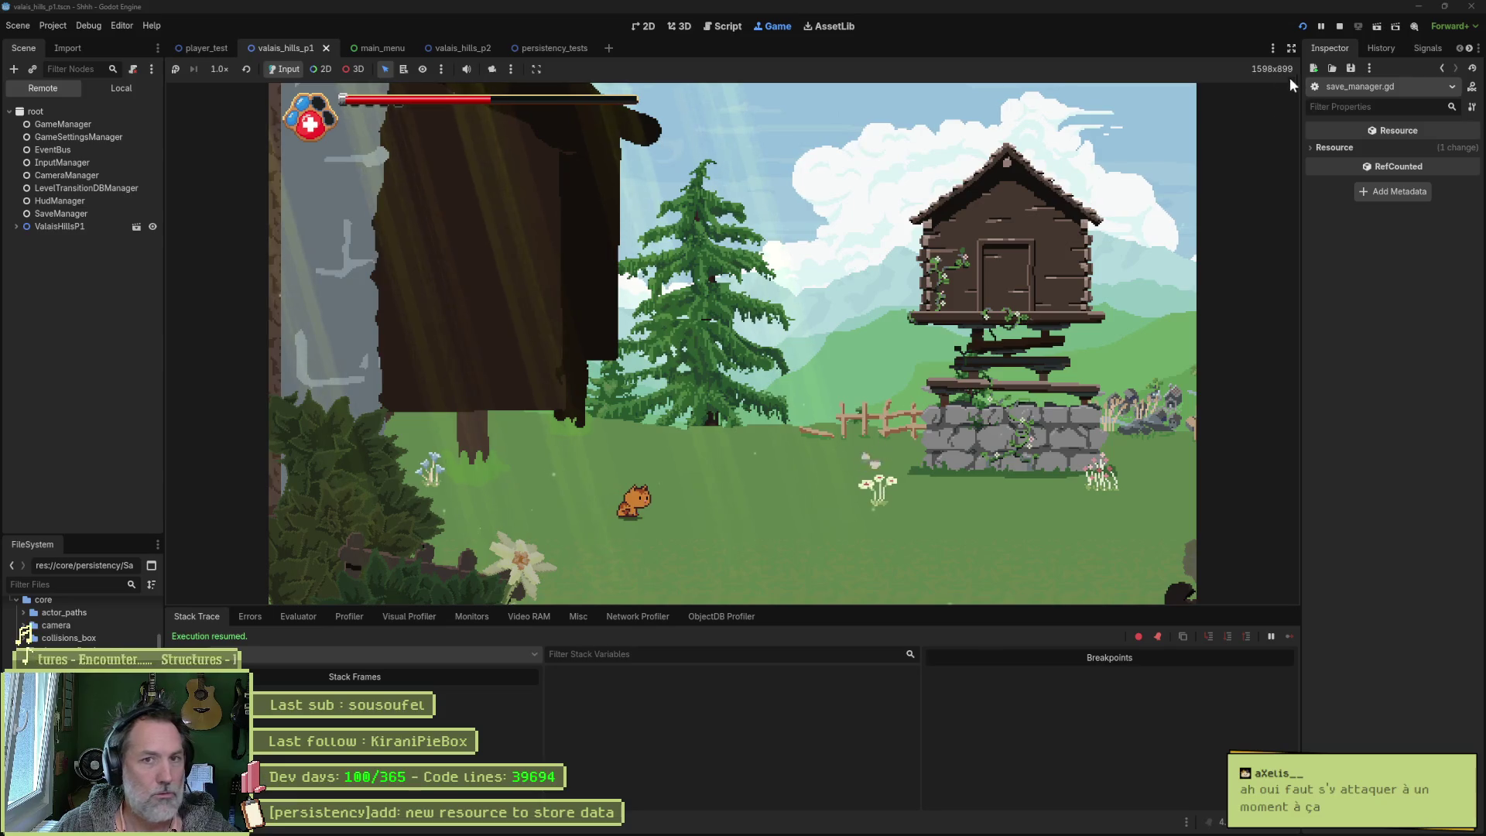
Step: Enlarge the game view, run the cat right, then stop valais_hills_p1
left_click(1290, 48)
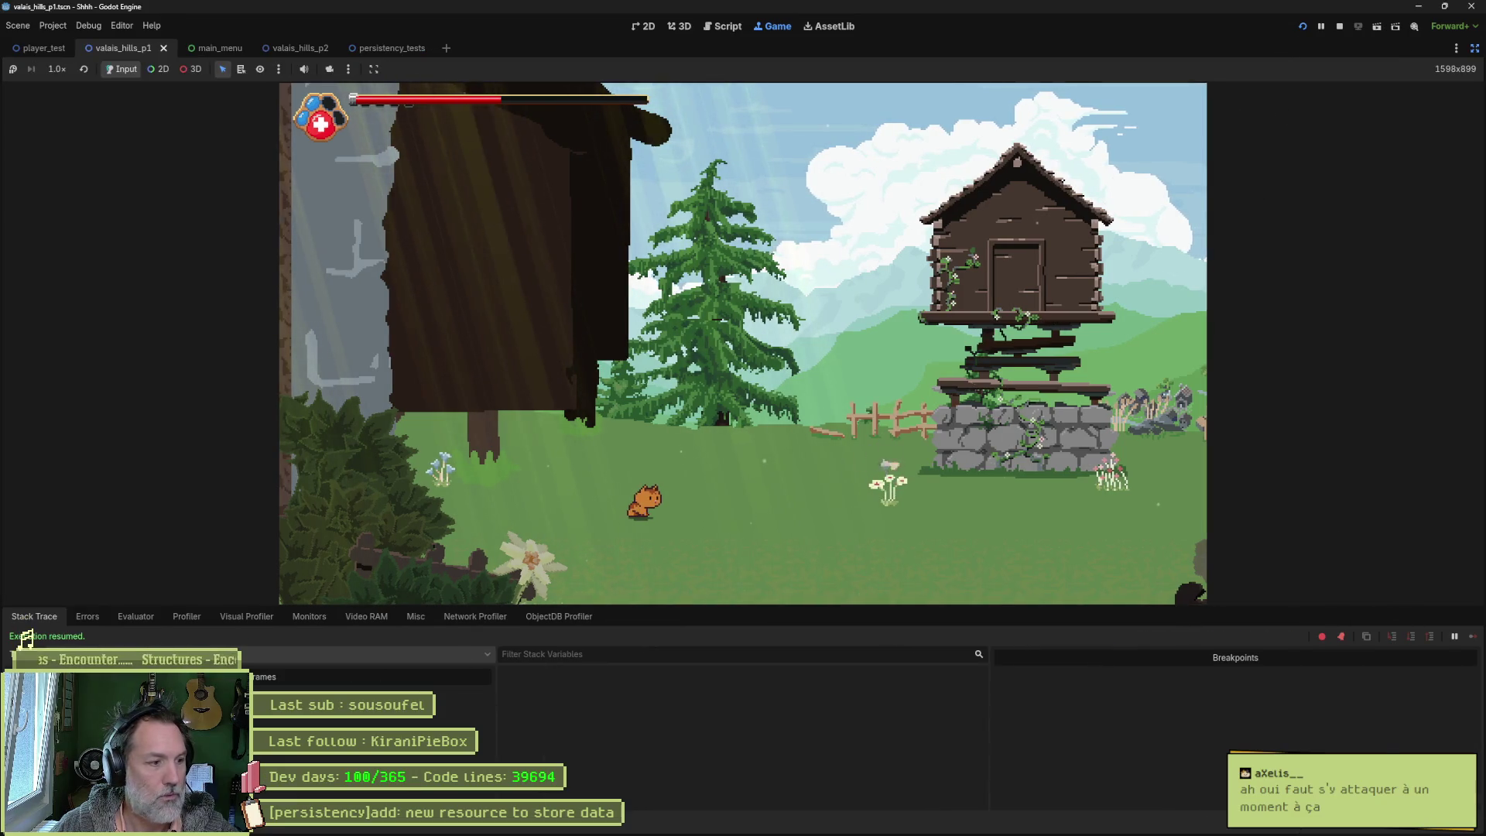
key("ctrl+j")
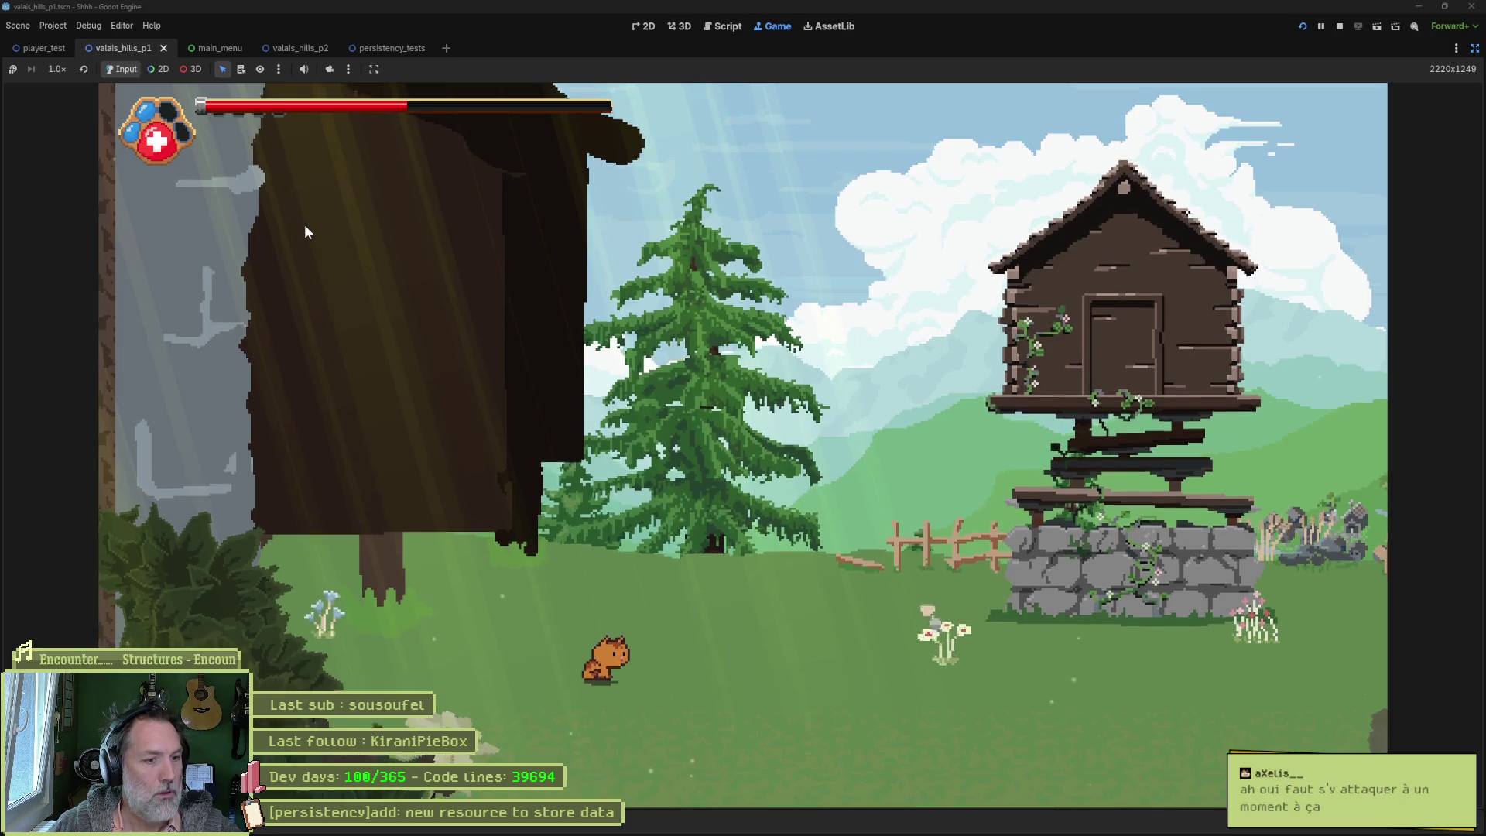
key("Right")
key("Right")
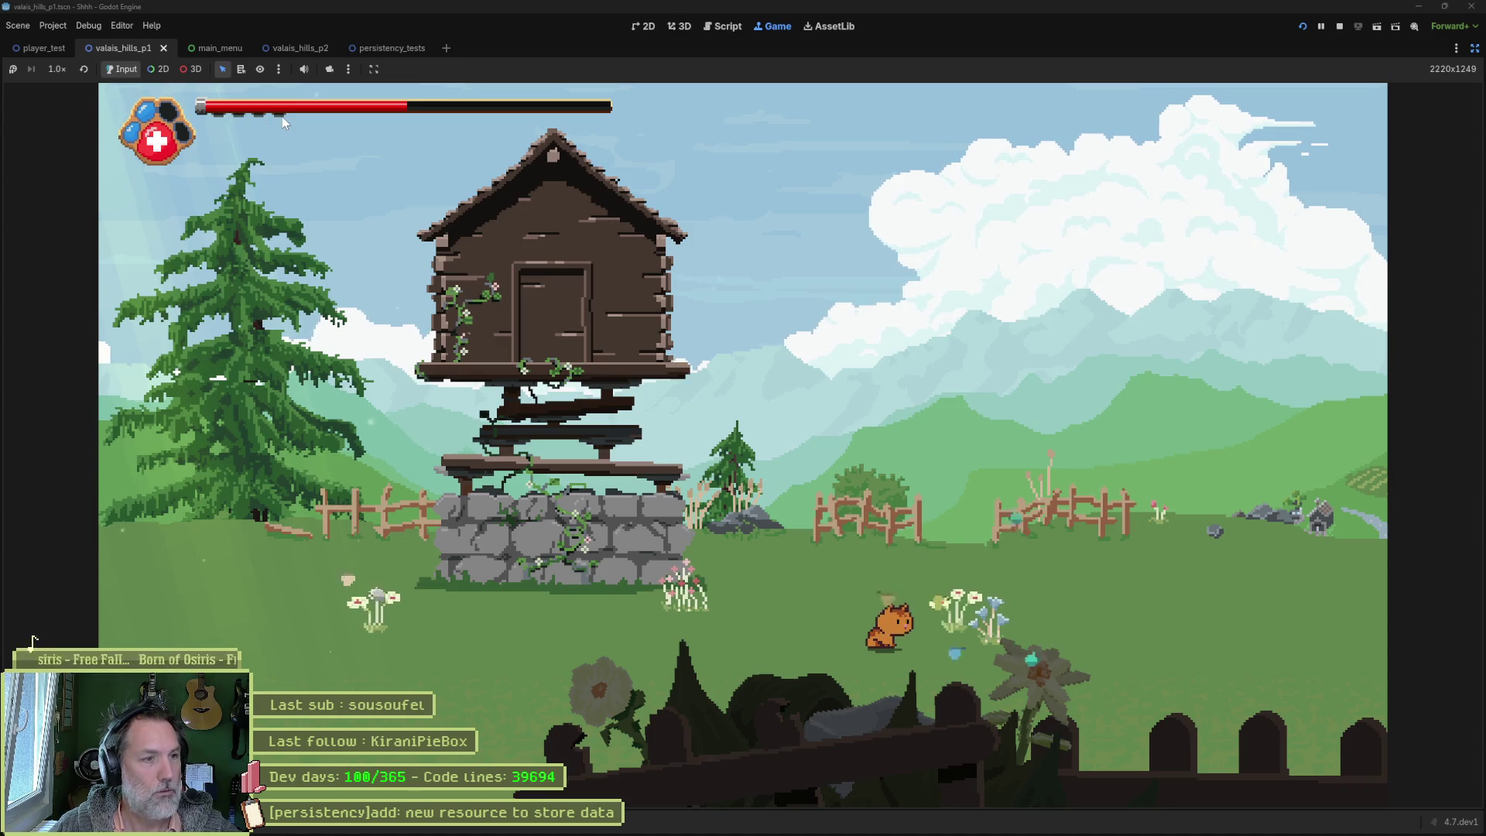
key("F8")
Step: Playtest player_test: collect orbs, refill health, walk back left, then stop
key("ctrl+shift+Tab")
key("F6")
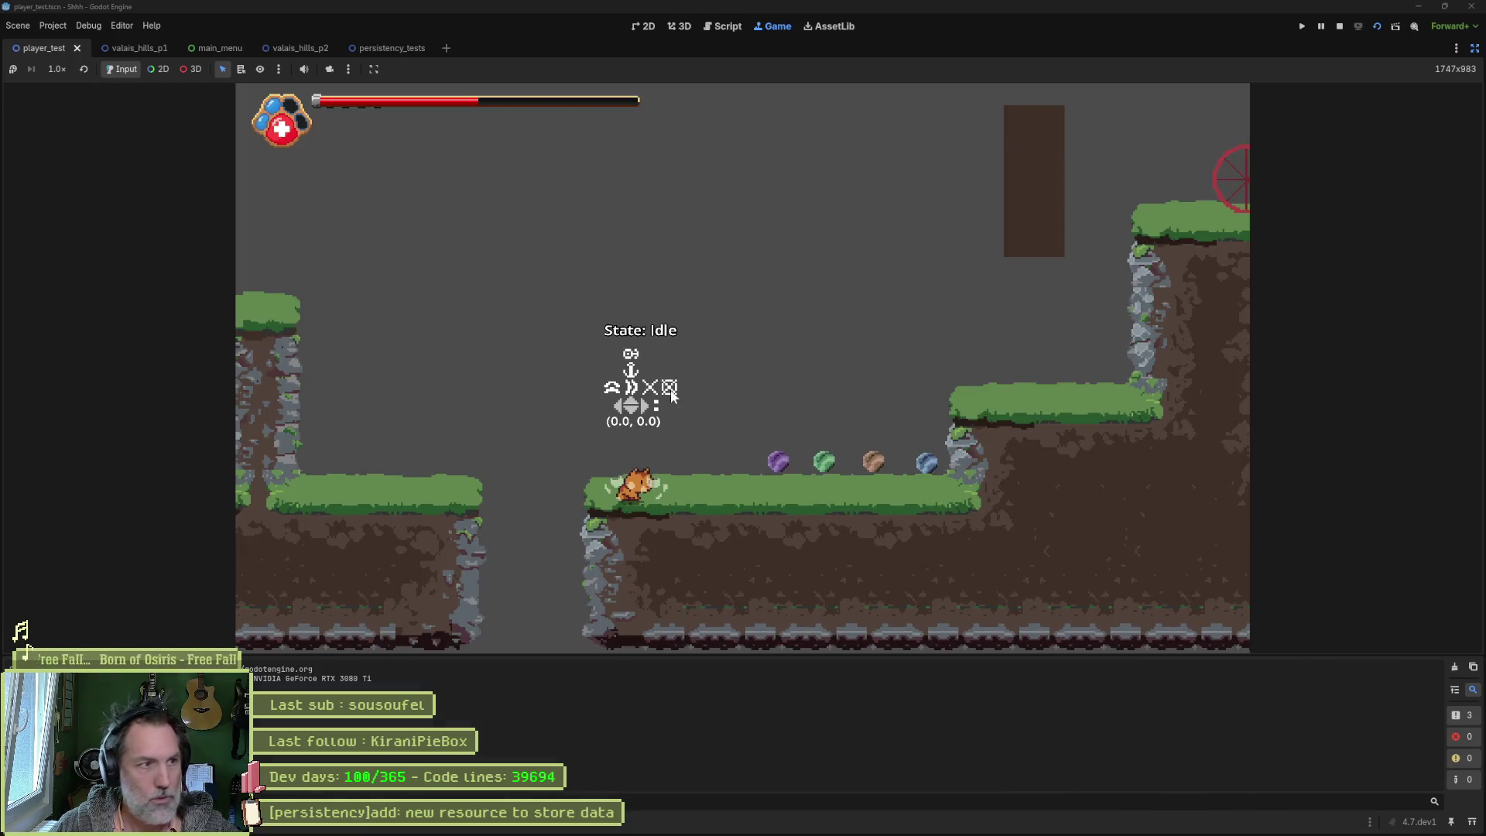
key("d")
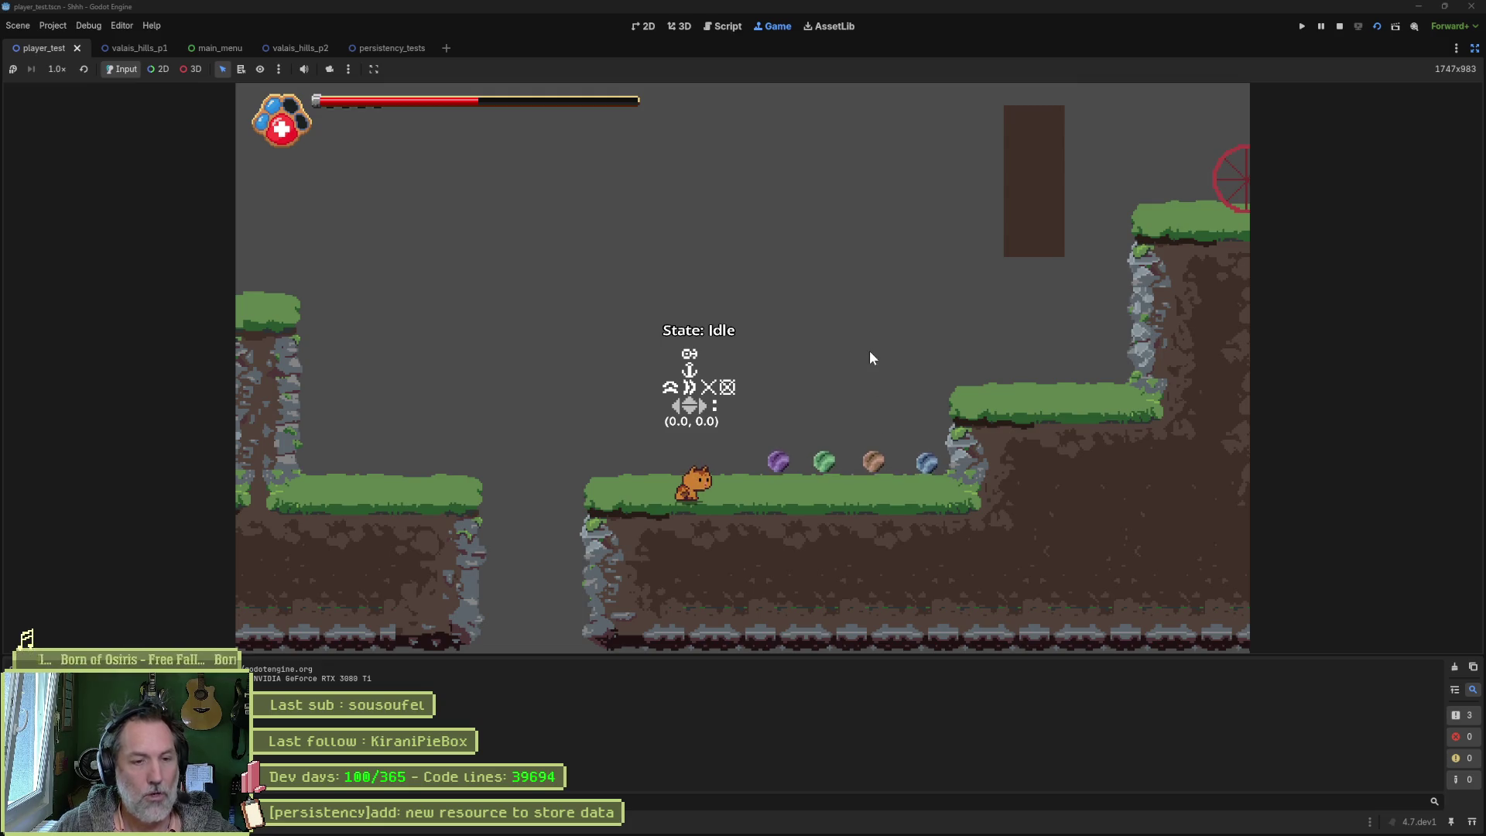
key("d")
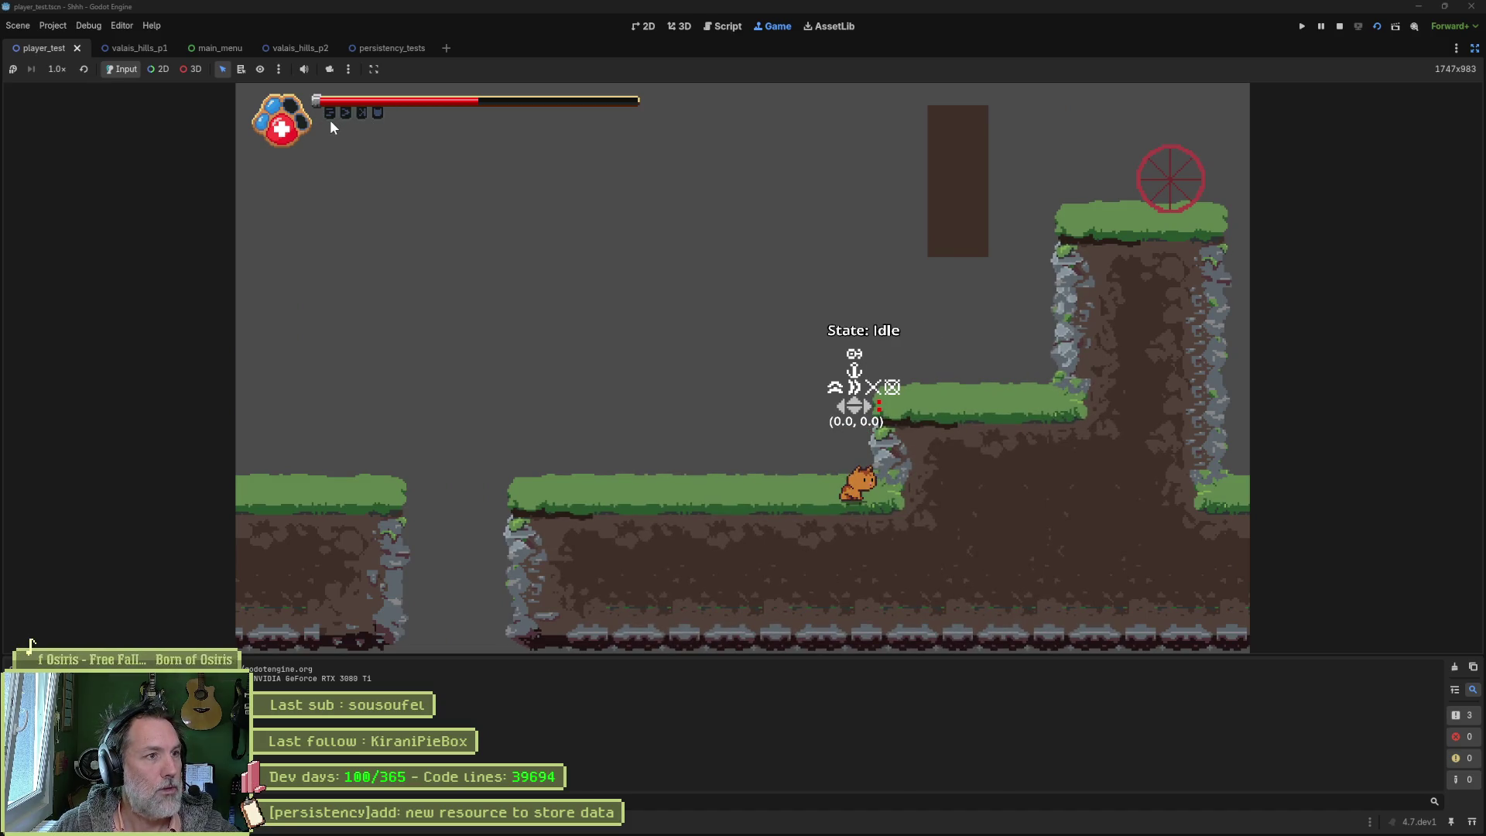
key("h")
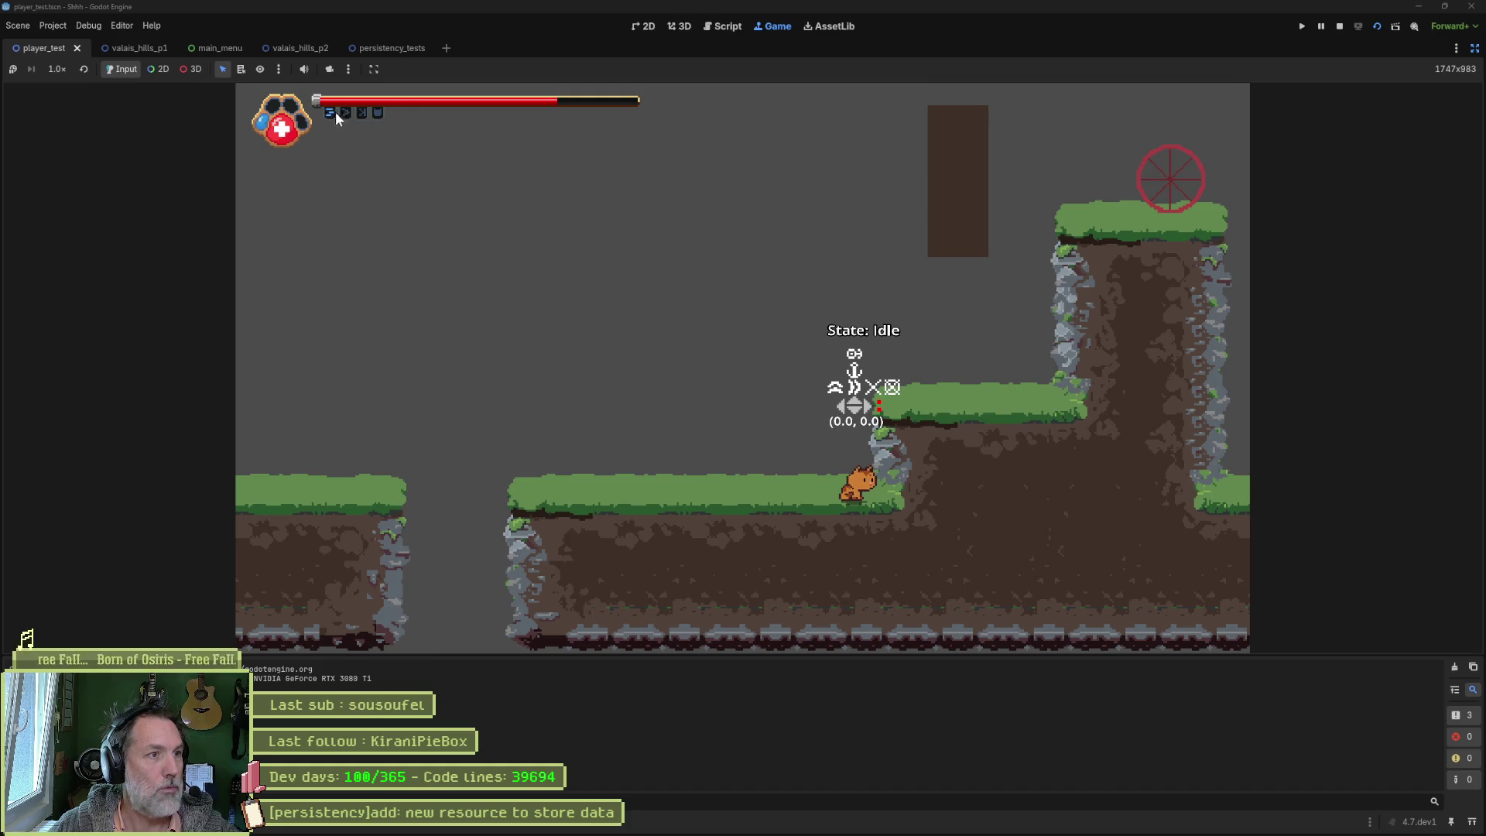
key("a")
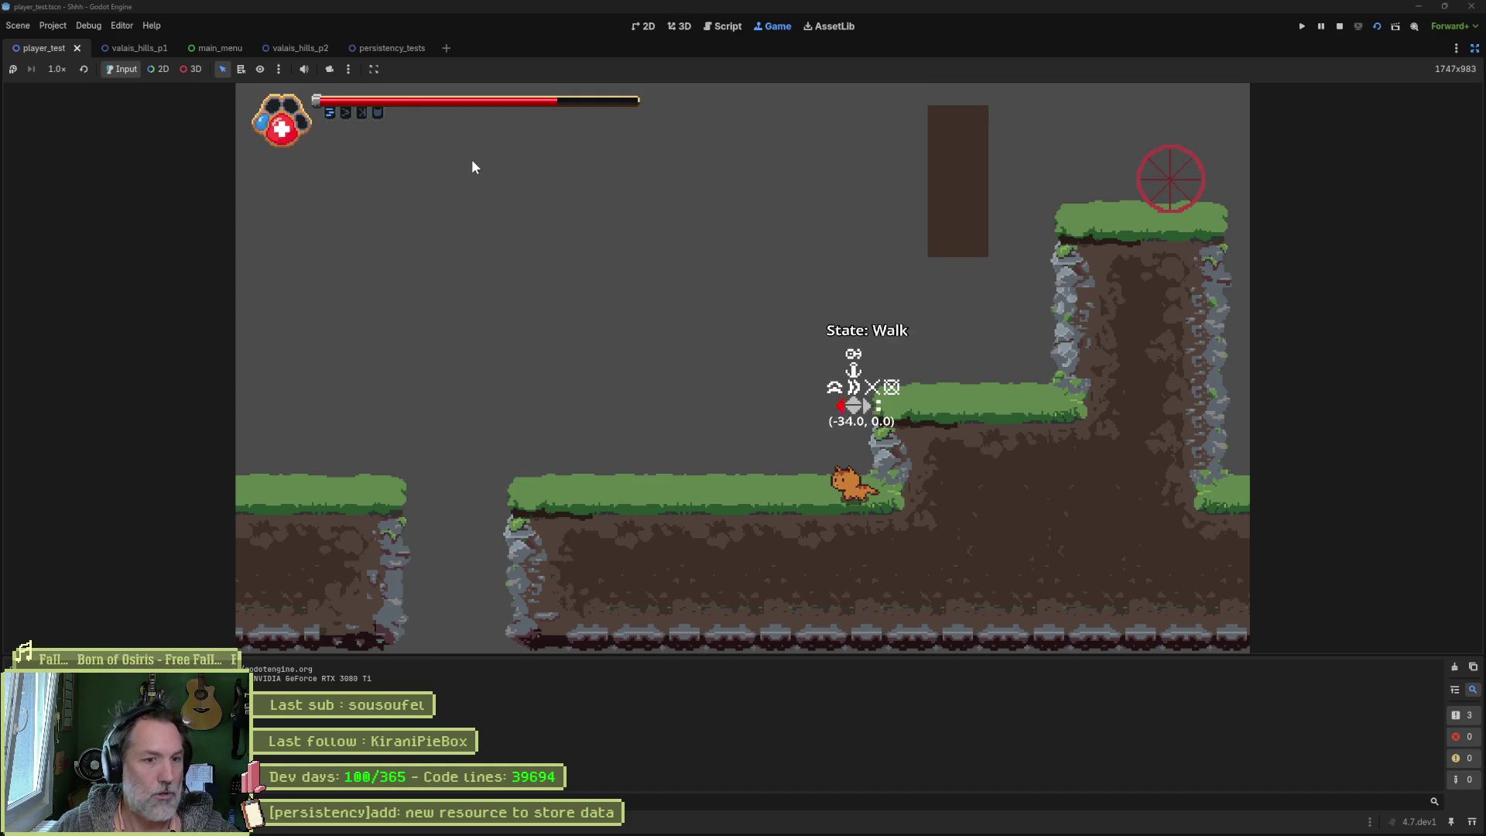
key("a")
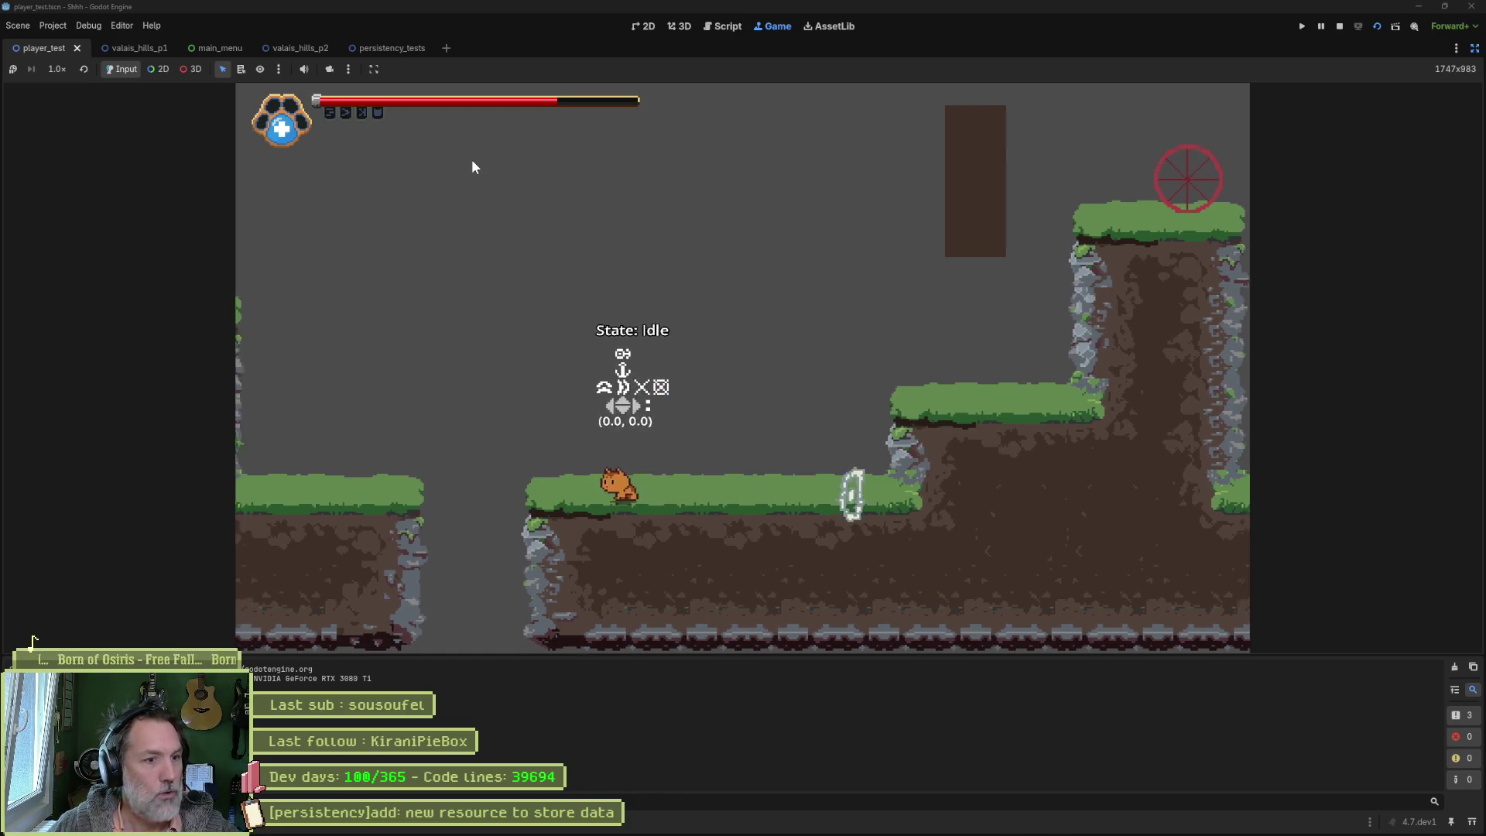
key("F8")
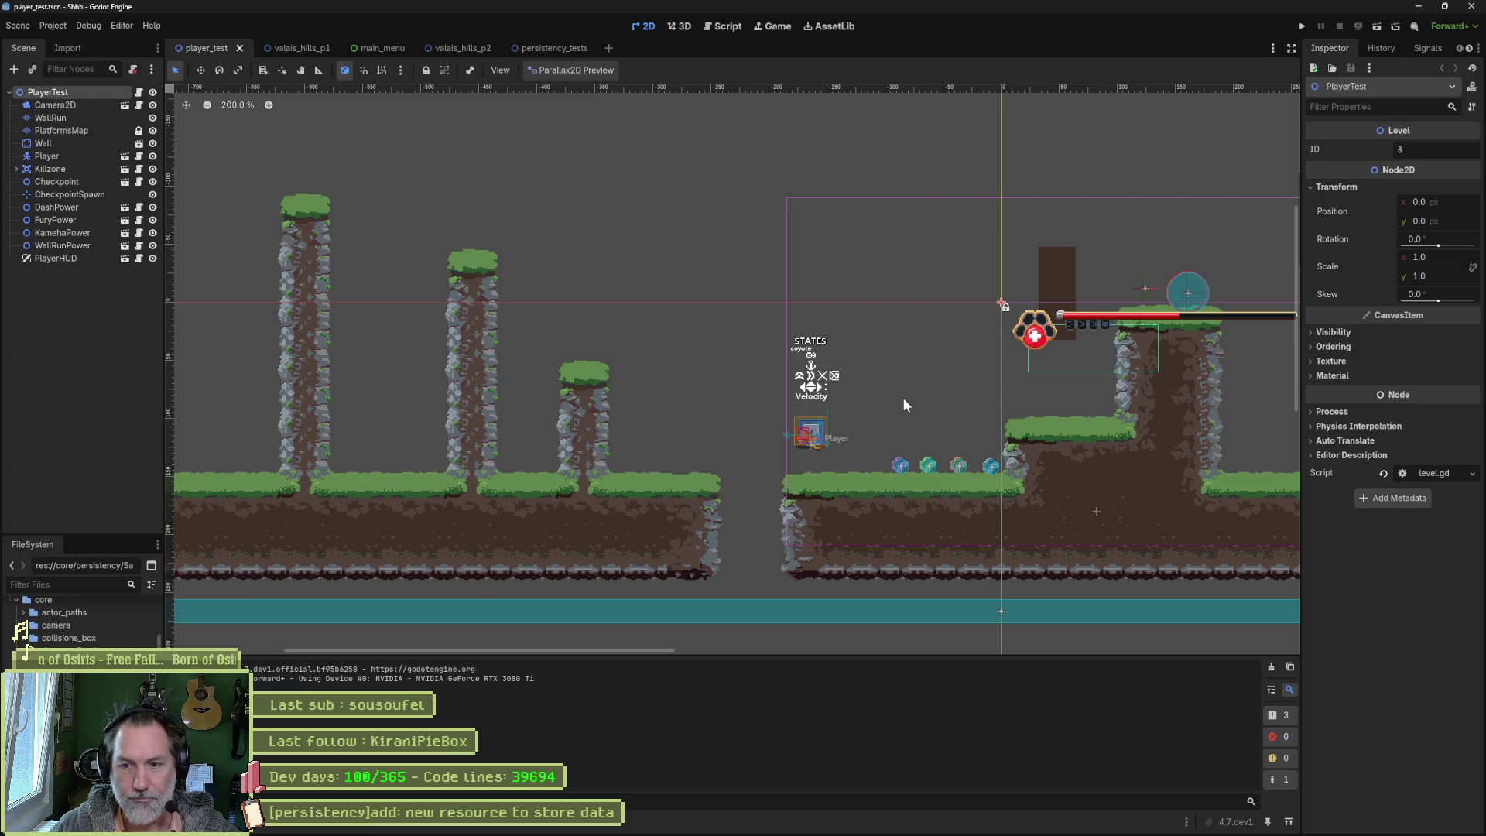
Step: Jump to the 'No level id' error in level.gd and close the main_menu and valais_hills_p2 tabs
left_click(255, 821)
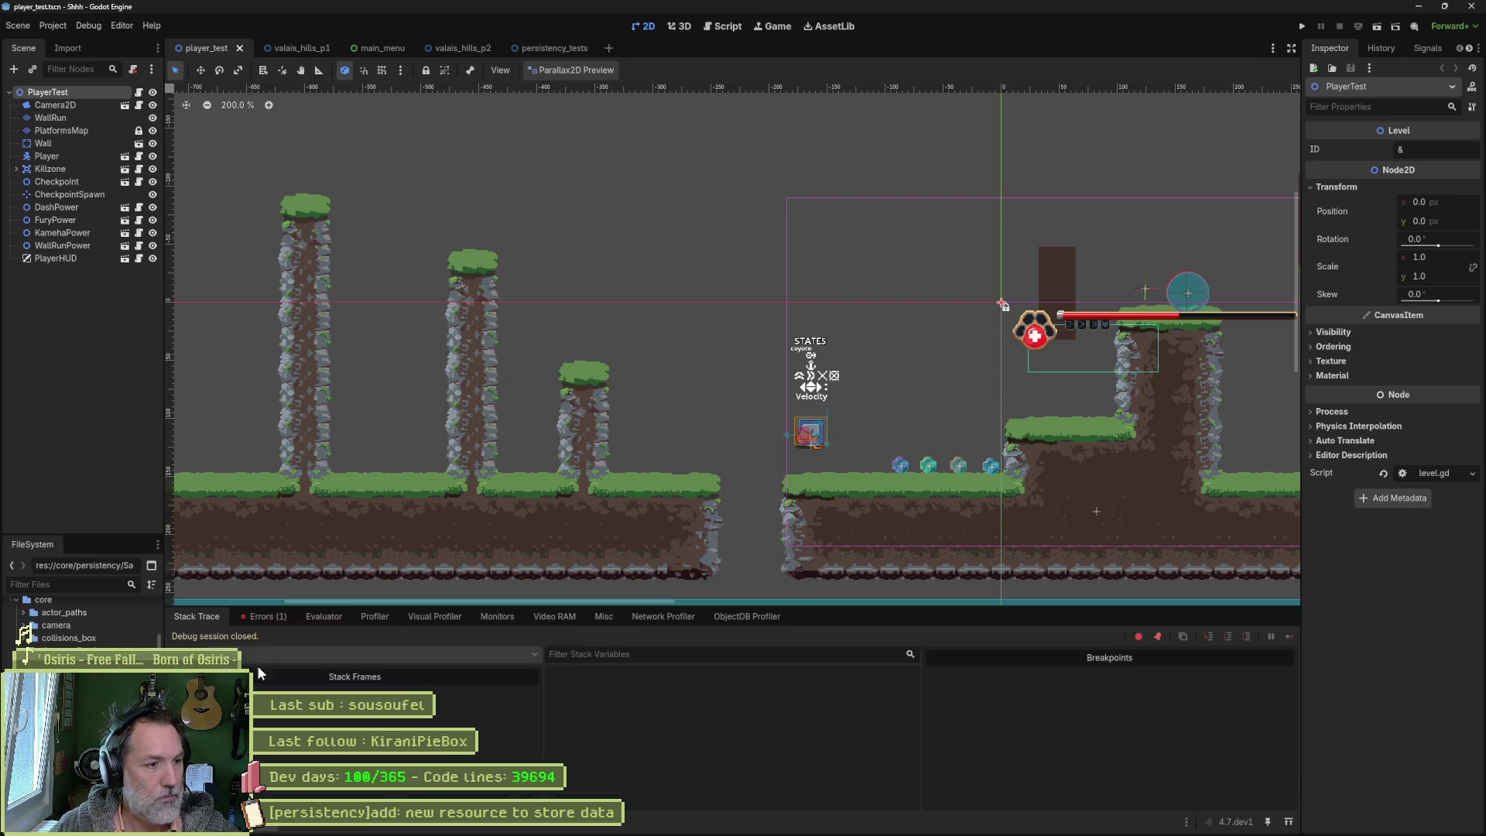
double_click(392, 660)
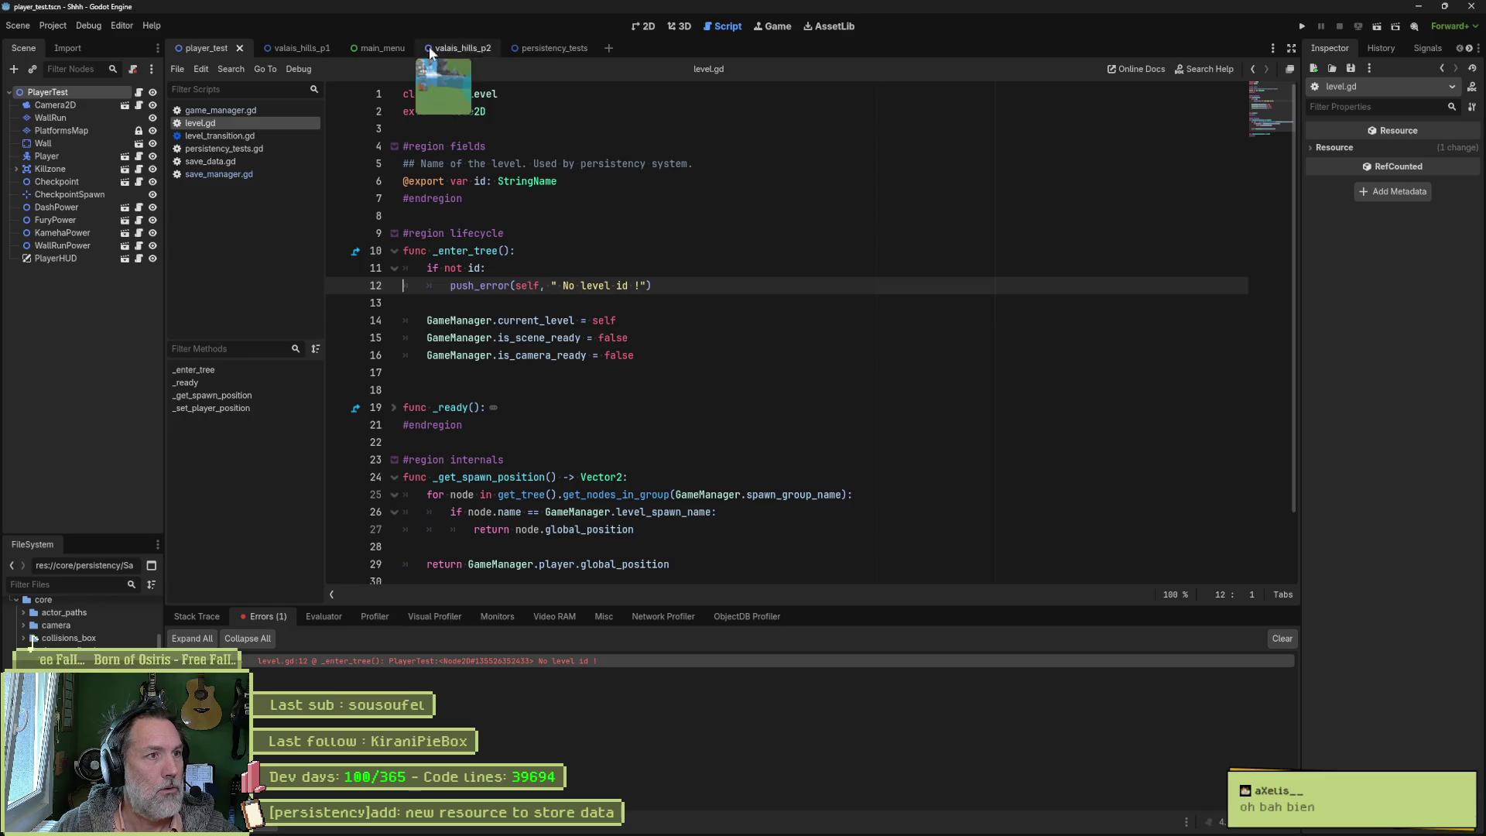
middle_click(391, 49)
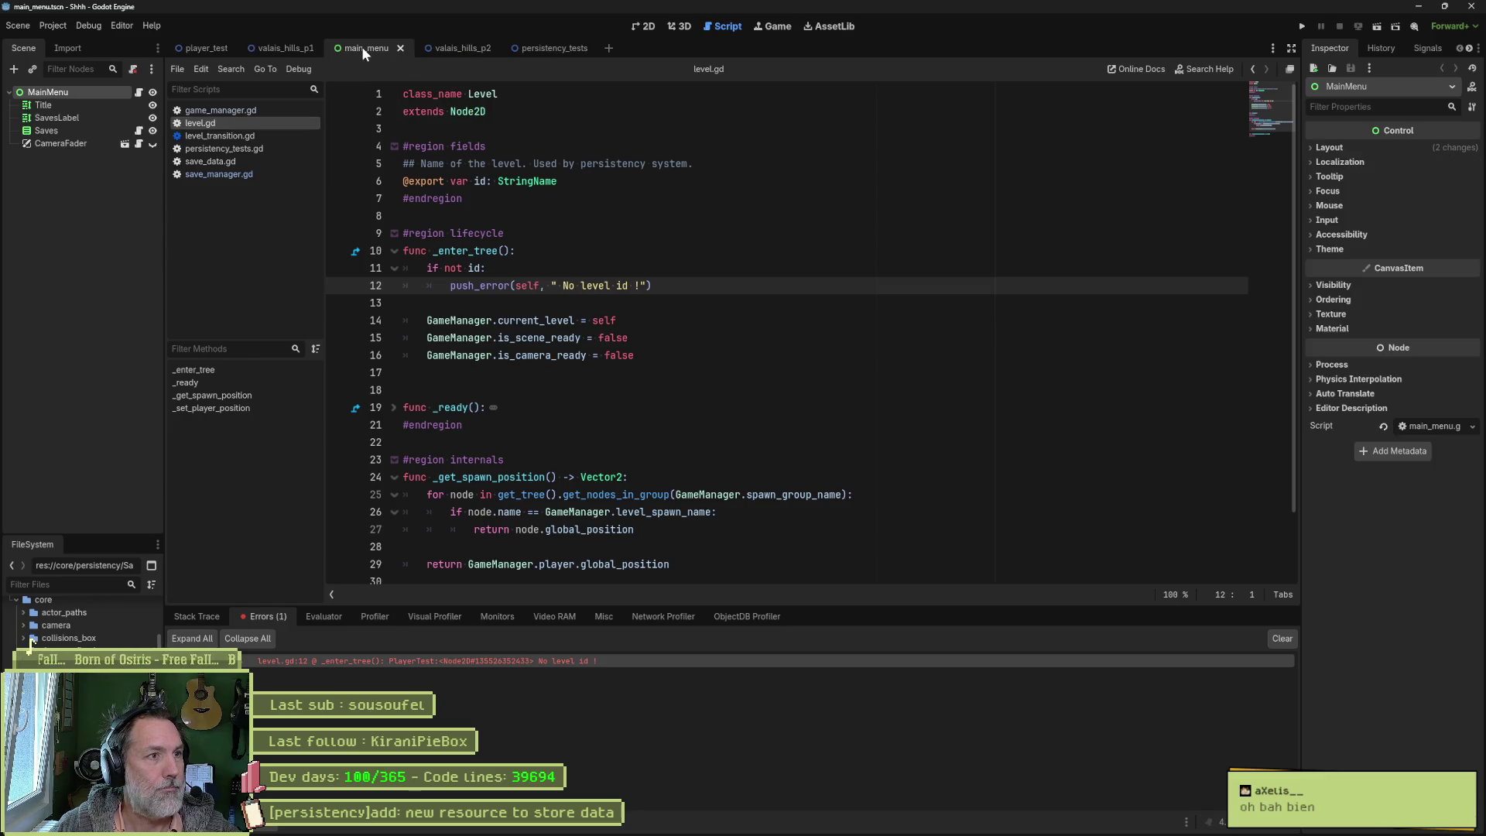
middle_click(388, 48)
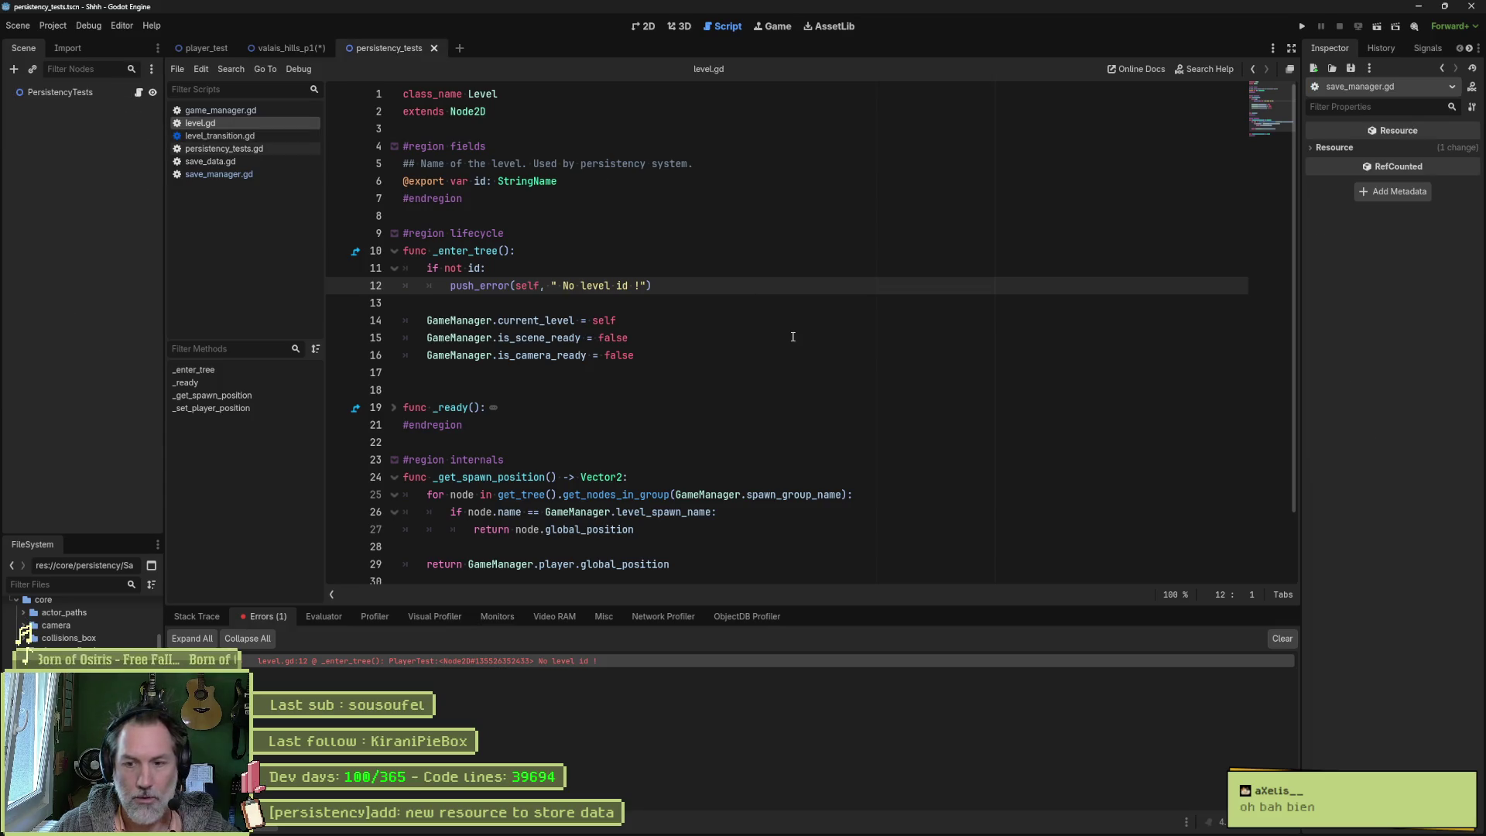
Step: Review the level id check on lines 16 and 11 of level.gd before opening game_manager.gd
left_click(815, 352)
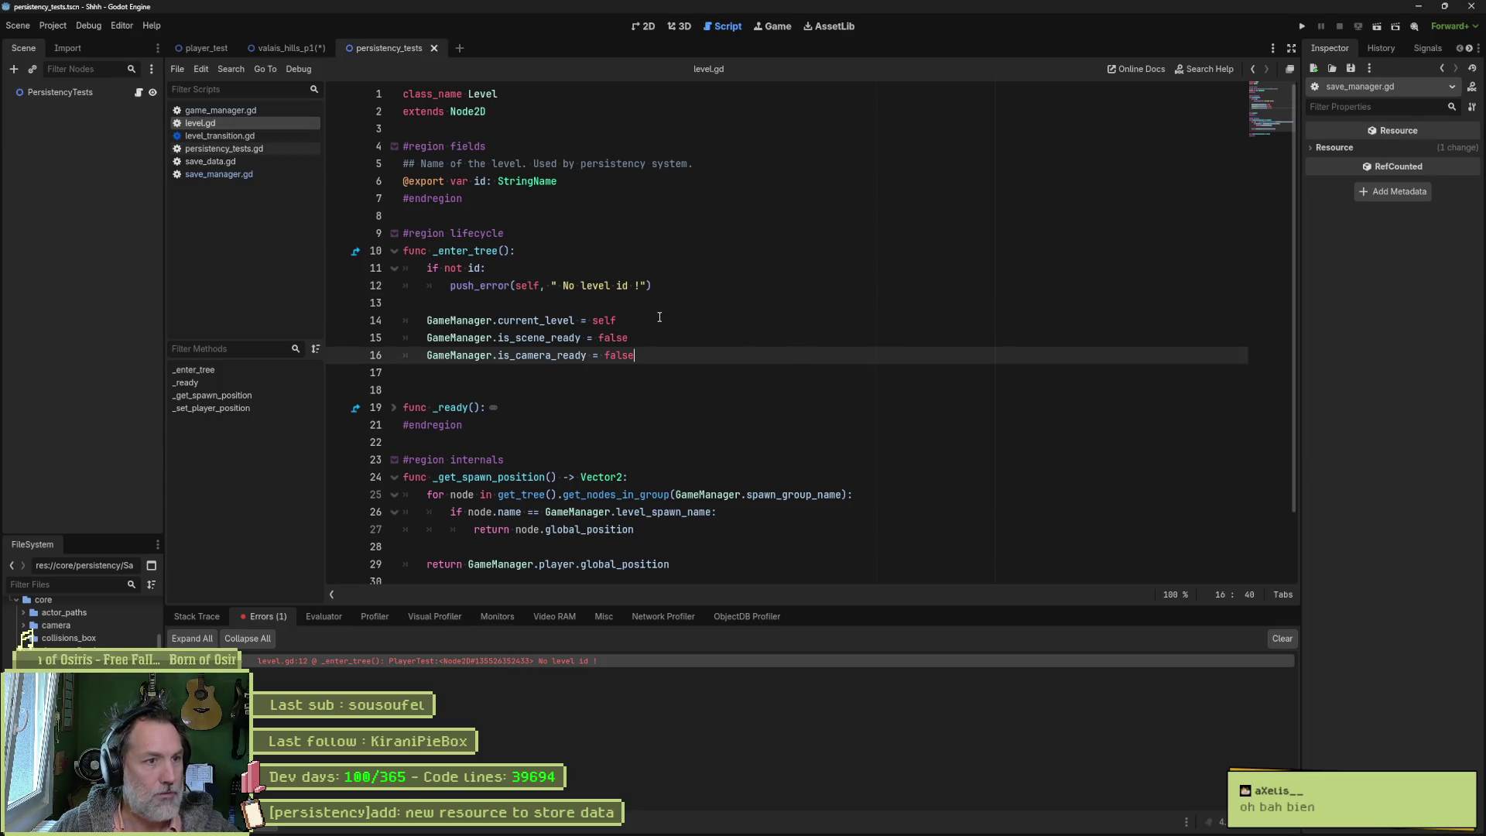
left_click(588, 265)
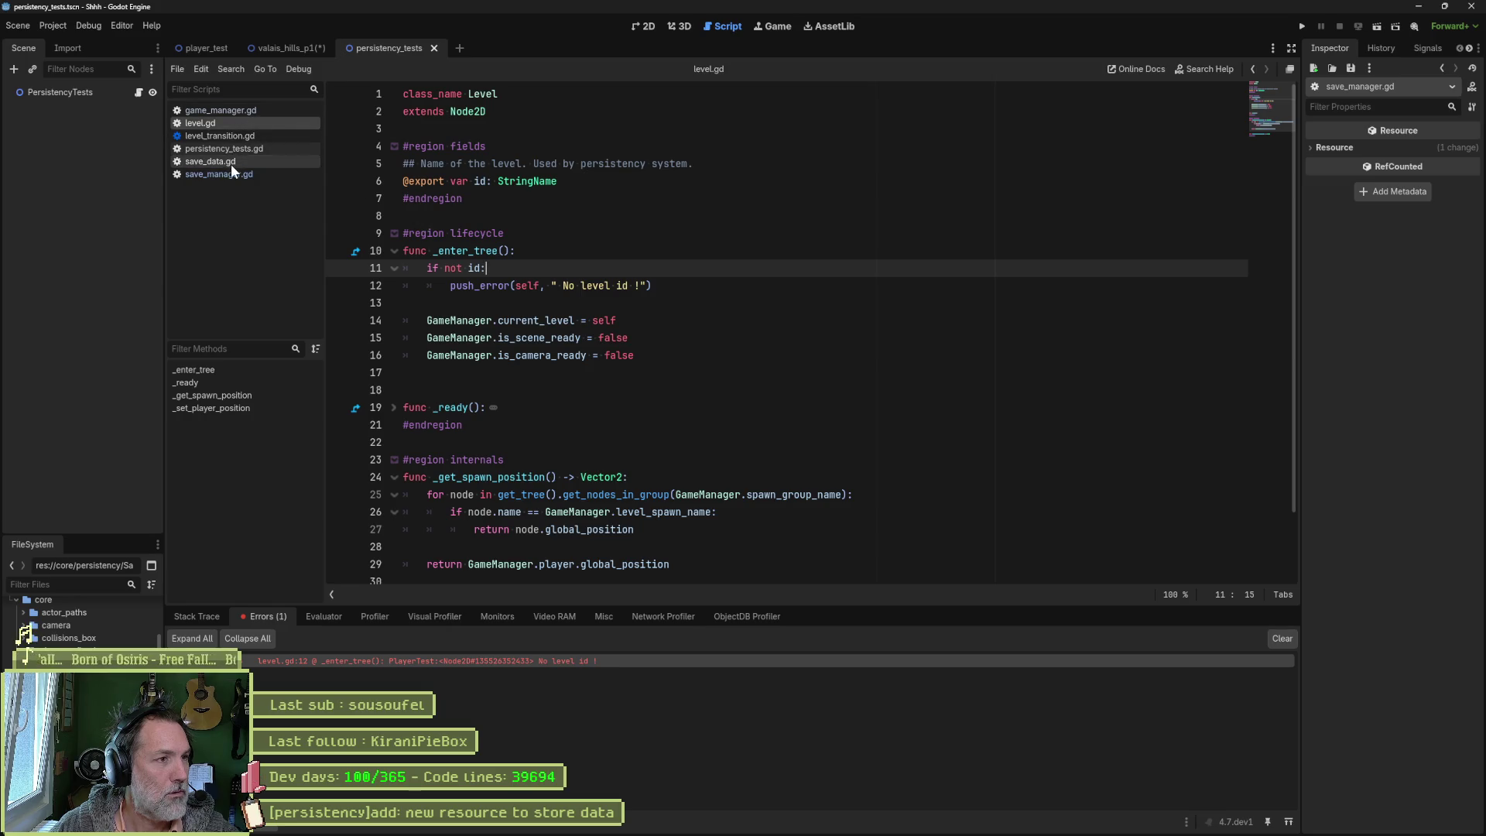
left_click(232, 111)
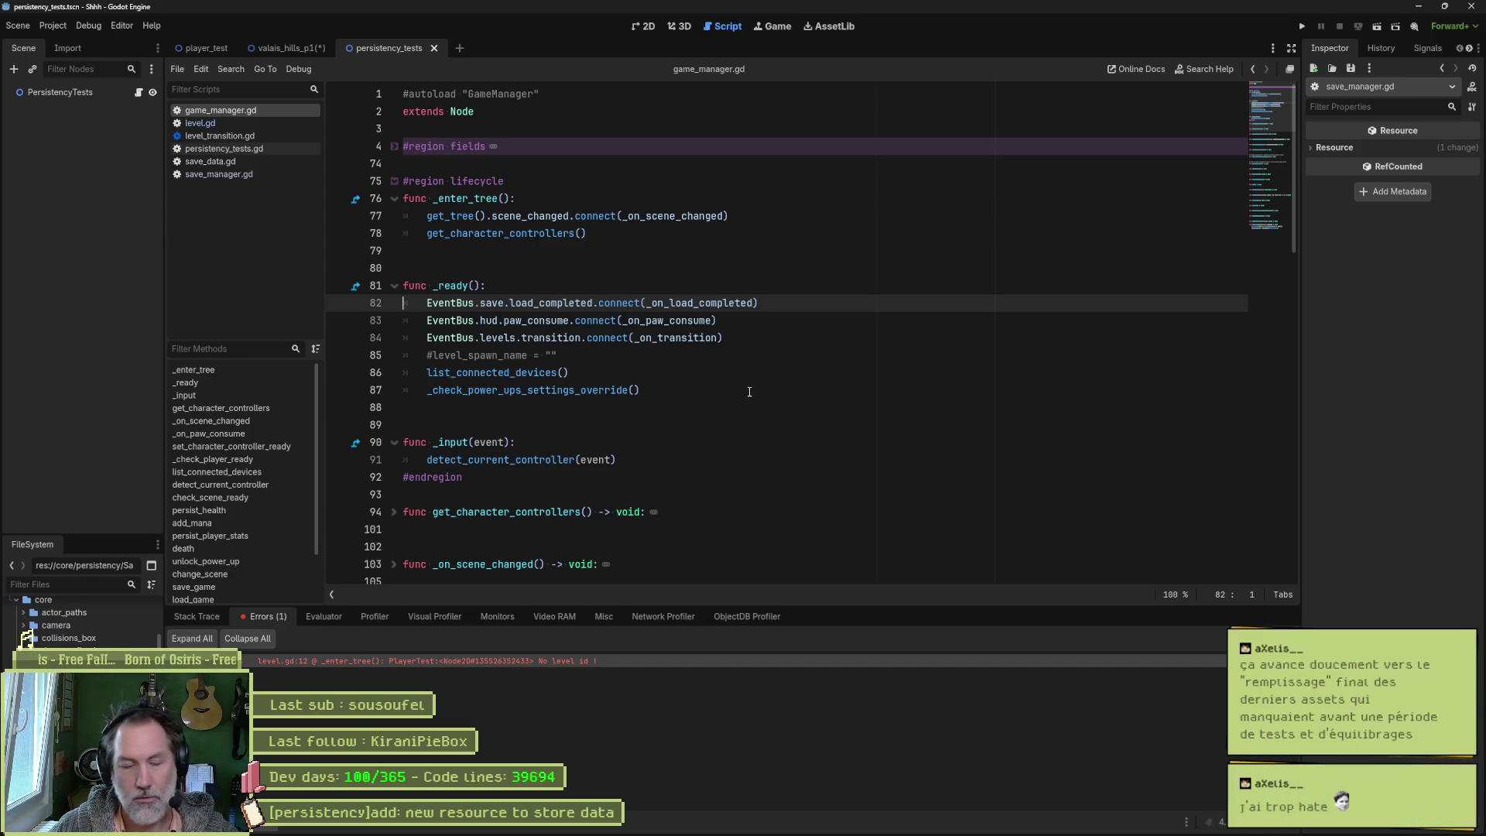
Step: Place the caret on the commented level_spawn_name line 85 in game_manager.gd
left_click(719, 355)
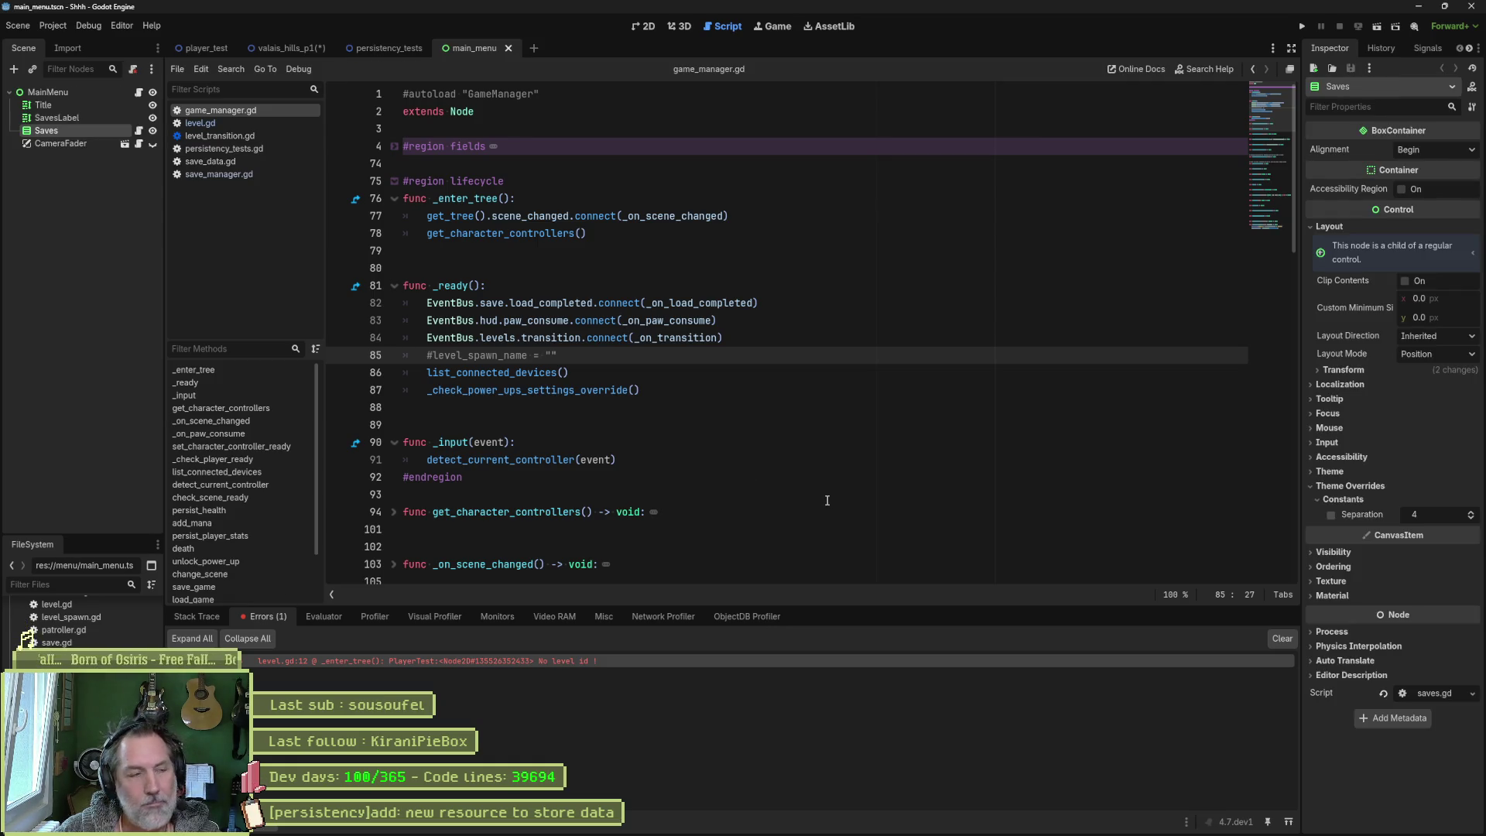
Step: Test-run the main menu with User1 and User2 saves, then select _ready's lines 10-11 in main_menu.gd
key("F5")
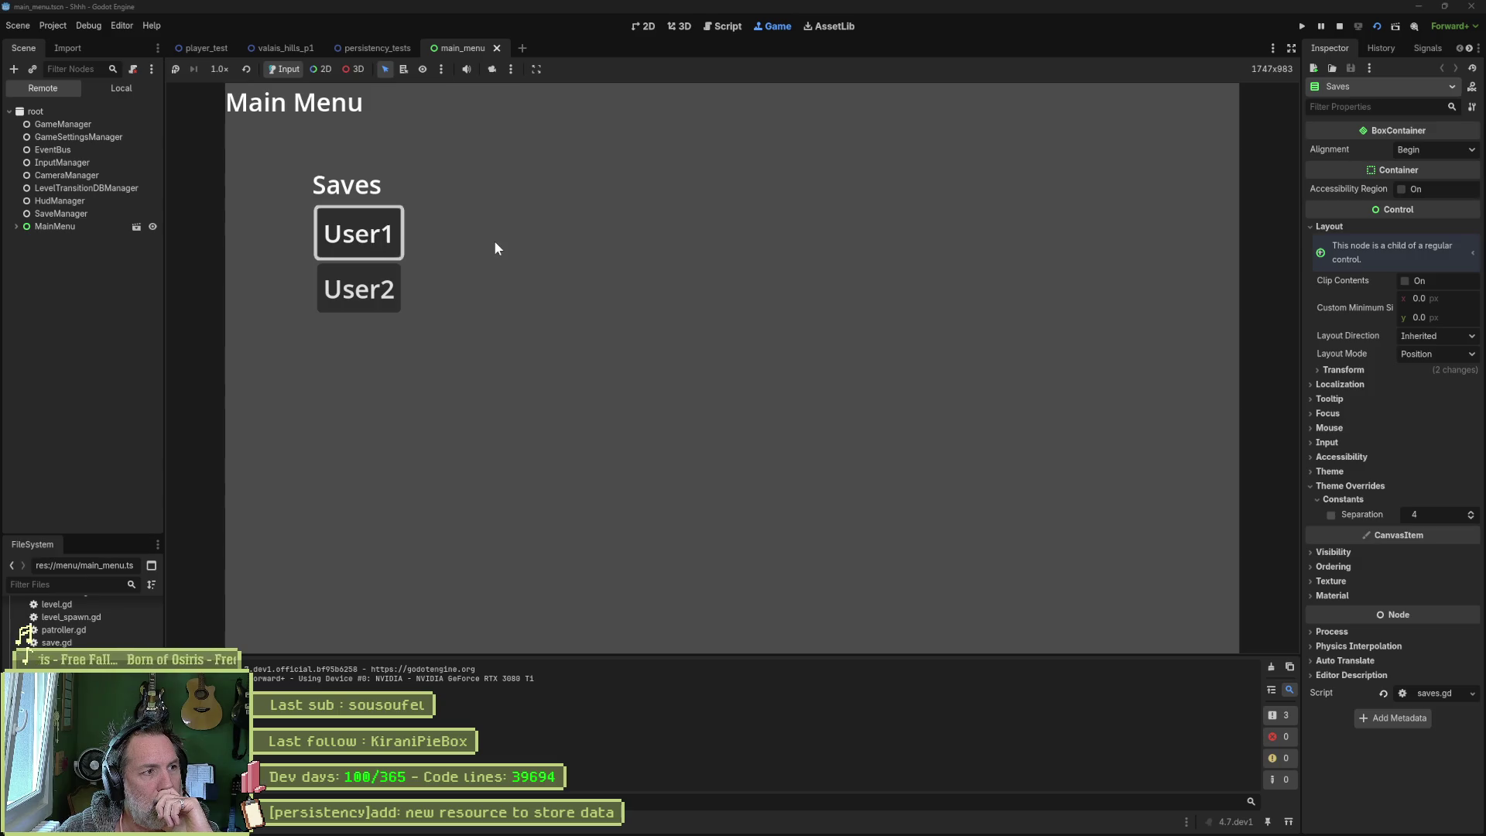
left_click(1339, 28)
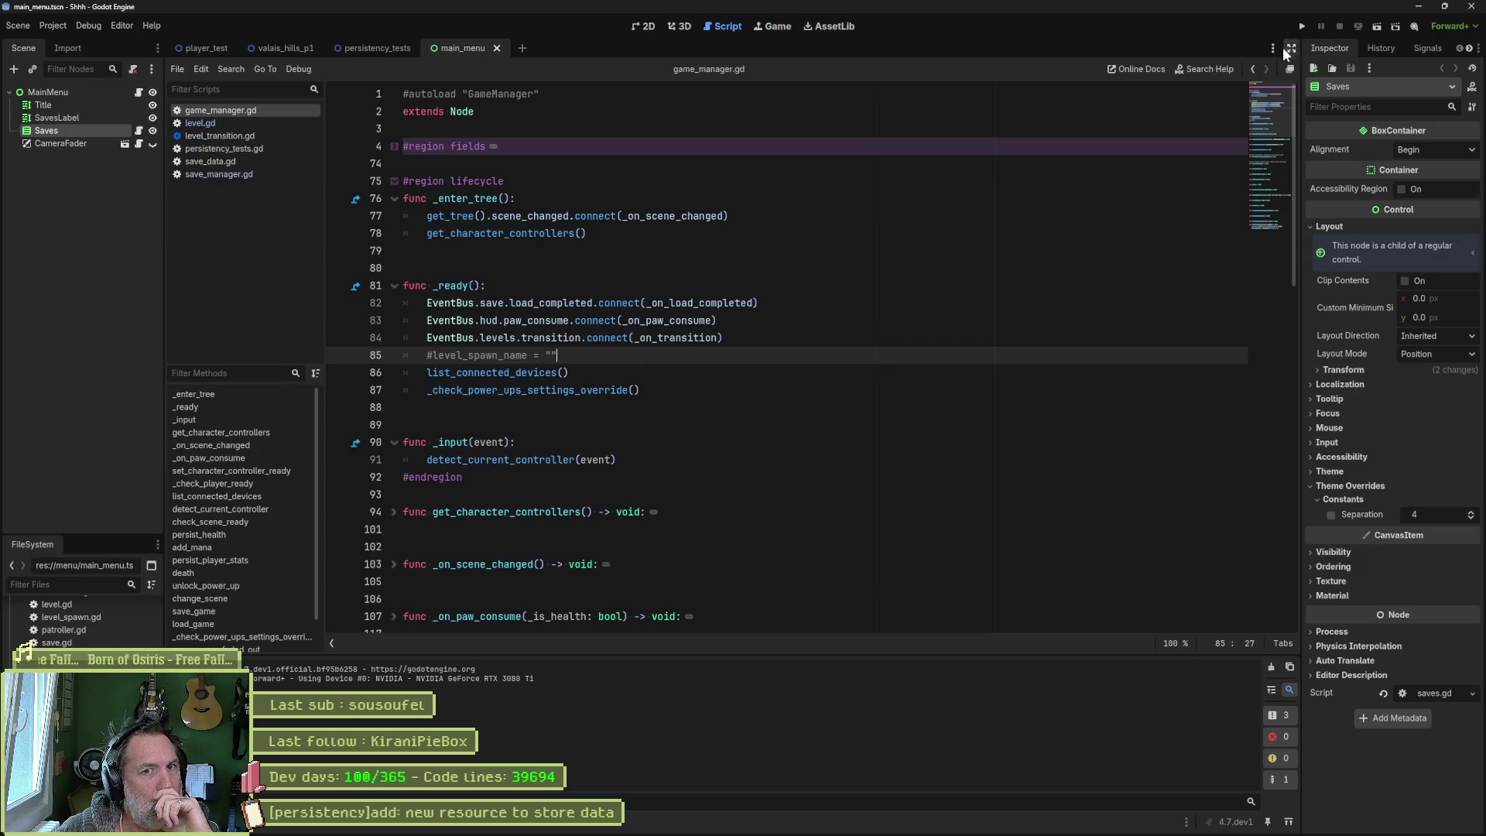
left_click(138, 92)
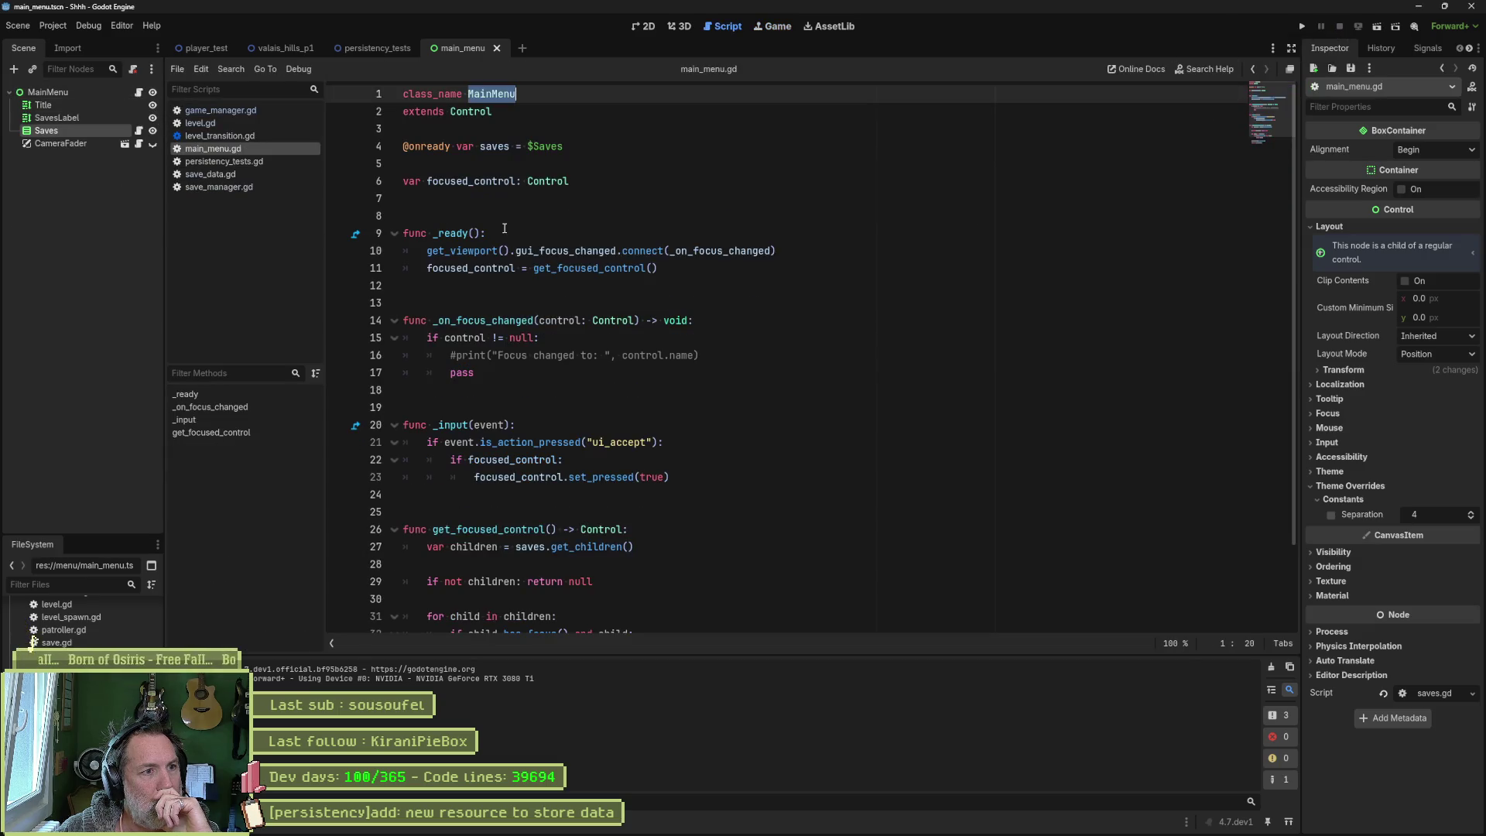
left_click(757, 268)
key("shift+Up")
key("shift+Home")
key("shift+Home")
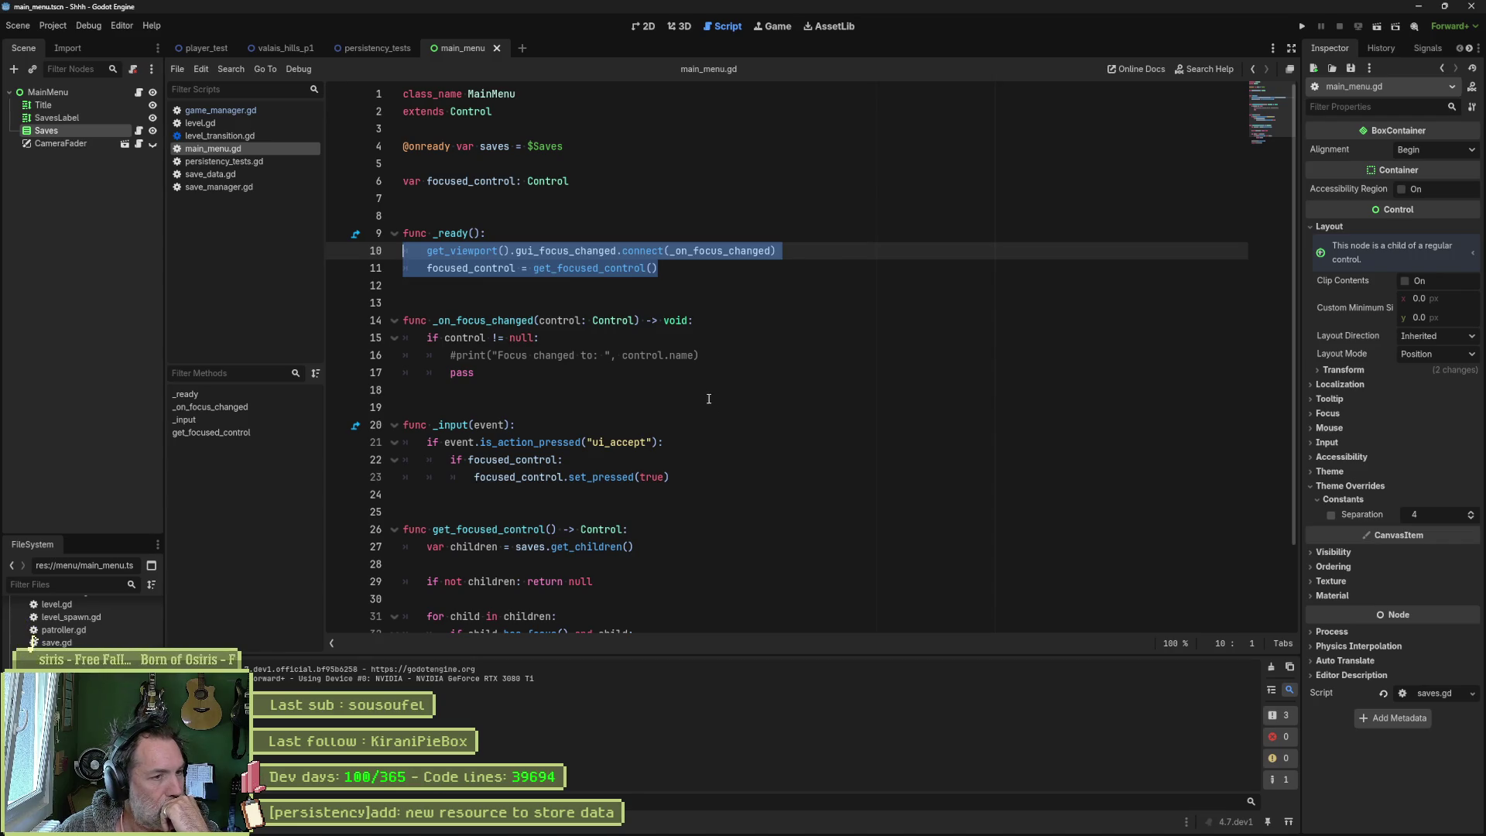
scroll(696, 426, "down", 3)
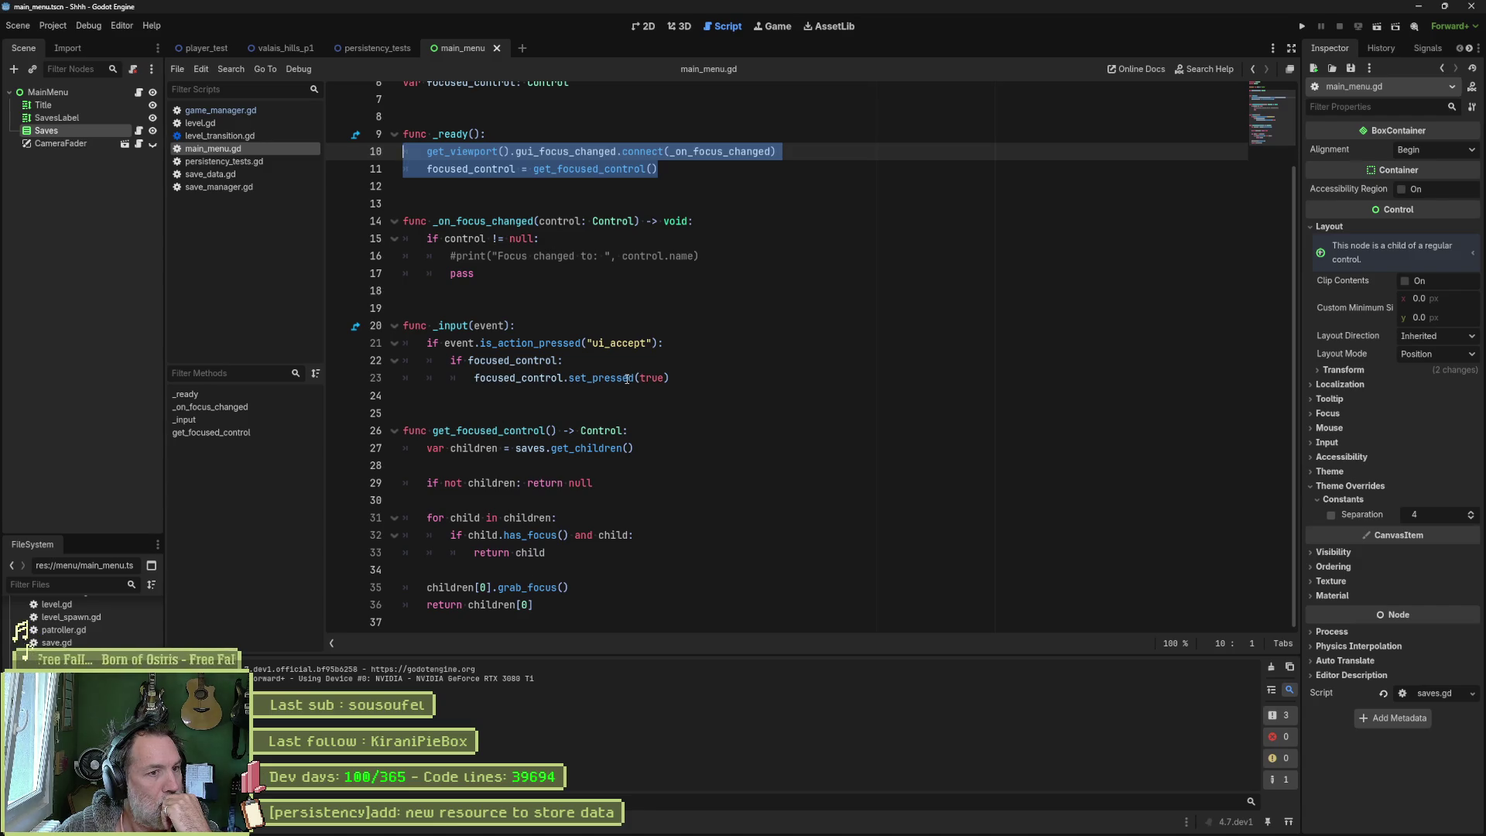
Step: Highlight the set_pressed call and uses of focused_control in main_menu.gd
double_click(629, 377)
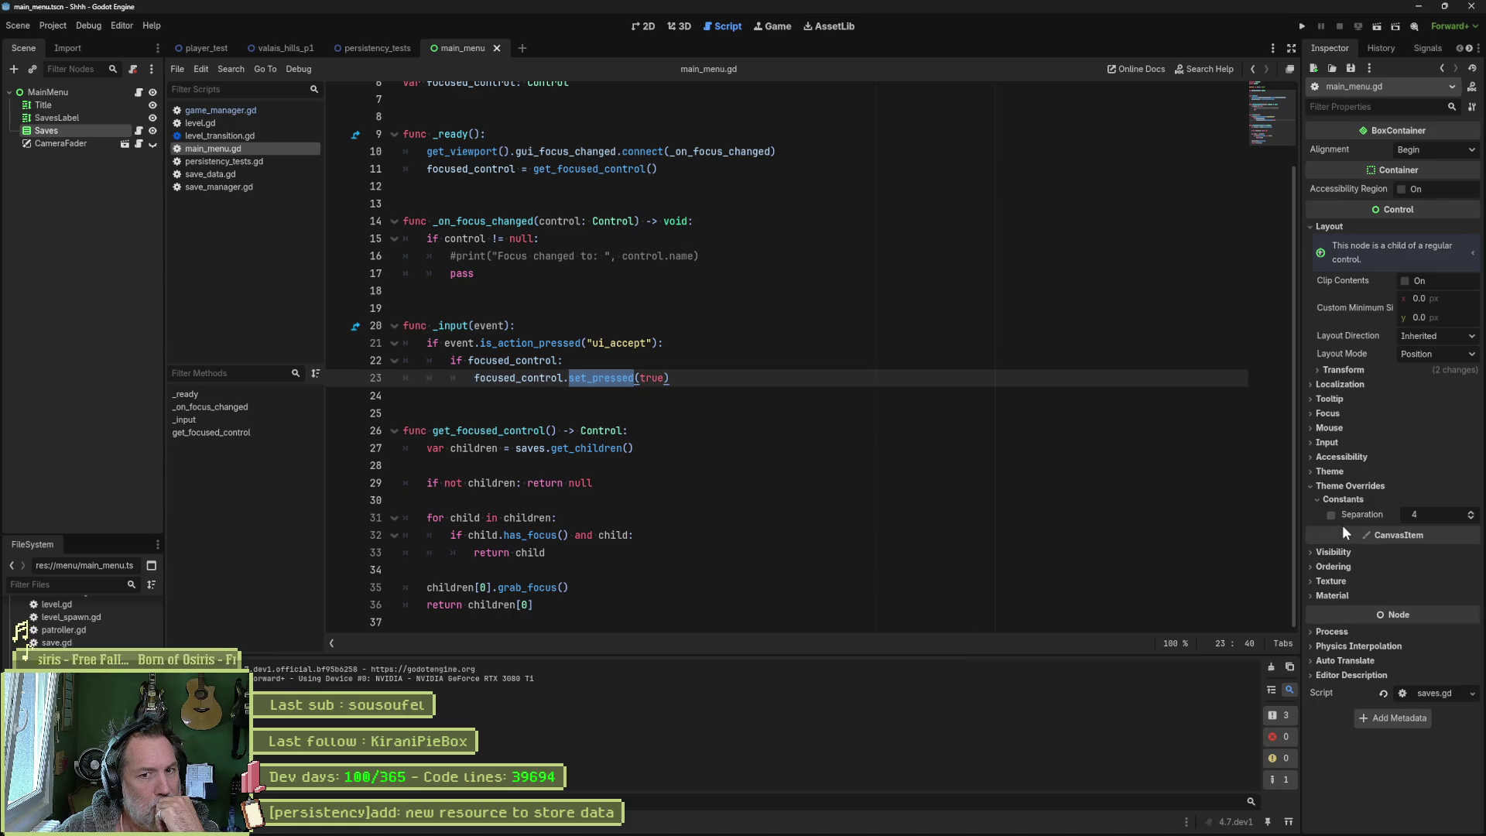
mouse_move(1341, 524)
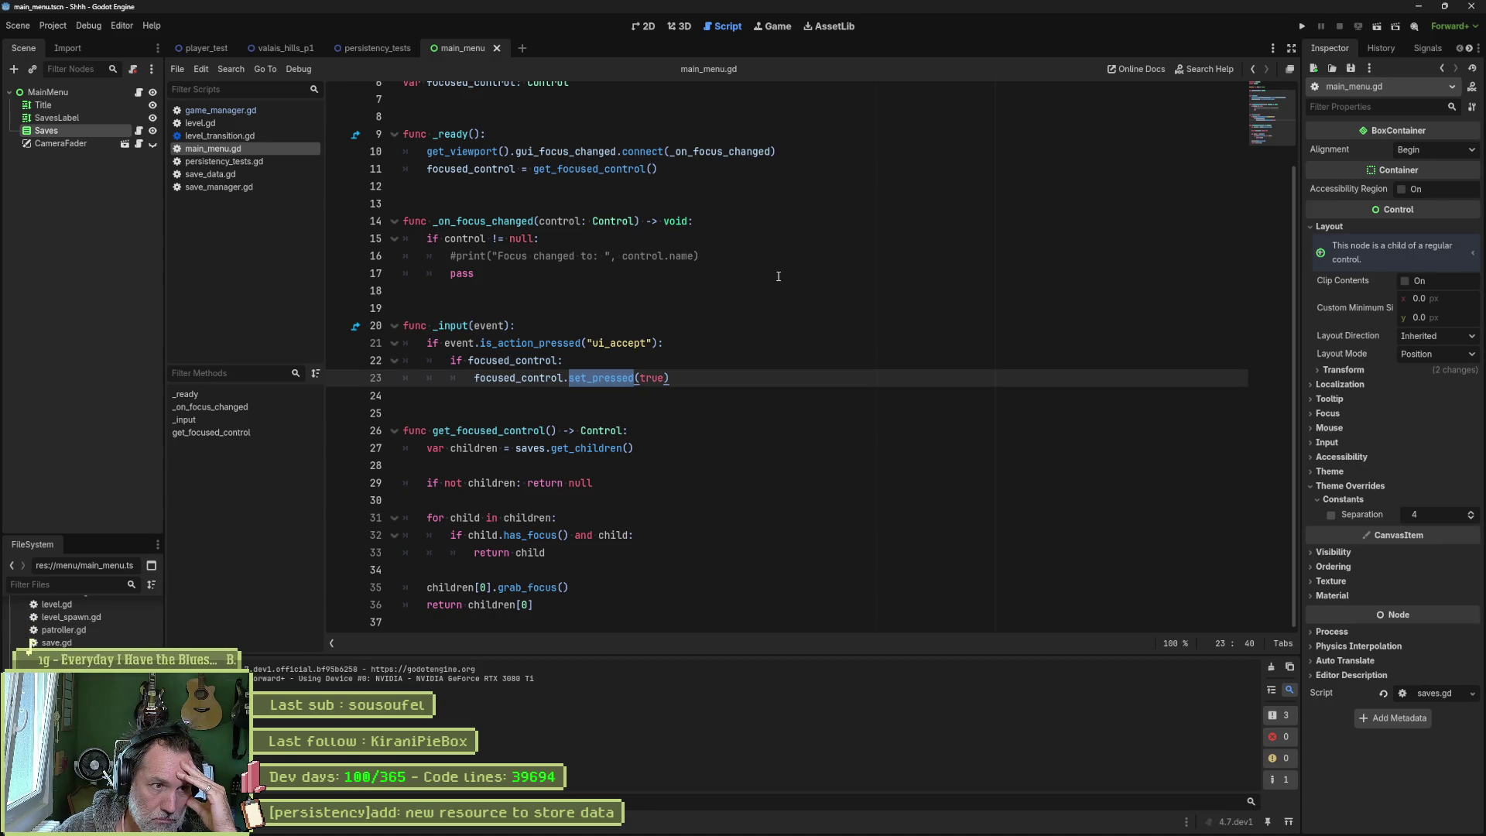
left_click(528, 360)
double_click(528, 360)
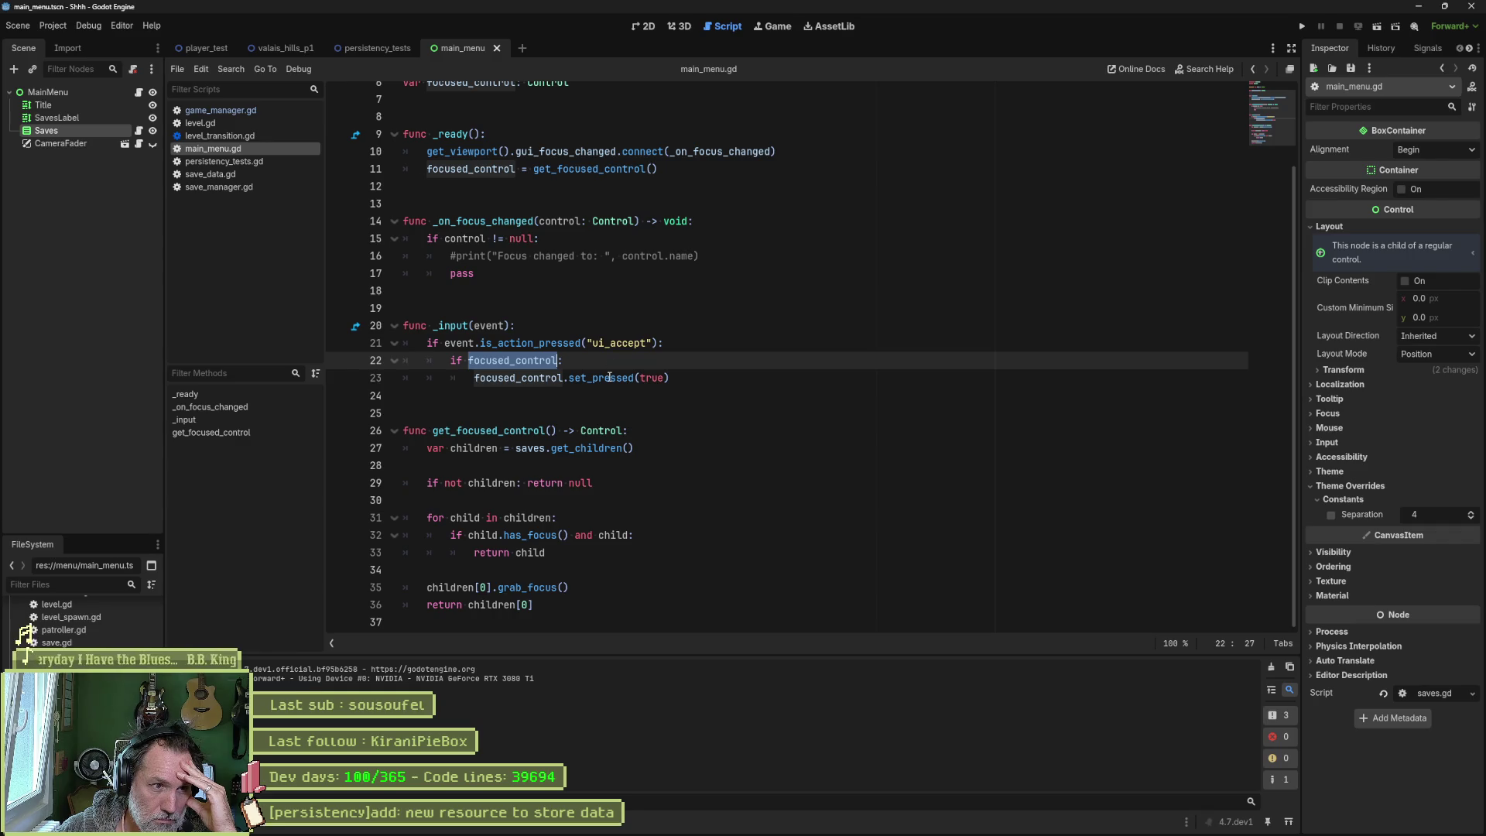
Step: Review the signals of the Saves node and the MainMenu root node
left_click(1423, 47)
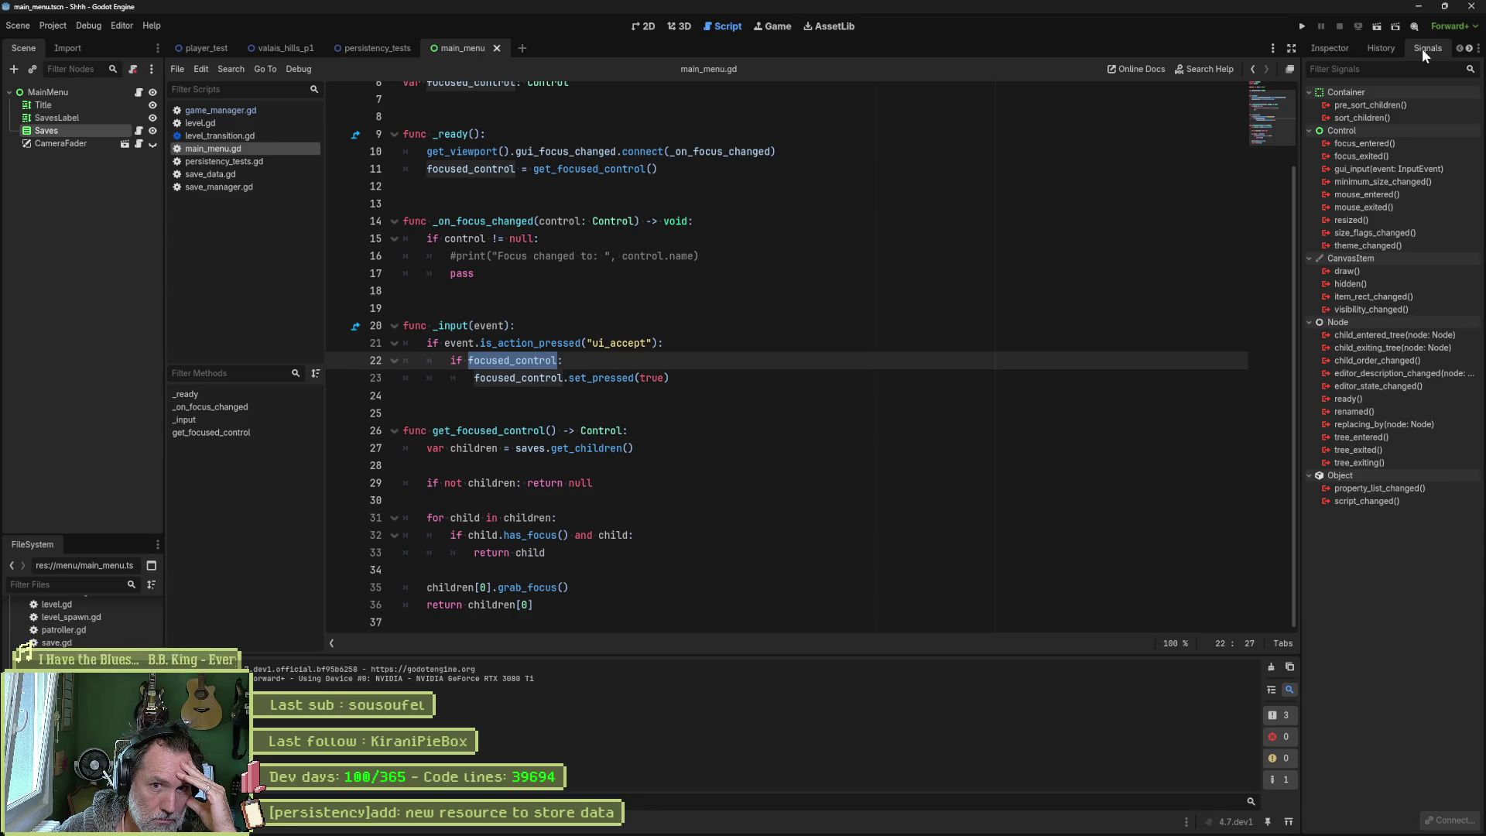
left_click(95, 91)
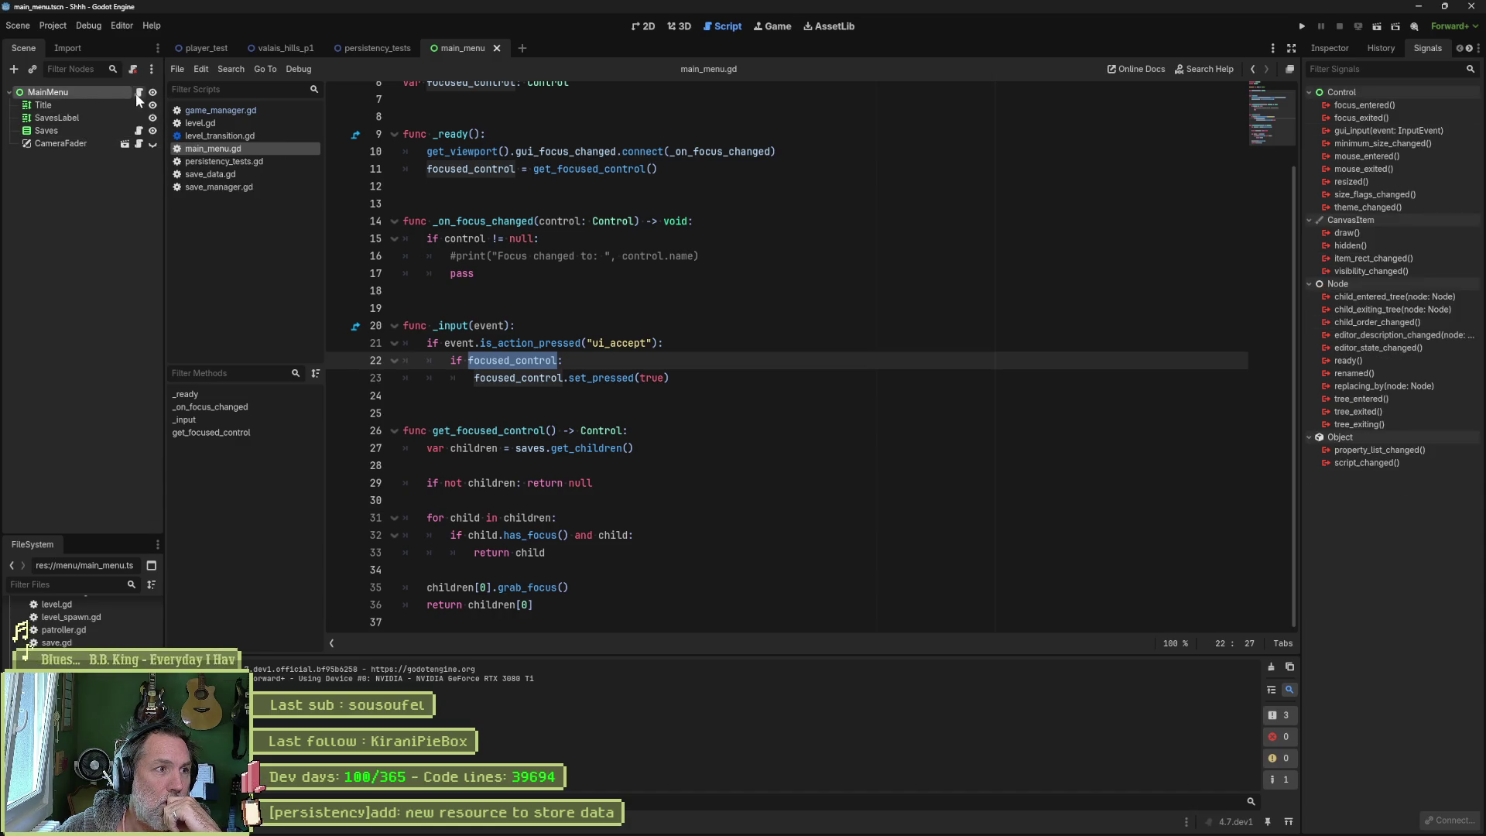
left_click(138, 131)
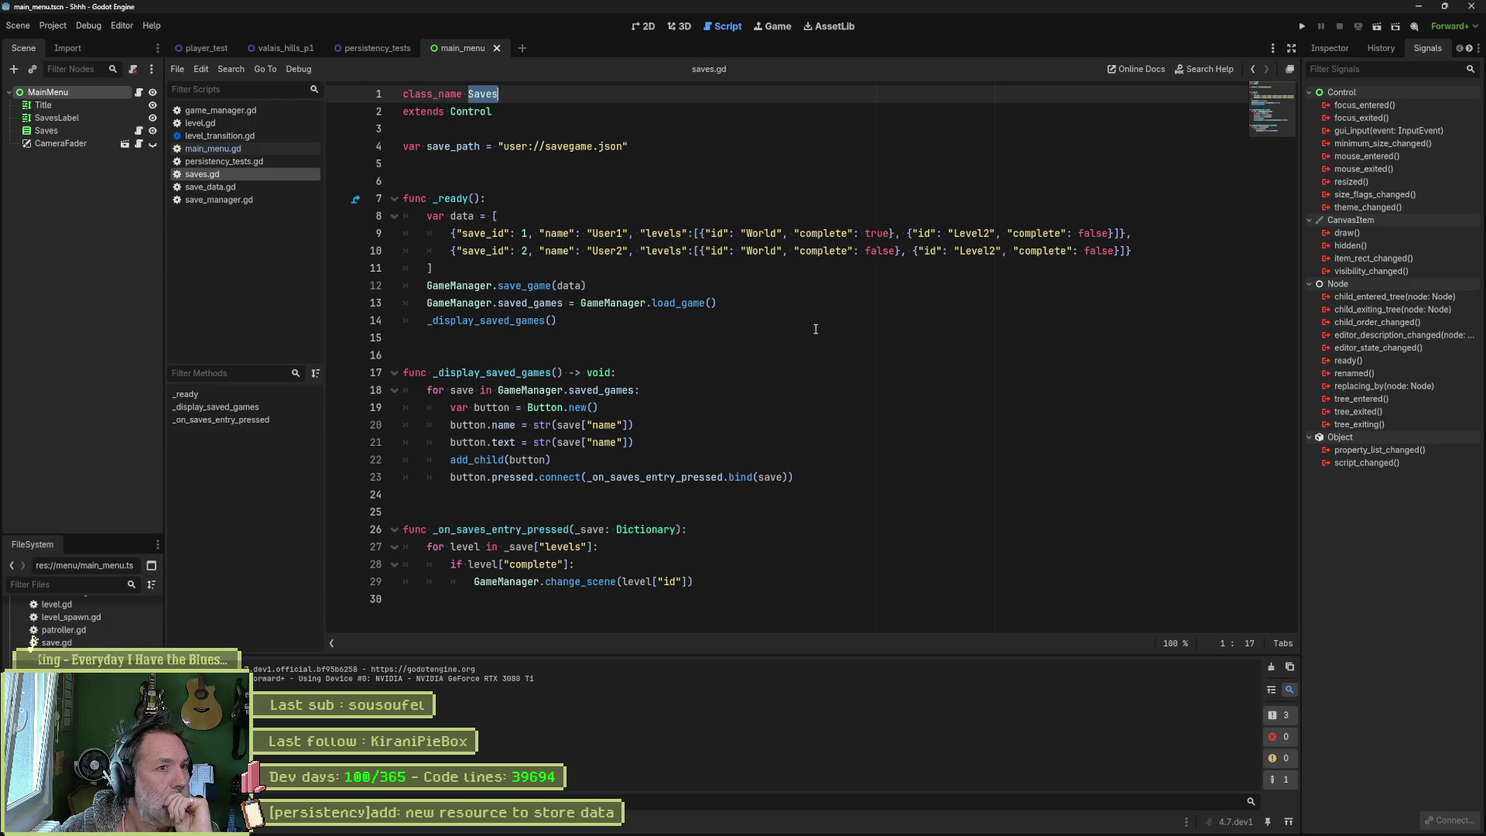
Step: Inspect saves.gd's user://savegame.json path, GameManager.save_game, _on_saves_entry_pressed and change_scene call
left_click_drag(630, 146, 498, 147)
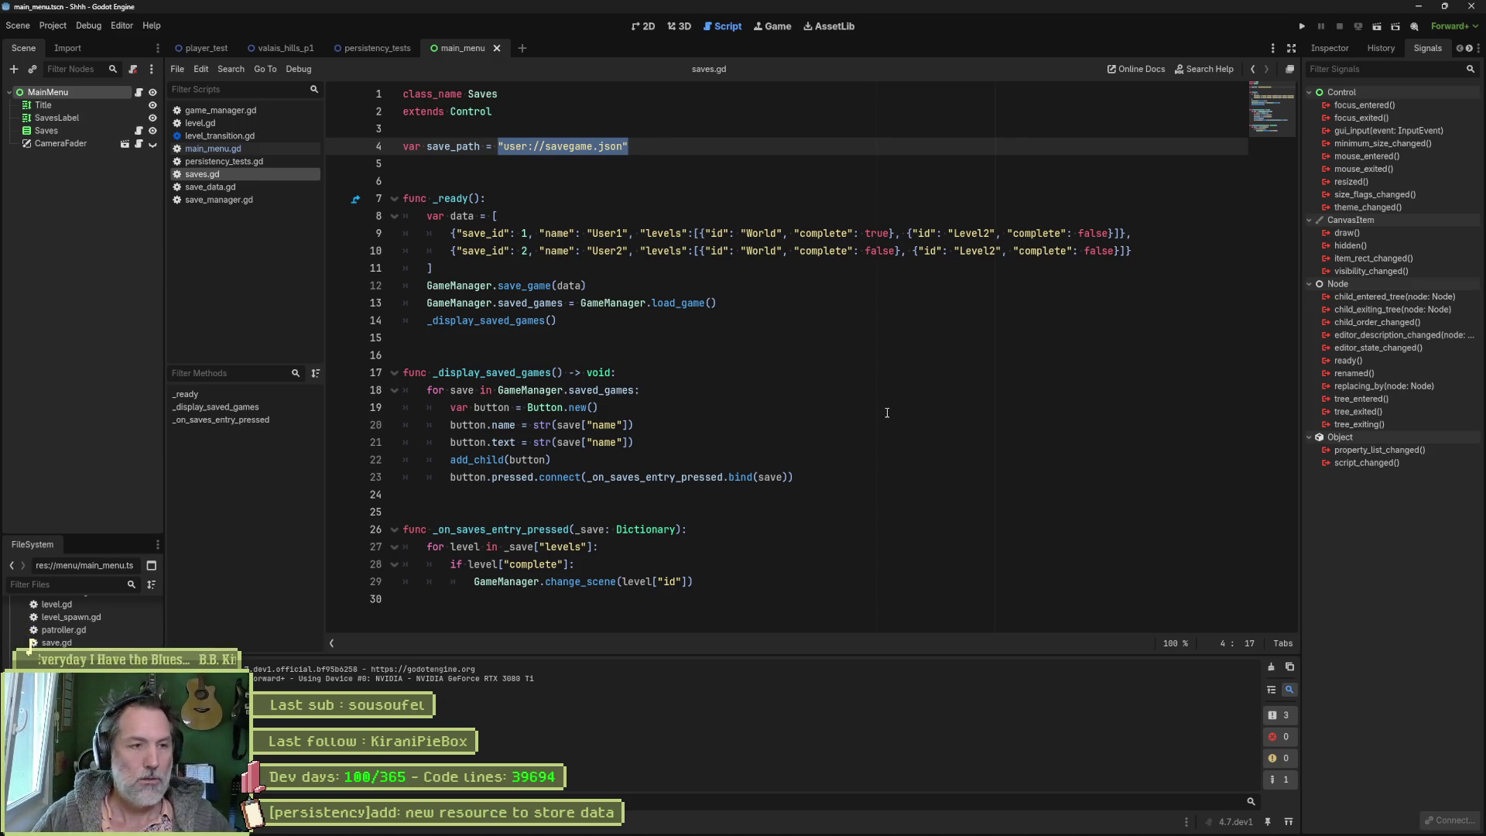
double_click(493, 286)
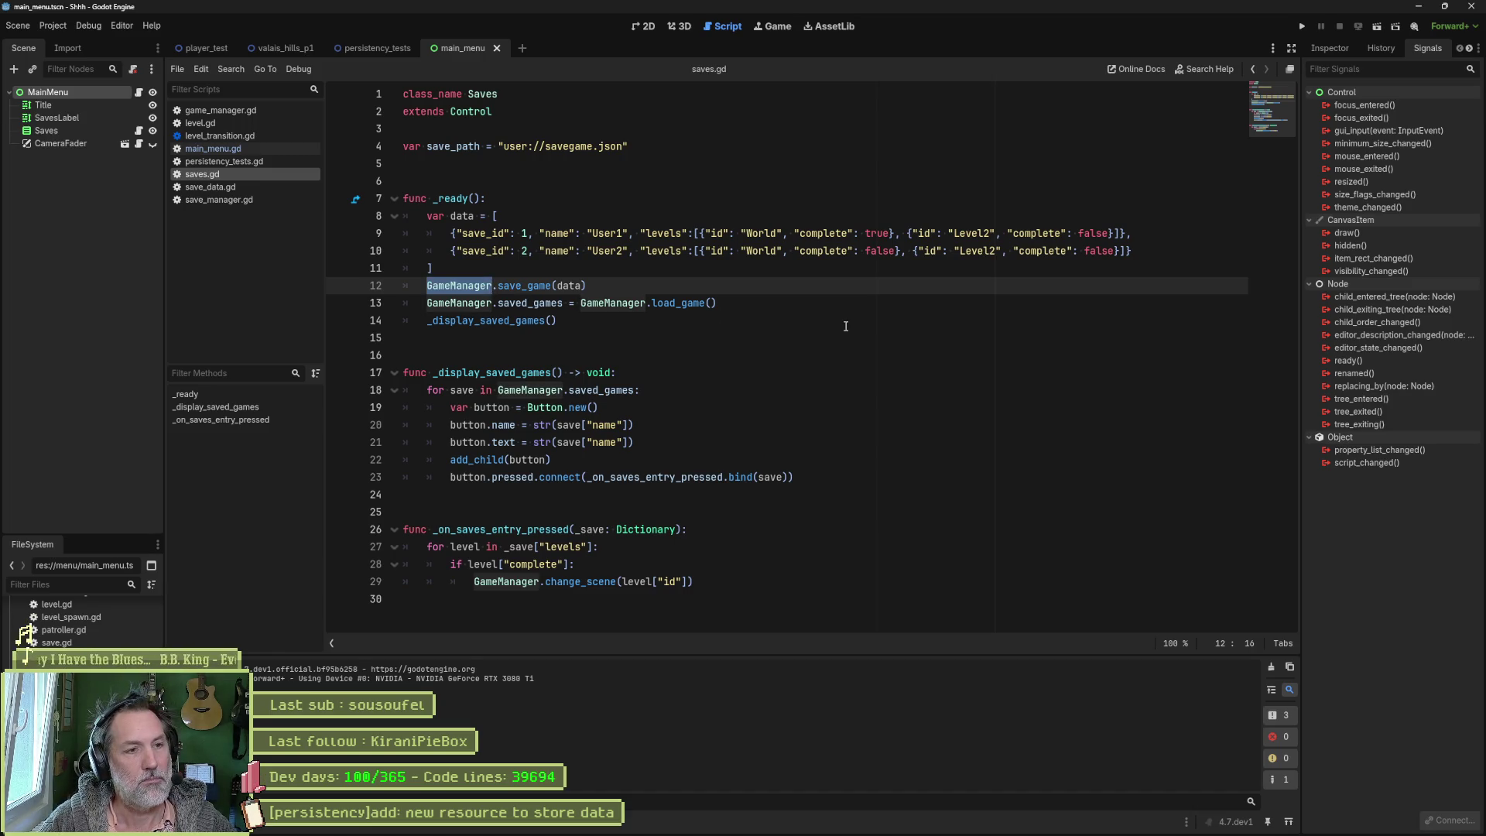
left_click(529, 286)
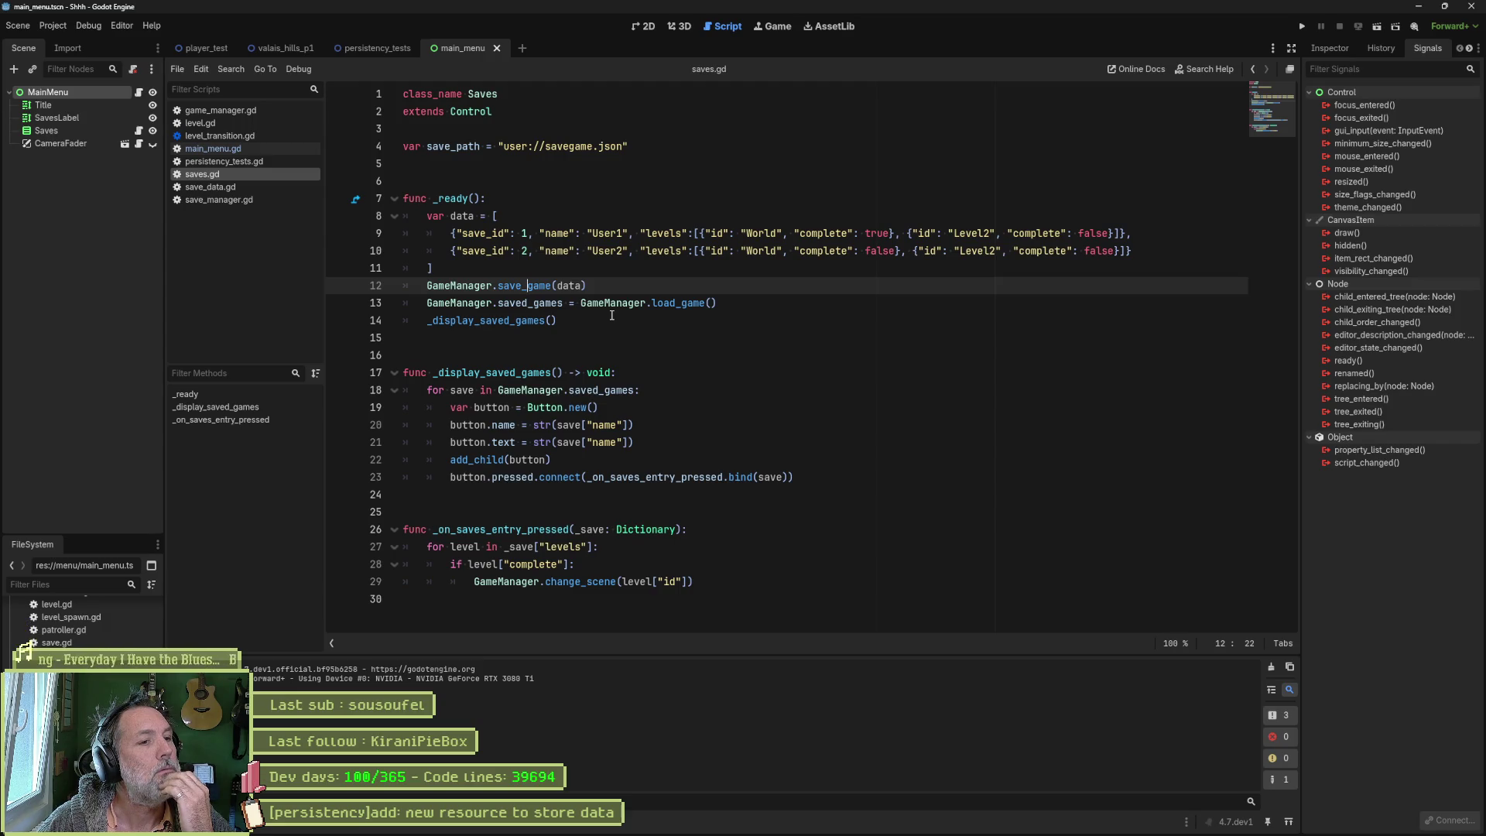
double_click(649, 478)
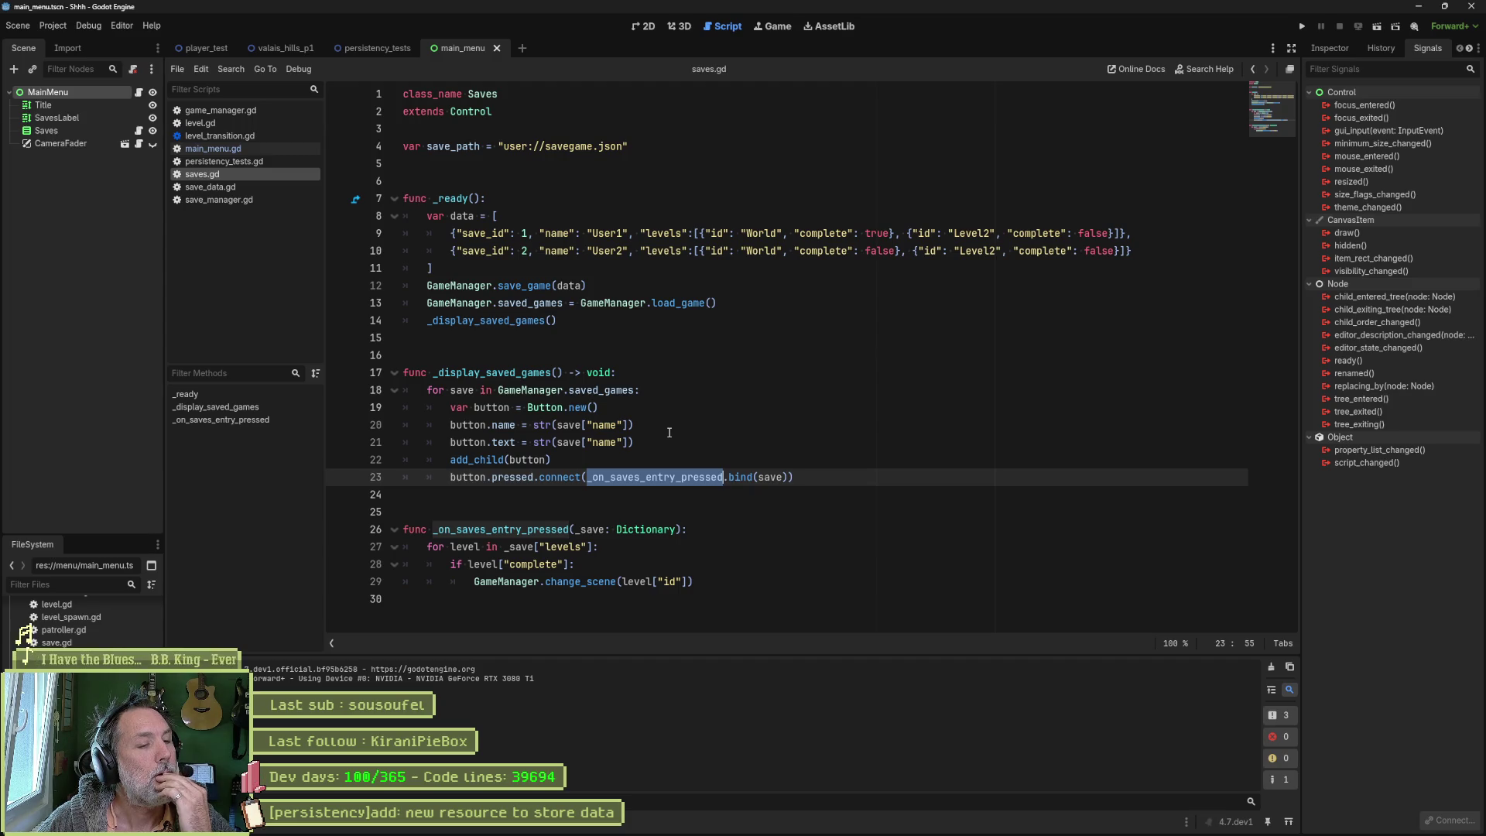
double_click(590, 580)
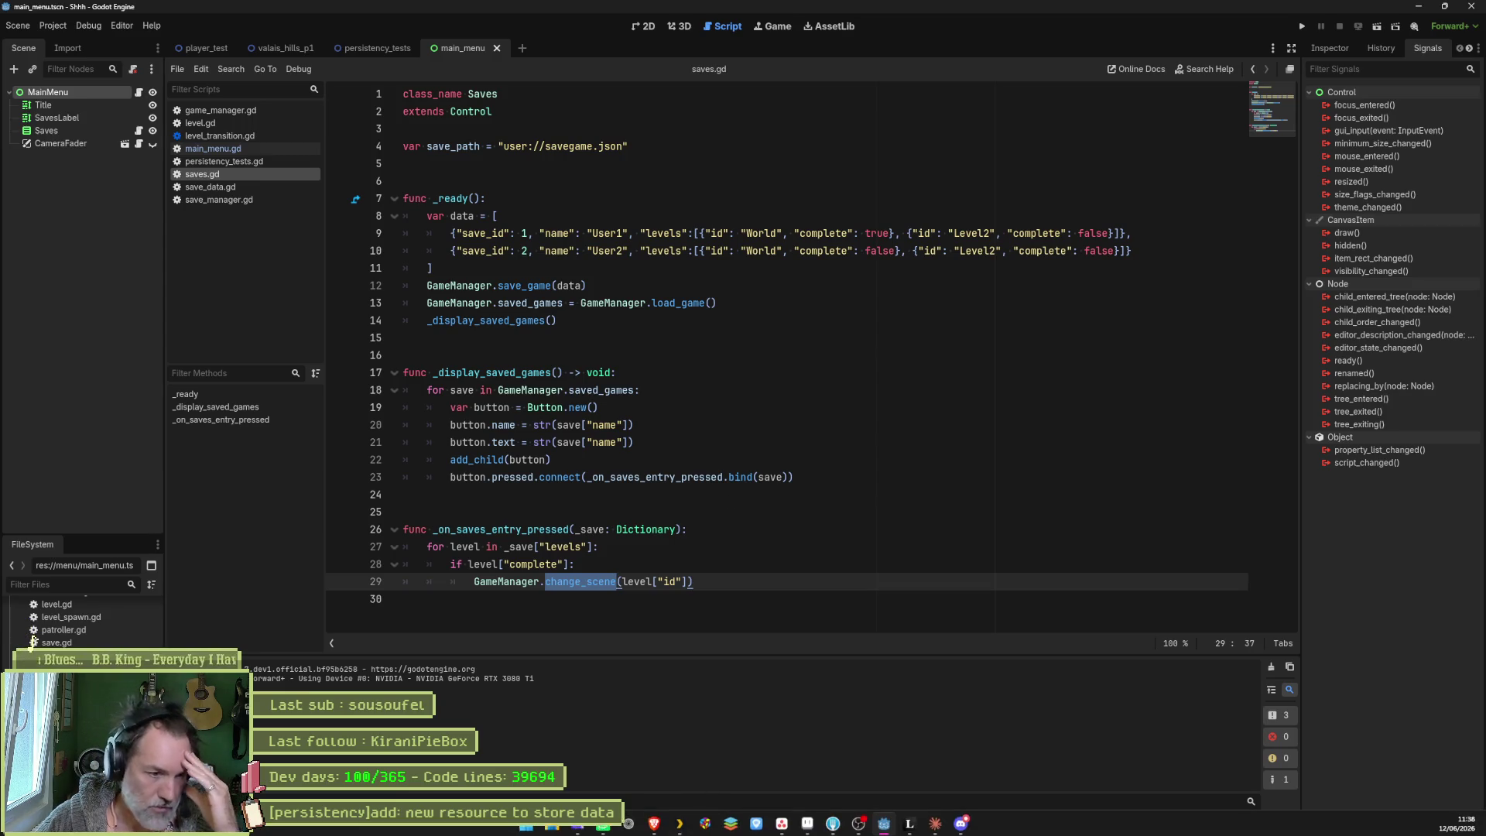
Step: Open the project's user data folder from the Project menu
mouse_move(858, 822)
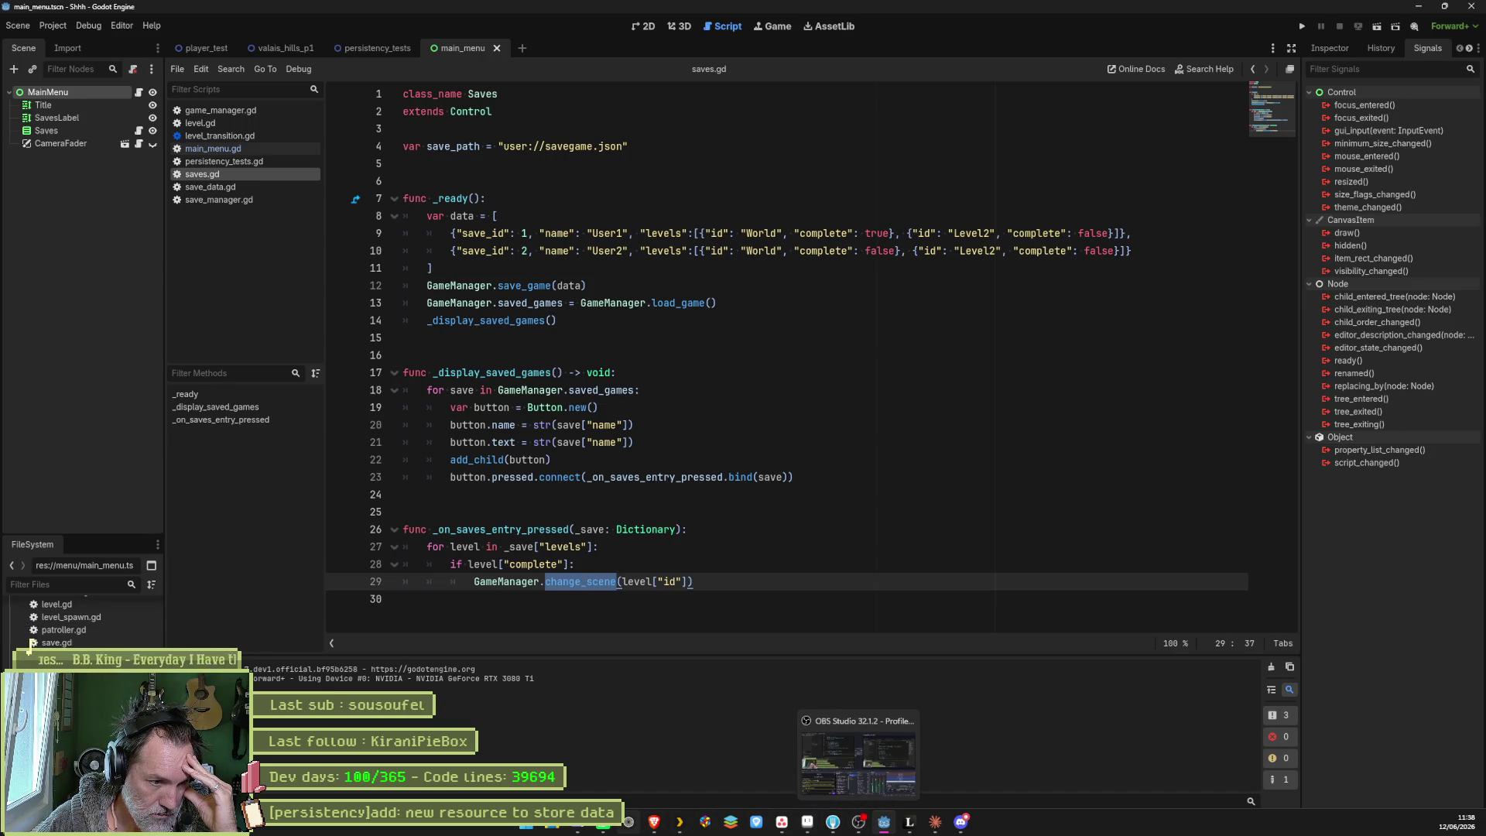
left_click(64, 30)
left_click(97, 129)
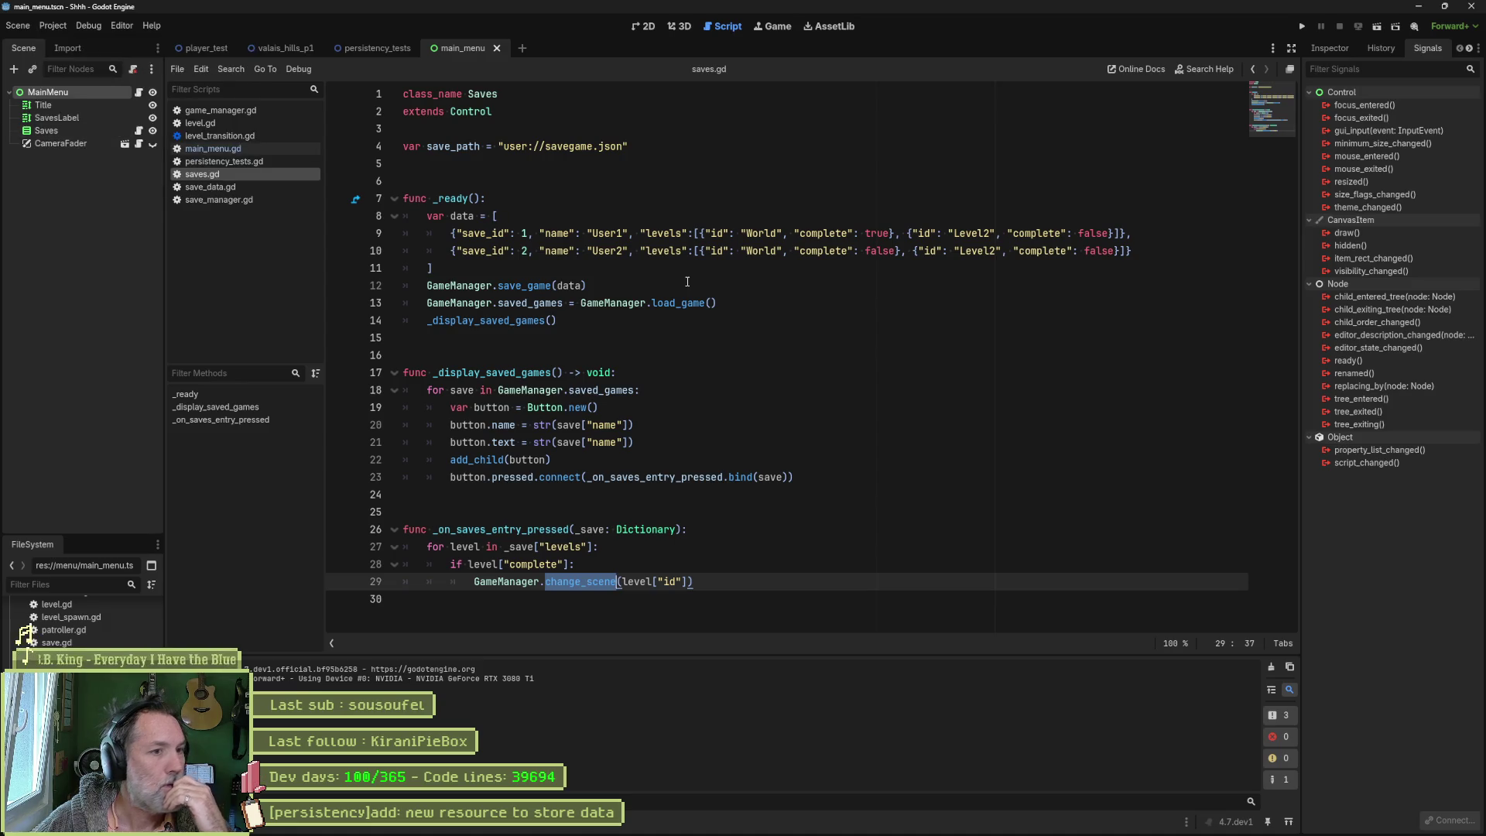
Step: Open save_debug.tres from the user data folder and inspect its level_02 current_level value
left_click(511, 277)
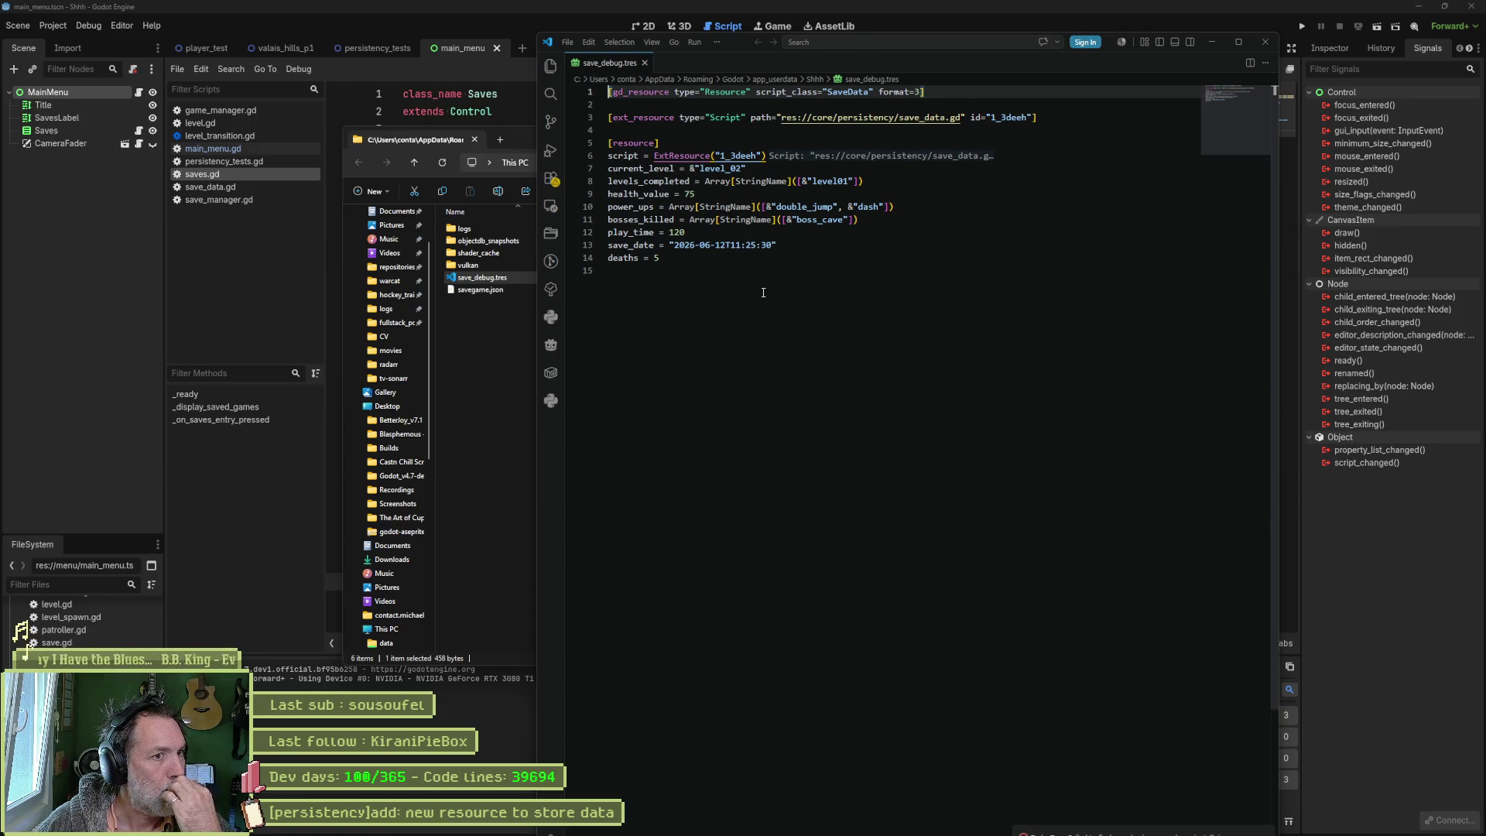
double_click(720, 168)
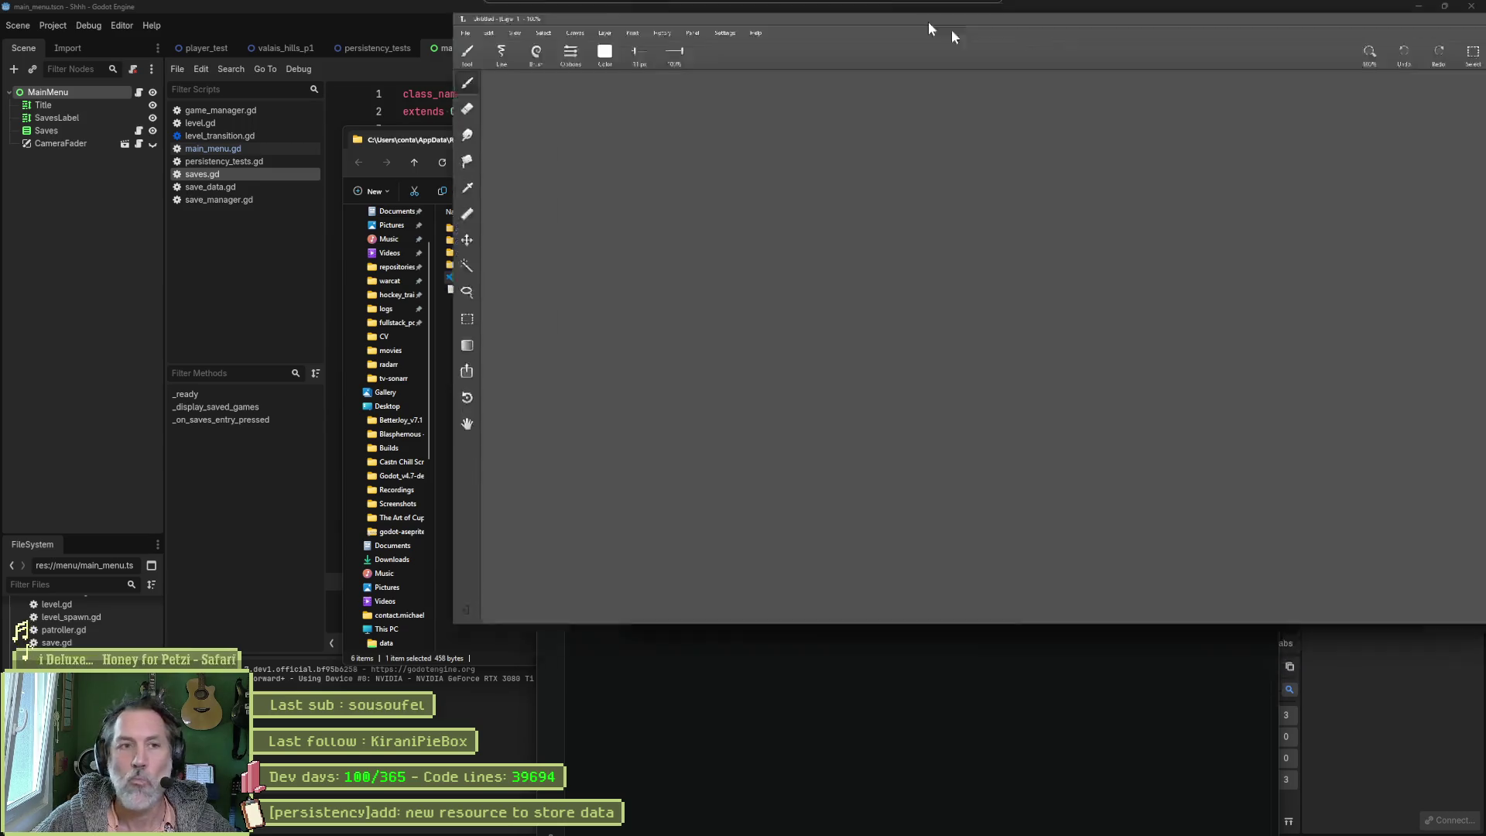
Step: Paint a box with the hand-lettered label 'save 01'
left_click(204, 52)
left_click_drag(228, 93, 1107, 130)
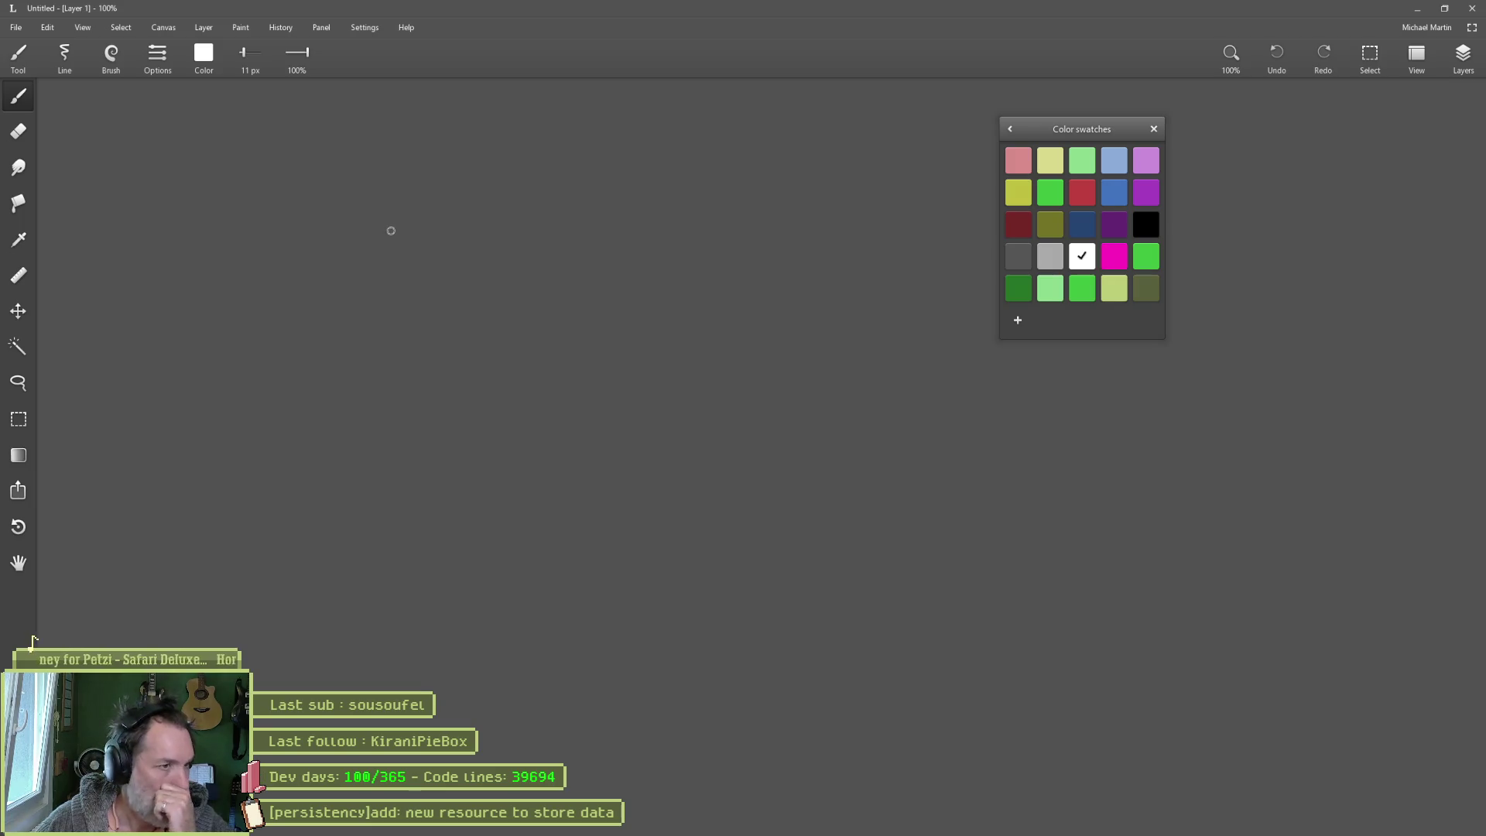
mouse_move(388, 226)
left_mouse_down()
mouse_move(388, 276)
mouse_move(565, 226)
left_mouse_up()
left_click_drag(395, 277, 571, 277)
left_click_drag(416, 243, 414, 258)
mouse_move(424, 255)
left_mouse_down()
mouse_move(514, 245)
mouse_move(515, 259)
mouse_move(550, 241)
left_mouse_up()
left_click_drag(540, 243, 539, 265)
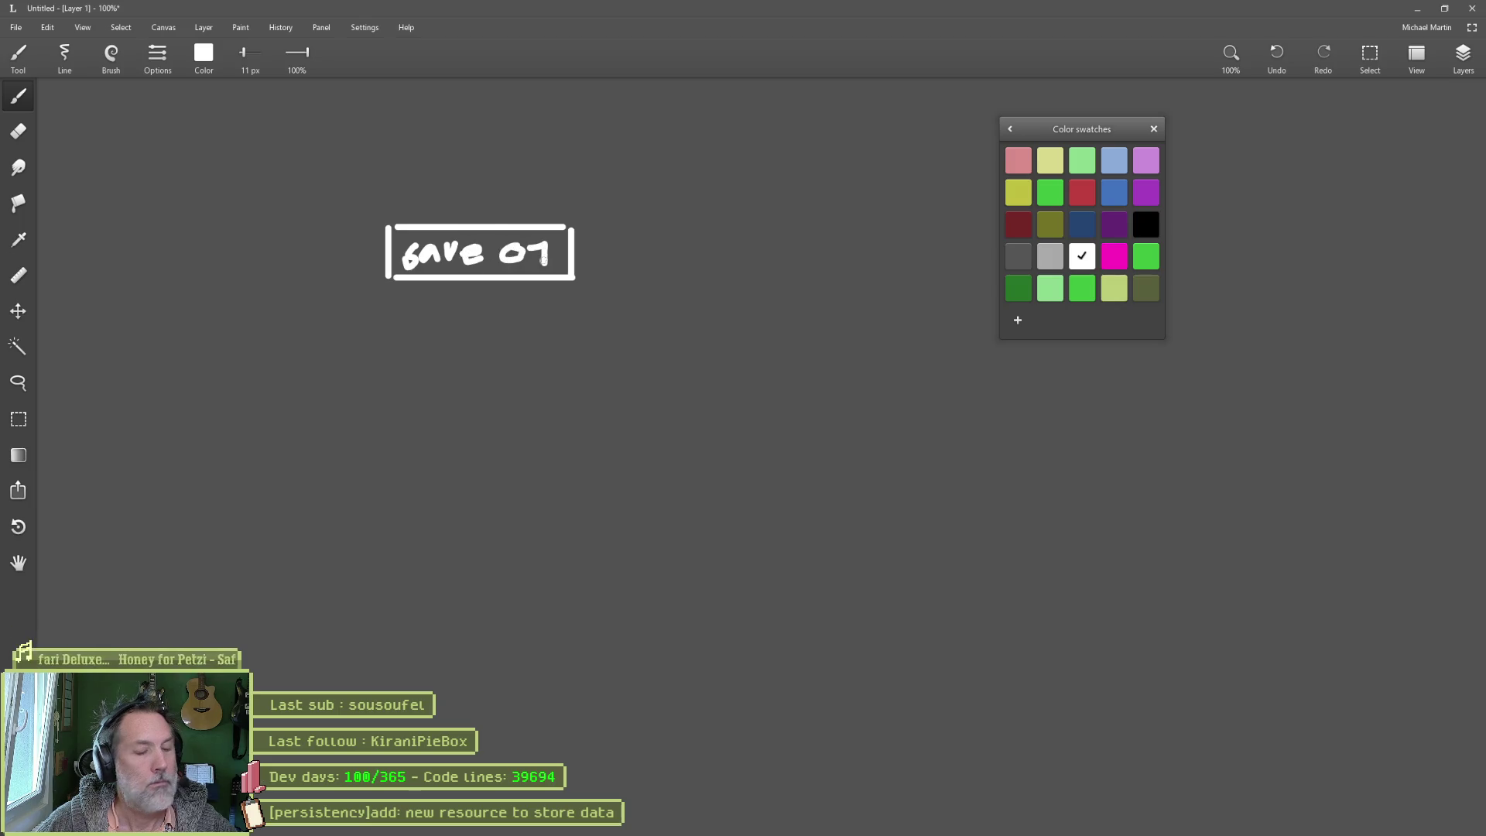
Step: Duplicate the sign below, change it to 'save 02', and draw a vertical divider beside them
key("m")
mouse_move(368, 212)
left_mouse_down()
mouse_move(604, 291)
mouse_move(554, 355)
mouse_move(544, 285)
left_mouse_up()
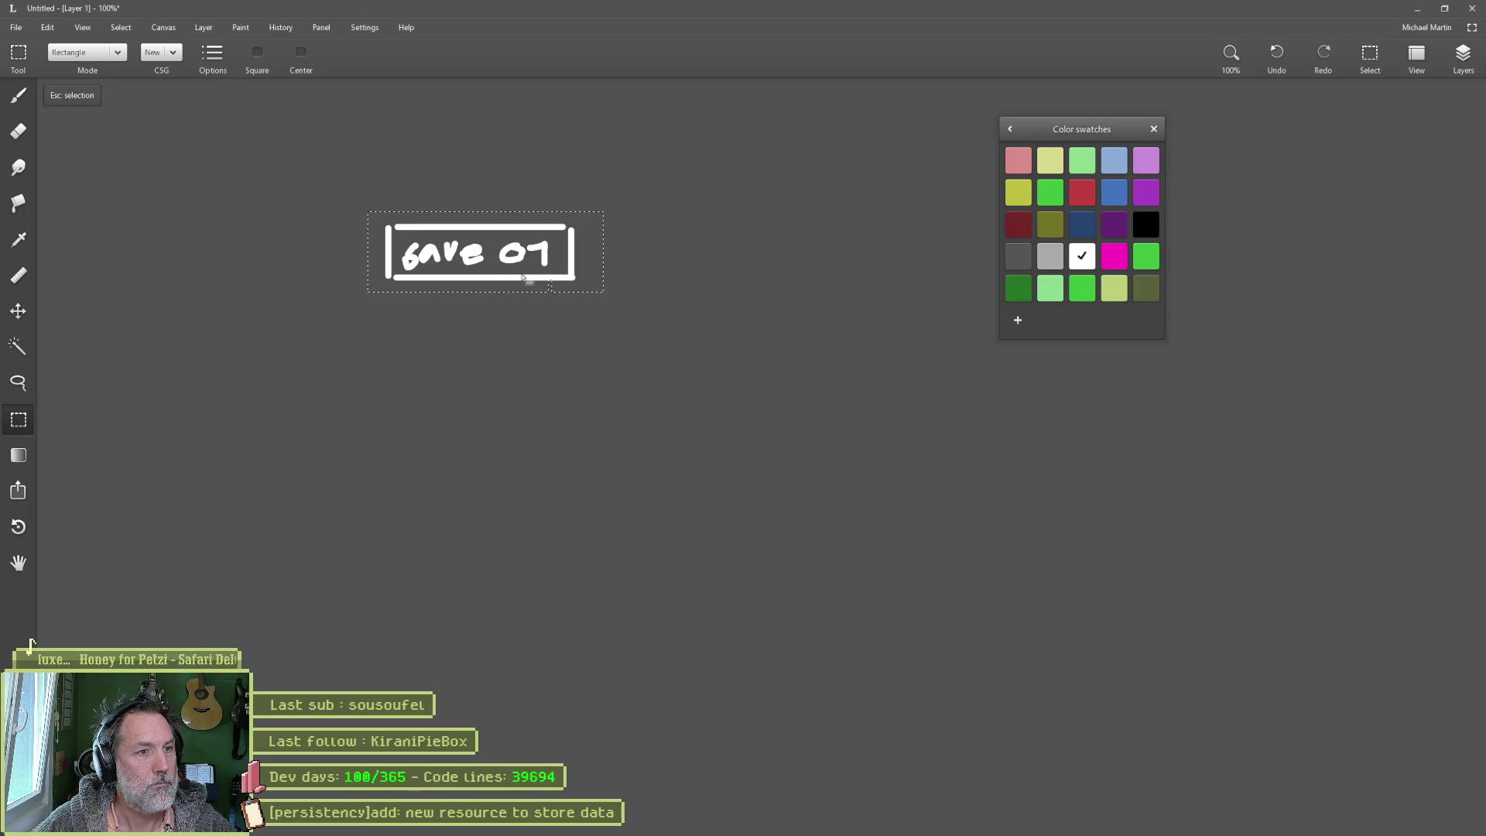
mouse_move(375, 201)
left_mouse_down()
mouse_move(623, 295)
mouse_move(539, 362)
mouse_move(540, 328)
mouse_move(559, 346)
left_mouse_up()
key("e")
key("b")
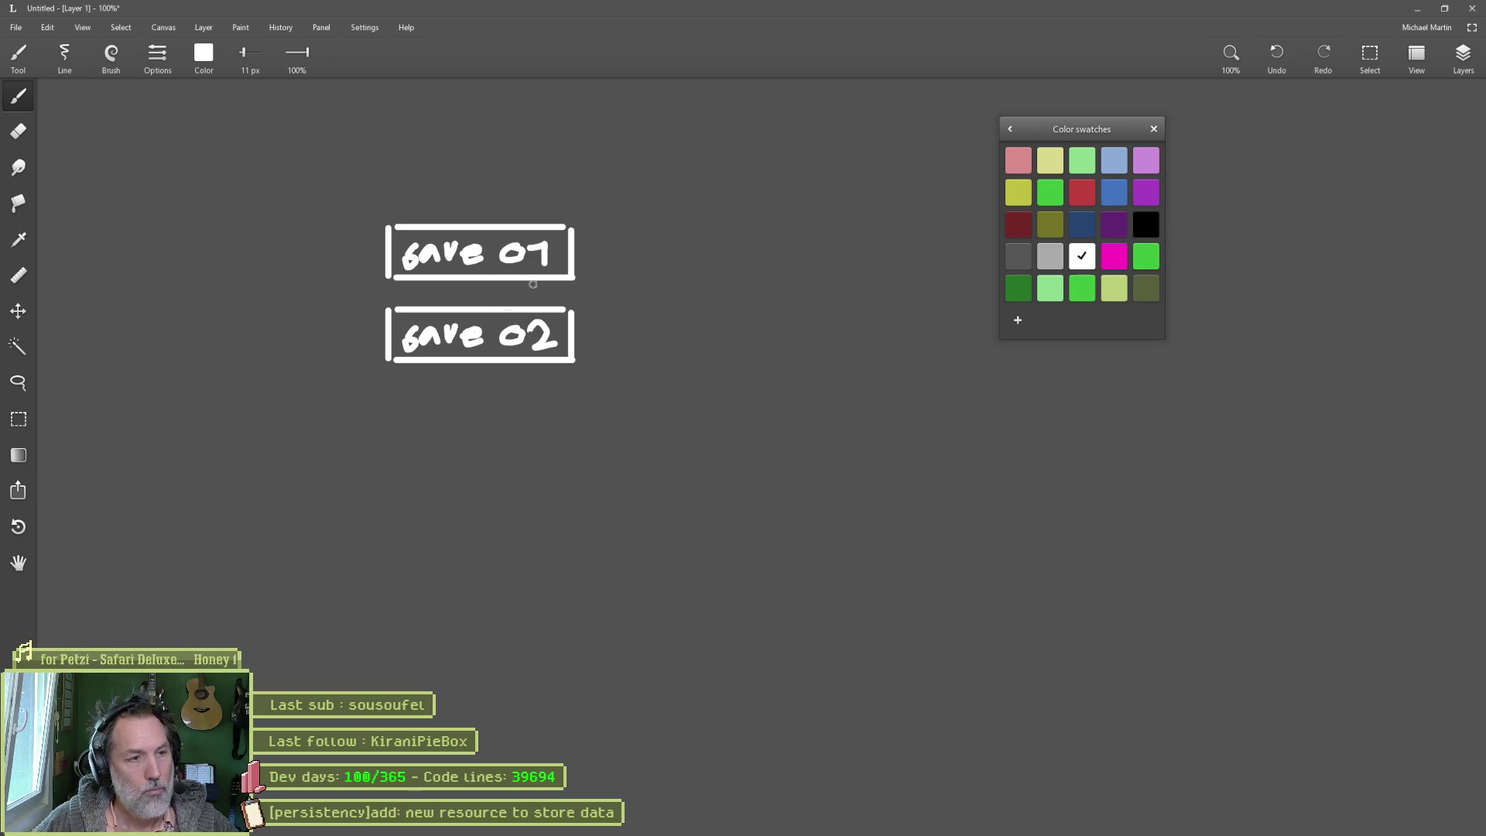
left_click_drag(647, 138, 647, 473)
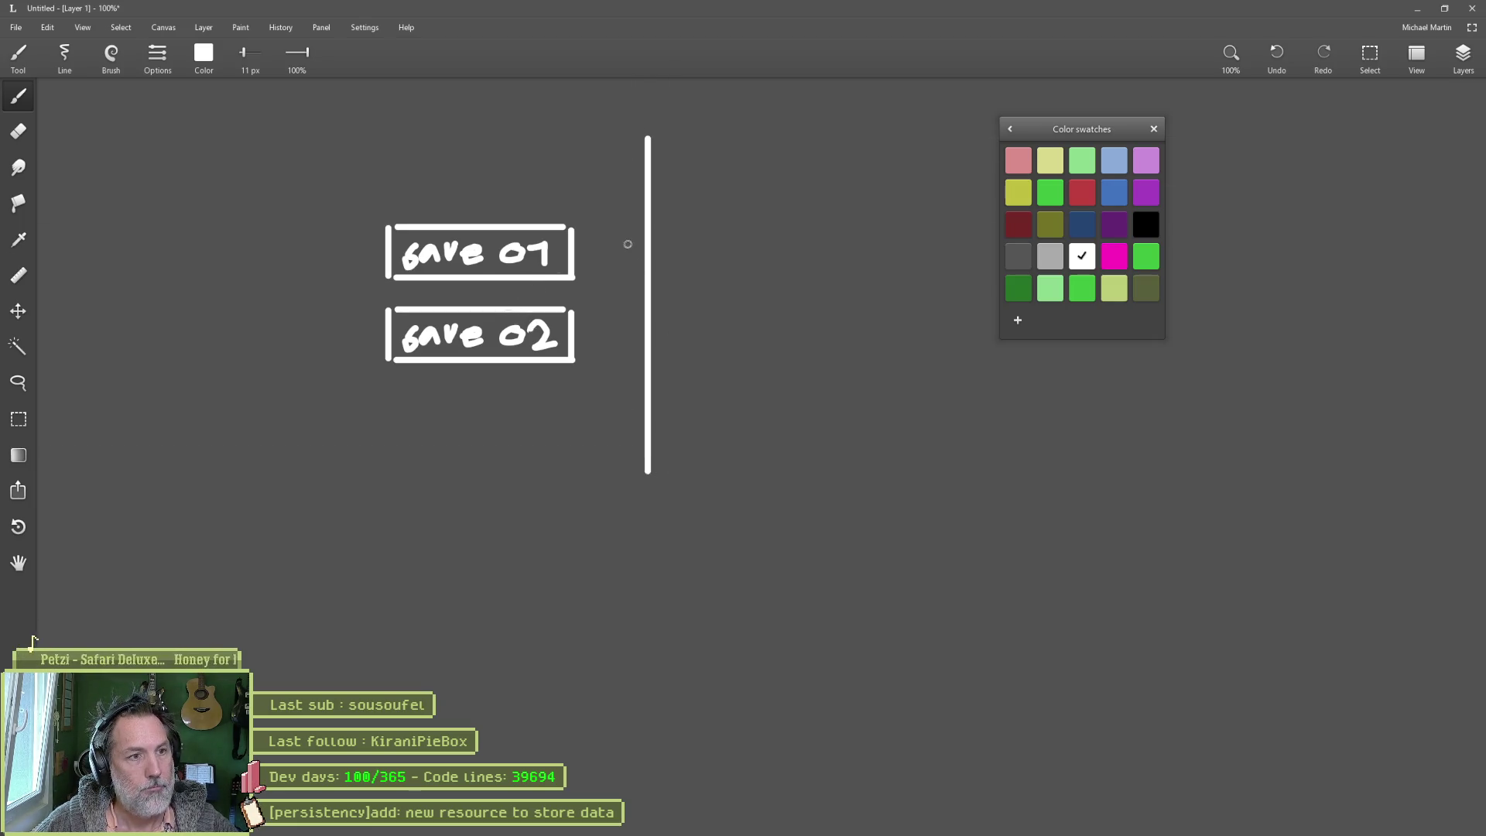
Step: Draw an arrow from save 01 across the divider and a boxed plus under save 02
mouse_move(591, 255)
left_mouse_down()
mouse_move(718, 255)
mouse_move(701, 270)
left_mouse_up()
scroll(690, 314, "right", 5)
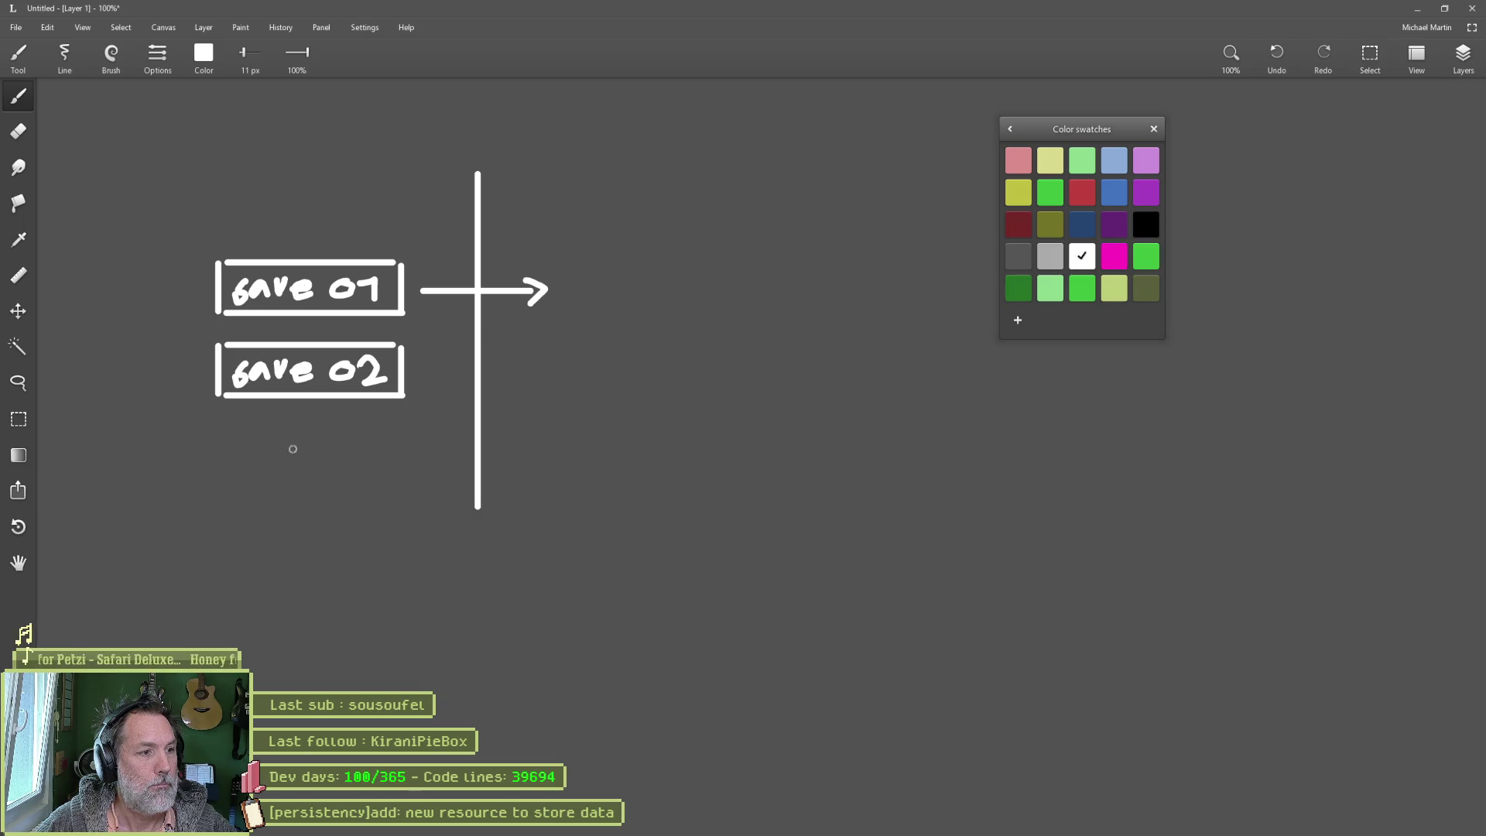
mouse_move(298, 433)
left_mouse_down()
mouse_move(298, 476)
mouse_move(318, 458)
left_mouse_up()
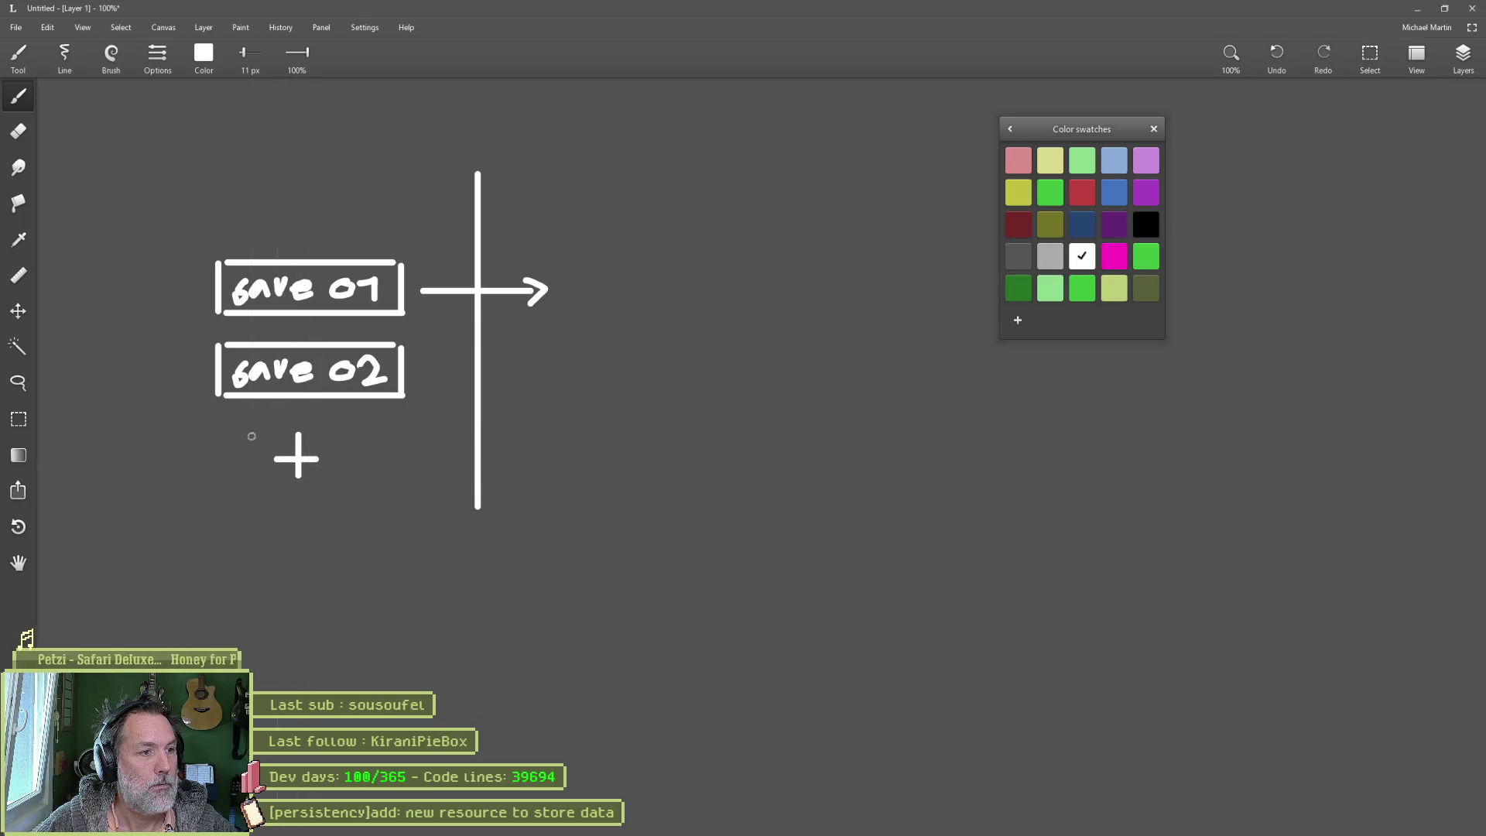
mouse_move(250, 426)
left_mouse_down()
mouse_move(250, 488)
mouse_move(350, 424)
mouse_move(346, 491)
left_mouse_up()
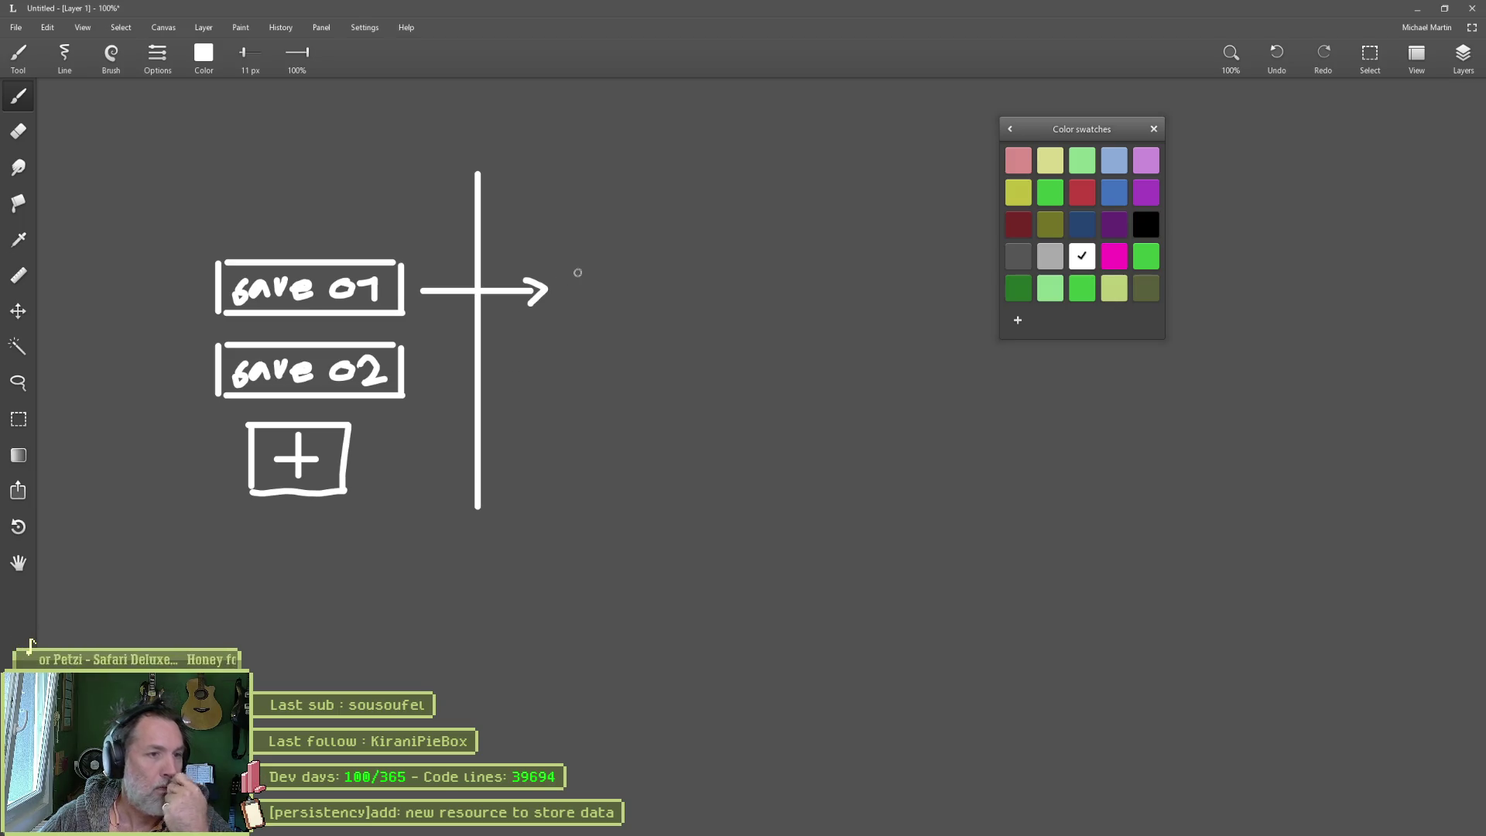
Step: Write a bulleted '.start' and '.map' list beside the arrow, then cross out 'map'
mouse_move(597, 276)
left_mouse_down()
mouse_move(663, 282)
mouse_move(694, 265)
mouse_move(720, 291)
left_mouse_up()
left_click_drag(718, 273, 748, 267)
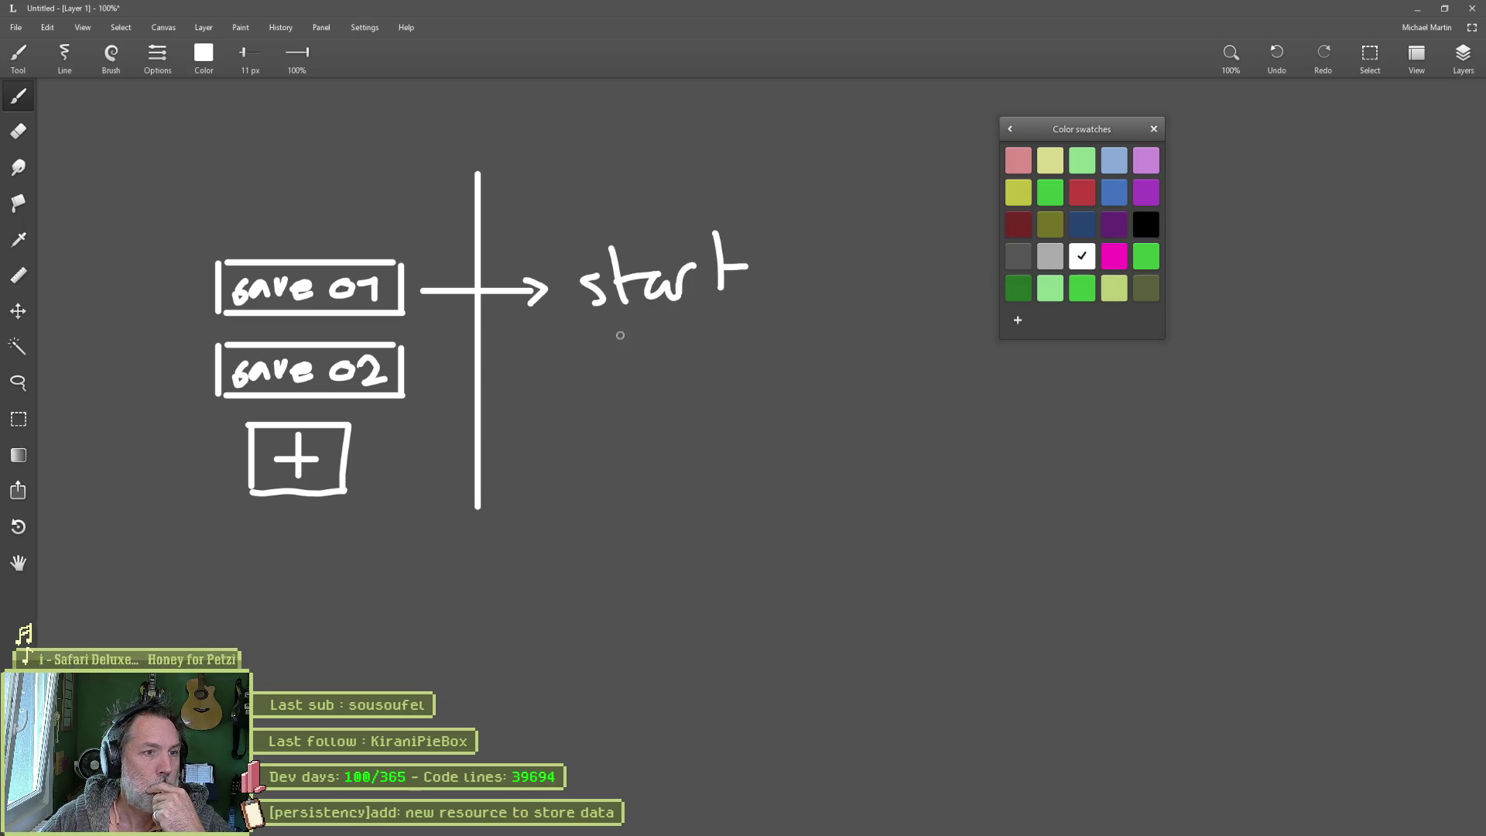
left_click(563, 291)
left_click(567, 351)
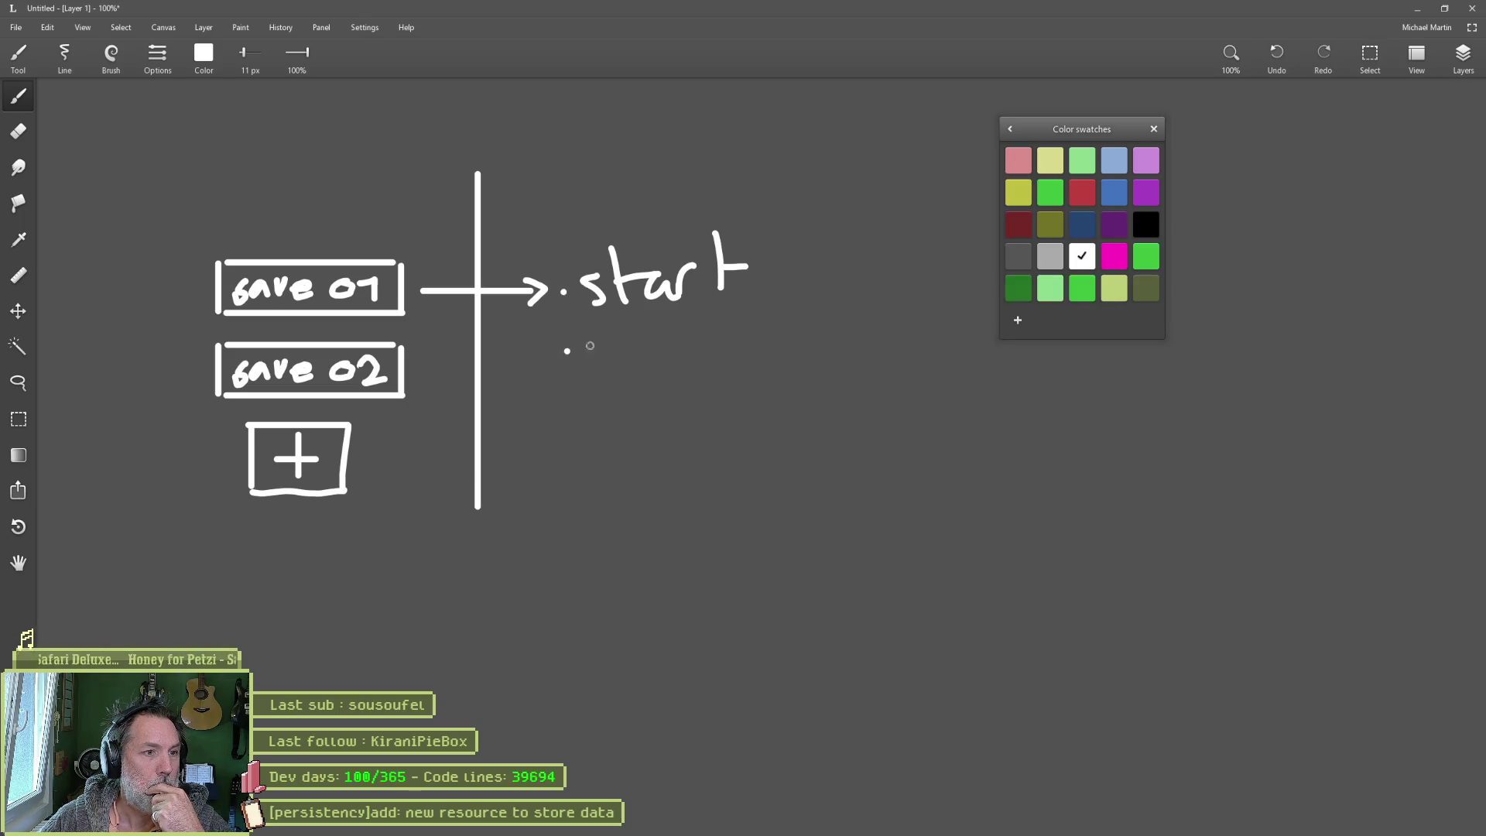
mouse_move(587, 357)
left_mouse_down()
mouse_move(592, 345)
mouse_move(664, 359)
left_mouse_up()
left_click_drag(676, 343, 700, 356)
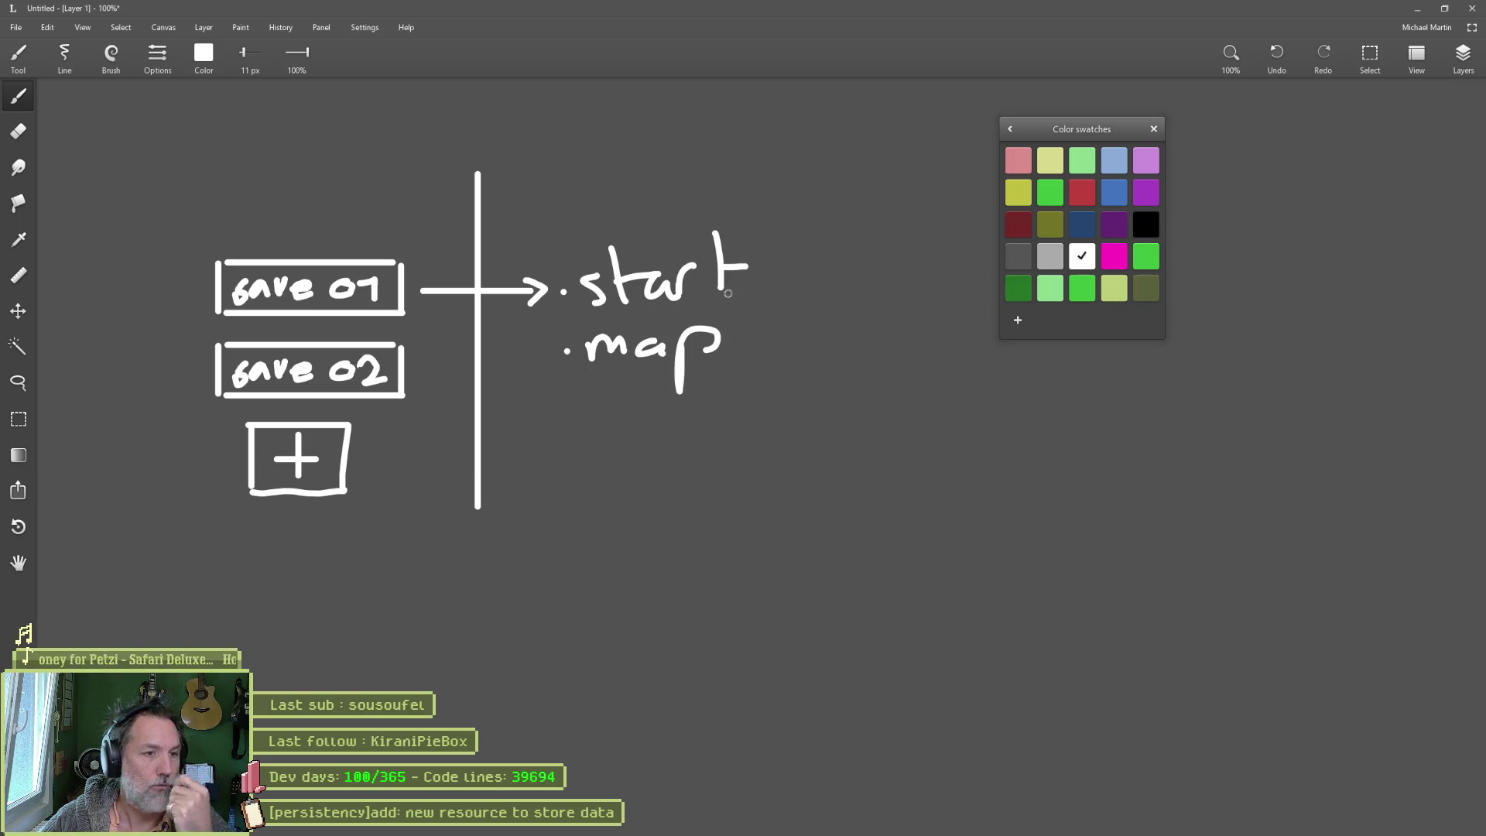
mouse_move(573, 322)
left_mouse_down()
mouse_move(665, 367)
mouse_move(612, 381)
left_mouse_up()
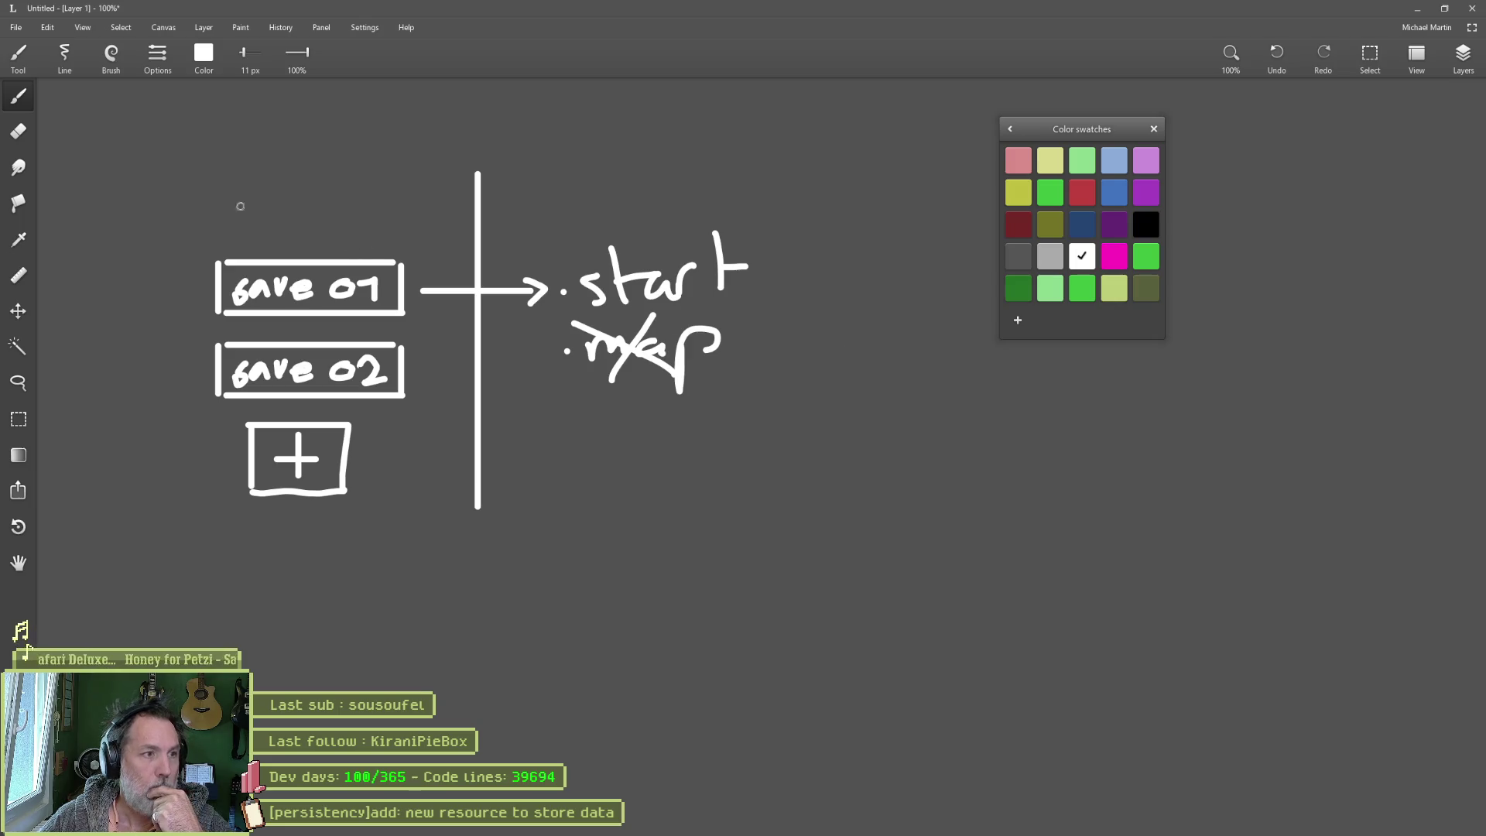
Step: Write 'Conti' above save 01, draw a box around it, and minimize the drawing app
mouse_move(236, 179)
left_mouse_down()
mouse_move(219, 180)
mouse_move(233, 212)
mouse_move(251, 193)
mouse_move(291, 205)
left_mouse_up()
mouse_move(280, 192)
left_mouse_down()
mouse_move(312, 190)
mouse_move(313, 207)
left_mouse_up()
left_click(312, 178)
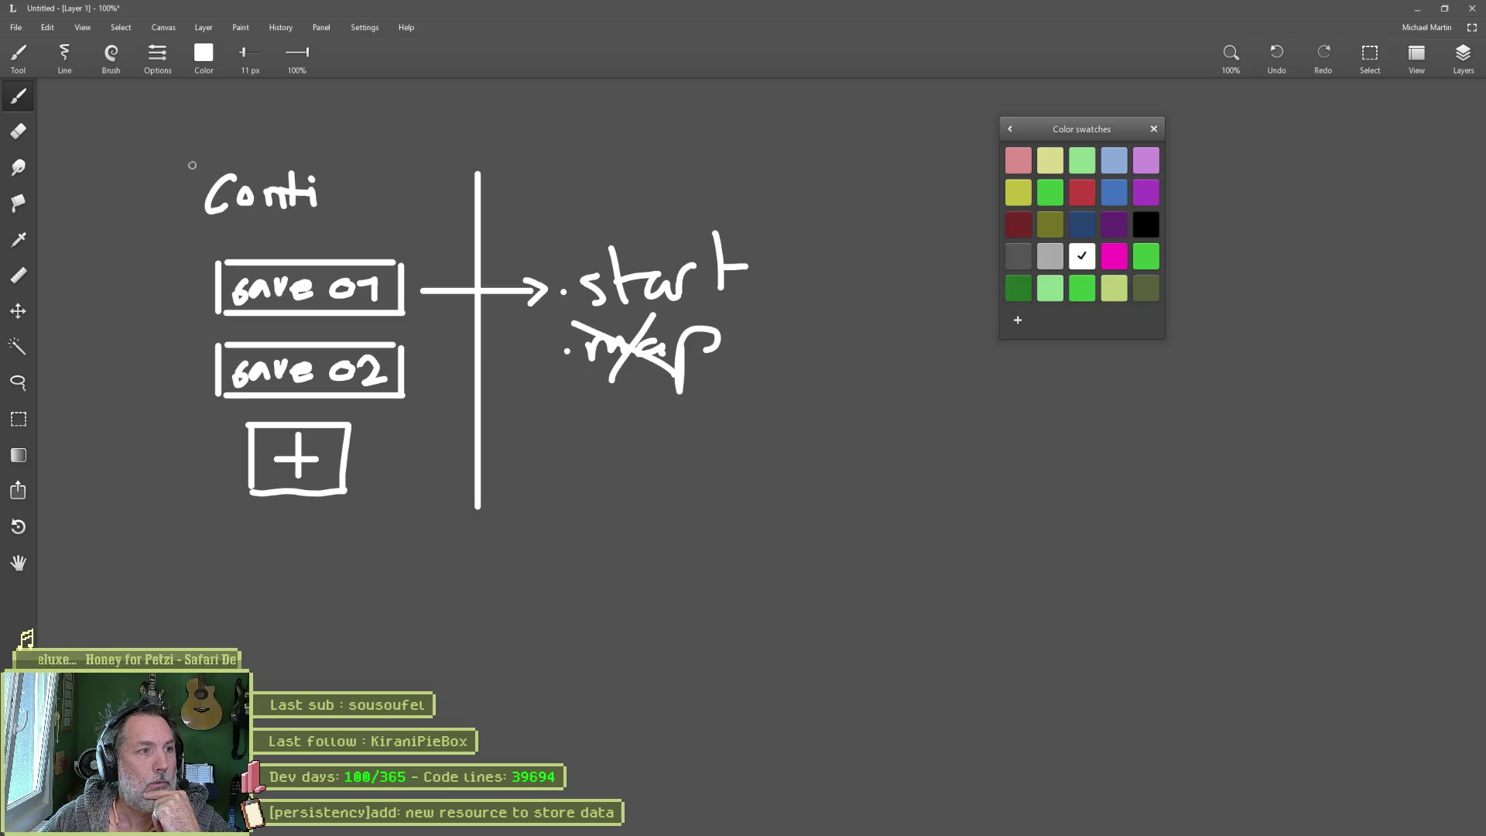
mouse_move(194, 161)
left_mouse_down()
mouse_move(195, 222)
mouse_move(406, 163)
mouse_move(183, 222)
left_mouse_up()
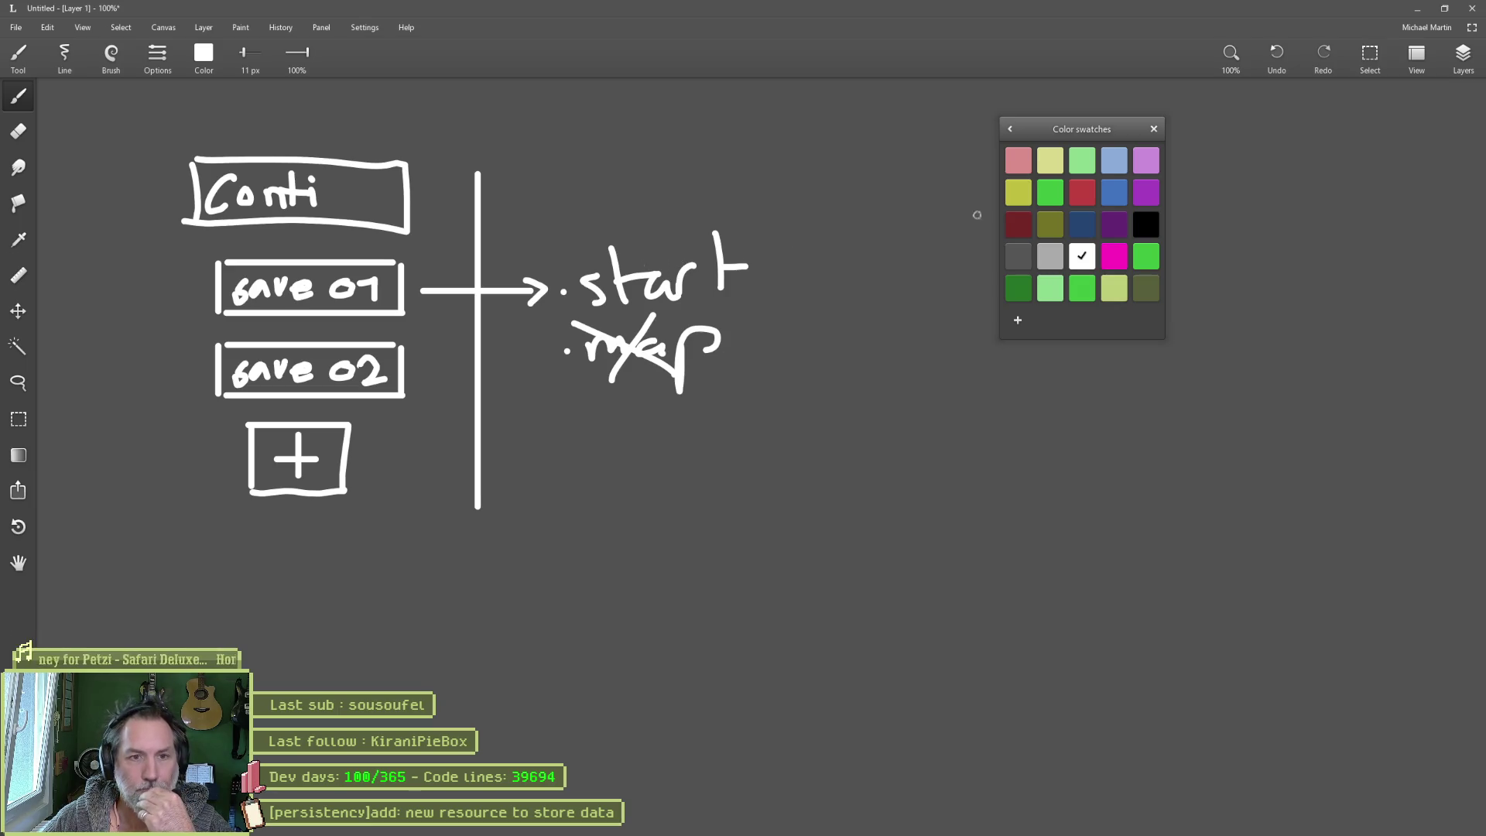
left_click(1417, 9)
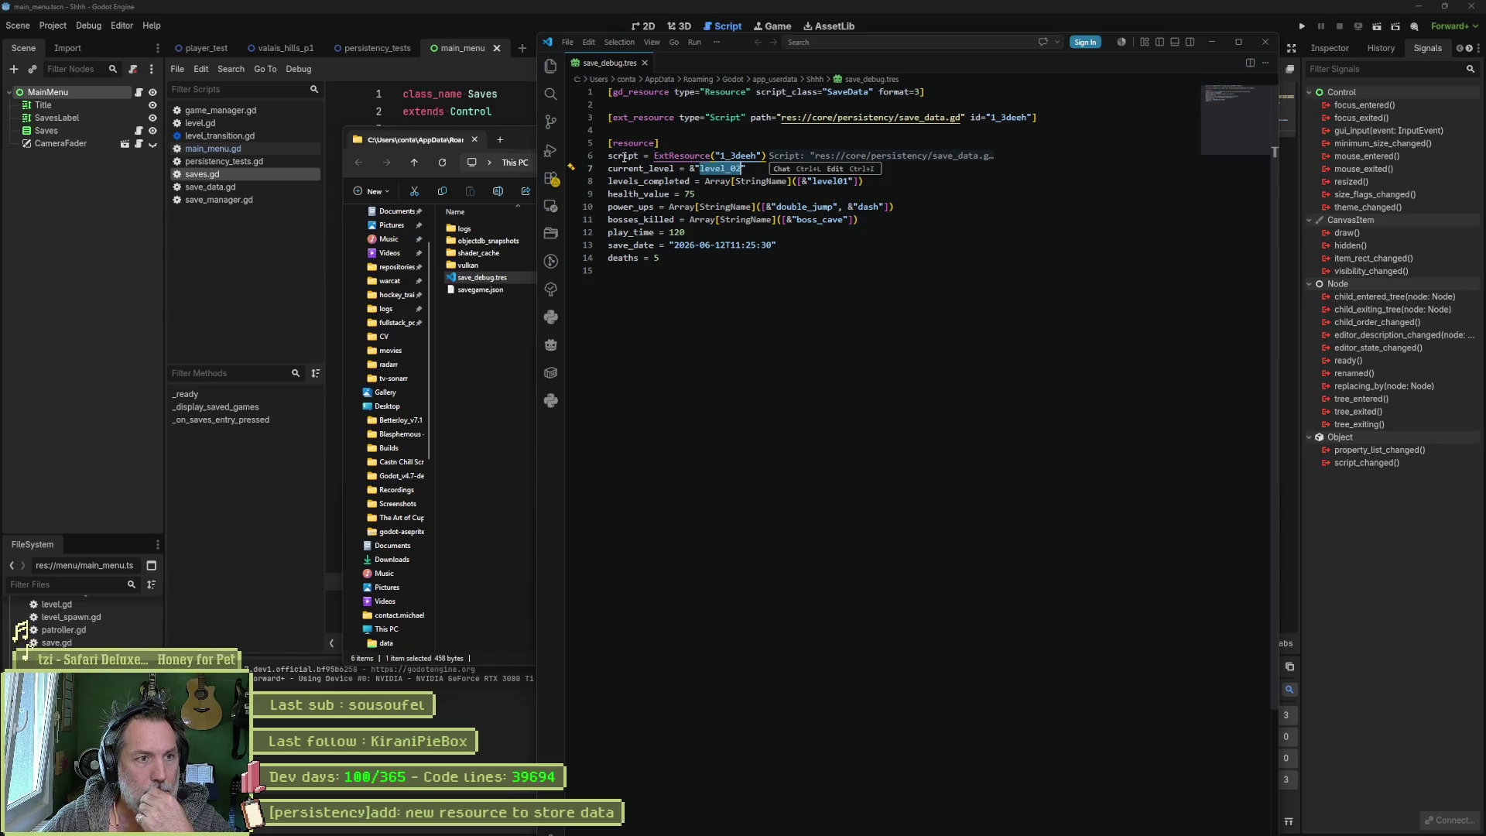
Step: Select the resource block, lines 5–14, of save_debug.tres, then bring up the Claude chat
left_click_drag(624, 157, 631, 259)
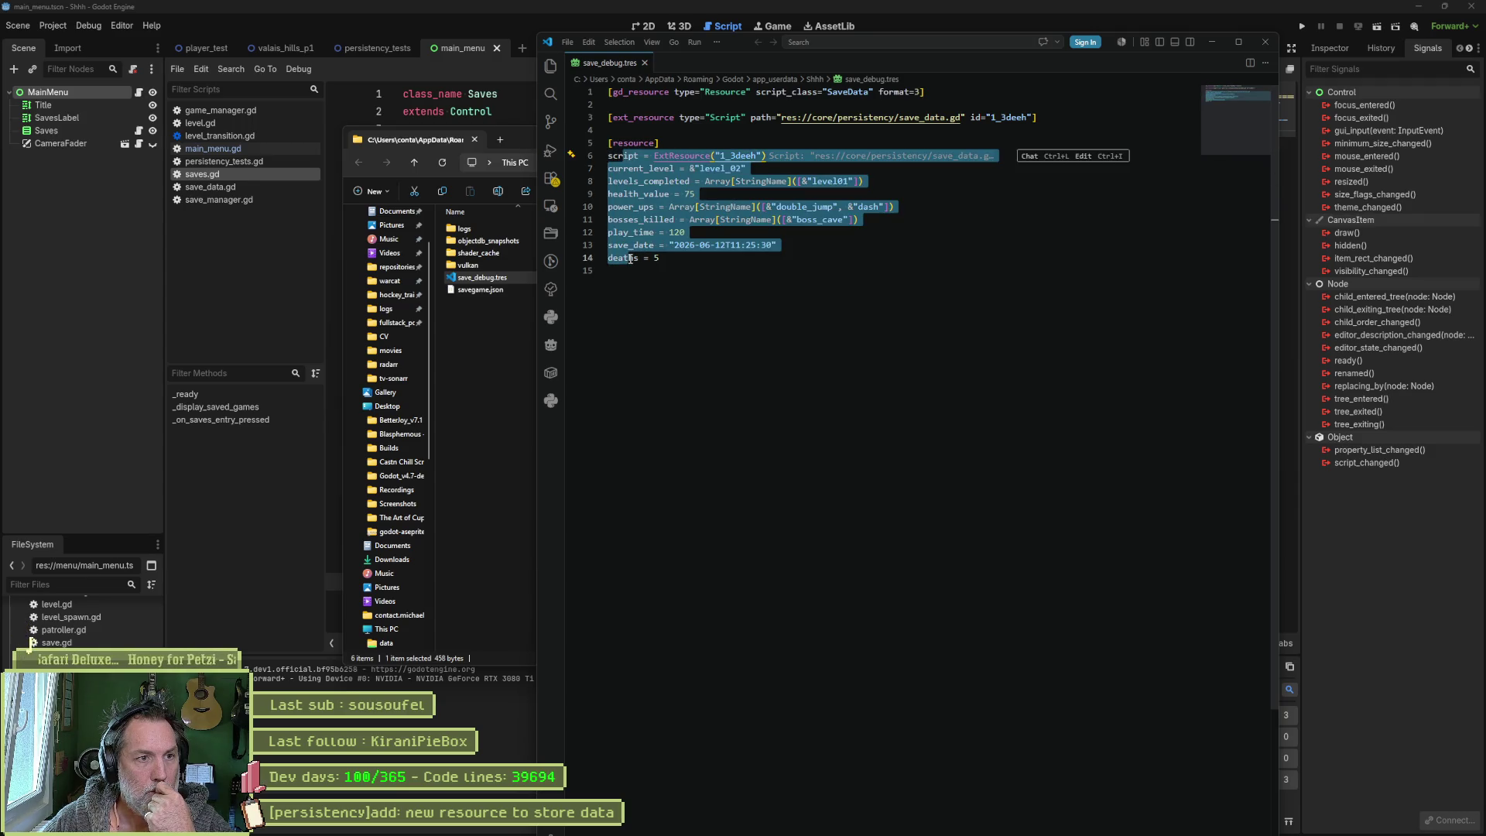
left_click(723, 265)
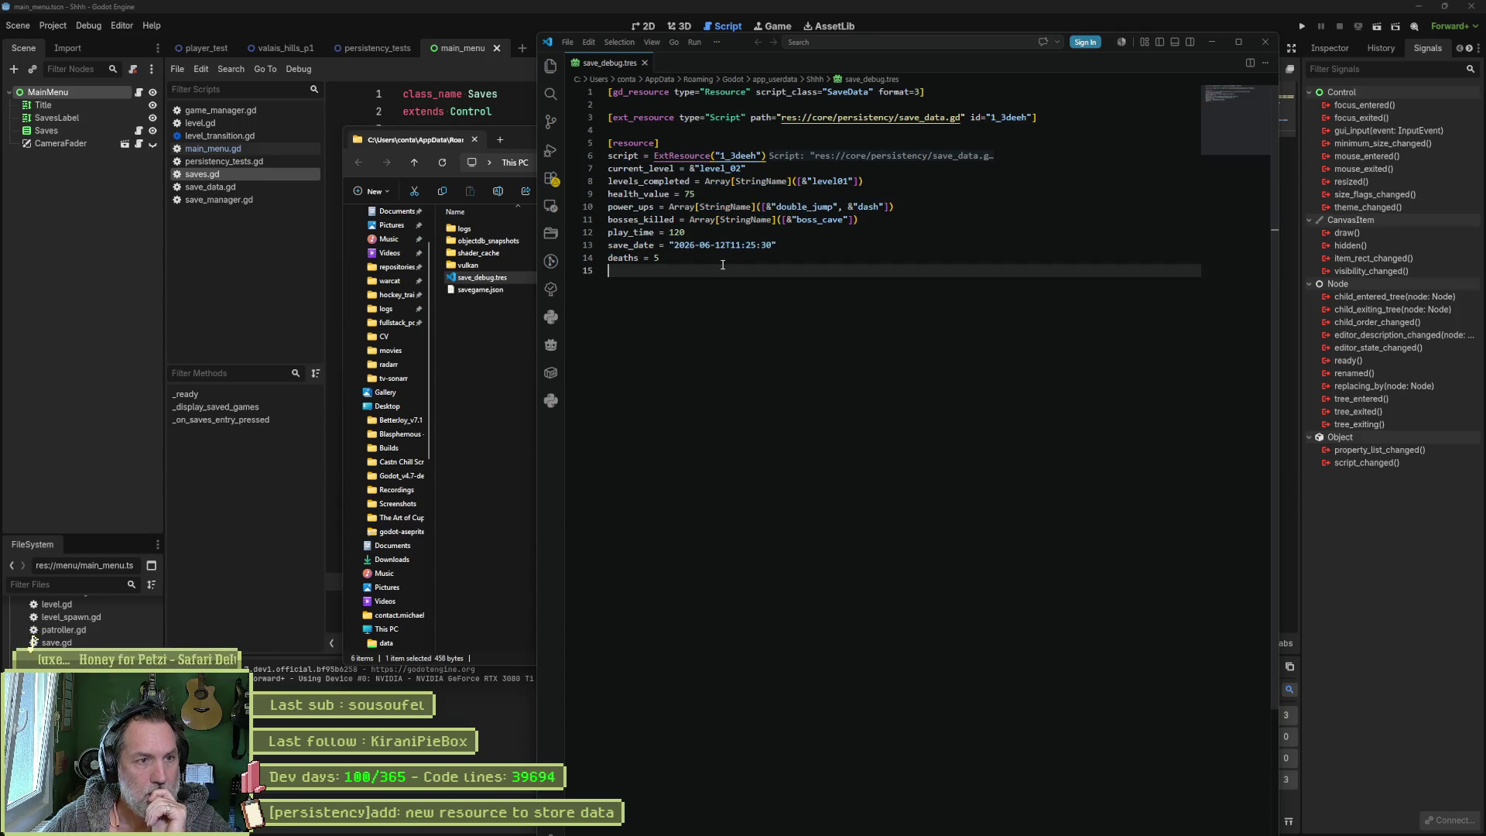
mouse_move(680, 261)
left_mouse_down()
mouse_move(657, 256)
mouse_move(605, 145)
left_mouse_up()
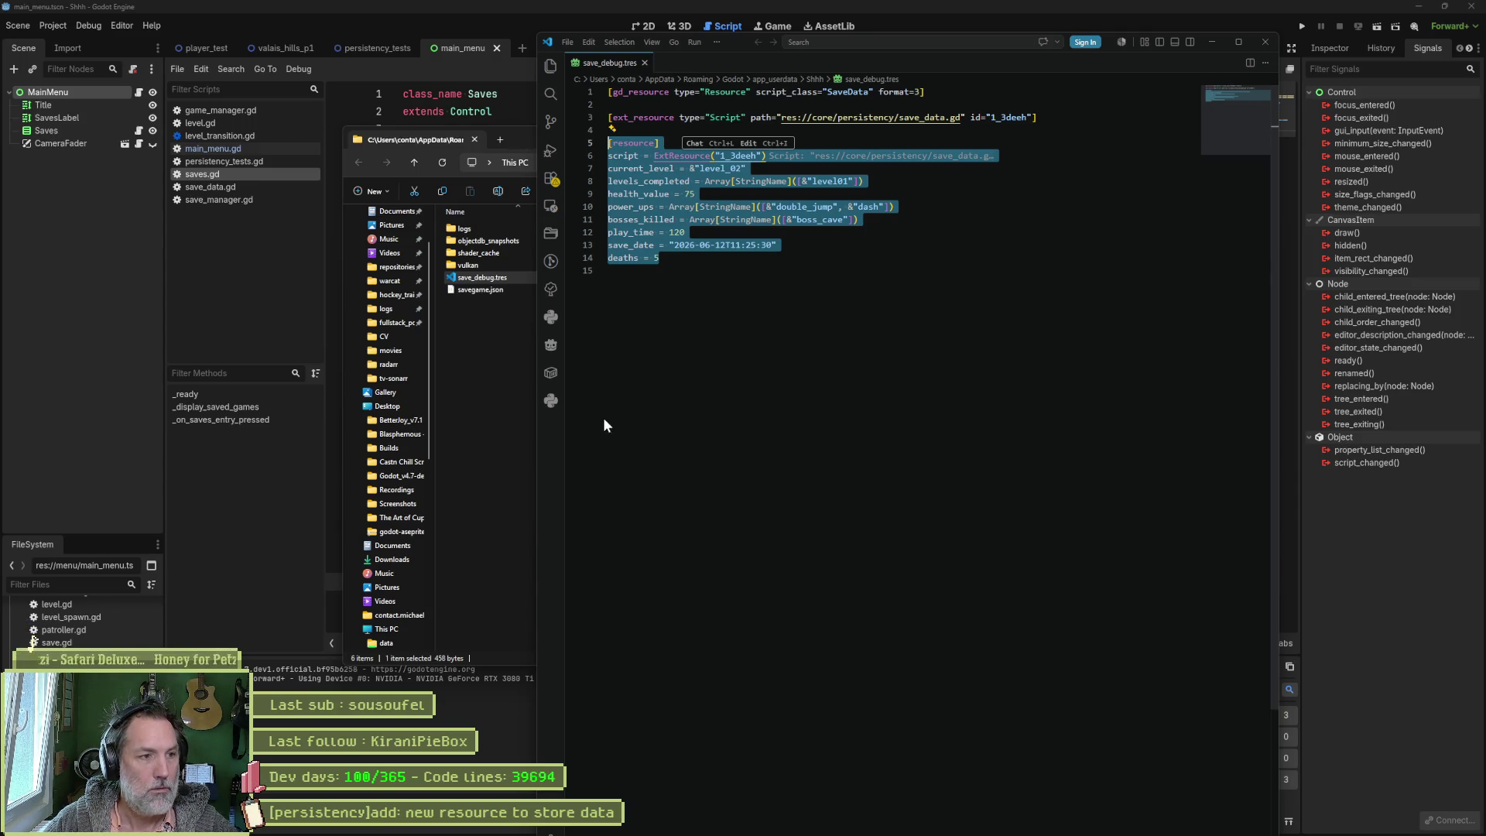
left_click(944, 826)
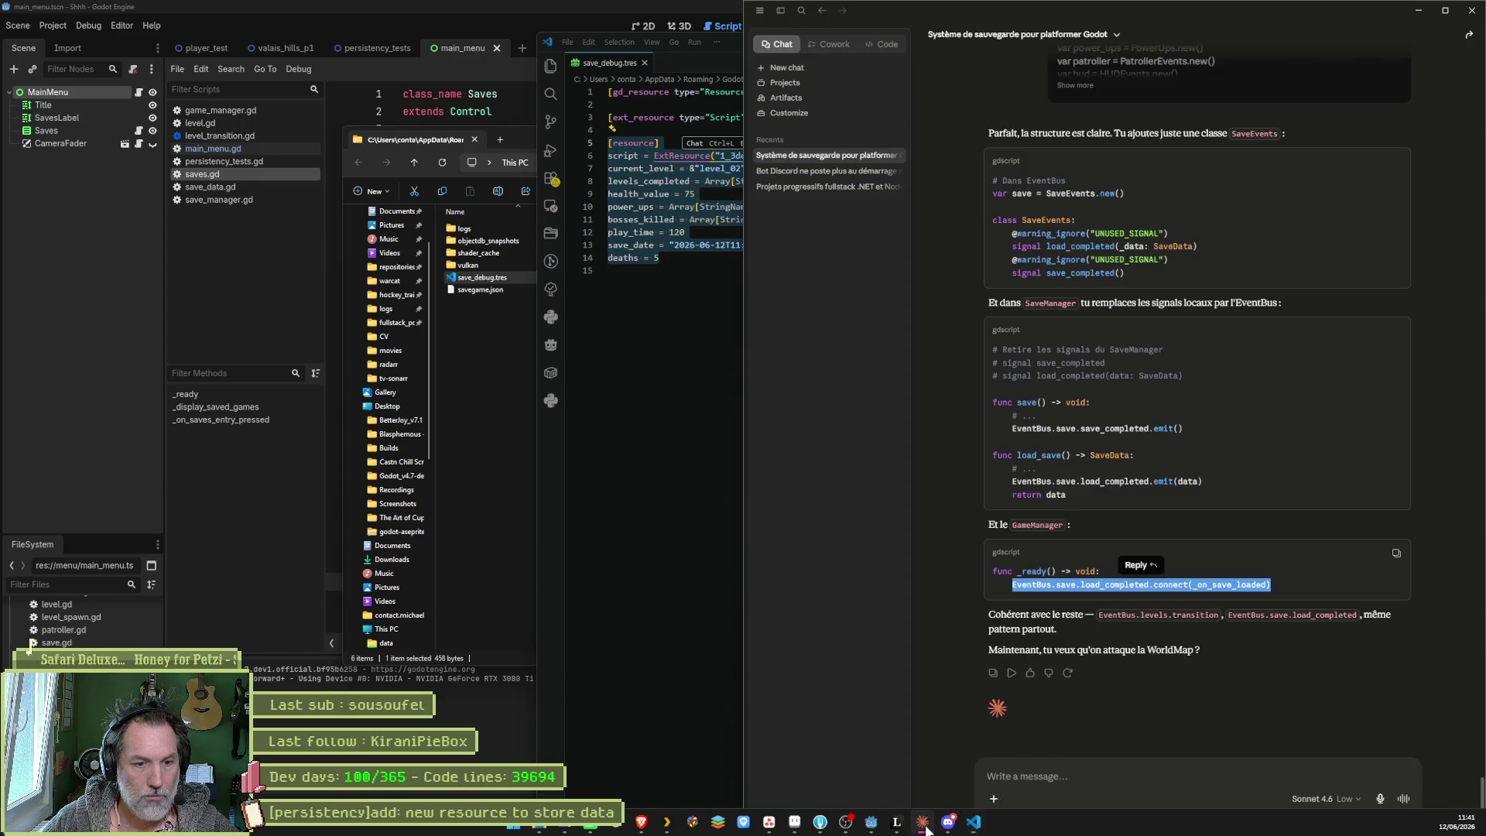
Step: Send Claude the request 'je veux des slots de sauvegarde'
left_click(1021, 786)
type("j")
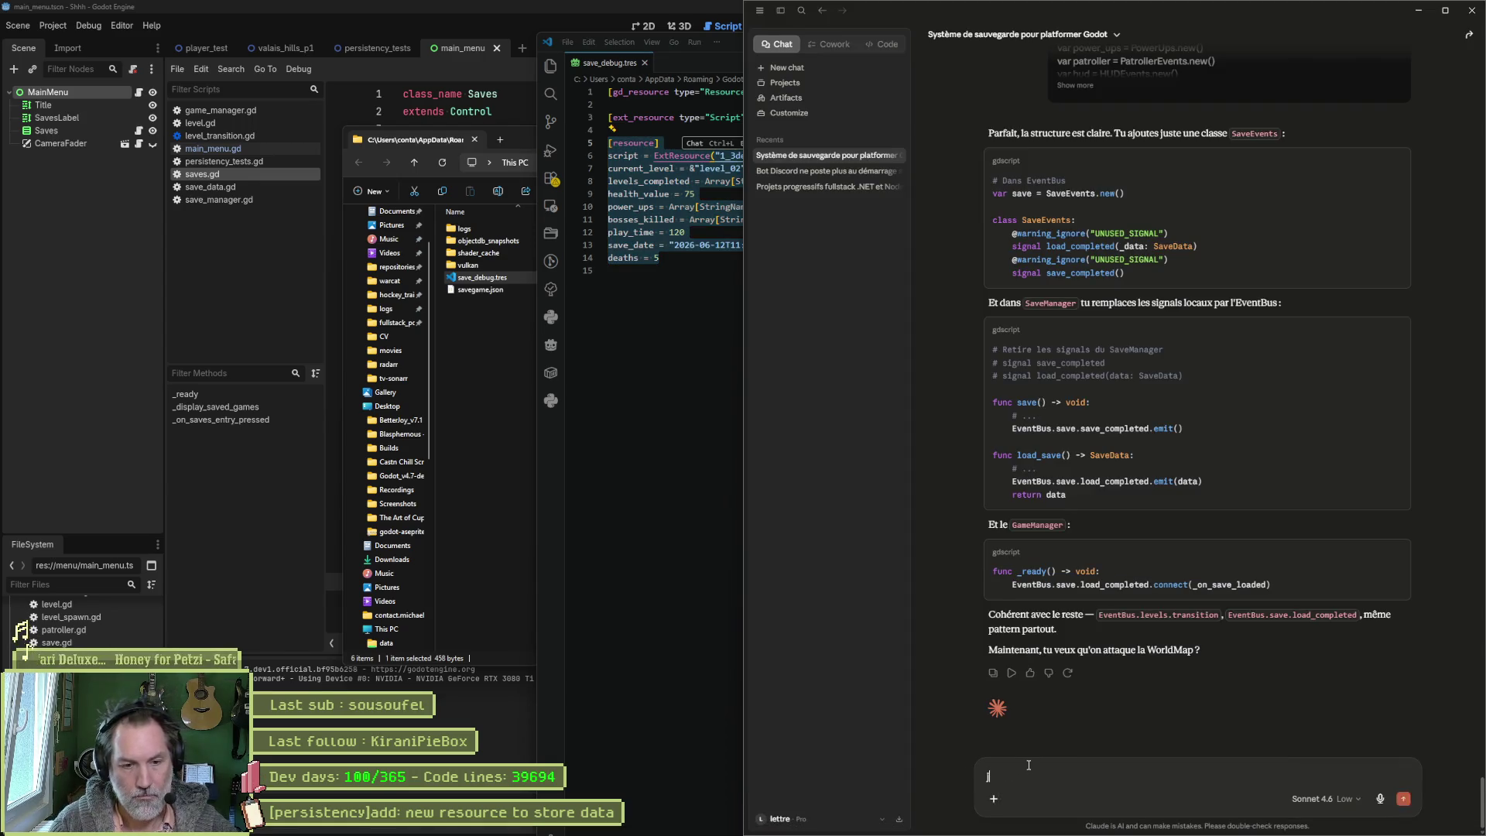
type("e veux des slots d")
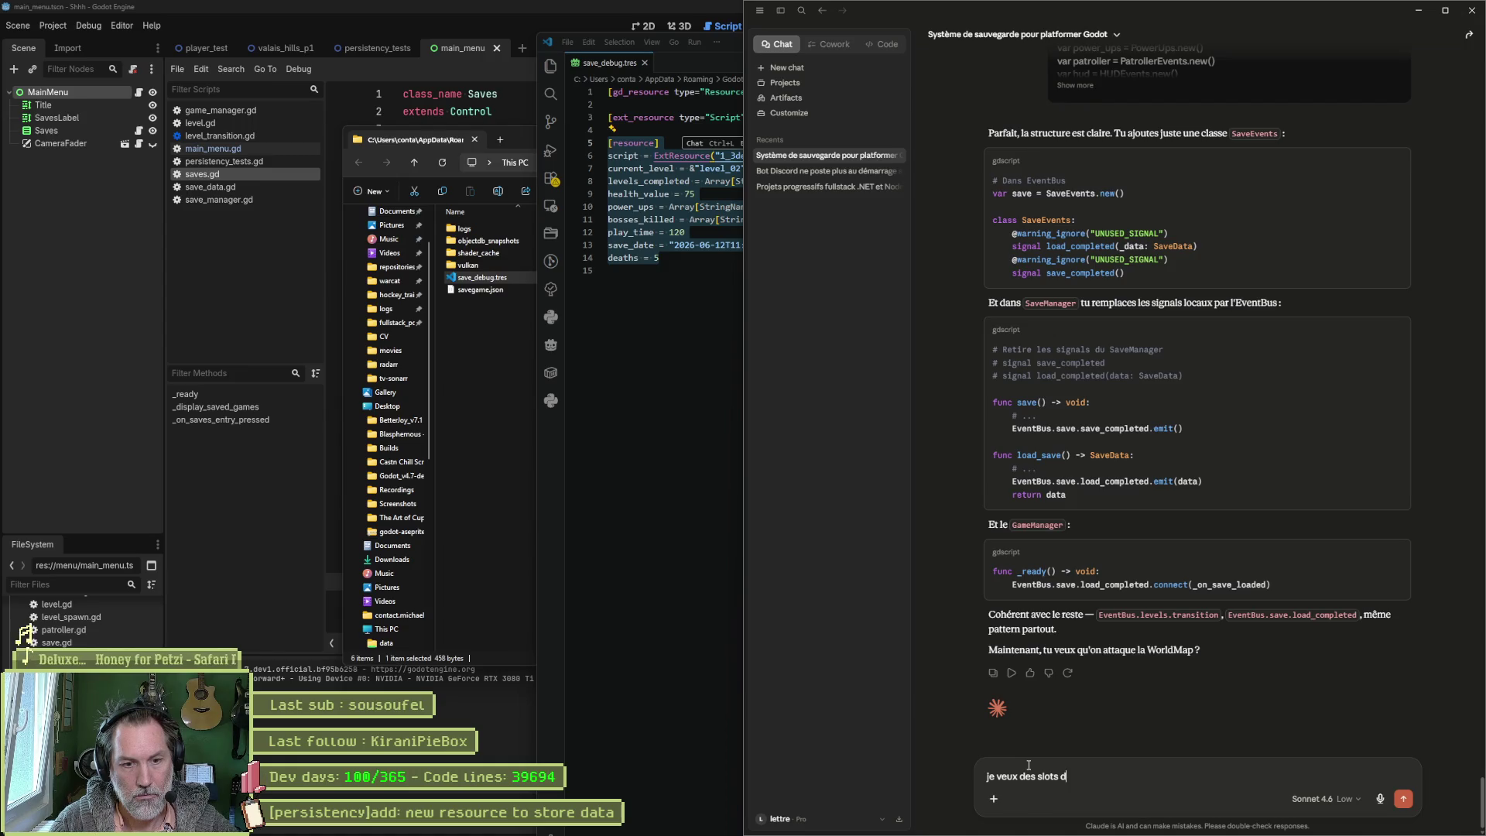
type("e sauvegarde")
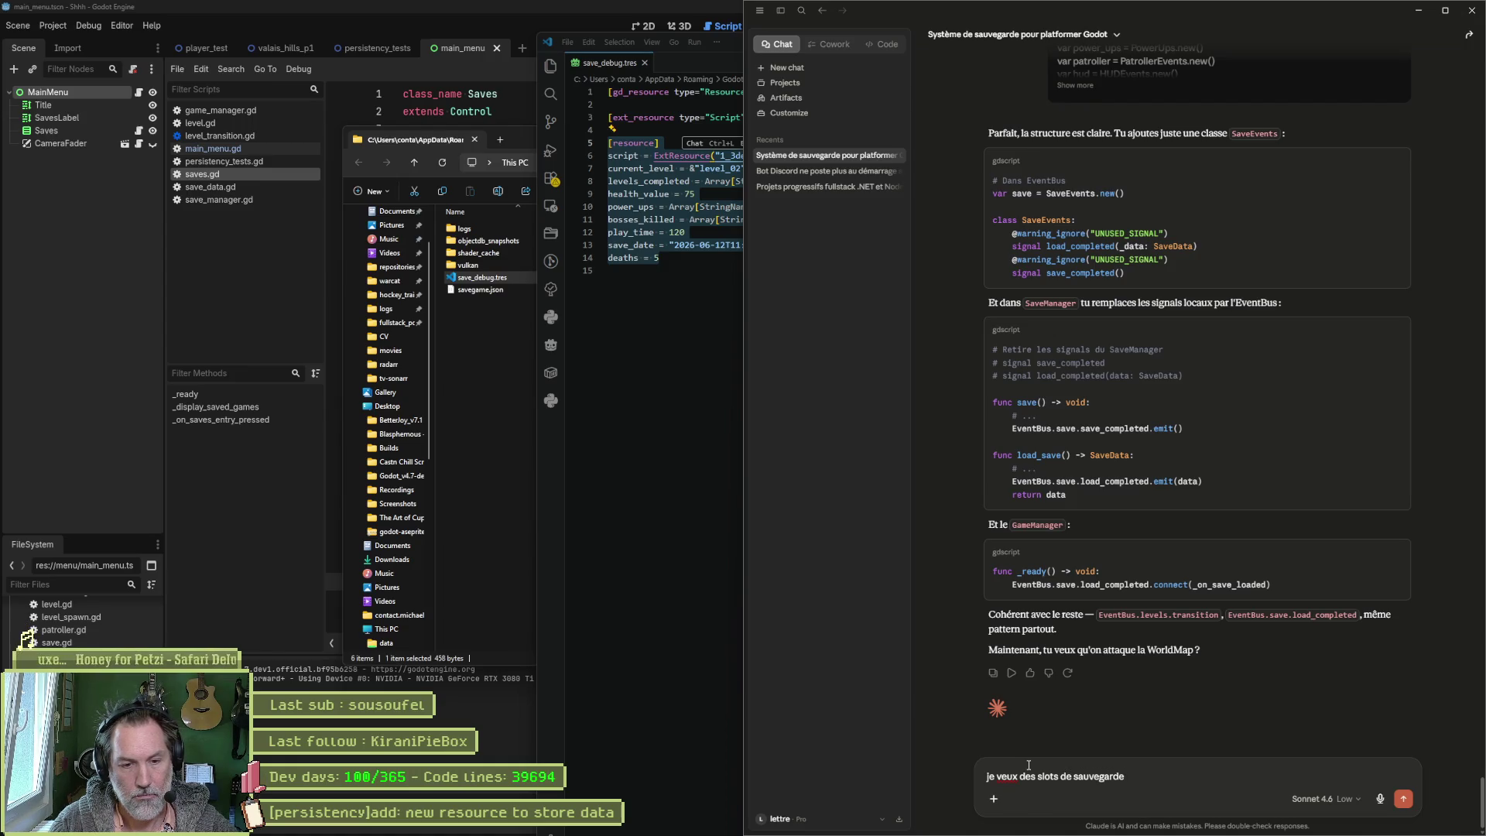
key("Return")
Step: Close the VS Code and File Explorer windows
left_click(740, 315)
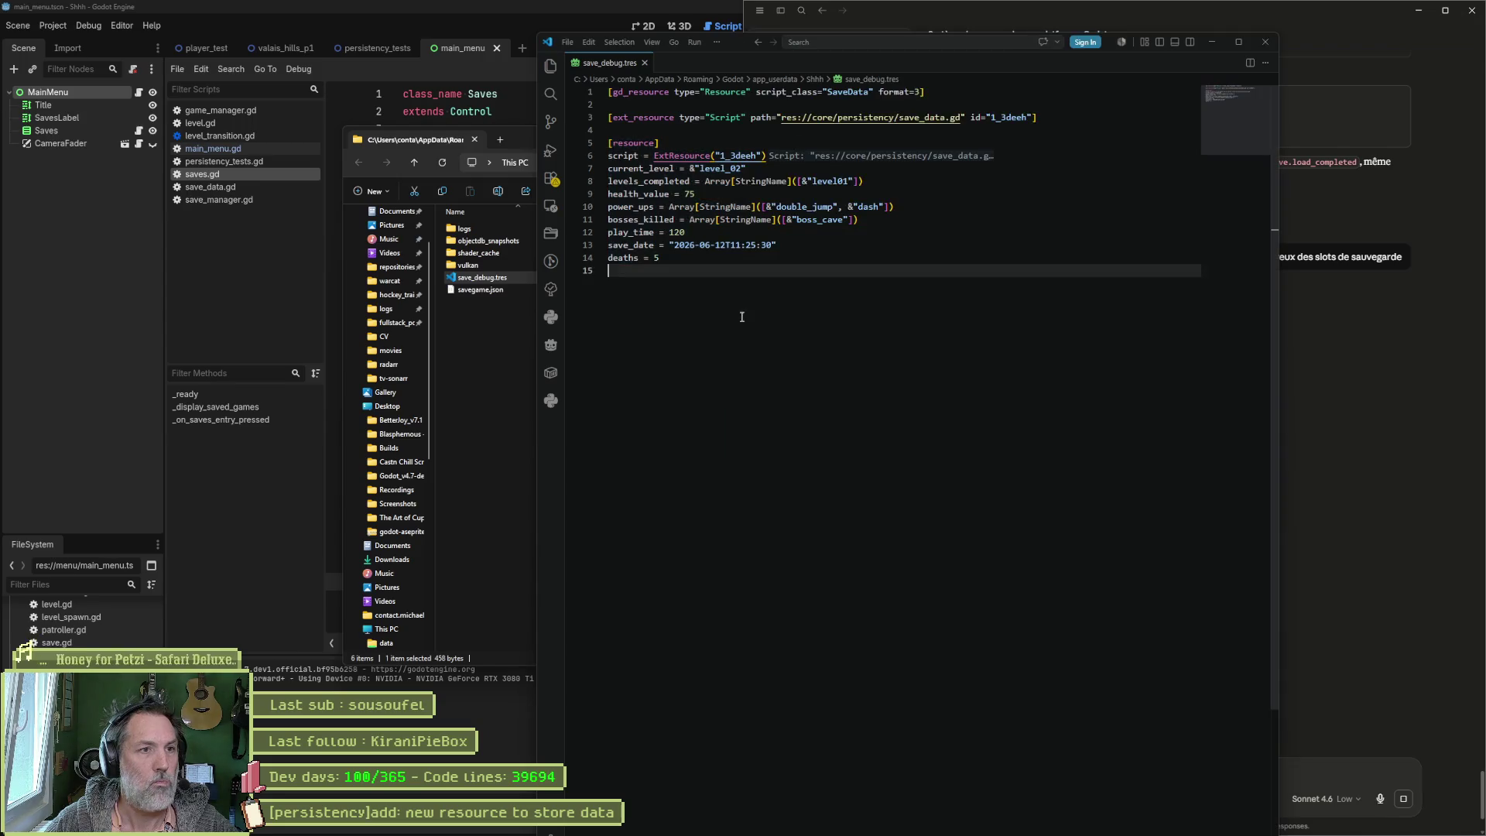
left_click(1265, 41)
left_click(700, 344)
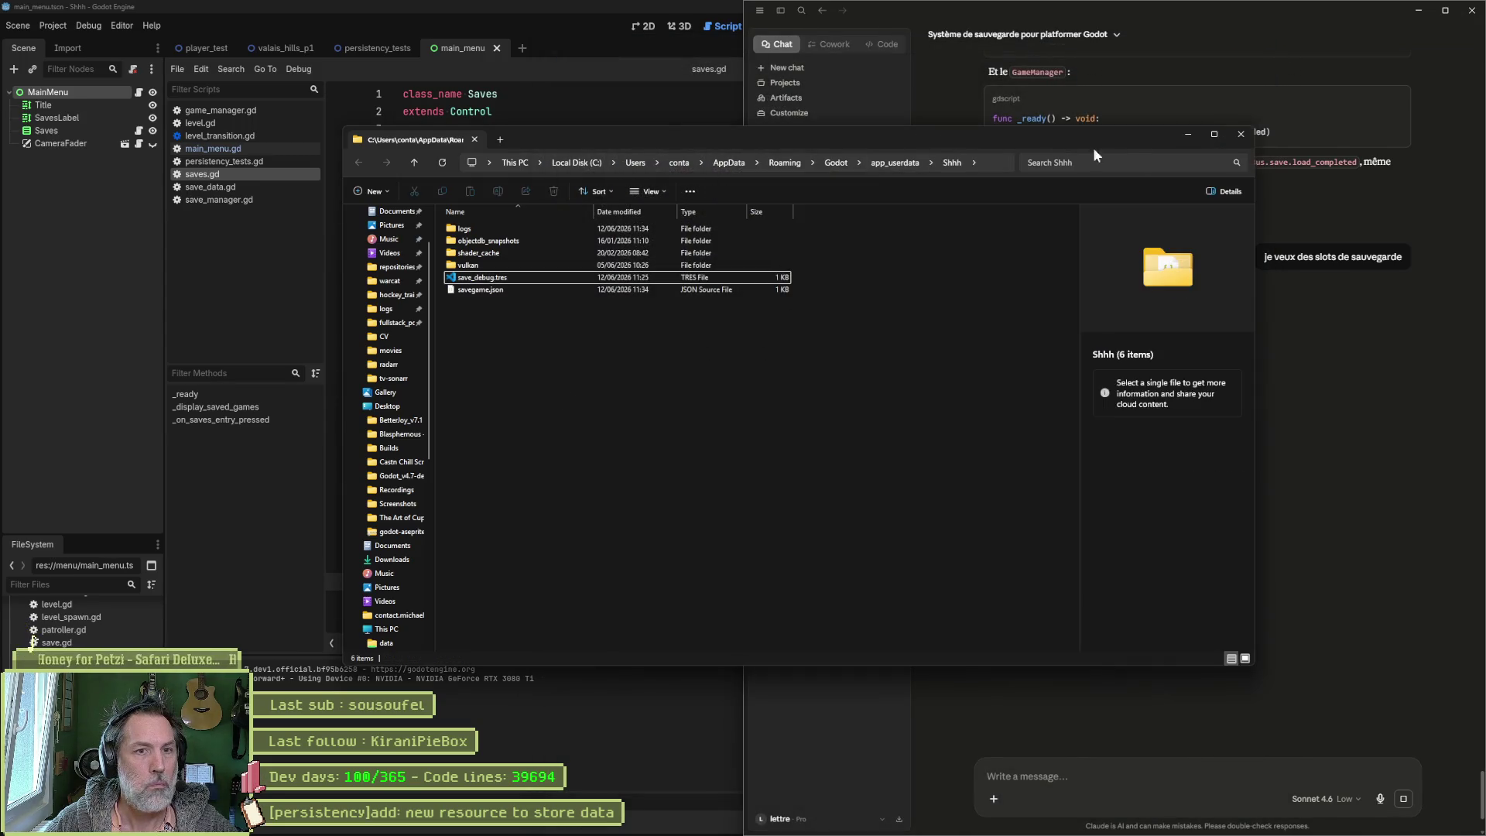
left_click(1240, 135)
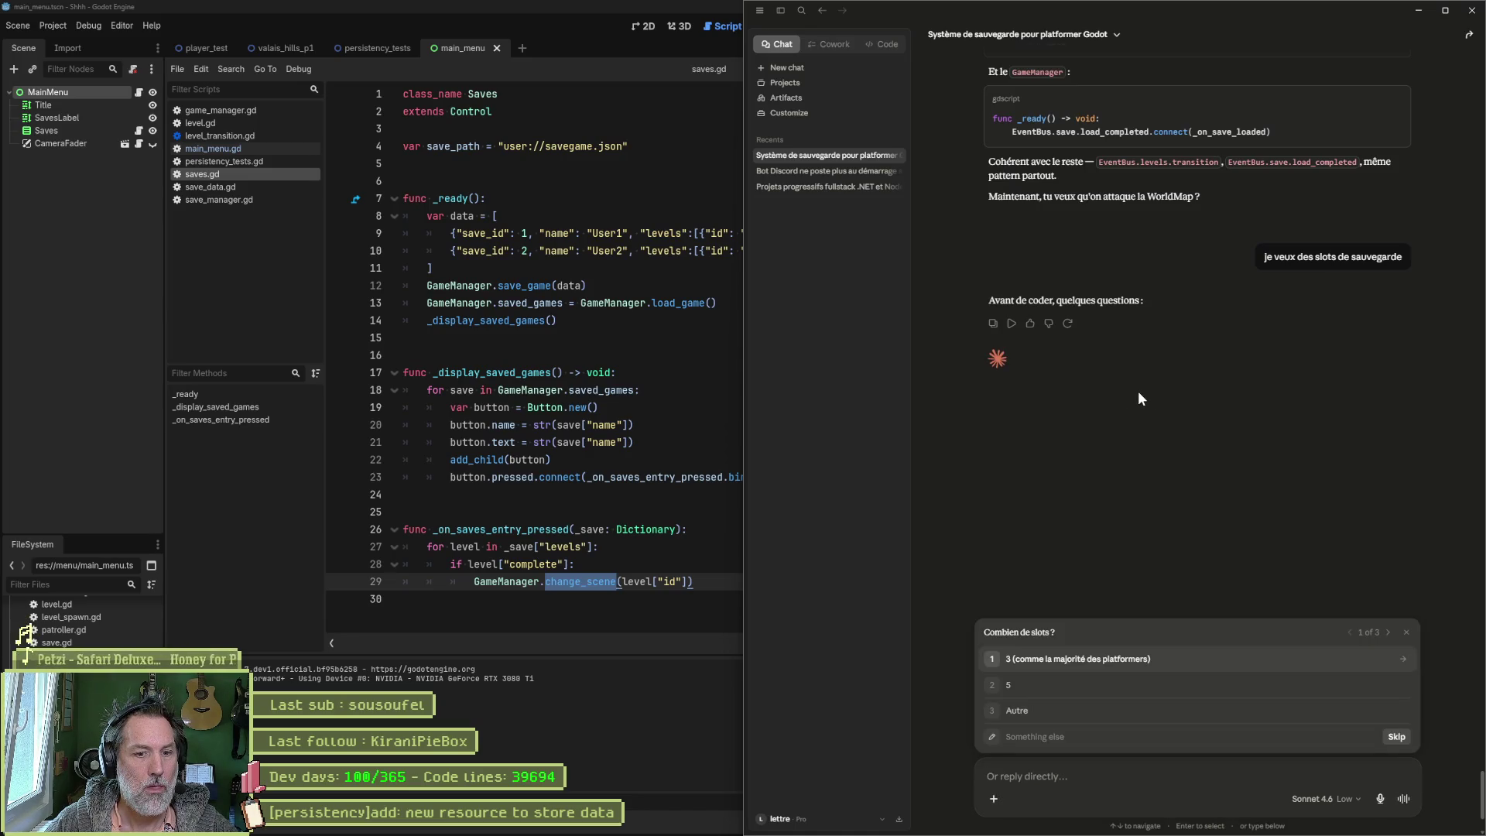
Step: Answer Claude's questions: 3 slots, immediate new game on empty slots, copy/delete allowed
left_click(1084, 659)
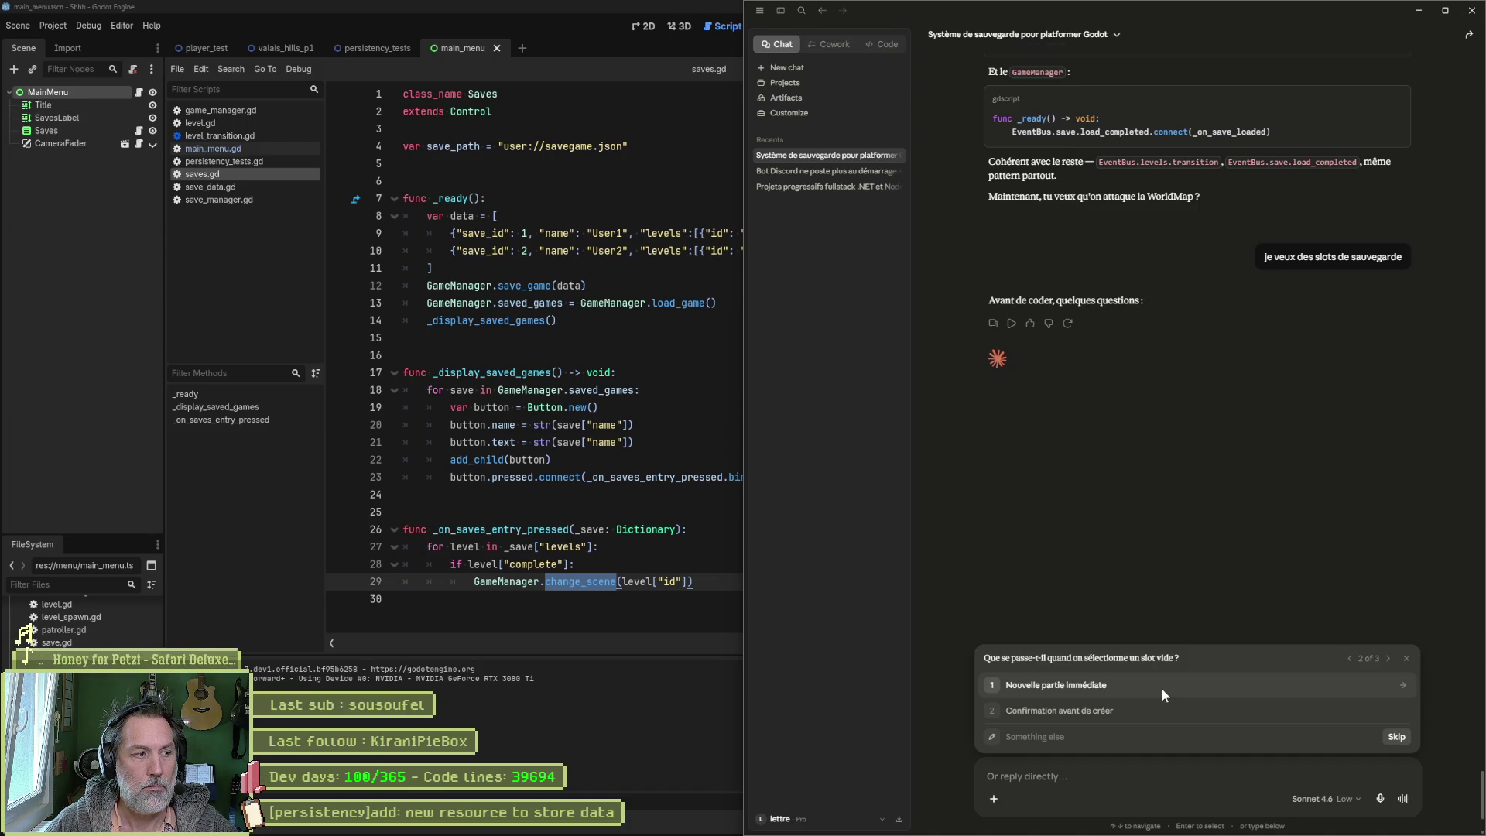
left_click(1159, 685)
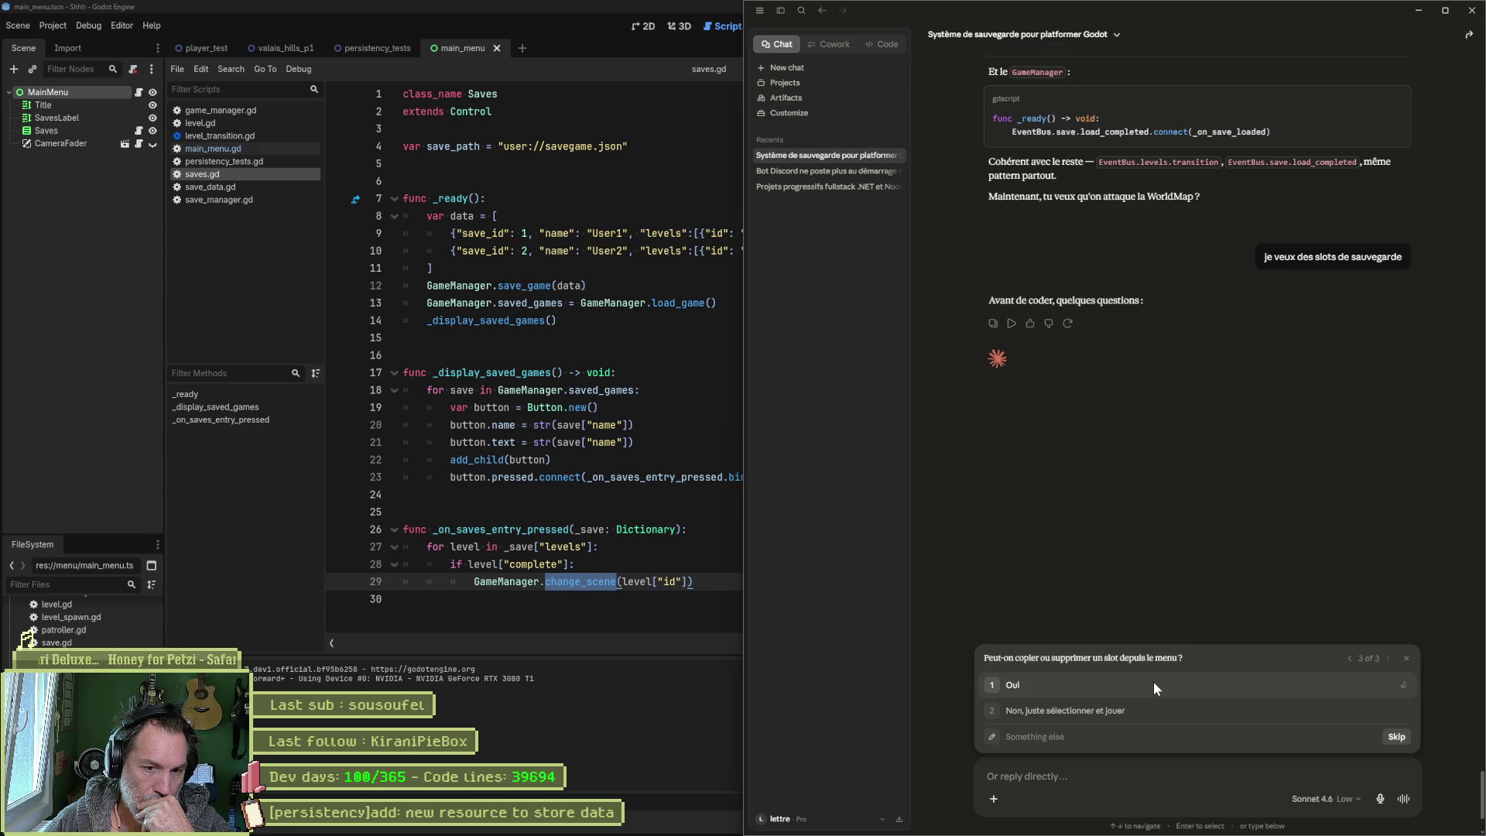
left_click(1153, 681)
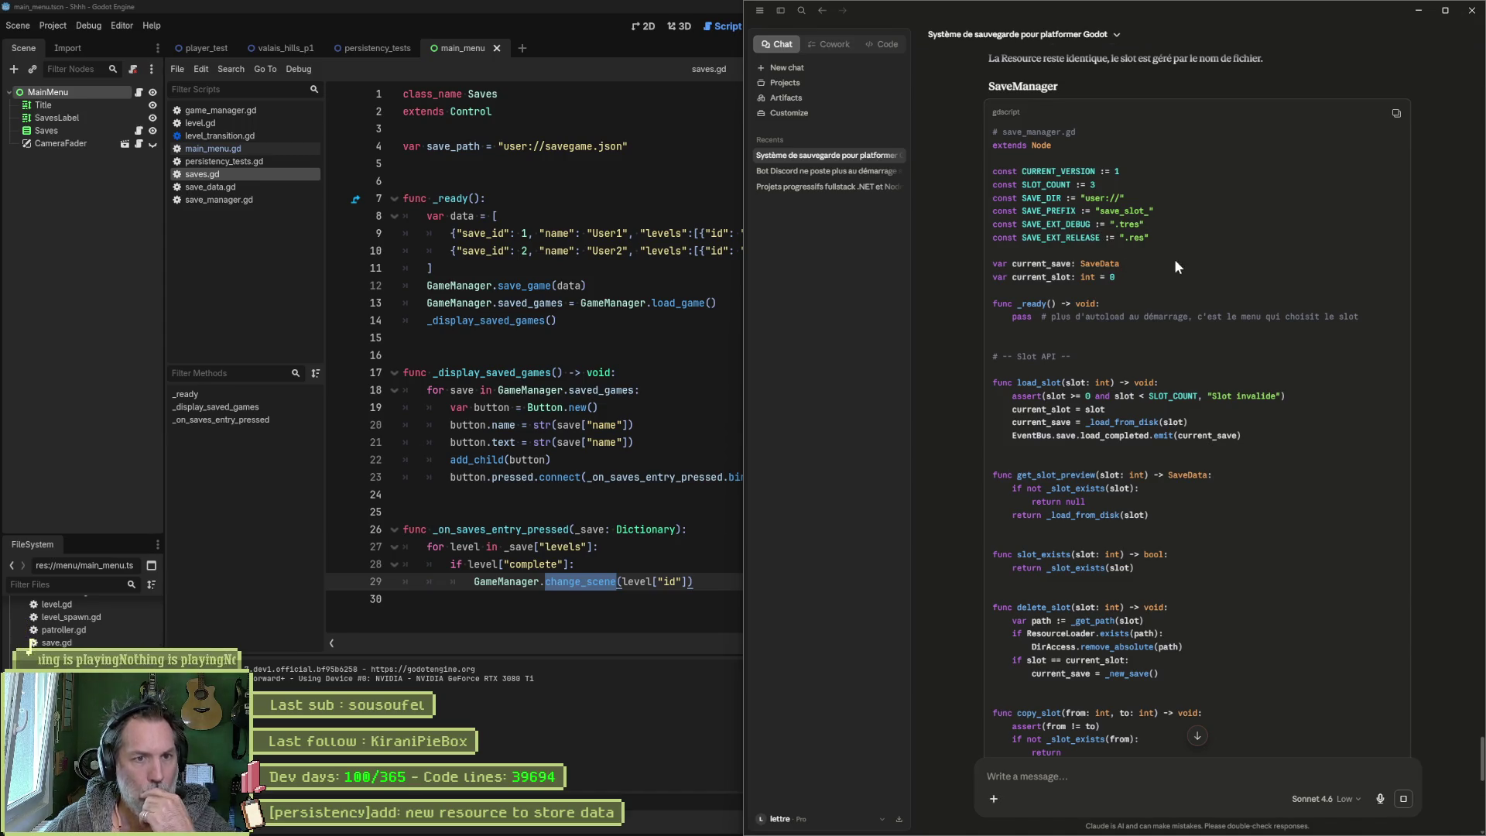
Step: Snap Godot to the left half, hide the docks, and open save_manager.gd at the top
key("super+Left")
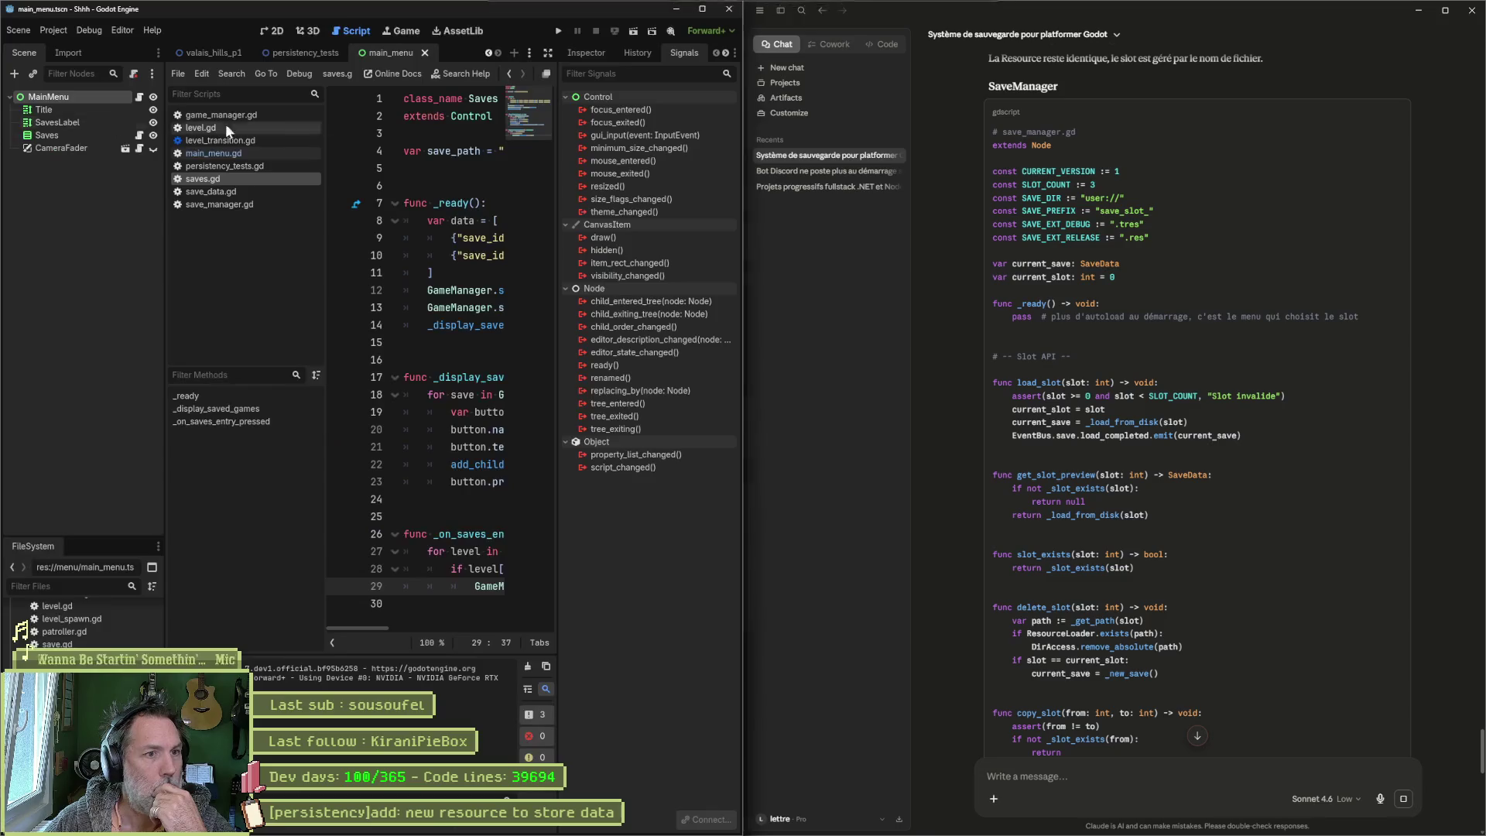
left_click(546, 53)
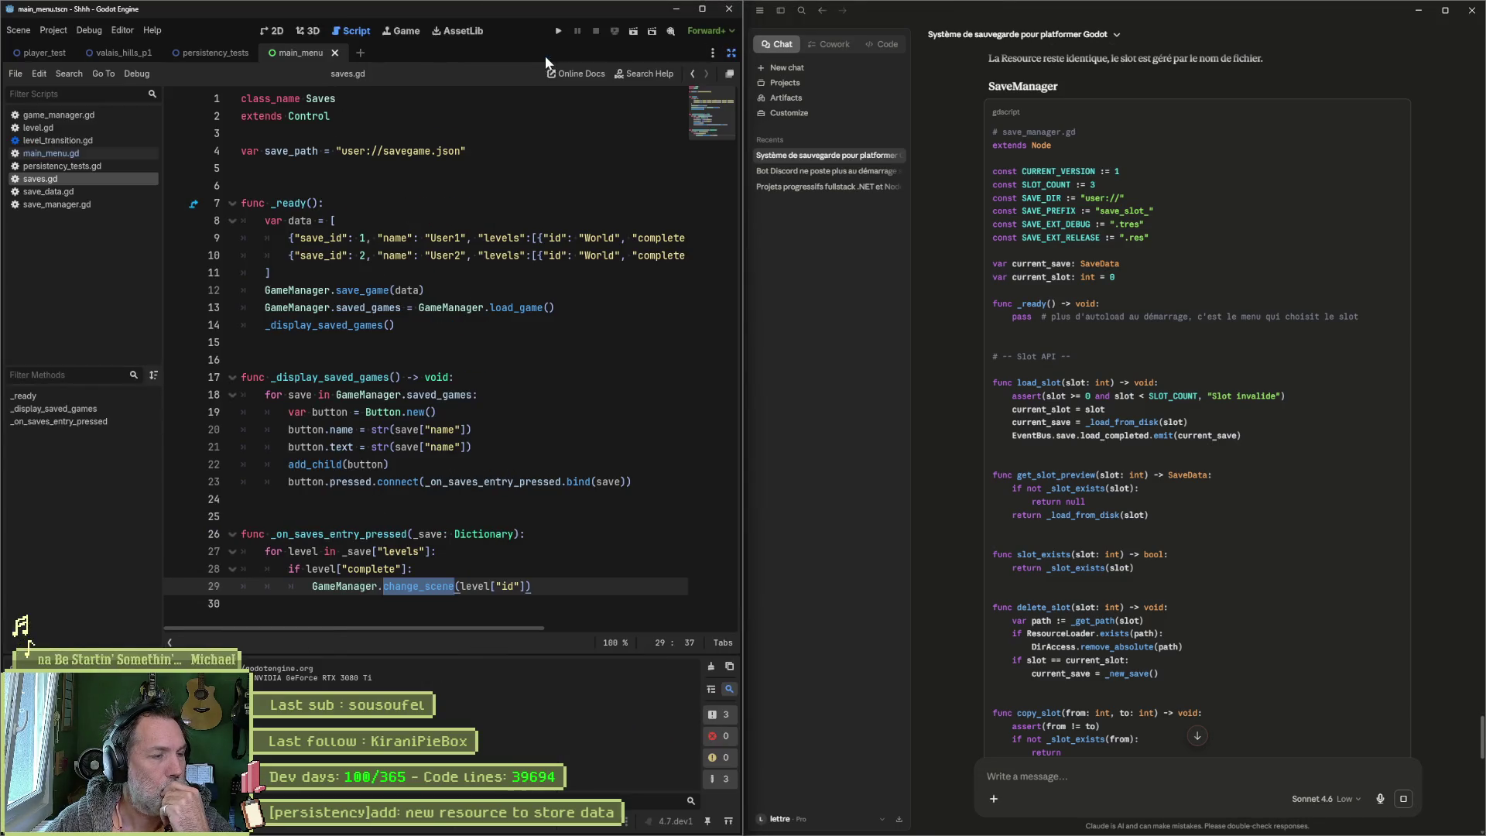
left_click(58, 204)
left_click(724, 98)
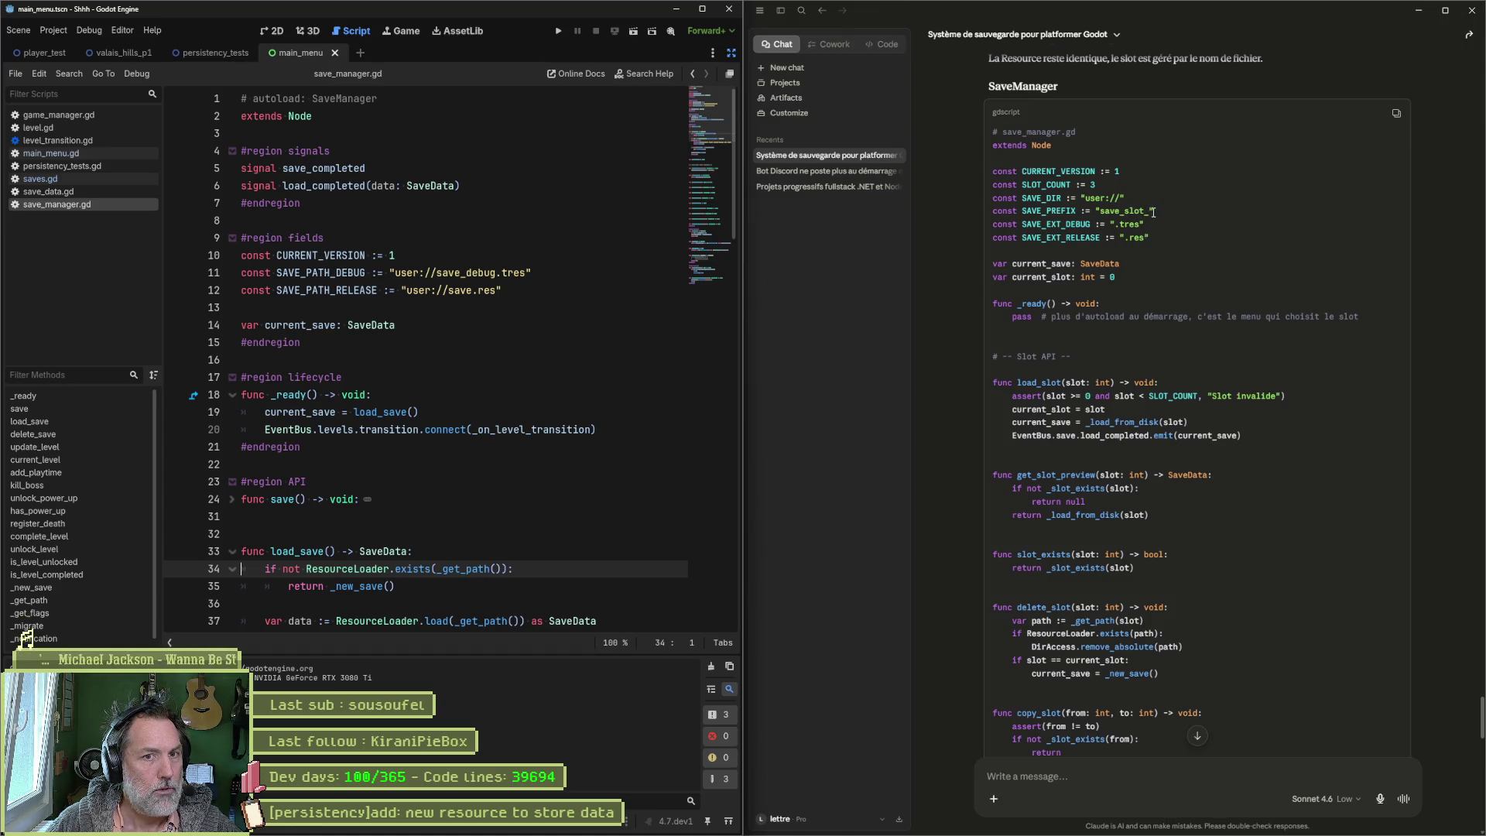
Step: Paste Claude's SLOT_COUNT, SAVE_DIR and SAVE_PREFIX constants below CURRENT_VERSION in save_manager.gd
left_click_drag(1153, 211, 977, 190)
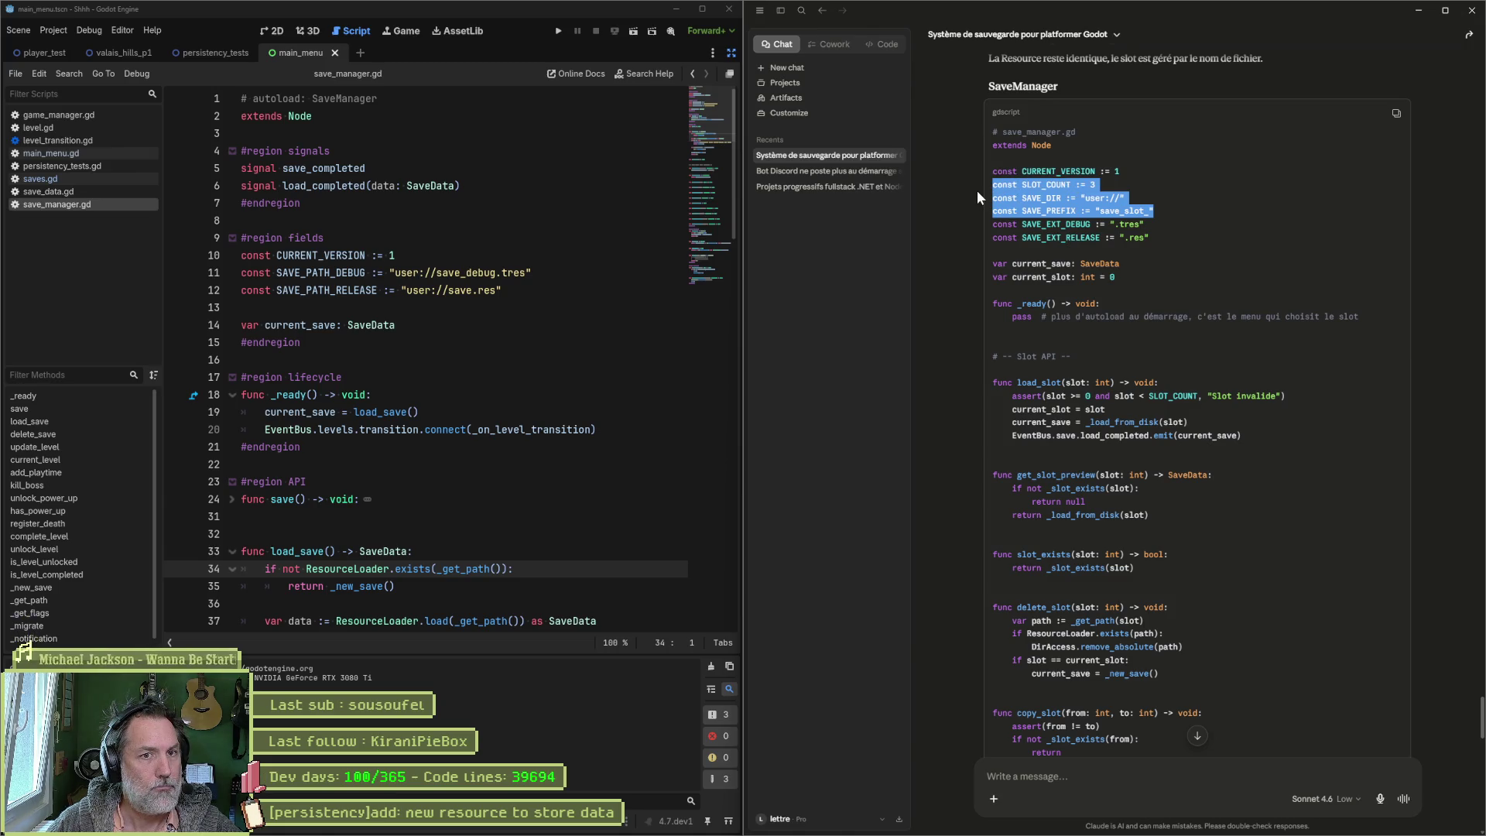
key("ctrl+c")
left_click(463, 262)
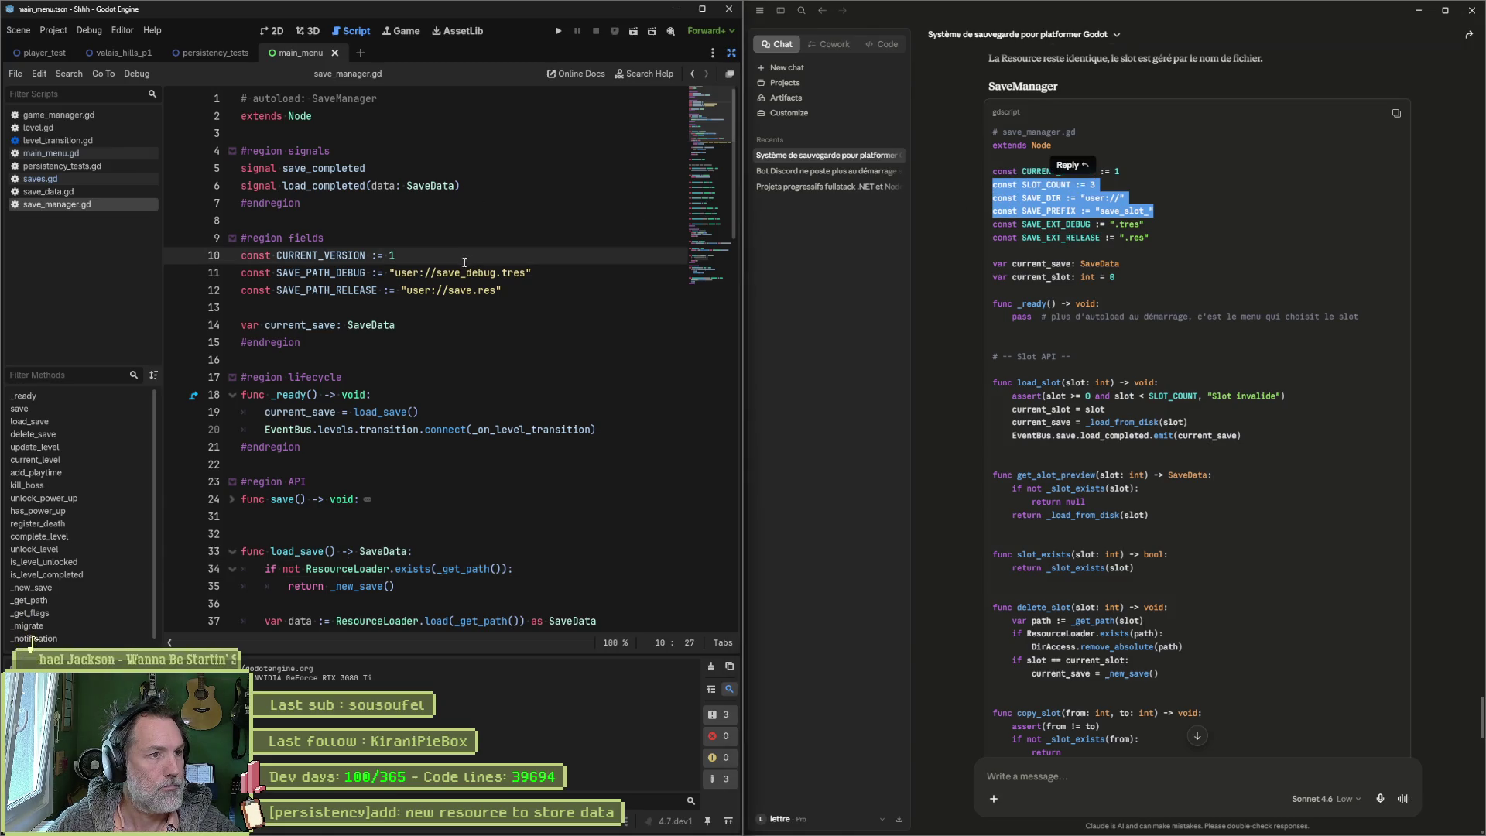
key("Return")
key("ctrl+v")
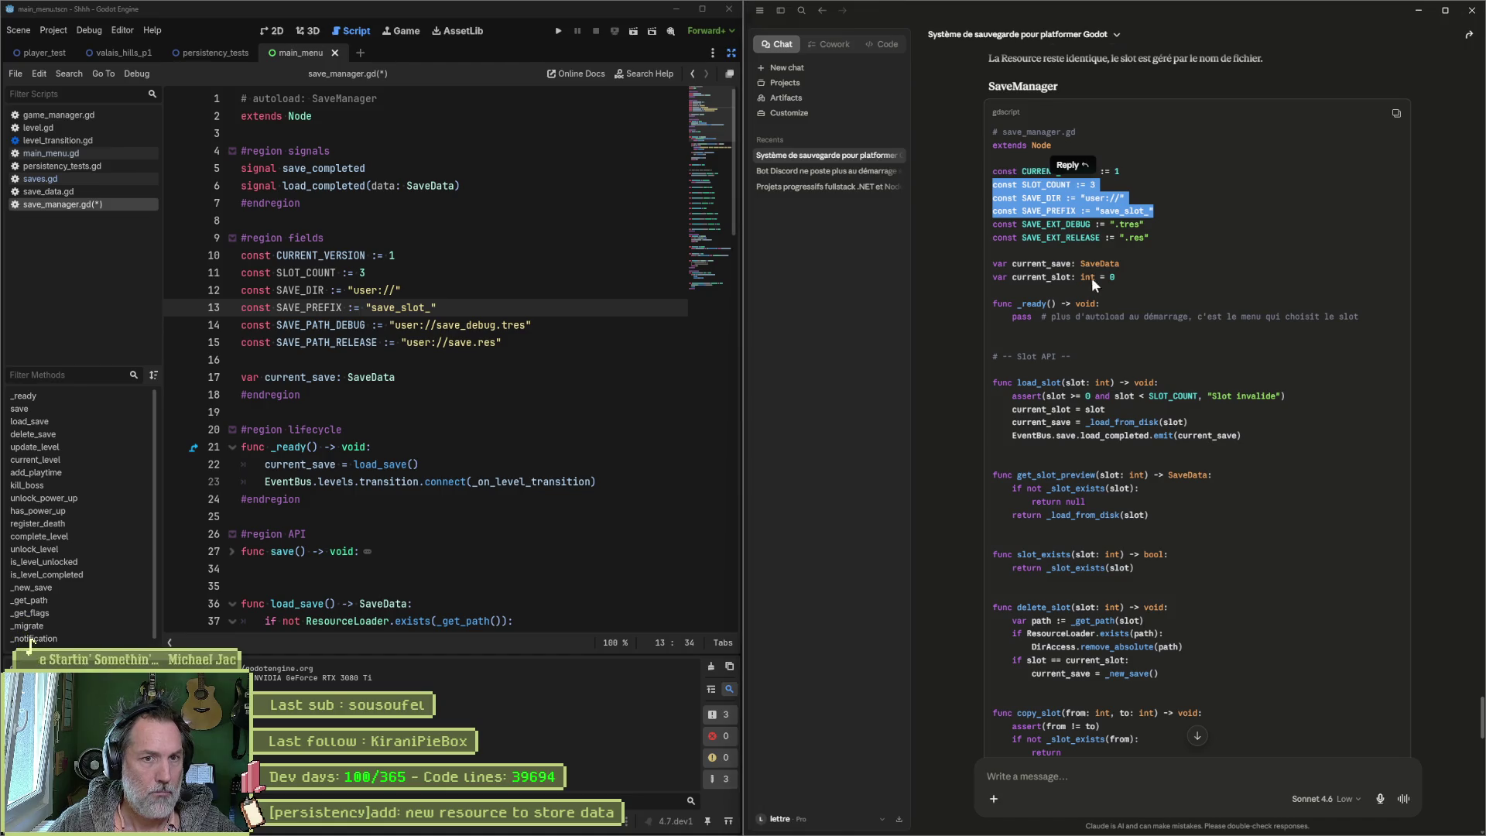
Step: Add 'var current_slot: int = 0' after current_save and save save_manager.gd
left_click_drag(1116, 277, 984, 277)
left_click(445, 381)
key("Return")
key("ctrl+v")
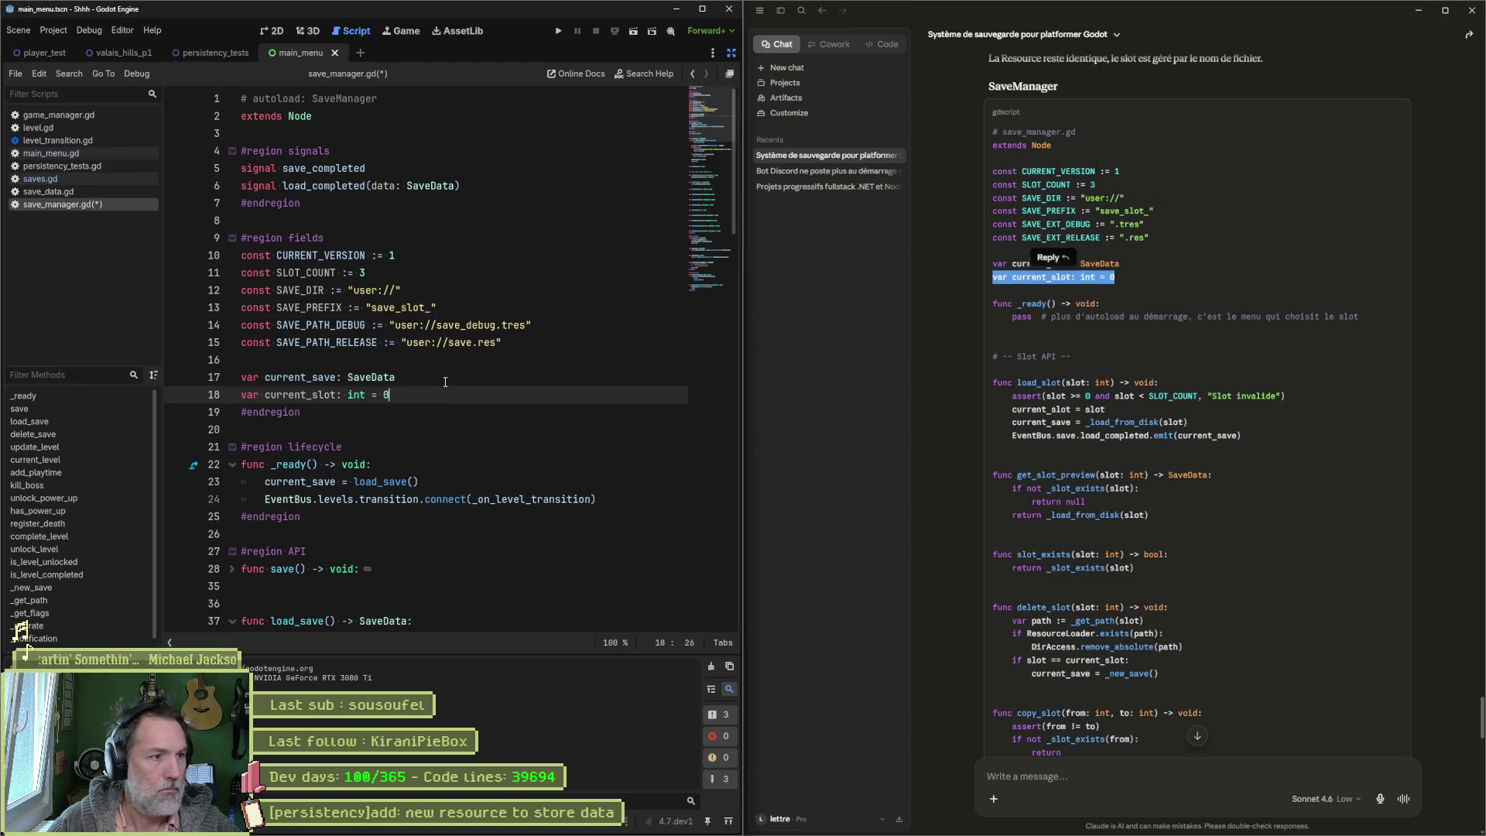
key("ctrl+s")
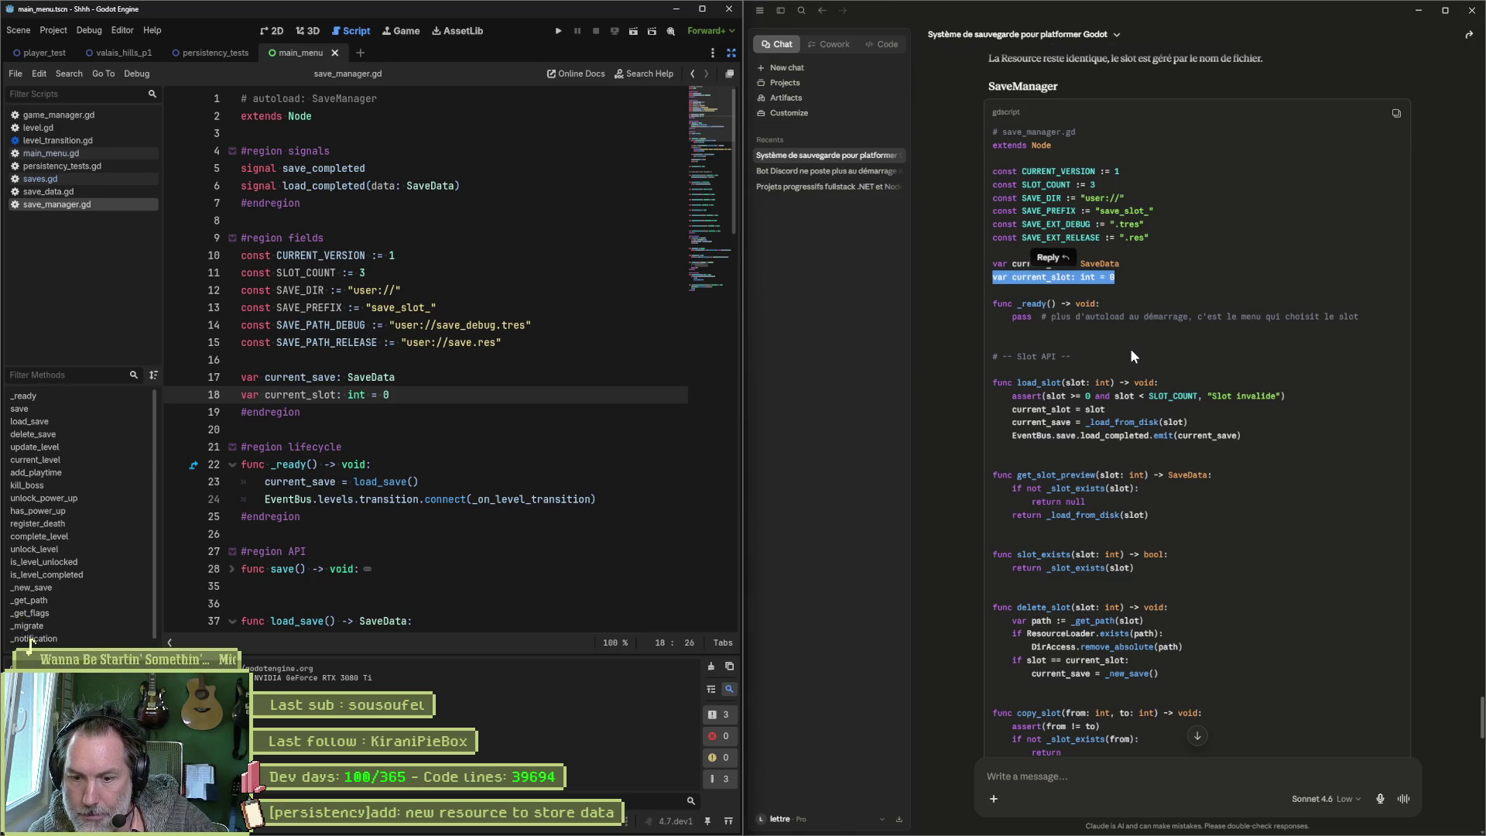
left_click(1050, 774)
Step: Ask Claude how to launch any scene from Godot without the menu and jump to its reply
type("I")
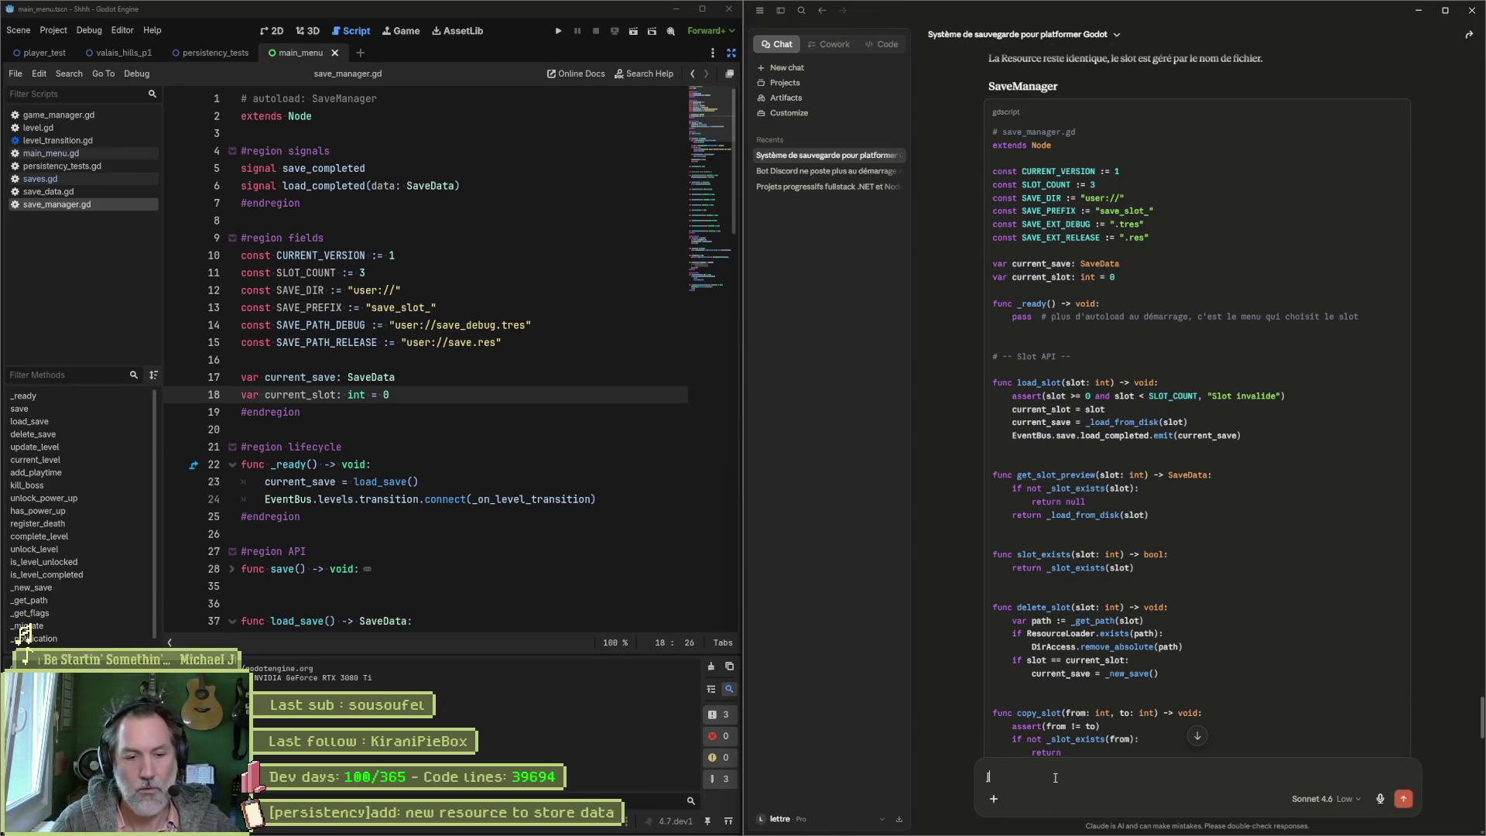
type("Je veux pouvoir lan")
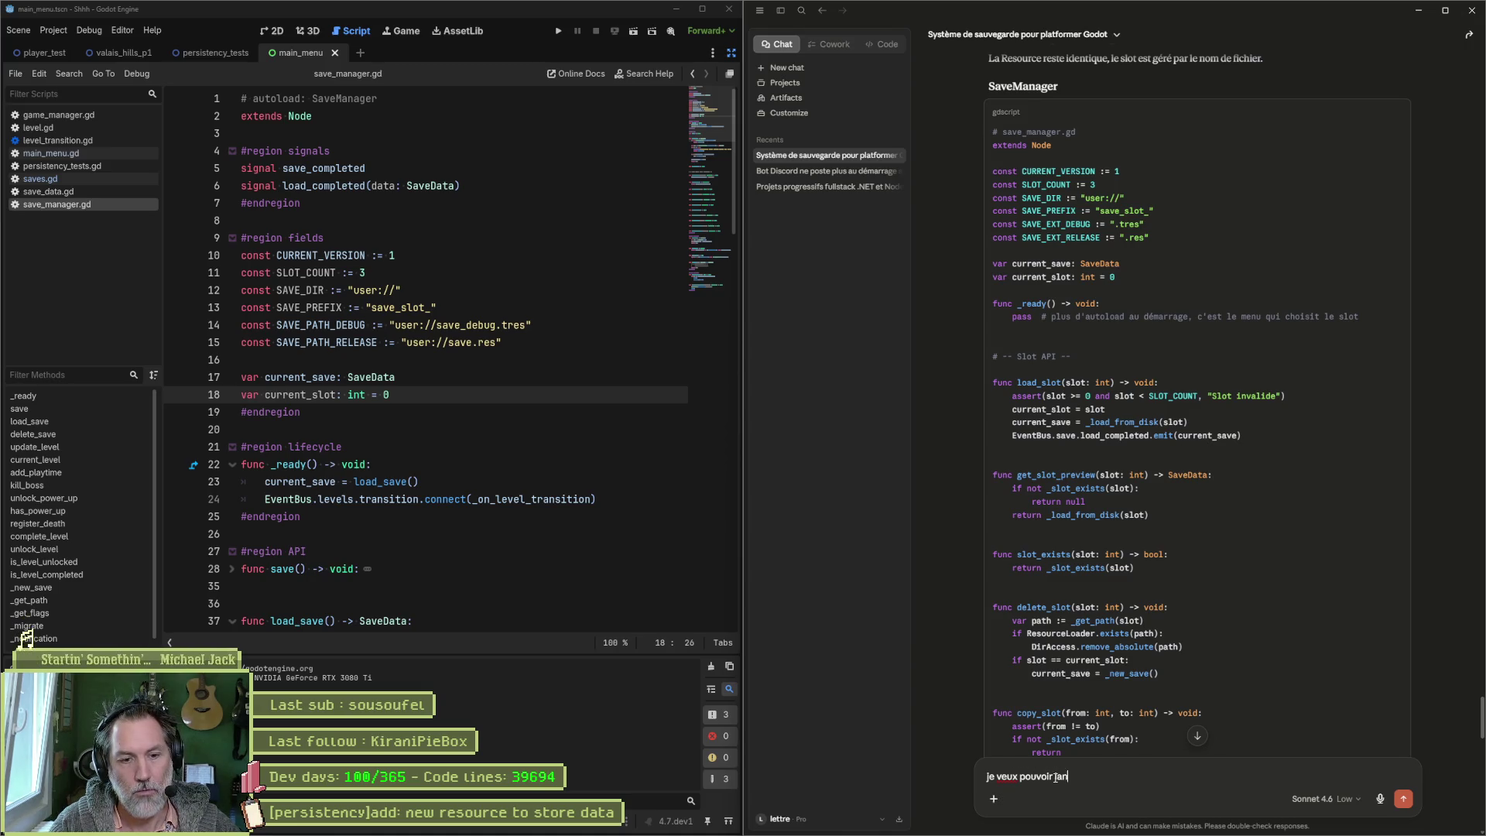
type("cer n'importe quel")
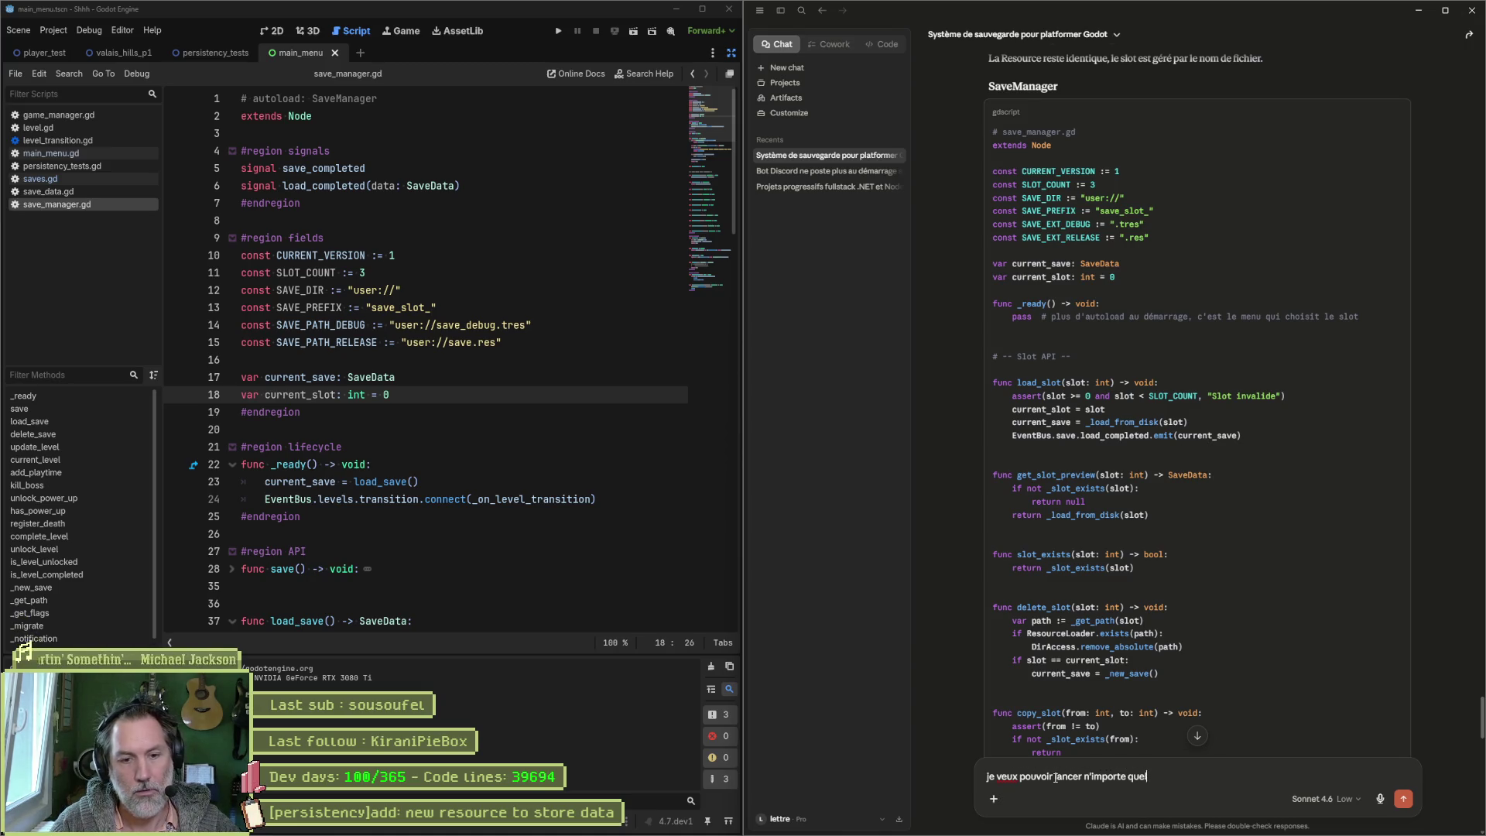
type("le scene depuis godot")
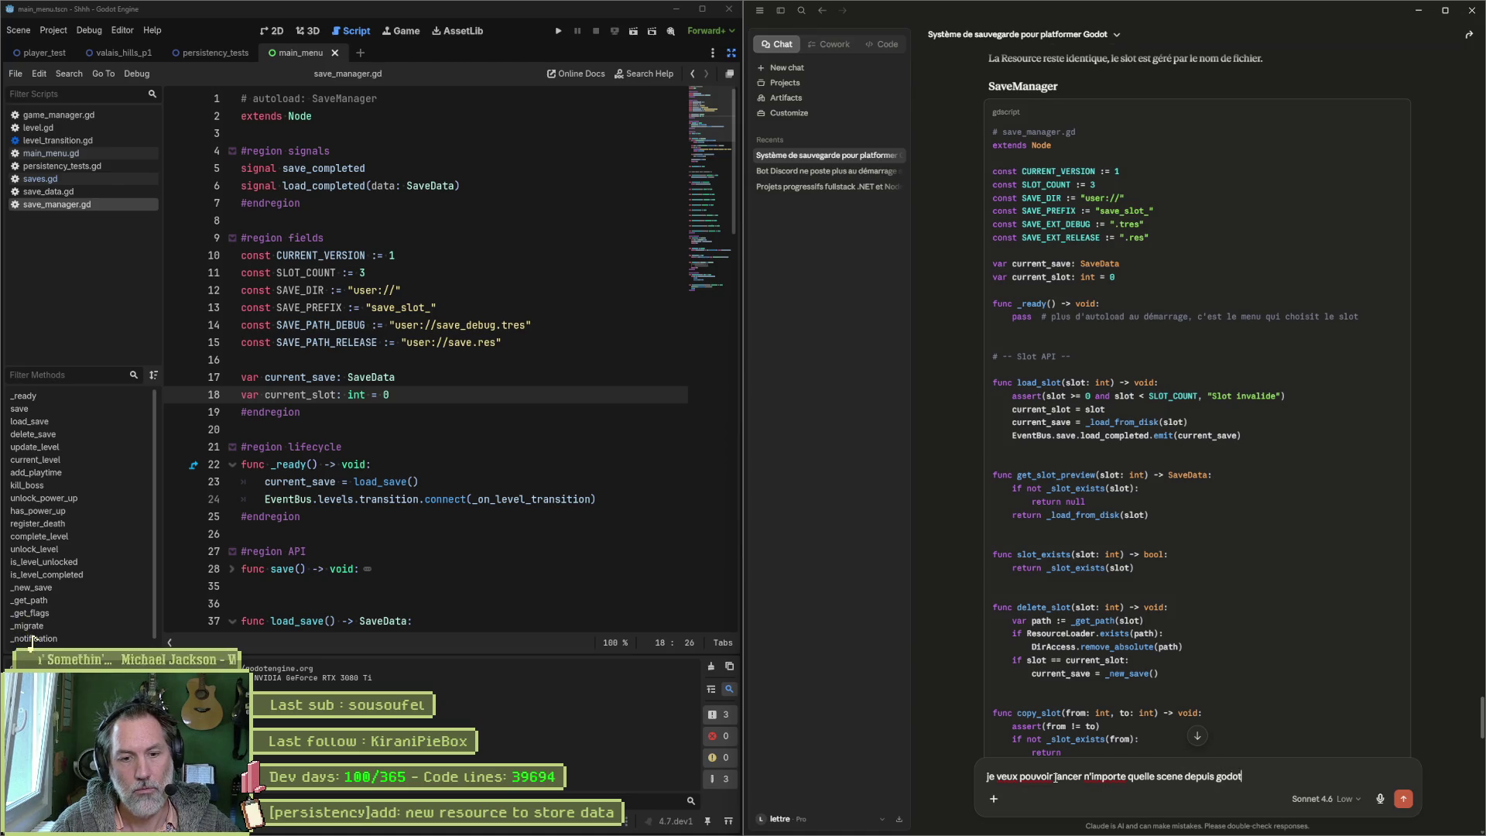
type(", sans passer par le menu")
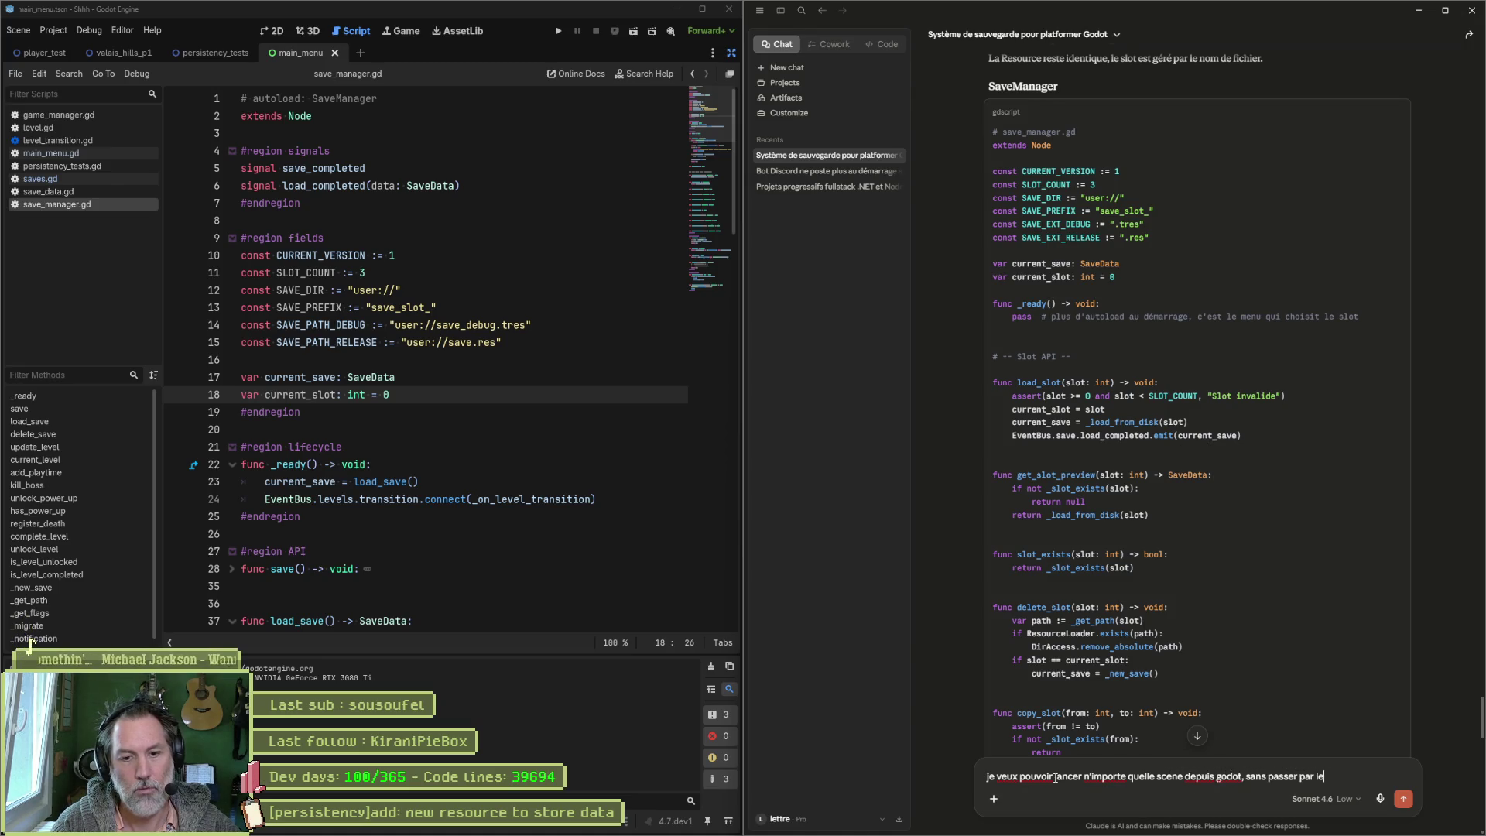
key("Return")
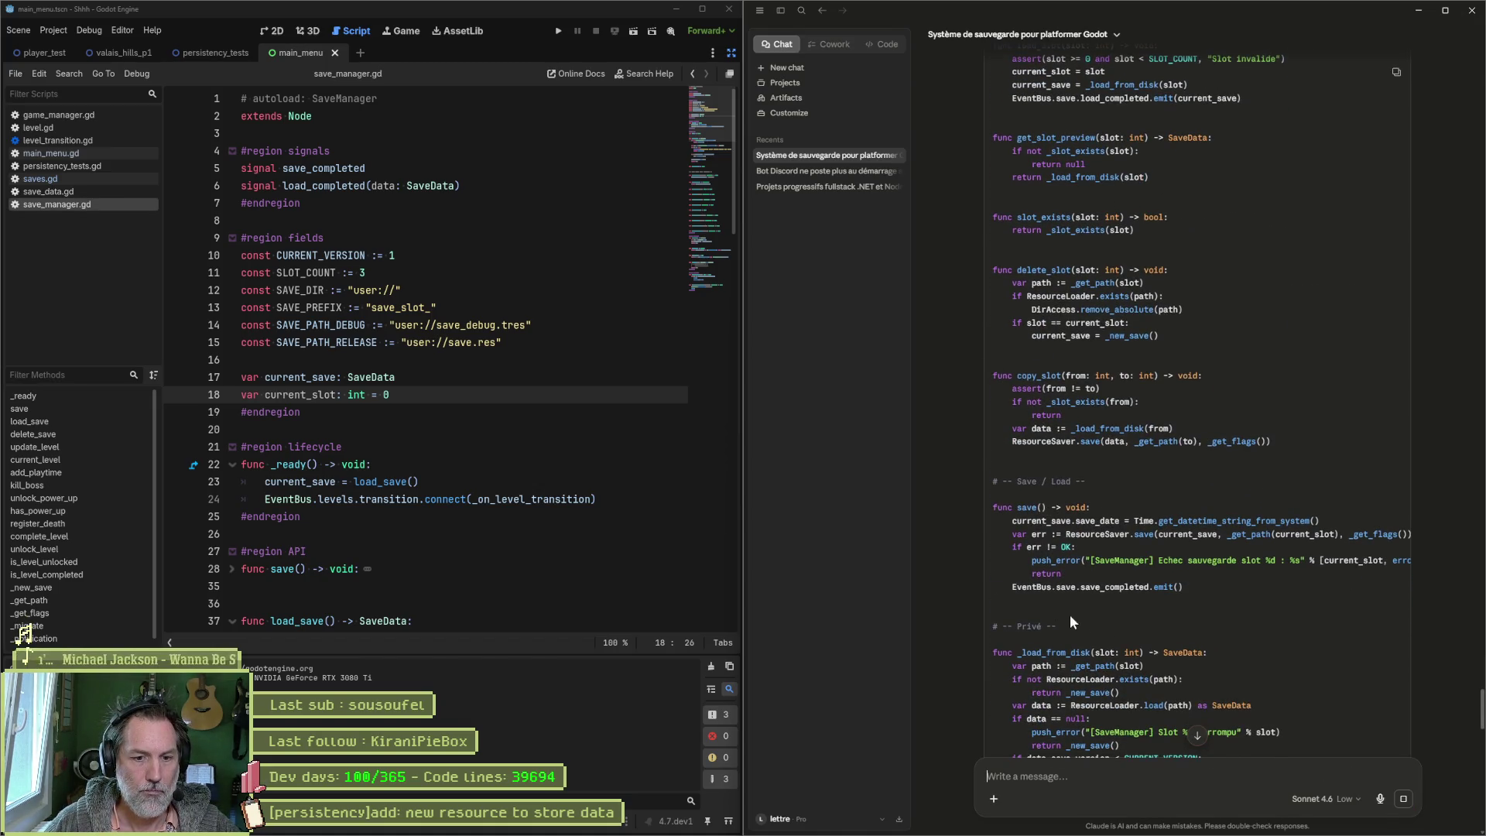
left_click(1199, 734)
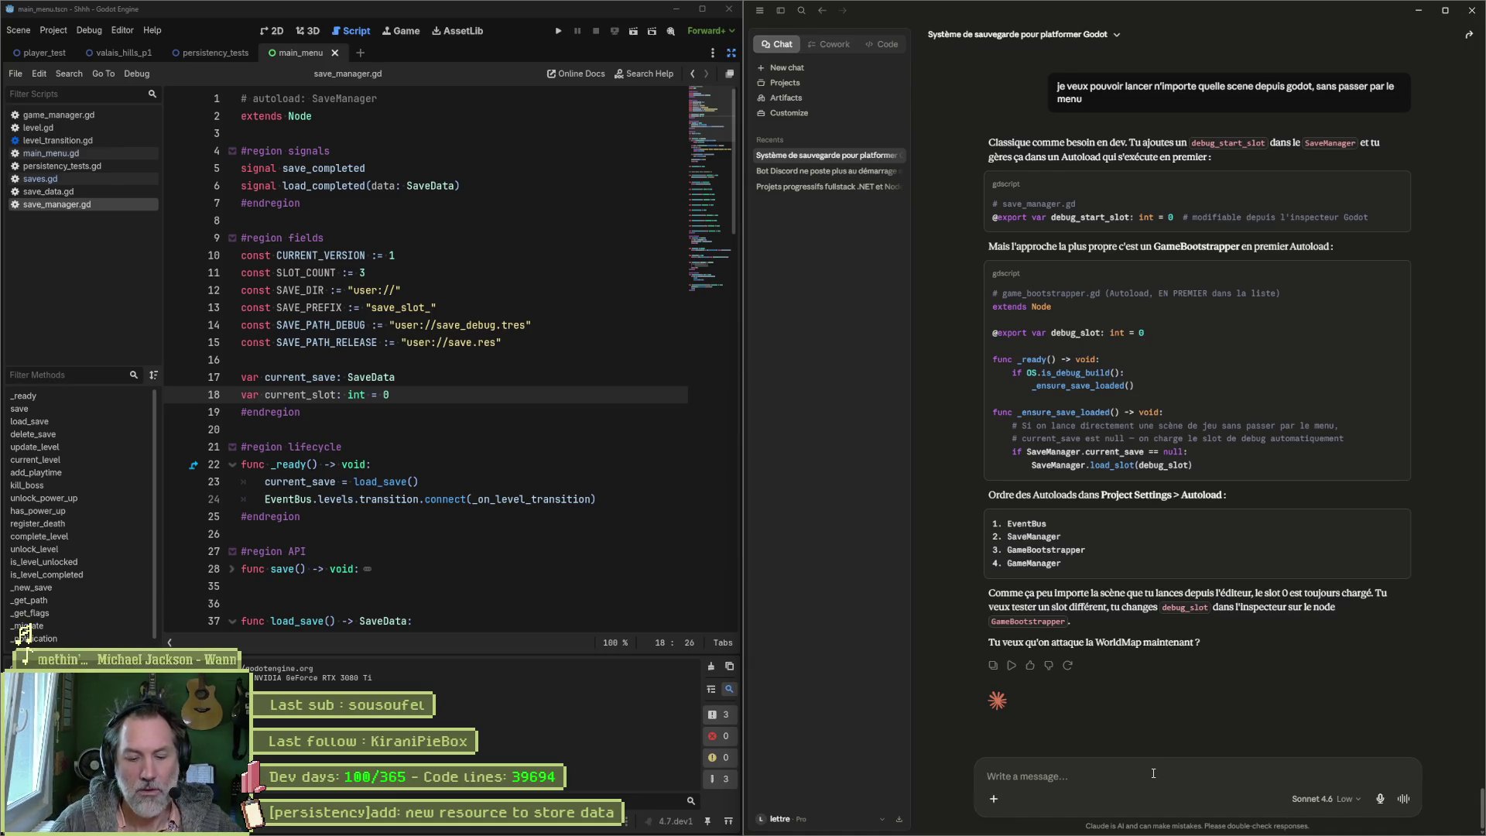
Step: Tell Claude F5 should run the standard menu workflow and F6 the current scene directly
type("j'aimerai utilise F5 p")
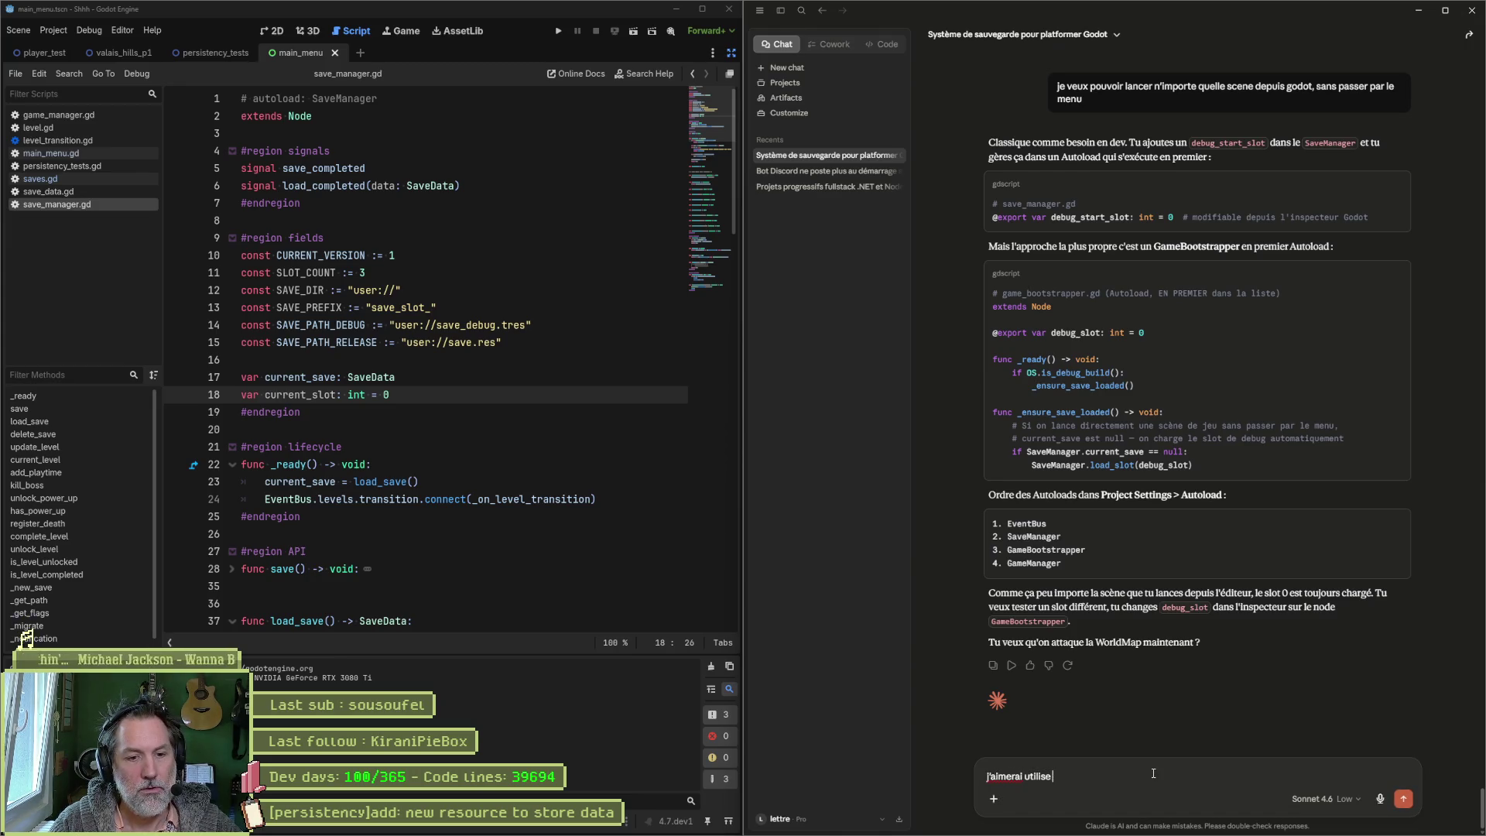
type("our")
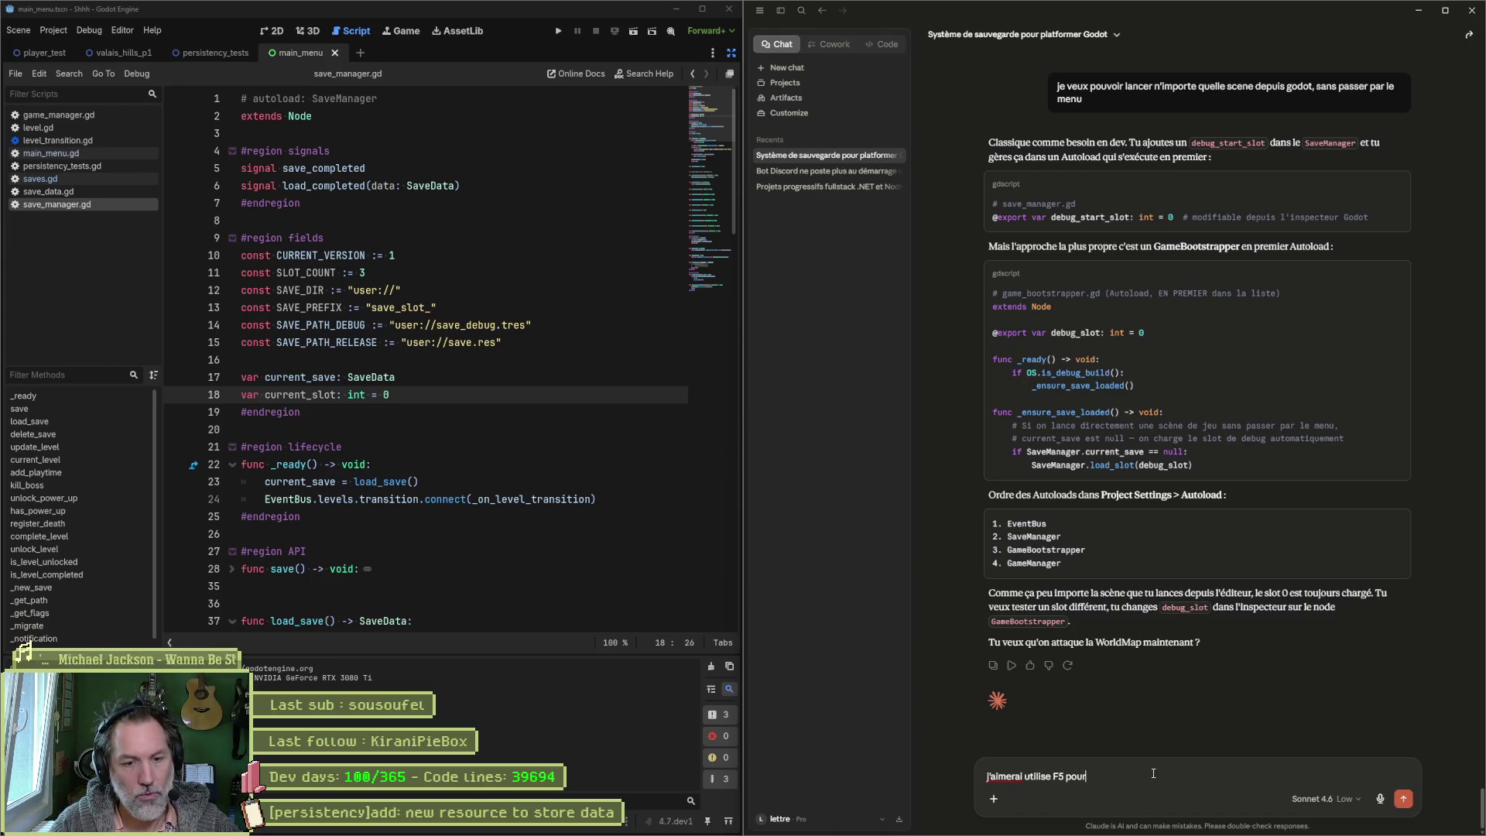
type(" lancer ")
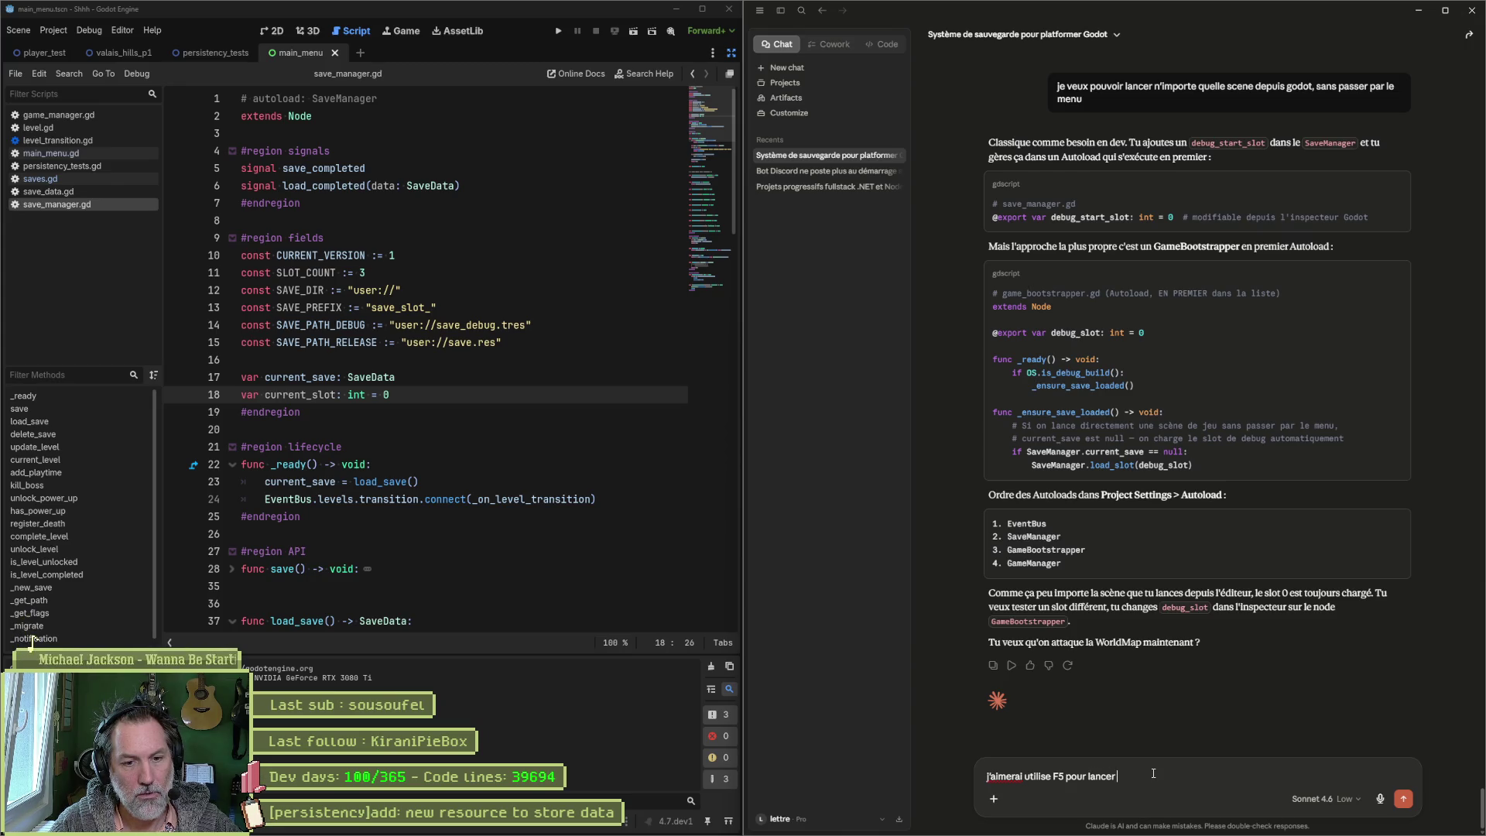
type("le workflow stand")
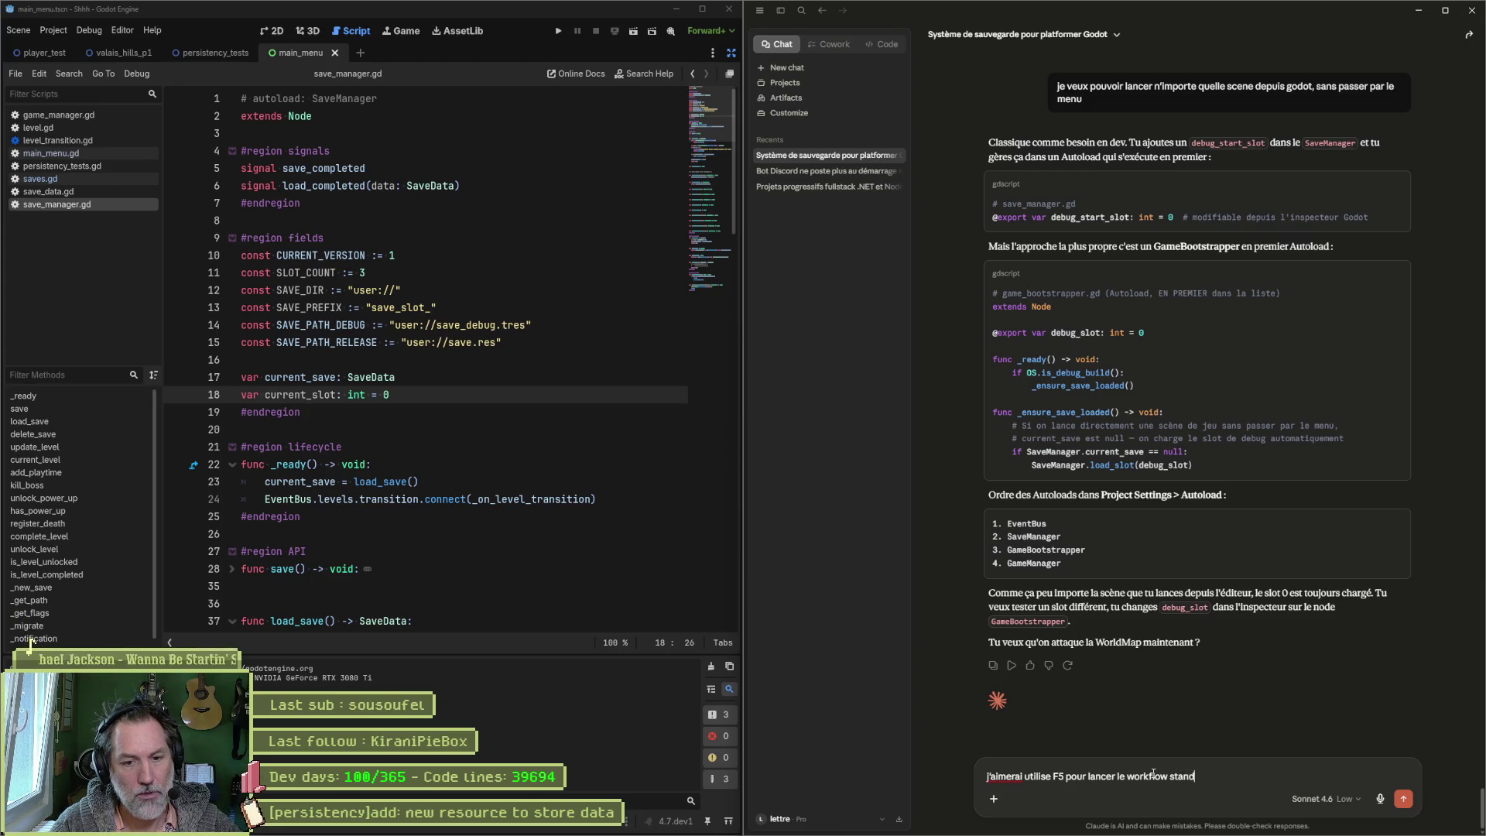
type("ard, en passant p")
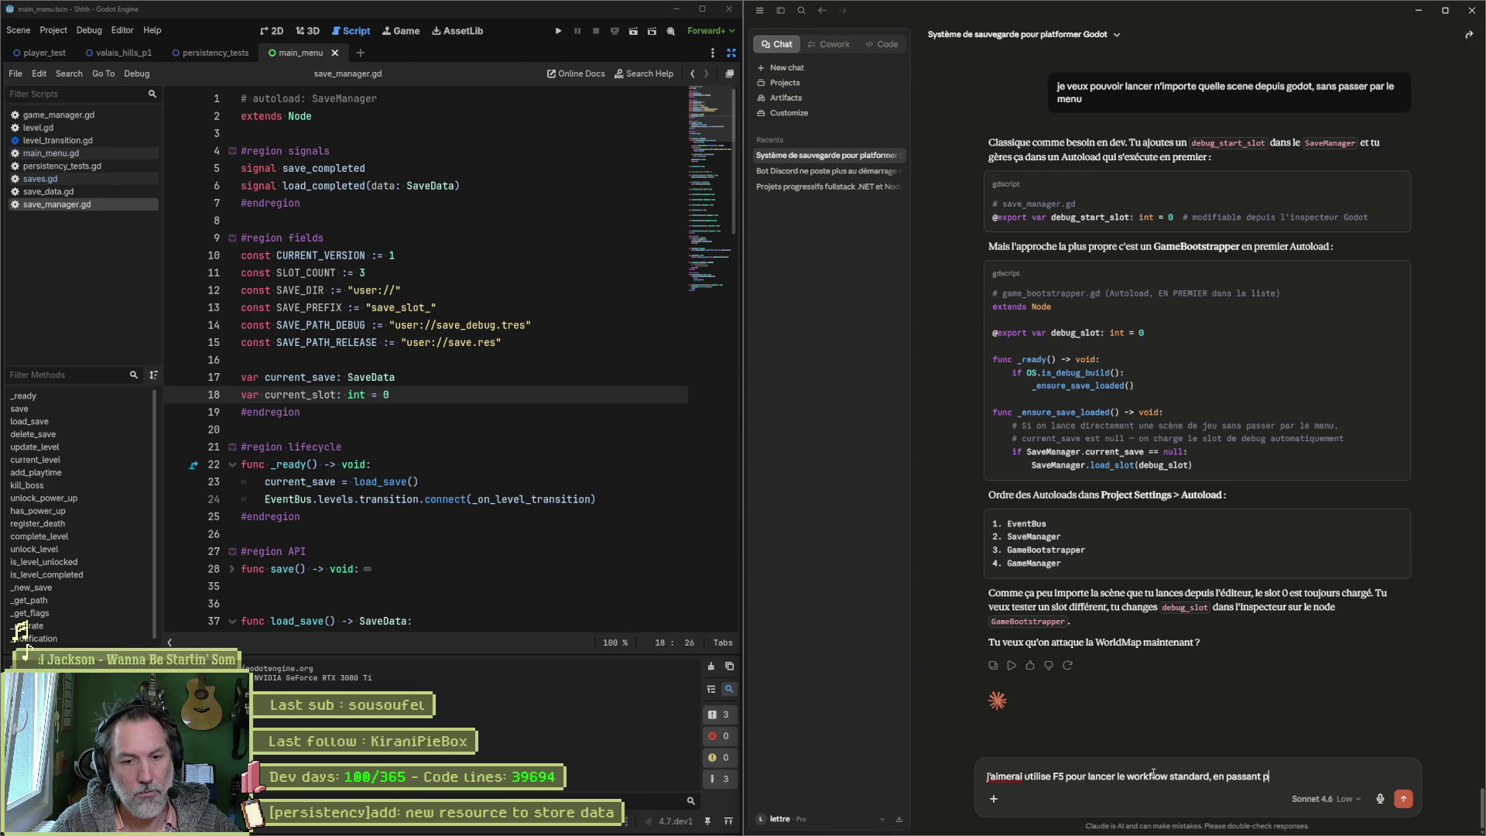
type("ar le meu et")
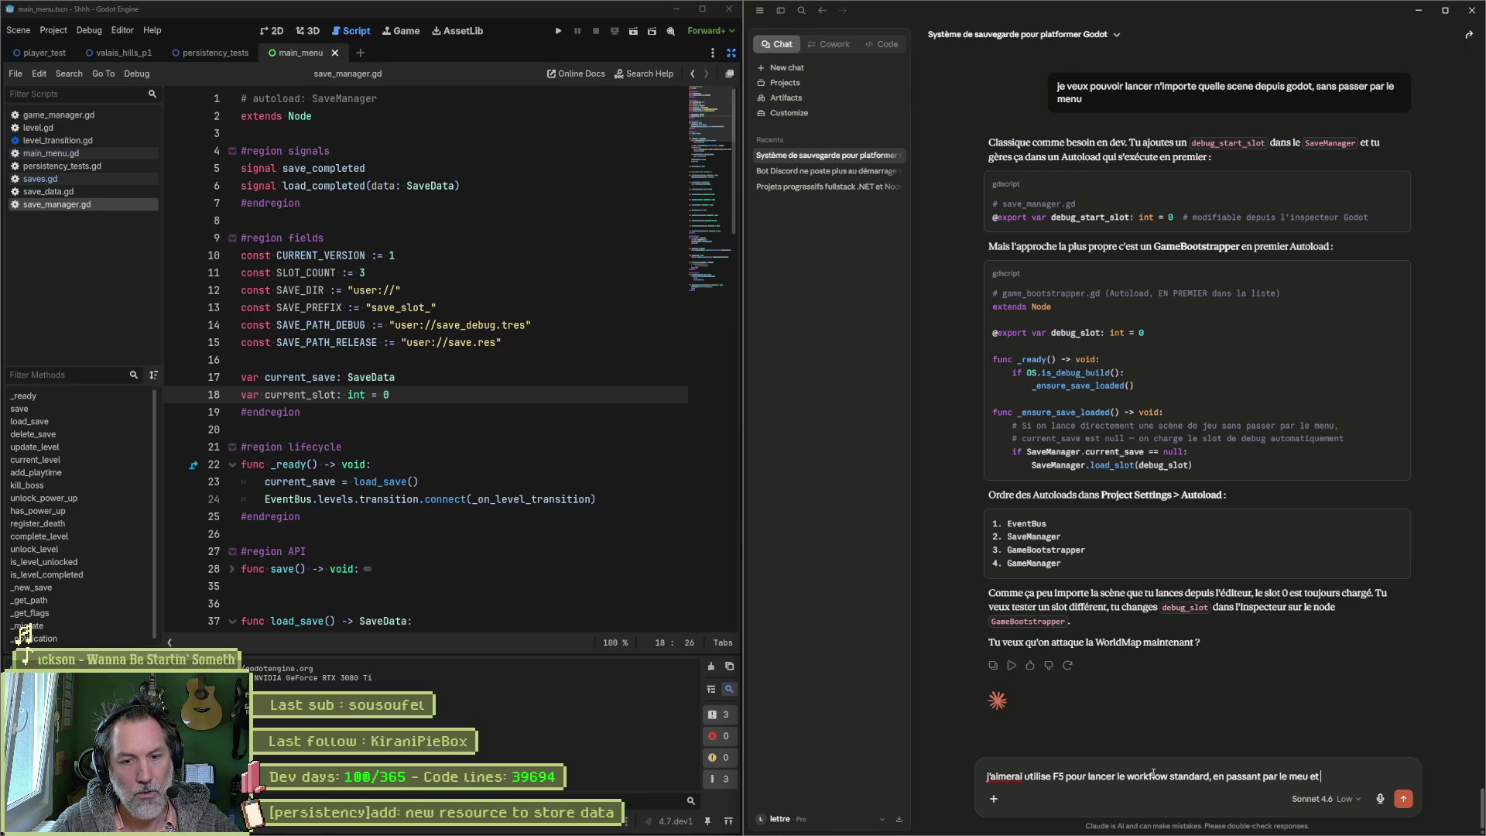
key("BackSpace")
key("BackSpace")
key("BackSpace")
key("BackSpace")
type("nu et F6")
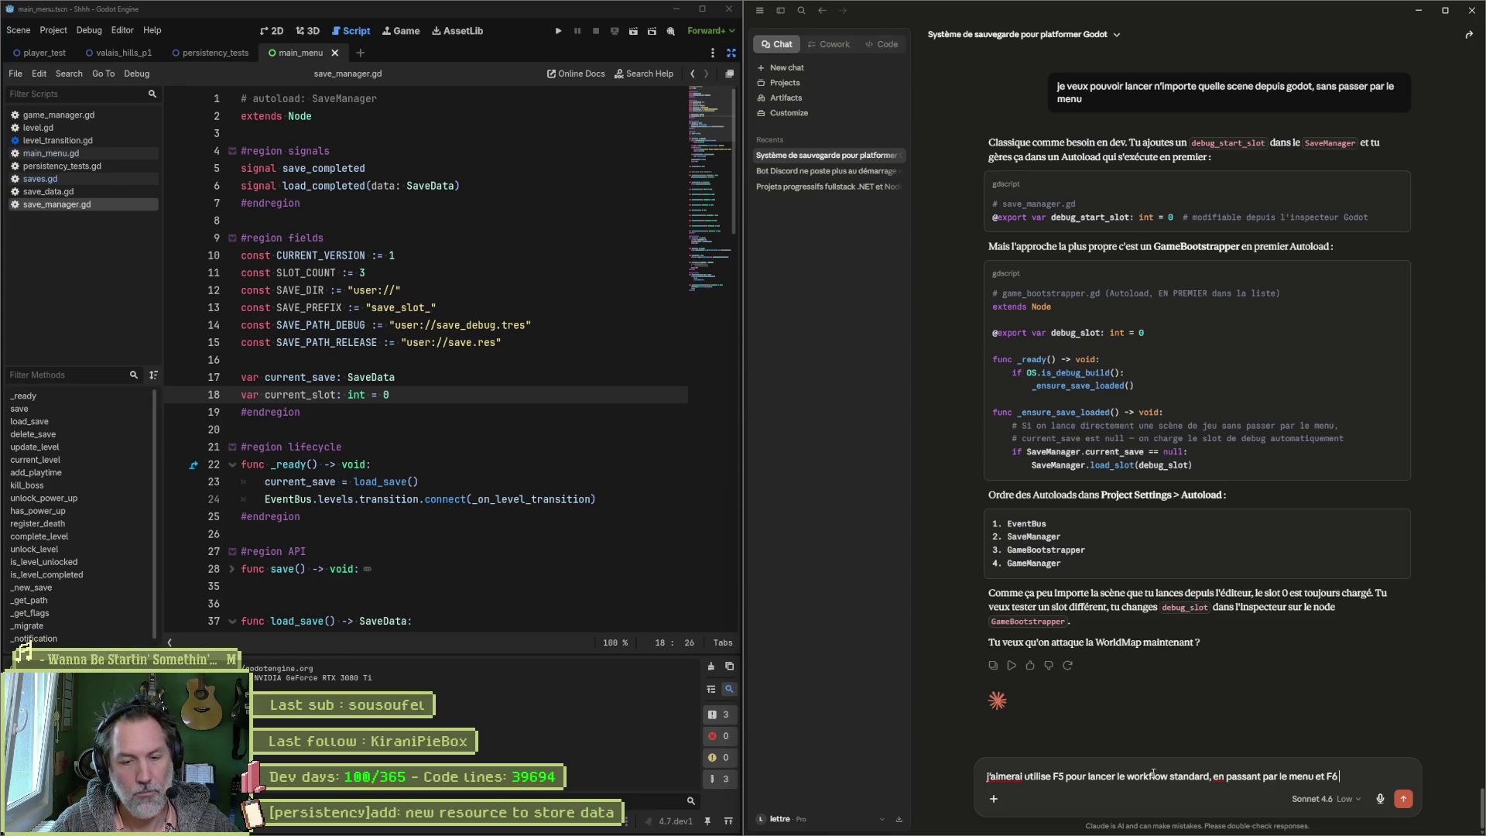
type(" pour lancer la scene ")
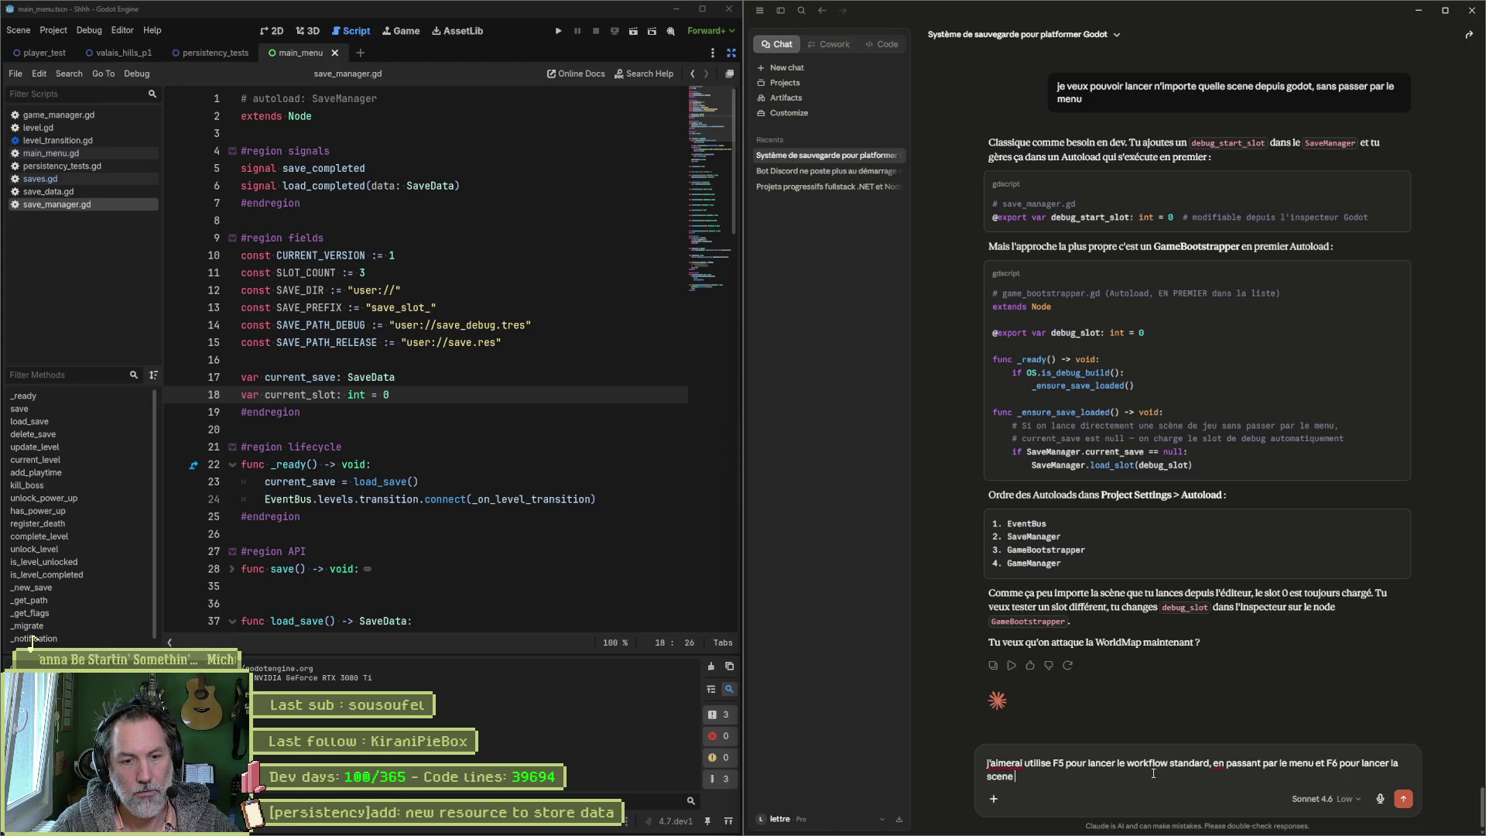
type("courante sans passer par le men")
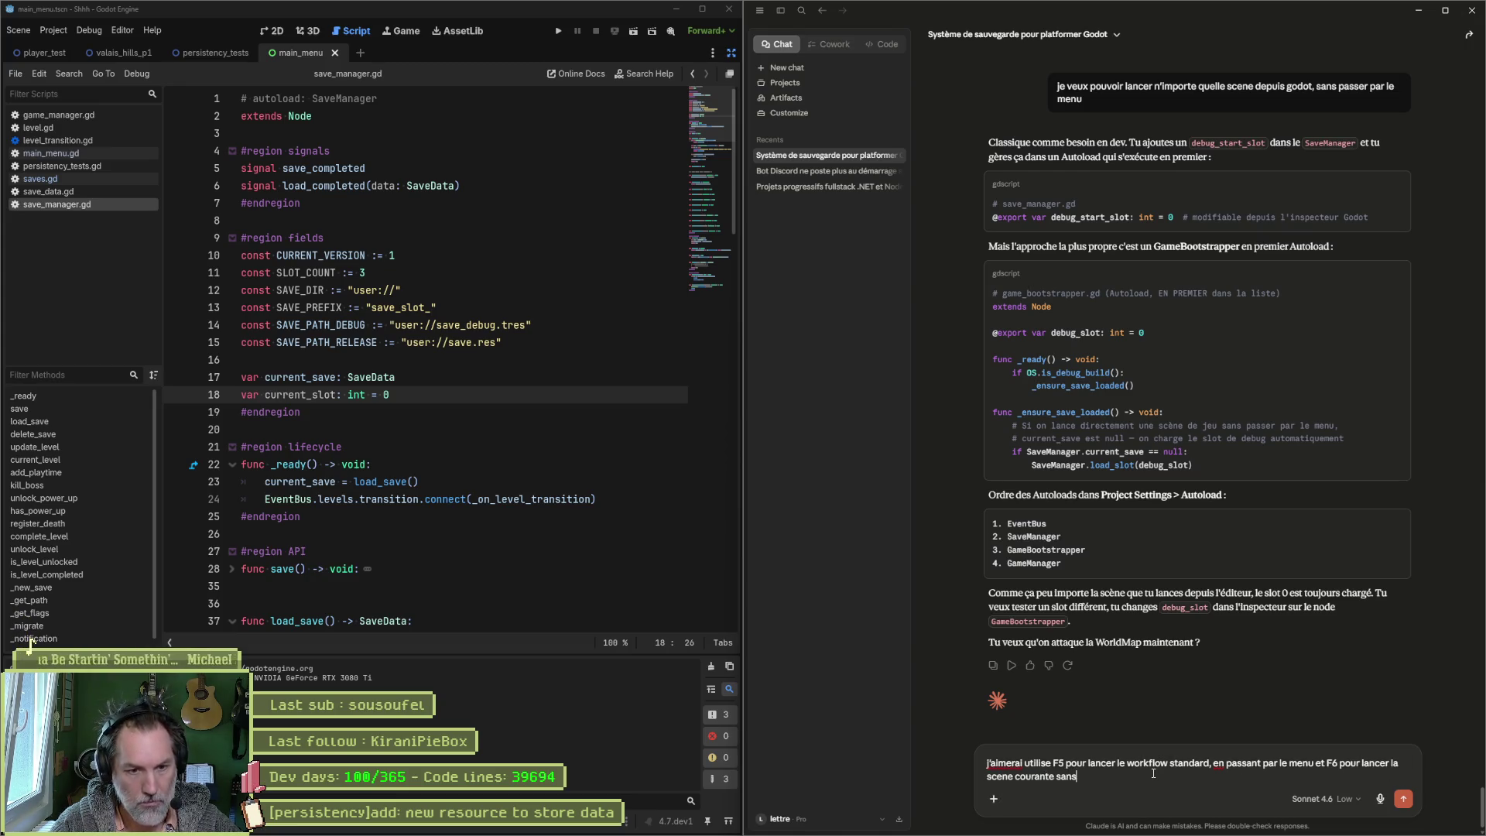
type("u")
key("Return")
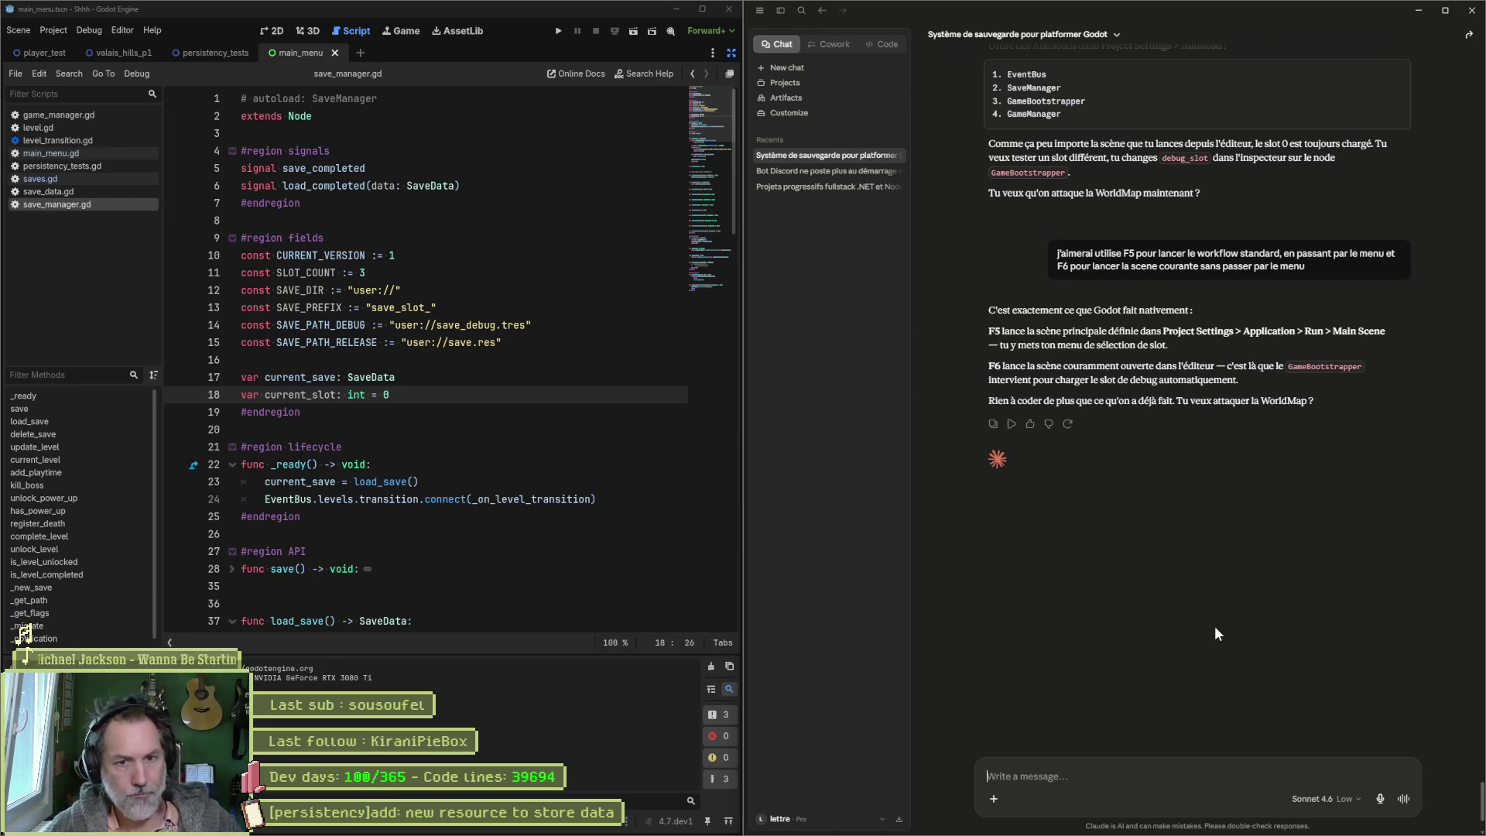
scroll(1054, 540, "up", 5)
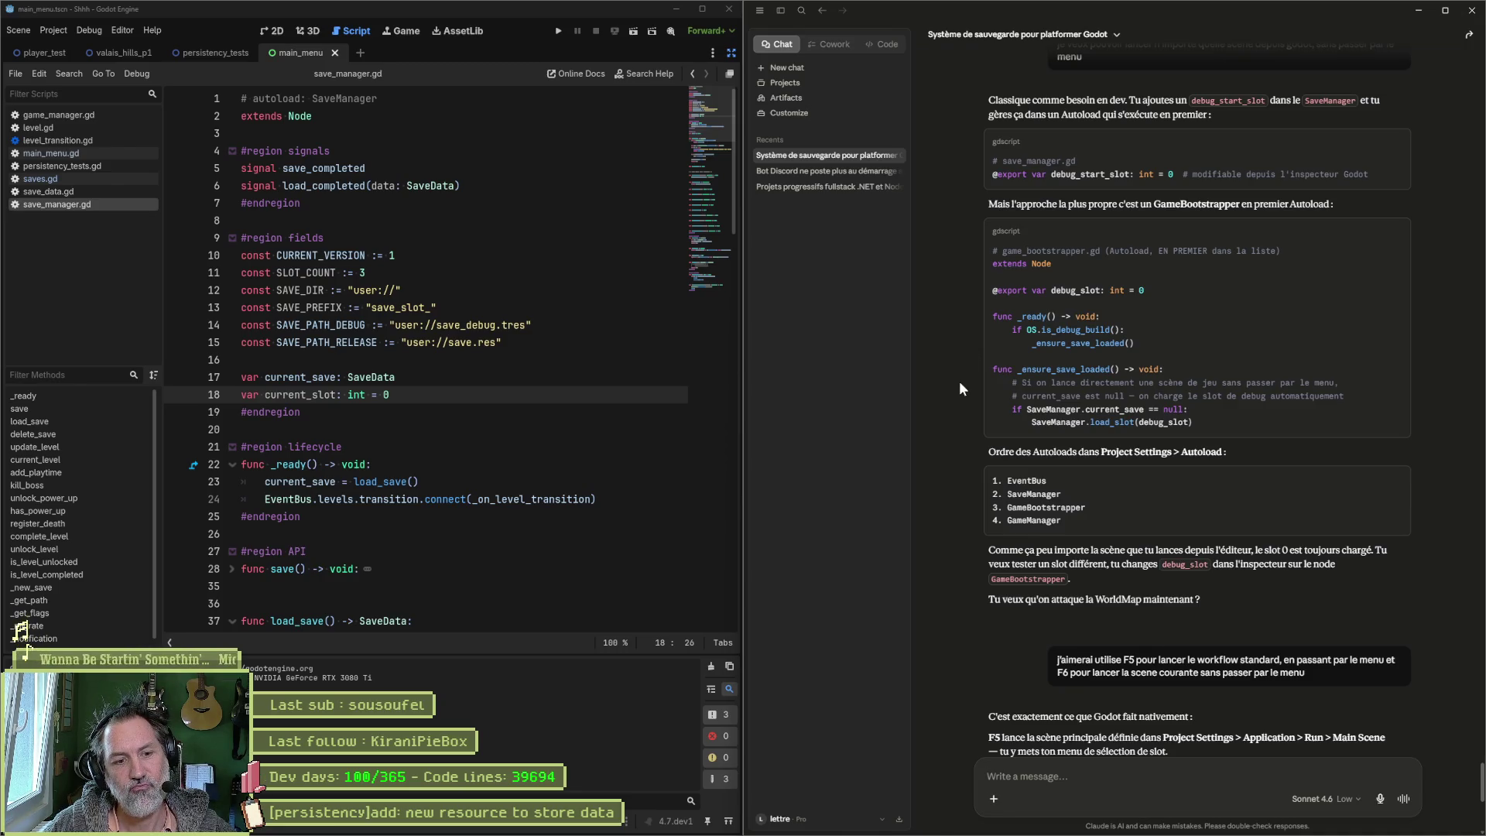
left_click(63, 31)
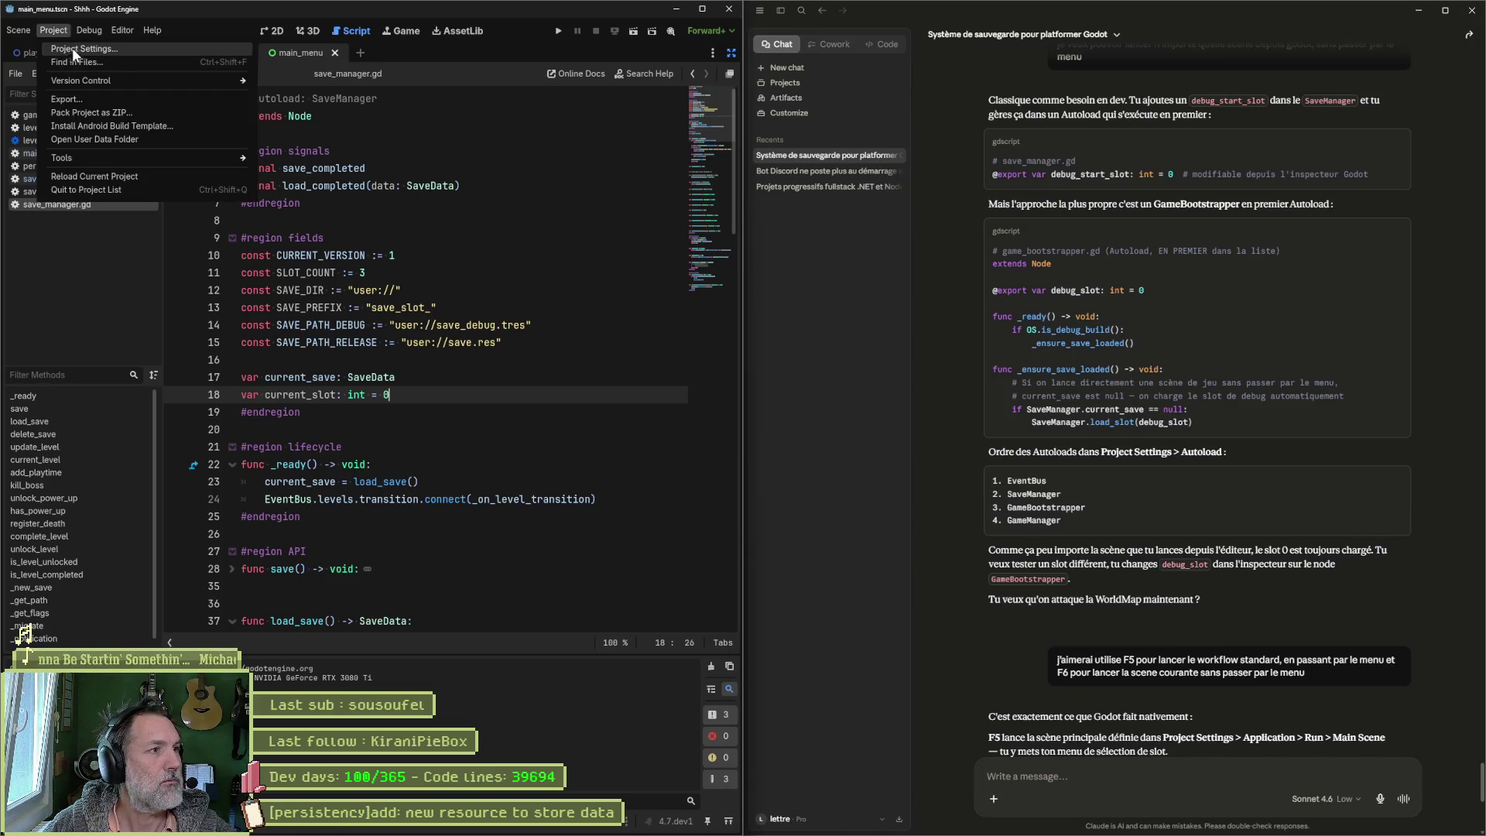
left_click(72, 51)
left_click(720, 100)
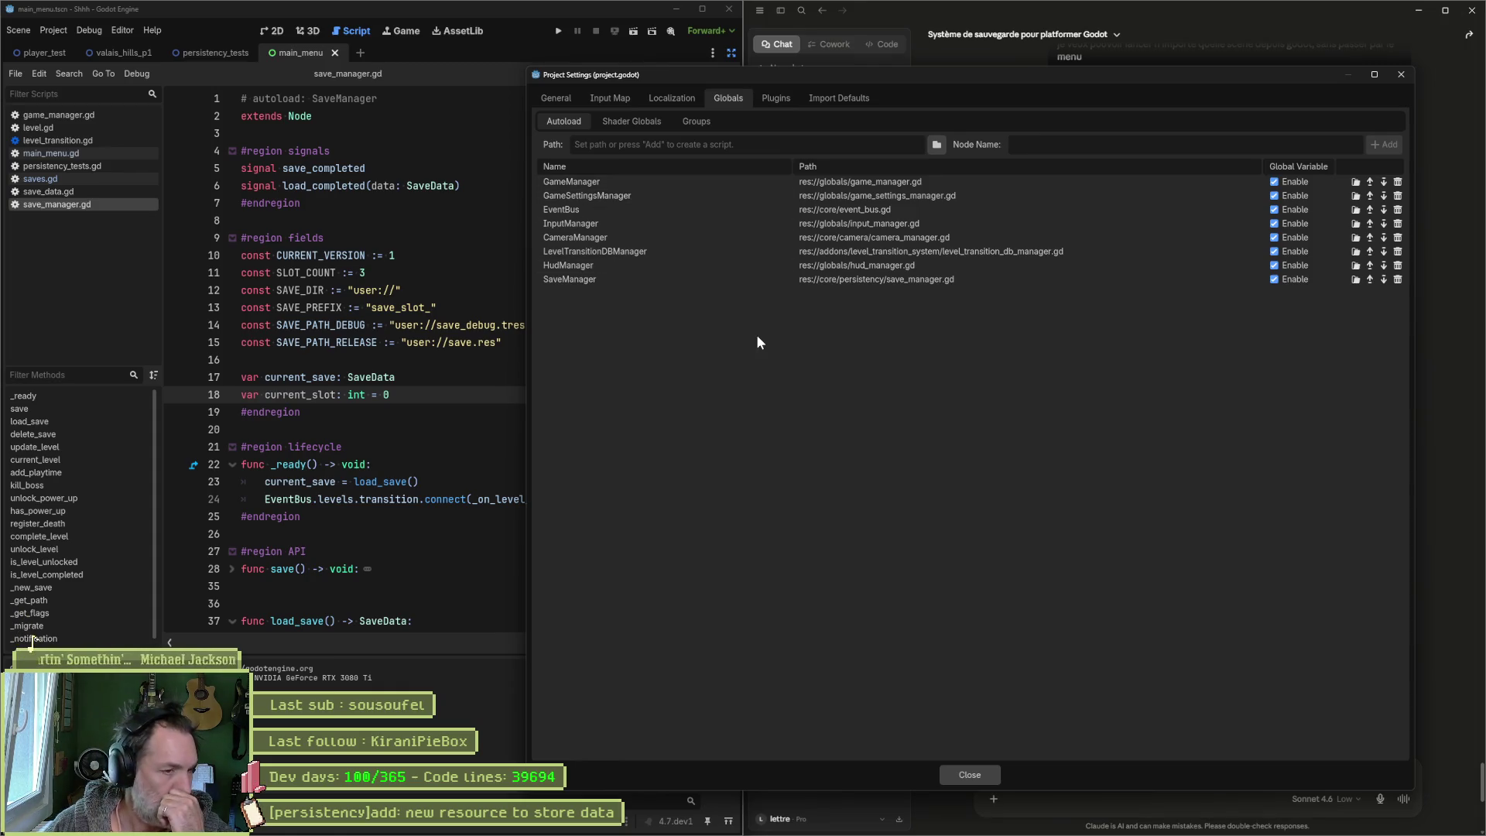
left_click(969, 774)
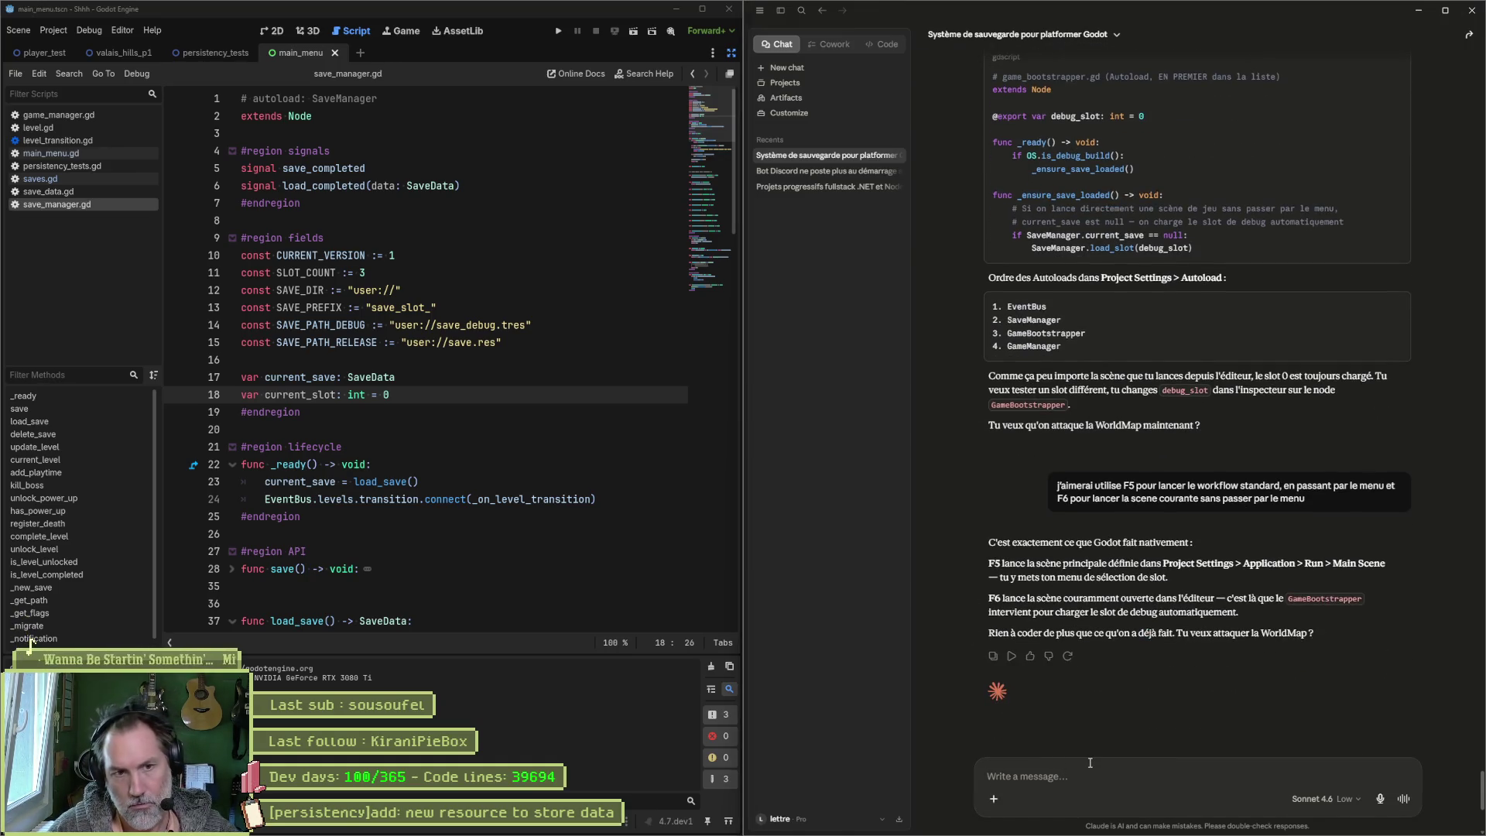
Step: Draft the reply 'mais ton bootstrapper charge le debug_slot qu'on lui donne si' in Claude's message box
type("mais")
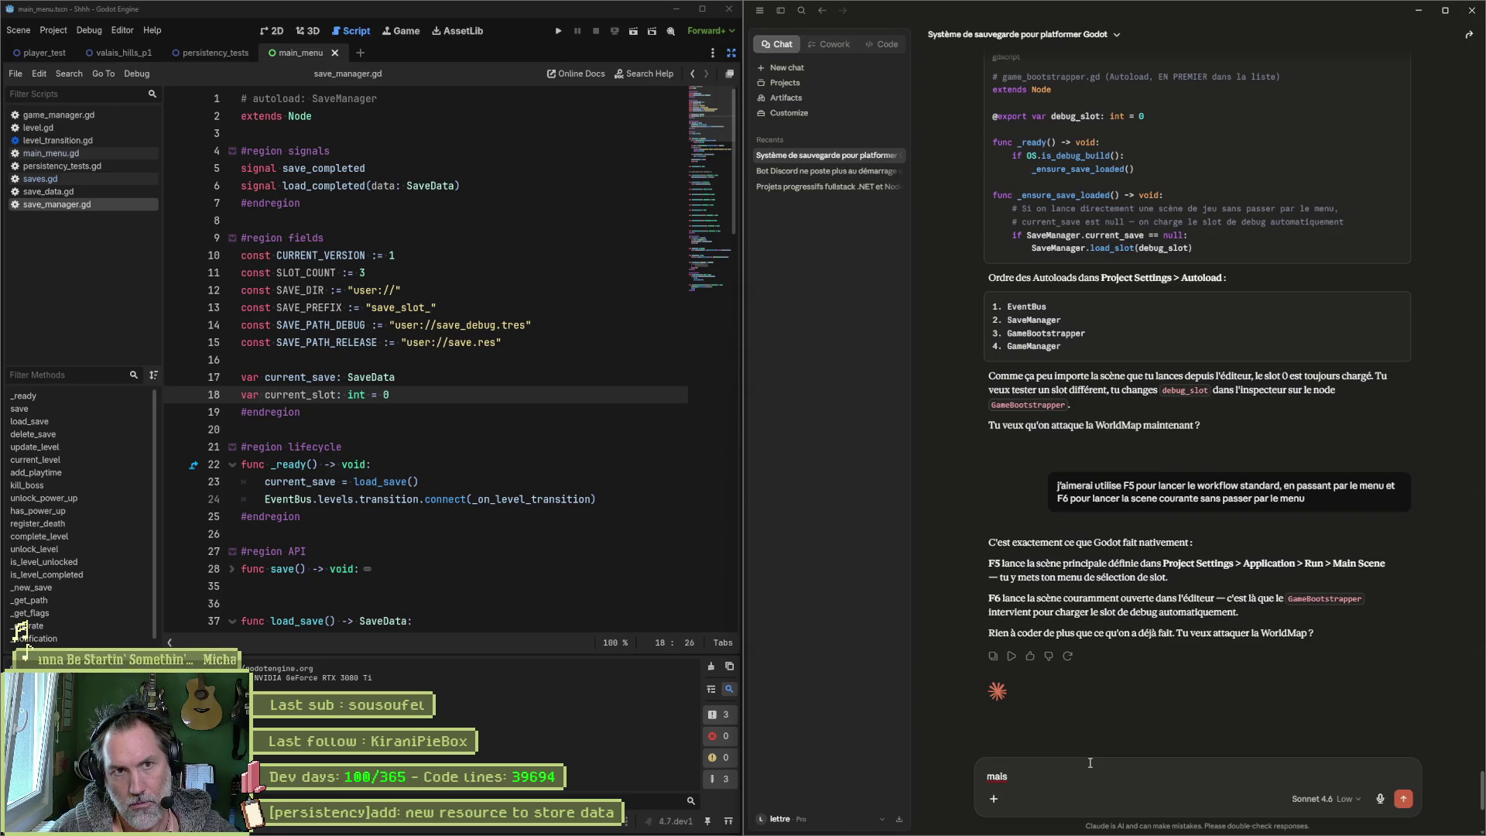
type(" ton bootstrapper")
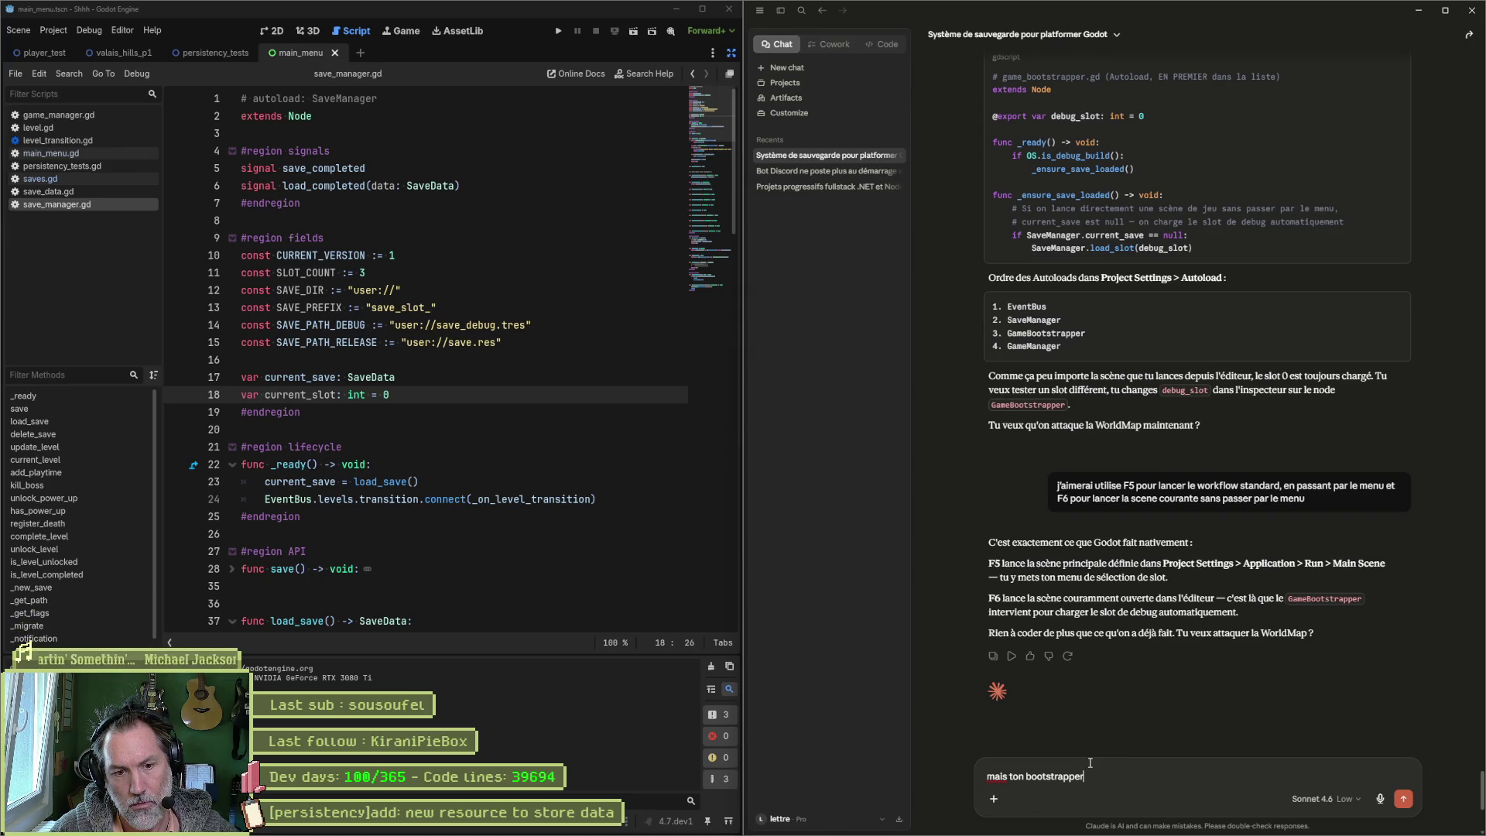
type(" charge")
type(" le ")
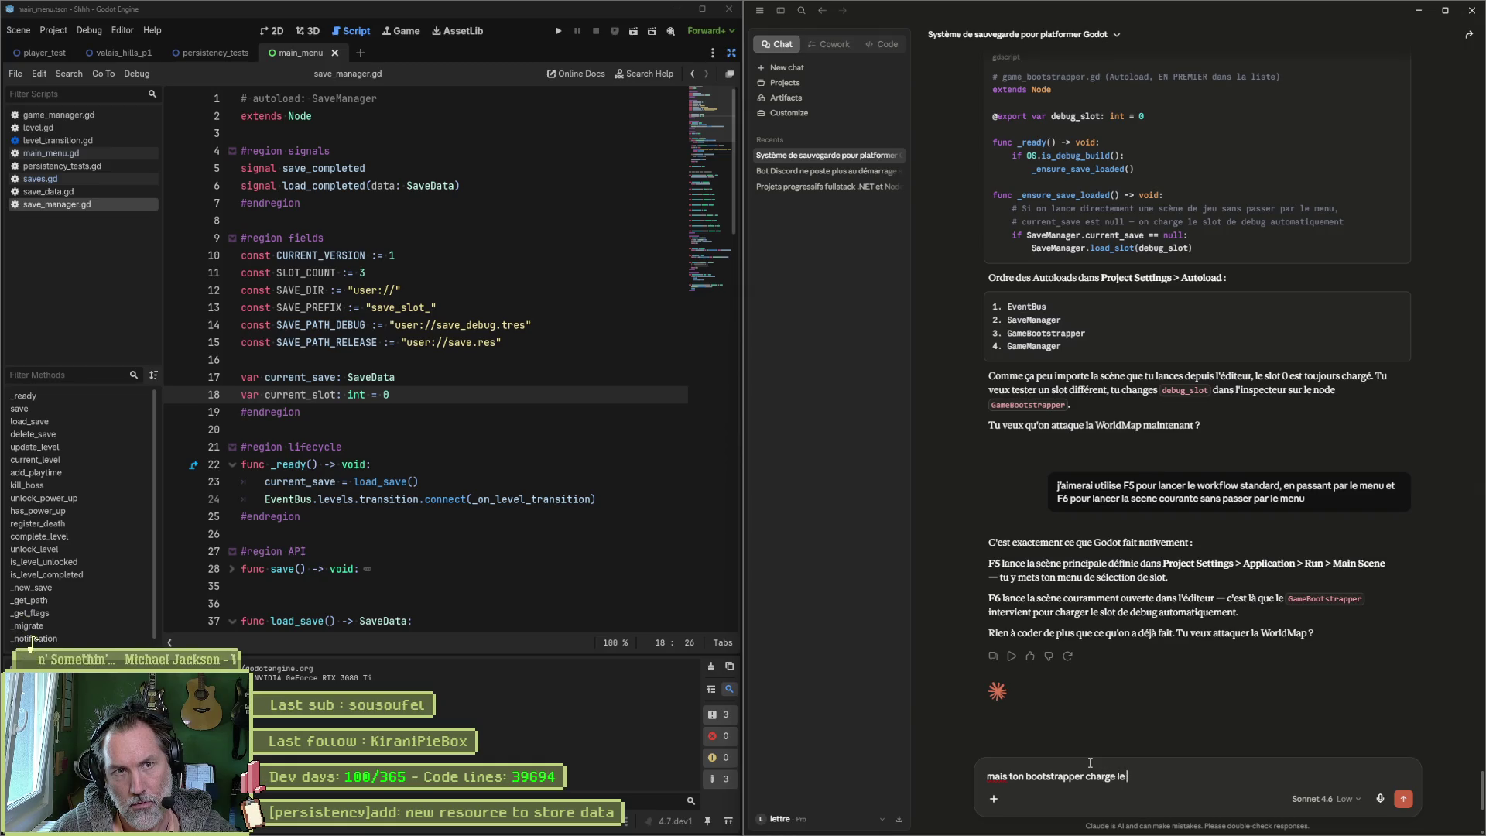
type("debug?")
key("BackSpace")
type("_slot qu")
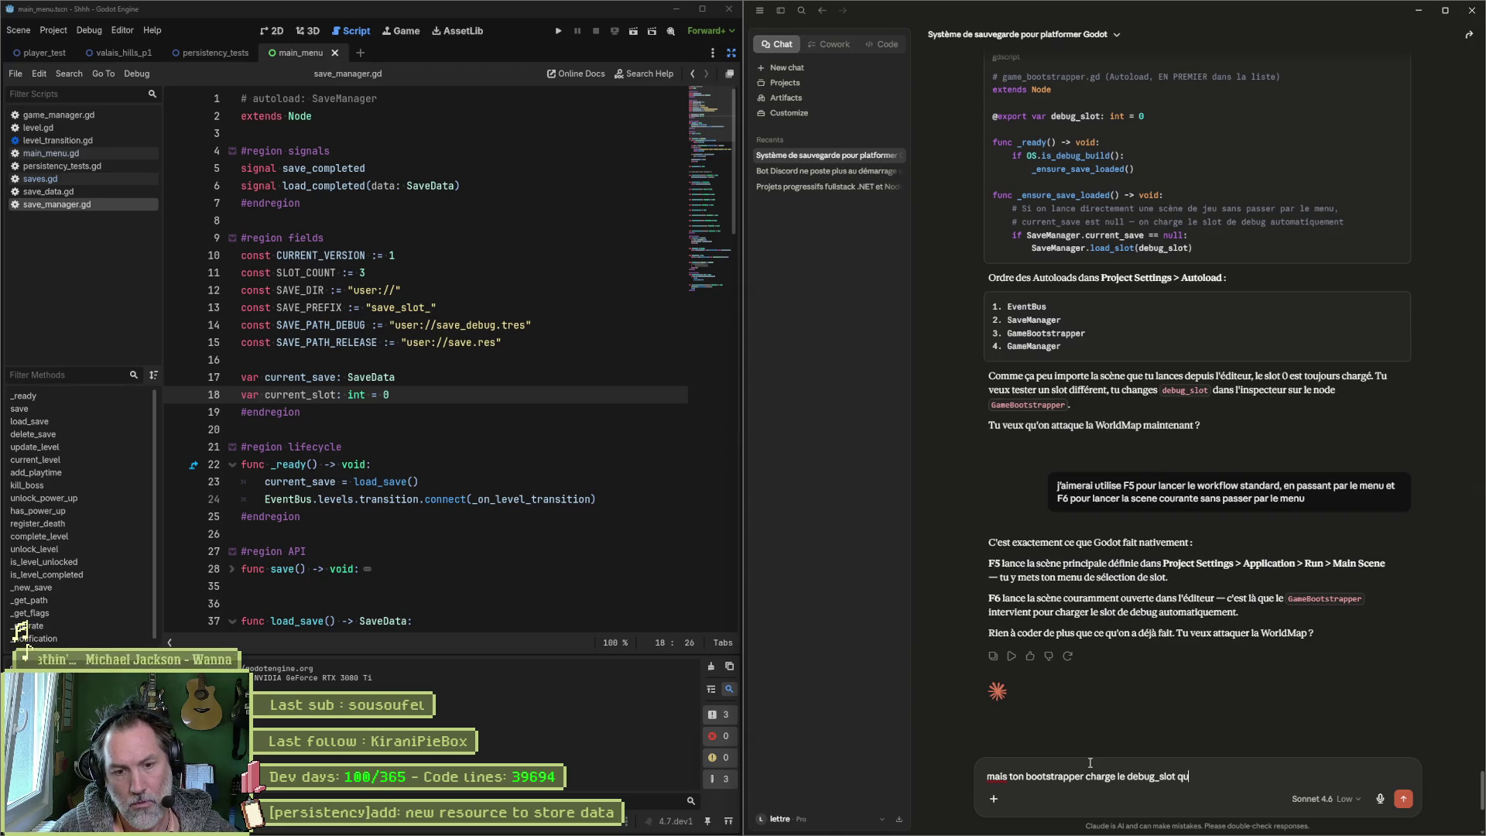
type("'on lui donne si")
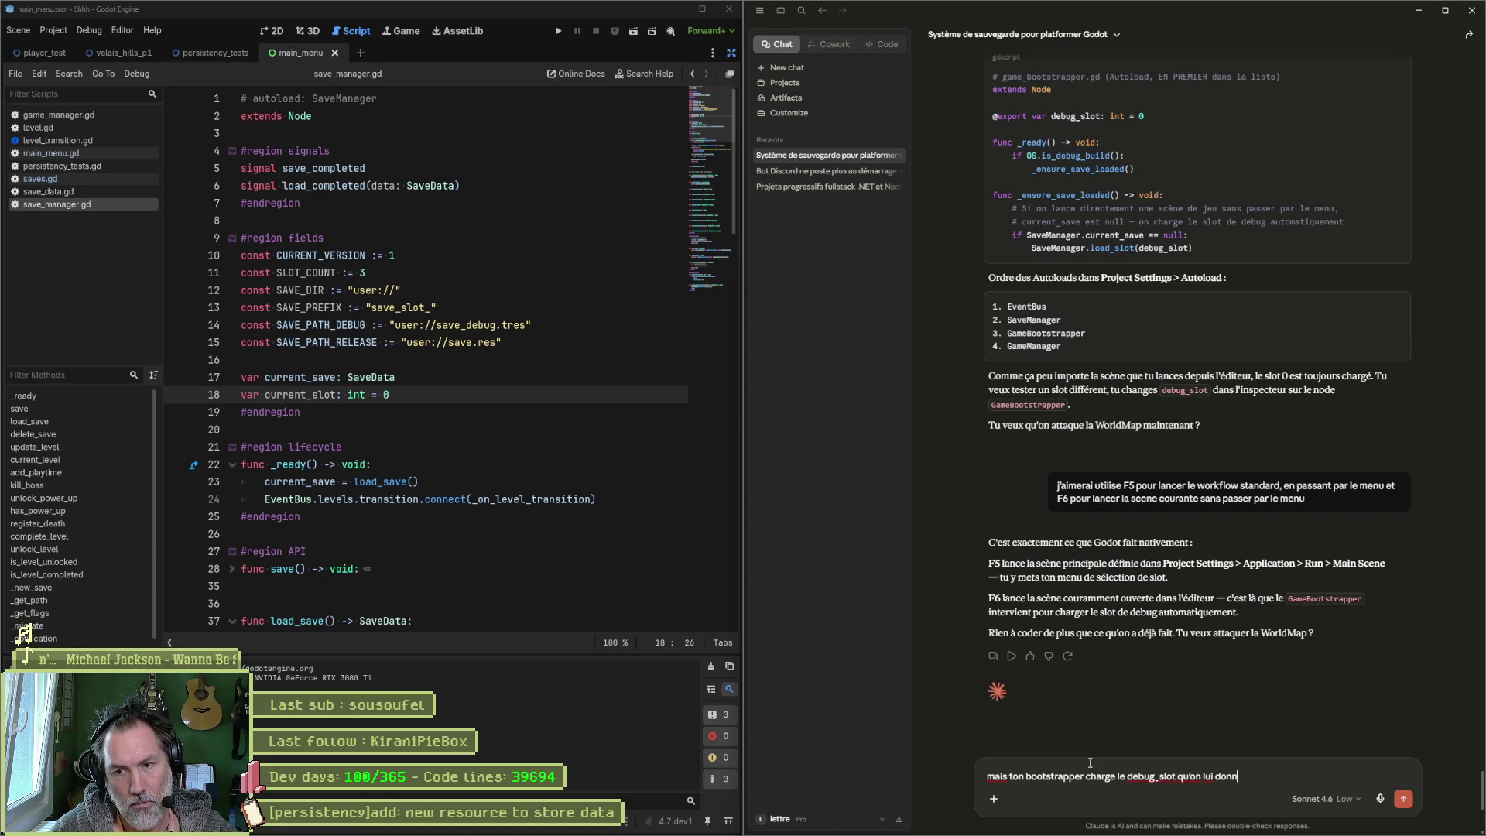